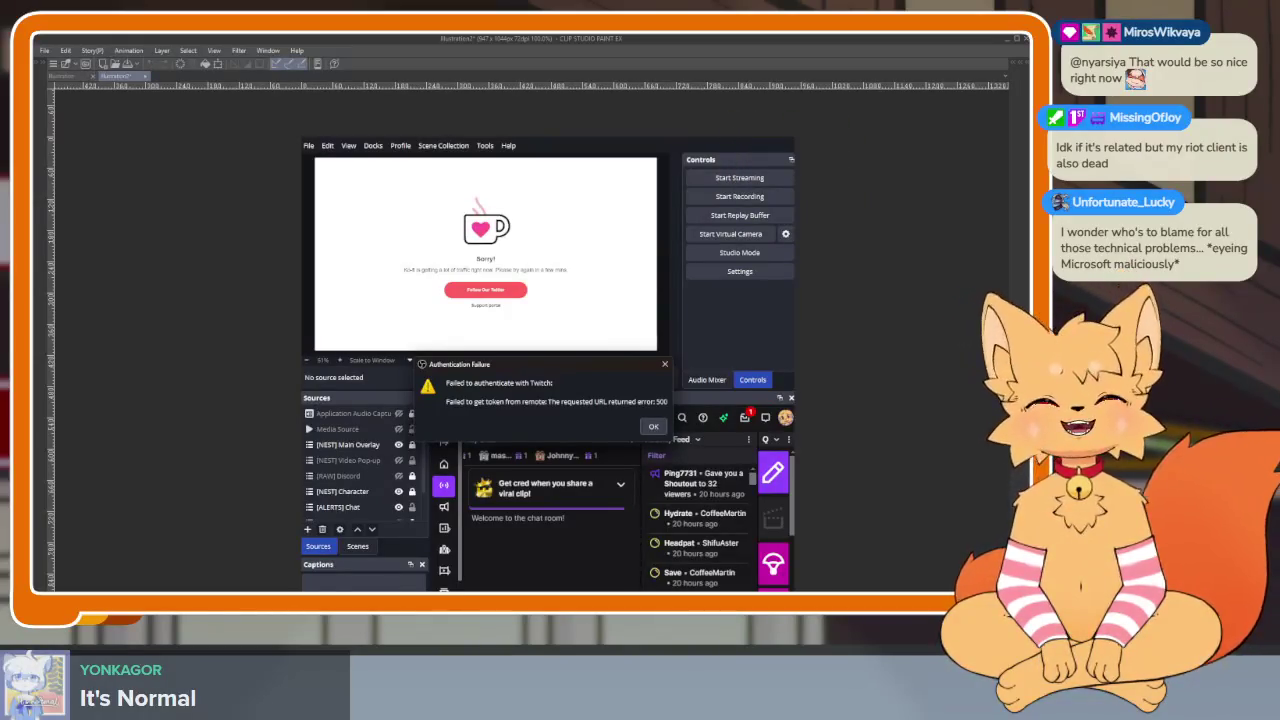
Close Illustration2 without saving and open the recent Special Gift Art - Raiya sketch
{"action": "left_click", "coordinate": [146, 78]}
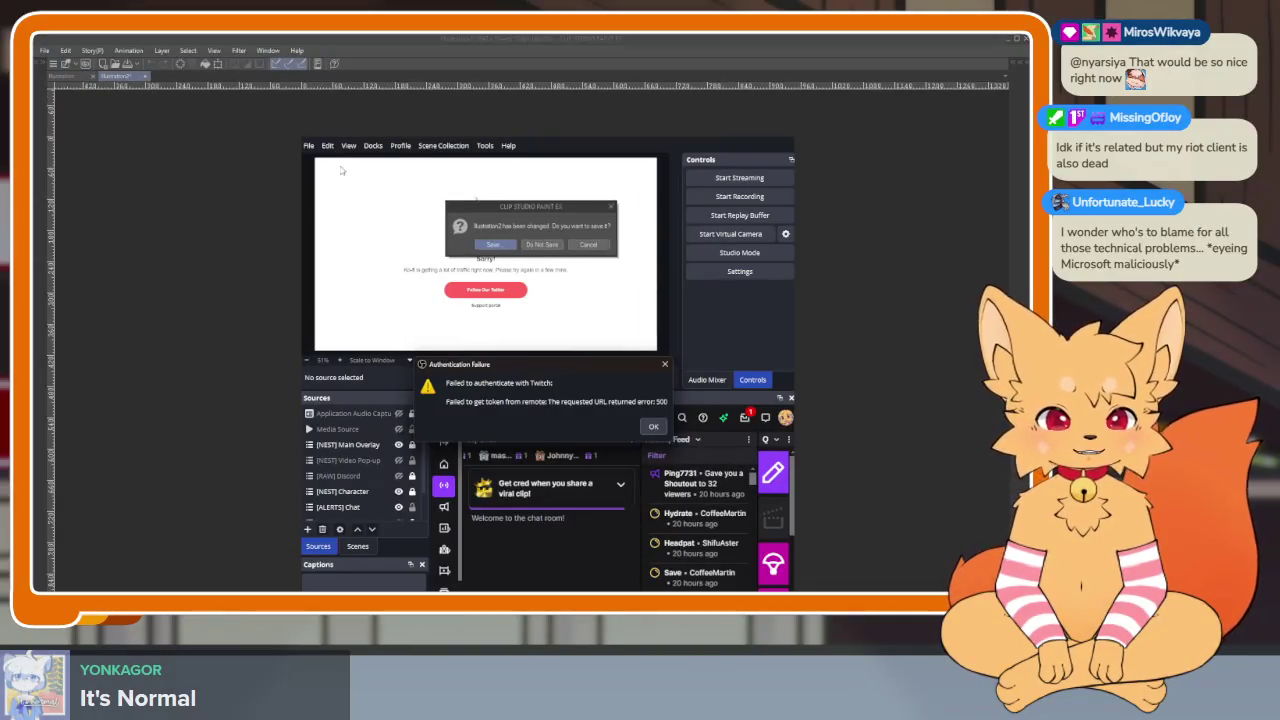
{"action": "left_click", "coordinate": [542, 245]}
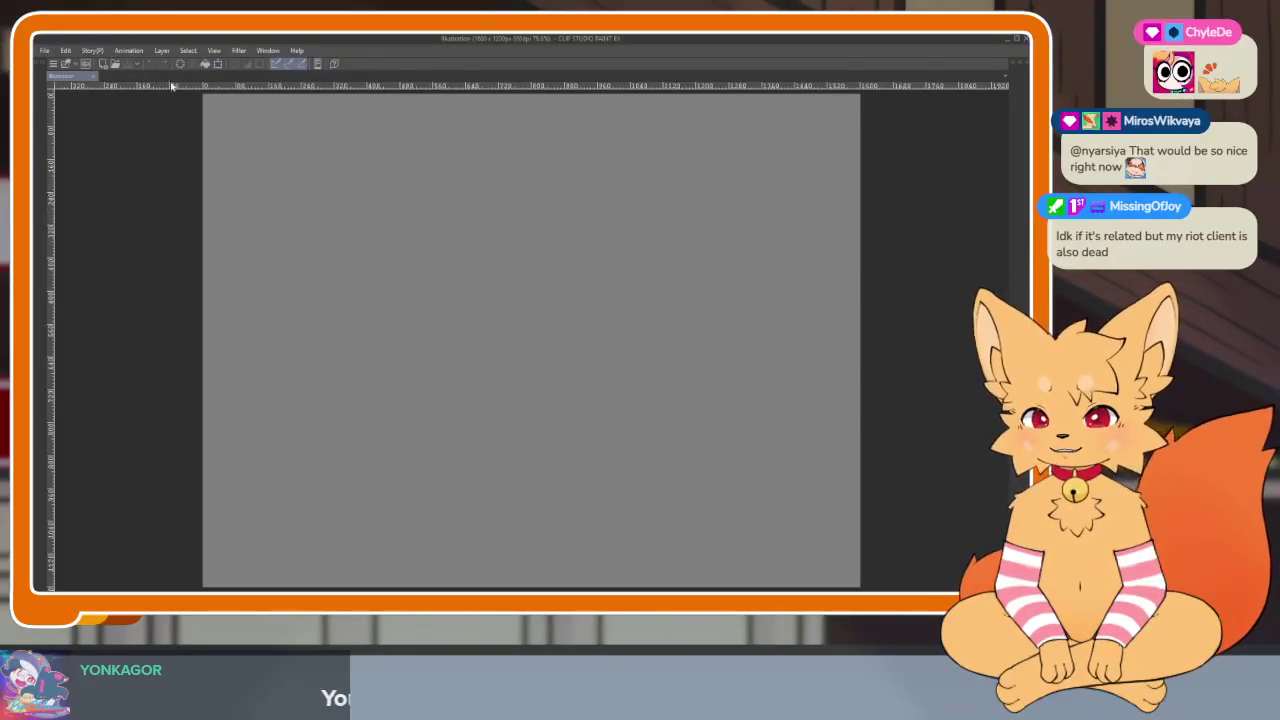
{"action": "left_click", "coordinate": [45, 52]}
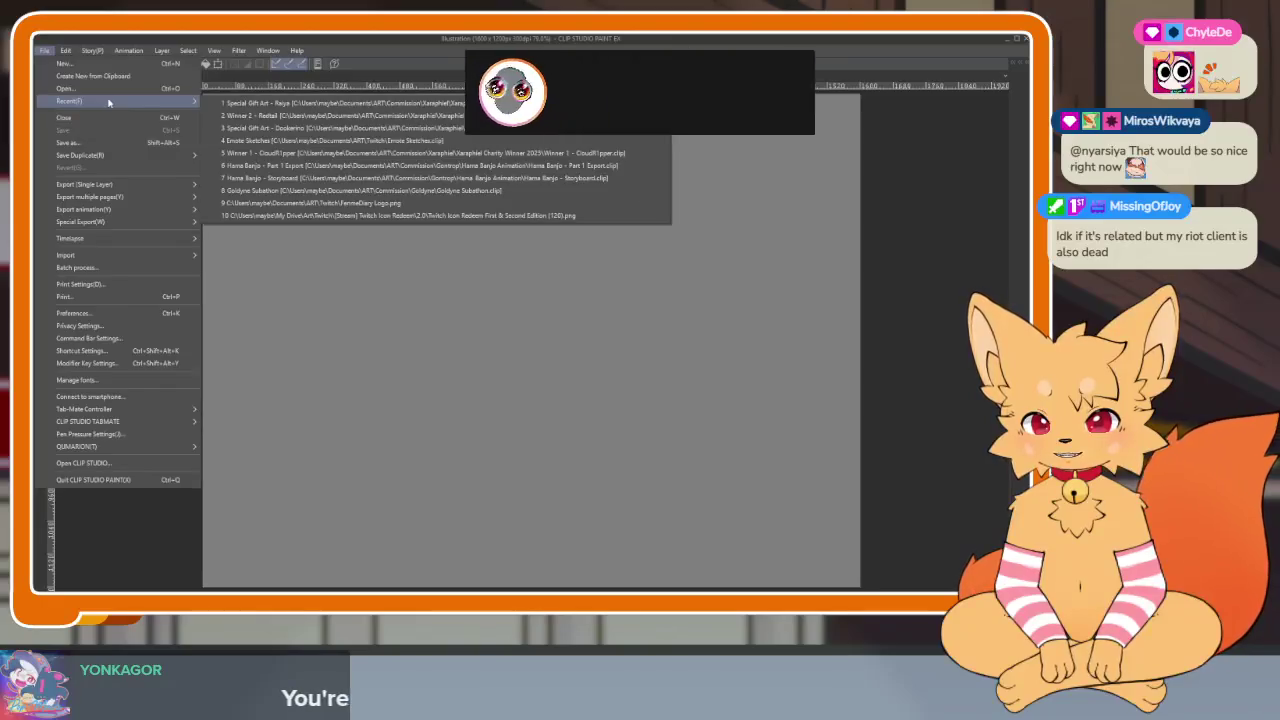
{"action": "left_click", "coordinate": [106, 40]}
{"action": "left_click", "coordinate": [45, 52]}
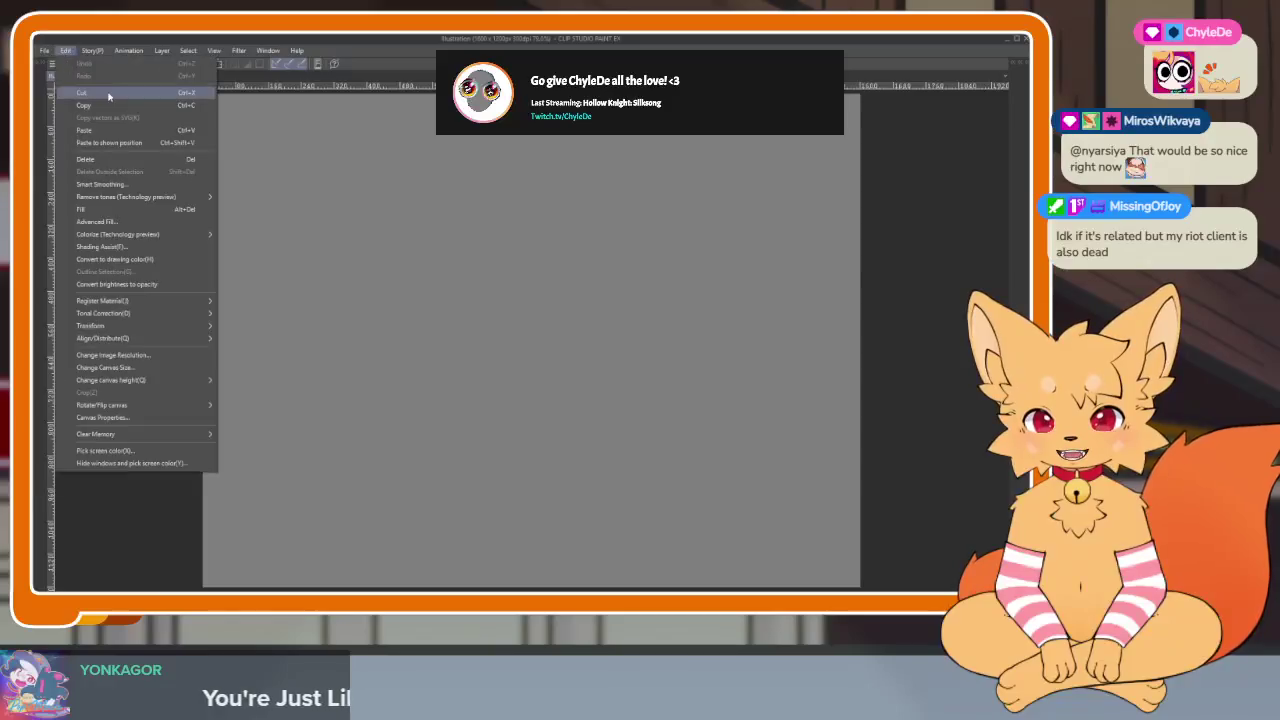
{"action": "mouse_move", "coordinate": [70, 101]}
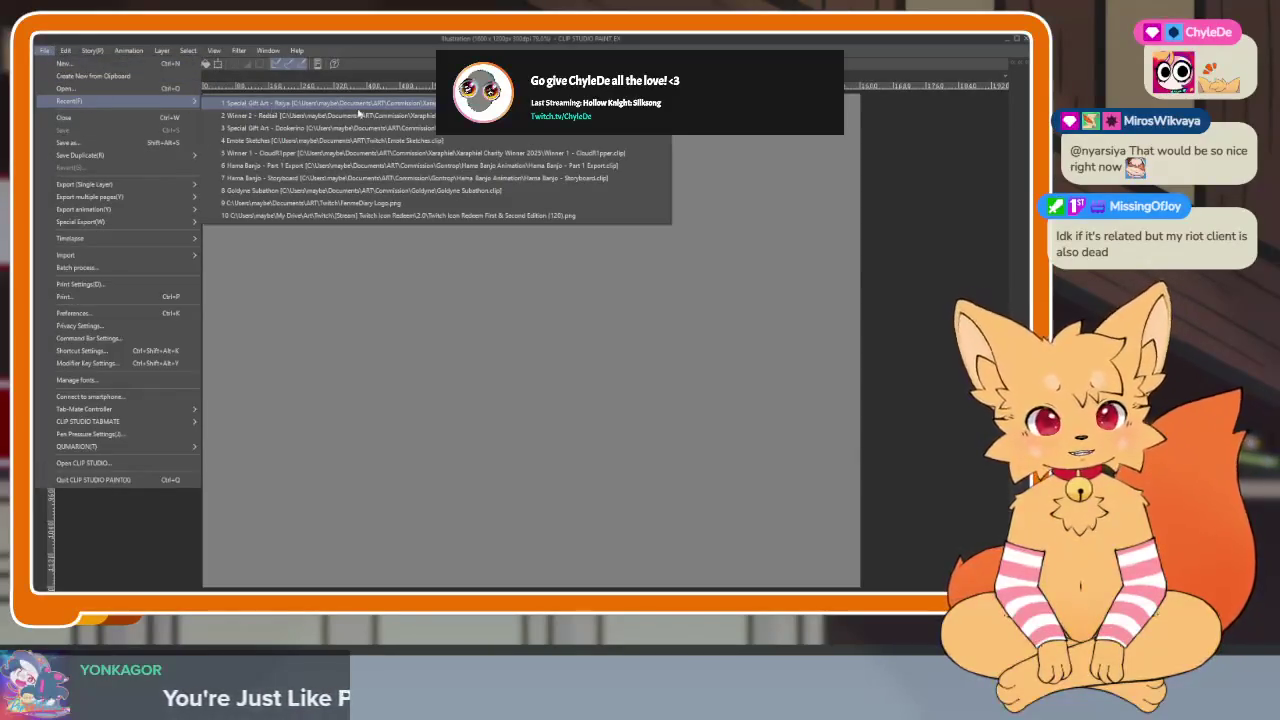
{"action": "left_click", "coordinate": [362, 113]}
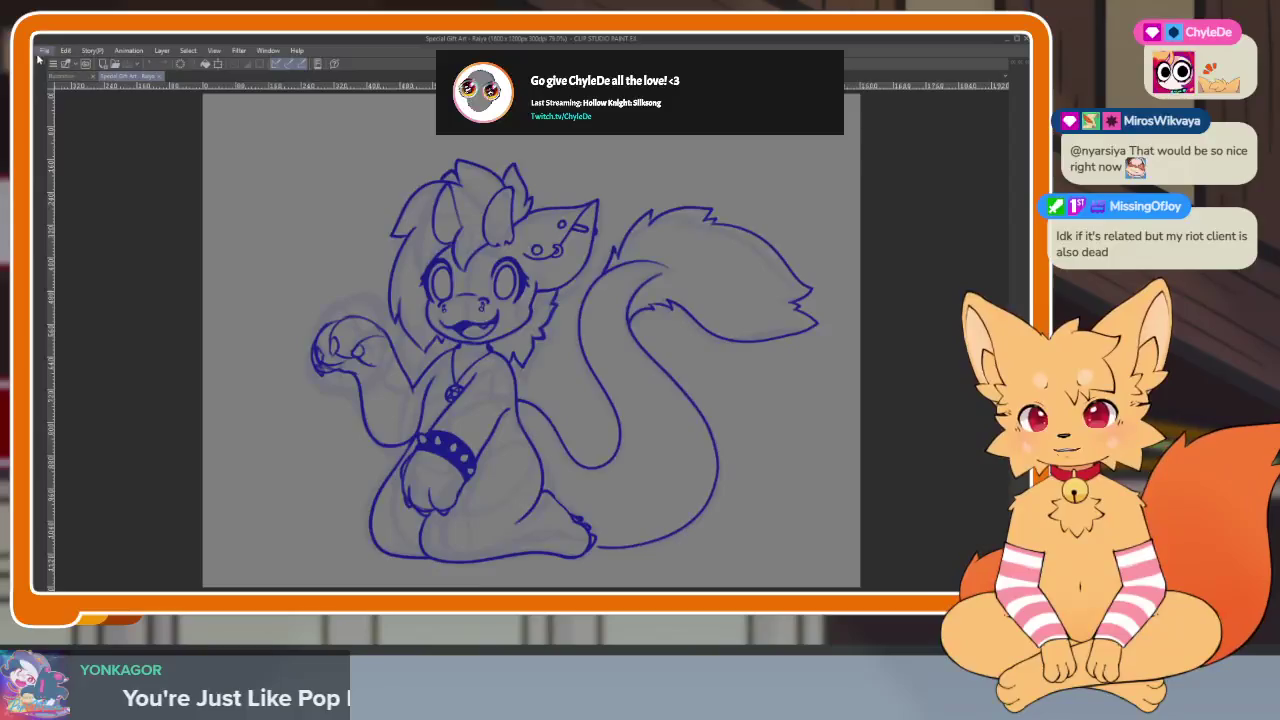
{"action": "left_click", "coordinate": [45, 50]}
{"action": "mouse_move", "coordinate": [70, 101]}
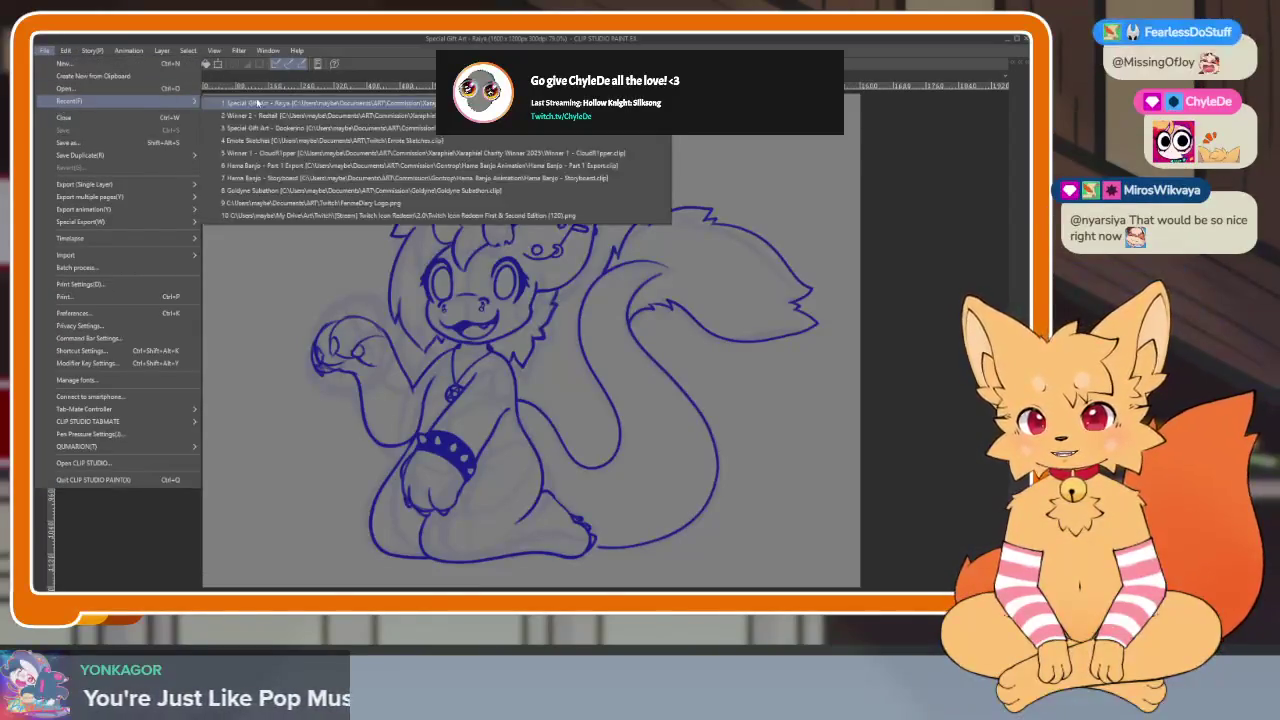
Open the recent Winner 2 - Redtail and Special Gift Art - Dooberino files
{"action": "left_click", "coordinate": [431, 116]}
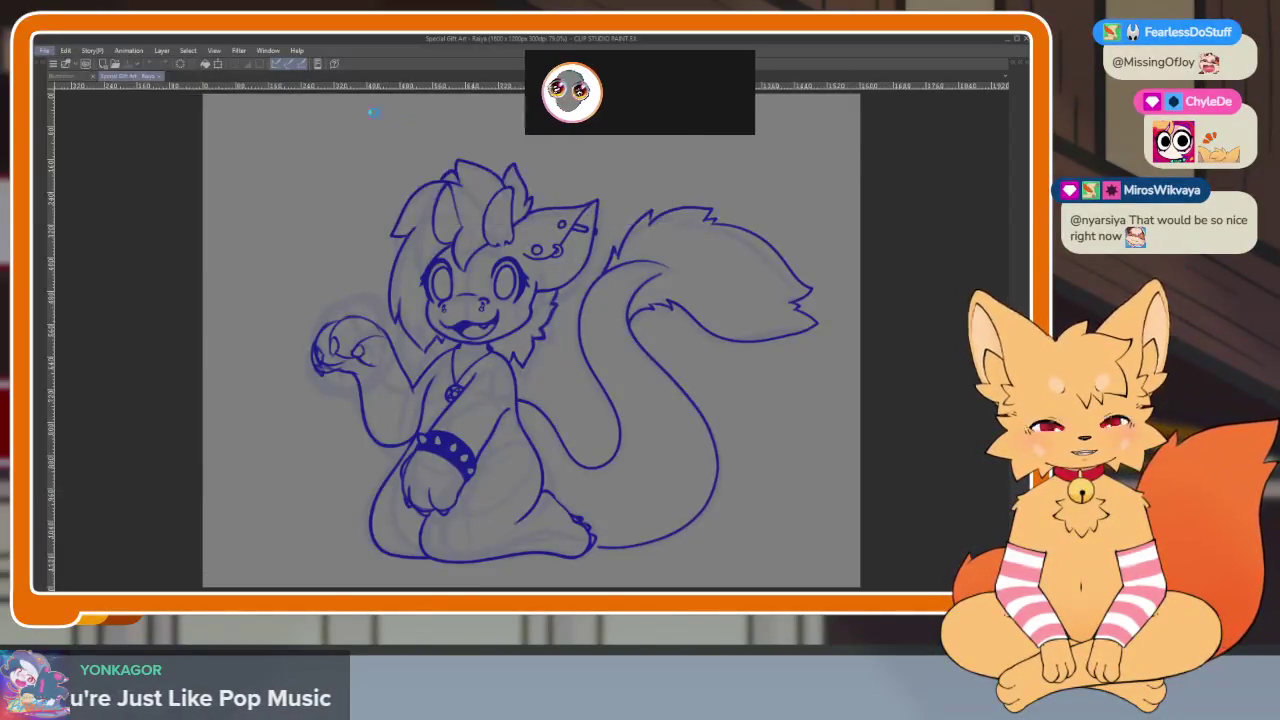
{"action": "left_click", "coordinate": [65, 50]}
{"action": "key", "text": "Left"}
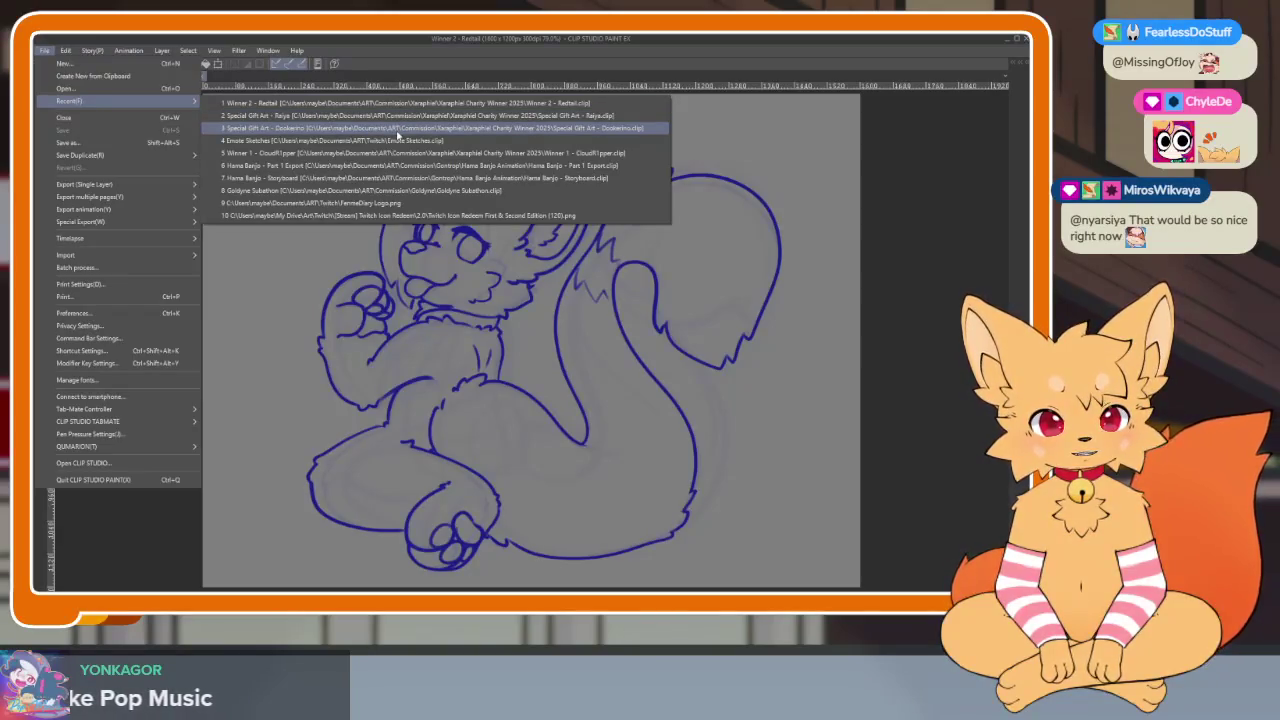
{"action": "left_click", "coordinate": [397, 133]}
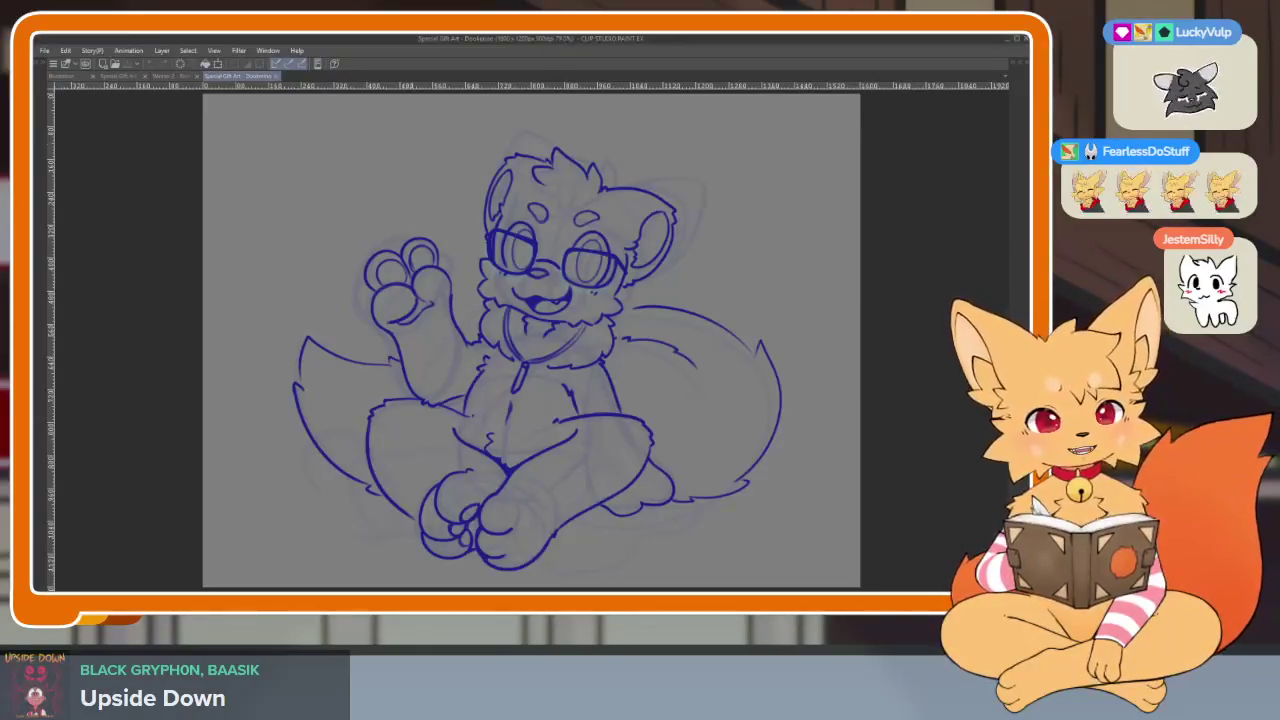
{"action": "key", "text": "ctrl+Tab"}
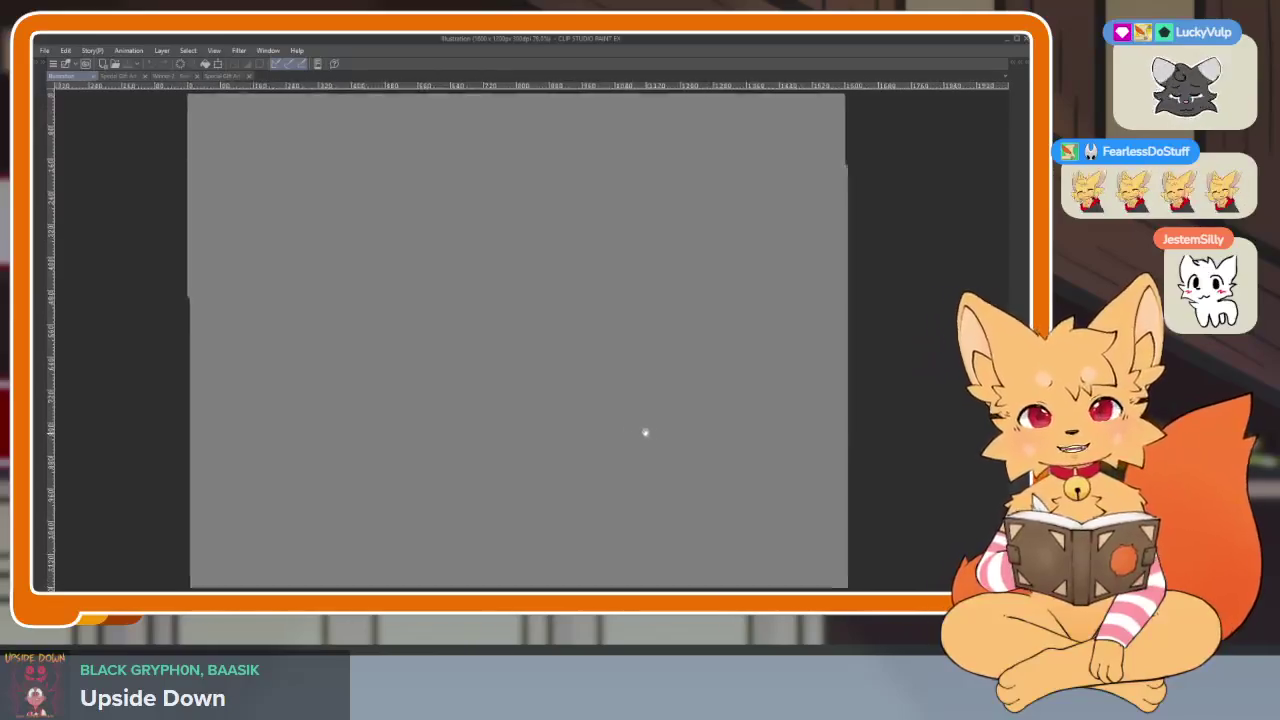
Bring back the tool, layer and Sub View palettes with the Raiya reference beside the blank canvas
{"action": "key", "text": "Tab"}
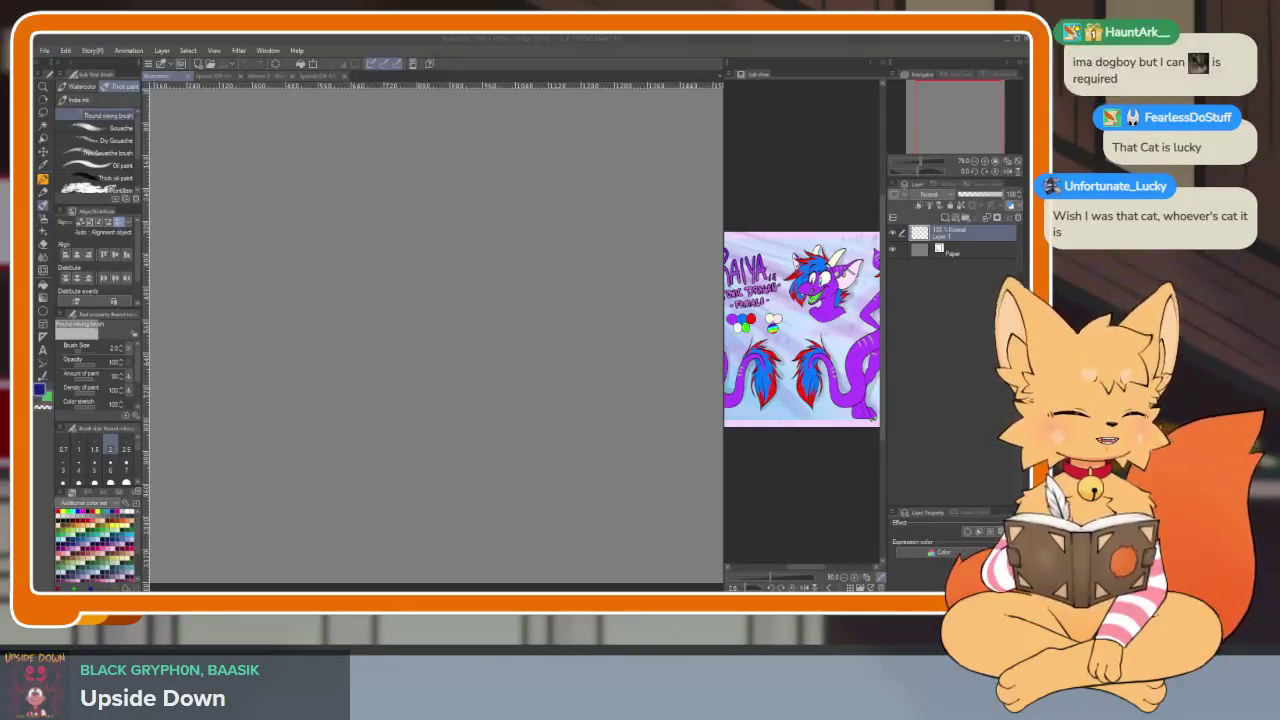
{"action": "key", "text": "alt+Tab"}
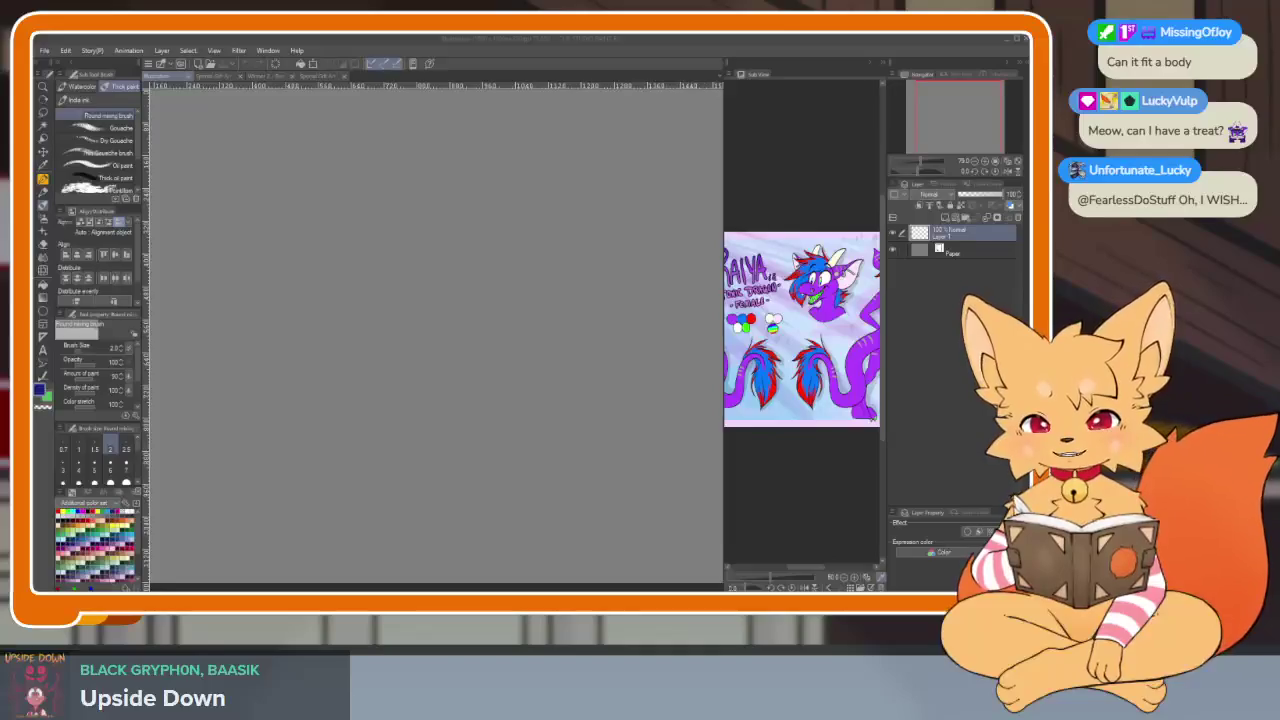
Create two new canvases from the copied fursuit photos, then begin closing the photo document
{"action": "left_click", "coordinate": [45, 50]}
{"action": "left_click", "coordinate": [60, 74]}
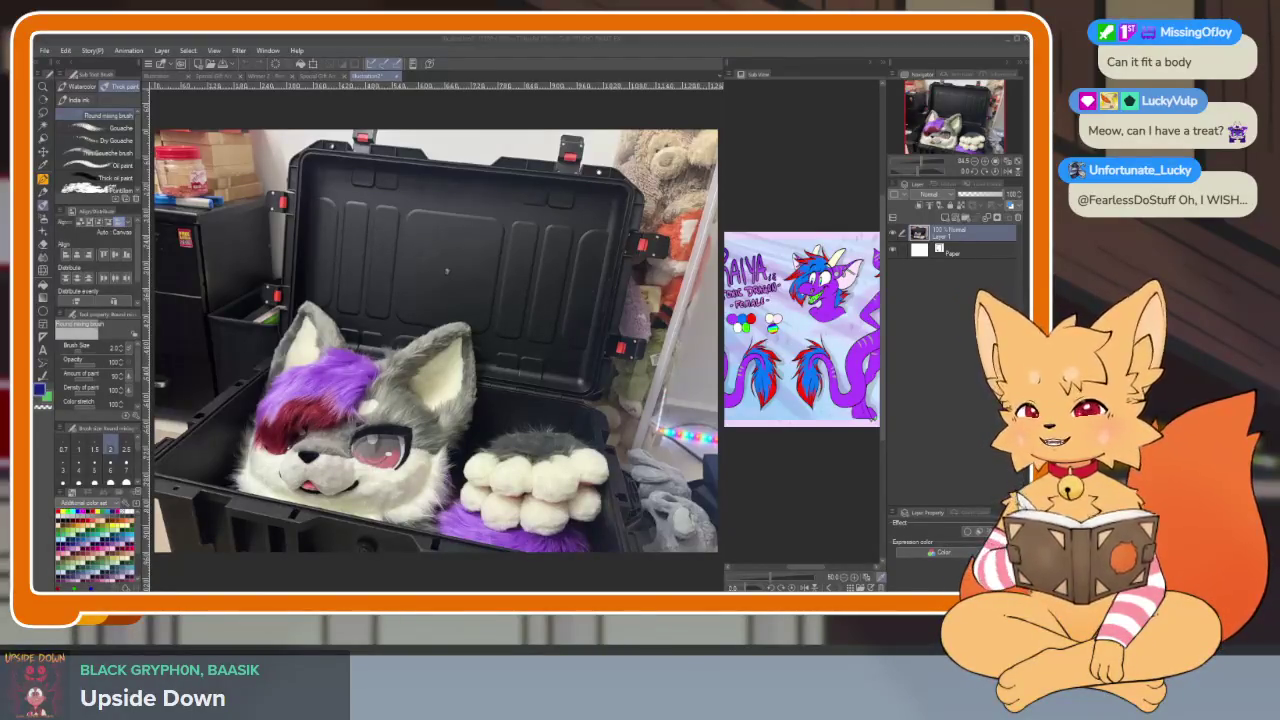
{"action": "left_click", "coordinate": [45, 51]}
{"action": "left_click", "coordinate": [177, 140]}
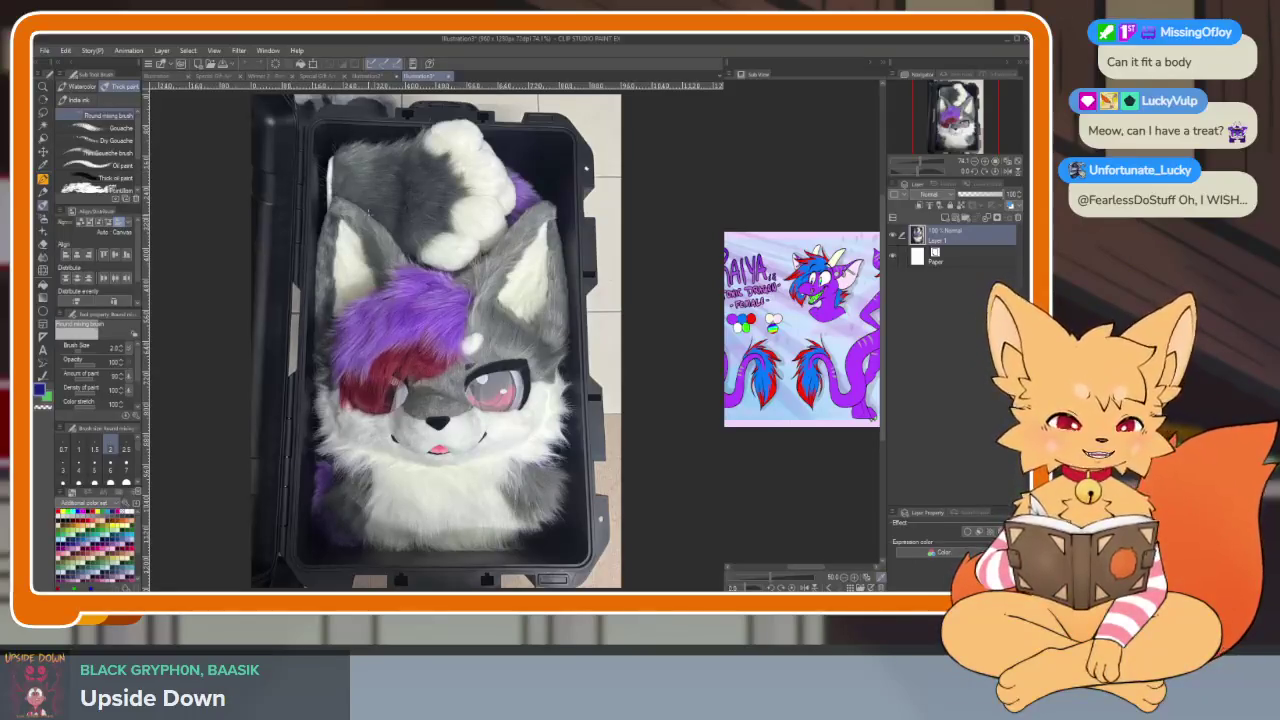
{"action": "left_click", "coordinate": [373, 77]}
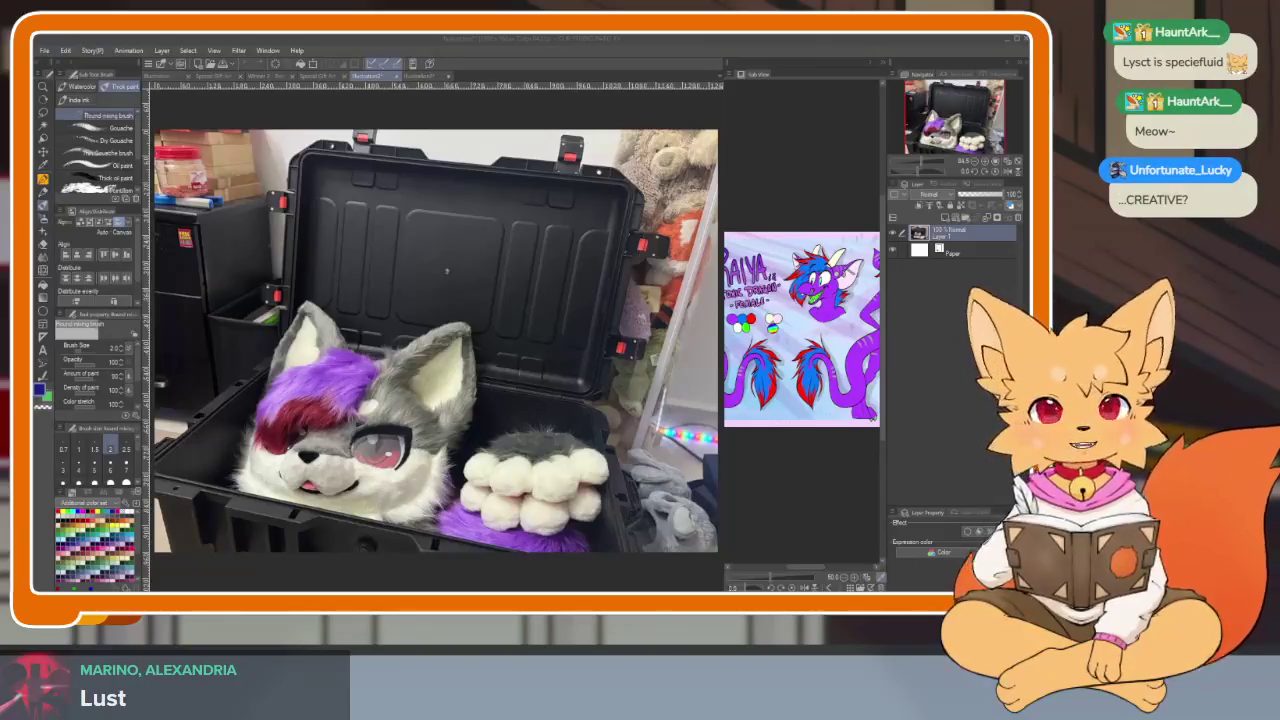
{"action": "left_click", "coordinate": [396, 77]}
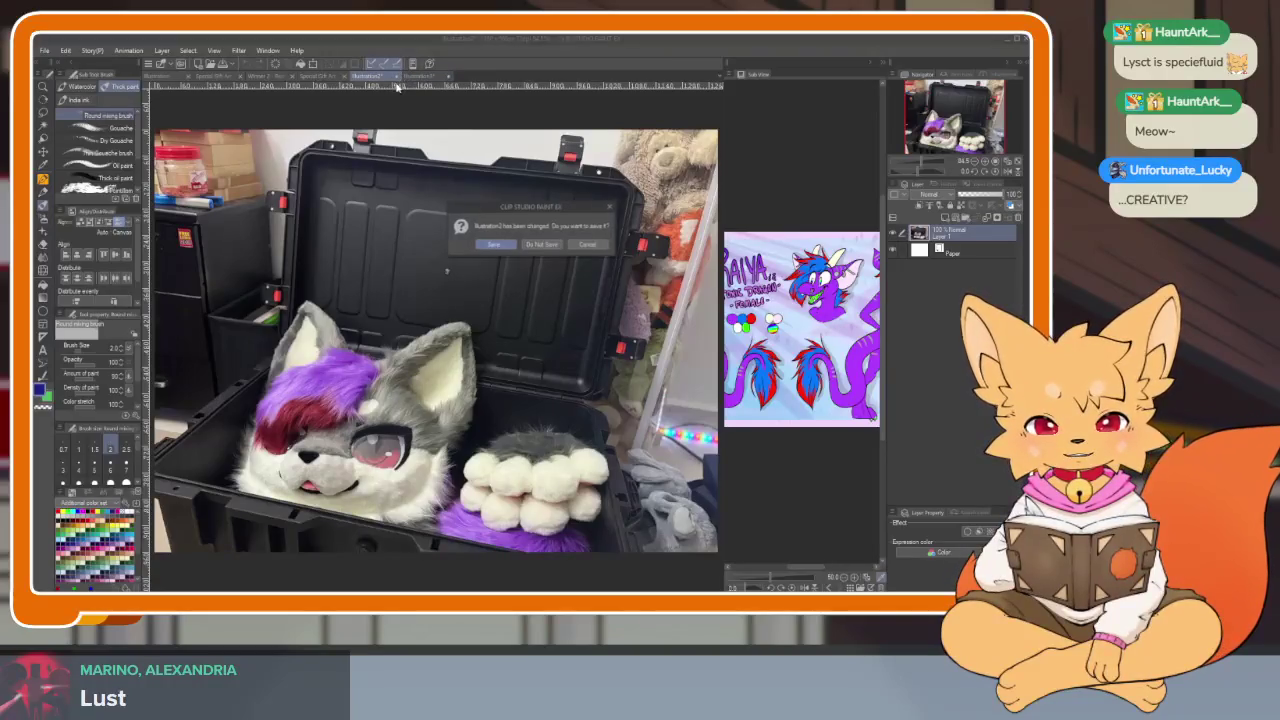
Discard the fursuit photo and other extra documents, returning to the blank Illustration canvas
{"action": "left_click", "coordinate": [538, 244]}
{"action": "left_click", "coordinate": [396, 77]}
{"action": "left_click", "coordinate": [540, 244]}
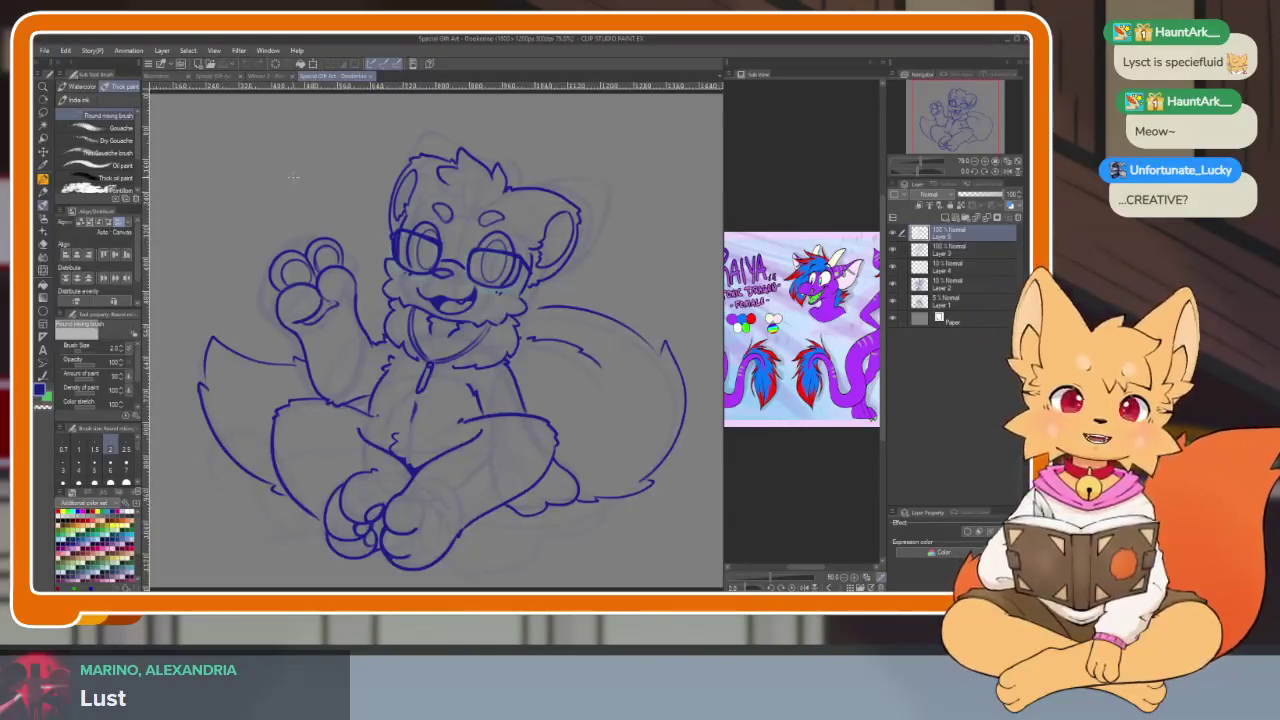
{"action": "left_click", "coordinate": [170, 77]}
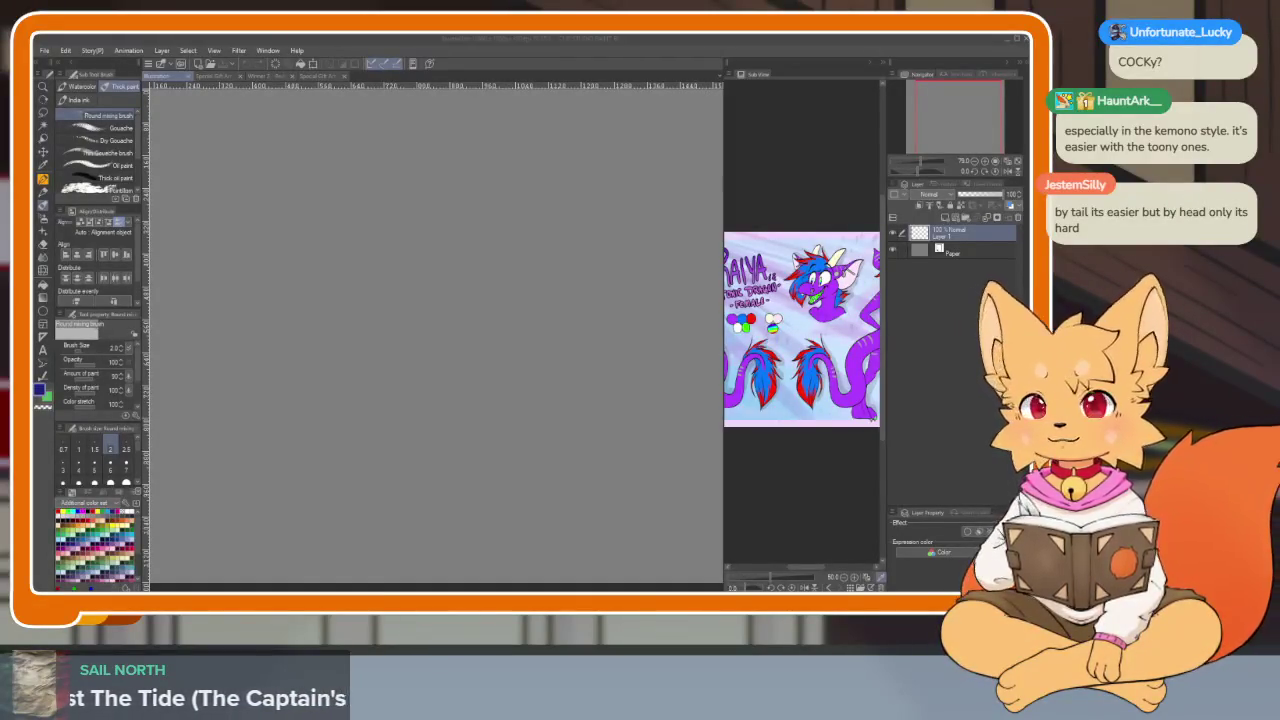
Open the fursuit head photo, close it without saving, and return to Illustration
{"action": "left_click", "coordinate": [44, 50]}
{"action": "left_click", "coordinate": [83, 77]}
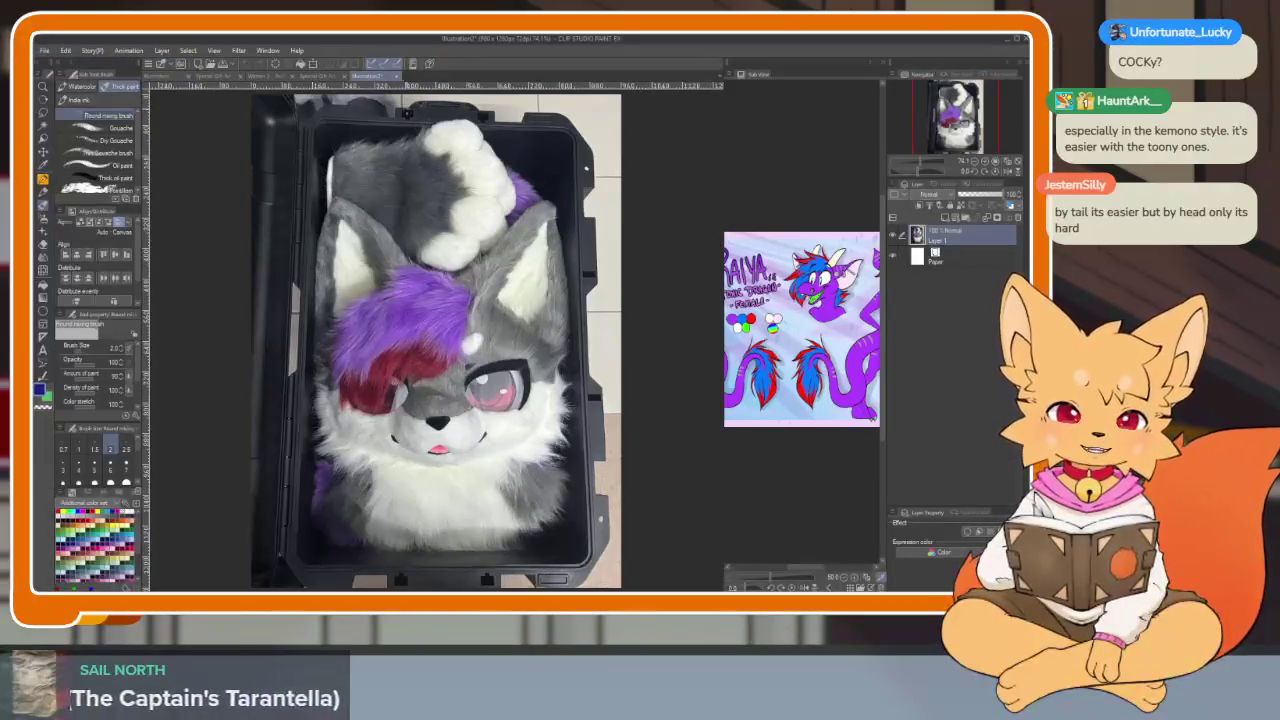
{"action": "key", "text": "ctrl+w"}
{"action": "key", "text": "n"}
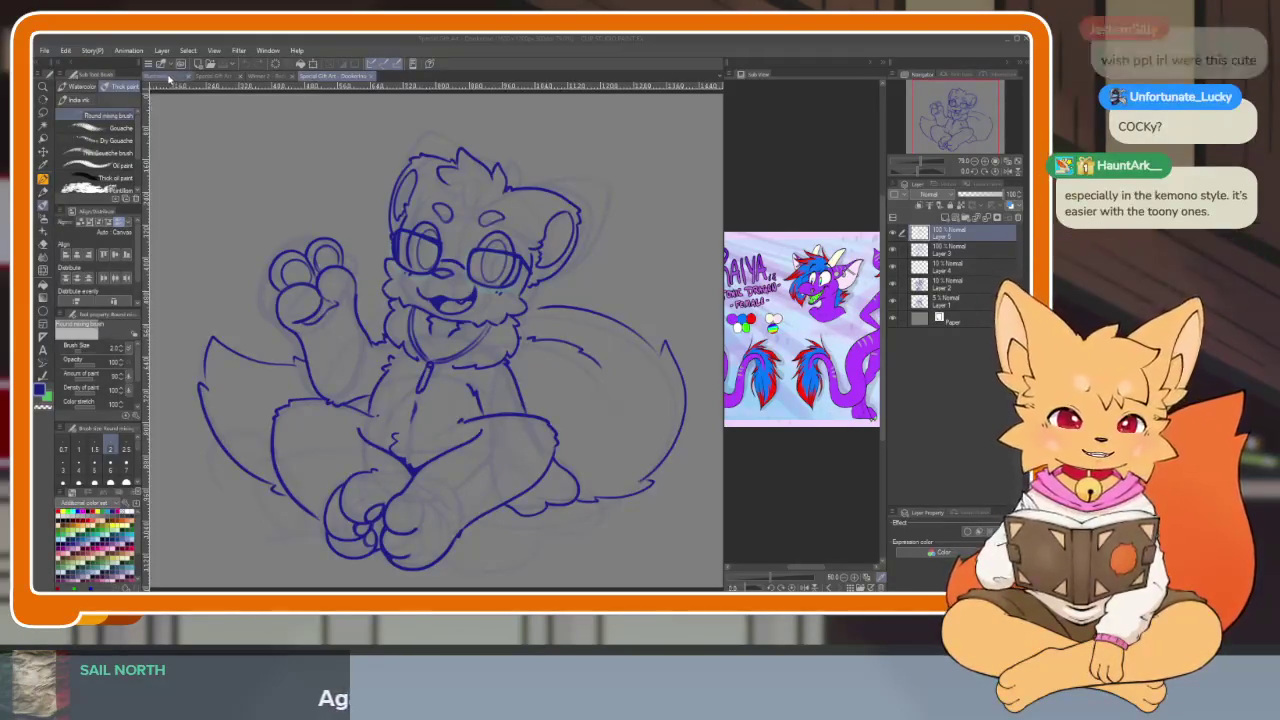
{"action": "key", "text": "ctrl+Tab"}
Try test strokes with brush size 5 on the canvas, undoing each one
{"action": "left_click_drag", "start_coordinate": [441, 474], "coordinate": [496, 447]}
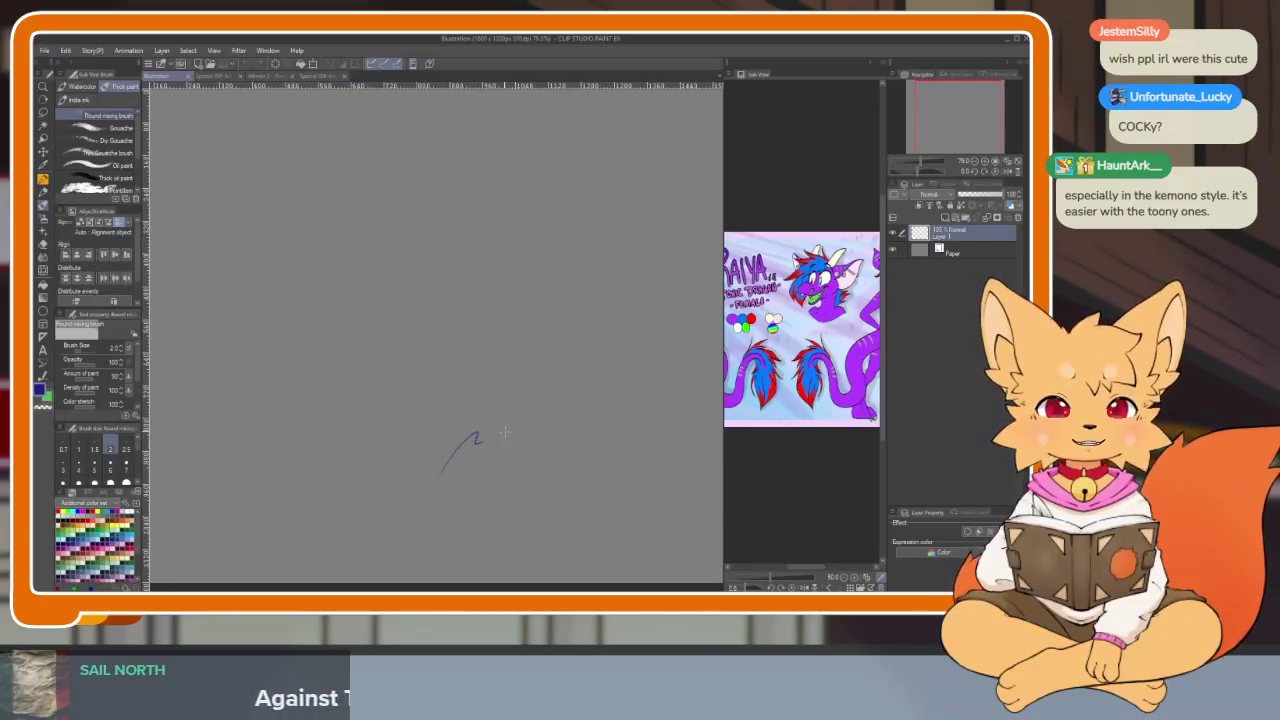
{"action": "key", "text": "ctrl+z"}
{"action": "scroll", "coordinate": [551, 470], "scroll_direction": "down", "scroll_amount": 3}
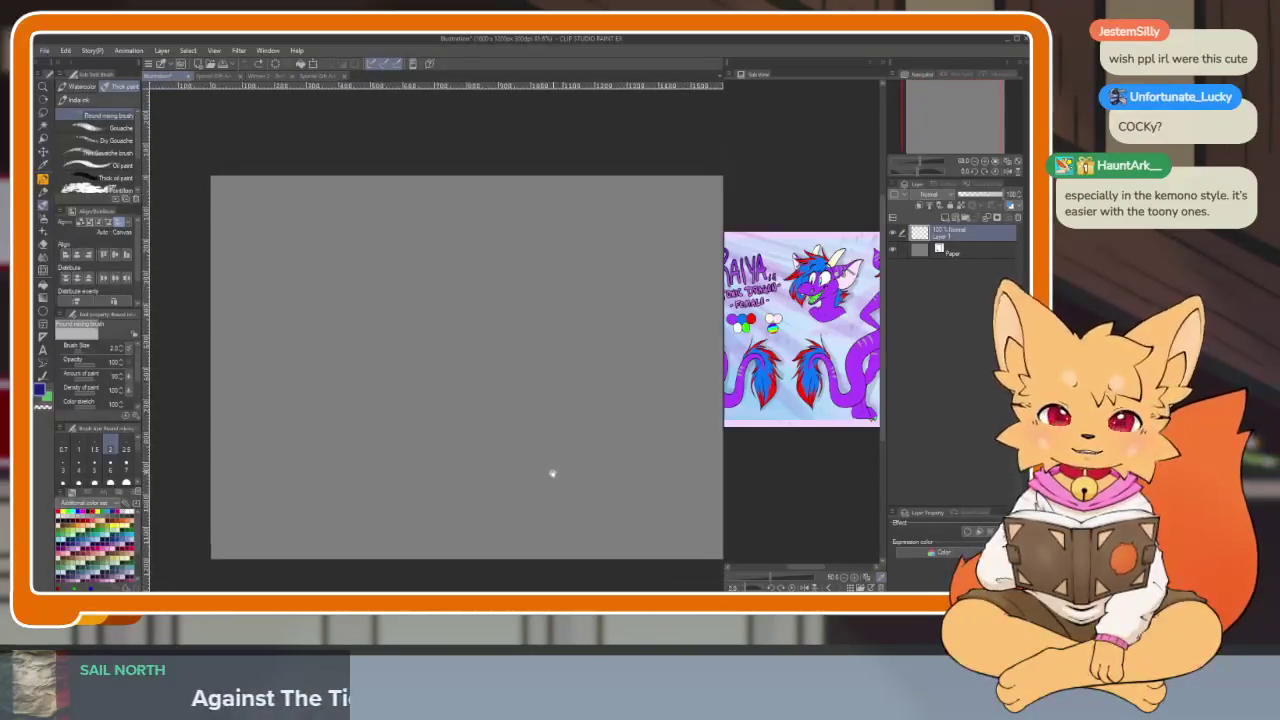
{"action": "left_click_drag", "start_coordinate": [564, 490], "coordinate": [557, 480]}
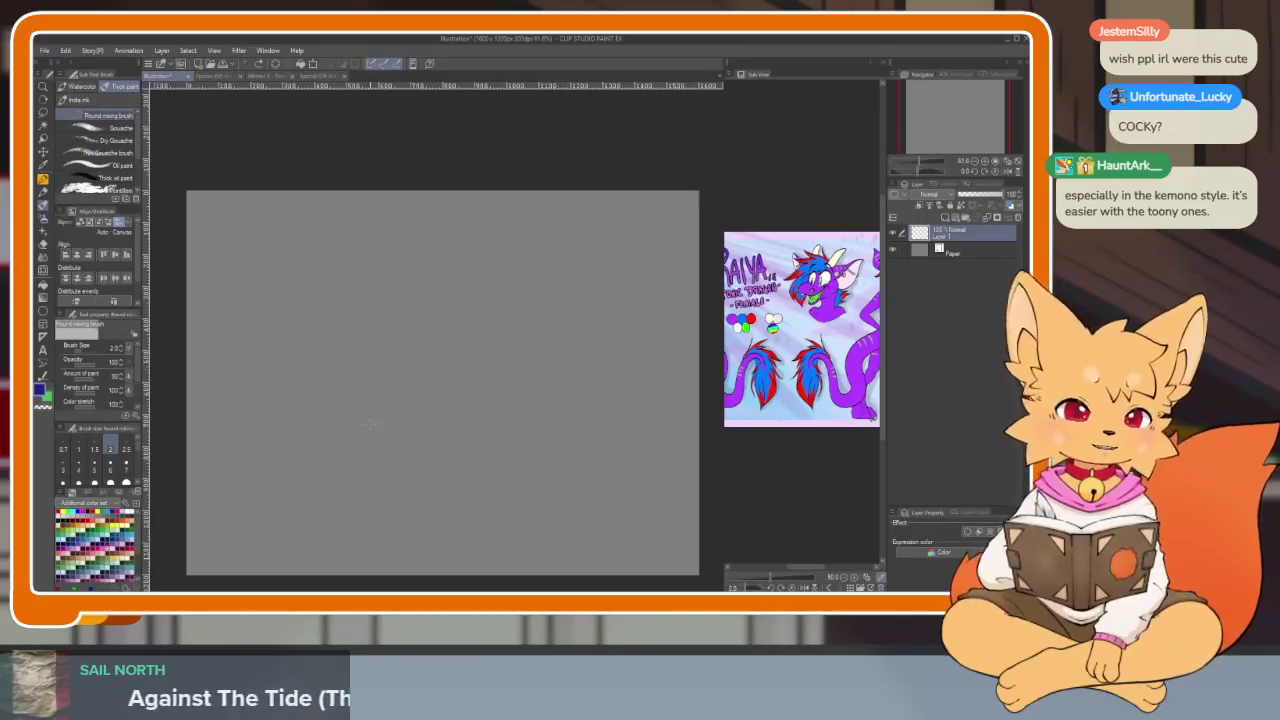
{"action": "left_click", "coordinate": [96, 463]}
{"action": "left_click_drag", "start_coordinate": [360, 275], "coordinate": [470, 355]}
{"action": "key", "text": "ctrl+z"}
{"action": "scroll", "coordinate": [91, 463], "scroll_direction": "down", "scroll_amount": 1}
Set brush size to 10 and test blue curves, undoing the looped stroke
{"action": "left_click", "coordinate": [79, 463]}
{"action": "left_click_drag", "start_coordinate": [423, 483], "coordinate": [411, 480]}
{"action": "mouse_move", "coordinate": [368, 416]}
{"action": "left_mouse_down"}
{"action": "mouse_move", "coordinate": [412, 412]}
{"action": "mouse_move", "coordinate": [480, 457]}
{"action": "left_mouse_up"}
{"action": "key", "text": "ctrl+z"}
{"action": "scroll", "coordinate": [491, 467], "scroll_direction": "down", "scroll_amount": 1}
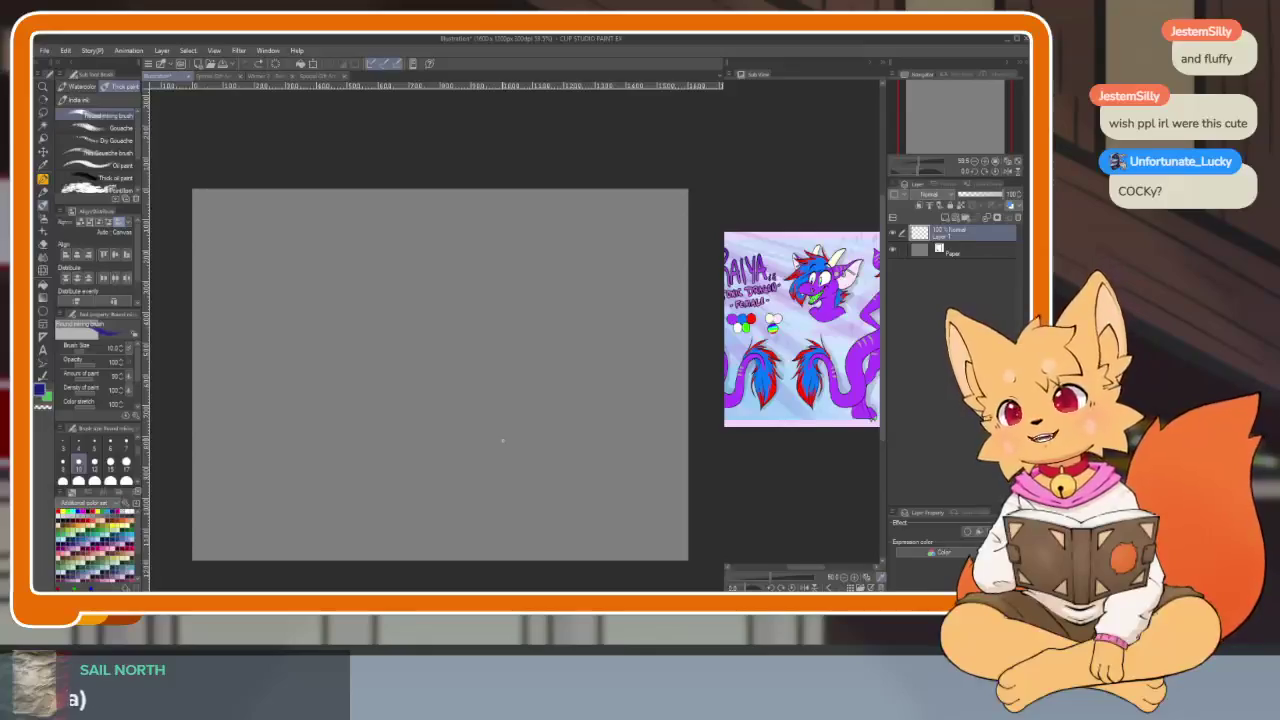
{"action": "left_click_drag", "start_coordinate": [458, 424], "coordinate": [518, 410]}
Undo the arc and try a long vertical curve with a crossing arc, undoing the lower stroke
{"action": "key", "text": "ctrl+z"}
{"action": "scroll", "coordinate": [497, 434], "scroll_direction": "down", "scroll_amount": 3}
{"action": "scroll", "coordinate": [497, 434], "scroll_direction": "up", "scroll_amount": 3}
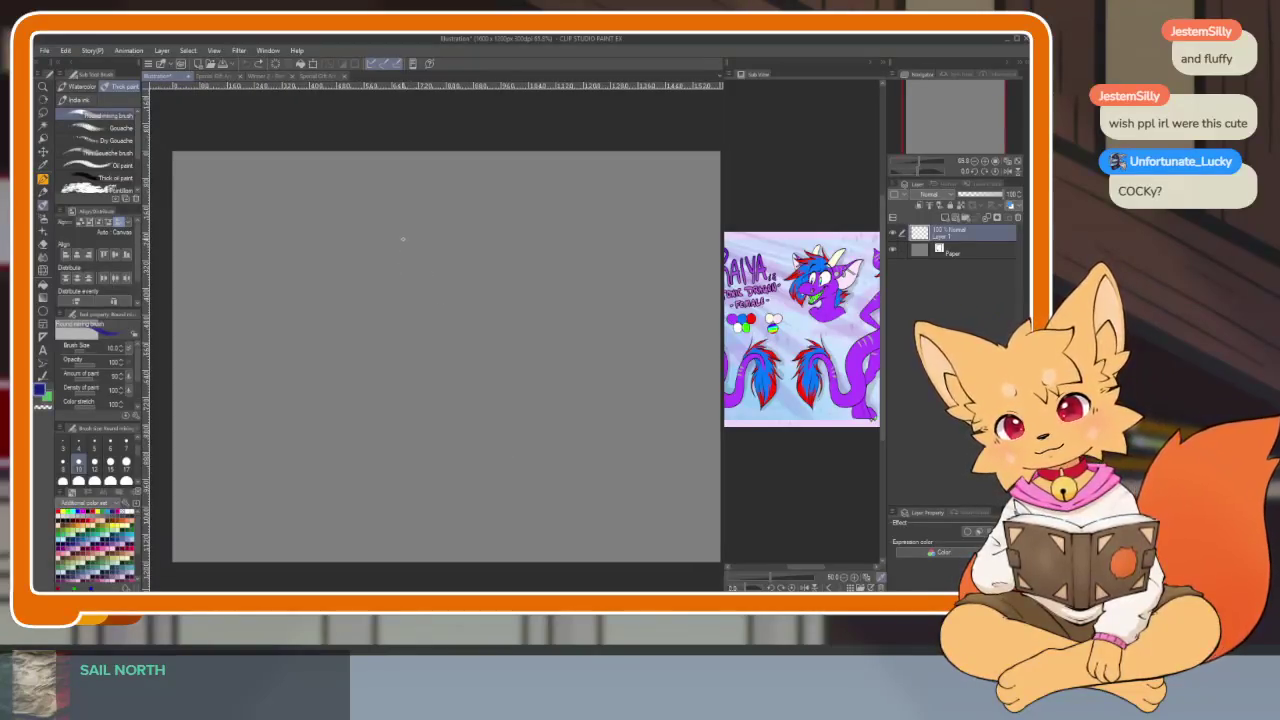
{"action": "left_click_drag", "start_coordinate": [410, 243], "coordinate": [478, 468]}
{"action": "key", "text": "ctrl+z"}
{"action": "left_click_drag", "start_coordinate": [414, 233], "coordinate": [485, 462]}
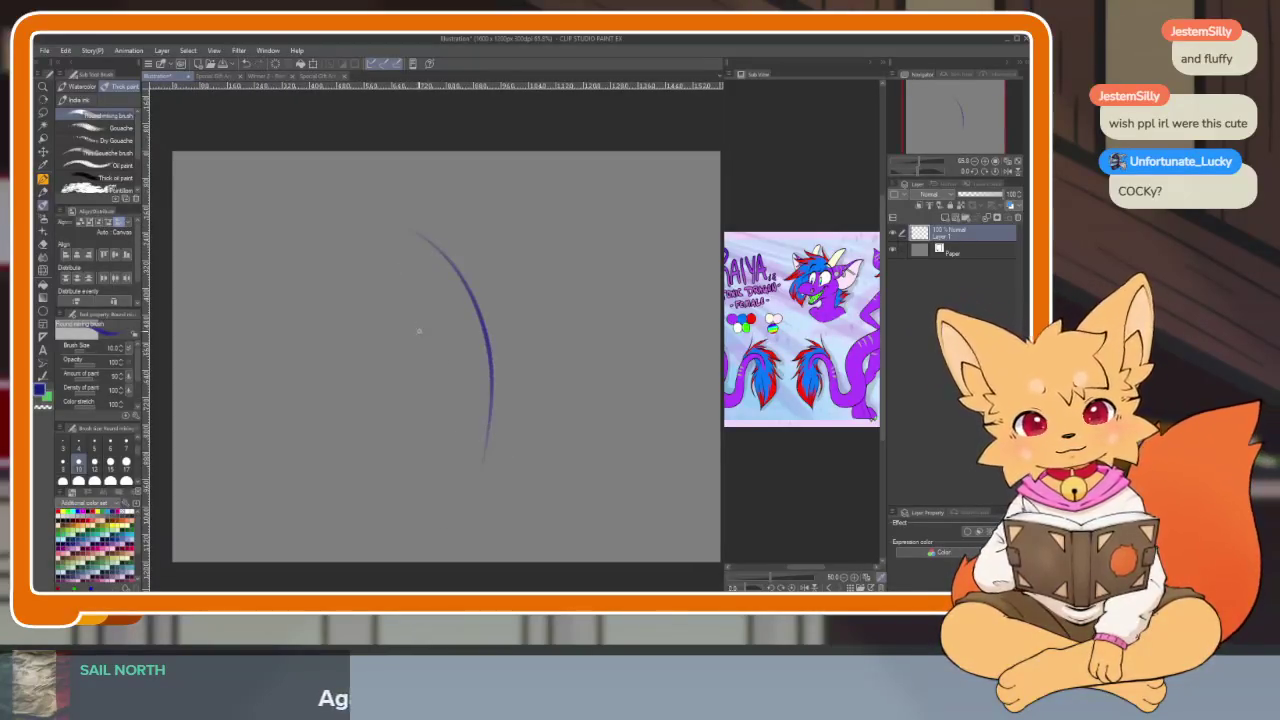
{"action": "left_click_drag", "start_coordinate": [432, 268], "coordinate": [505, 272]}
{"action": "left_click_drag", "start_coordinate": [400, 293], "coordinate": [454, 264]}
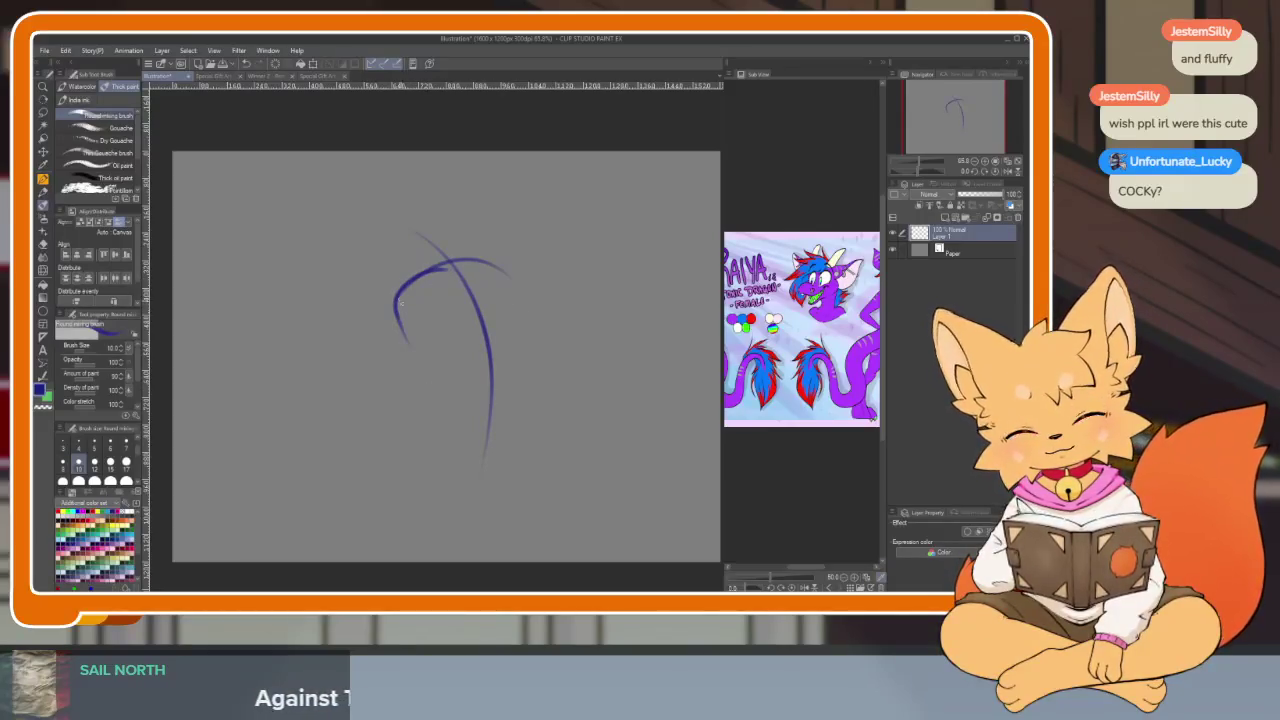
{"action": "left_click_drag", "start_coordinate": [414, 348], "coordinate": [402, 378]}
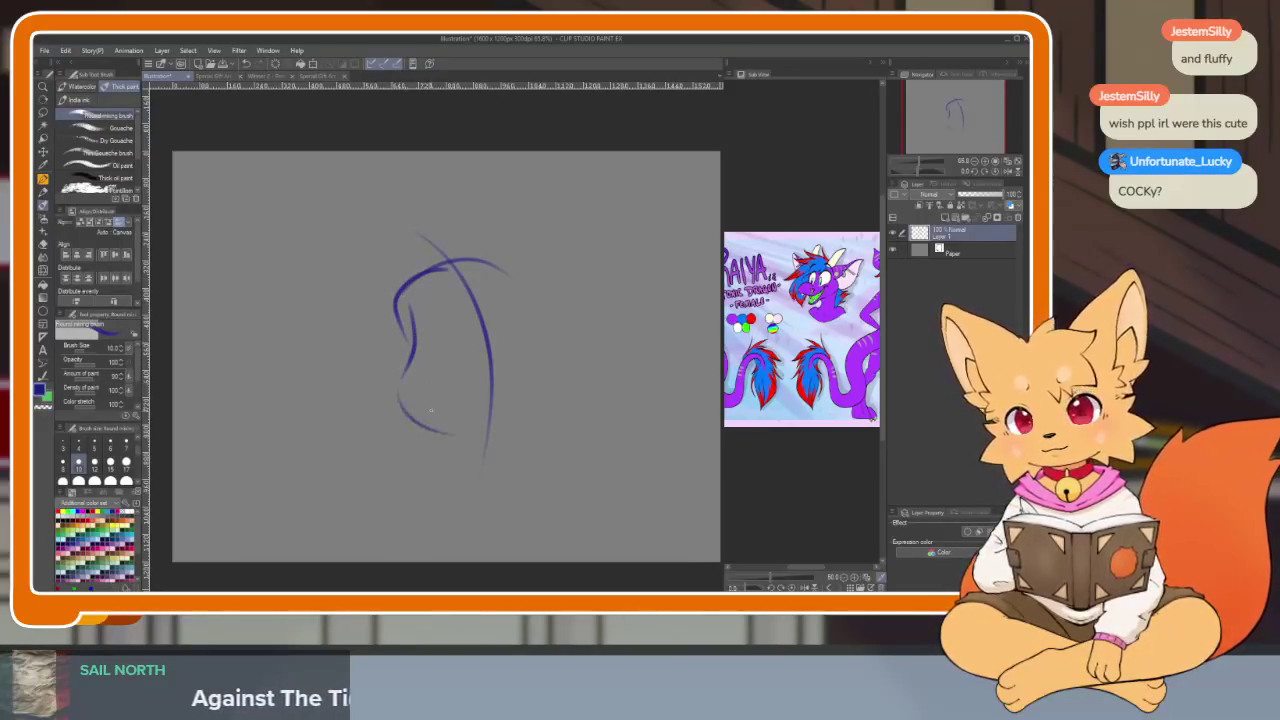
{"action": "key", "text": "ctrl+z"}
{"action": "key", "text": "ctrl+z"}
{"action": "key", "text": "ctrl+z"}
{"action": "key", "text": "ctrl+z"}
Sketch a new rough blue circle outline for the head
{"action": "scroll", "coordinate": [513, 424], "scroll_direction": "down", "scroll_amount": 2}
{"action": "scroll", "coordinate": [503, 434], "scroll_direction": "down", "scroll_amount": 2}
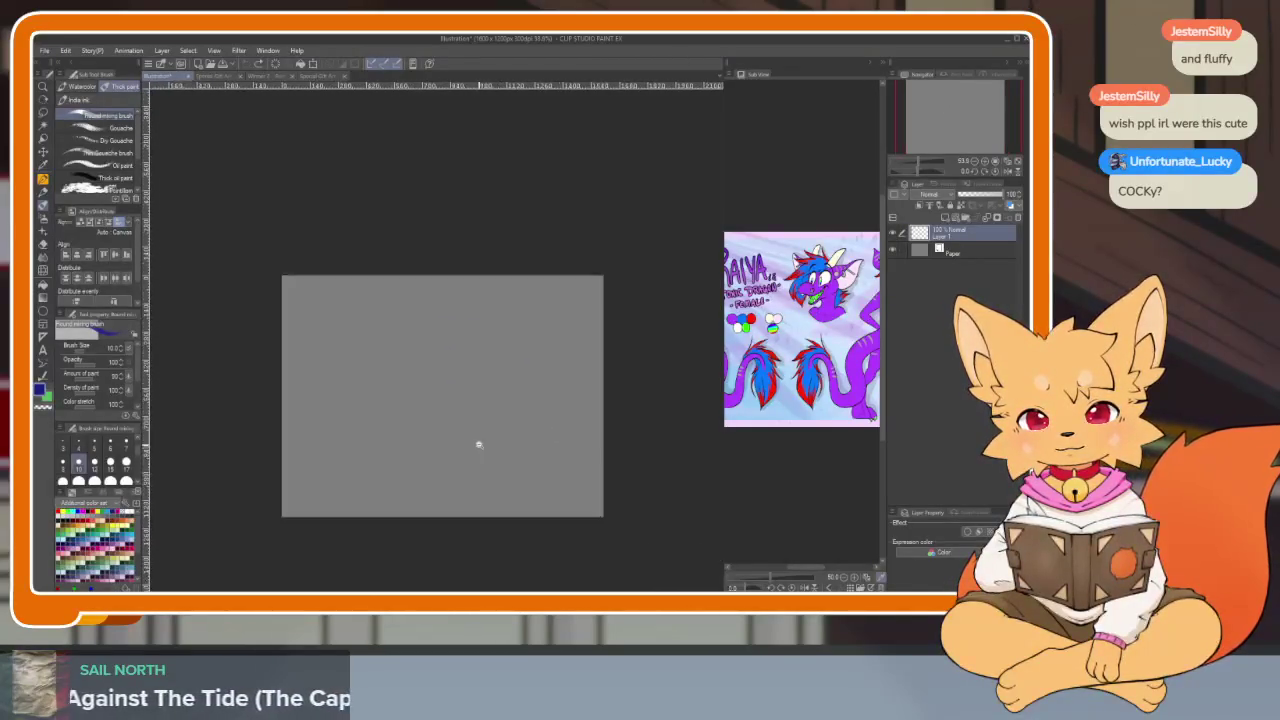
{"action": "scroll", "coordinate": [480, 446], "scroll_direction": "up", "scroll_amount": 3}
{"action": "scroll", "coordinate": [500, 466], "scroll_direction": "down", "scroll_amount": 1}
{"action": "scroll", "coordinate": [497, 469], "scroll_direction": "down", "scroll_amount": 1}
{"action": "scroll", "coordinate": [491, 451], "scroll_direction": "up", "scroll_amount": 1}
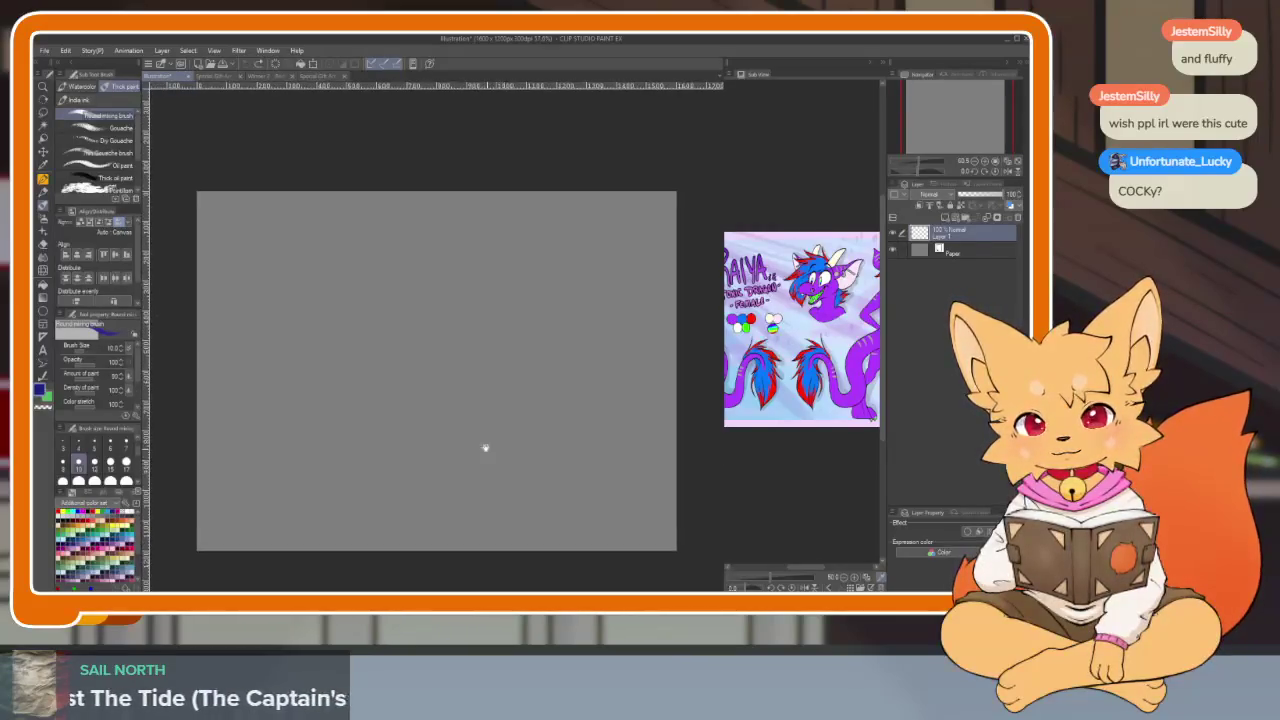
{"action": "left_click_drag", "start_coordinate": [419, 278], "coordinate": [440, 515]}
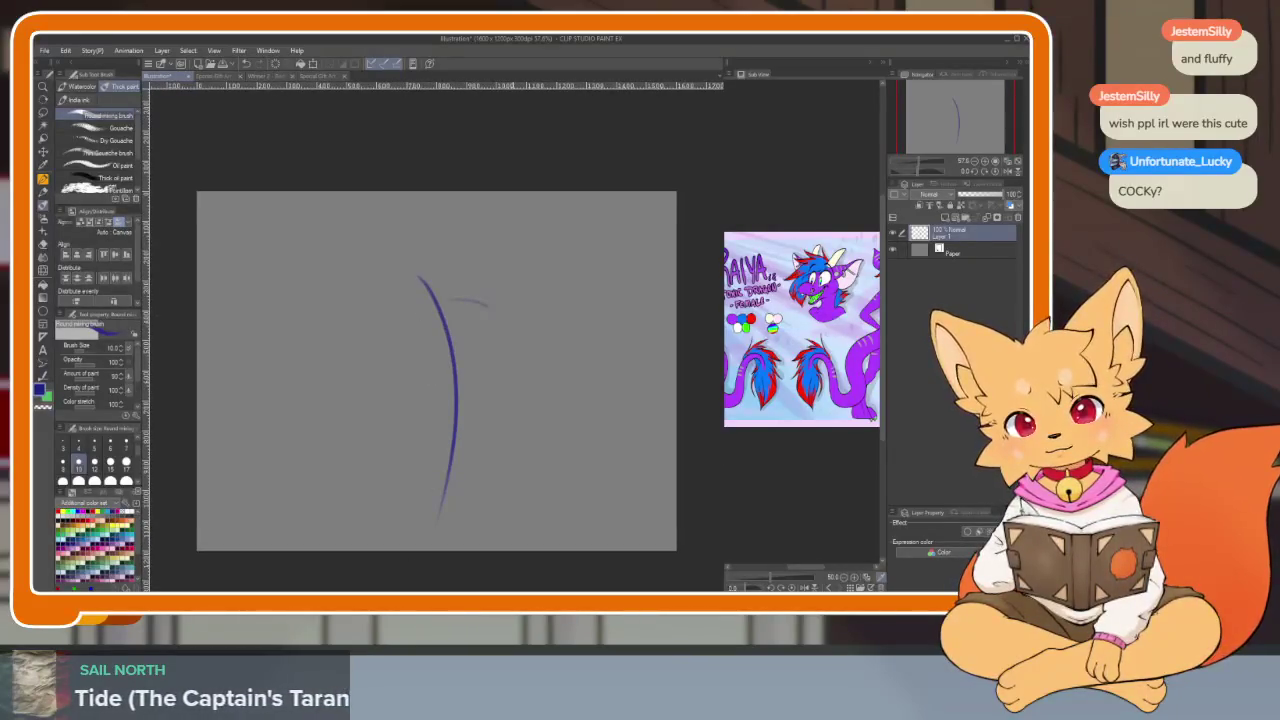
{"action": "left_click_drag", "start_coordinate": [408, 323], "coordinate": [503, 318]}
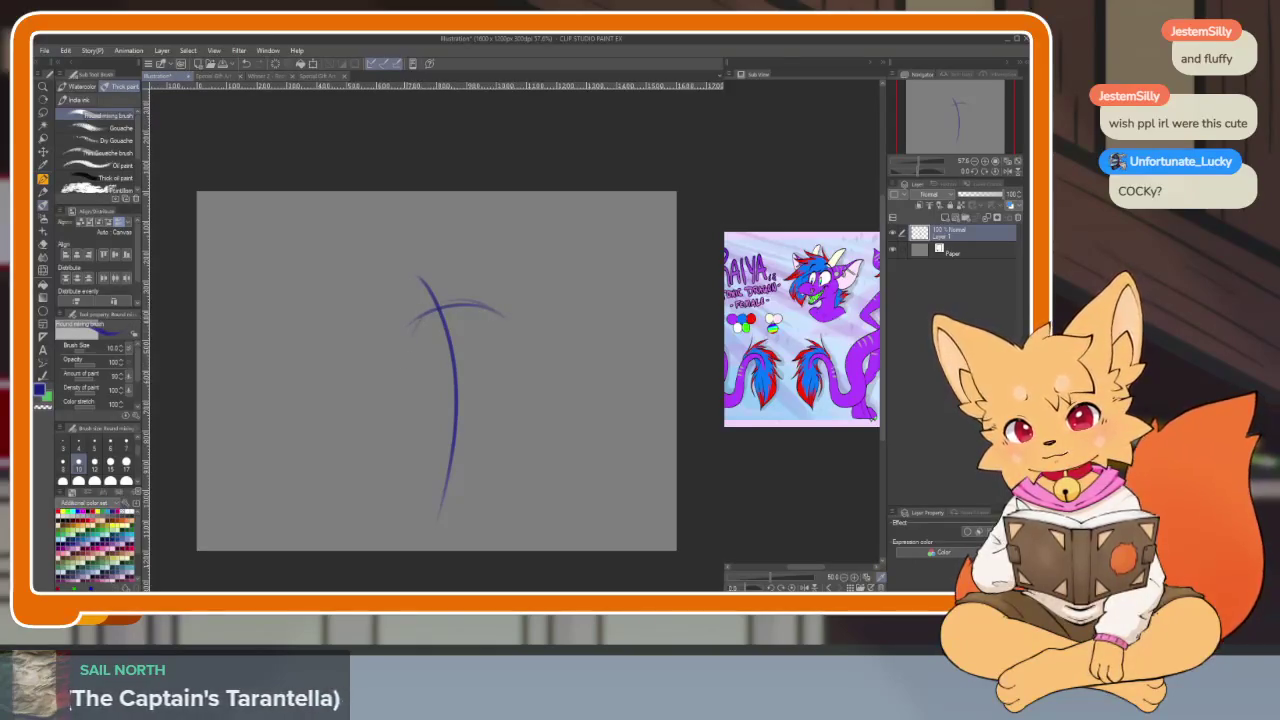
{"action": "mouse_move", "coordinate": [392, 396]}
{"action": "left_mouse_down"}
{"action": "mouse_move", "coordinate": [420, 445]}
{"action": "mouse_move", "coordinate": [508, 420]}
{"action": "left_mouse_up"}
{"action": "left_click_drag", "start_coordinate": [498, 332], "coordinate": [510, 408]}
Thicken the head circle and add diagonal and horizontal guide lines plus a small left dab
{"action": "scroll", "coordinate": [496, 383], "scroll_direction": "up", "scroll_amount": 3}
{"action": "mouse_move", "coordinate": [354, 310]}
{"action": "left_mouse_down"}
{"action": "mouse_move", "coordinate": [390, 264]}
{"action": "mouse_move", "coordinate": [510, 280]}
{"action": "mouse_move", "coordinate": [536, 346]}
{"action": "mouse_move", "coordinate": [544, 486]}
{"action": "mouse_move", "coordinate": [502, 528]}
{"action": "left_mouse_up"}
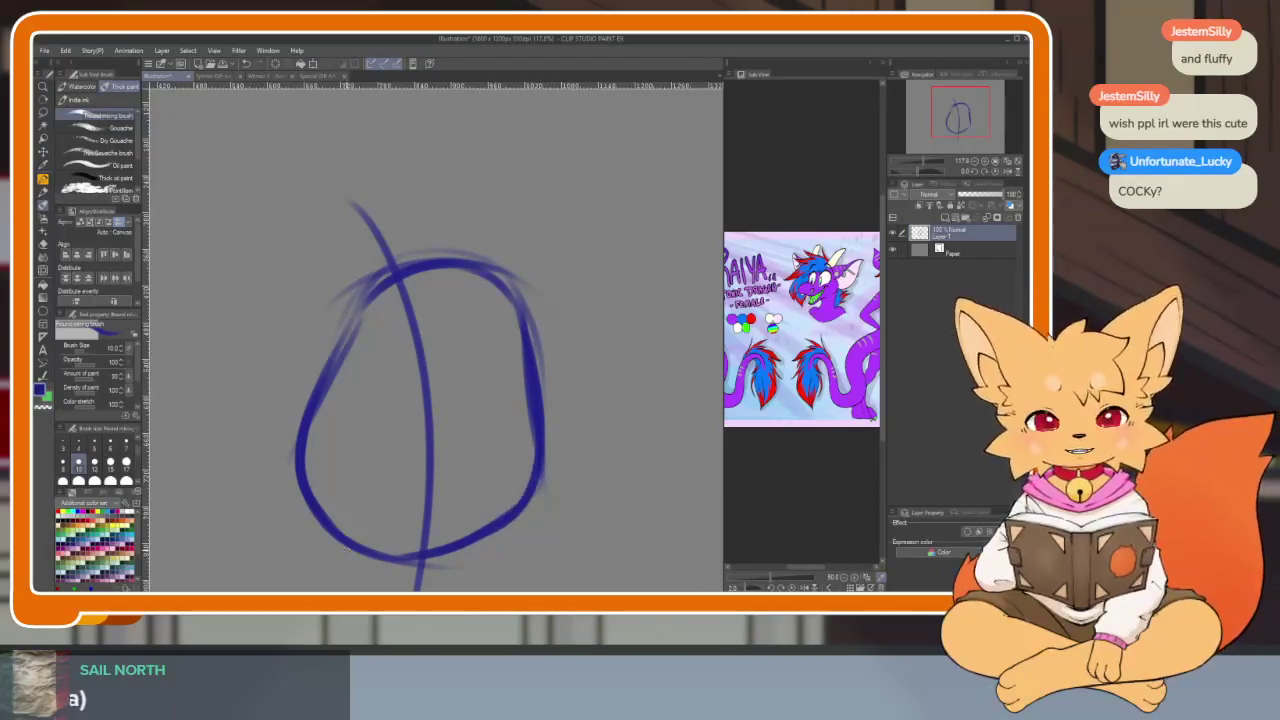
{"action": "mouse_move", "coordinate": [331, 364]}
{"action": "left_mouse_down"}
{"action": "mouse_move", "coordinate": [382, 290]}
{"action": "mouse_move", "coordinate": [510, 282]}
{"action": "mouse_move", "coordinate": [526, 366]}
{"action": "left_mouse_up"}
{"action": "left_click_drag", "start_coordinate": [456, 270], "coordinate": [380, 556]}
{"action": "mouse_move", "coordinate": [310, 372]}
{"action": "left_mouse_down"}
{"action": "mouse_move", "coordinate": [420, 328]}
{"action": "mouse_move", "coordinate": [520, 356]}
{"action": "left_mouse_up"}
{"action": "left_click_drag", "start_coordinate": [300, 450], "coordinate": [332, 430]}
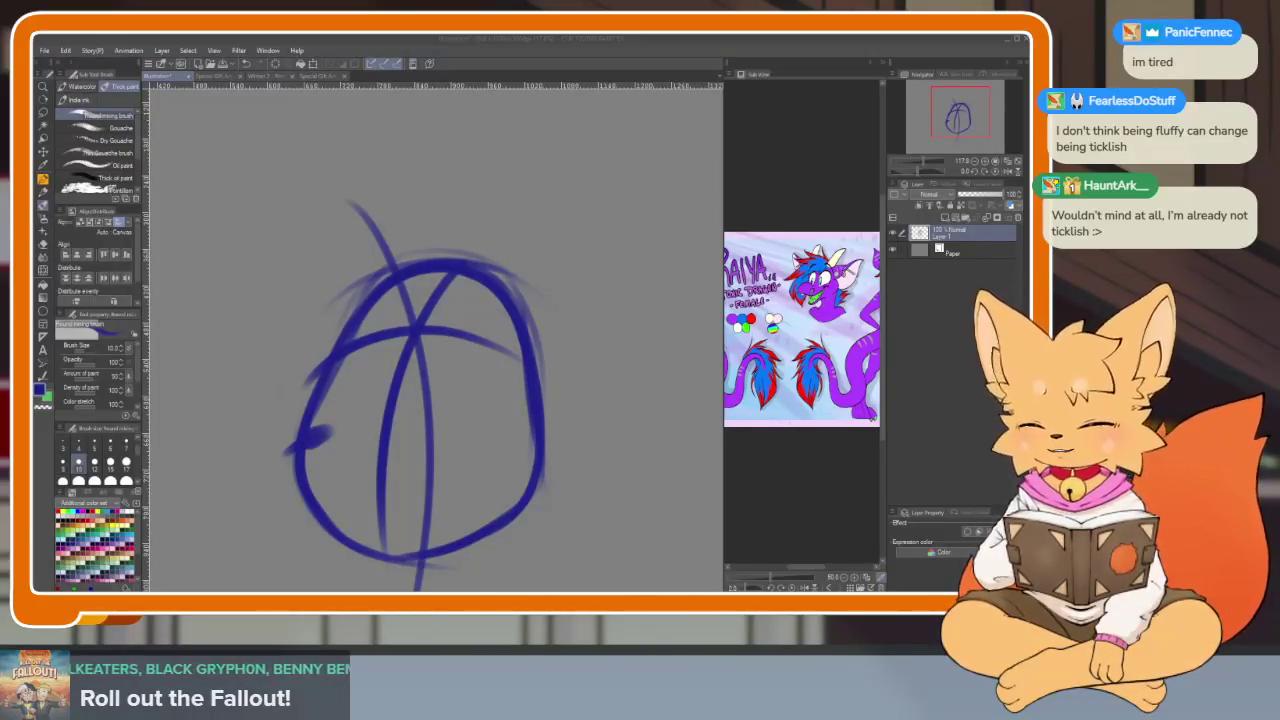
Undo the stray stroke and left dab, then add a horizontal guide across the lower head
{"action": "left_click_drag", "start_coordinate": [552, 300], "coordinate": [592, 275]}
{"action": "key", "text": "ctrl+z"}
{"action": "key", "text": "ctrl+z"}
{"action": "scroll", "coordinate": [535, 460], "scroll_direction": "down", "scroll_amount": 1}
{"action": "scroll", "coordinate": [545, 452], "scroll_direction": "up", "scroll_amount": 1}
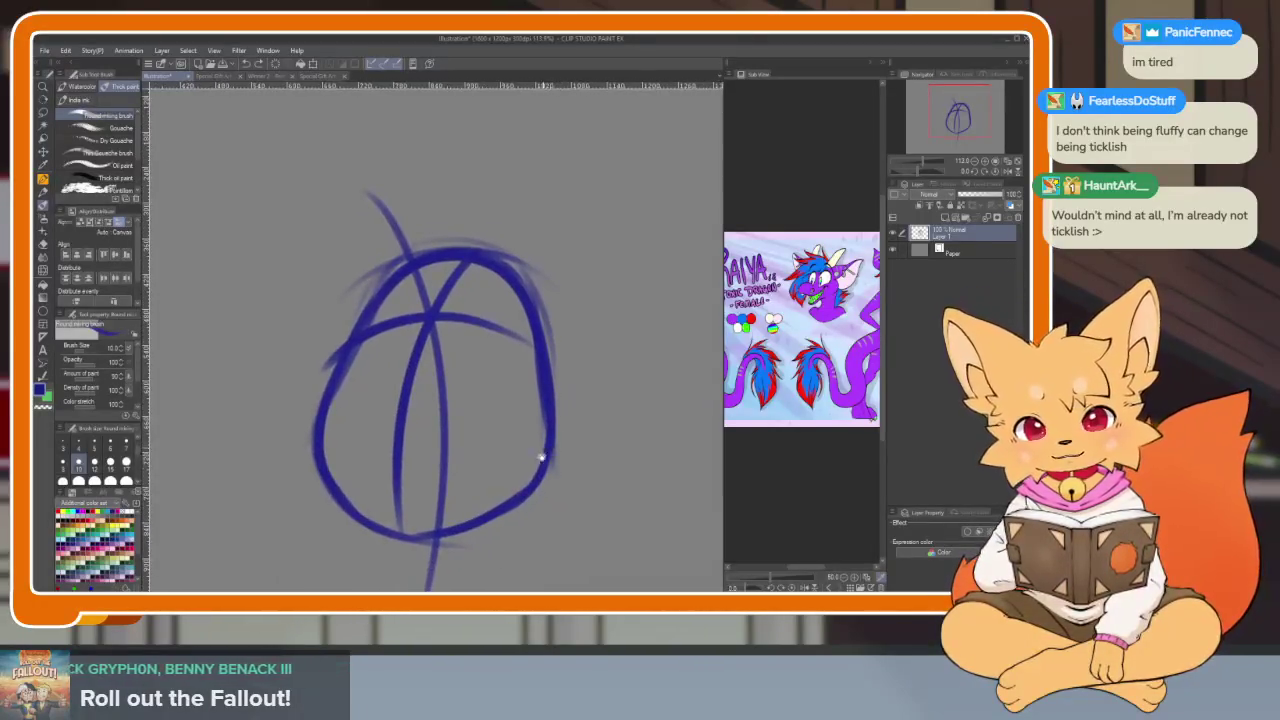
{"action": "scroll", "coordinate": [515, 462], "scroll_direction": "up", "scroll_amount": 1}
{"action": "scroll", "coordinate": [490, 478], "scroll_direction": "up", "scroll_amount": 1}
{"action": "scroll", "coordinate": [496, 484], "scroll_direction": "down", "scroll_amount": 1}
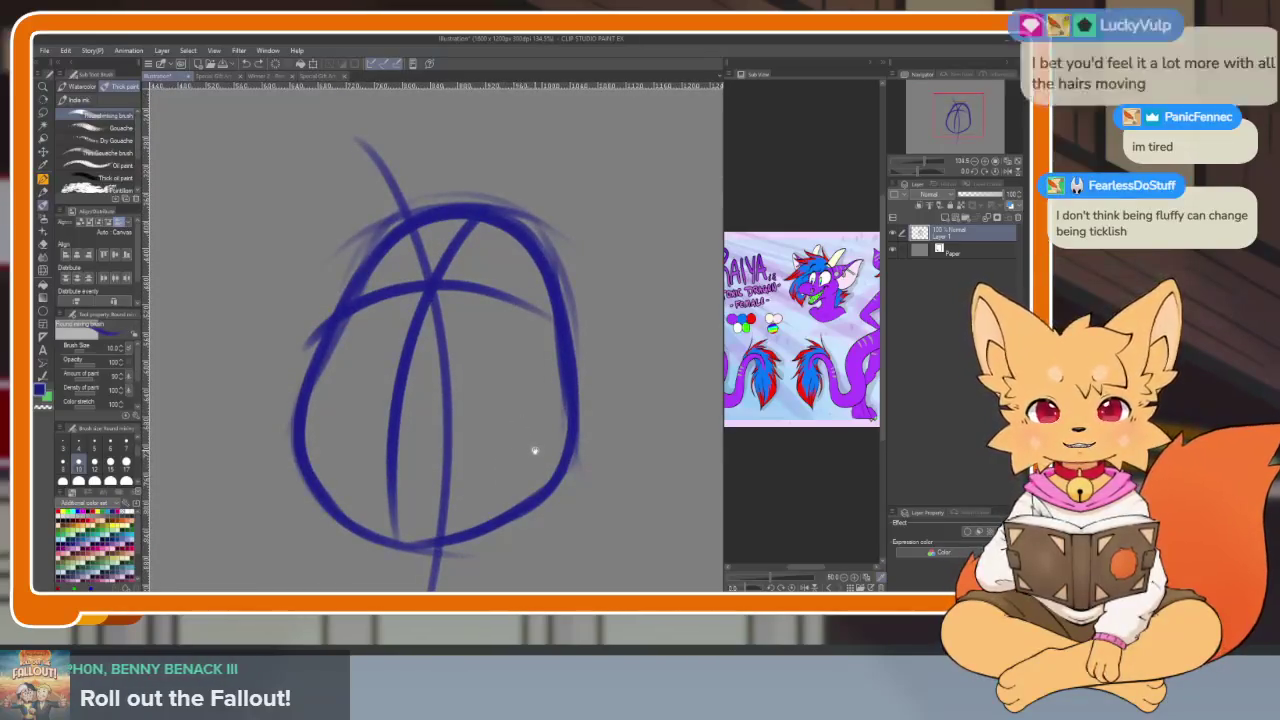
{"action": "scroll", "coordinate": [534, 449], "scroll_direction": "down", "scroll_amount": 1}
{"action": "scroll", "coordinate": [529, 466], "scroll_direction": "down", "scroll_amount": 1}
{"action": "scroll", "coordinate": [520, 468], "scroll_direction": "up", "scroll_amount": 1}
{"action": "scroll", "coordinate": [519, 476], "scroll_direction": "down", "scroll_amount": 2}
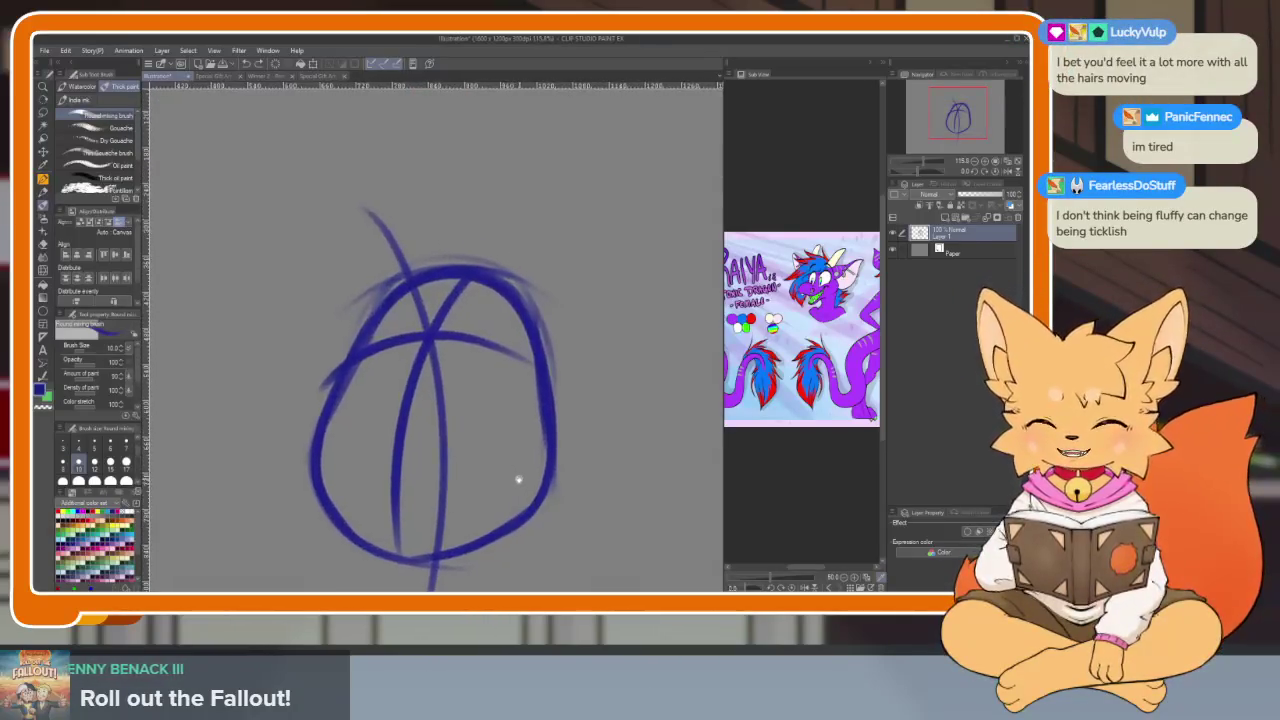
{"action": "scroll", "coordinate": [515, 455], "scroll_direction": "up", "scroll_amount": 1}
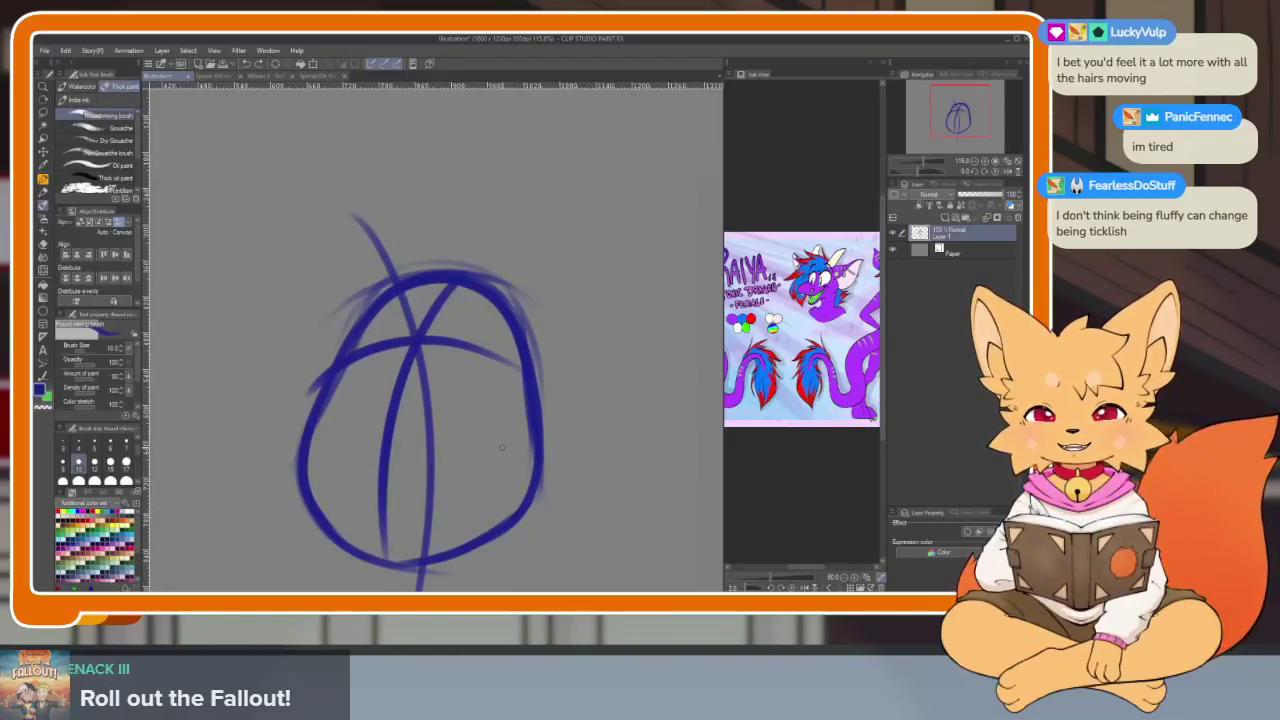
{"action": "left_click_drag", "start_coordinate": [300, 456], "coordinate": [543, 474]}
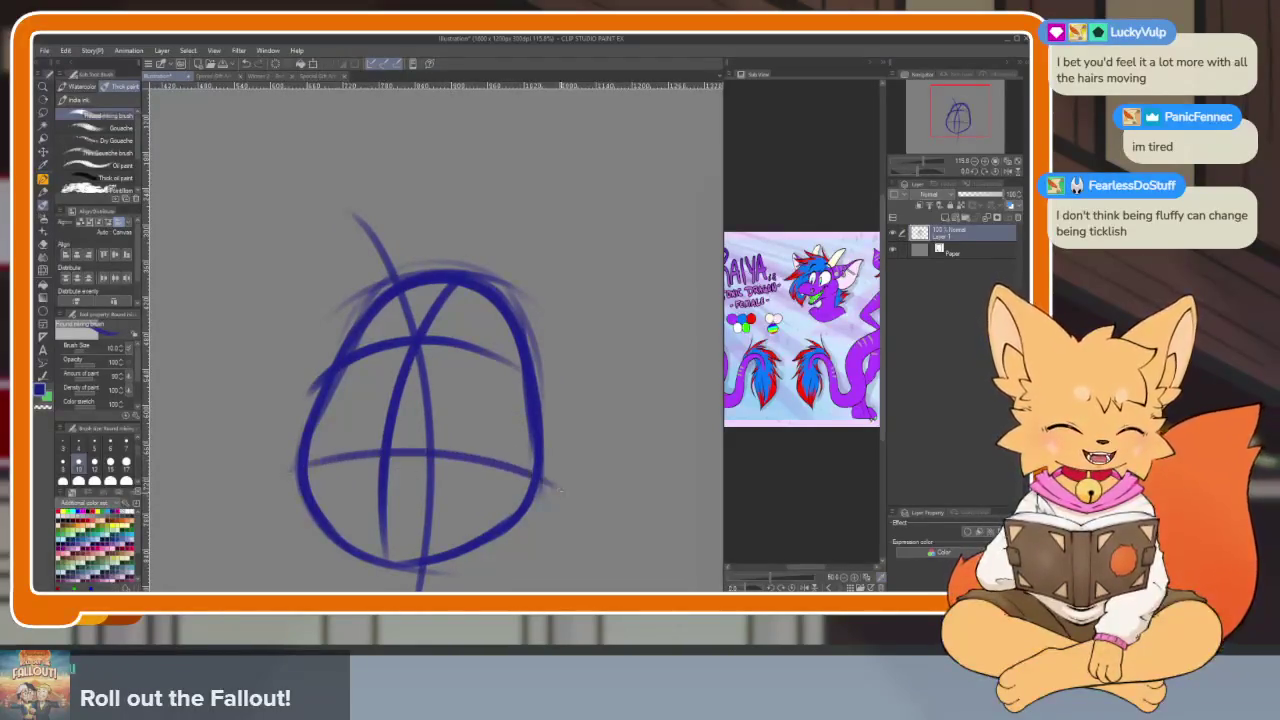
Erase the central diagonal stroke and redraw it as a cleaner curve
{"action": "scroll", "coordinate": [520, 418], "scroll_direction": "up", "scroll_amount": 2}
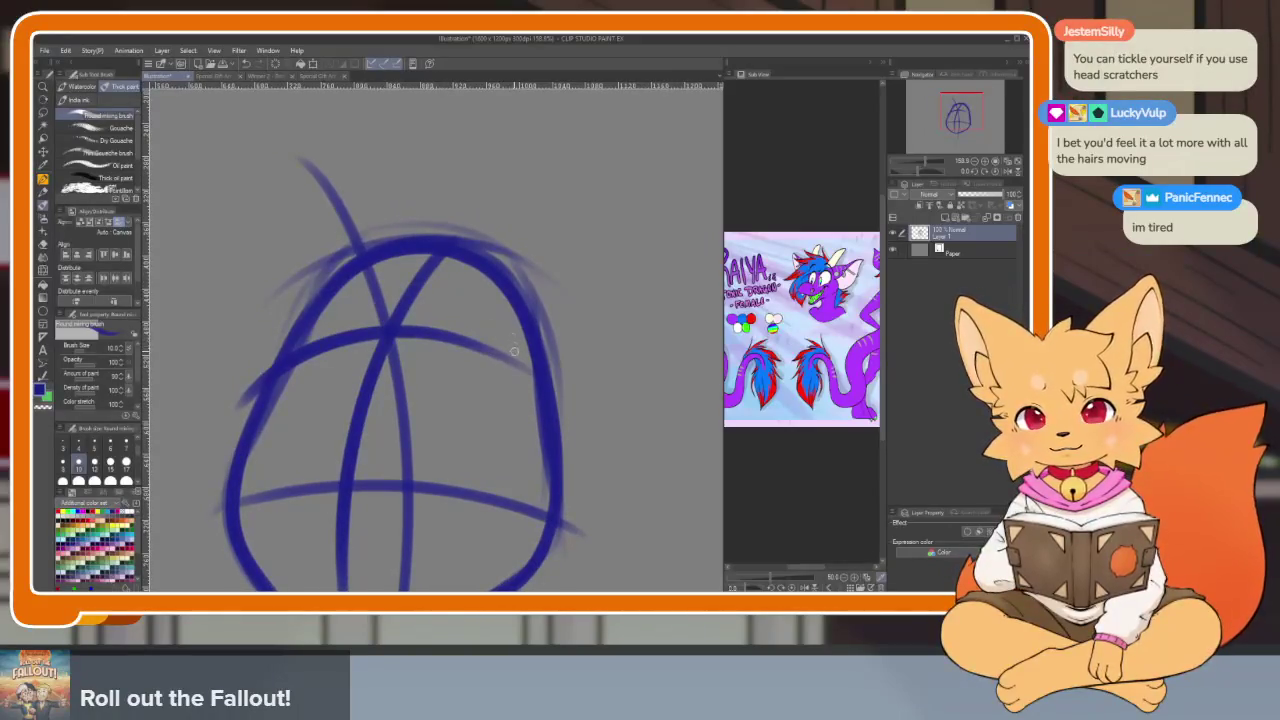
{"action": "mouse_move", "coordinate": [519, 351]}
{"action": "left_mouse_down"}
{"action": "mouse_move", "coordinate": [531, 362]}
{"action": "mouse_move", "coordinate": [535, 332]}
{"action": "left_mouse_up"}
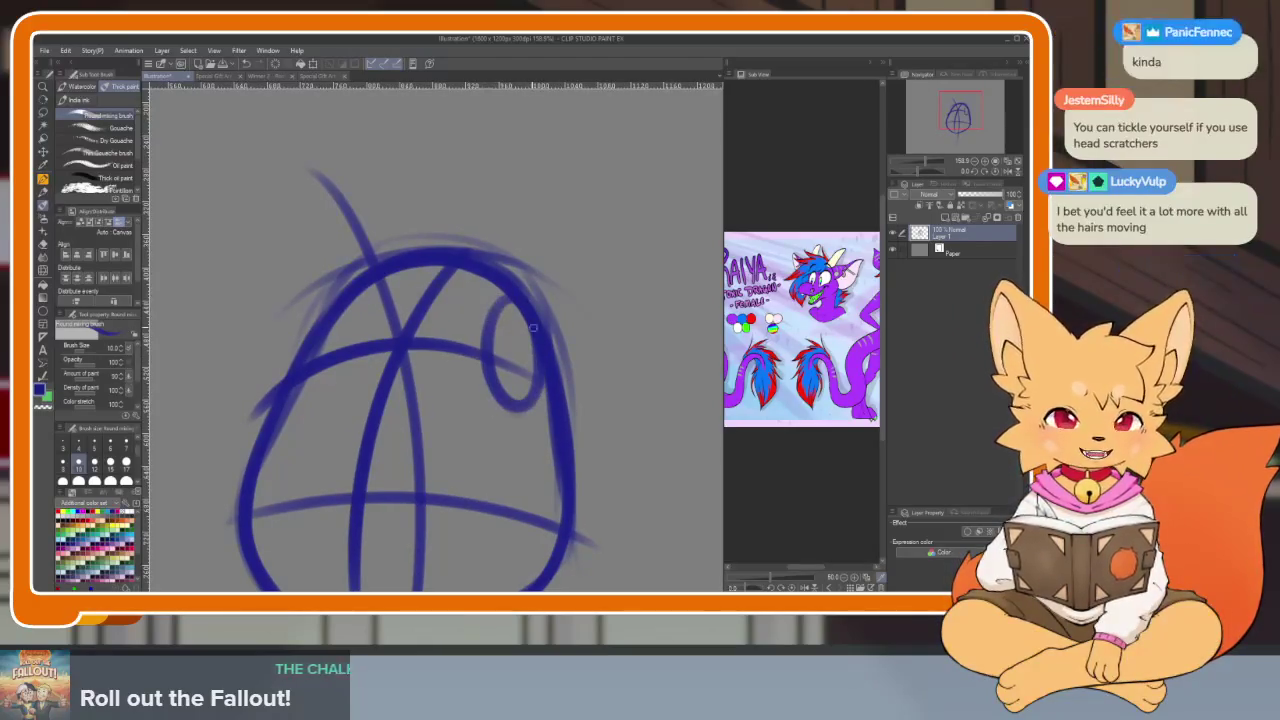
{"action": "scroll", "coordinate": [535, 332], "scroll_direction": "up", "scroll_amount": 2}
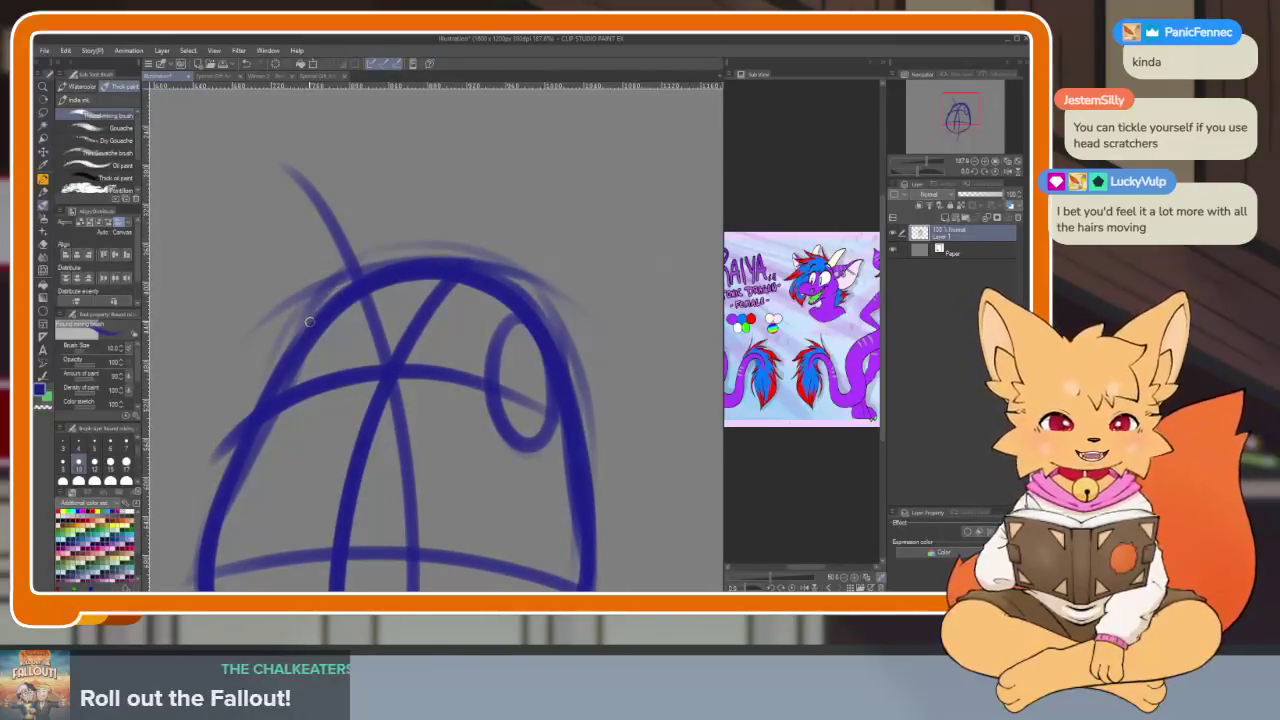
{"action": "scroll", "coordinate": [309, 321], "scroll_direction": "down", "scroll_amount": 3}
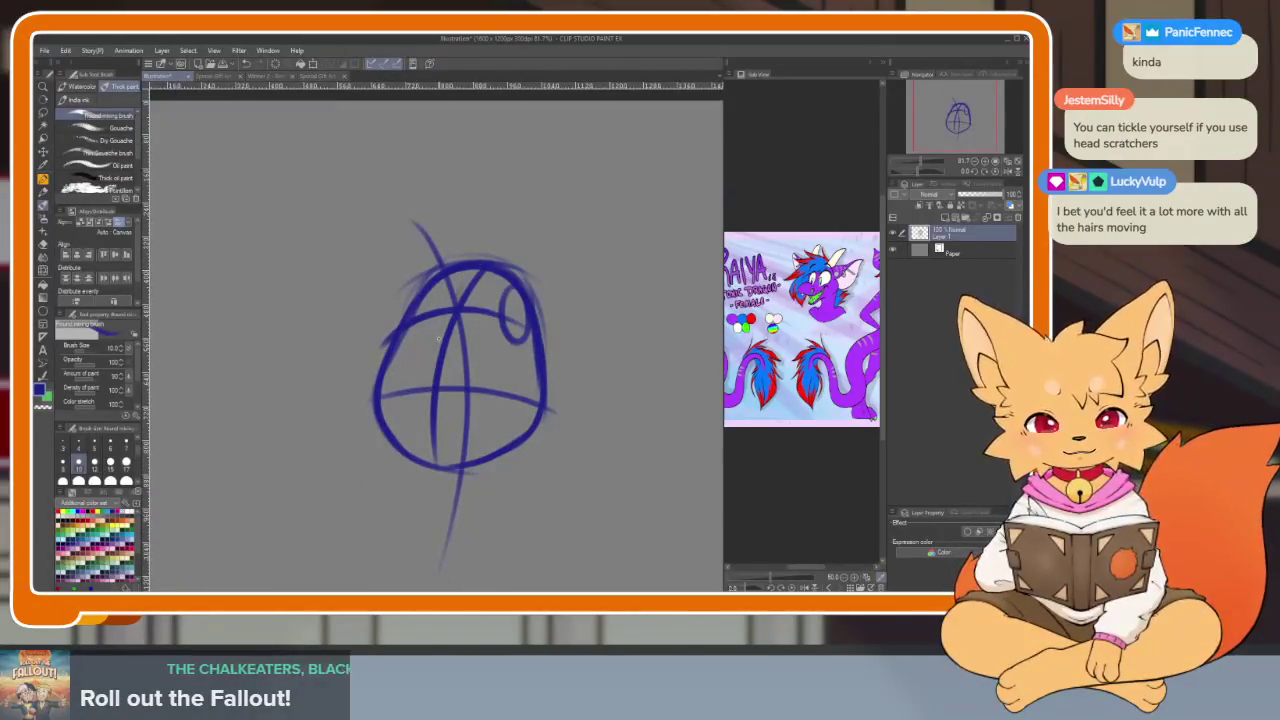
{"action": "scroll", "coordinate": [468, 298], "scroll_direction": "up", "scroll_amount": 2}
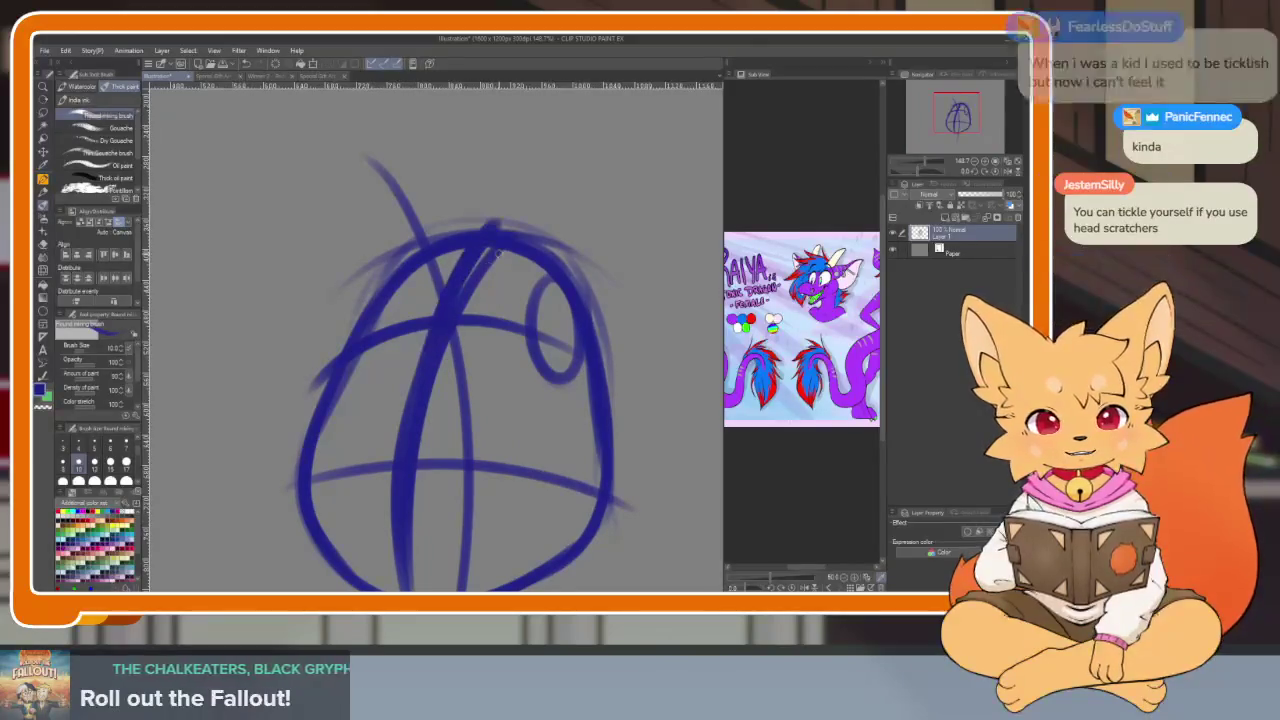
{"action": "key", "text": "e"}
{"action": "left_click_drag", "start_coordinate": [490, 252], "coordinate": [453, 332]}
{"action": "left_click_drag", "start_coordinate": [428, 390], "coordinate": [487, 258]}
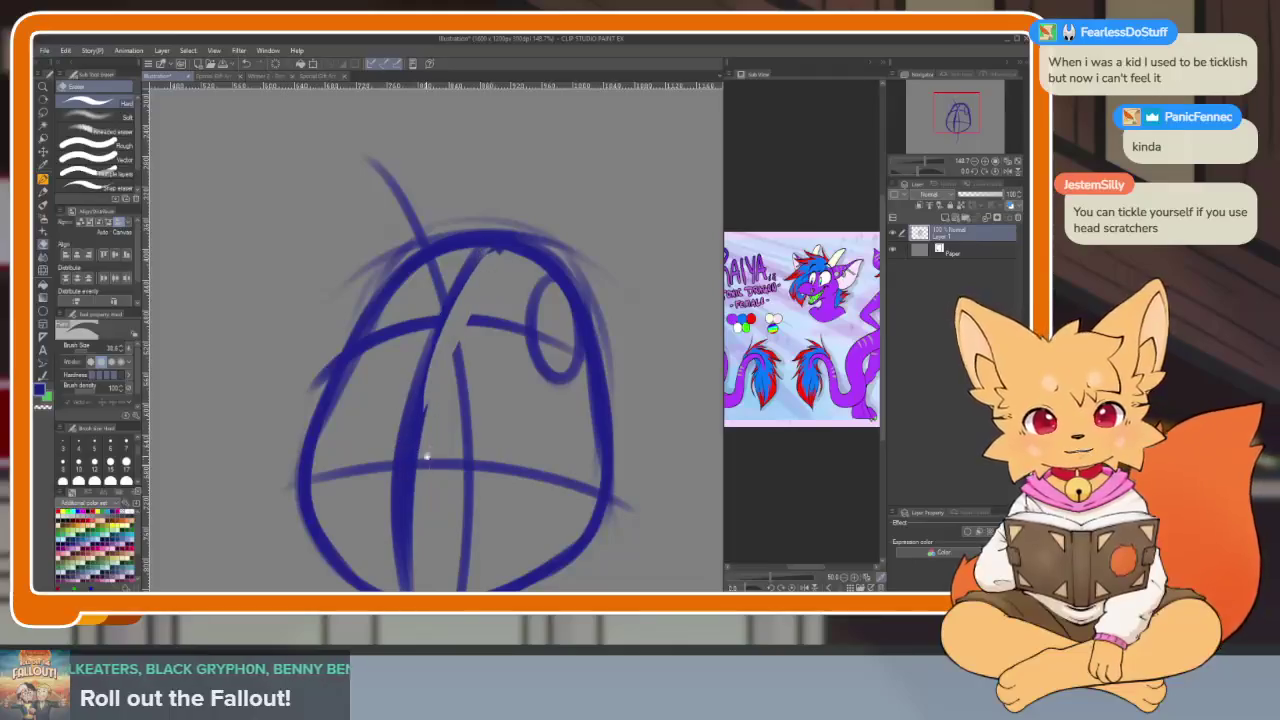
{"action": "left_click_drag", "start_coordinate": [425, 405], "coordinate": [427, 363]}
{"action": "mouse_move", "coordinate": [500, 205]}
{"action": "left_mouse_down"}
{"action": "mouse_move", "coordinate": [408, 452]}
{"action": "mouse_move", "coordinate": [414, 552]}
{"action": "left_mouse_up"}
{"action": "key", "text": "b"}
{"action": "mouse_move", "coordinate": [501, 186]}
{"action": "left_mouse_down"}
{"action": "mouse_move", "coordinate": [410, 465]}
{"action": "mouse_move", "coordinate": [405, 555]}
{"action": "left_mouse_up"}
Reshape the head's right outline with new strokes, erasing part of the lower-right edge
{"action": "key", "text": "ctrl+minus"}
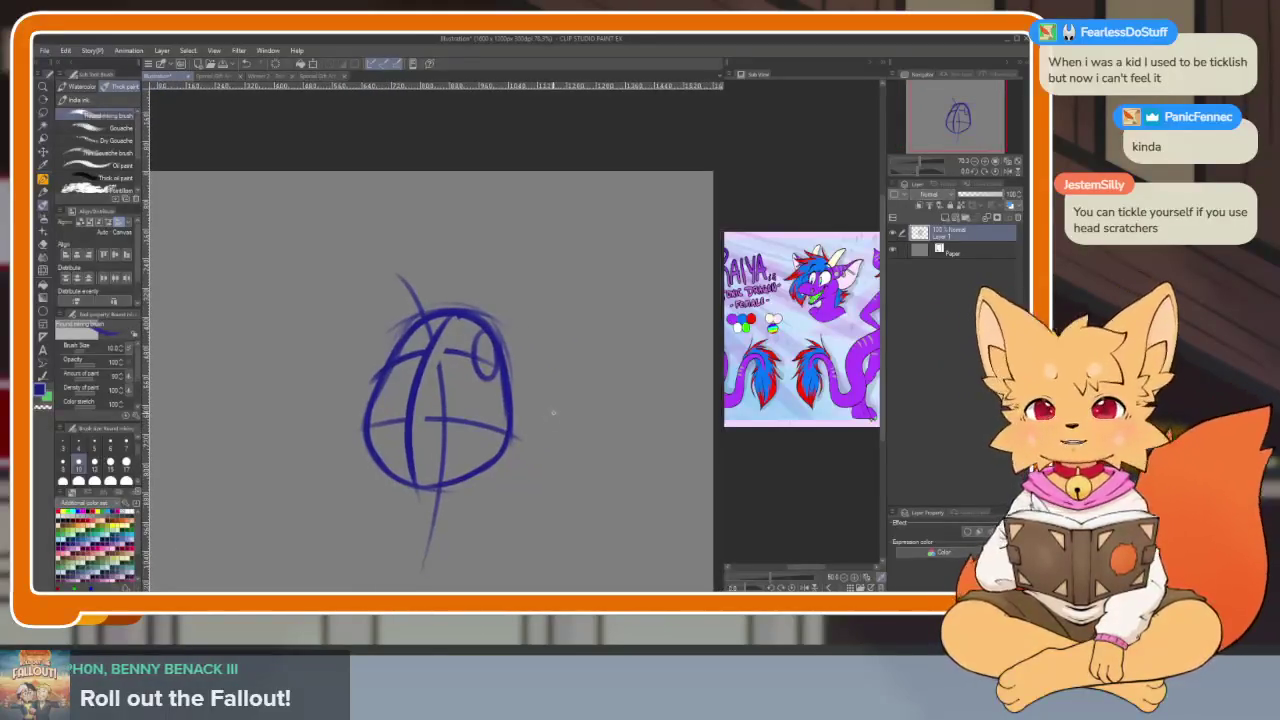
{"action": "left_click_drag", "start_coordinate": [551, 423], "coordinate": [540, 426]}
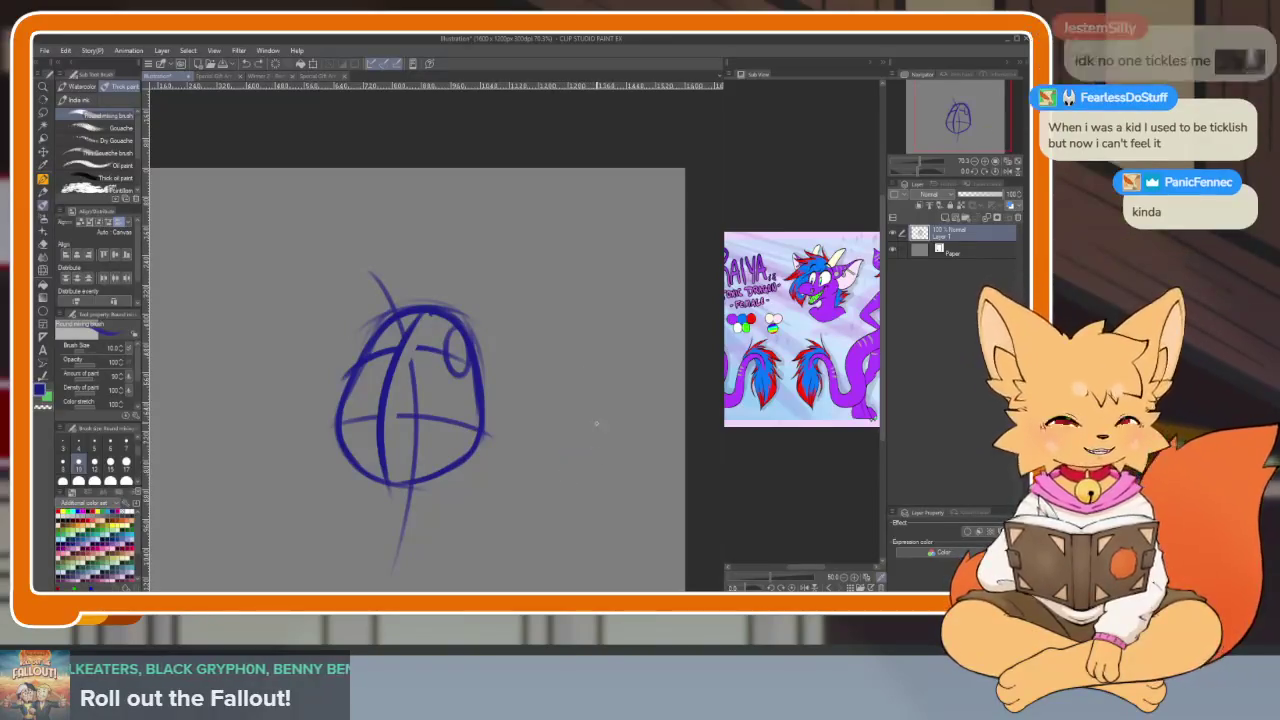
{"action": "scroll", "coordinate": [538, 428], "scroll_direction": "up", "scroll_amount": 3}
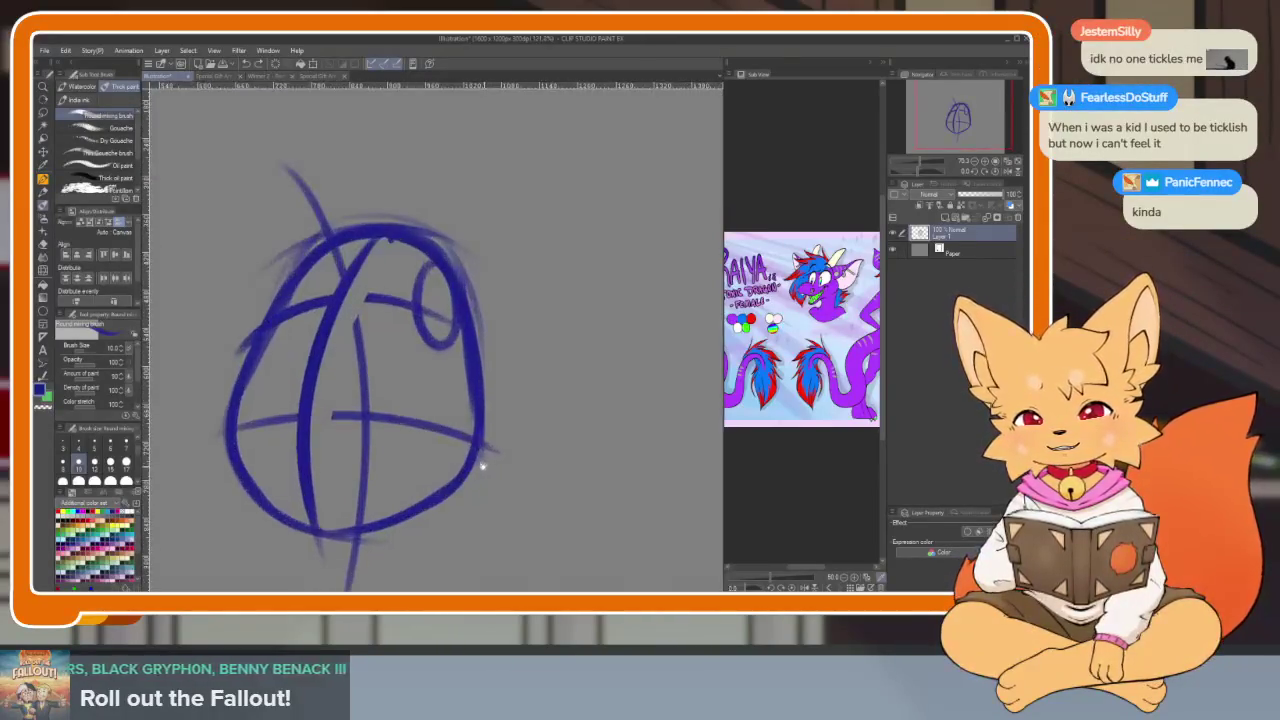
{"action": "scroll", "coordinate": [500, 486], "scroll_direction": "up", "scroll_amount": 2}
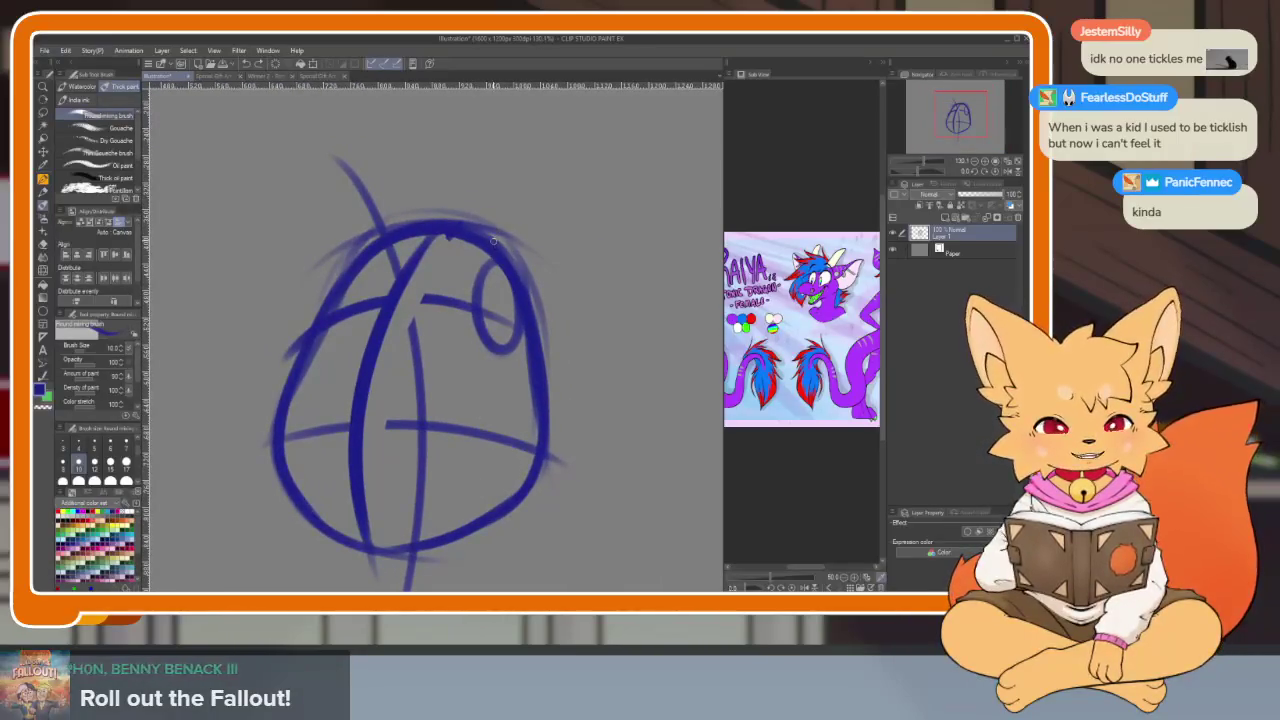
{"action": "scroll", "coordinate": [527, 374], "scroll_direction": "down", "scroll_amount": 2}
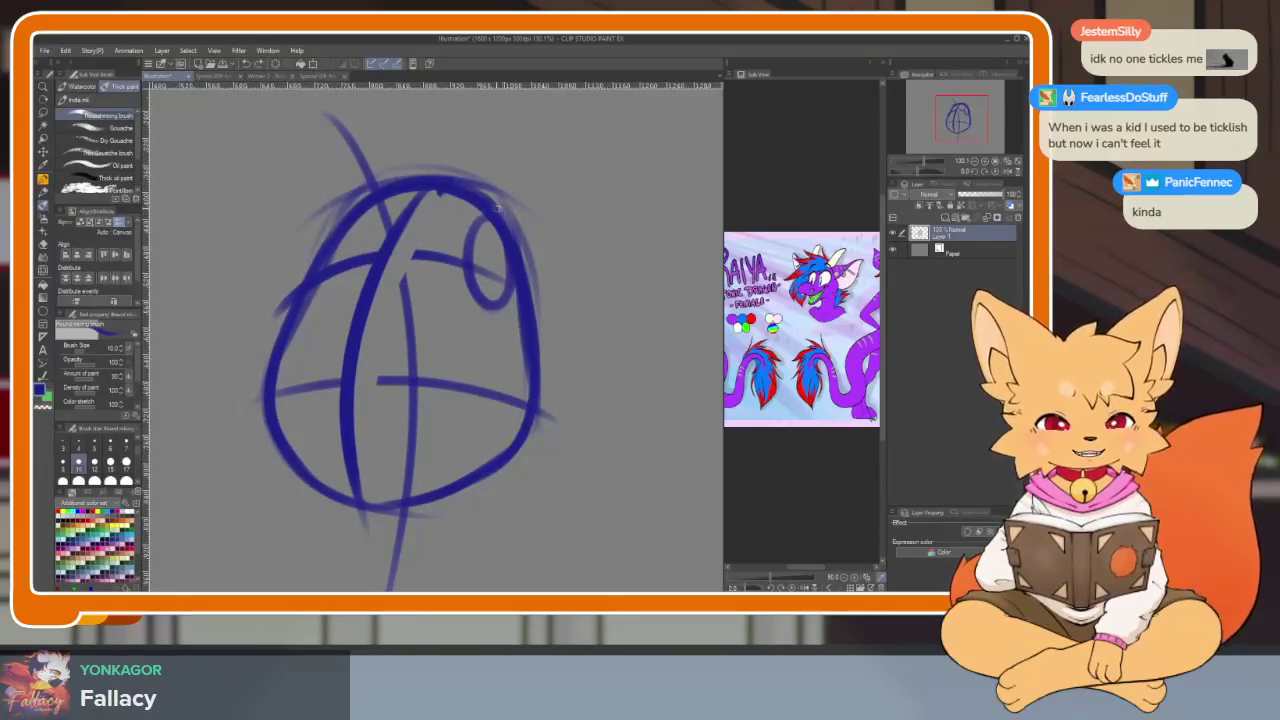
{"action": "left_click_drag", "start_coordinate": [518, 340], "coordinate": [522, 298]}
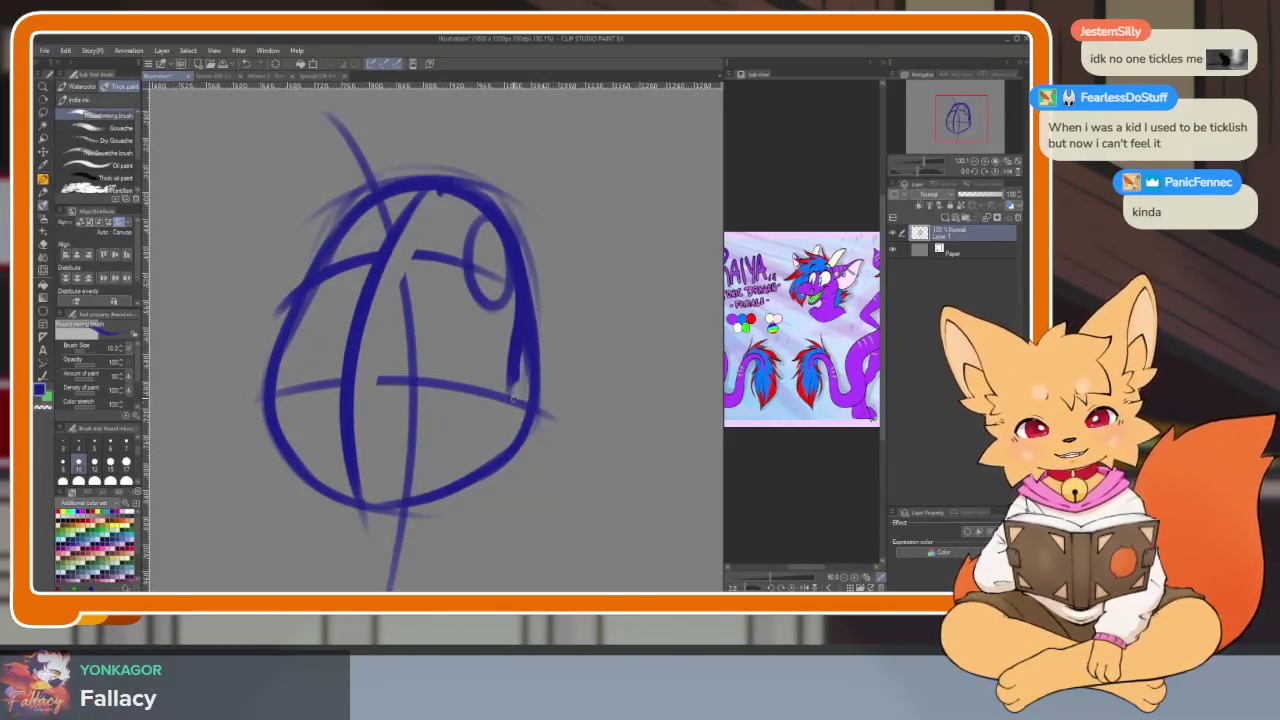
{"action": "left_click_drag", "start_coordinate": [513, 392], "coordinate": [442, 500]}
{"action": "scroll", "coordinate": [520, 449], "scroll_direction": "down", "scroll_amount": 1}
{"action": "key", "text": "e"}
{"action": "mouse_move", "coordinate": [479, 507]}
{"action": "left_mouse_down"}
{"action": "mouse_move", "coordinate": [476, 348]}
{"action": "mouse_move", "coordinate": [470, 515]}
{"action": "mouse_move", "coordinate": [468, 338]}
{"action": "mouse_move", "coordinate": [457, 489]}
{"action": "mouse_move", "coordinate": [518, 465]}
{"action": "left_mouse_up"}
{"action": "key", "text": "b"}
Draw a thick arc across the top of the head, then erase it
{"action": "key", "text": "e"}
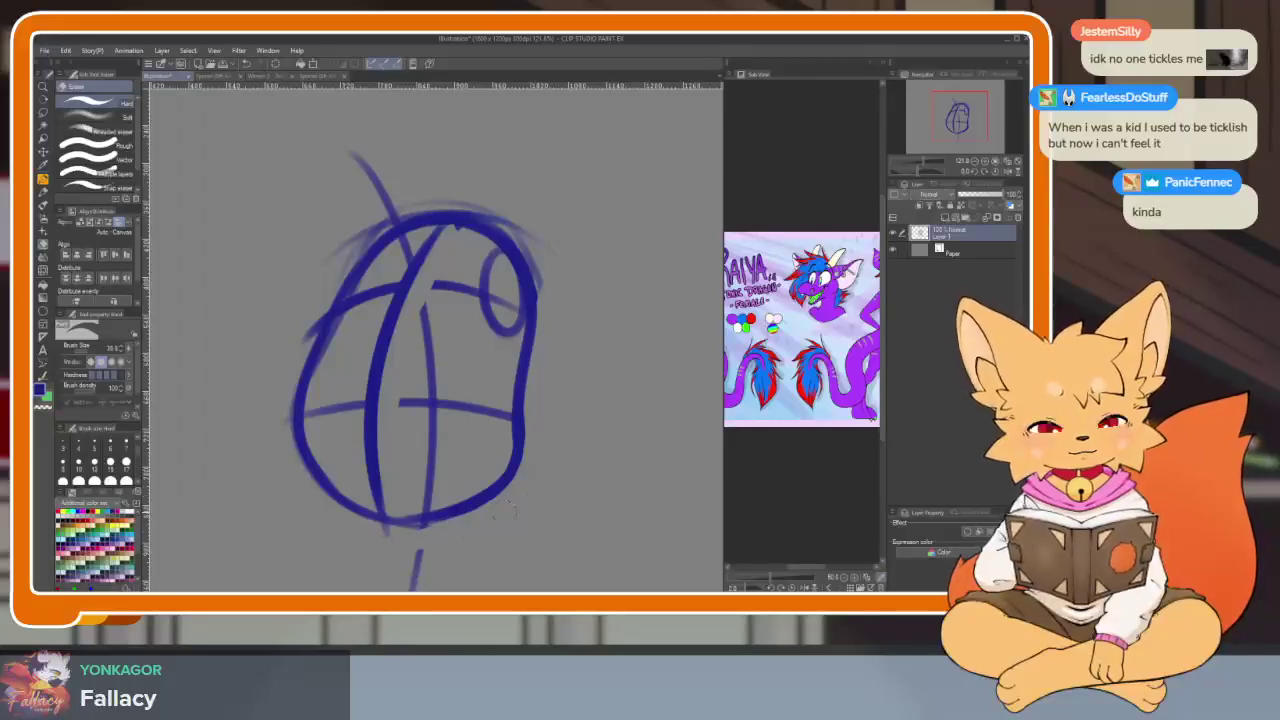
{"action": "scroll", "coordinate": [470, 527], "scroll_direction": "down", "scroll_amount": 5}
{"action": "scroll", "coordinate": [543, 466], "scroll_direction": "up", "scroll_amount": 3}
{"action": "scroll", "coordinate": [571, 494], "scroll_direction": "up", "scroll_amount": 2}
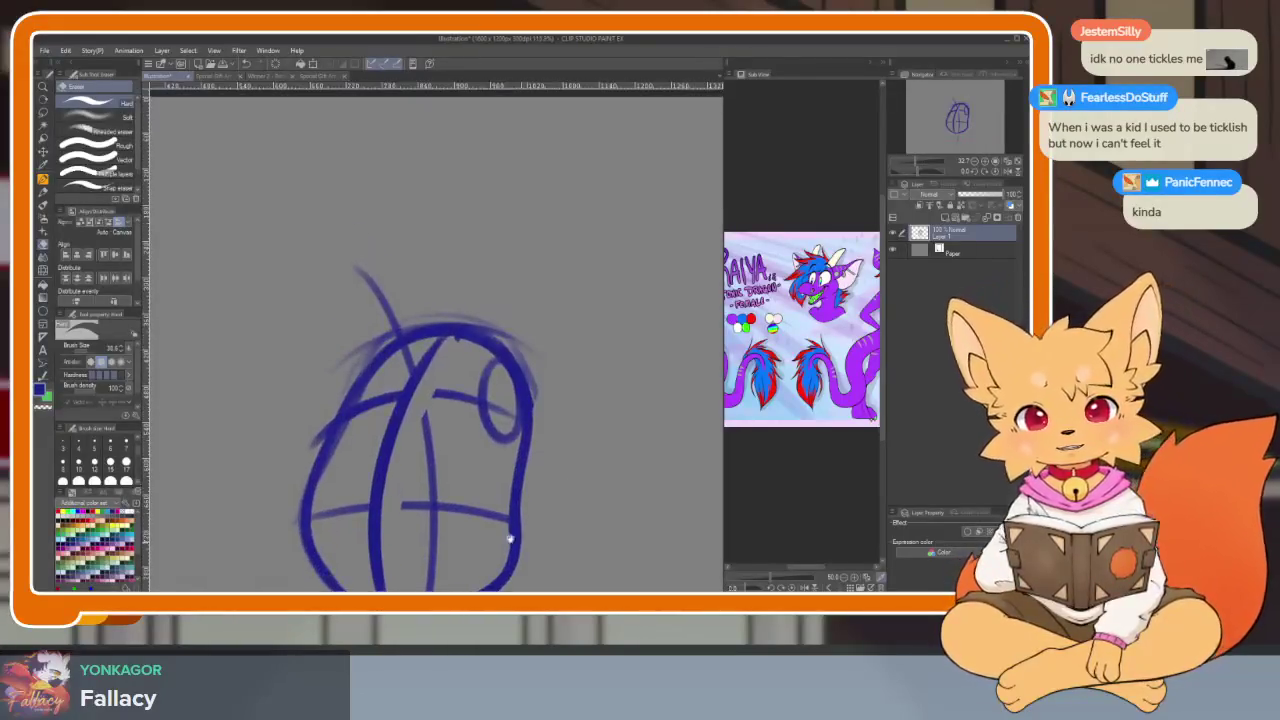
{"action": "key", "text": "b"}
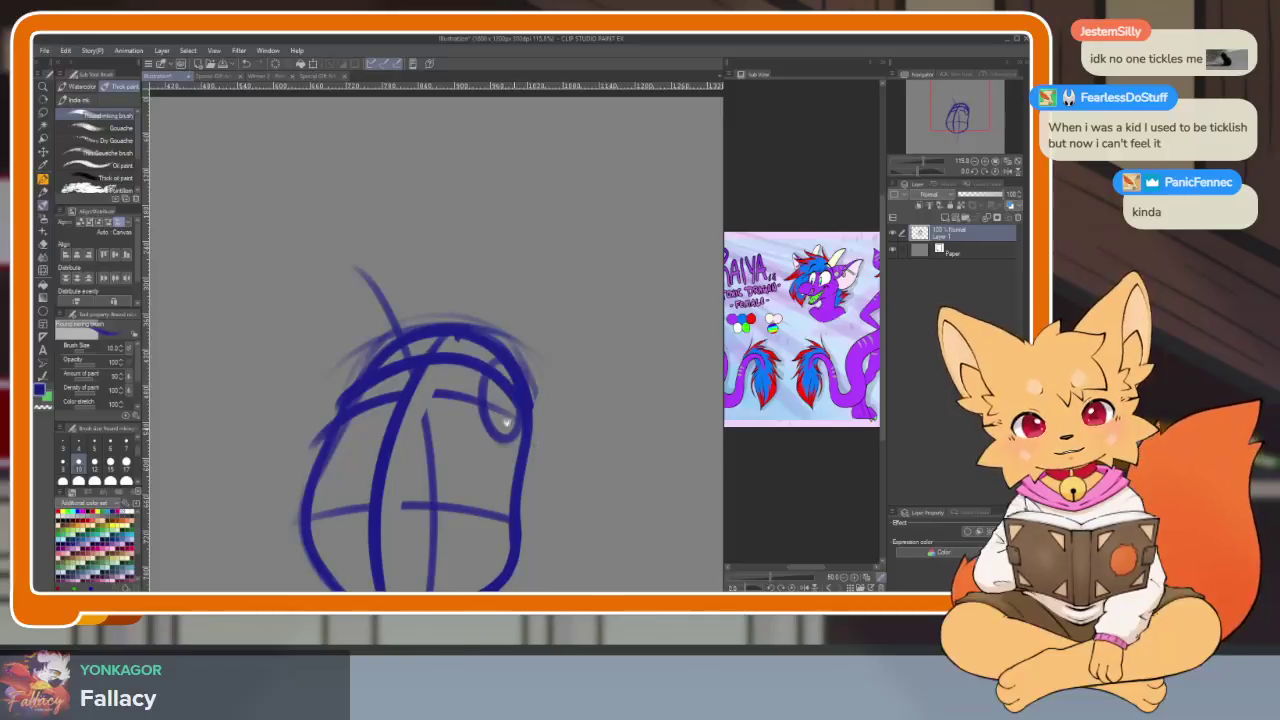
{"action": "scroll", "coordinate": [517, 432], "scroll_direction": "up", "scroll_amount": 2}
{"action": "left_click_drag", "start_coordinate": [632, 438], "coordinate": [378, 370]}
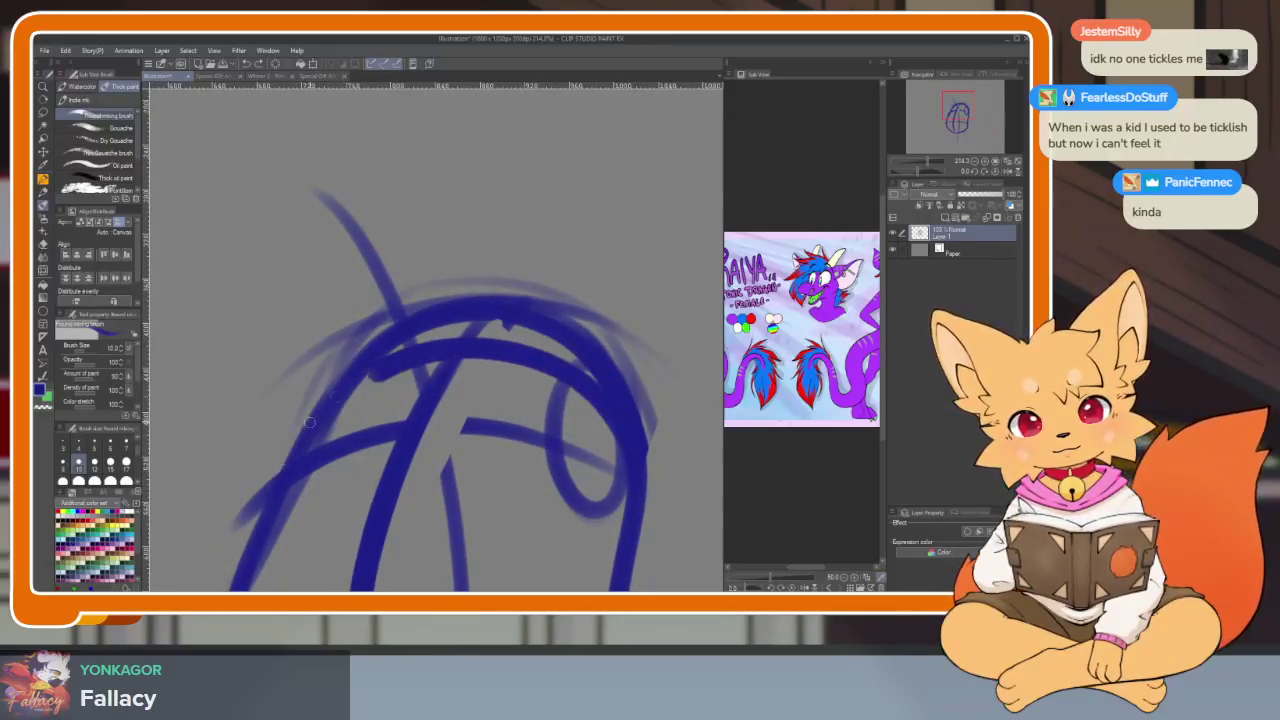
{"action": "key", "text": "e"}
{"action": "mouse_move", "coordinate": [285, 410]}
{"action": "left_mouse_down"}
{"action": "mouse_move", "coordinate": [443, 323]}
{"action": "mouse_move", "coordinate": [640, 380]}
{"action": "mouse_move", "coordinate": [458, 310]}
{"action": "mouse_move", "coordinate": [563, 300]}
{"action": "mouse_move", "coordinate": [594, 343]}
{"action": "left_mouse_up"}
Draw a blue guide arc across the circle's middle and lighten faint strokes on the left
{"action": "scroll", "coordinate": [600, 360], "scroll_direction": "down", "scroll_amount": 5}
{"action": "scroll", "coordinate": [572, 435], "scroll_direction": "up", "scroll_amount": 3}
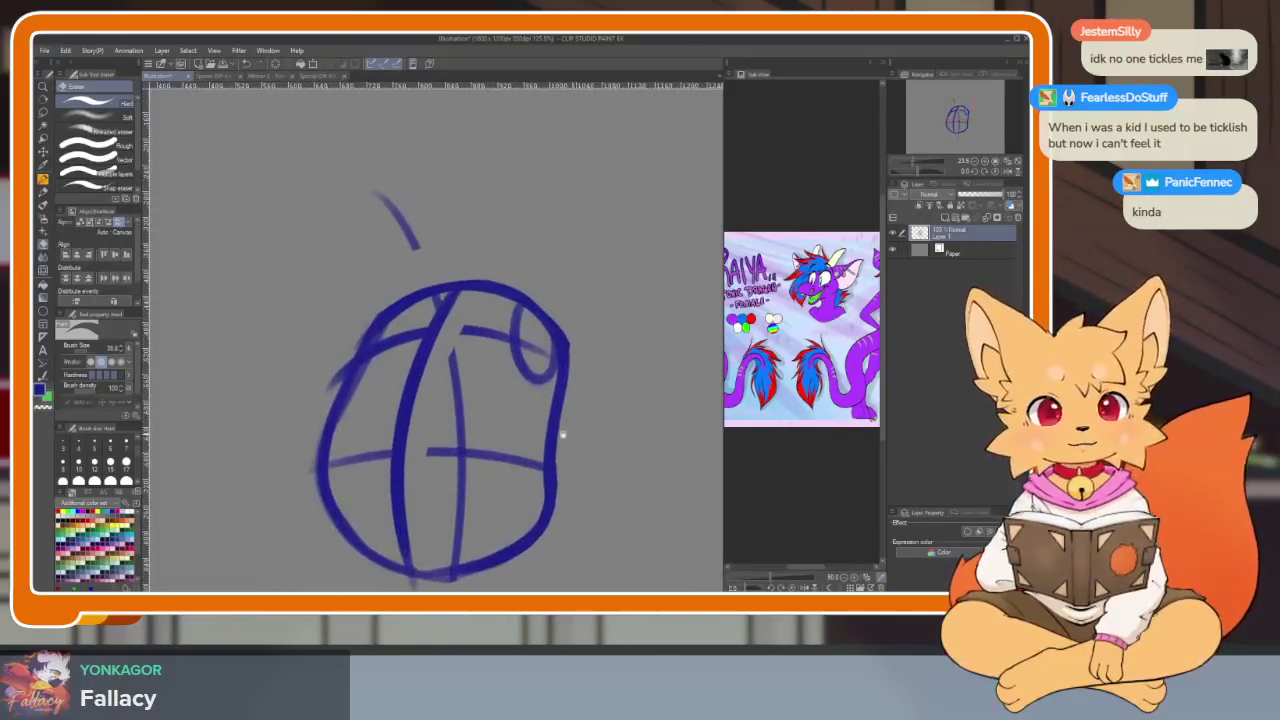
{"action": "key", "text": "b"}
{"action": "scroll", "coordinate": [414, 371], "scroll_direction": "up", "scroll_amount": 3}
{"action": "left_click_drag", "start_coordinate": [250, 395], "coordinate": [715, 450]}
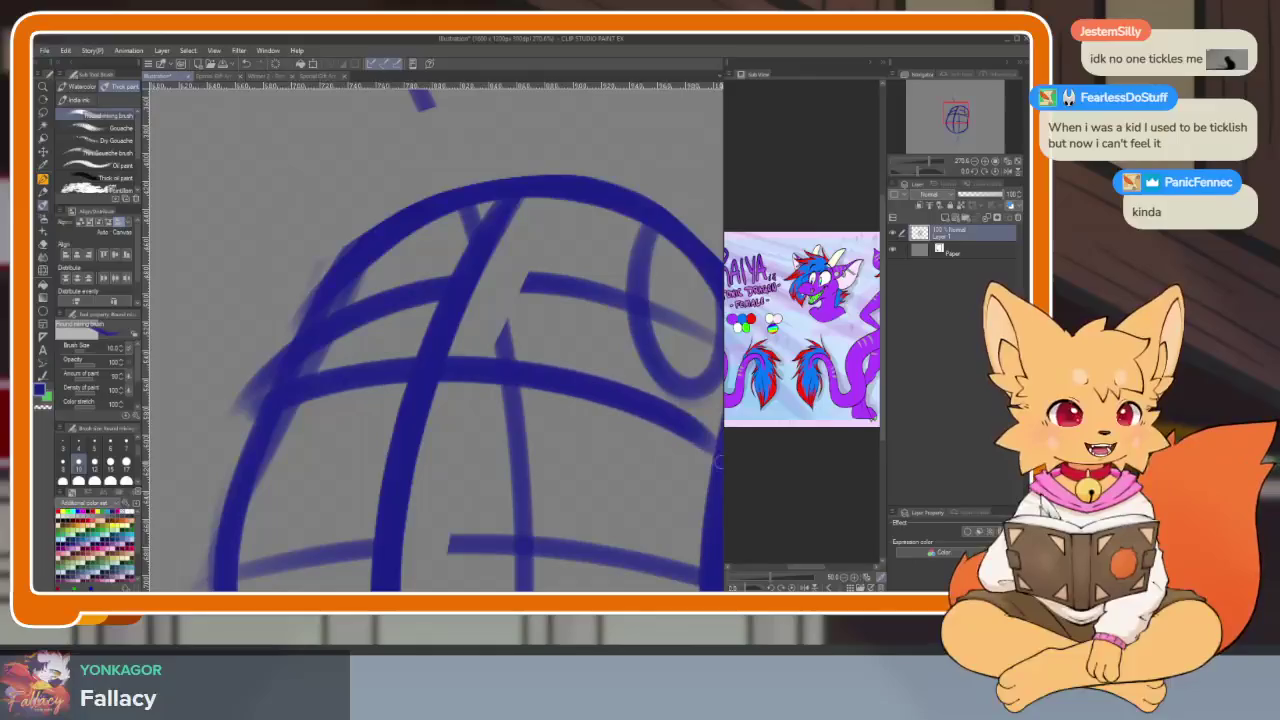
{"action": "left_click_drag", "start_coordinate": [573, 411], "coordinate": [523, 423]}
{"action": "key", "text": "e"}
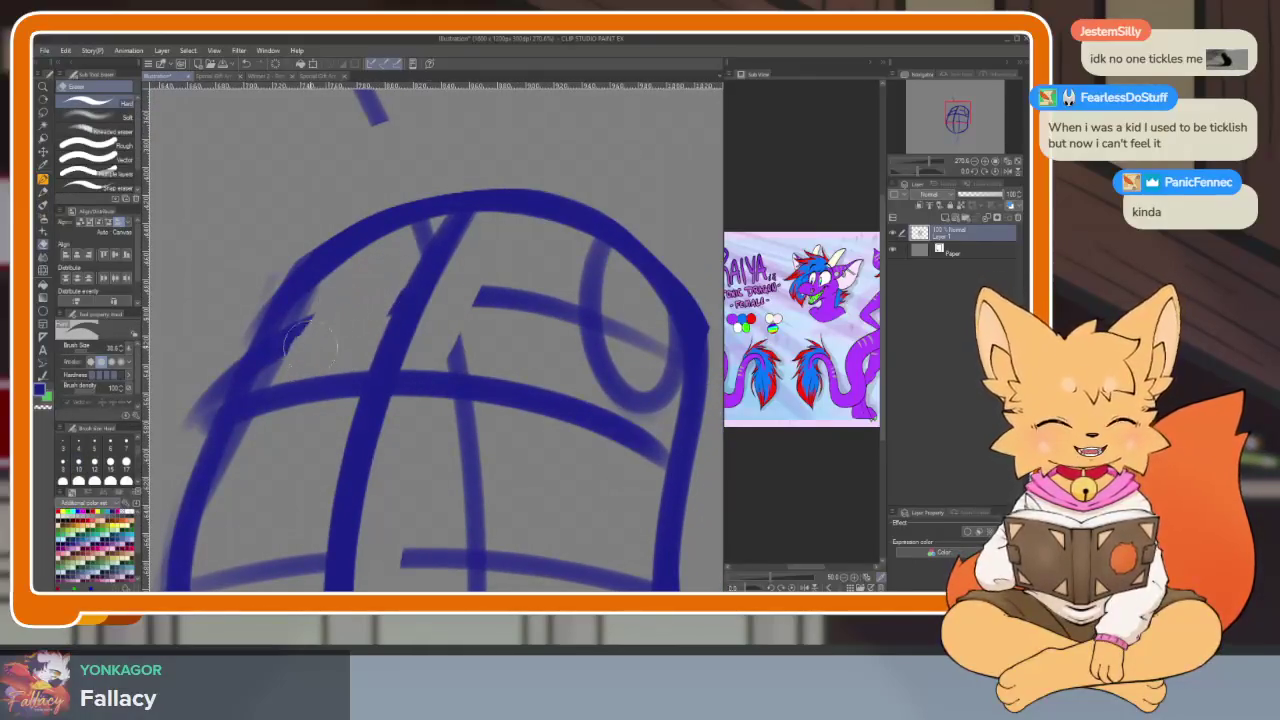
{"action": "left_click_drag", "start_coordinate": [305, 345], "coordinate": [285, 365]}
{"action": "mouse_move", "coordinate": [564, 342]}
{"action": "left_mouse_down"}
{"action": "mouse_move", "coordinate": [422, 318]}
{"action": "mouse_move", "coordinate": [600, 385]}
{"action": "left_mouse_up"}
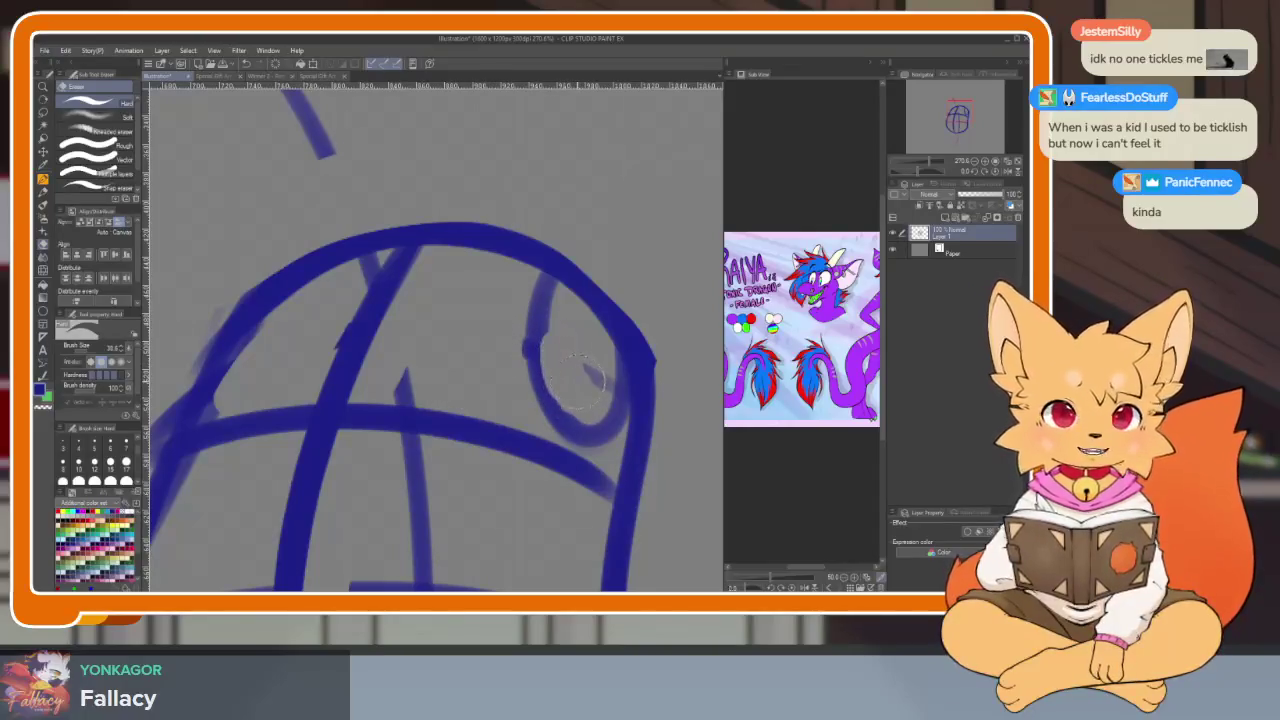
Return to the thick paint brush and zoom in and out to check the sketch
{"action": "scroll", "coordinate": [500, 410], "scroll_direction": "down", "scroll_amount": 2}
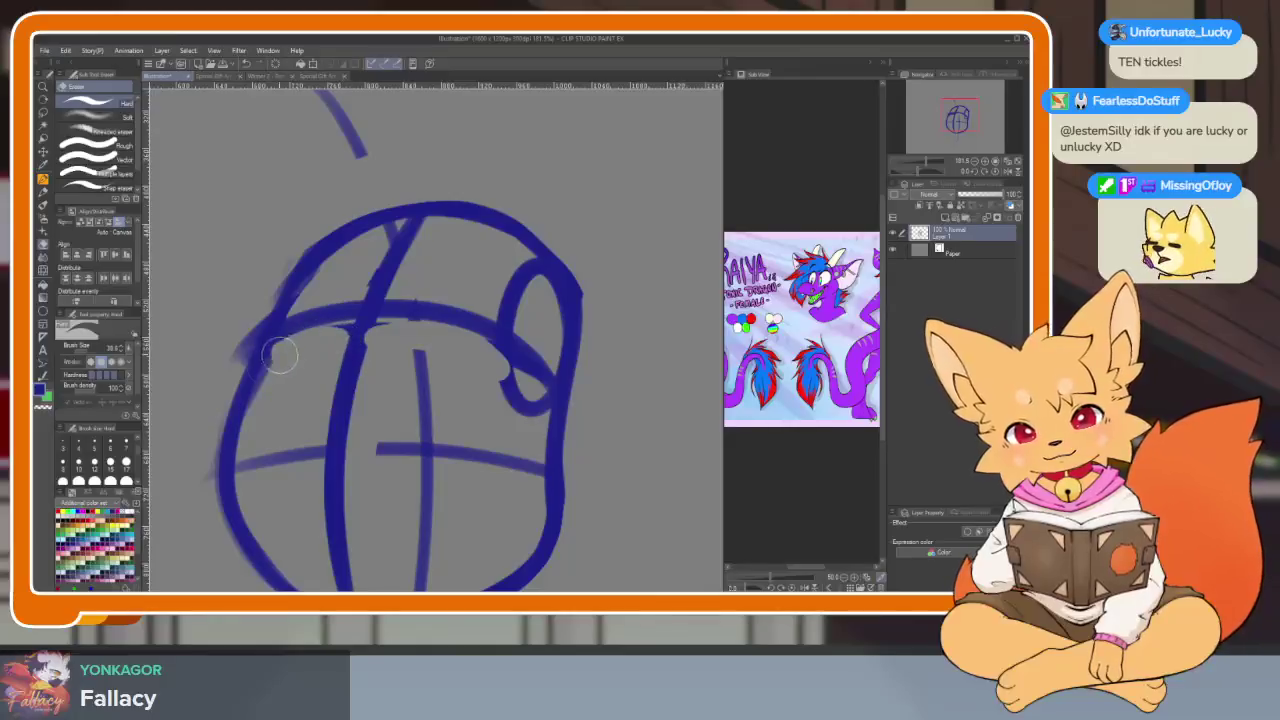
{"action": "scroll", "coordinate": [502, 421], "scroll_direction": "down", "scroll_amount": 3}
{"action": "scroll", "coordinate": [540, 449], "scroll_direction": "up", "scroll_amount": 1}
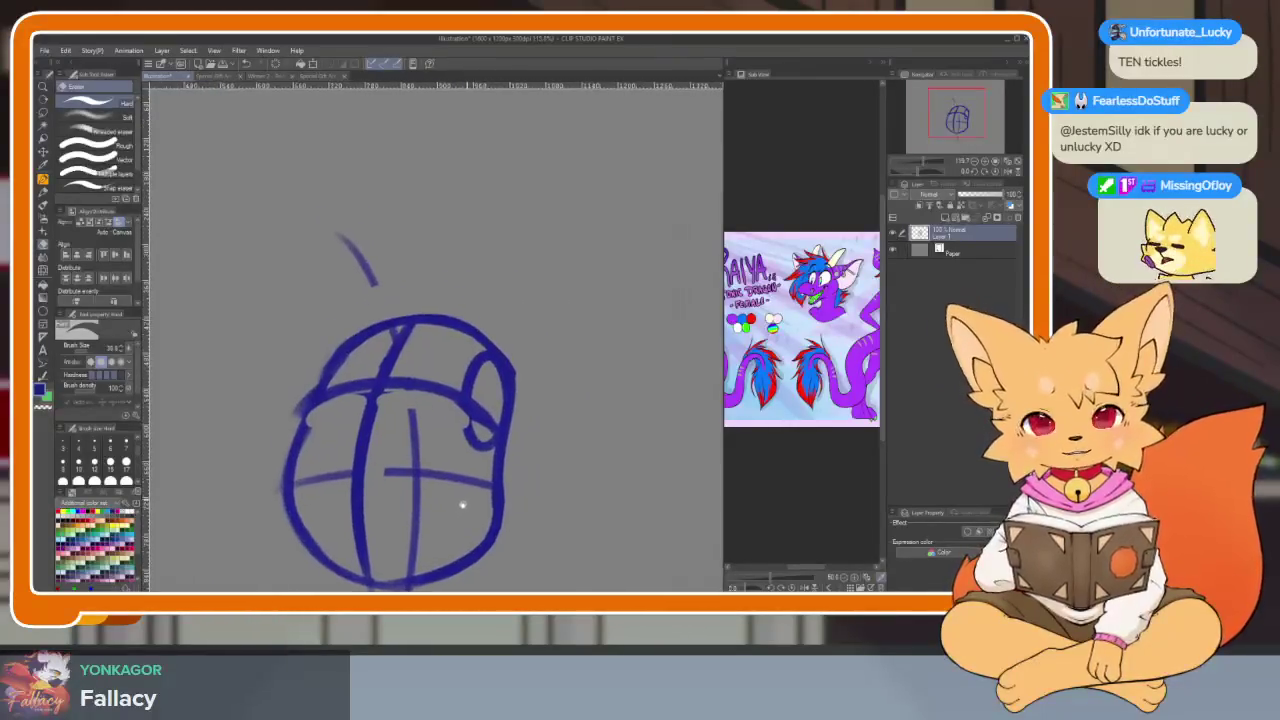
{"action": "key", "text": "b"}
{"action": "scroll", "coordinate": [488, 472], "scroll_direction": "up", "scroll_amount": 2}
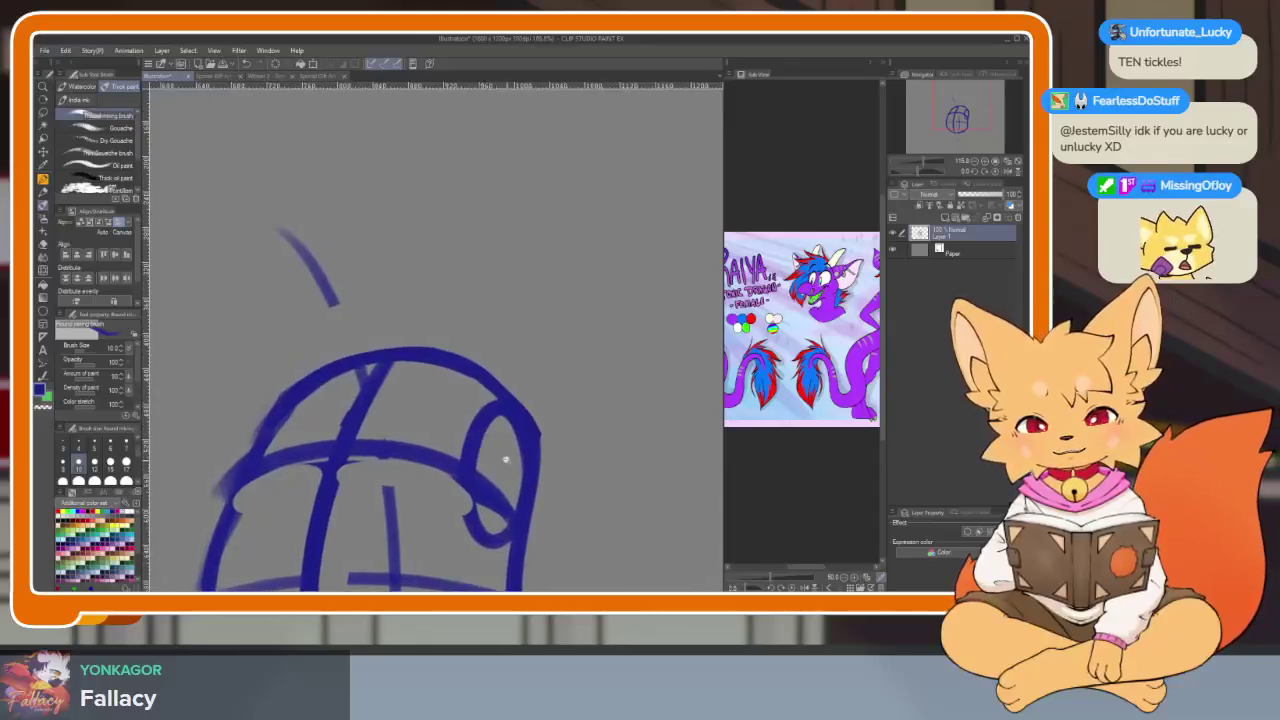
{"action": "scroll", "coordinate": [489, 472], "scroll_direction": "down", "scroll_amount": 1}
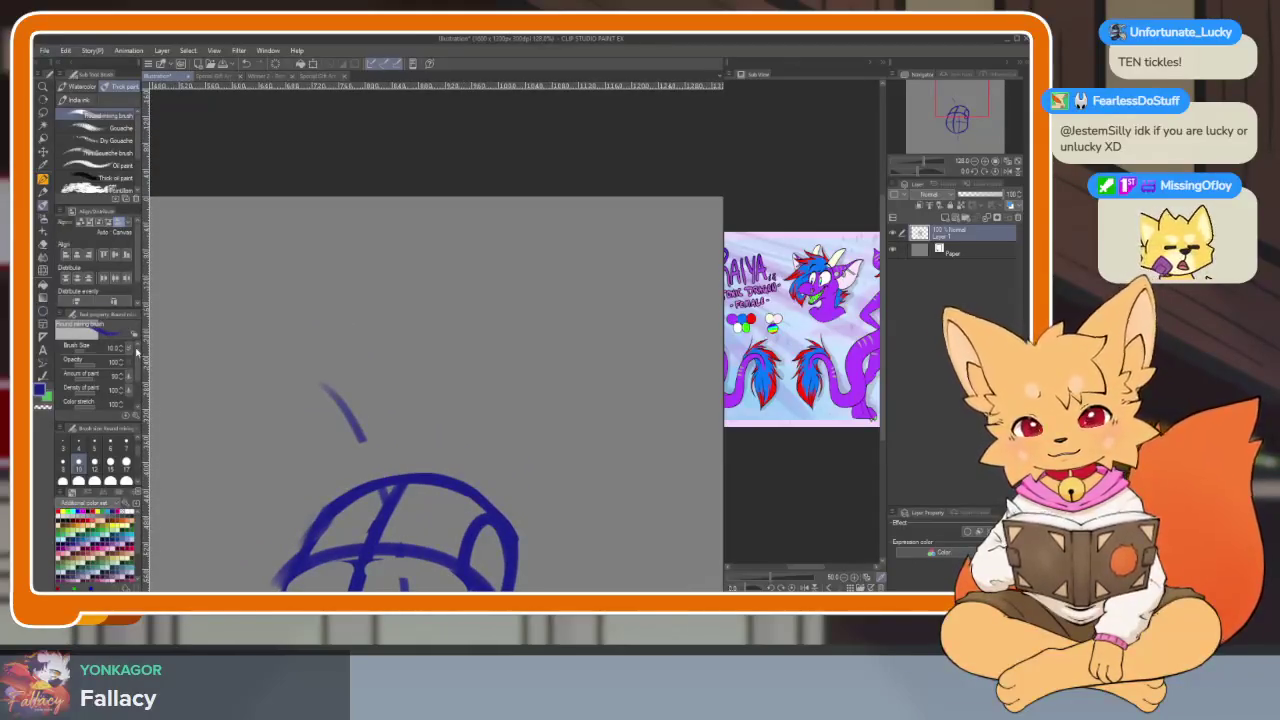
{"action": "scroll", "coordinate": [457, 408], "scroll_direction": "down", "scroll_amount": 3}
{"action": "scroll", "coordinate": [470, 390], "scroll_direction": "up", "scroll_amount": 1}
{"action": "scroll", "coordinate": [440, 430], "scroll_direction": "up", "scroll_amount": 1}
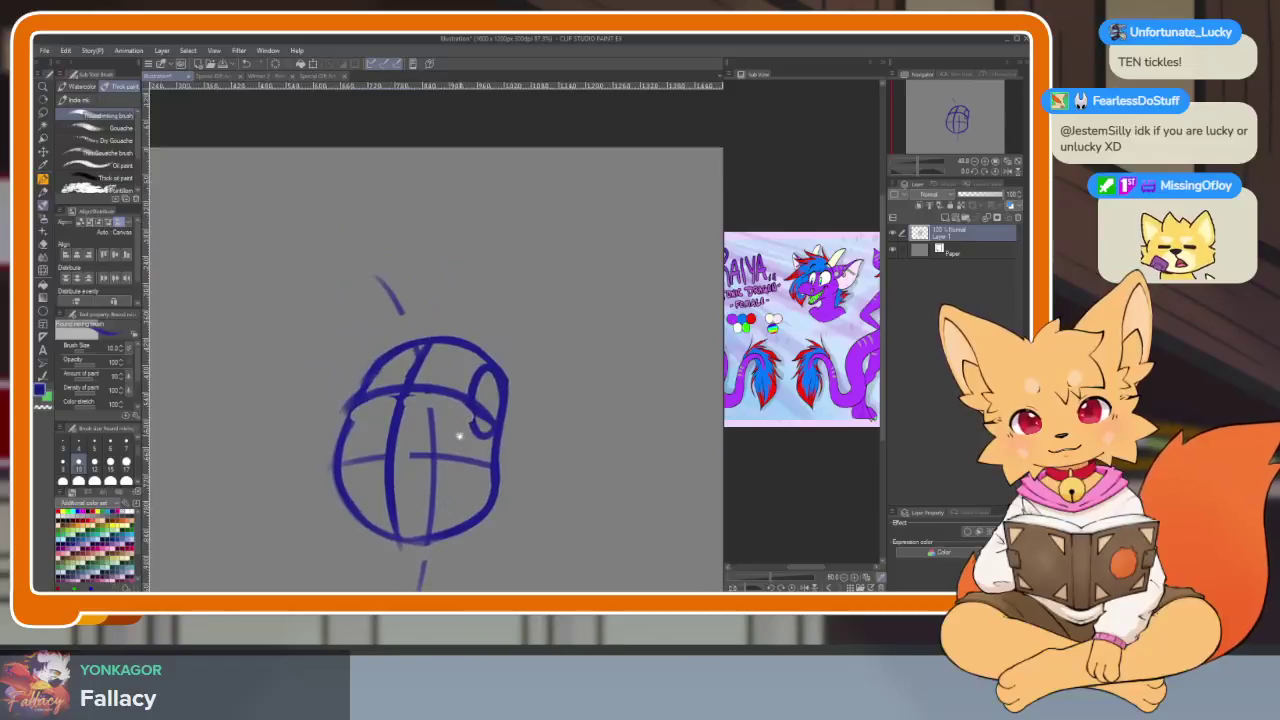
{"action": "scroll", "coordinate": [460, 445], "scroll_direction": "up", "scroll_amount": 1}
{"action": "scroll", "coordinate": [475, 520], "scroll_direction": "up", "scroll_amount": 1}
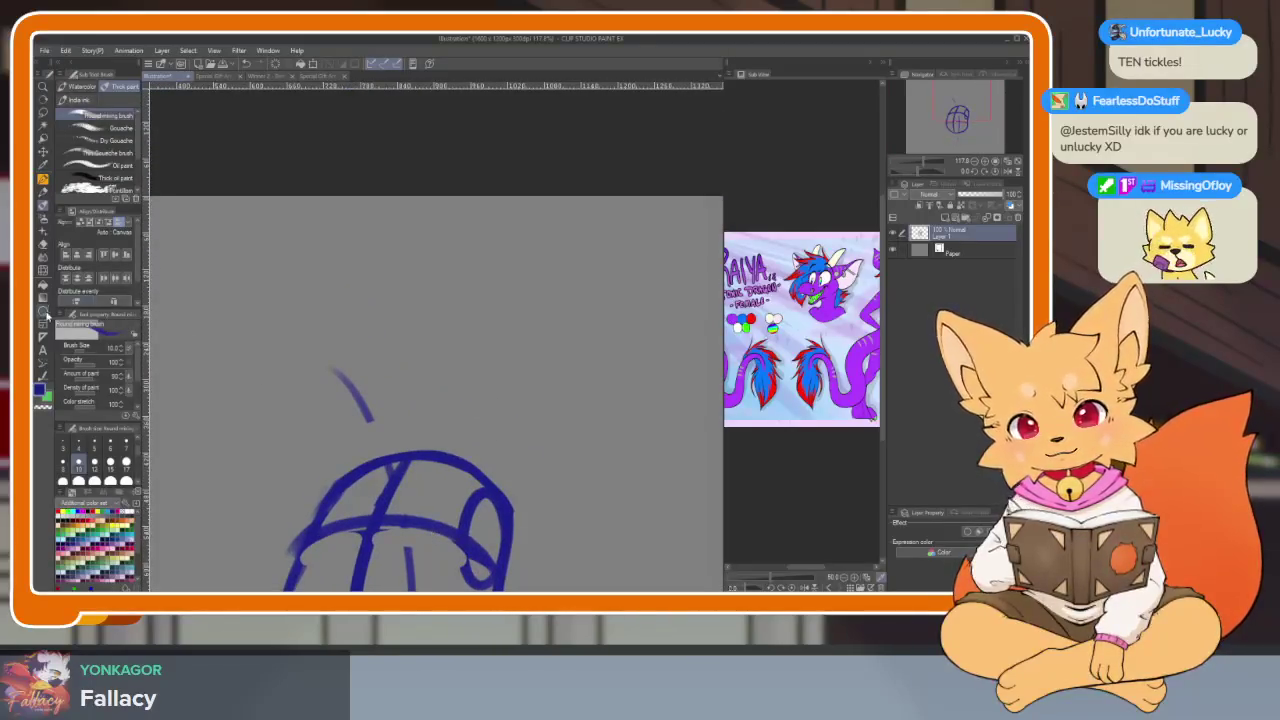
Draw a large ellipse for the head above the body
{"action": "left_click", "coordinate": [43, 312]}
{"action": "left_click_drag", "start_coordinate": [392, 292], "coordinate": [556, 458]}
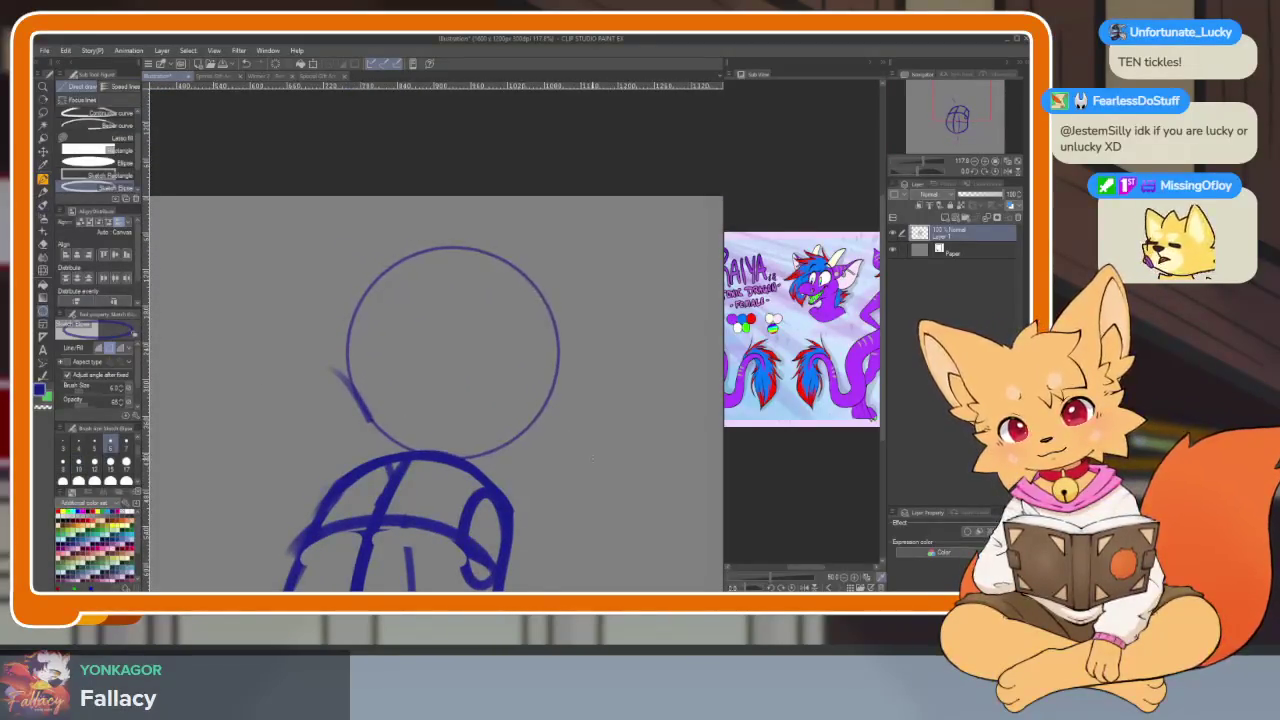
{"action": "scroll", "coordinate": [611, 436], "scroll_direction": "down", "scroll_amount": 5}
{"action": "scroll", "coordinate": [563, 423], "scroll_direction": "up", "scroll_amount": 6}
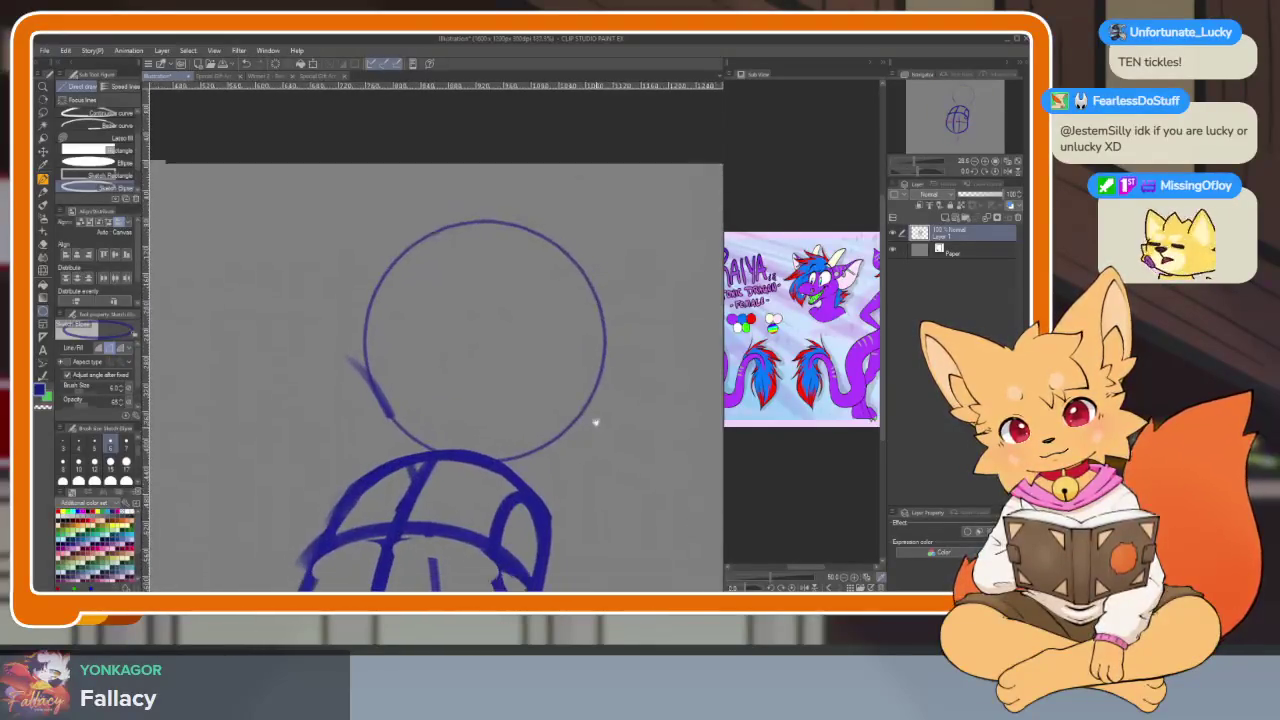
With the Thick paint brush, draw a curved center line and horizontal guide arcs across the head, and trace its lower edge
{"action": "key", "text": "b"}
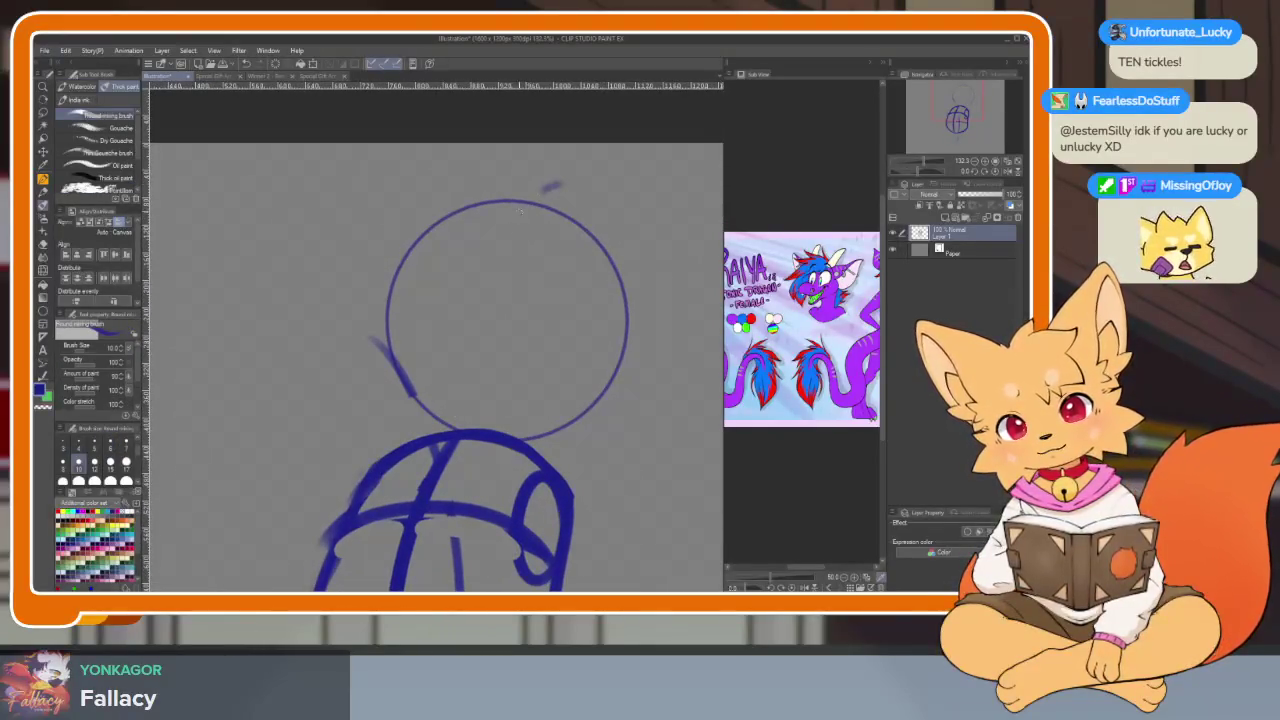
{"action": "left_click_drag", "start_coordinate": [555, 185], "coordinate": [469, 447]}
{"action": "left_click_drag", "start_coordinate": [373, 396], "coordinate": [615, 398]}
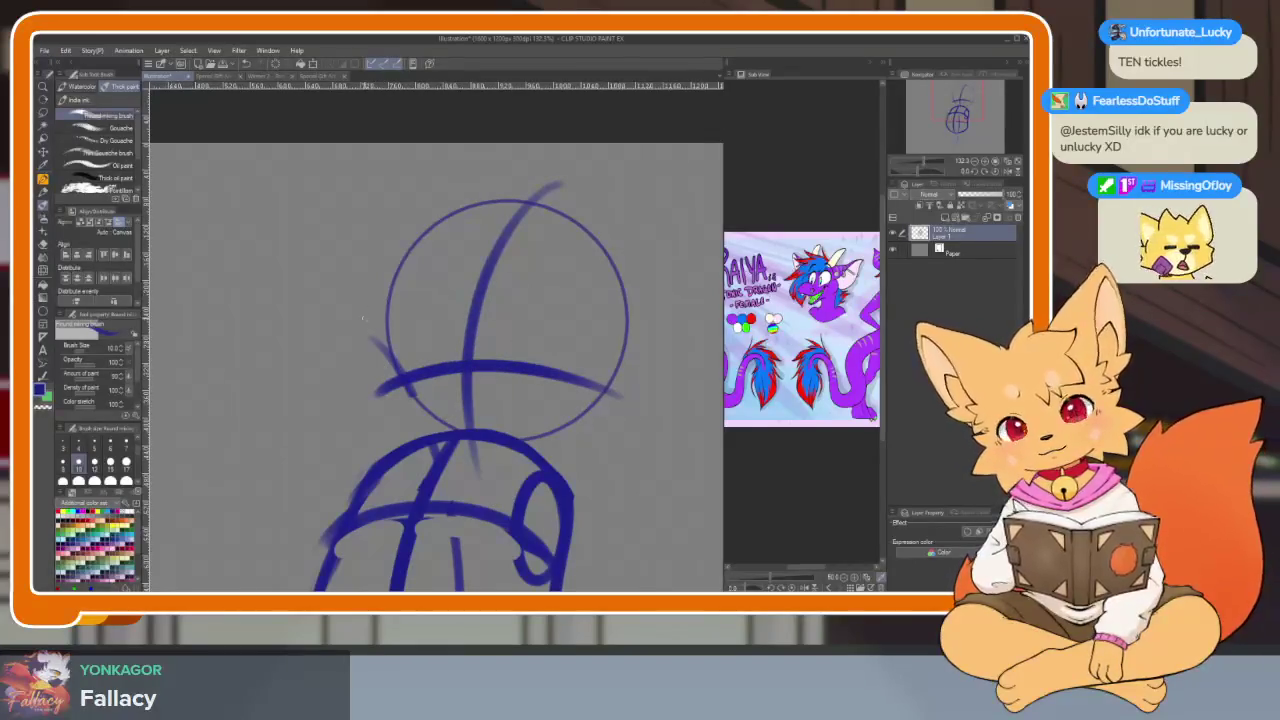
{"action": "left_click_drag", "start_coordinate": [368, 312], "coordinate": [625, 305]}
{"action": "key", "text": "ctrl+z"}
{"action": "left_click_drag", "start_coordinate": [370, 310], "coordinate": [625, 303]}
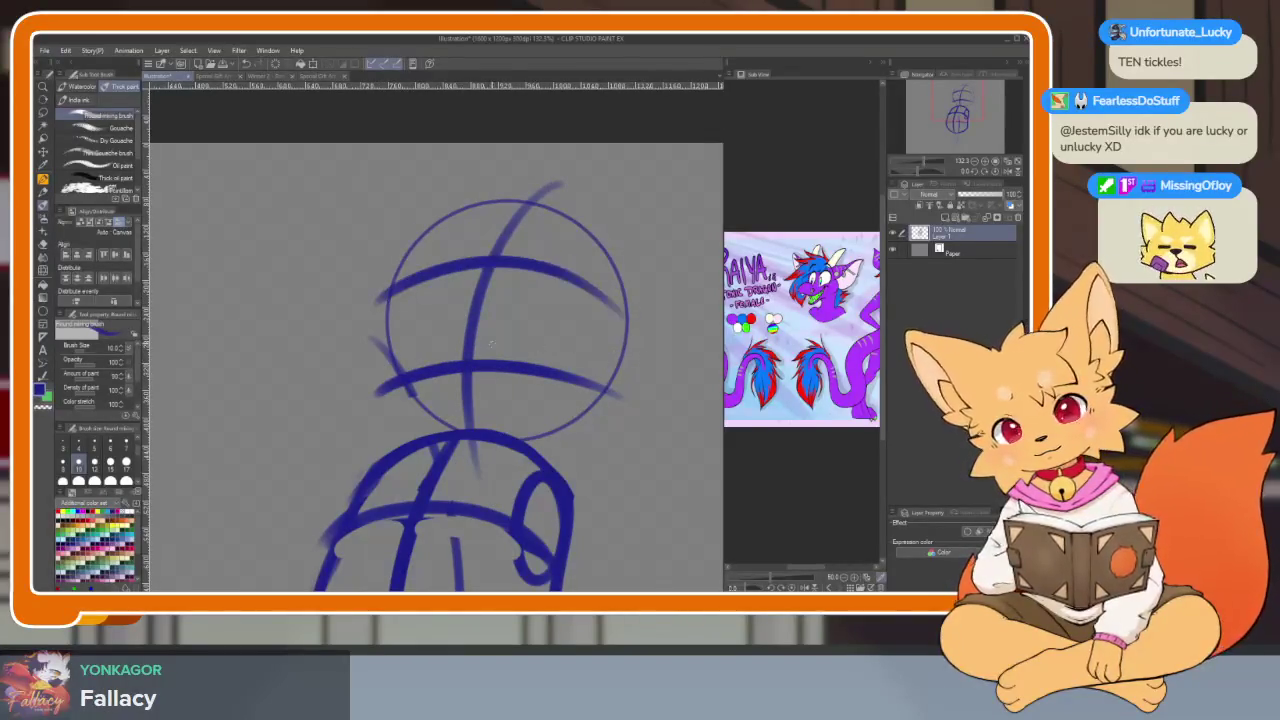
{"action": "left_click_drag", "start_coordinate": [443, 379], "coordinate": [457, 334]}
{"action": "left_click_drag", "start_coordinate": [422, 207], "coordinate": [403, 272]}
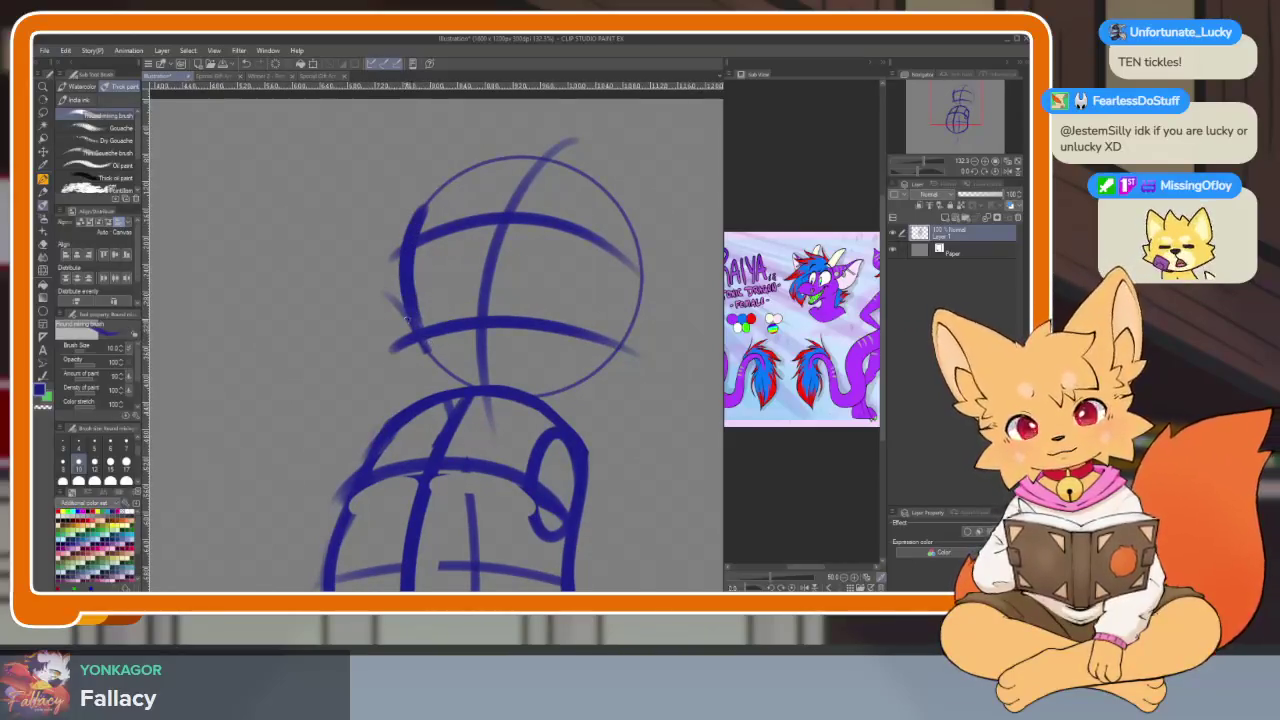
{"action": "mouse_move", "coordinate": [447, 380]}
{"action": "left_mouse_down"}
{"action": "mouse_move", "coordinate": [530, 388]}
{"action": "mouse_move", "coordinate": [611, 343]}
{"action": "left_mouse_up"}
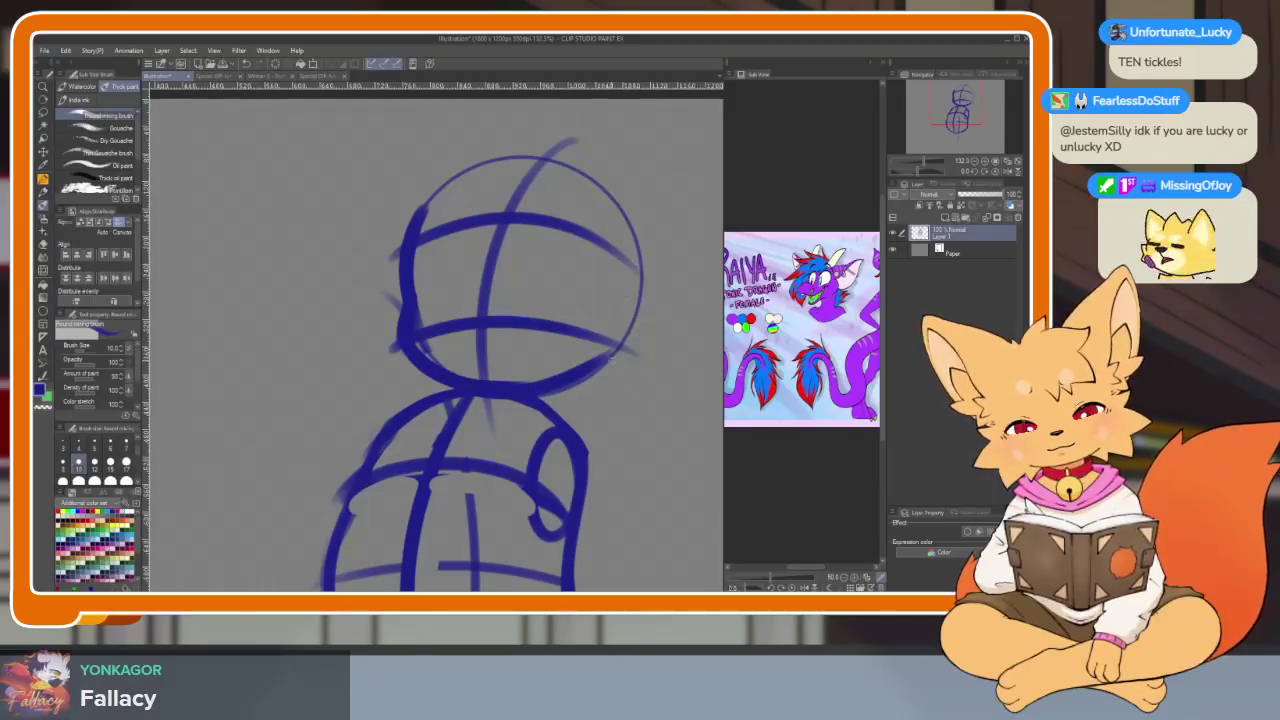
{"action": "scroll", "coordinate": [577, 355], "scroll_direction": "up", "scroll_amount": 4}
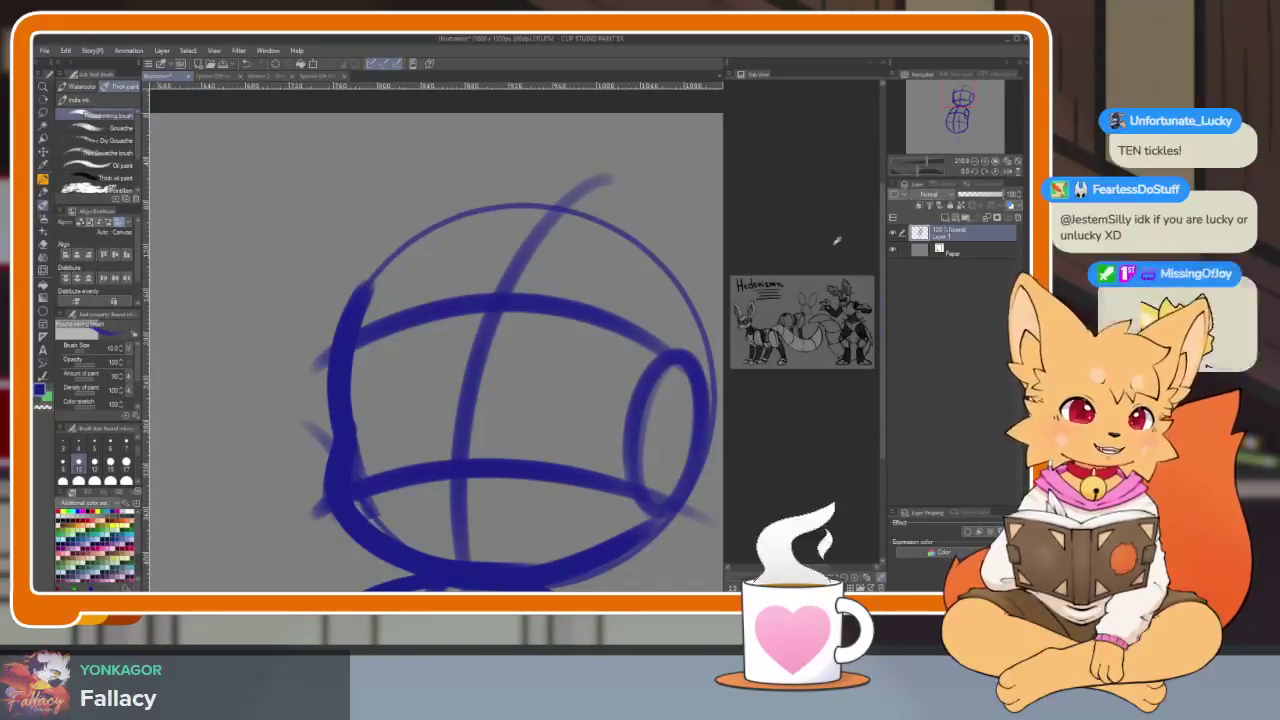
Pan and zoom the grayscale reference sketch in the Sub View
{"action": "scroll", "coordinate": [840, 323], "scroll_direction": "up", "scroll_amount": 5}
{"action": "left_click_drag", "start_coordinate": [840, 323], "coordinate": [790, 279]}
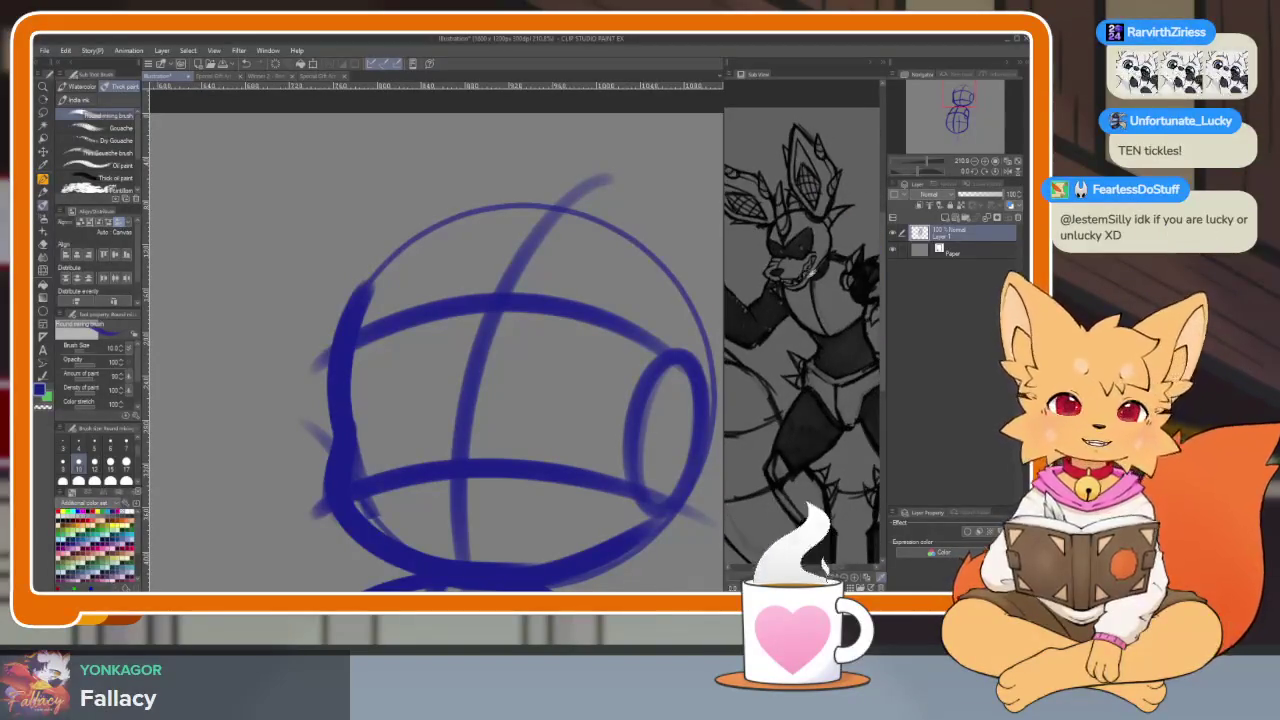
{"action": "scroll", "coordinate": [804, 269], "scroll_direction": "down", "scroll_amount": 2}
{"action": "scroll", "coordinate": [808, 285], "scroll_direction": "down", "scroll_amount": 2}
{"action": "scroll", "coordinate": [812, 300], "scroll_direction": "down", "scroll_amount": 2}
{"action": "scroll", "coordinate": [815, 318], "scroll_direction": "down", "scroll_amount": 1}
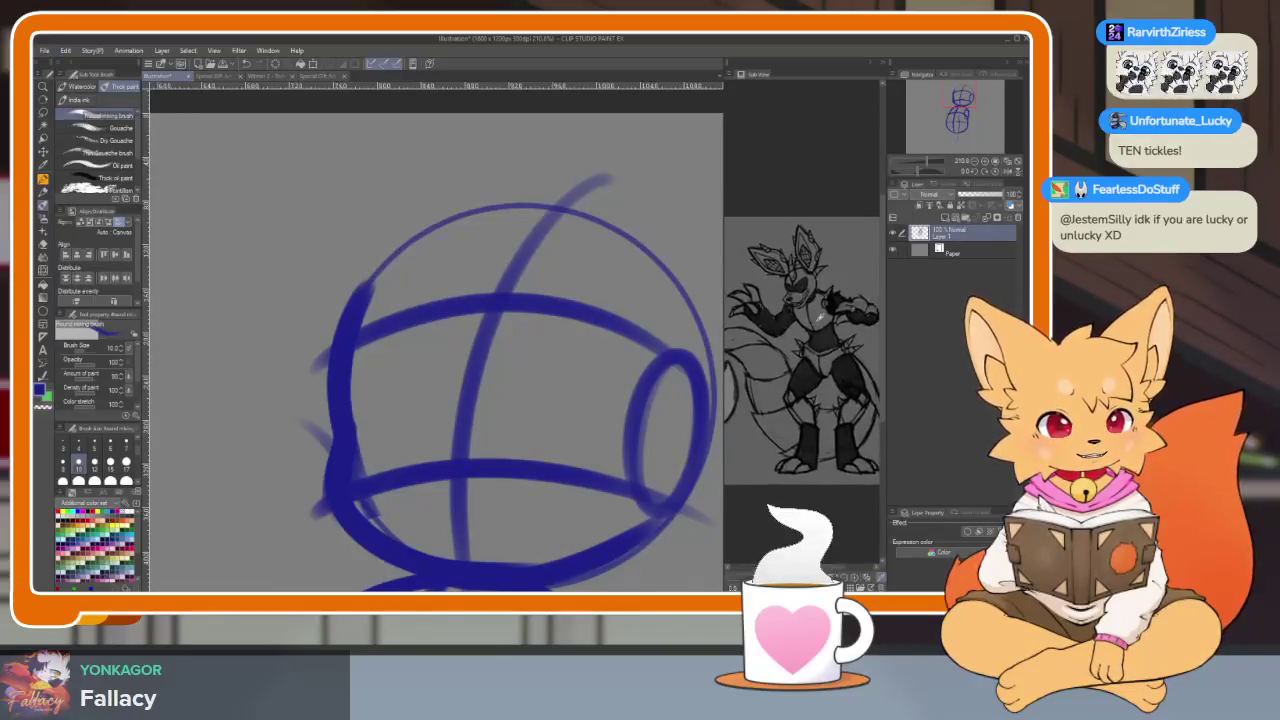
{"action": "scroll", "coordinate": [819, 313], "scroll_direction": "up", "scroll_amount": 2}
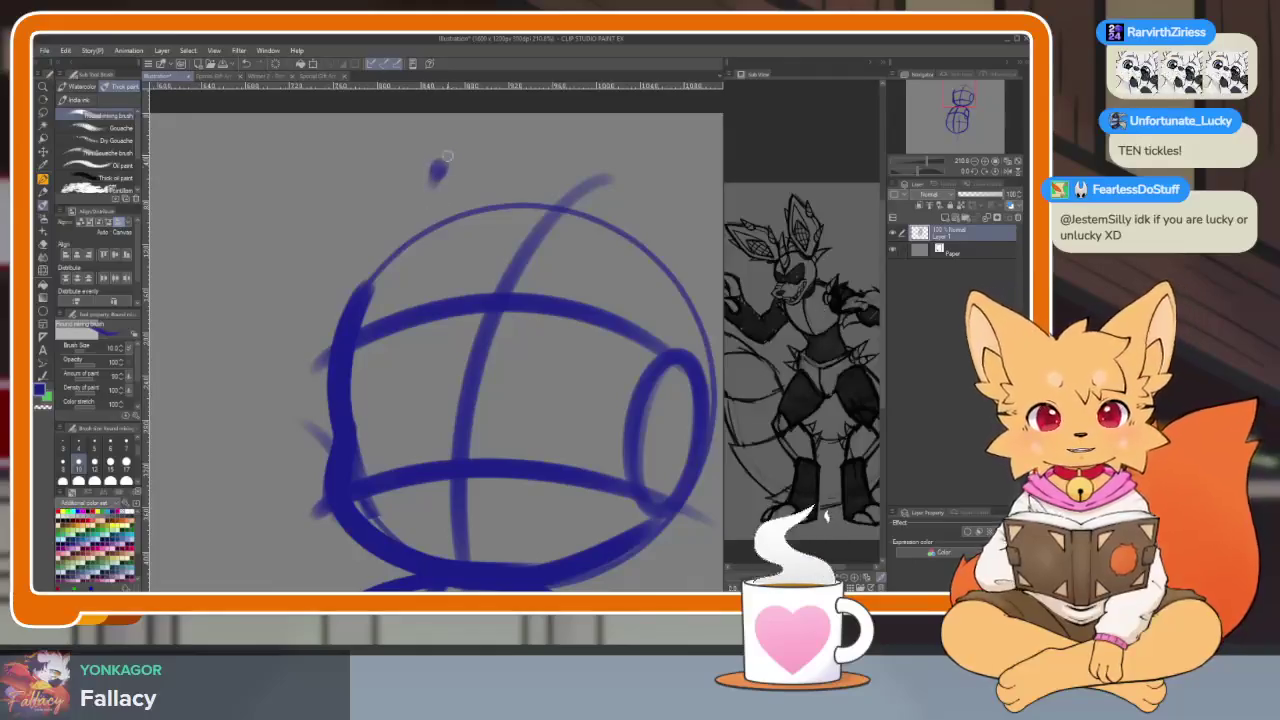
{"action": "scroll", "coordinate": [623, 517], "scroll_direction": "down", "scroll_amount": 5}
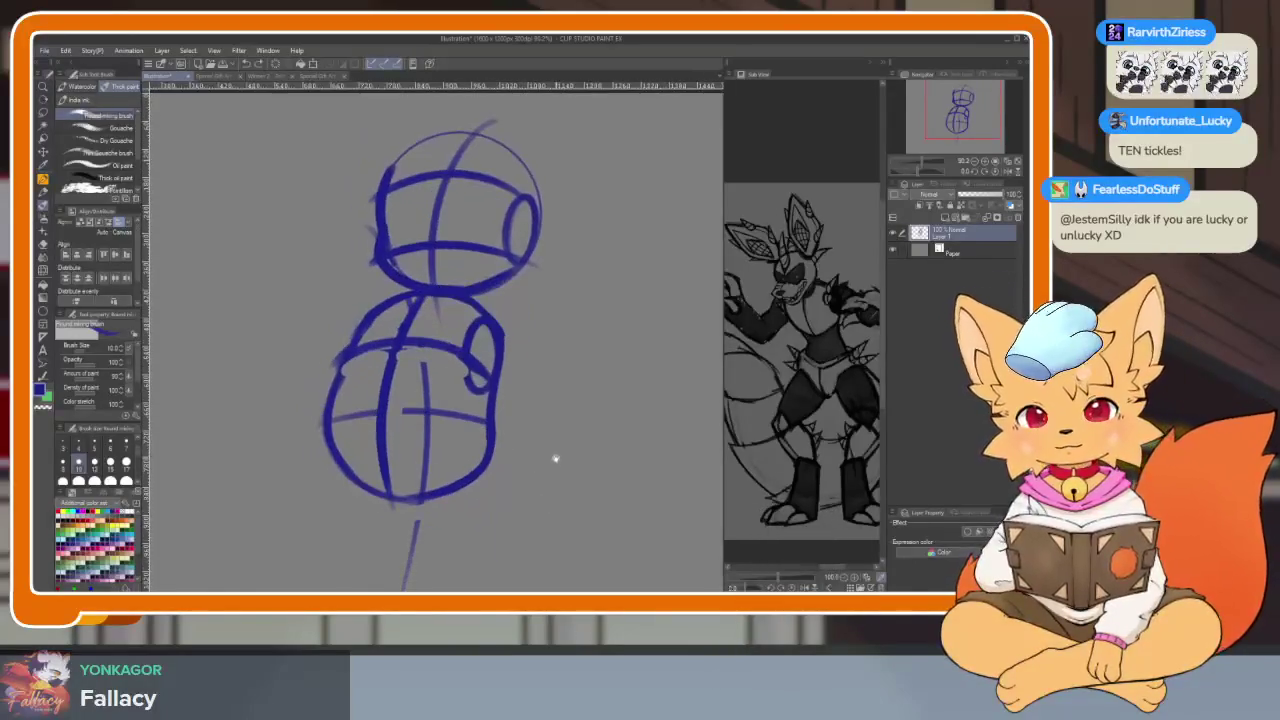
{"action": "scroll", "coordinate": [550, 455], "scroll_direction": "down", "scroll_amount": 3}
{"action": "scroll", "coordinate": [546, 512], "scroll_direction": "up", "scroll_amount": 1}
{"action": "scroll", "coordinate": [503, 486], "scroll_direction": "down", "scroll_amount": 2}
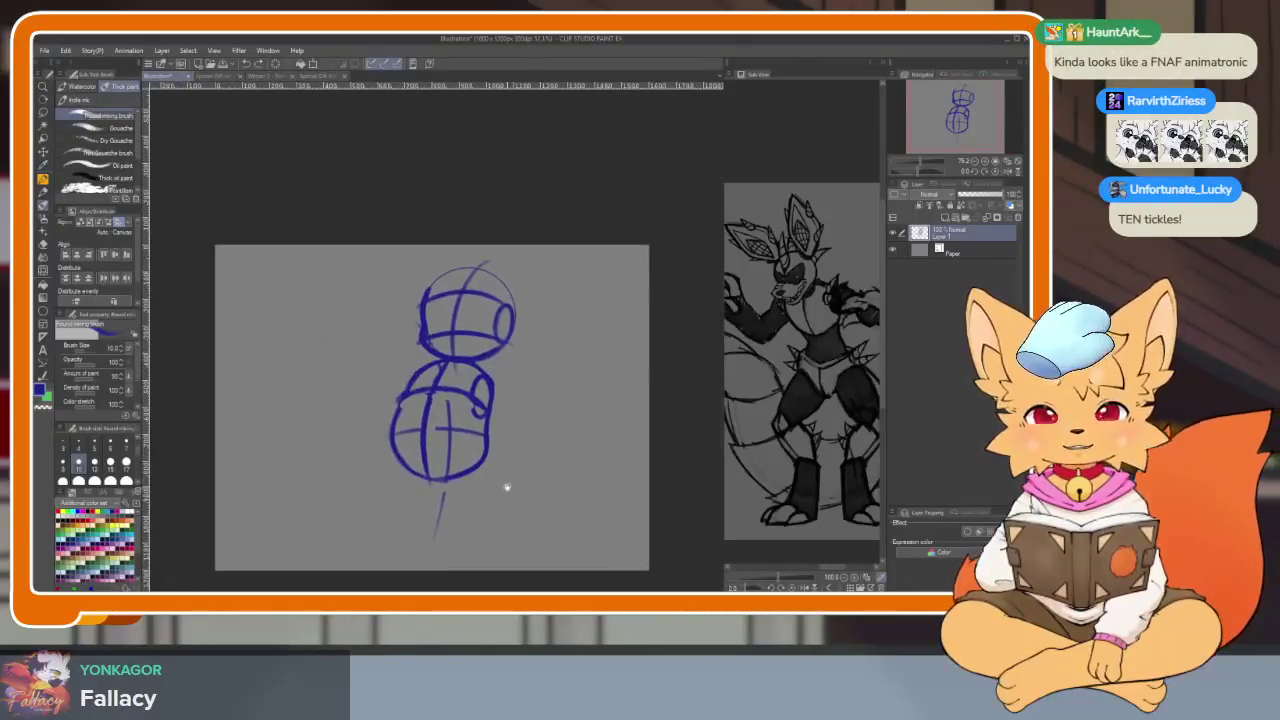
Draw a flat horizontal stroke across the body, replacing a discarded diagonal one
{"action": "scroll", "coordinate": [540, 485], "scroll_direction": "down", "scroll_amount": 1}
{"action": "scroll", "coordinate": [505, 470], "scroll_direction": "up", "scroll_amount": 3}
{"action": "scroll", "coordinate": [460, 500], "scroll_direction": "up", "scroll_amount": 1}
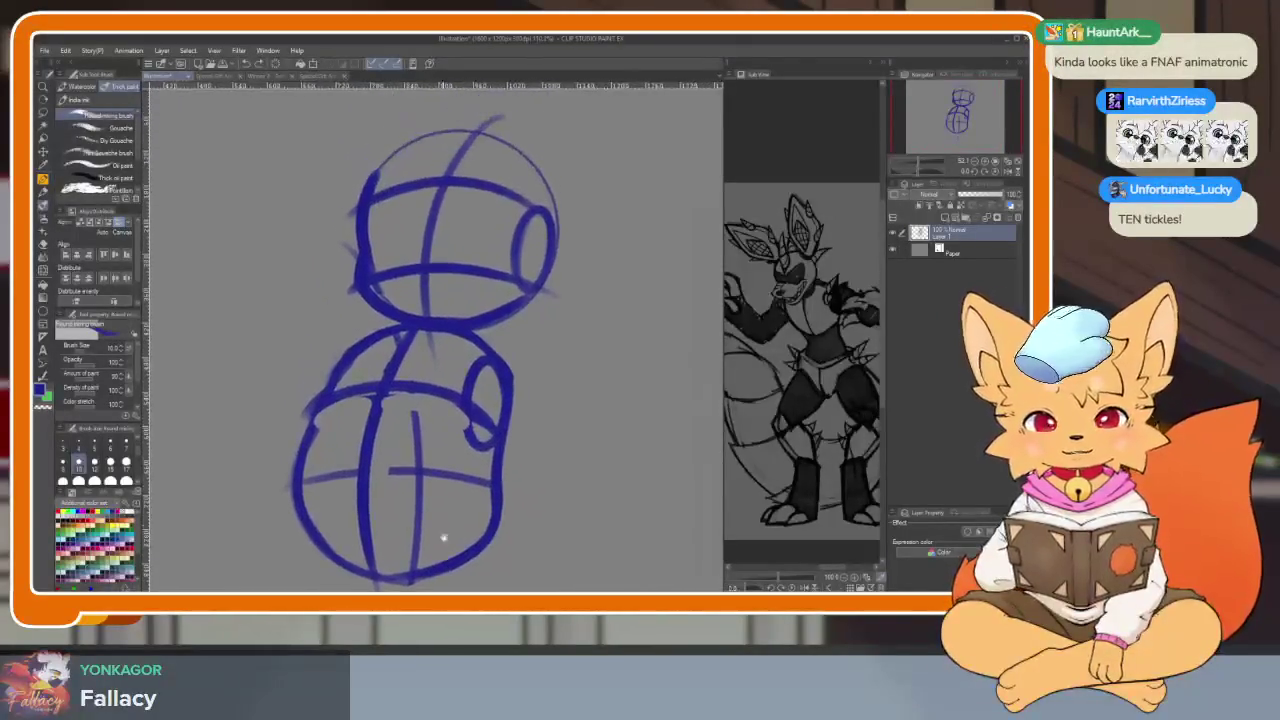
{"action": "scroll", "coordinate": [450, 500], "scroll_direction": "up", "scroll_amount": 3}
{"action": "scroll", "coordinate": [450, 514], "scroll_direction": "up", "scroll_amount": 1}
{"action": "scroll", "coordinate": [429, 506], "scroll_direction": "up", "scroll_amount": 2}
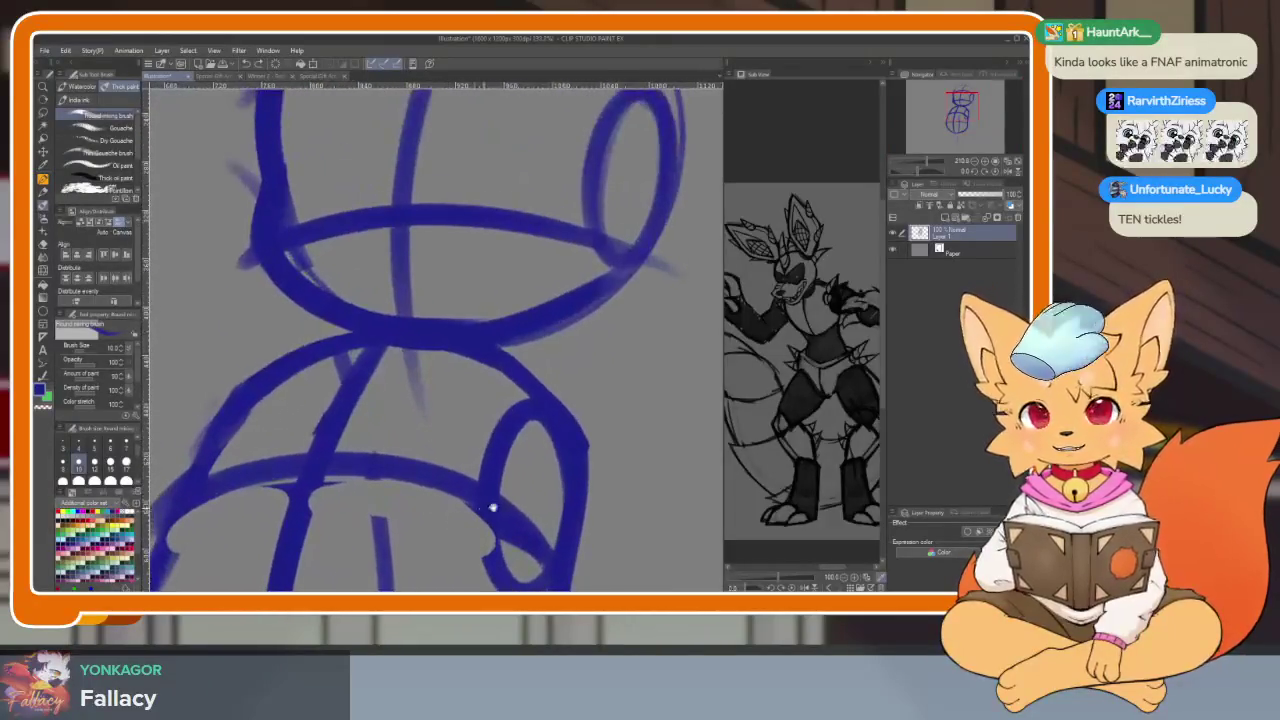
{"action": "scroll", "coordinate": [480, 509], "scroll_direction": "up", "scroll_amount": 1}
{"action": "scroll", "coordinate": [523, 509], "scroll_direction": "up", "scroll_amount": 1}
{"action": "scroll", "coordinate": [556, 505], "scroll_direction": "up", "scroll_amount": 1}
{"action": "scroll", "coordinate": [566, 505], "scroll_direction": "down", "scroll_amount": 1}
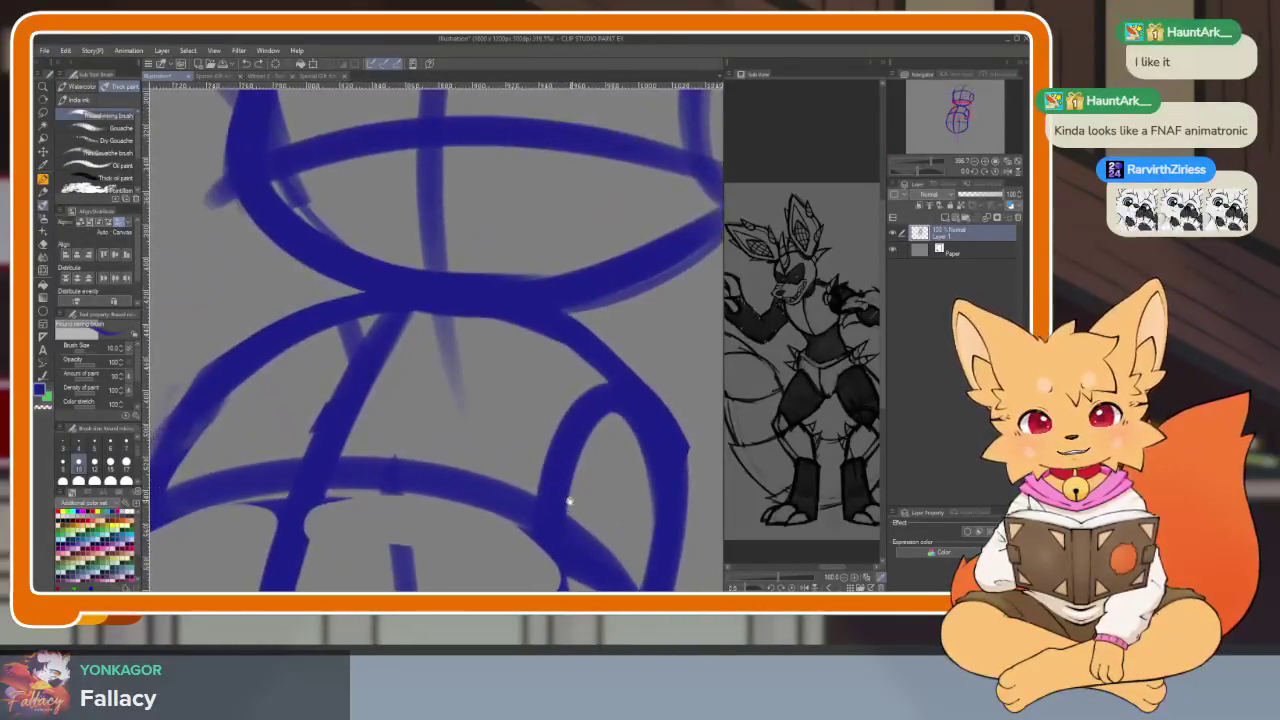
{"action": "scroll", "coordinate": [520, 330], "scroll_direction": "down", "scroll_amount": 1}
{"action": "scroll", "coordinate": [548, 310], "scroll_direction": "up", "scroll_amount": 1}
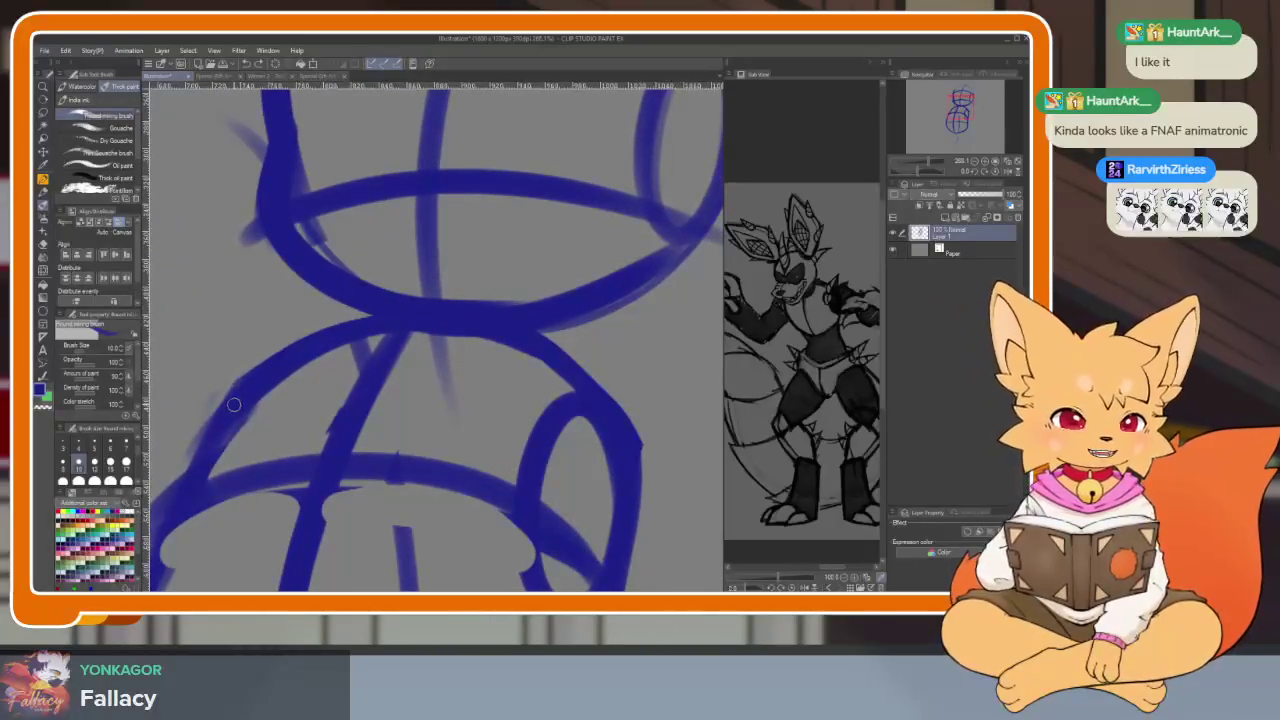
{"action": "left_click_drag", "start_coordinate": [260, 400], "coordinate": [390, 368]}
{"action": "key", "text": "ctrl+z"}
{"action": "left_click_drag", "start_coordinate": [298, 368], "coordinate": [571, 395]}
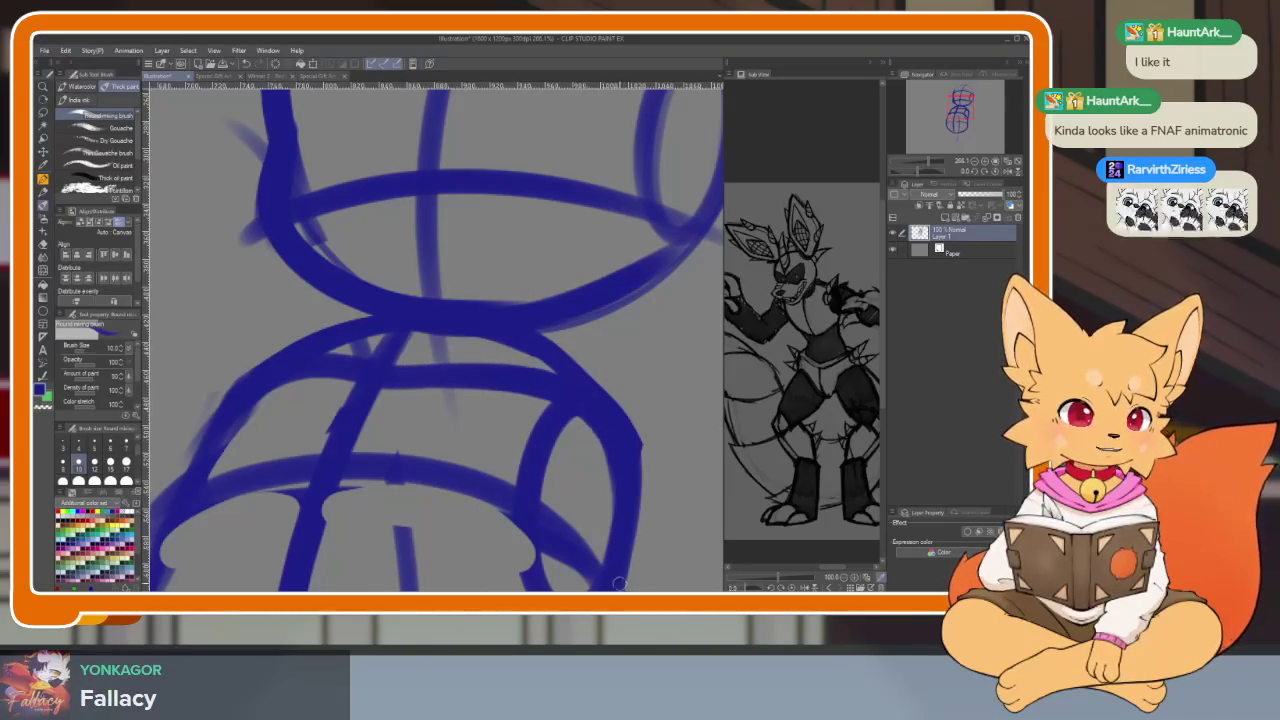
Erase stray marks between head and body, then draw the neck line joining them
{"action": "key", "text": "e"}
{"action": "mouse_move", "coordinate": [634, 500]}
{"action": "left_mouse_down"}
{"action": "mouse_move", "coordinate": [606, 409]}
{"action": "mouse_move", "coordinate": [520, 349]}
{"action": "mouse_move", "coordinate": [357, 343]}
{"action": "mouse_move", "coordinate": [208, 368]}
{"action": "left_mouse_up"}
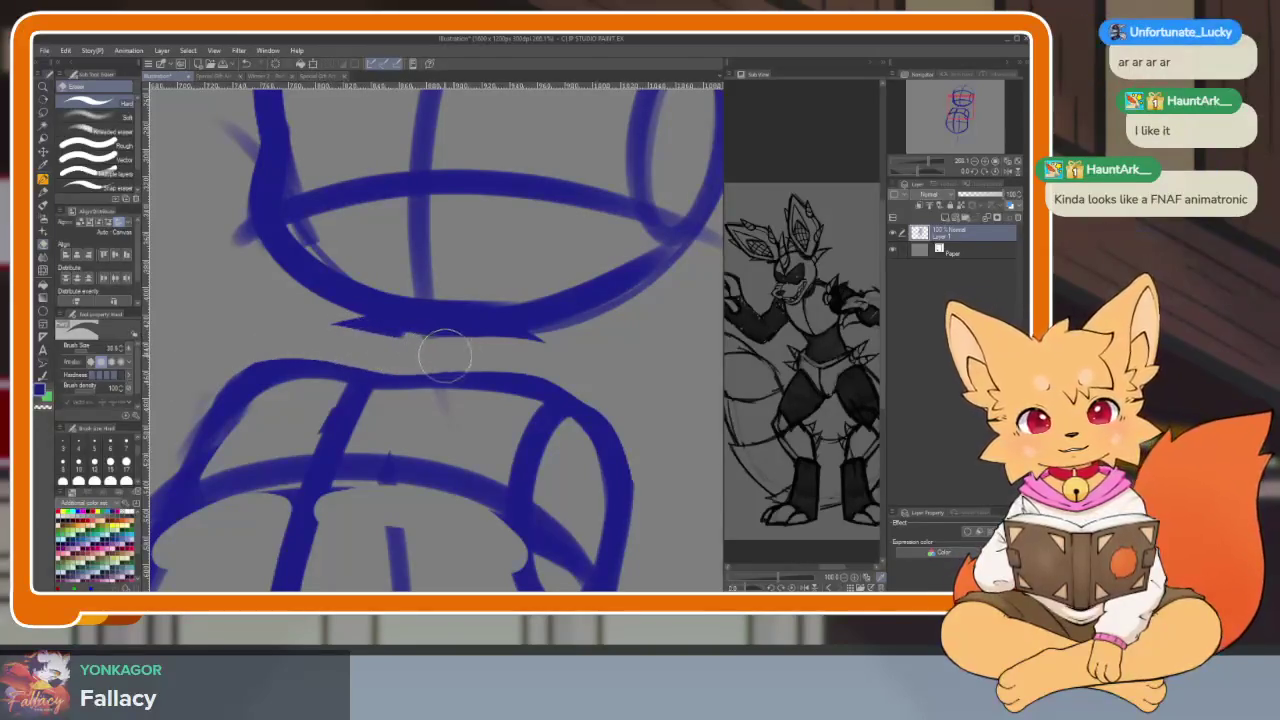
{"action": "left_click_drag", "start_coordinate": [508, 348], "coordinate": [300, 319]}
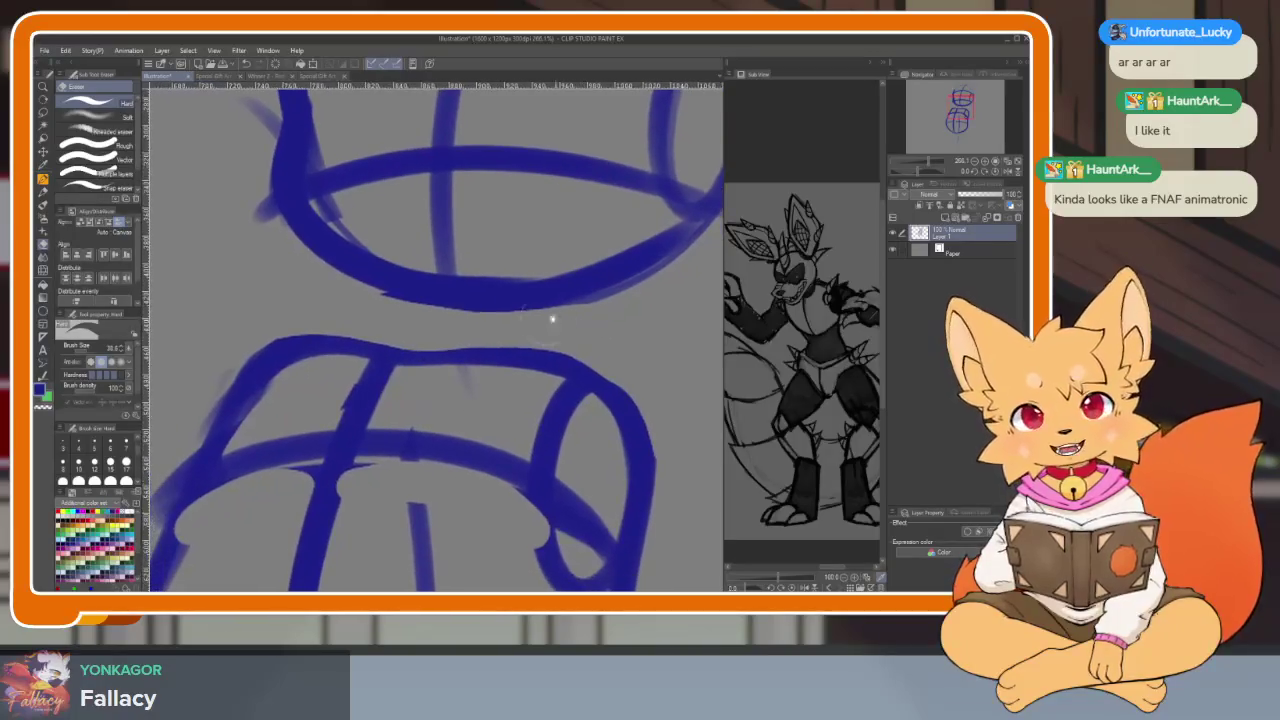
{"action": "key", "text": "b"}
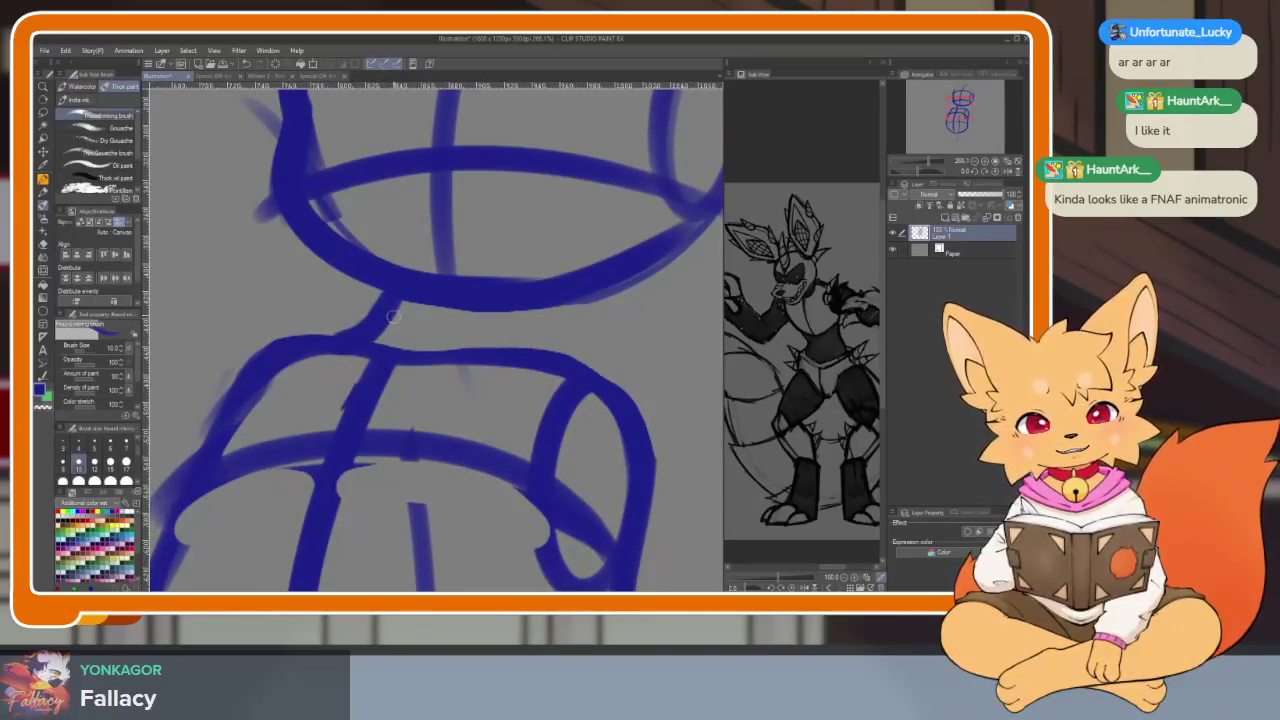
{"action": "left_click_drag", "start_coordinate": [517, 317], "coordinate": [625, 401]}
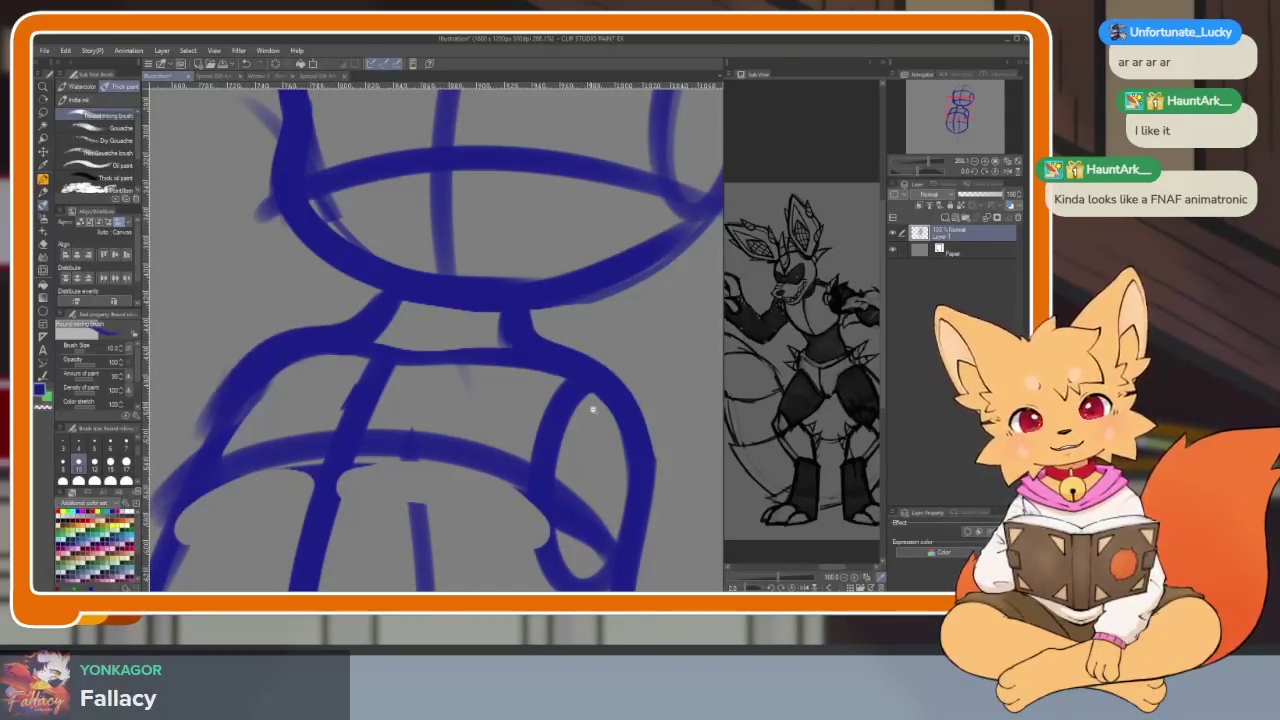
Thicken the body's left outline and erase the faint stray marks along it
{"action": "scroll", "coordinate": [585, 400], "scroll_direction": "down", "scroll_amount": 5}
{"action": "scroll", "coordinate": [597, 428], "scroll_direction": "up", "scroll_amount": 3}
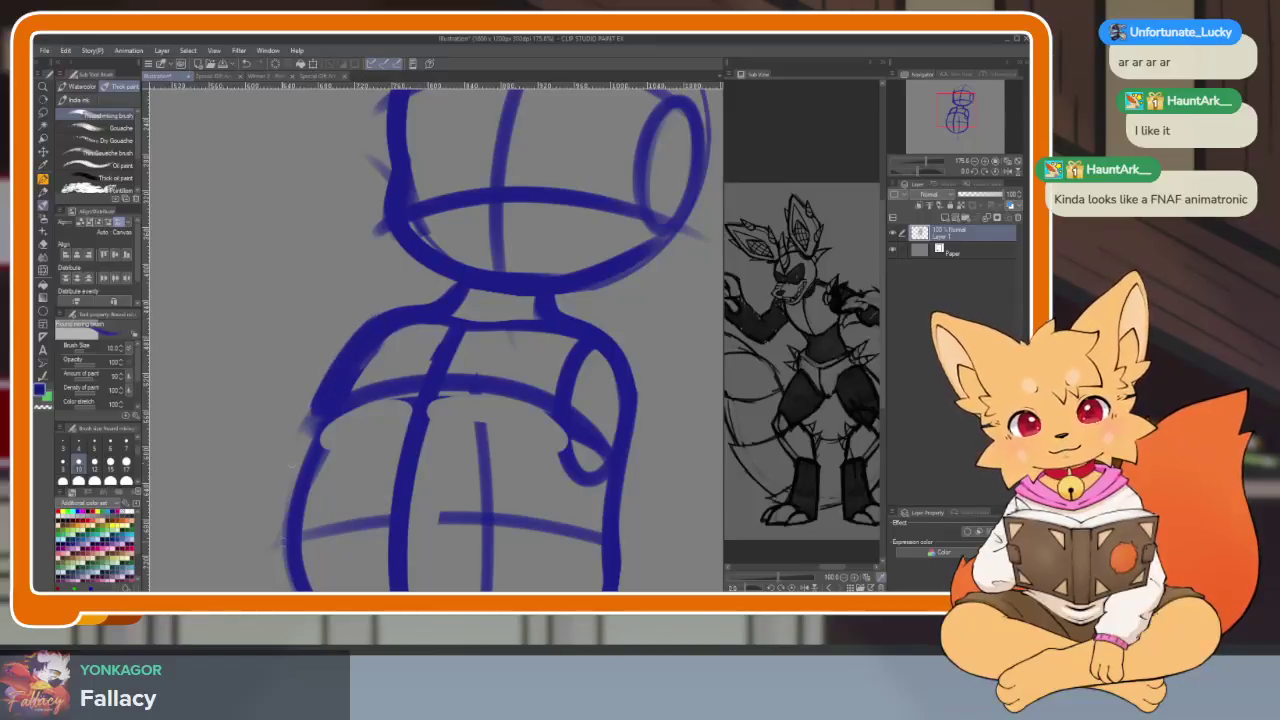
{"action": "left_click_drag", "start_coordinate": [350, 364], "coordinate": [290, 540]}
{"action": "scroll", "coordinate": [300, 500], "scroll_direction": "down", "scroll_amount": 2}
{"action": "left_click_drag", "start_coordinate": [330, 240], "coordinate": [300, 490]}
{"action": "key", "text": "e"}
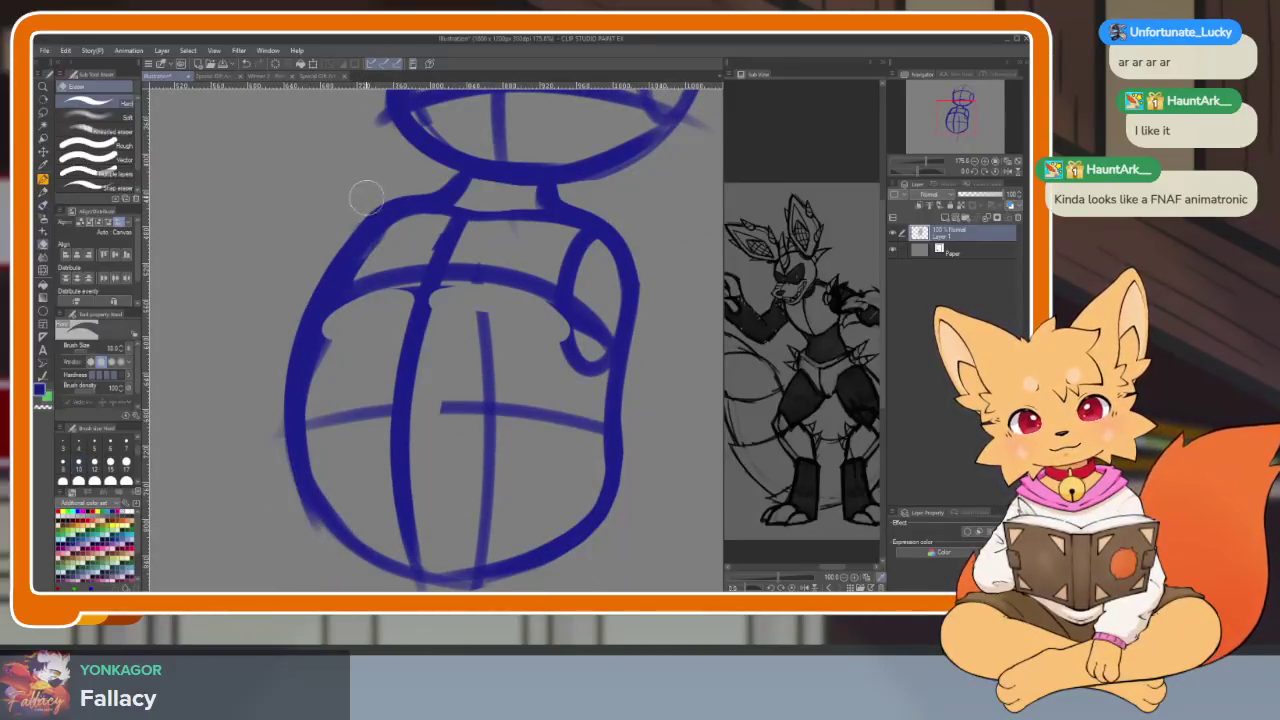
{"action": "left_click_drag", "start_coordinate": [329, 253], "coordinate": [355, 576]}
{"action": "left_click_drag", "start_coordinate": [396, 230], "coordinate": [343, 523]}
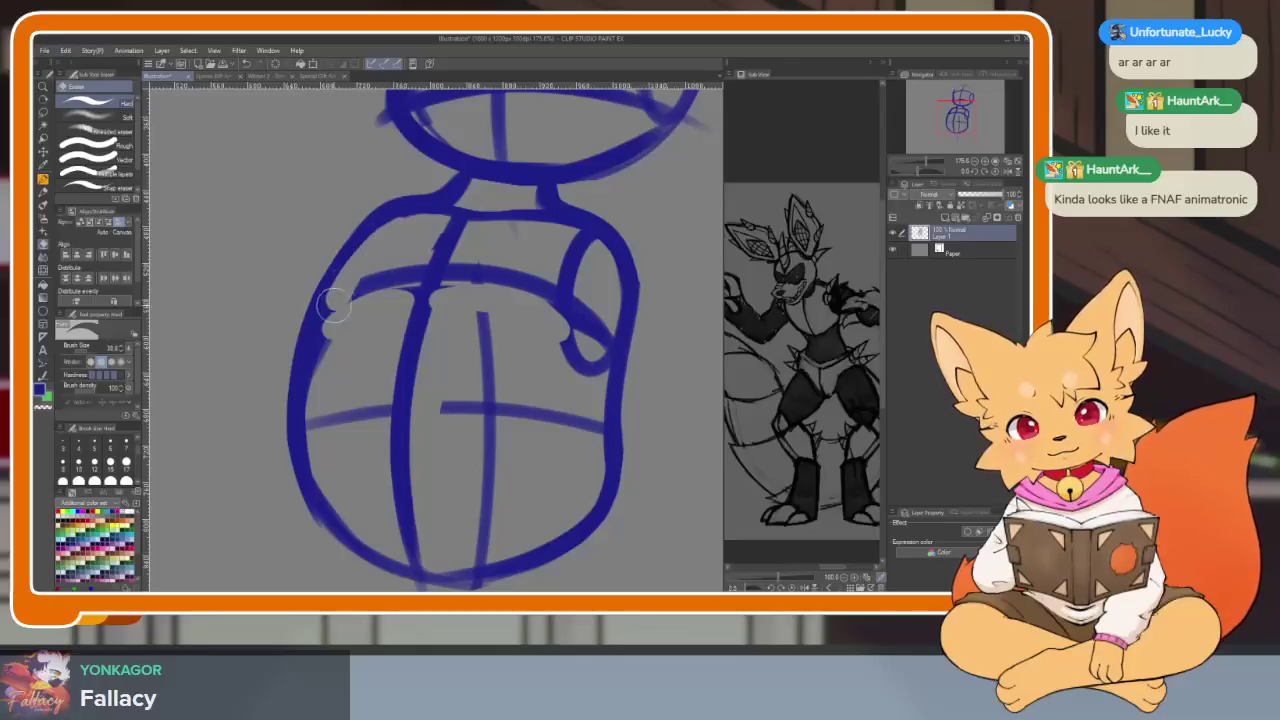
{"action": "scroll", "coordinate": [470, 463], "scroll_direction": "down", "scroll_amount": 4}
{"action": "scroll", "coordinate": [556, 449], "scroll_direction": "up", "scroll_amount": 3}
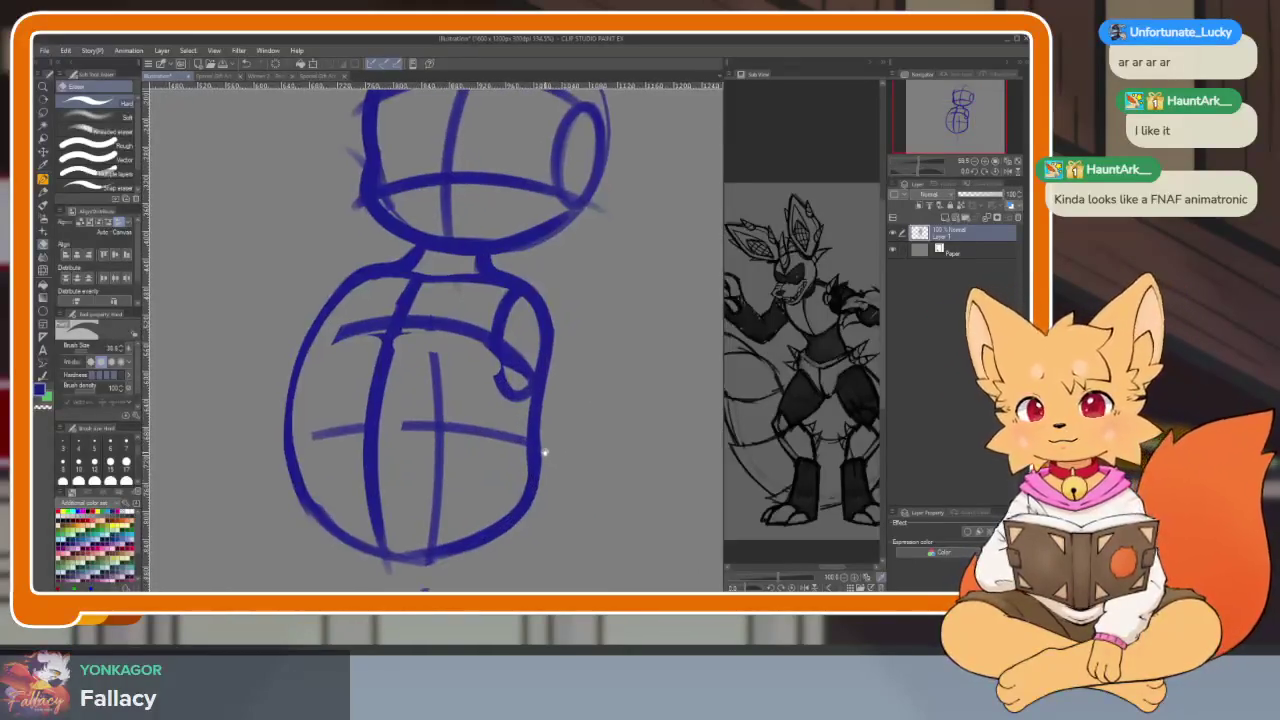
{"action": "key", "text": "b"}
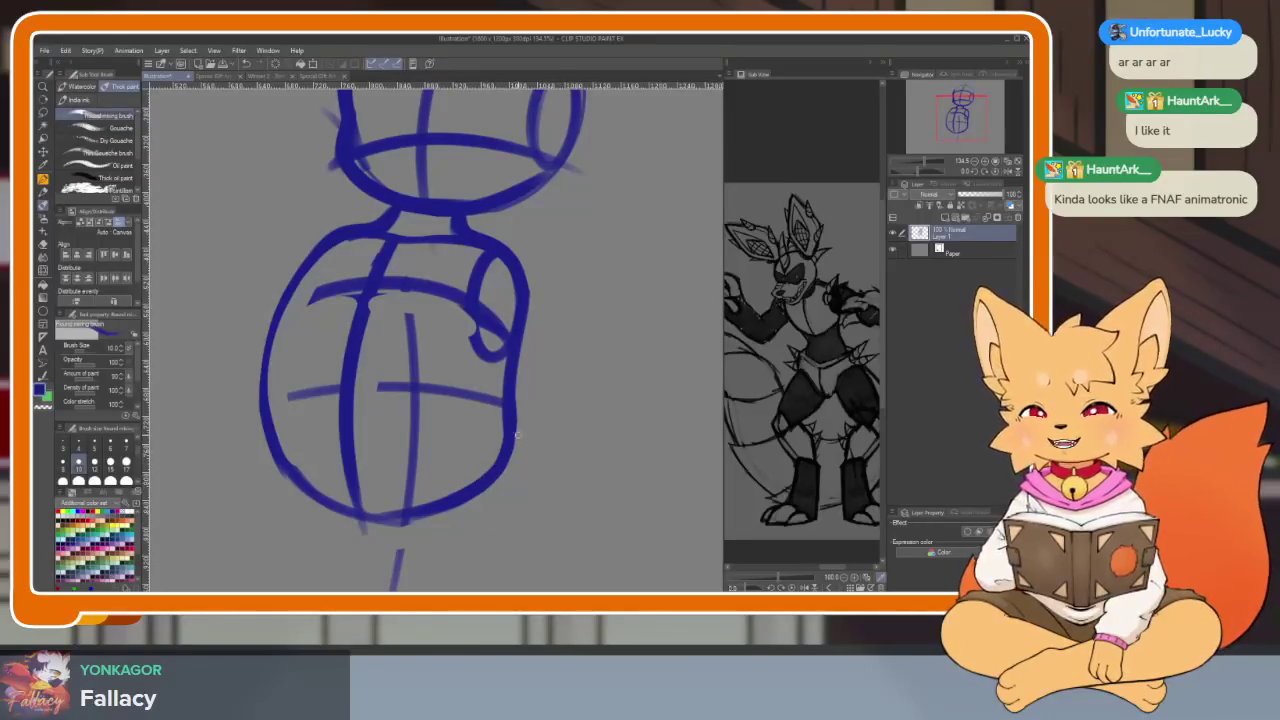
Draw a crossline across the torso, redoing it until it sits right
{"action": "scroll", "coordinate": [500, 434], "scroll_direction": "up", "scroll_amount": 2}
{"action": "scroll", "coordinate": [530, 487], "scroll_direction": "up", "scroll_amount": 1}
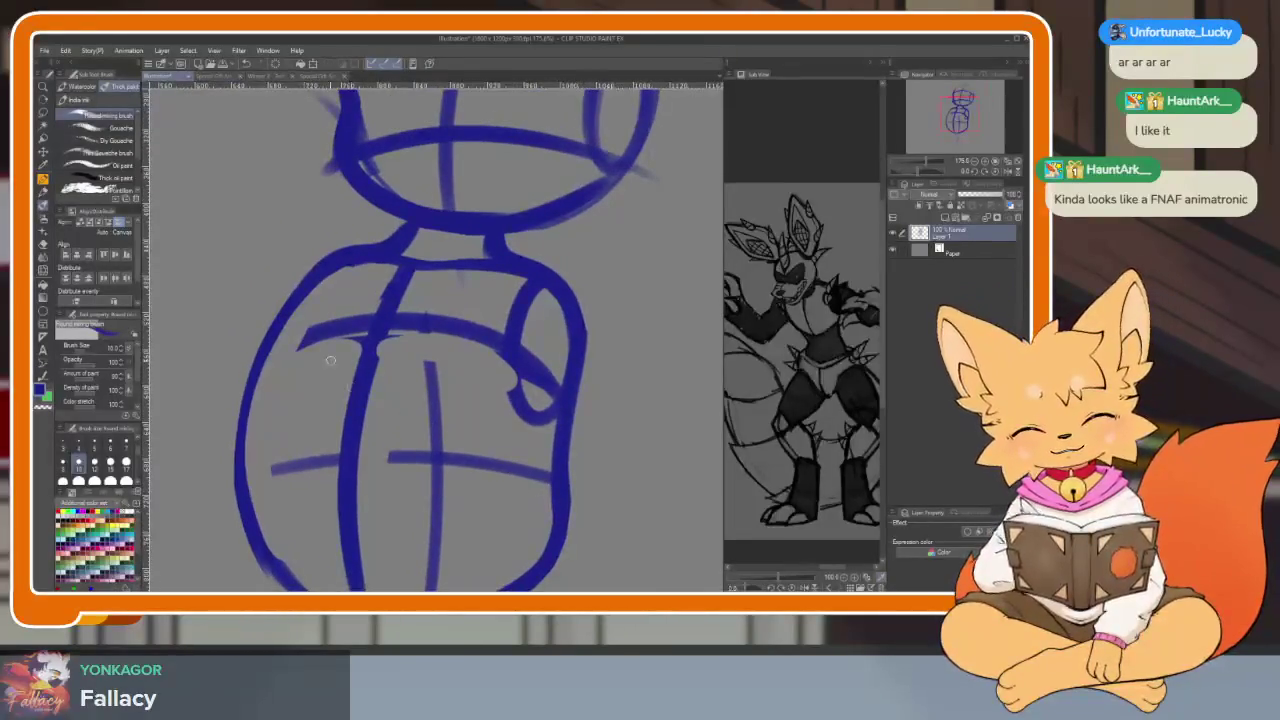
{"action": "left_click_drag", "start_coordinate": [262, 366], "coordinate": [555, 386]}
{"action": "key", "text": "ctrl+z"}
{"action": "left_click_drag", "start_coordinate": [252, 362], "coordinate": [505, 380]}
{"action": "key", "text": "ctrl+z"}
{"action": "left_click_drag", "start_coordinate": [255, 372], "coordinate": [540, 408]}
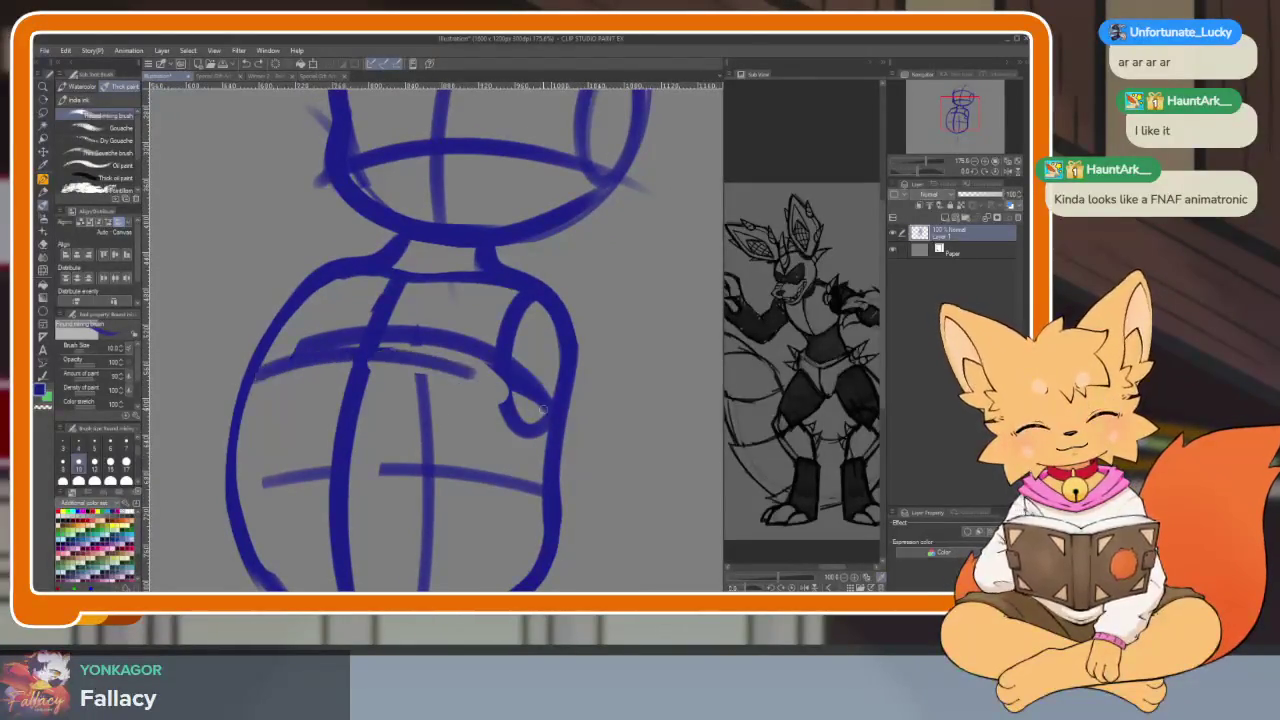
Erase the upper torso line and draw a new, lower crossline across the torso
{"action": "key", "text": "e"}
{"action": "mouse_move", "coordinate": [318, 340]}
{"action": "left_mouse_down"}
{"action": "mouse_move", "coordinate": [514, 386]}
{"action": "mouse_move", "coordinate": [390, 320]}
{"action": "left_mouse_up"}
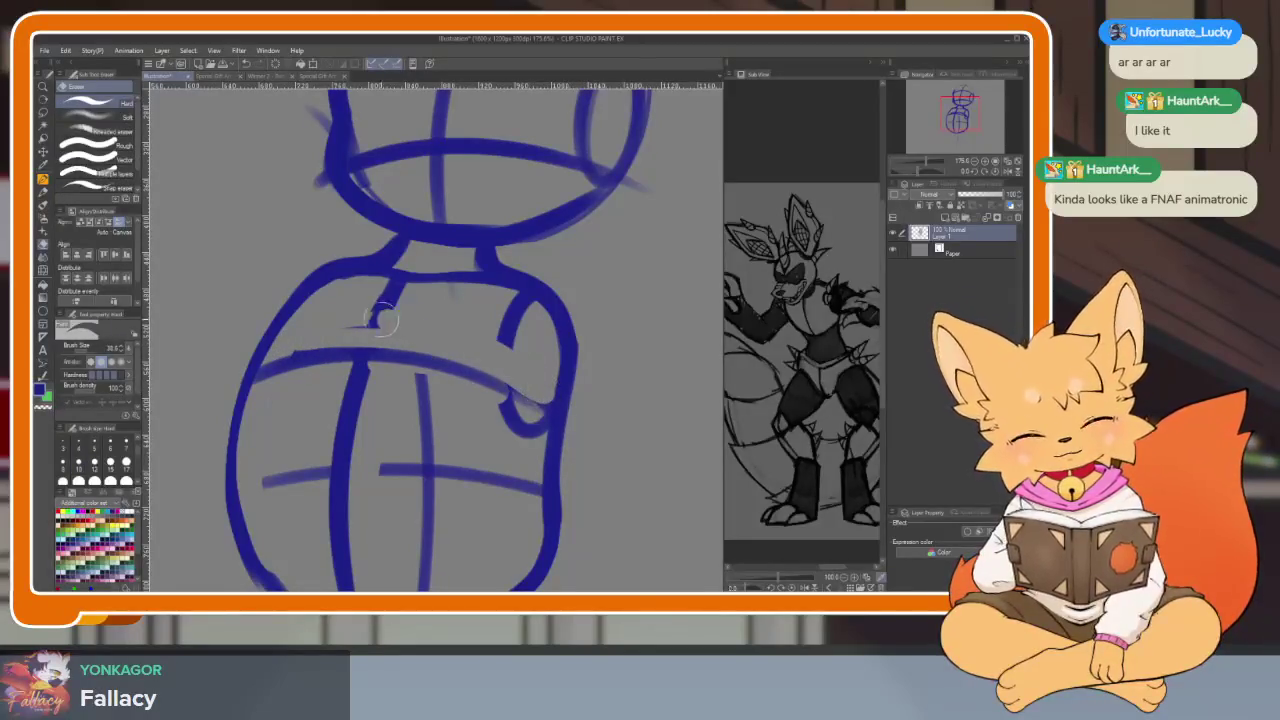
{"action": "scroll", "coordinate": [543, 376], "scroll_direction": "down", "scroll_amount": 2}
{"action": "key", "text": "b"}
{"action": "left_click_drag", "start_coordinate": [376, 399], "coordinate": [560, 430]}
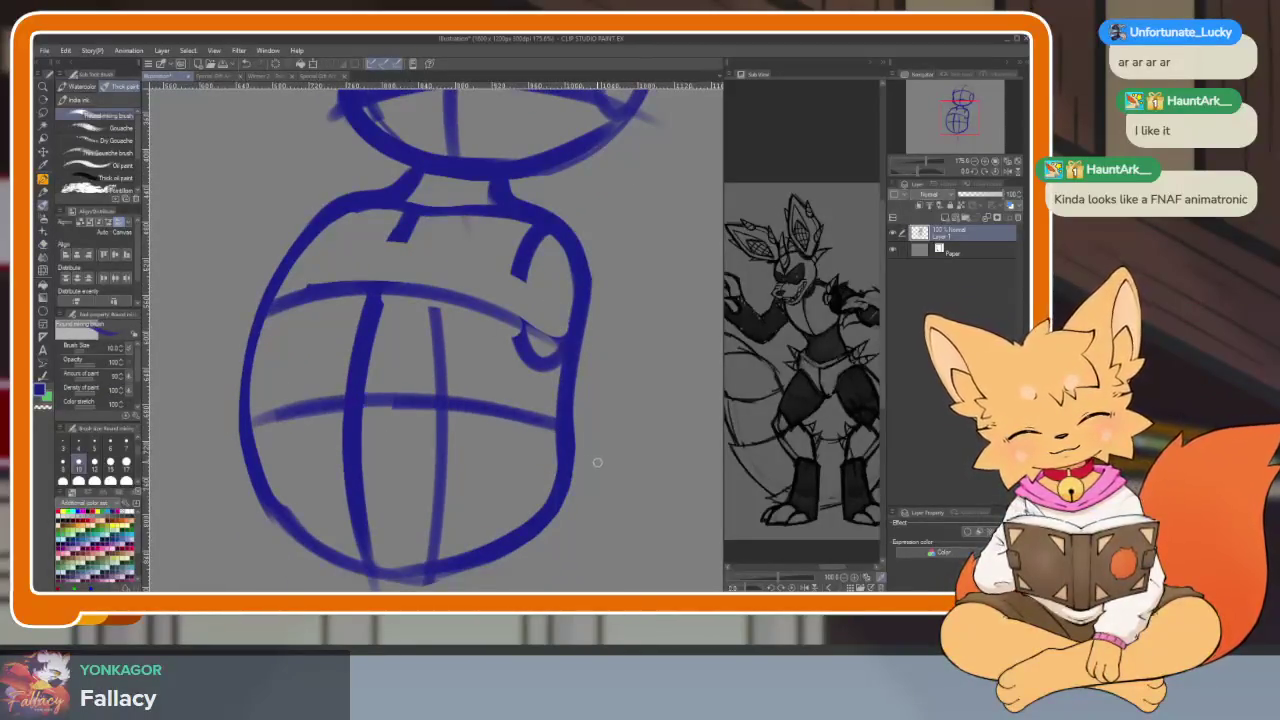
{"action": "scroll", "coordinate": [600, 450], "scroll_direction": "down", "scroll_amount": 5}
{"action": "scroll", "coordinate": [570, 460], "scroll_direction": "up", "scroll_amount": 2}
{"action": "scroll", "coordinate": [537, 474], "scroll_direction": "up", "scroll_amount": 2}
{"action": "scroll", "coordinate": [537, 474], "scroll_direction": "up", "scroll_amount": 1}
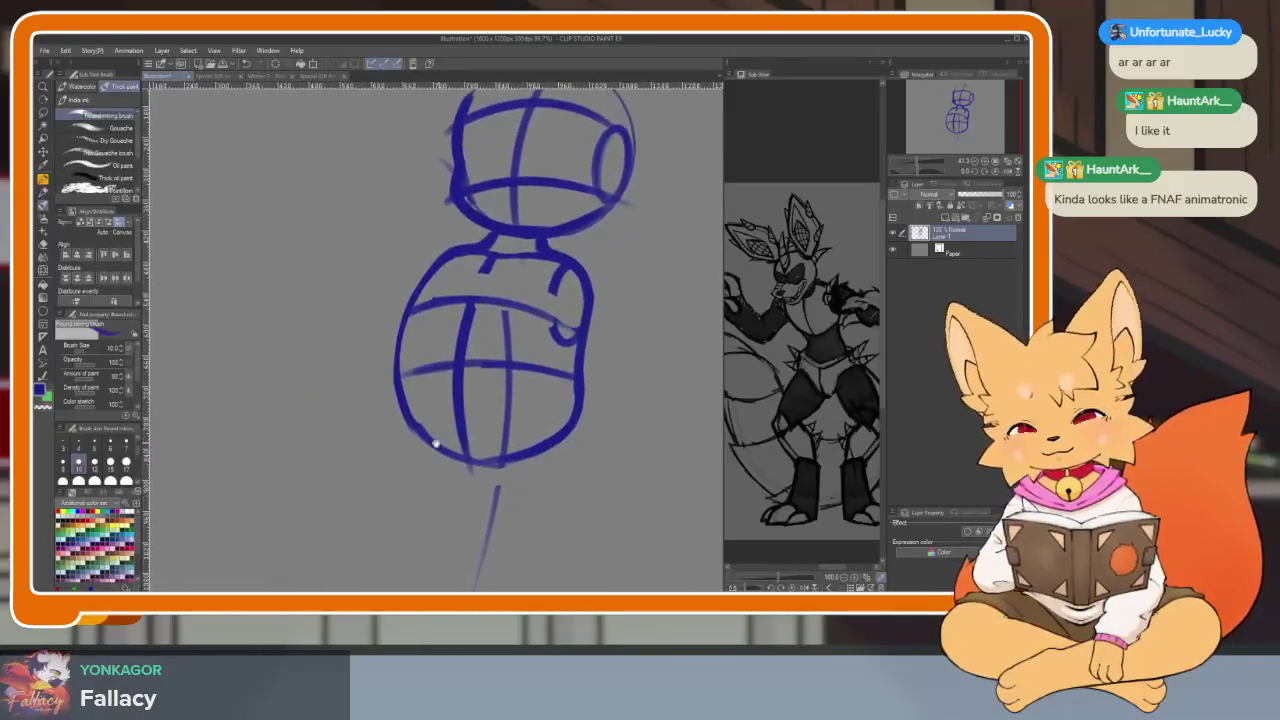
{"action": "scroll", "coordinate": [491, 471], "scroll_direction": "up", "scroll_amount": 1}
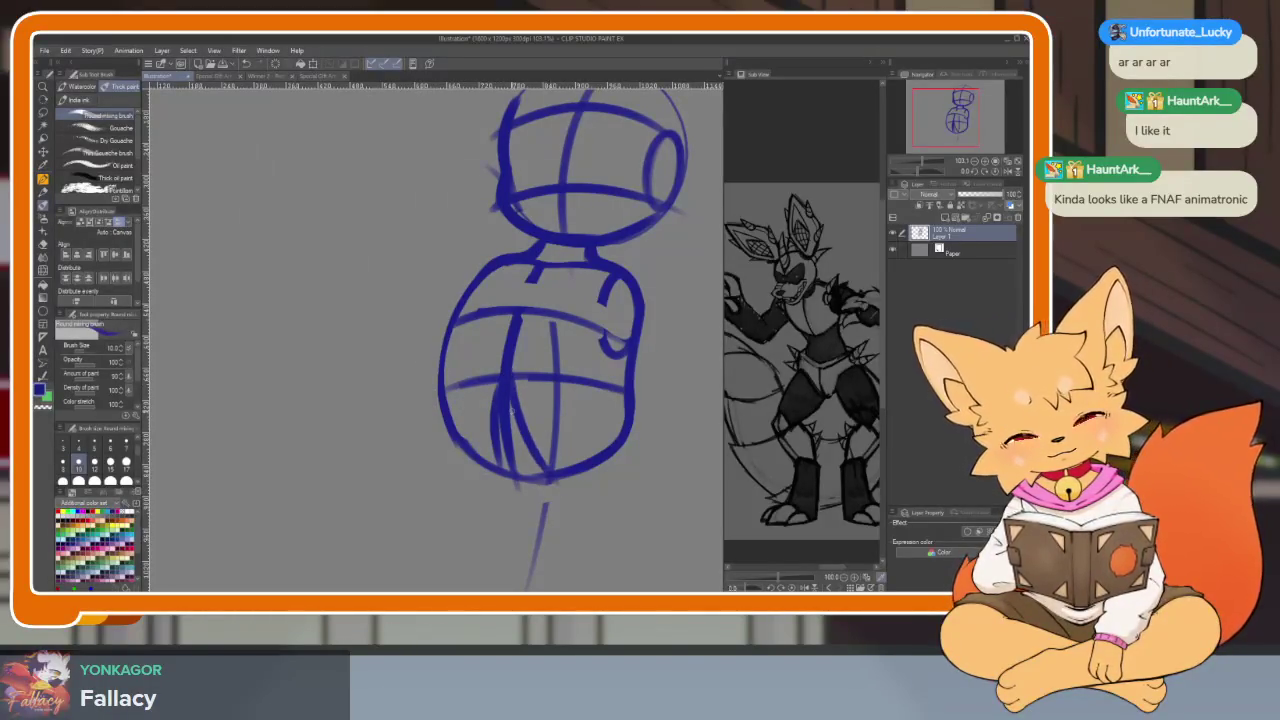
Sketch the tail curve extending left from the torso and a rounded arc beside it
{"action": "left_click_drag", "start_coordinate": [598, 490], "coordinate": [638, 505]}
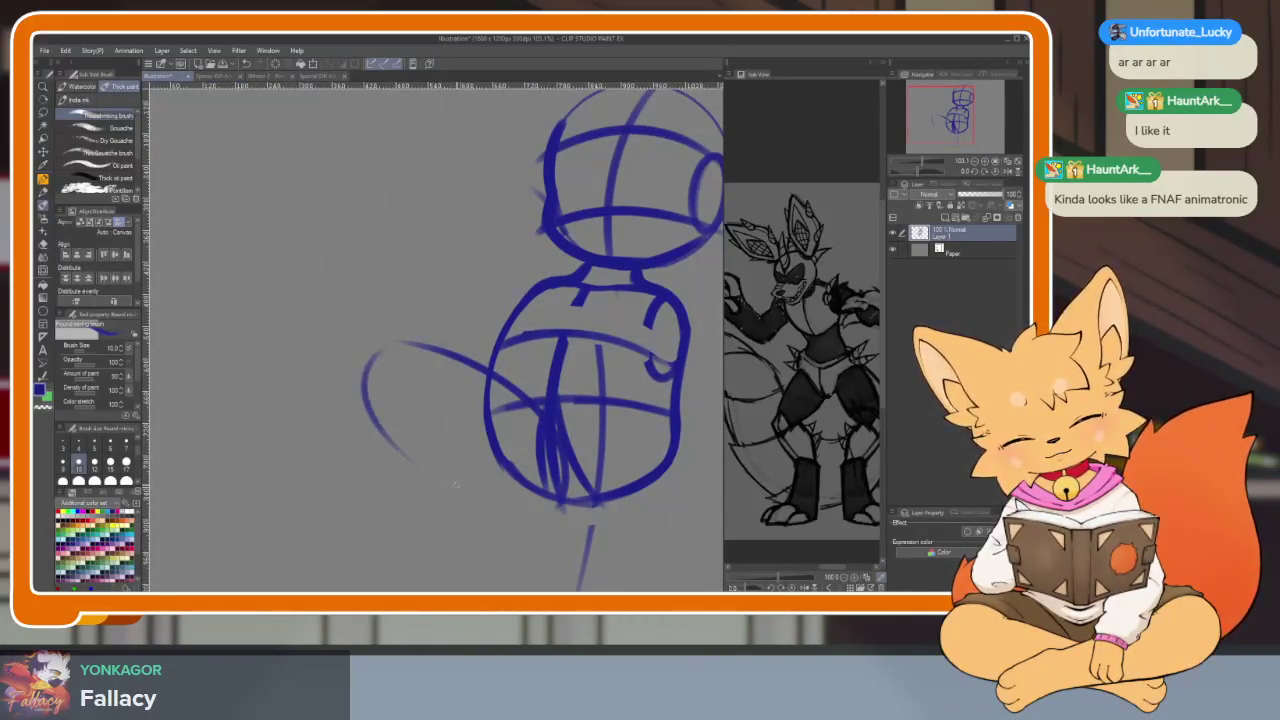
{"action": "left_click_drag", "start_coordinate": [416, 392], "coordinate": [479, 330]}
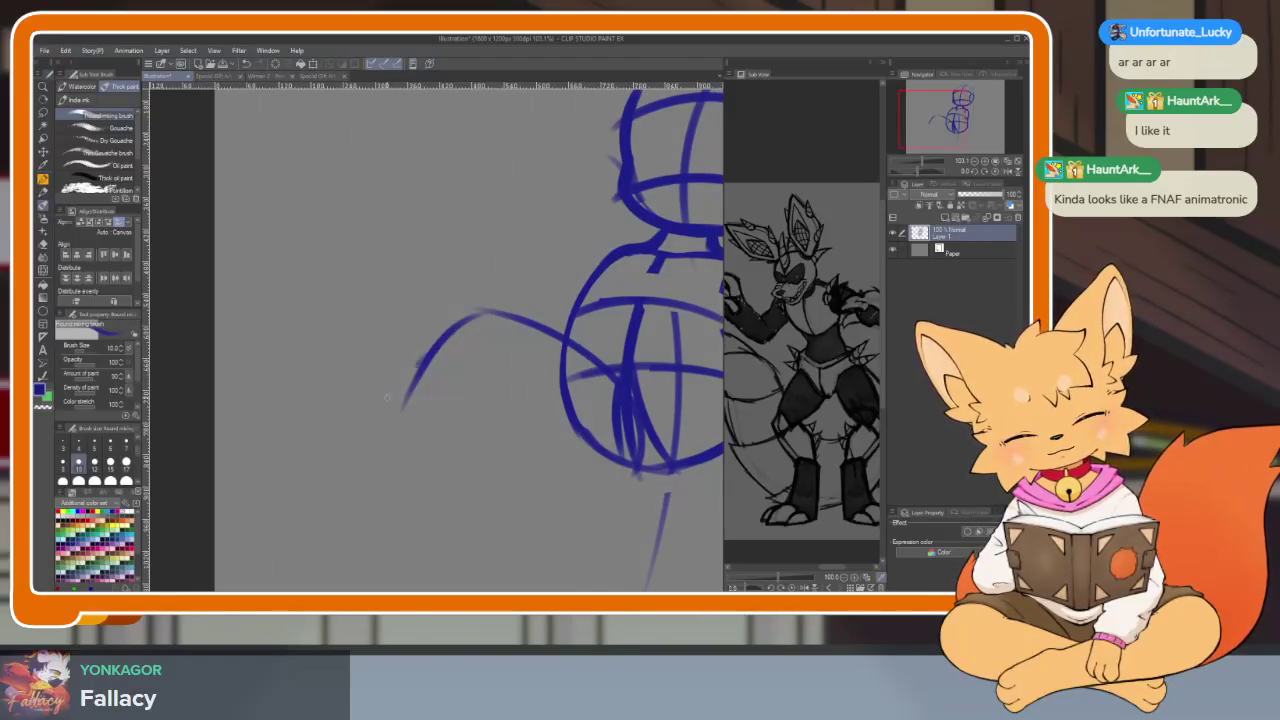
{"action": "mouse_move", "coordinate": [413, 343]}
{"action": "left_mouse_down"}
{"action": "mouse_move", "coordinate": [507, 465]}
{"action": "mouse_move", "coordinate": [540, 352]}
{"action": "left_mouse_up"}
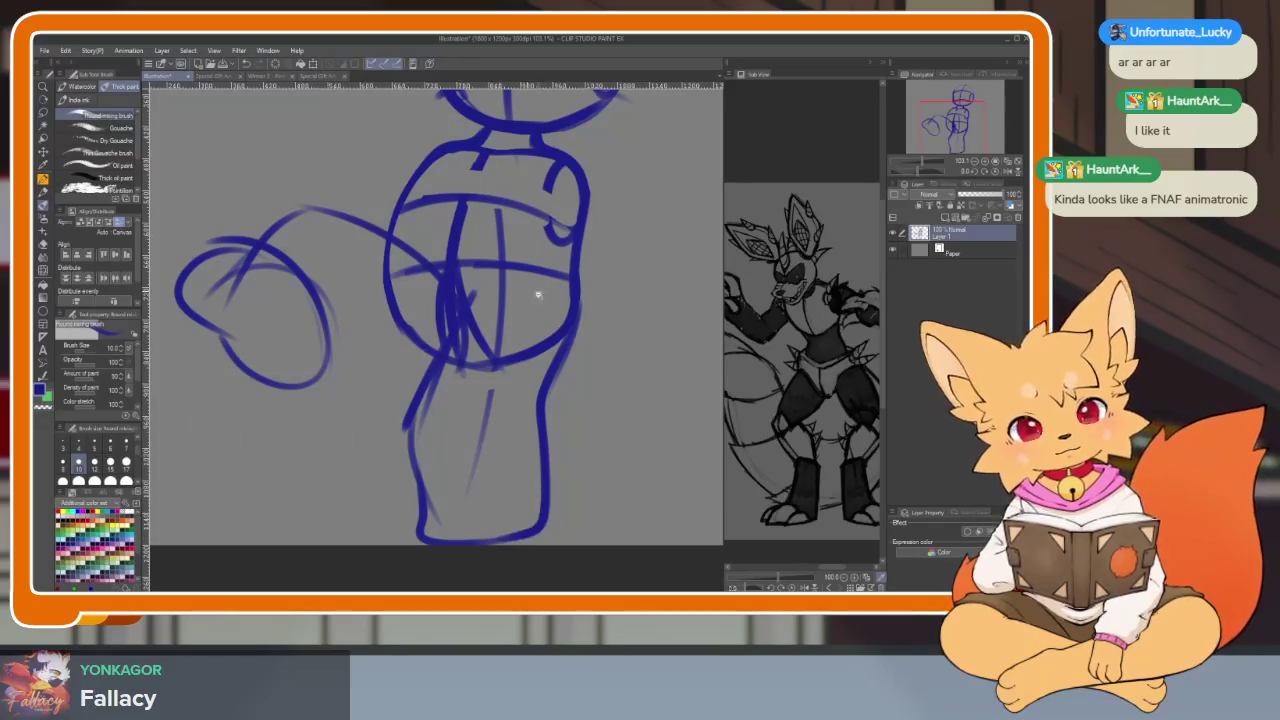
{"action": "scroll", "coordinate": [527, 291], "scroll_direction": "down", "scroll_amount": 5}
{"action": "scroll", "coordinate": [591, 460], "scroll_direction": "up", "scroll_amount": 4}
{"action": "scroll", "coordinate": [574, 397], "scroll_direction": "up", "scroll_amount": 1}
{"action": "scroll", "coordinate": [477, 469], "scroll_direction": "up", "scroll_amount": 1}
{"action": "left_click_drag", "start_coordinate": [482, 378], "coordinate": [598, 368]}
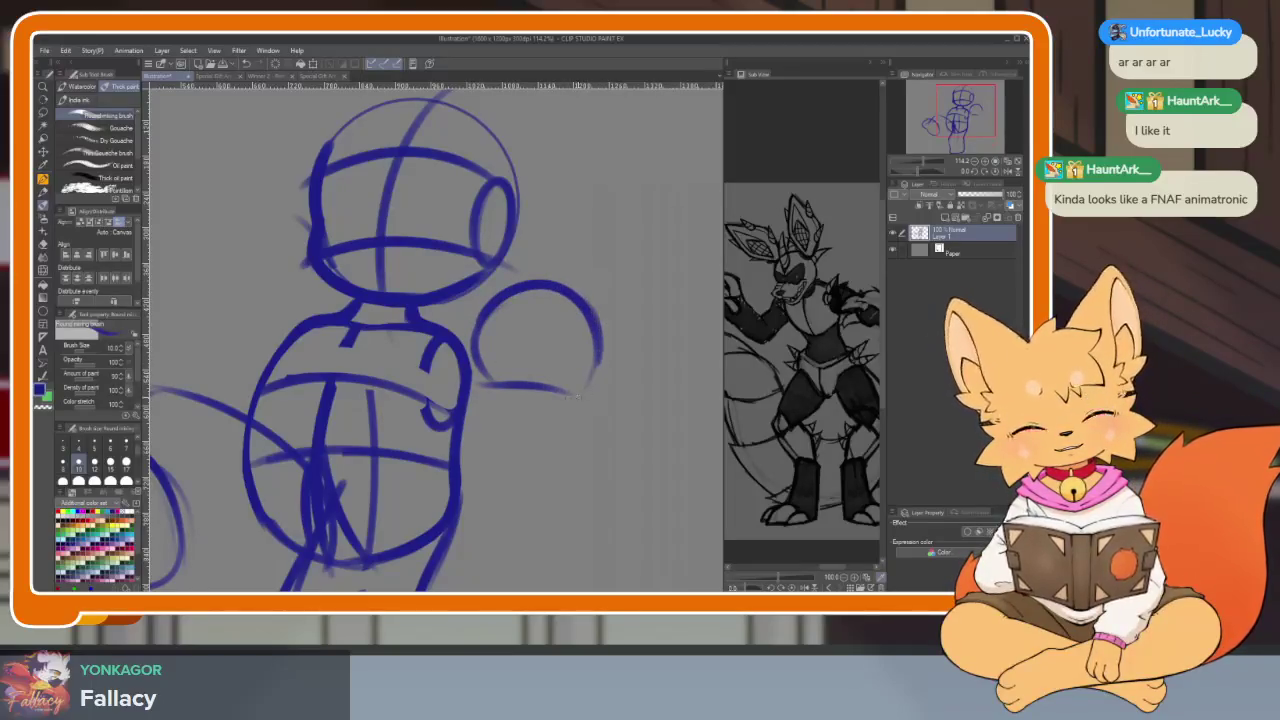
Draw an arc to the left of the head, placed higher on the second attempt
{"action": "left_click_drag", "start_coordinate": [422, 377], "coordinate": [570, 435]}
{"action": "left_click_drag", "start_coordinate": [277, 298], "coordinate": [386, 289]}
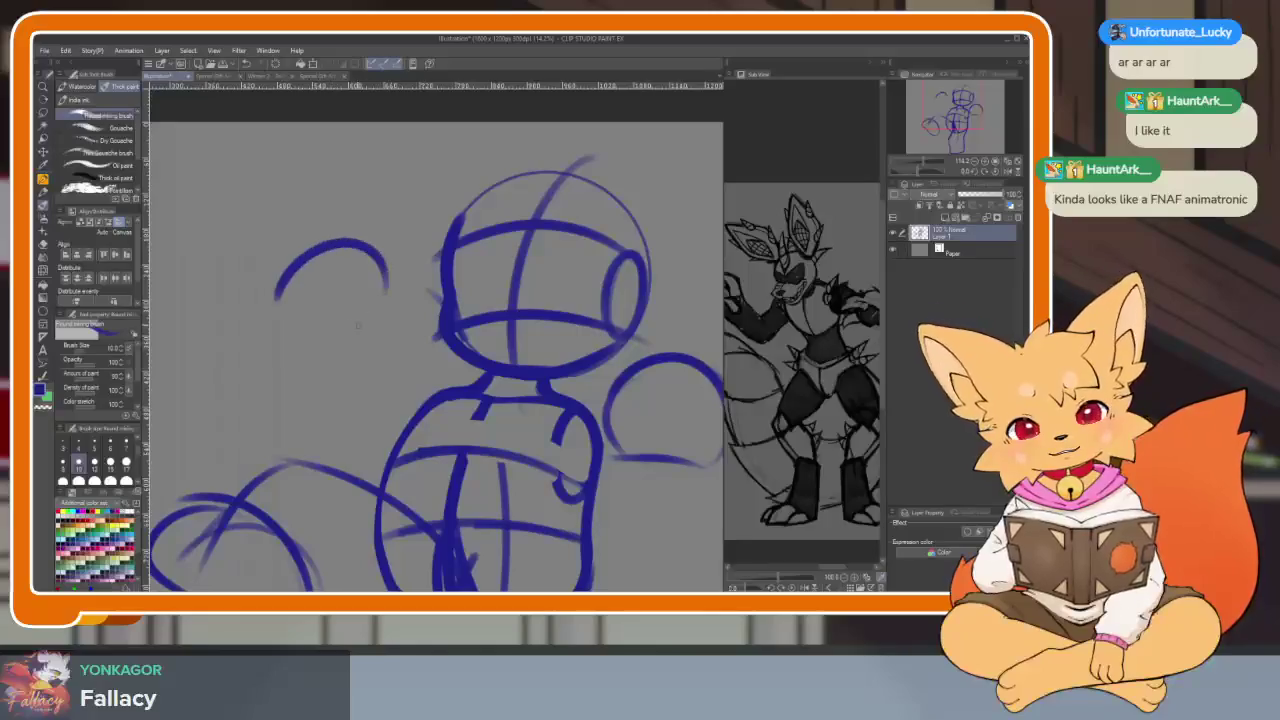
{"action": "key", "text": "ctrl+z"}
{"action": "left_click_drag", "start_coordinate": [282, 250], "coordinate": [398, 276]}
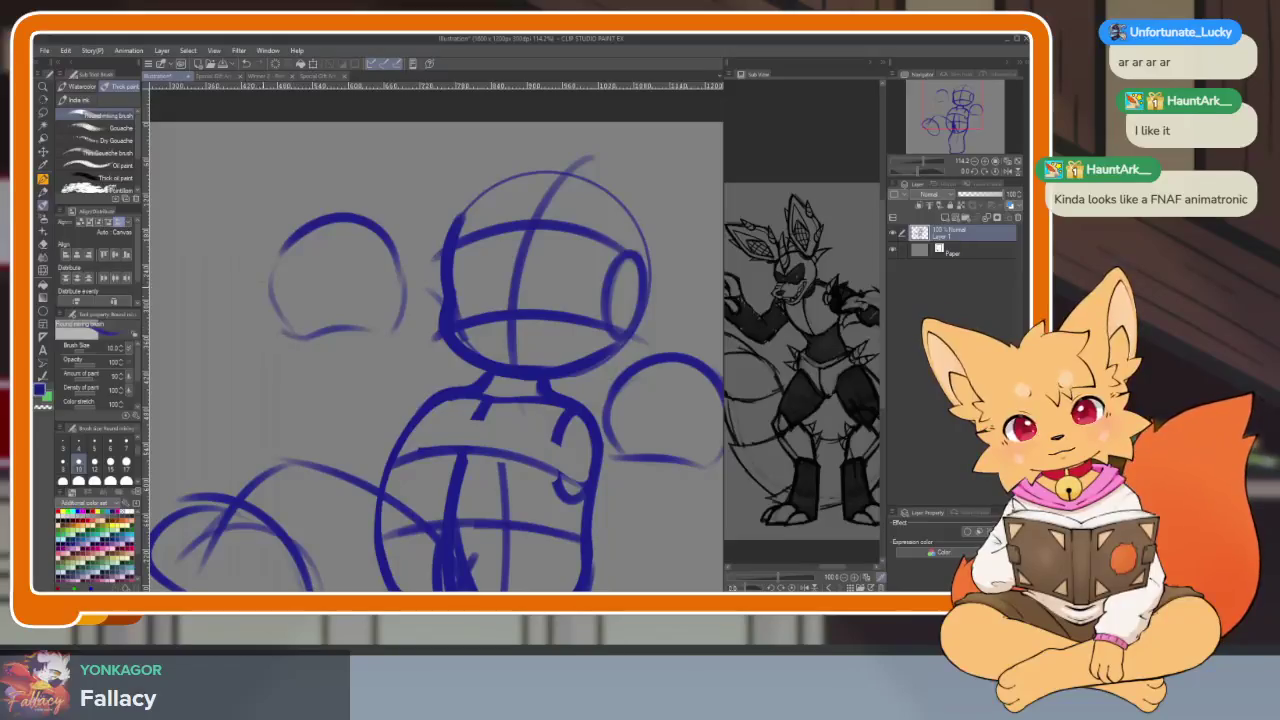
Rough in the left arm with an outline and diagonal construction strokes
{"action": "left_click_drag", "start_coordinate": [700, 400], "coordinate": [600, 366]}
{"action": "left_click_drag", "start_coordinate": [475, 432], "coordinate": [583, 390]}
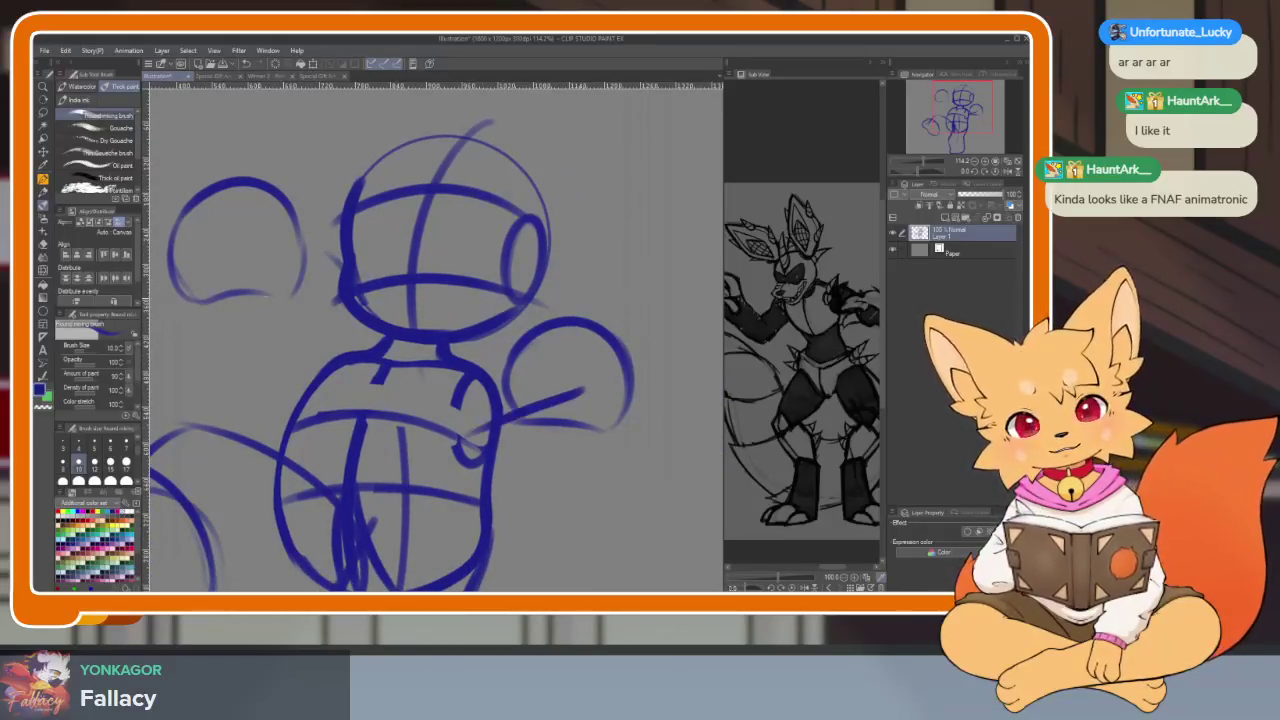
{"action": "left_click_drag", "start_coordinate": [225, 245], "coordinate": [316, 372]}
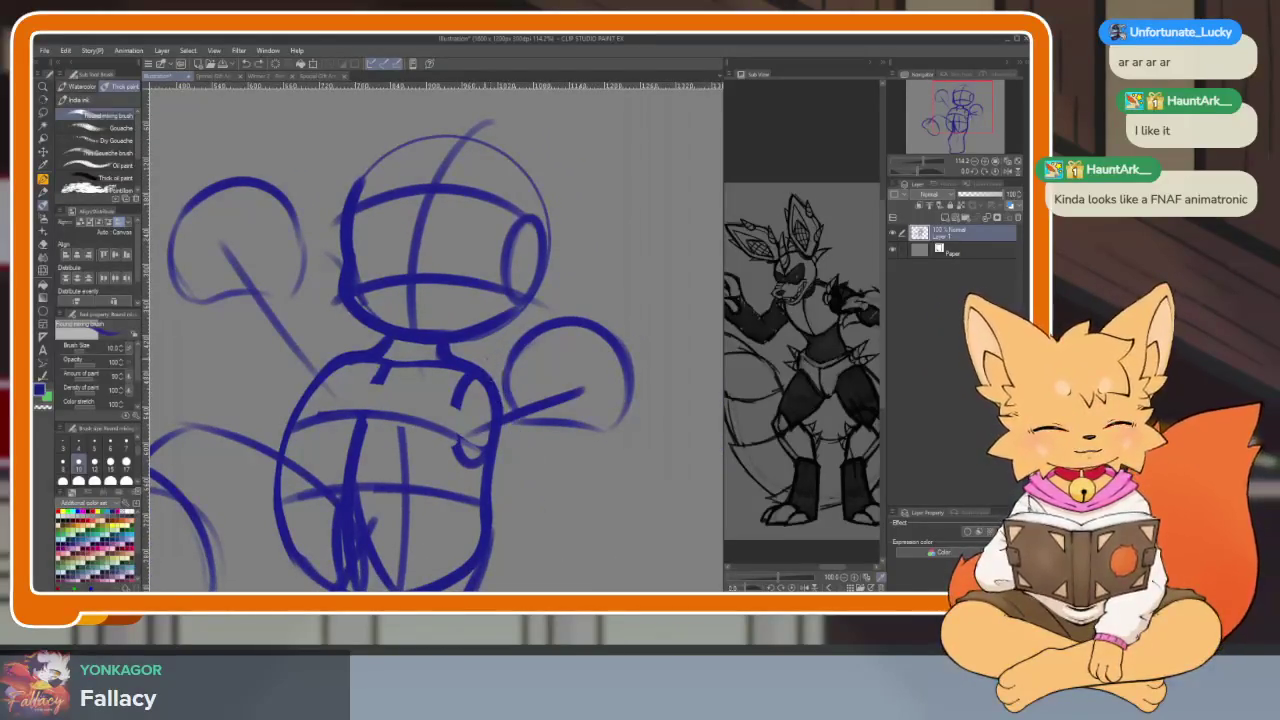
{"action": "mouse_move", "coordinate": [345, 303]}
{"action": "left_mouse_down"}
{"action": "mouse_move", "coordinate": [148, 414]}
{"action": "mouse_move", "coordinate": [308, 404]}
{"action": "left_mouse_up"}
{"action": "key", "text": "ctrl+z"}
{"action": "left_click_drag", "start_coordinate": [505, 292], "coordinate": [293, 428]}
{"action": "scroll", "coordinate": [481, 436], "scroll_direction": "up", "scroll_amount": 2}
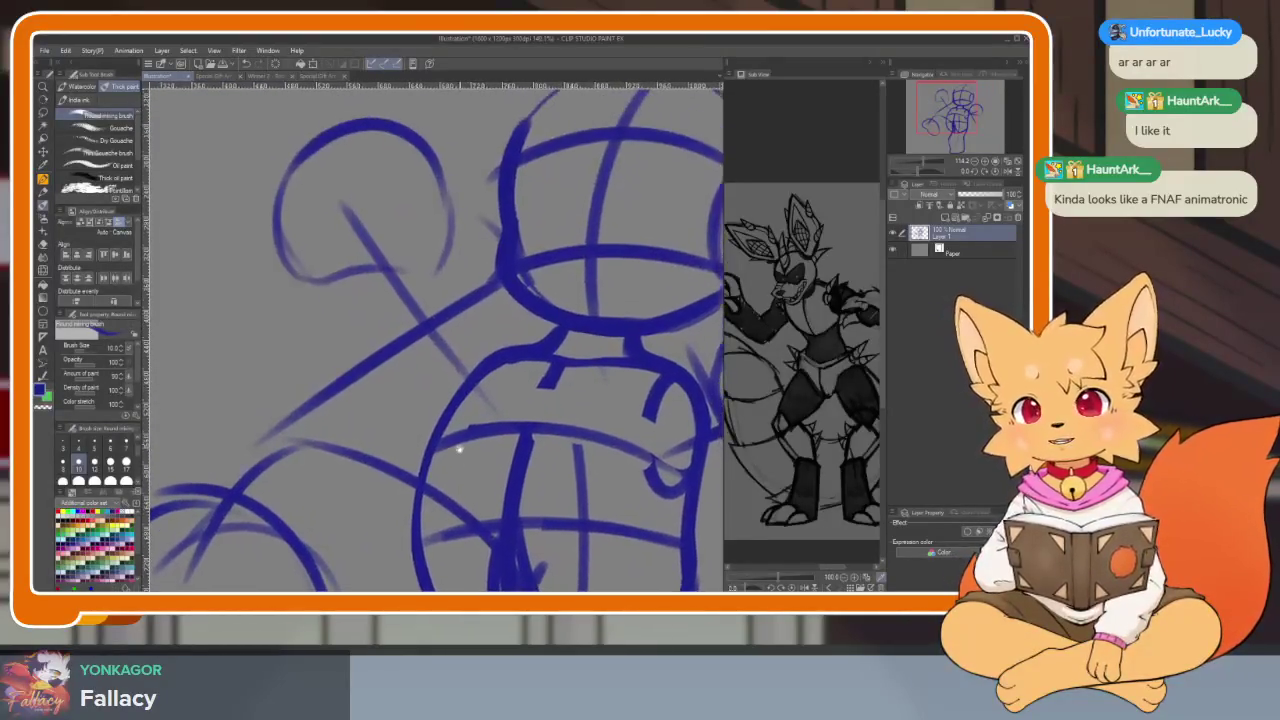
{"action": "left_click_drag", "start_coordinate": [462, 252], "coordinate": [404, 444]}
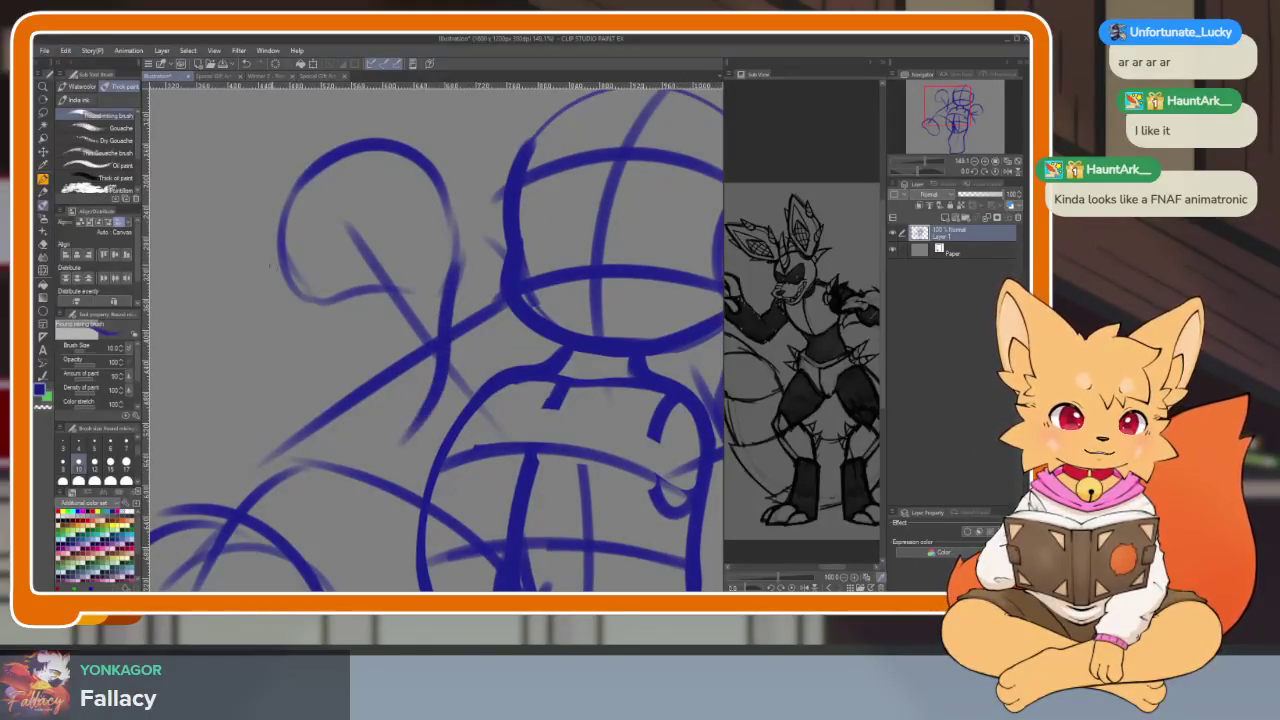
{"action": "left_click_drag", "start_coordinate": [275, 262], "coordinate": [424, 428]}
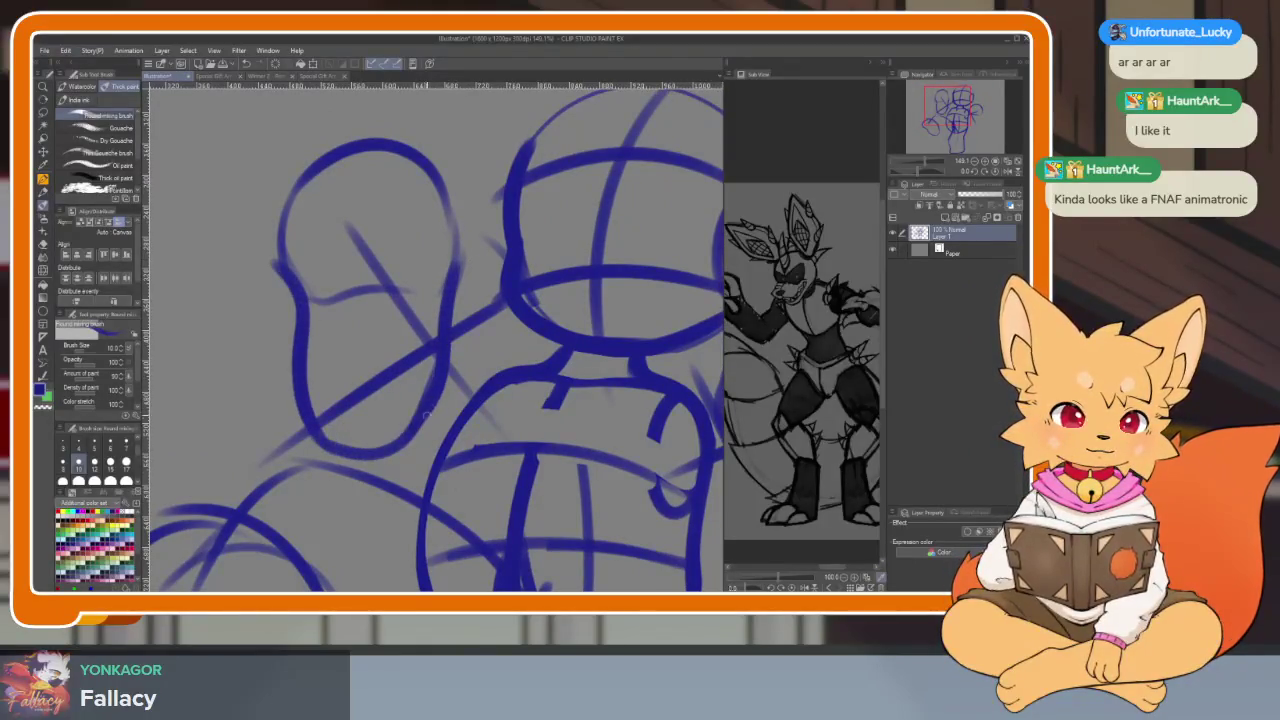
{"action": "left_click_drag", "start_coordinate": [464, 384], "coordinate": [544, 352]}
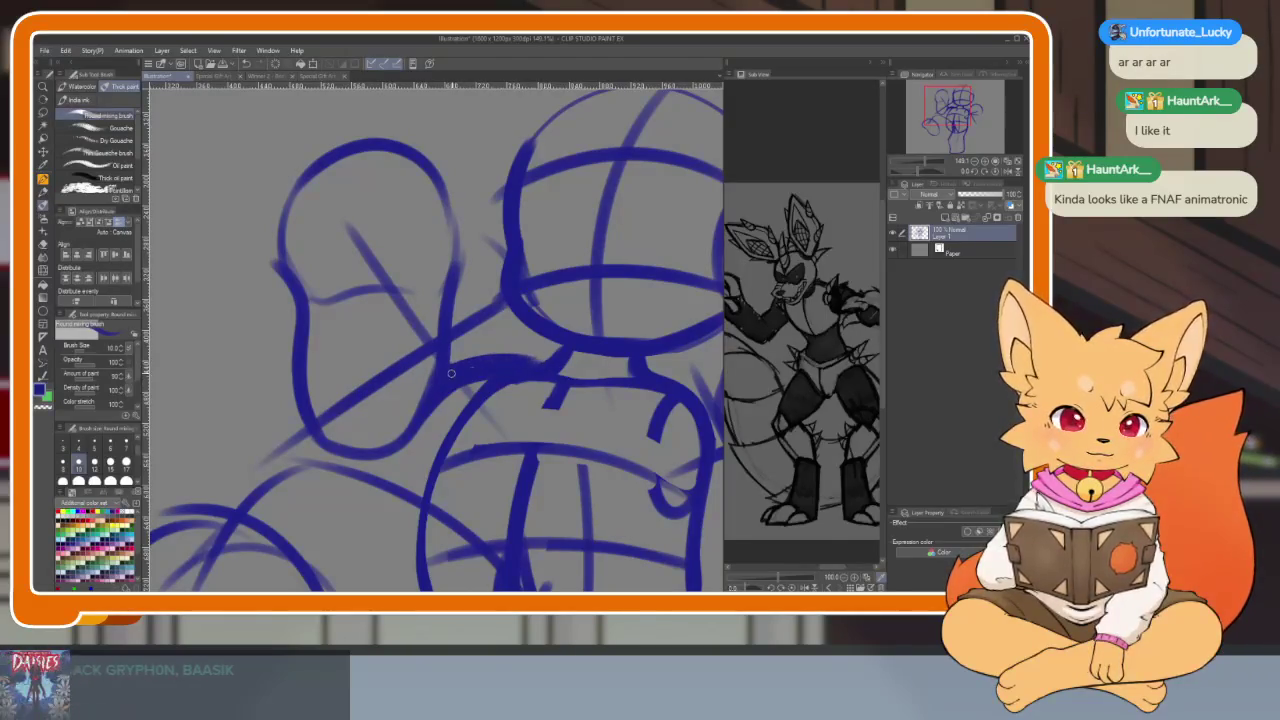
{"action": "left_click_drag", "start_coordinate": [355, 464], "coordinate": [430, 463]}
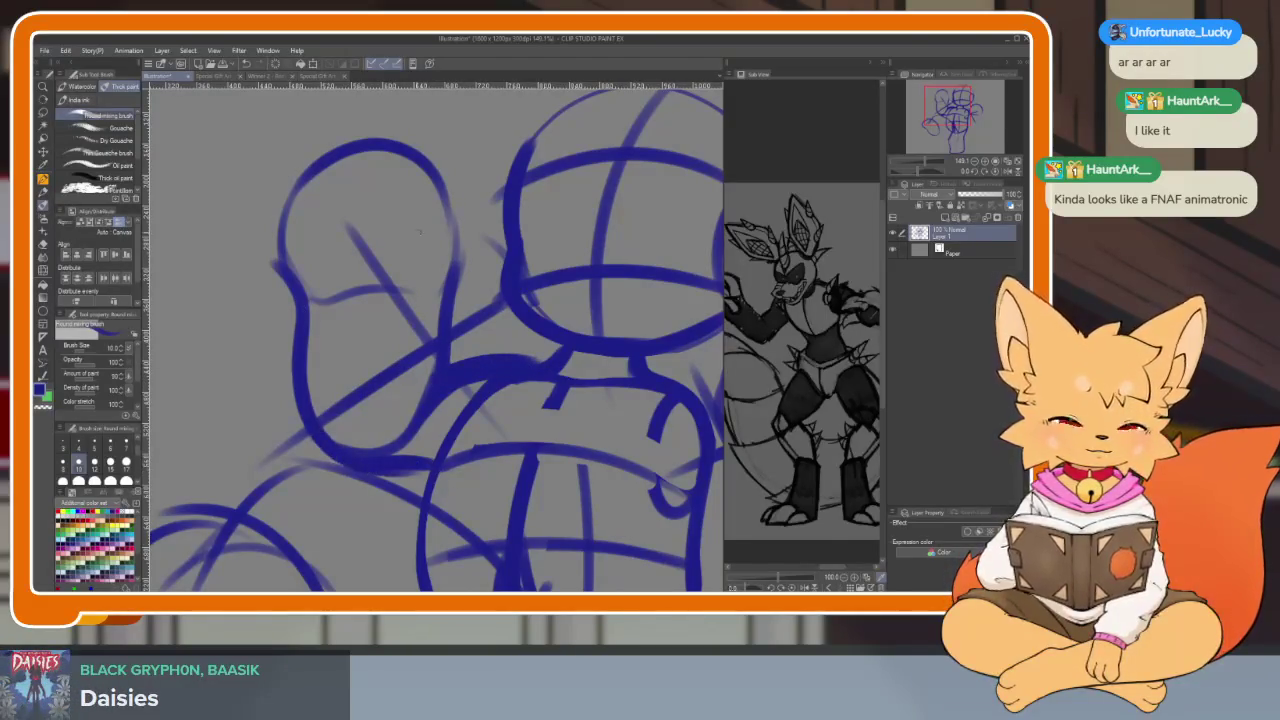
Sketch rough construction lines across the right-hand fist
{"action": "left_click_drag", "start_coordinate": [560, 340], "coordinate": [280, 290]}
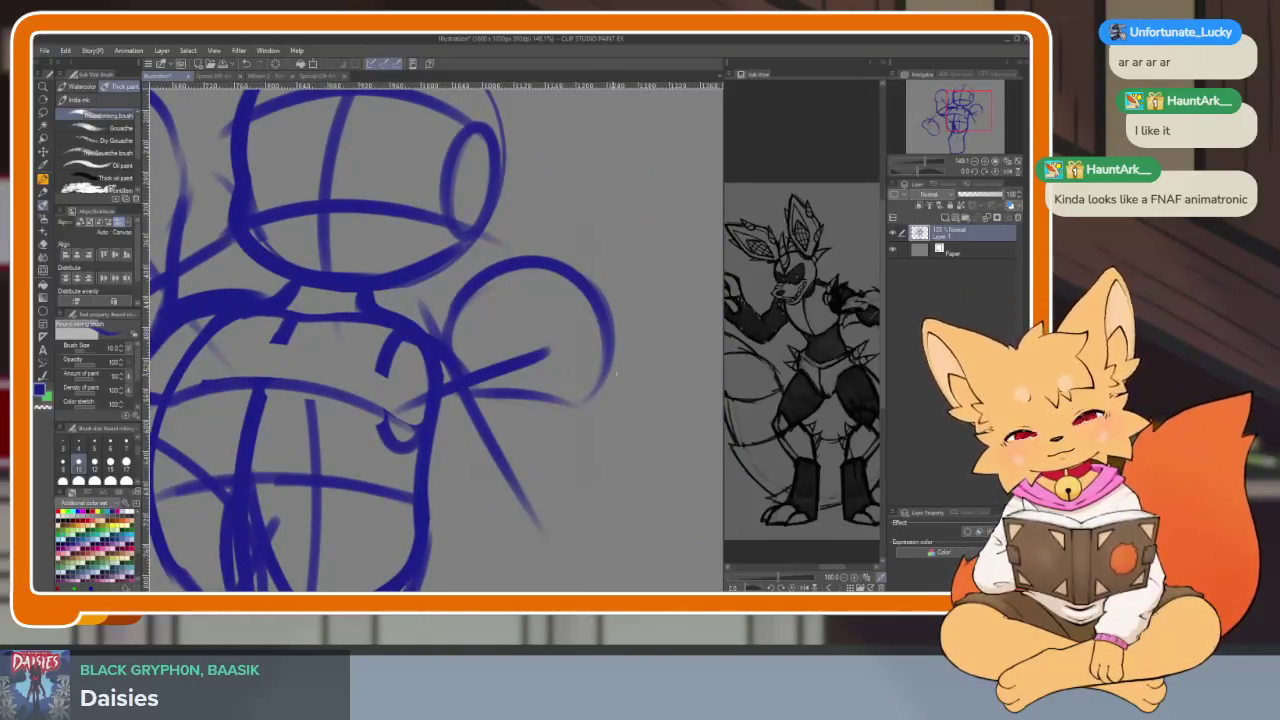
{"action": "left_click_drag", "start_coordinate": [612, 385], "coordinate": [535, 512]}
{"action": "left_click_drag", "start_coordinate": [598, 422], "coordinate": [568, 470]}
{"action": "mouse_move", "coordinate": [446, 394]}
{"action": "left_mouse_down"}
{"action": "mouse_move", "coordinate": [518, 535]}
{"action": "mouse_move", "coordinate": [590, 420]}
{"action": "mouse_move", "coordinate": [612, 355]}
{"action": "left_mouse_up"}
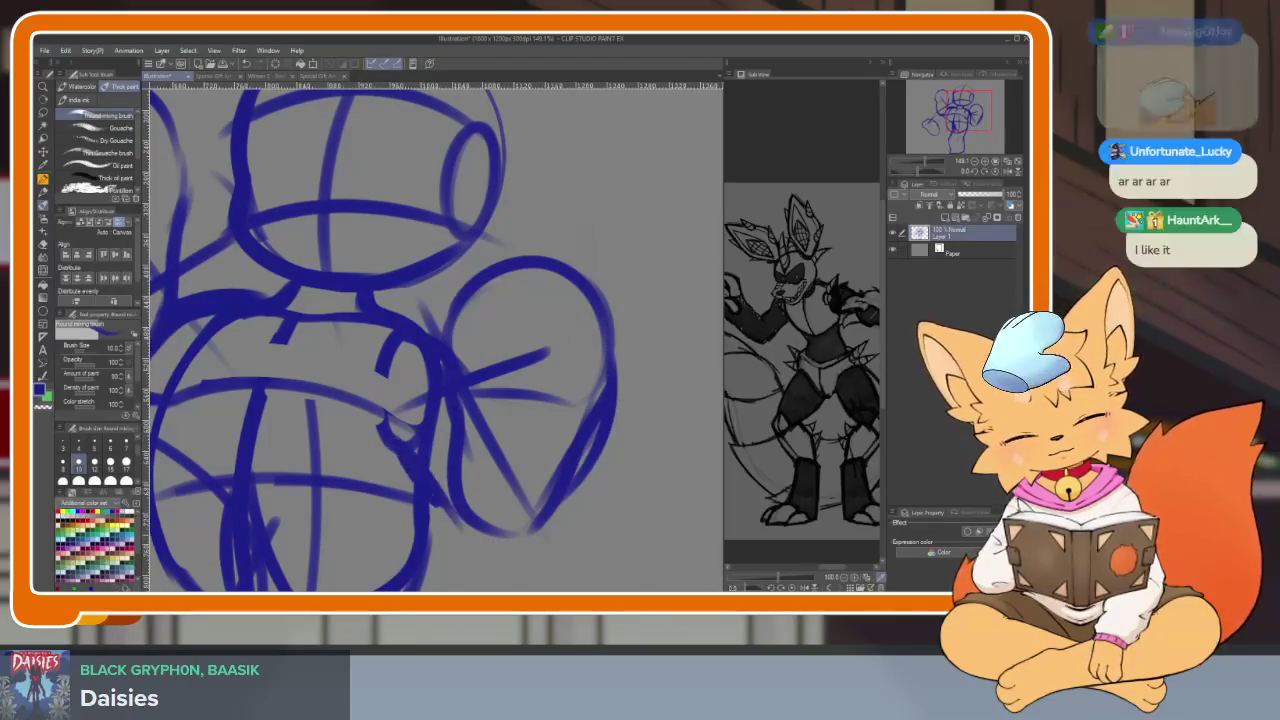
Select the freehand Lasso tool and hide all palettes so the canvas fills the window
{"action": "scroll", "coordinate": [591, 500], "scroll_direction": "down", "scroll_amount": 5}
{"action": "scroll", "coordinate": [585, 495], "scroll_direction": "up", "scroll_amount": 3}
{"action": "scroll", "coordinate": [550, 503], "scroll_direction": "up", "scroll_amount": 2}
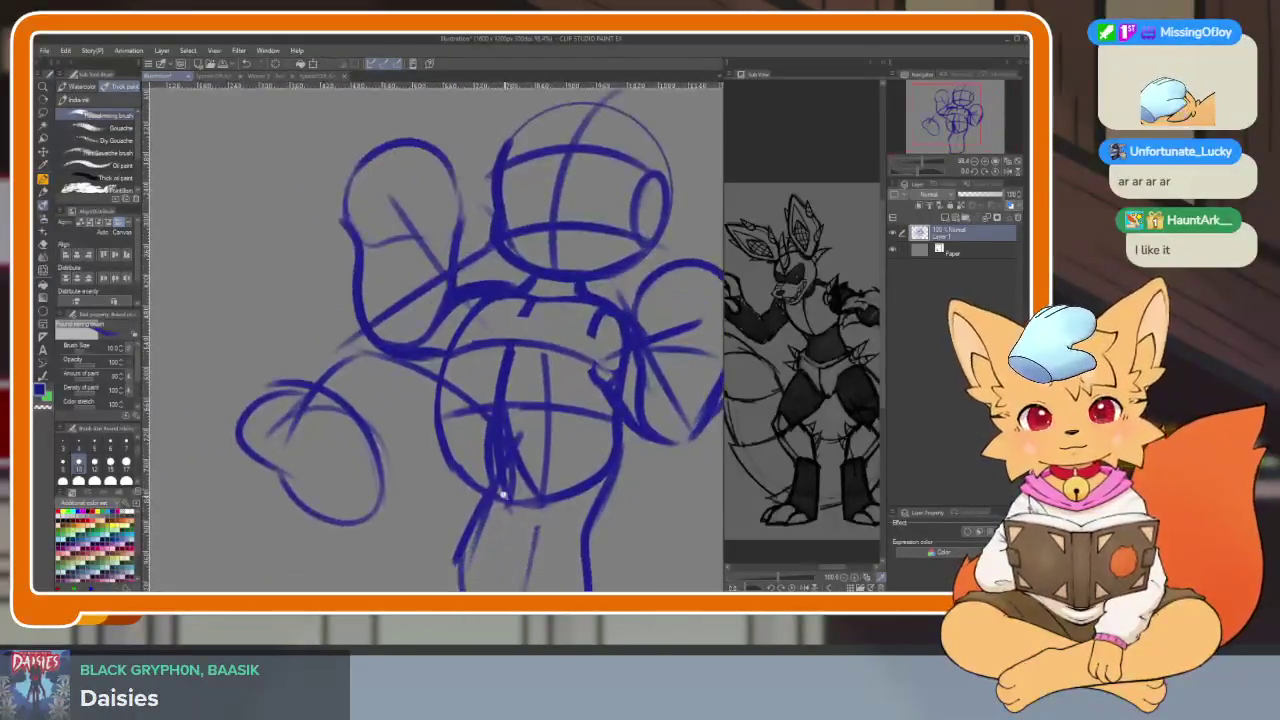
{"action": "scroll", "coordinate": [530, 500], "scroll_direction": "down", "scroll_amount": 2}
{"action": "scroll", "coordinate": [522, 508], "scroll_direction": "down", "scroll_amount": 2}
{"action": "scroll", "coordinate": [519, 510], "scroll_direction": "up", "scroll_amount": 1}
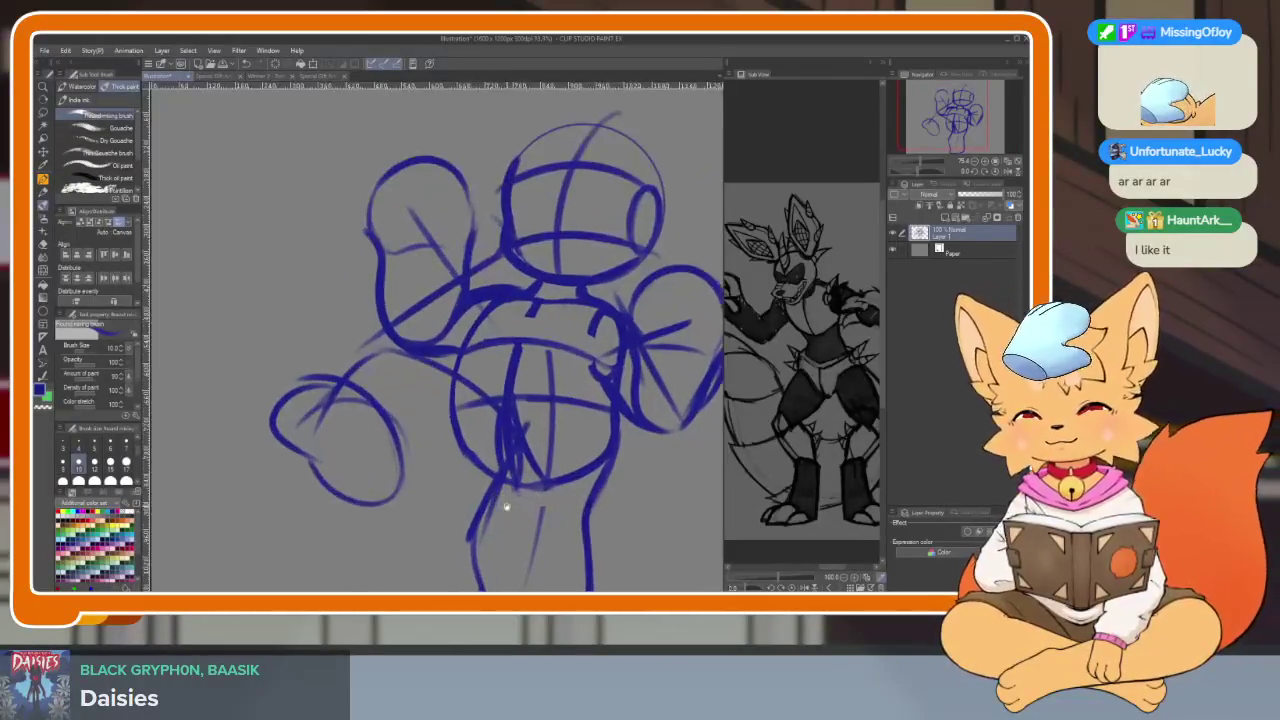
{"action": "scroll", "coordinate": [521, 515], "scroll_direction": "down", "scroll_amount": 1}
{"action": "scroll", "coordinate": [523, 522], "scroll_direction": "down", "scroll_amount": 1}
{"action": "key", "text": "Tab"}
{"action": "key", "text": "Tab"}
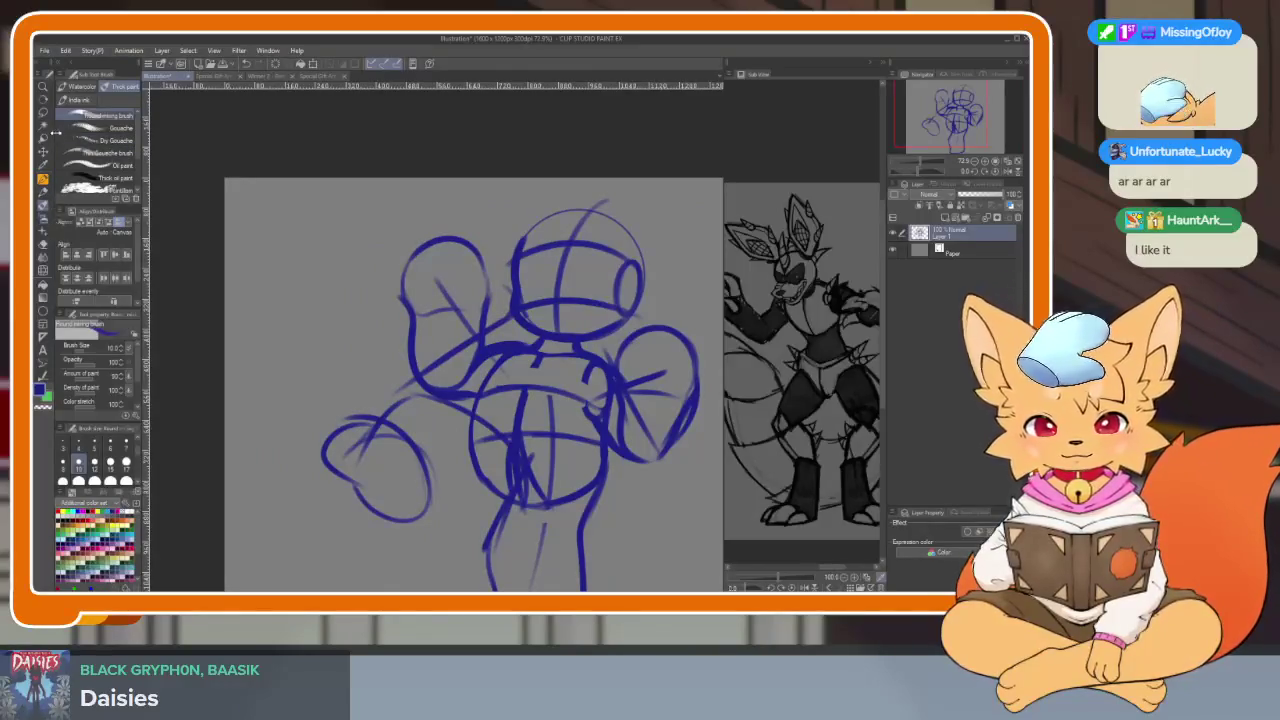
{"action": "left_click", "coordinate": [43, 126]}
{"action": "key", "text": "Tab"}
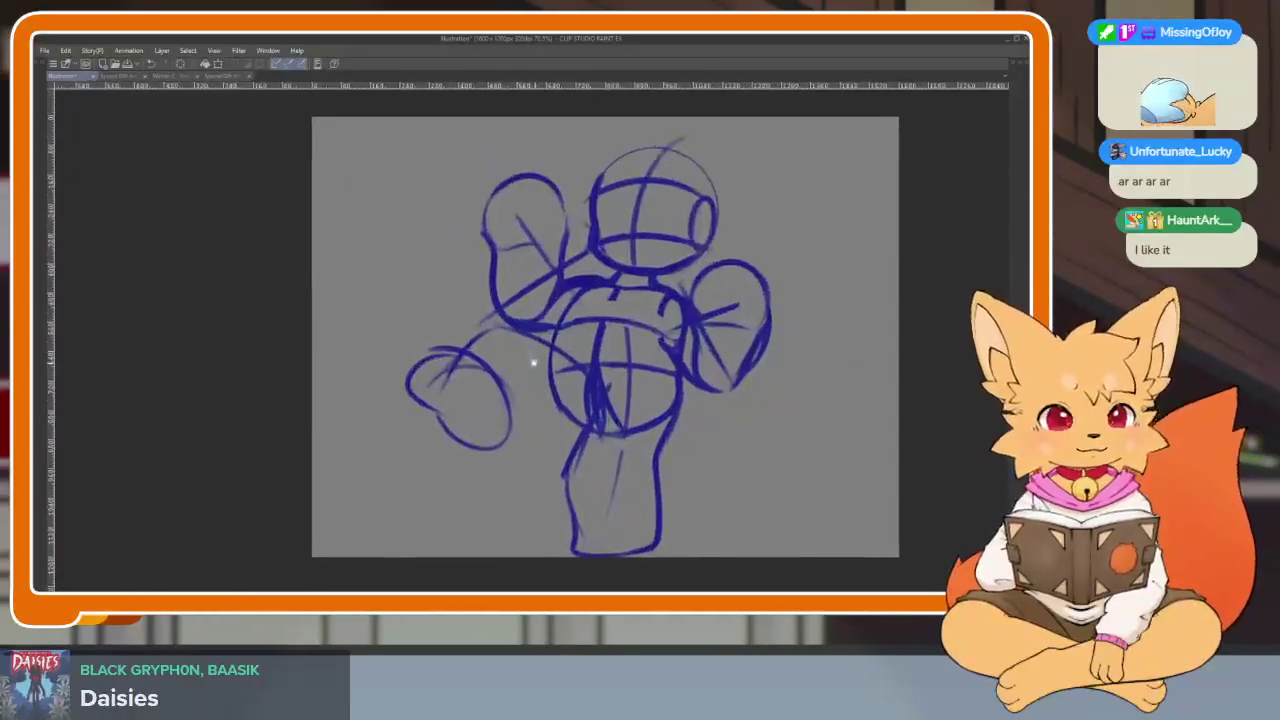
Rotate, skew and scale the lassoed lower-left fist with Ctrl+T
{"action": "key", "text": "ctrl+t"}
{"action": "mouse_move", "coordinate": [449, 283]}
{"action": "left_mouse_down"}
{"action": "mouse_move", "coordinate": [485, 370]}
{"action": "mouse_move", "coordinate": [480, 400]}
{"action": "left_mouse_up"}
{"action": "key", "text": "Return"}
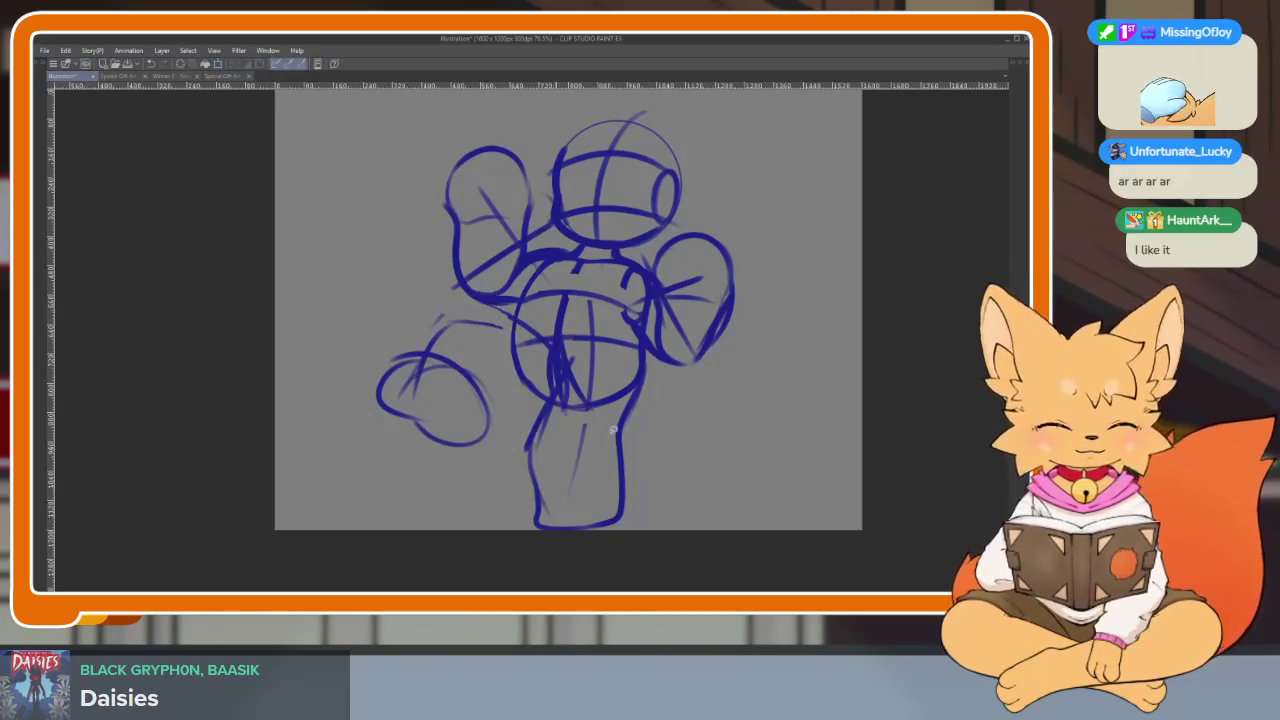
{"action": "scroll", "coordinate": [547, 437], "scroll_direction": "up", "scroll_amount": 2}
{"action": "scroll", "coordinate": [574, 474], "scroll_direction": "up", "scroll_amount": 3}
{"action": "scroll", "coordinate": [543, 477], "scroll_direction": "up", "scroll_amount": 1}
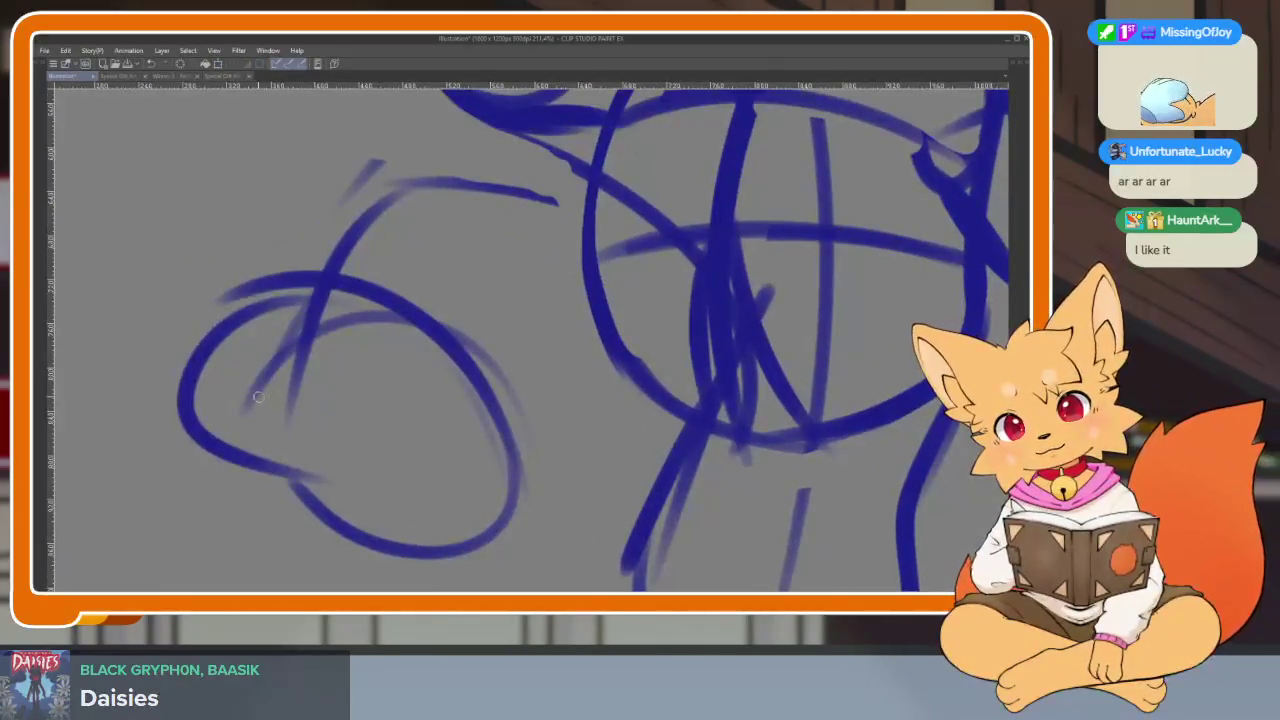
Redraw the left fist's inner loop and the thick arcs over the left arm
{"action": "left_click_drag", "start_coordinate": [210, 407], "coordinate": [450, 540]}
{"action": "mouse_move", "coordinate": [381, 249]}
{"action": "left_mouse_down"}
{"action": "mouse_move", "coordinate": [340, 271]}
{"action": "mouse_move", "coordinate": [546, 258]}
{"action": "left_mouse_up"}
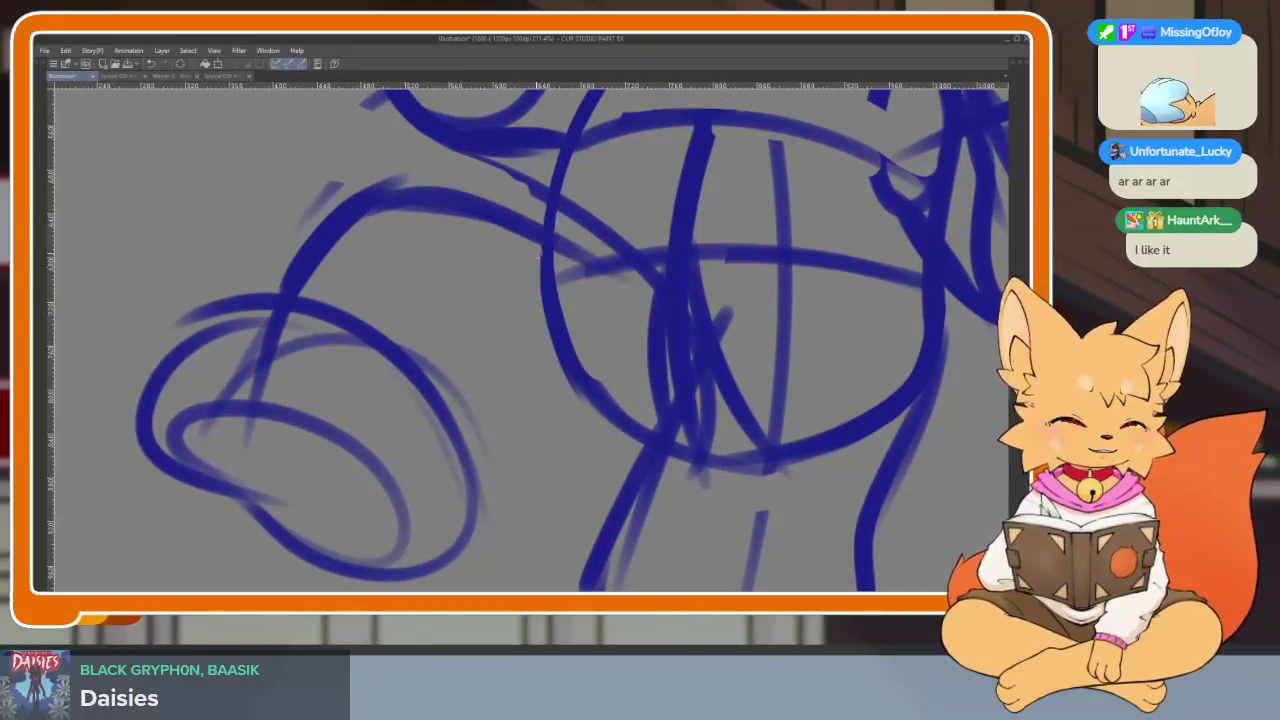
{"action": "left_click_drag", "start_coordinate": [420, 575], "coordinate": [513, 332]}
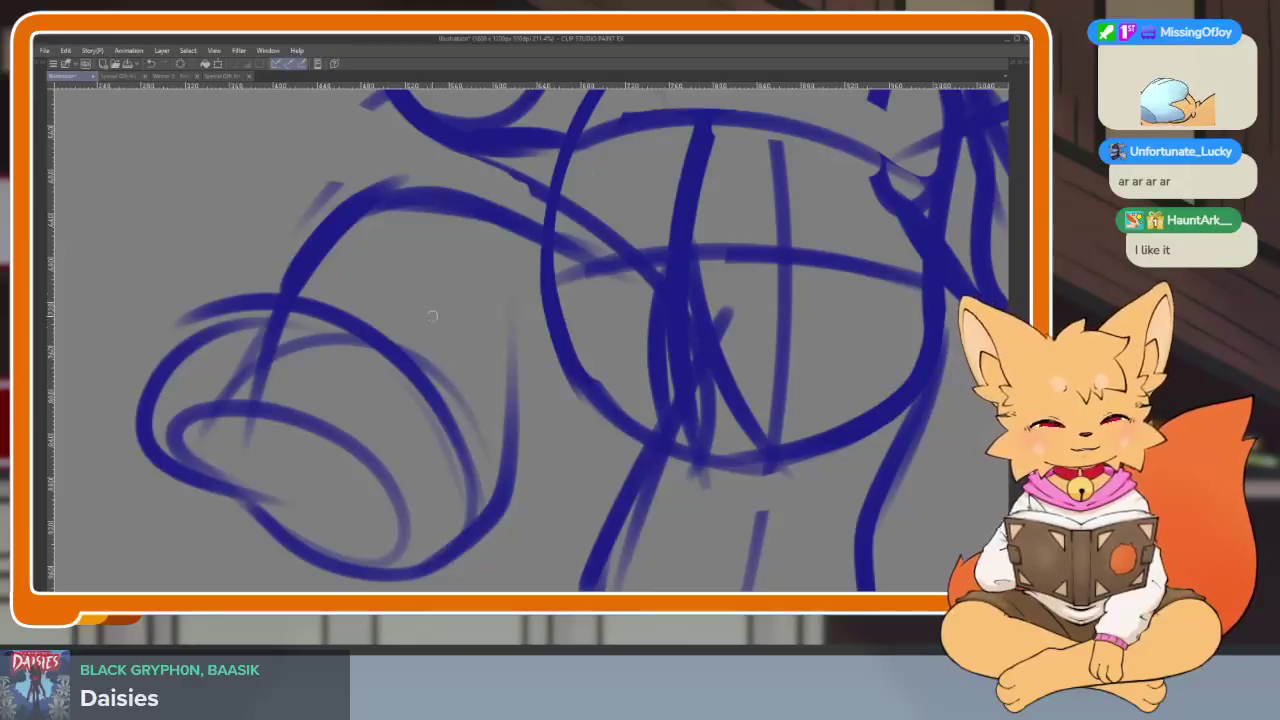
{"action": "left_click_drag", "start_coordinate": [385, 200], "coordinate": [510, 410]}
{"action": "key", "text": "ctrl+z"}
{"action": "mouse_move", "coordinate": [355, 220]}
{"action": "left_mouse_down"}
{"action": "mouse_move", "coordinate": [540, 290]}
{"action": "mouse_move", "coordinate": [535, 425]}
{"action": "left_mouse_up"}
{"action": "scroll", "coordinate": [537, 375], "scroll_direction": "down", "scroll_amount": 1}
{"action": "left_click_drag", "start_coordinate": [370, 168], "coordinate": [460, 512]}
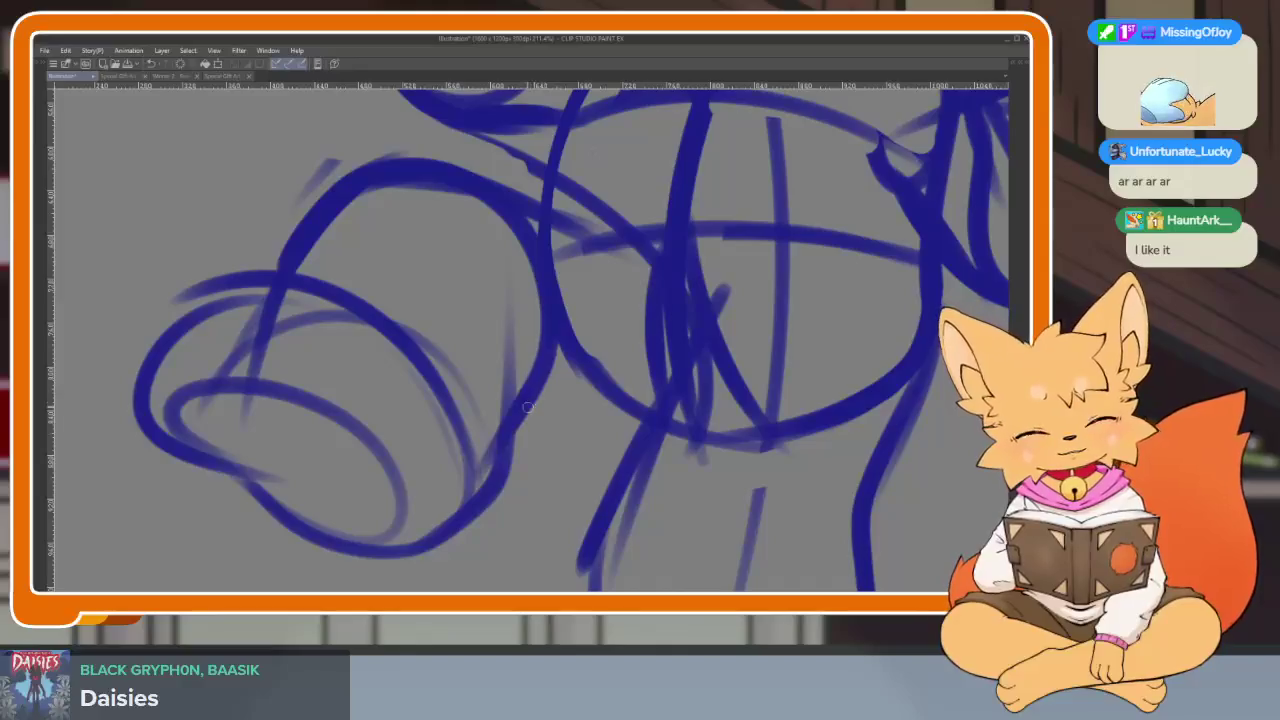
Trace the torso's bottom curve and strengthen the lower body's edges and corner
{"action": "left_click_drag", "start_coordinate": [732, 452], "coordinate": [560, 432]}
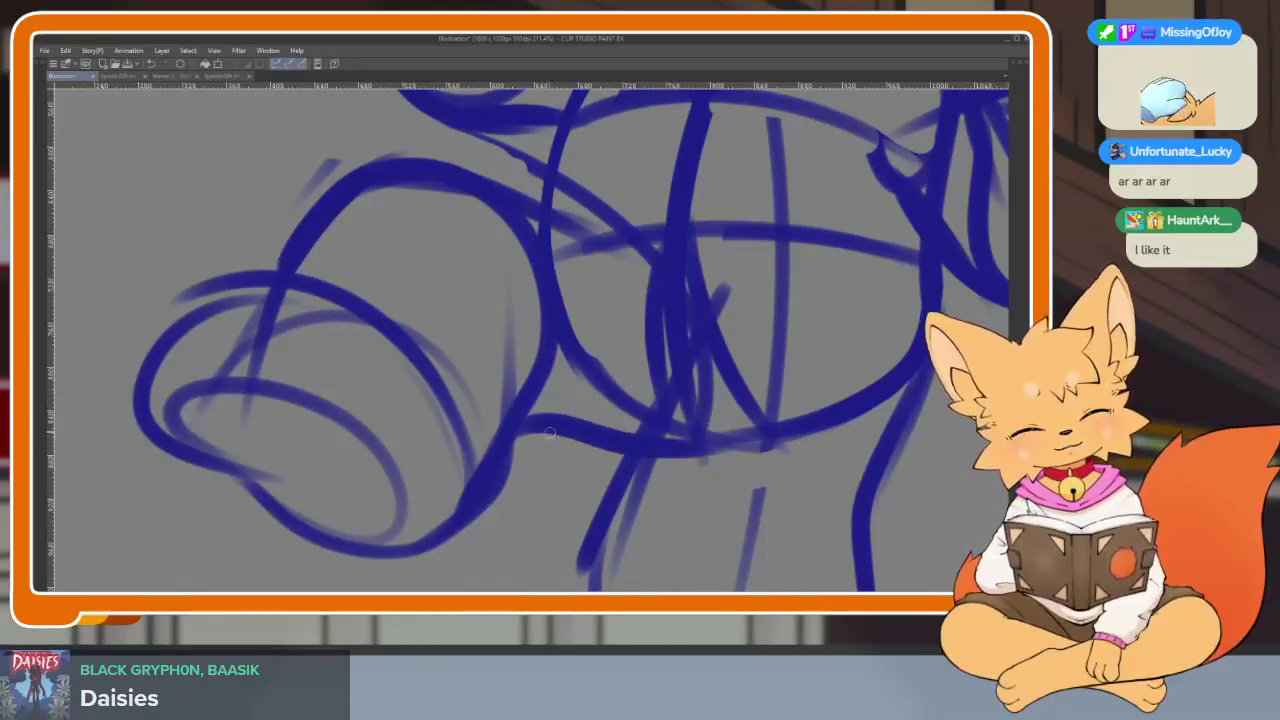
{"action": "scroll", "coordinate": [814, 400], "scroll_direction": "down", "scroll_amount": 5}
{"action": "scroll", "coordinate": [791, 449], "scroll_direction": "up", "scroll_amount": 4}
{"action": "scroll", "coordinate": [791, 449], "scroll_direction": "down", "scroll_amount": 1}
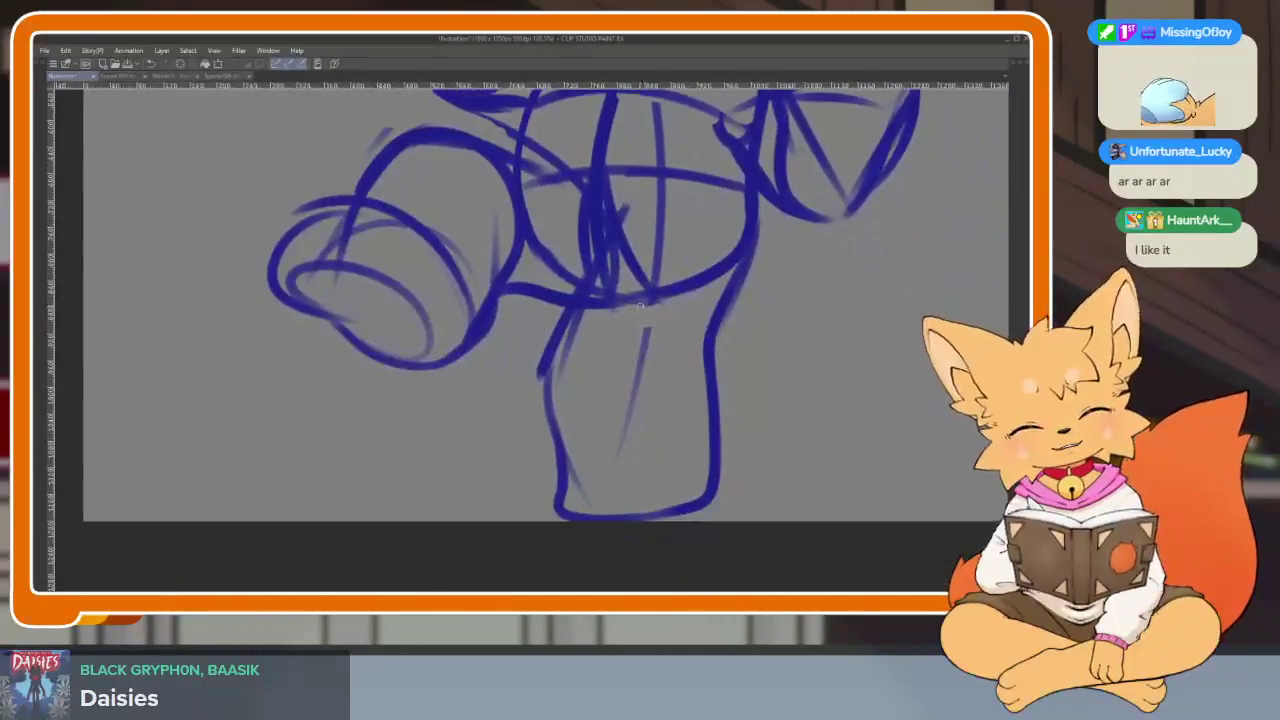
{"action": "left_click_drag", "start_coordinate": [545, 330], "coordinate": [546, 464]}
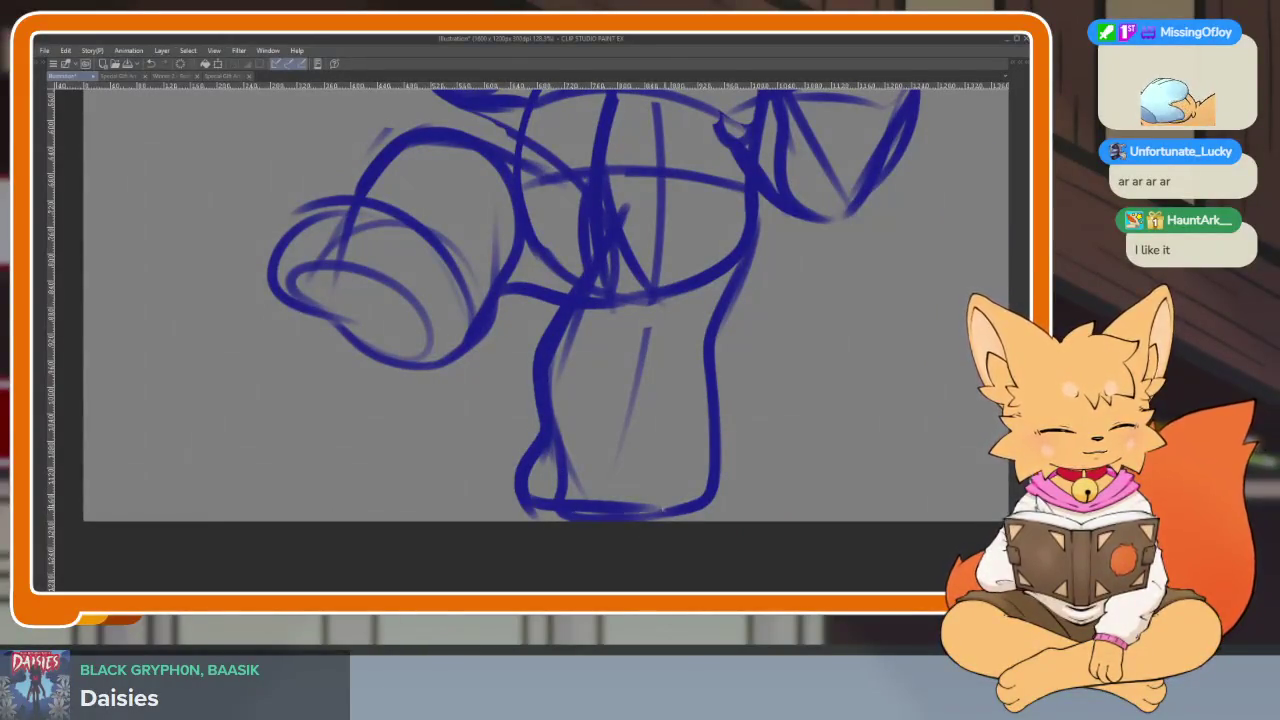
{"action": "left_click_drag", "start_coordinate": [695, 436], "coordinate": [625, 515]}
{"action": "mouse_move", "coordinate": [706, 302]}
{"action": "left_mouse_down"}
{"action": "mouse_move", "coordinate": [702, 448]}
{"action": "mouse_move", "coordinate": [630, 510]}
{"action": "left_mouse_up"}
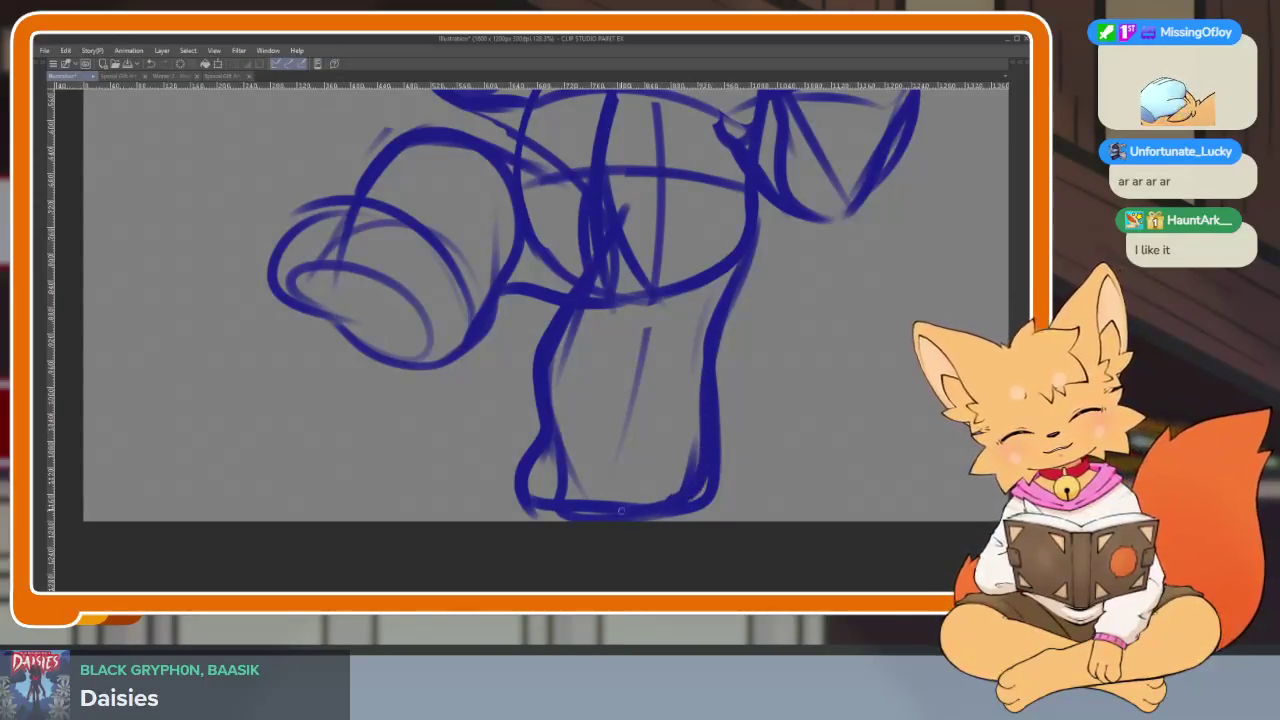
{"action": "scroll", "coordinate": [797, 417], "scroll_direction": "down", "scroll_amount": 3}
{"action": "scroll", "coordinate": [737, 431], "scroll_direction": "up", "scroll_amount": 2}
Rotate and shrink the whole sketch slightly, then restore the palettes
{"action": "key", "text": "ctrl+t"}
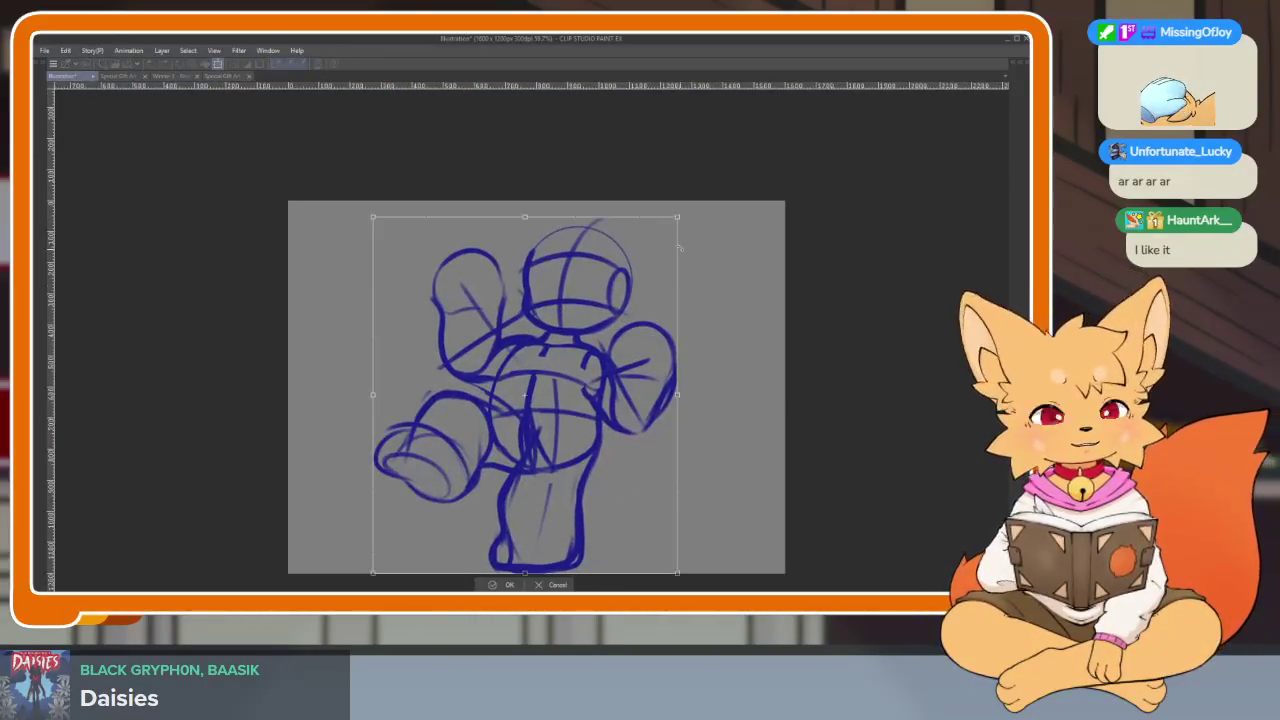
{"action": "left_click_drag", "start_coordinate": [678, 216], "coordinate": [662, 232]}
{"action": "left_click", "coordinate": [500, 582]}
{"action": "key", "text": "Tab"}
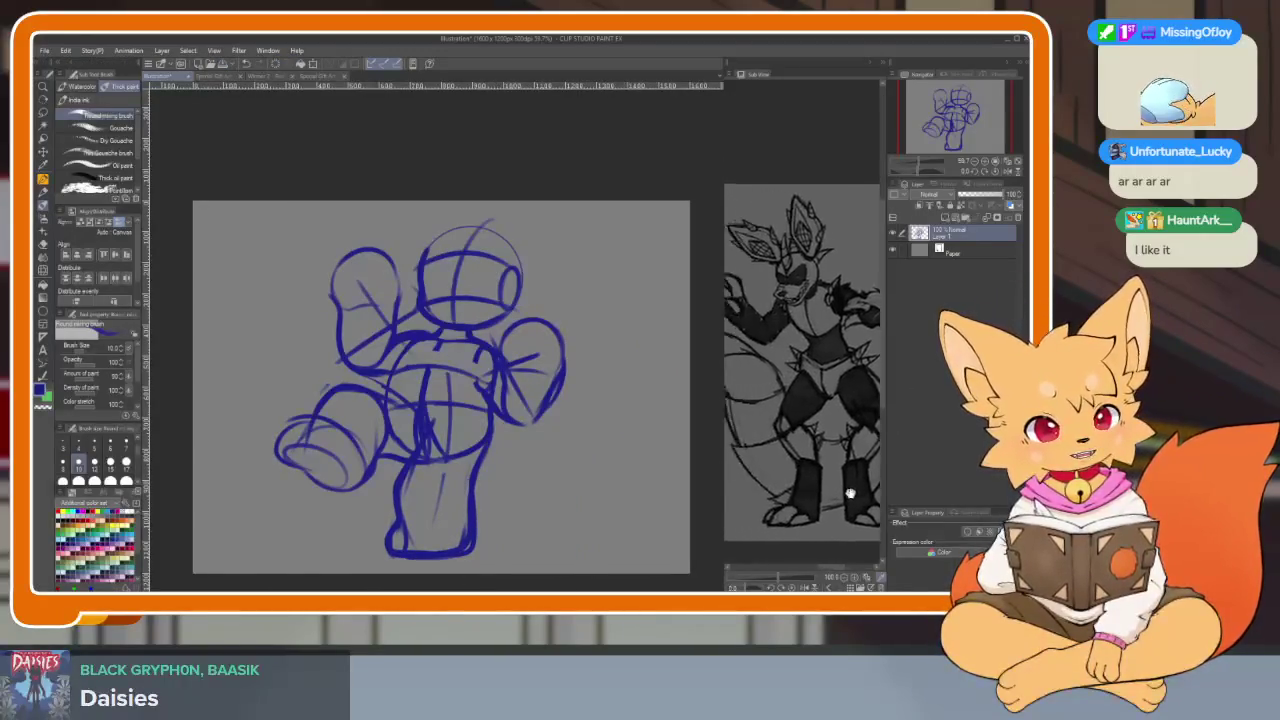
{"action": "left_click_drag", "start_coordinate": [952, 490], "coordinate": [763, 489]}
{"action": "scroll", "coordinate": [763, 489], "scroll_direction": "down", "scroll_amount": 2}
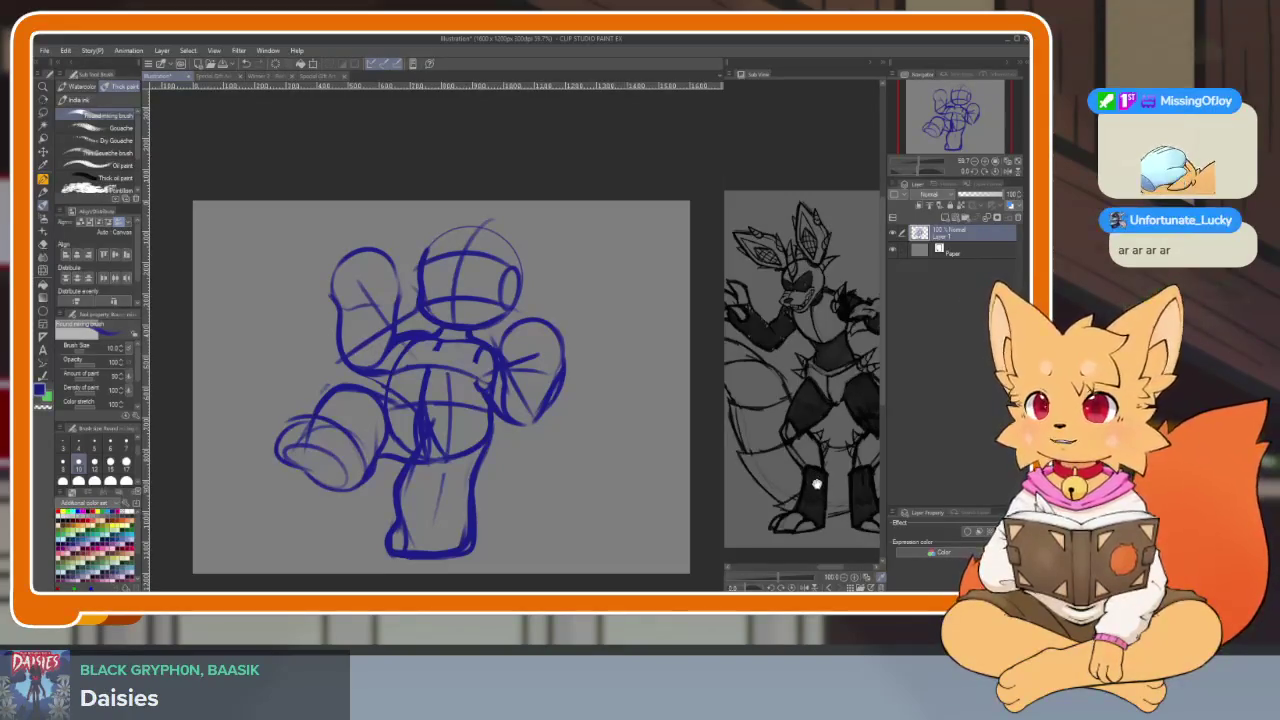
{"action": "scroll", "coordinate": [808, 490], "scroll_direction": "up", "scroll_amount": 2}
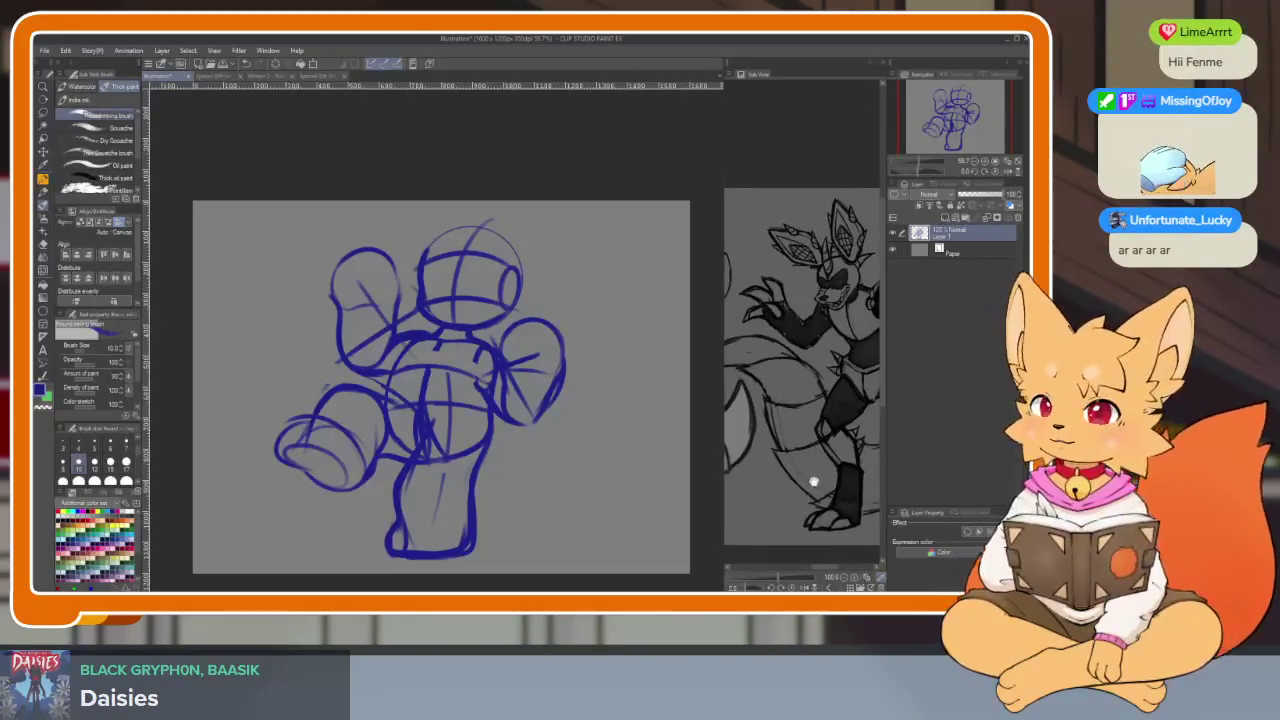
{"action": "mouse_move", "coordinate": [820, 485]}
{"action": "left_mouse_down"}
{"action": "mouse_move", "coordinate": [810, 491]}
{"action": "mouse_move", "coordinate": [882, 492]}
{"action": "mouse_move", "coordinate": [741, 498]}
{"action": "left_mouse_up"}
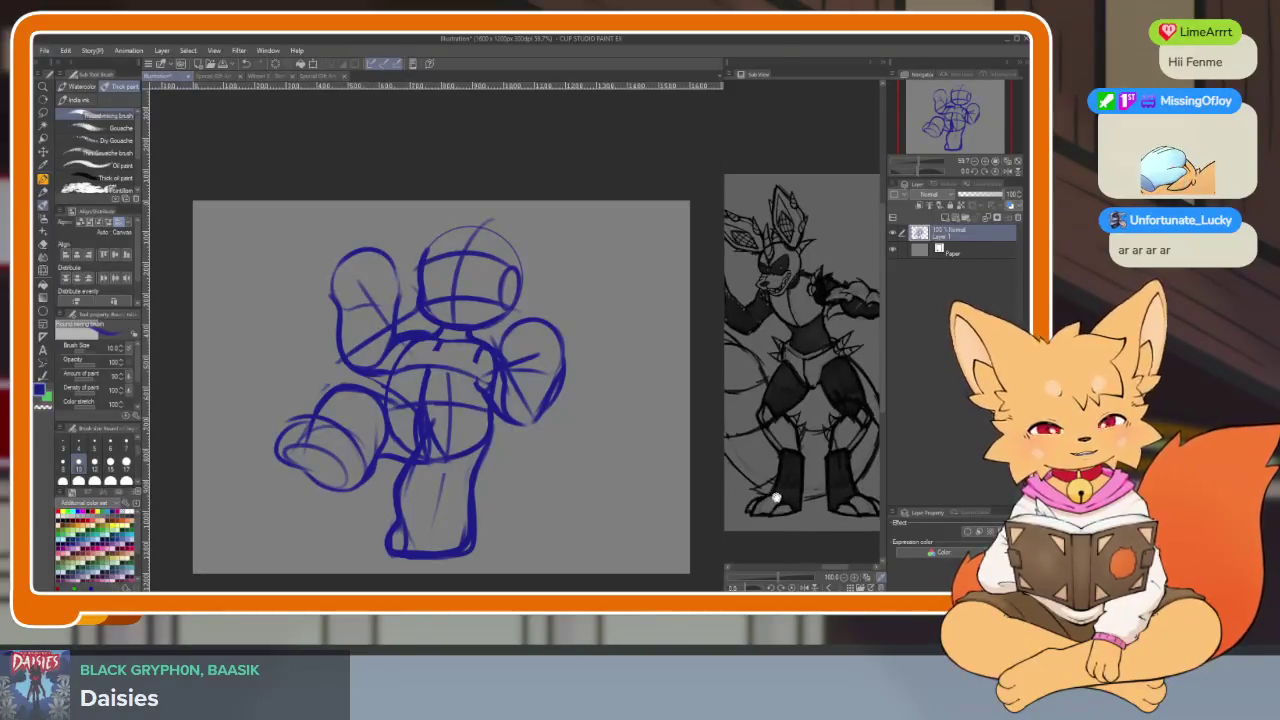
{"action": "scroll", "coordinate": [766, 497], "scroll_direction": "up", "scroll_amount": 5}
{"action": "scroll", "coordinate": [775, 498], "scroll_direction": "up", "scroll_amount": 5}
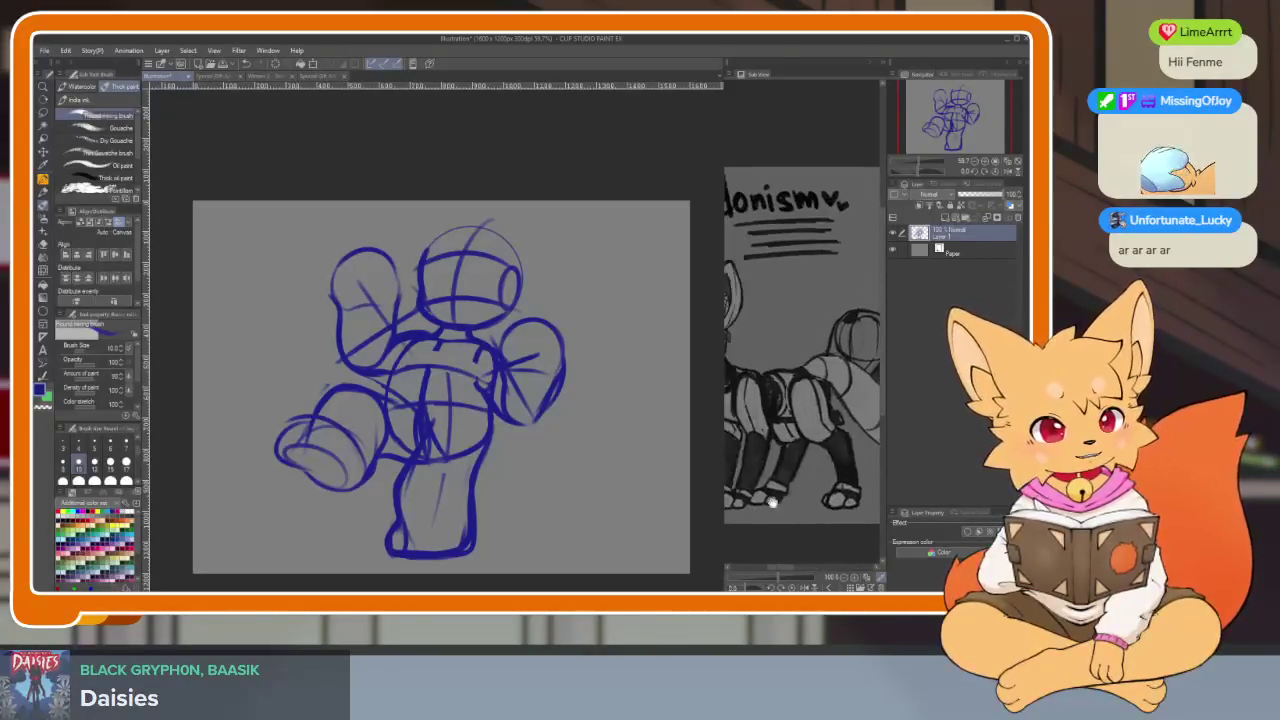
{"action": "scroll", "coordinate": [782, 500], "scroll_direction": "down", "scroll_amount": 3}
{"action": "scroll", "coordinate": [790, 510], "scroll_direction": "down", "scroll_amount": 3}
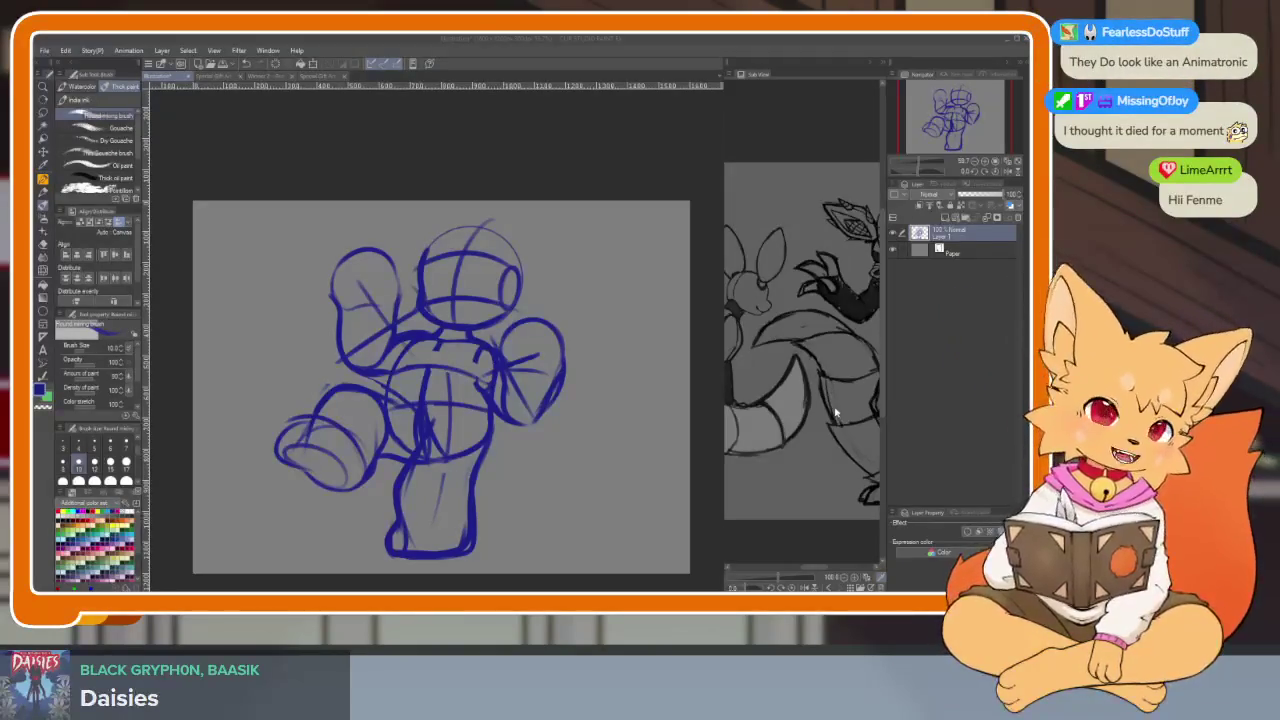
{"action": "mouse_move", "coordinate": [832, 412]}
{"action": "left_mouse_down"}
{"action": "mouse_move", "coordinate": [787, 420]}
{"action": "mouse_move", "coordinate": [840, 524]}
{"action": "left_mouse_up"}
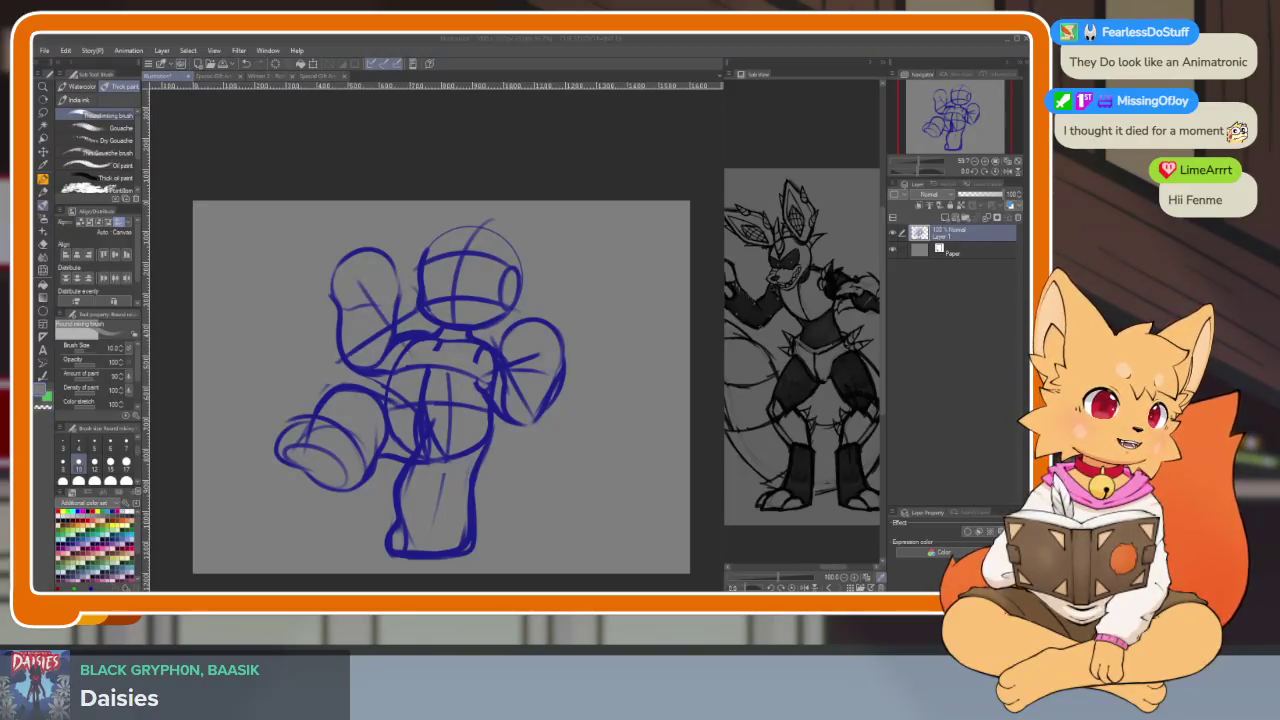
{"action": "left_click", "coordinate": [805, 222]}
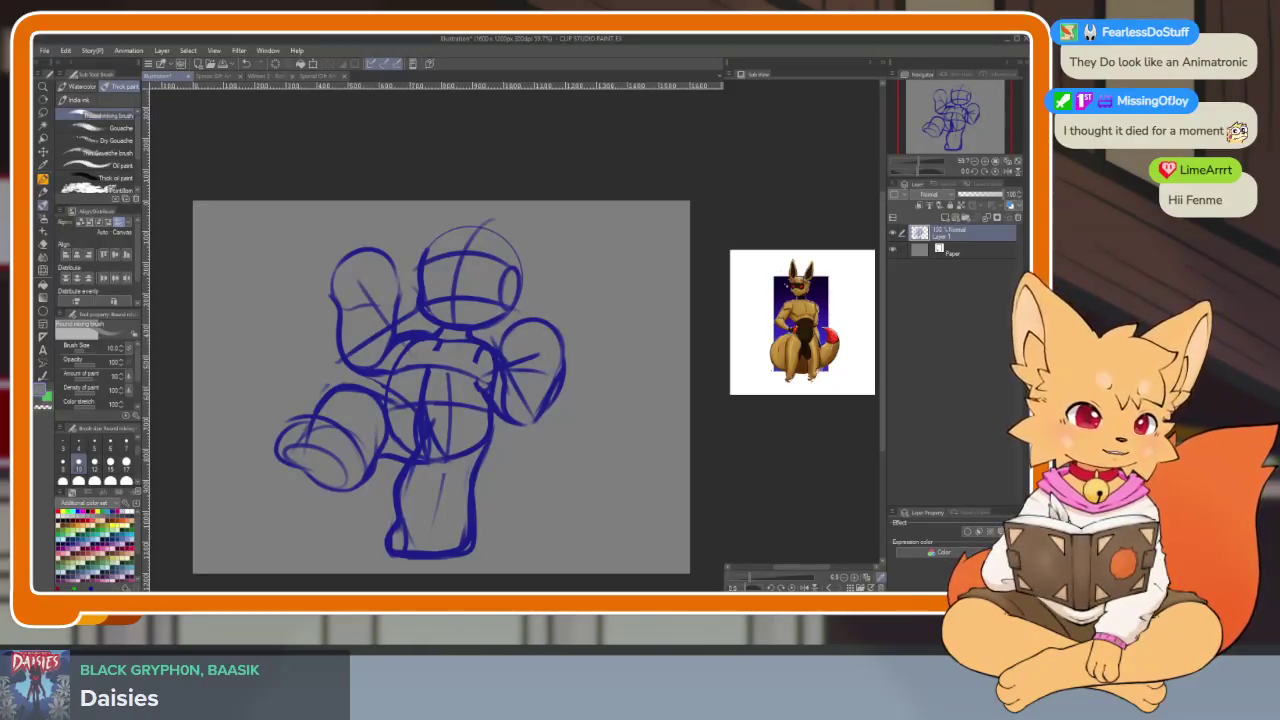
{"action": "scroll", "coordinate": [805, 331], "scroll_direction": "up", "scroll_amount": 5}
{"action": "scroll", "coordinate": [805, 331], "scroll_direction": "down", "scroll_amount": 3}
{"action": "scroll", "coordinate": [805, 331], "scroll_direction": "up", "scroll_amount": 2}
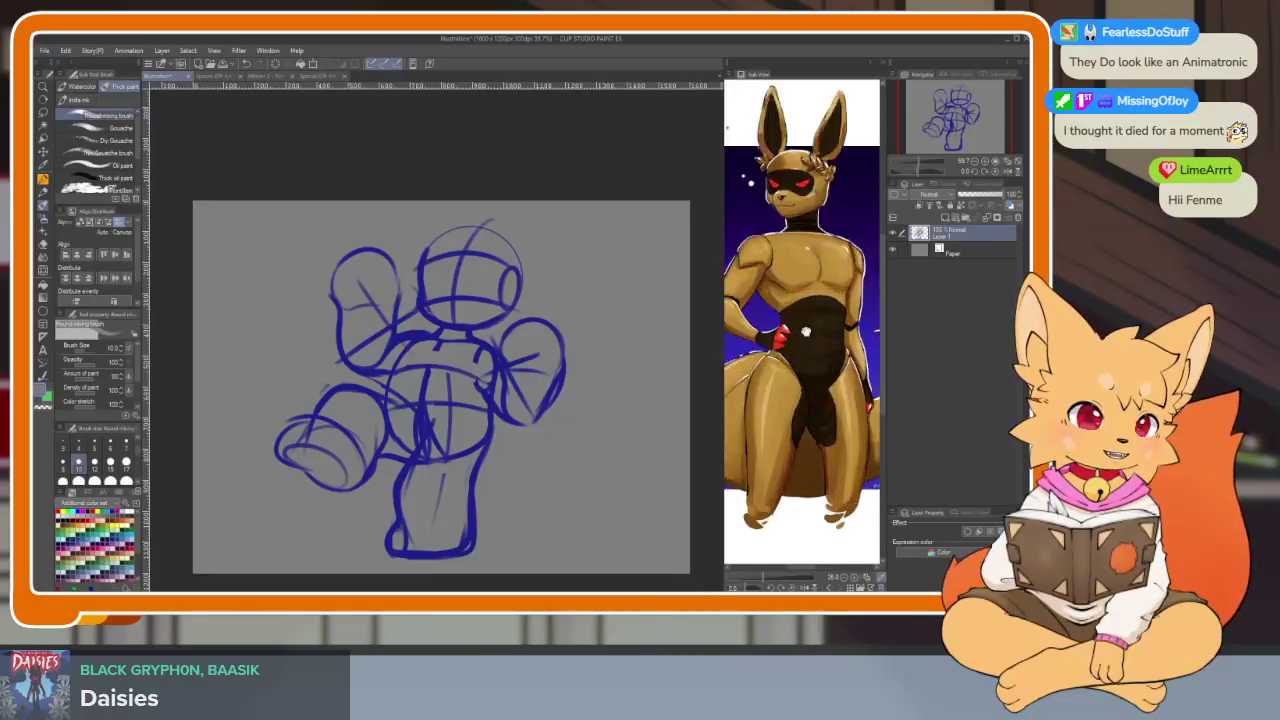
{"action": "left_click", "coordinate": [828, 587]}
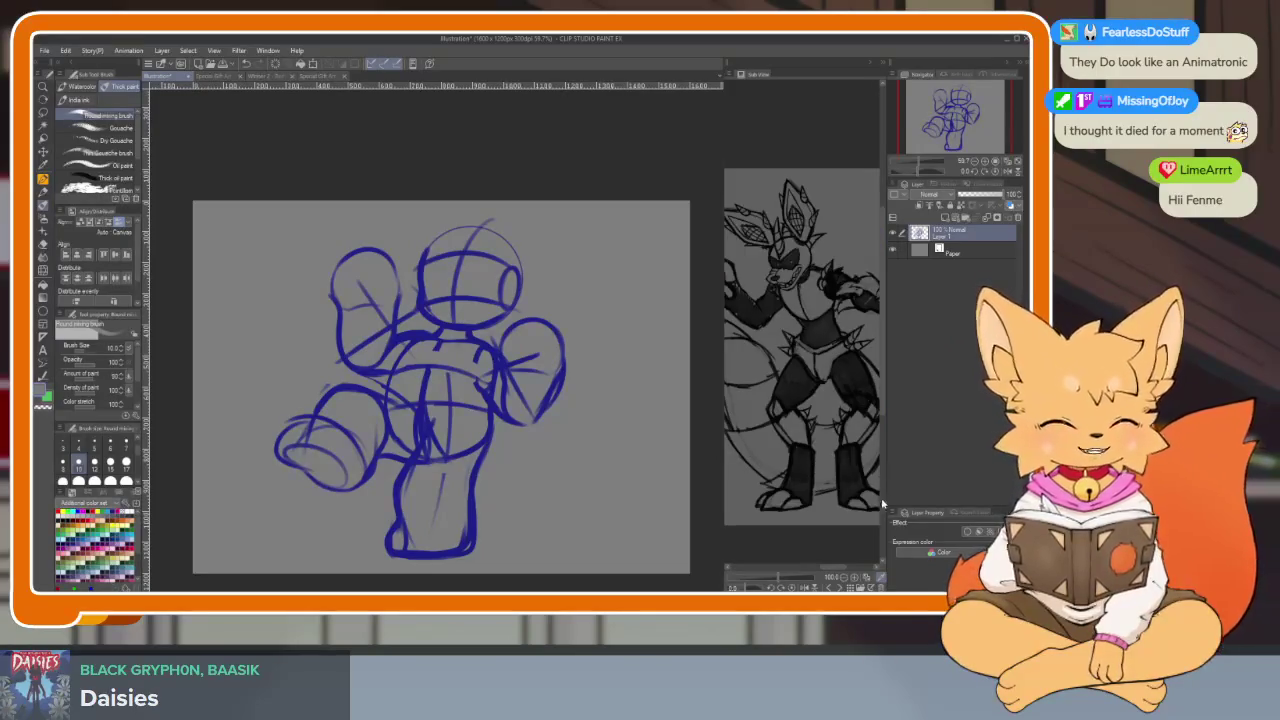
{"action": "left_click", "coordinate": [840, 587]}
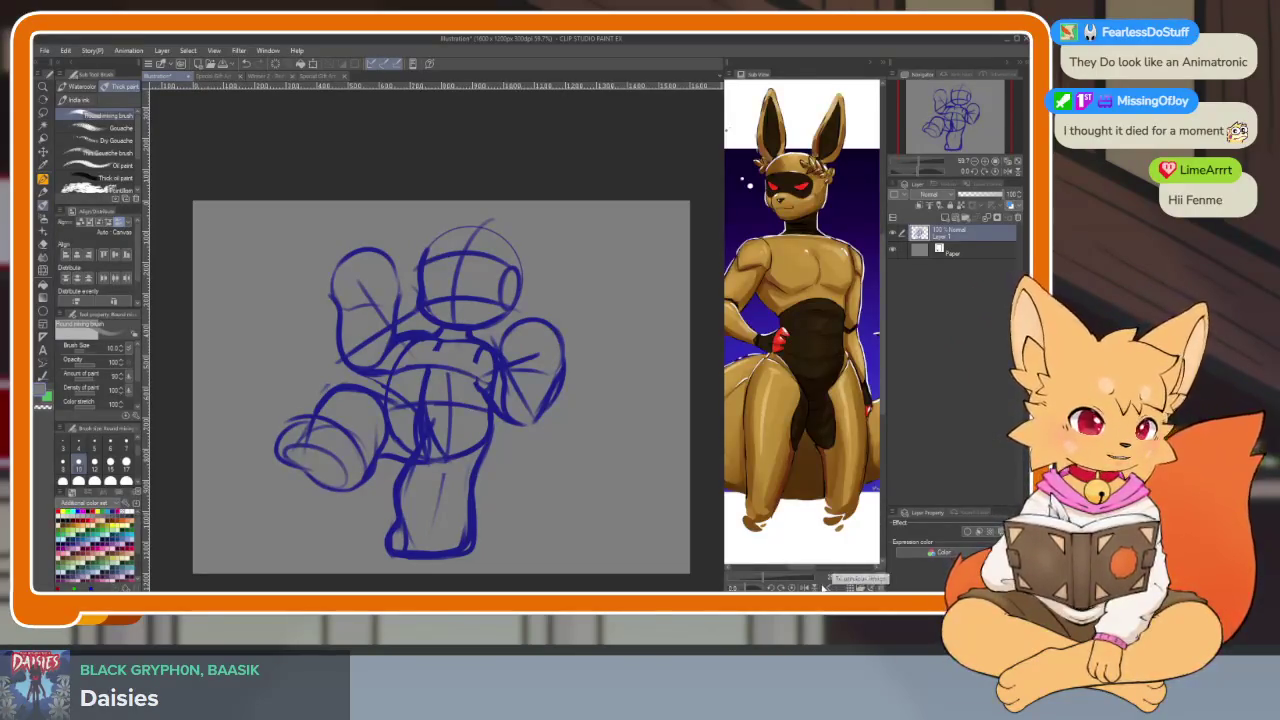
{"action": "left_click", "coordinate": [829, 587]}
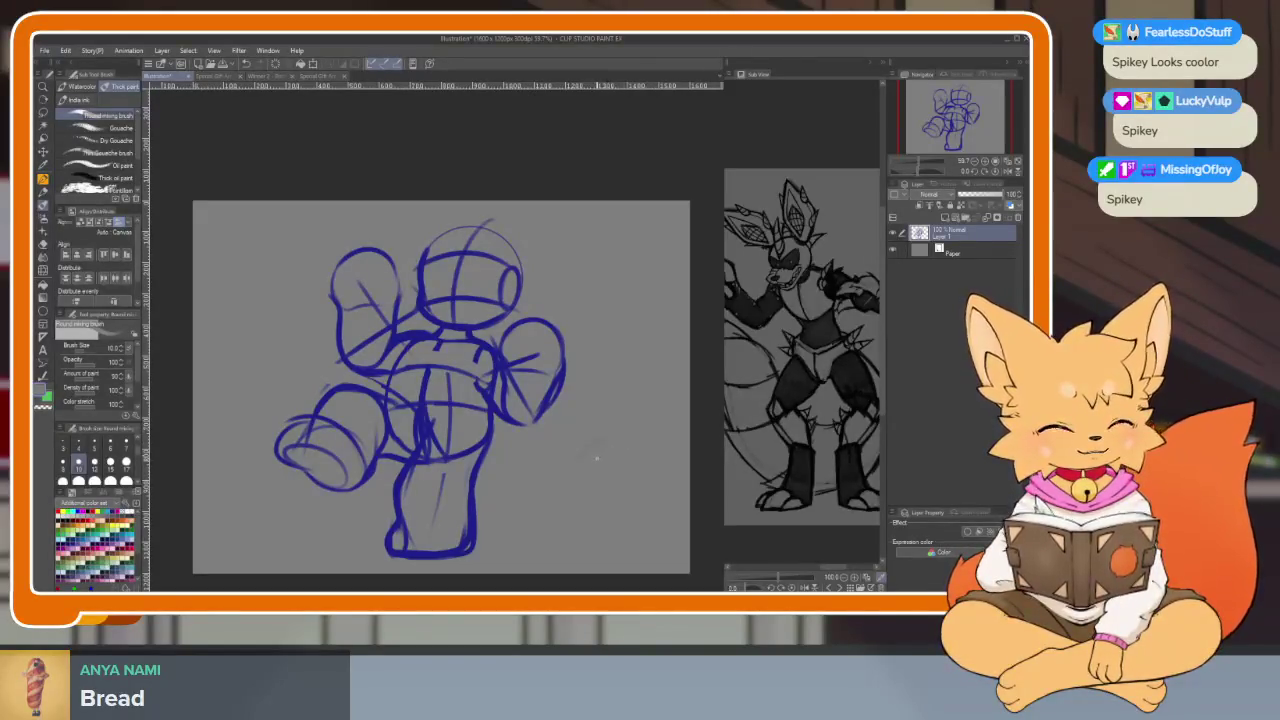
{"action": "scroll", "coordinate": [594, 455], "scroll_direction": "down", "scroll_amount": 3}
Undo the faint tail and leg strokes
{"action": "scroll", "coordinate": [600, 461], "scroll_direction": "up", "scroll_amount": 2}
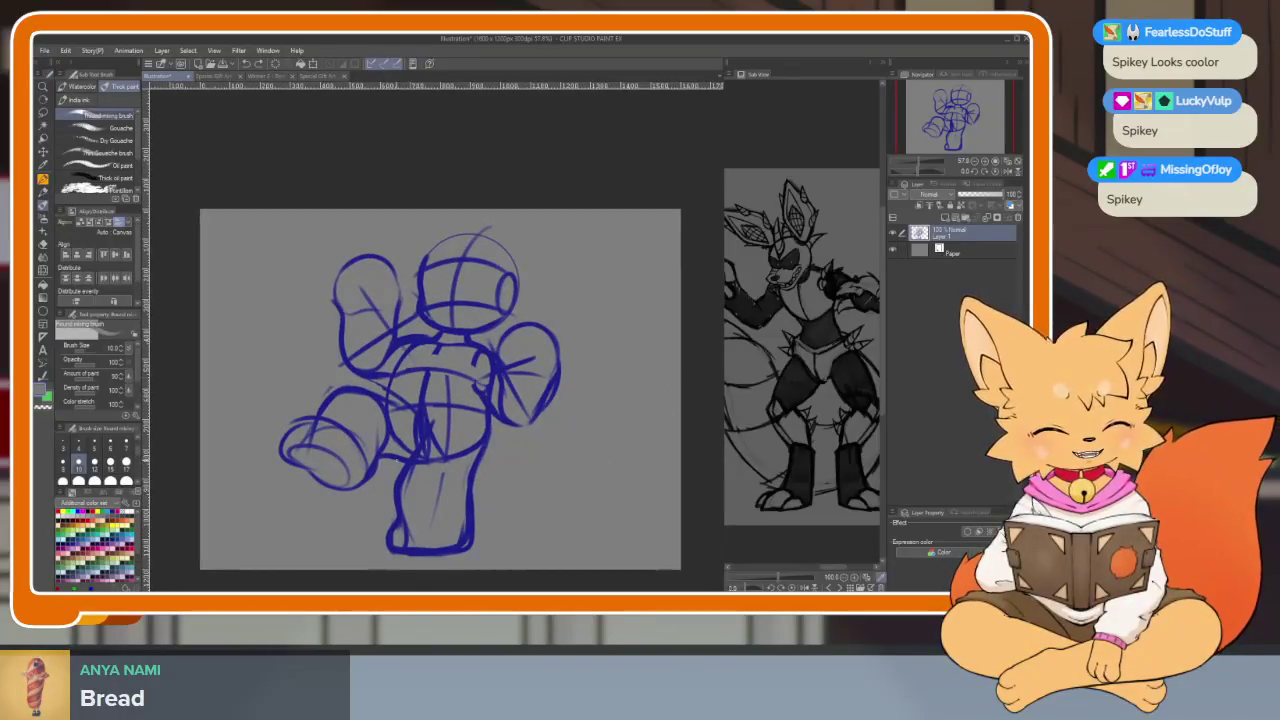
{"action": "scroll", "coordinate": [594, 480], "scroll_direction": "up", "scroll_amount": 1}
{"action": "scroll", "coordinate": [531, 474], "scroll_direction": "down", "scroll_amount": 3}
{"action": "scroll", "coordinate": [531, 474], "scroll_direction": "up", "scroll_amount": 3}
{"action": "scroll", "coordinate": [818, 459], "scroll_direction": "up", "scroll_amount": 2}
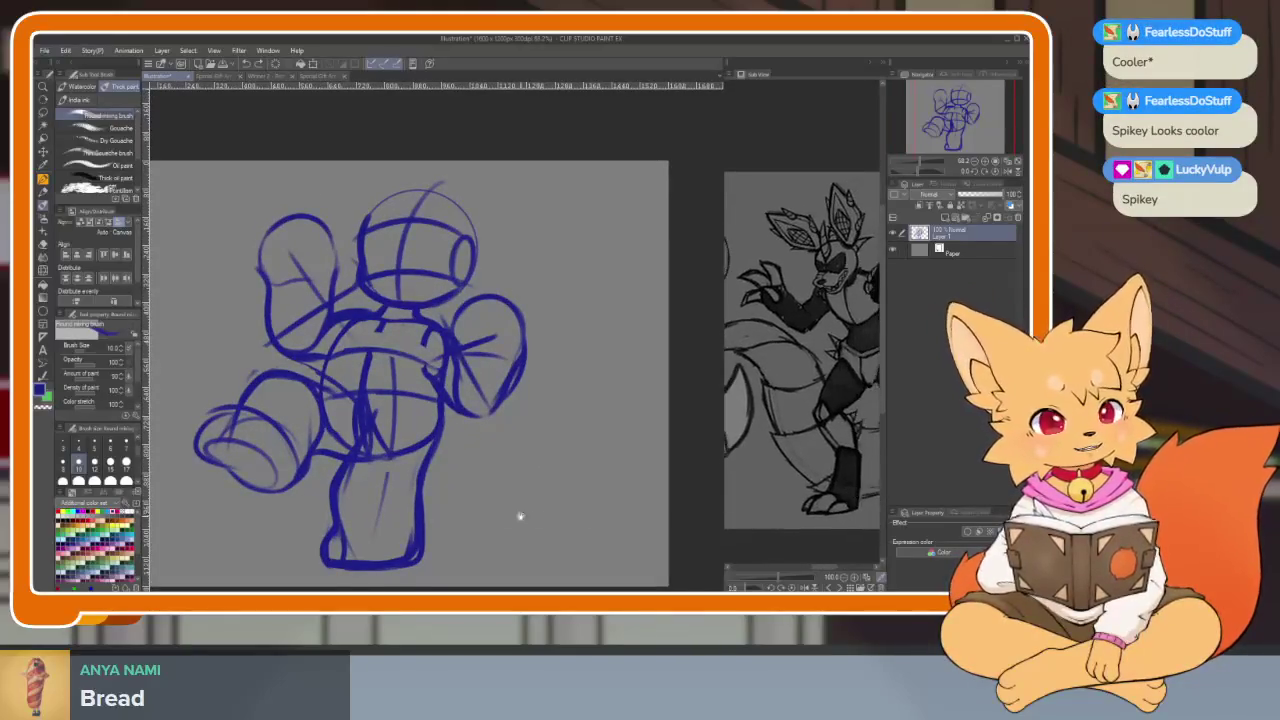
{"action": "left_click_drag", "start_coordinate": [539, 516], "coordinate": [559, 516]}
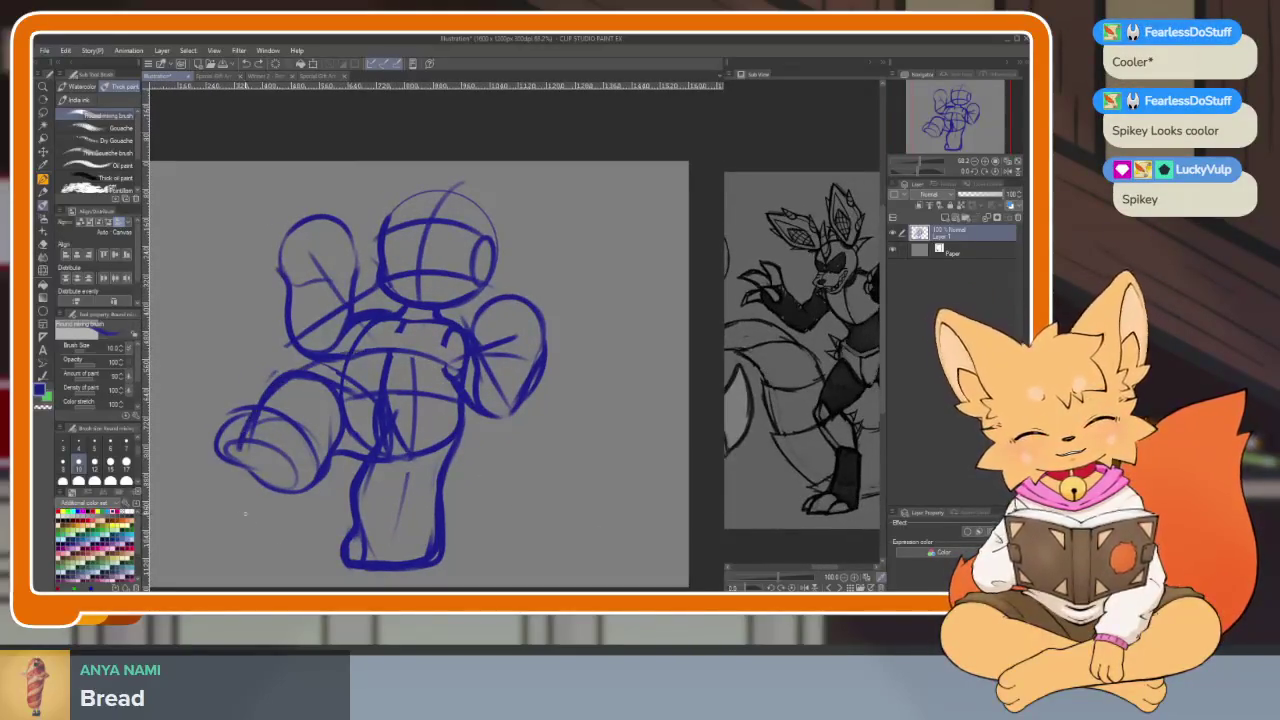
{"action": "key", "text": "ctrl+z"}
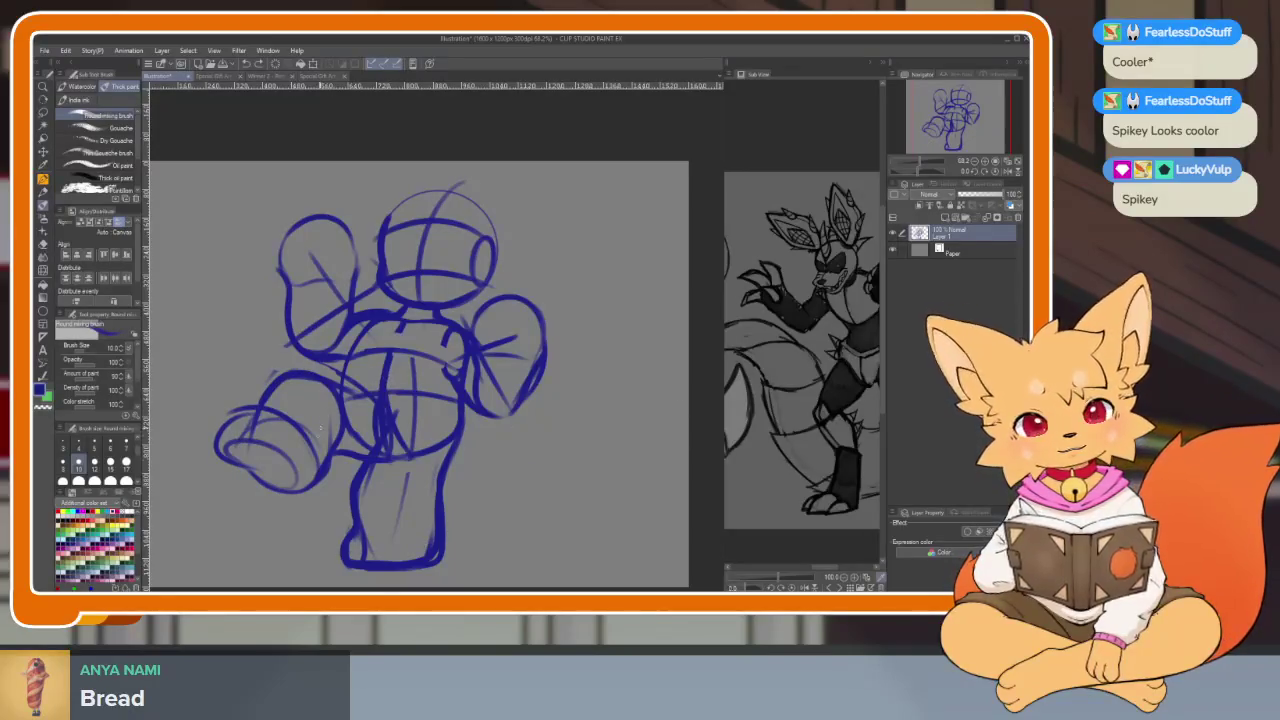
Redraw the faint leg lines at lower left and a long tail curve sweeping up right
{"action": "left_click_drag", "start_coordinate": [296, 432], "coordinate": [344, 534]}
{"action": "left_click_drag", "start_coordinate": [442, 548], "coordinate": [640, 336]}
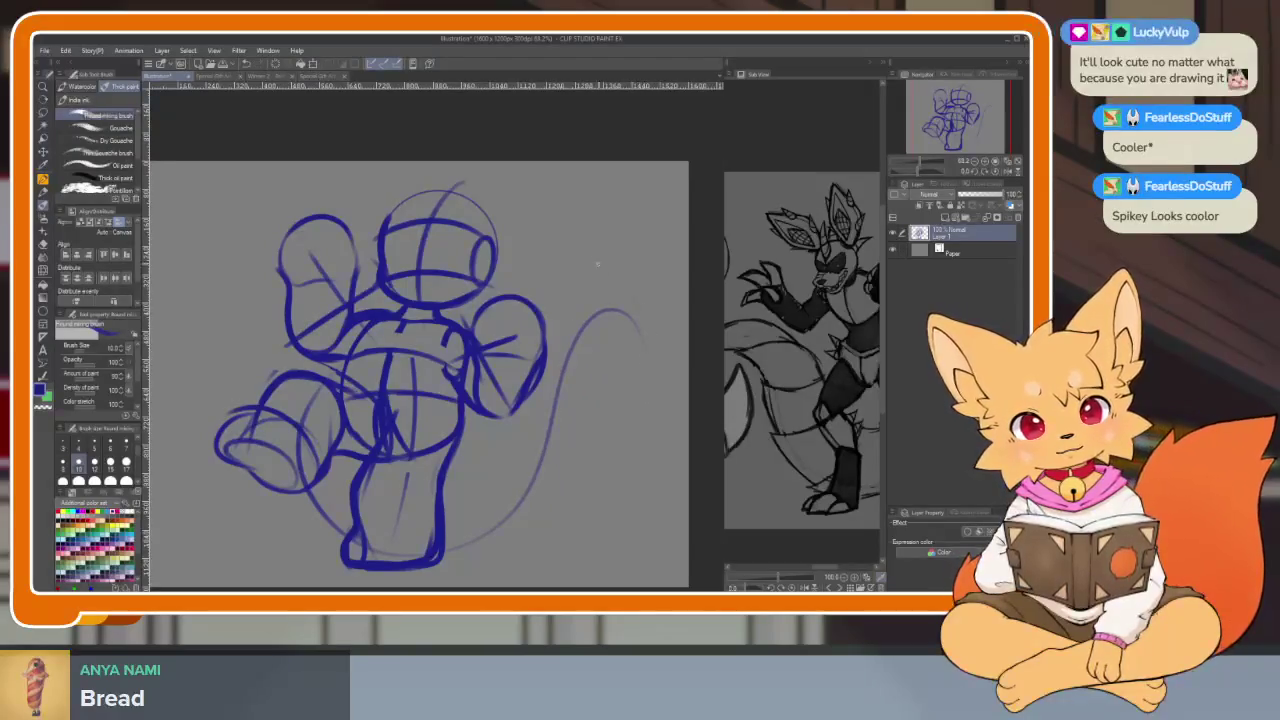
{"action": "scroll", "coordinate": [600, 400], "scroll_direction": "down", "scroll_amount": 5}
{"action": "scroll", "coordinate": [600, 400], "scroll_direction": "up", "scroll_amount": 3}
{"action": "scroll", "coordinate": [600, 400], "scroll_direction": "up", "scroll_amount": 2}
{"action": "scroll", "coordinate": [600, 400], "scroll_direction": "down", "scroll_amount": 2}
{"action": "scroll", "coordinate": [812, 505], "scroll_direction": "up", "scroll_amount": 2}
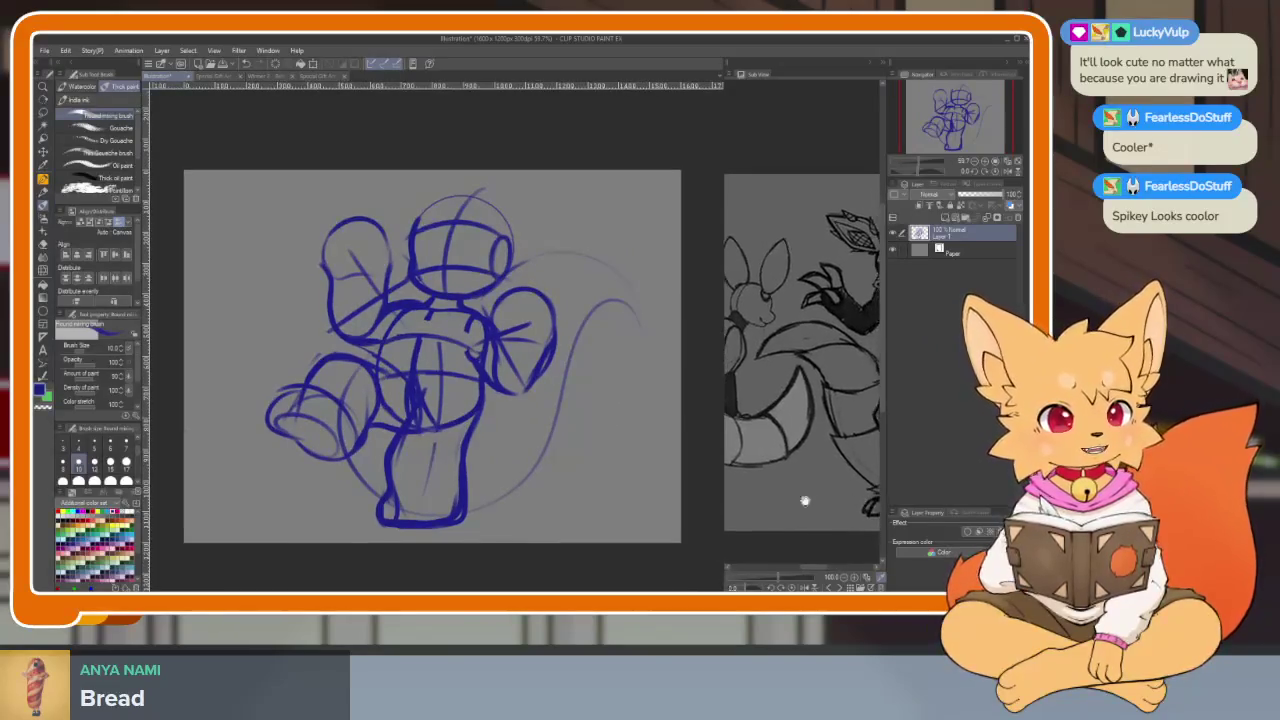
{"action": "scroll", "coordinate": [520, 505], "scroll_direction": "up", "scroll_amount": 1}
{"action": "key", "text": "k"}
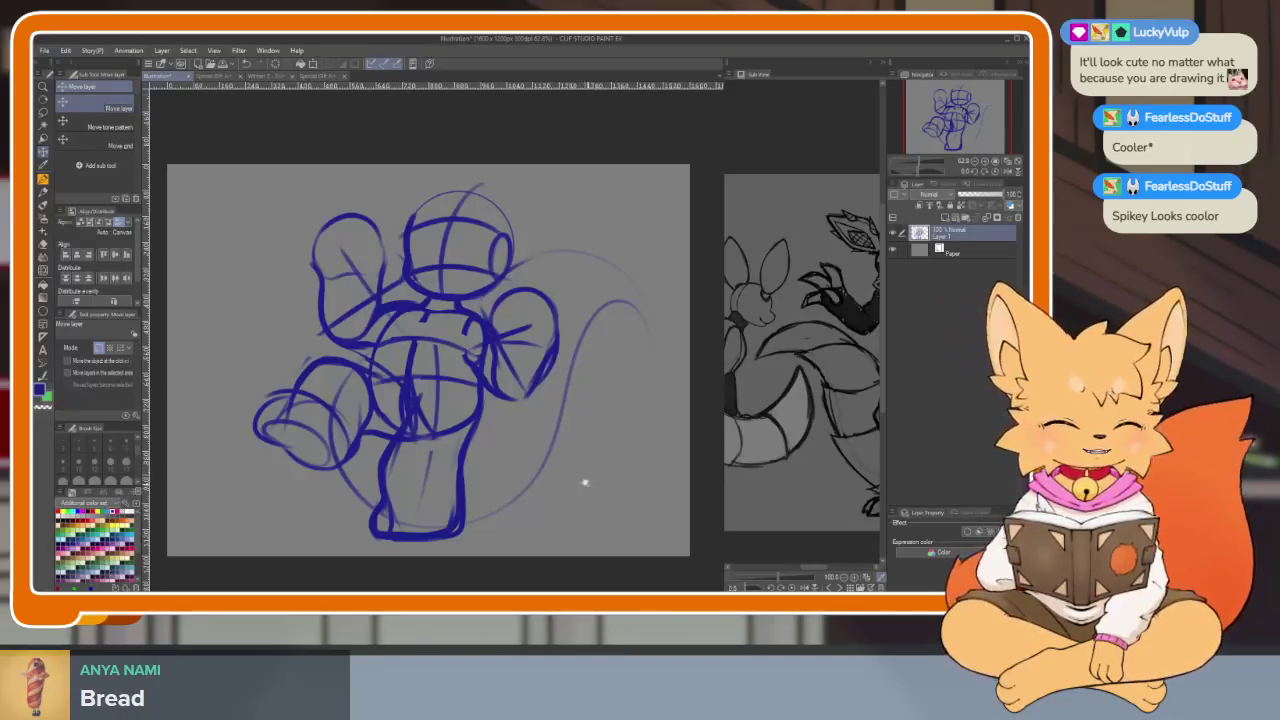
Scale the whole sketch slightly smaller with Ctrl+T and nudge it left
{"action": "scroll", "coordinate": [588, 485], "scroll_direction": "up", "scroll_amount": 2}
{"action": "scroll", "coordinate": [594, 495], "scroll_direction": "down", "scroll_amount": 3}
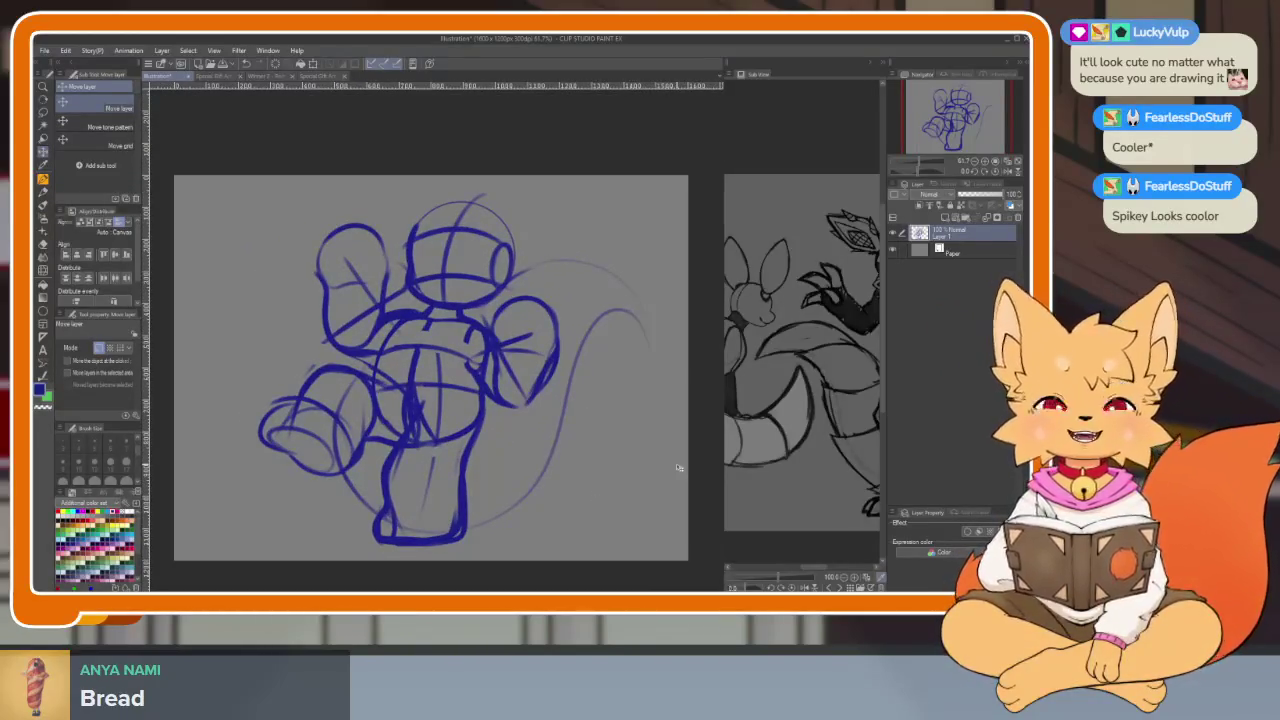
{"action": "key", "text": "b"}
{"action": "scroll", "coordinate": [561, 491], "scroll_direction": "down", "scroll_amount": 1}
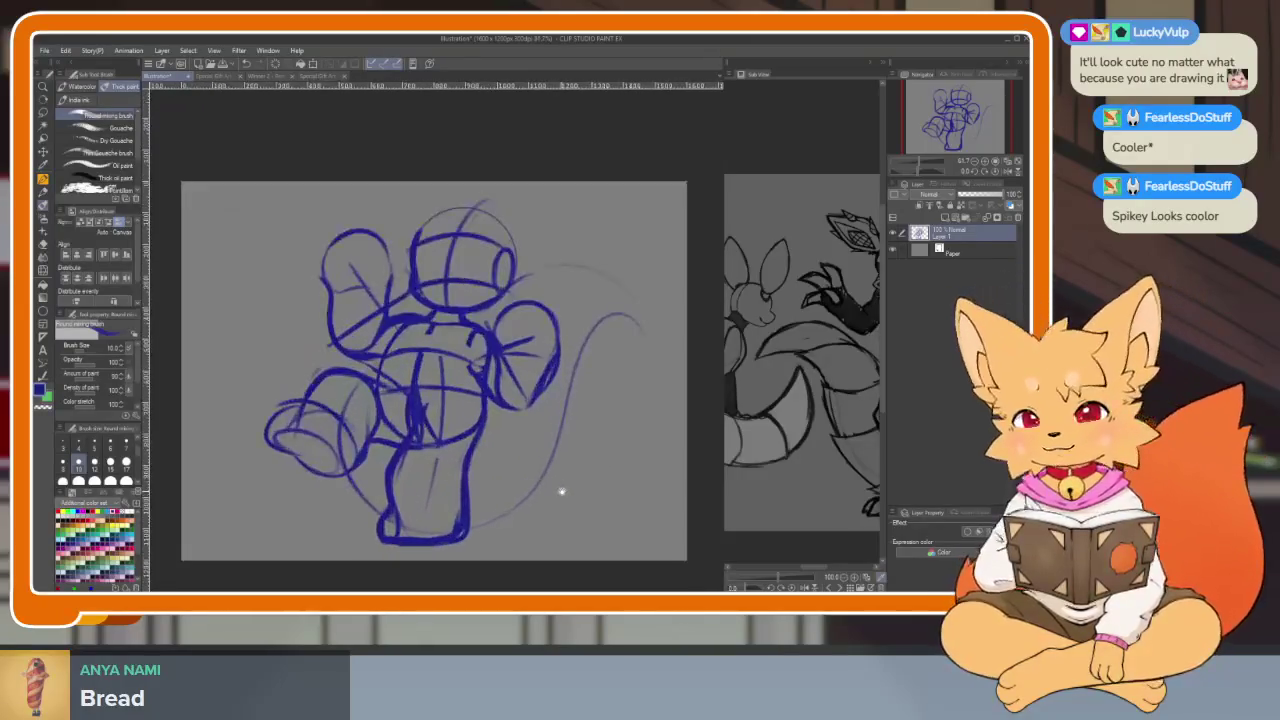
{"action": "scroll", "coordinate": [561, 491], "scroll_direction": "down", "scroll_amount": 1}
{"action": "scroll", "coordinate": [561, 500], "scroll_direction": "down", "scroll_amount": 1}
{"action": "scroll", "coordinate": [562, 506], "scroll_direction": "down", "scroll_amount": 1}
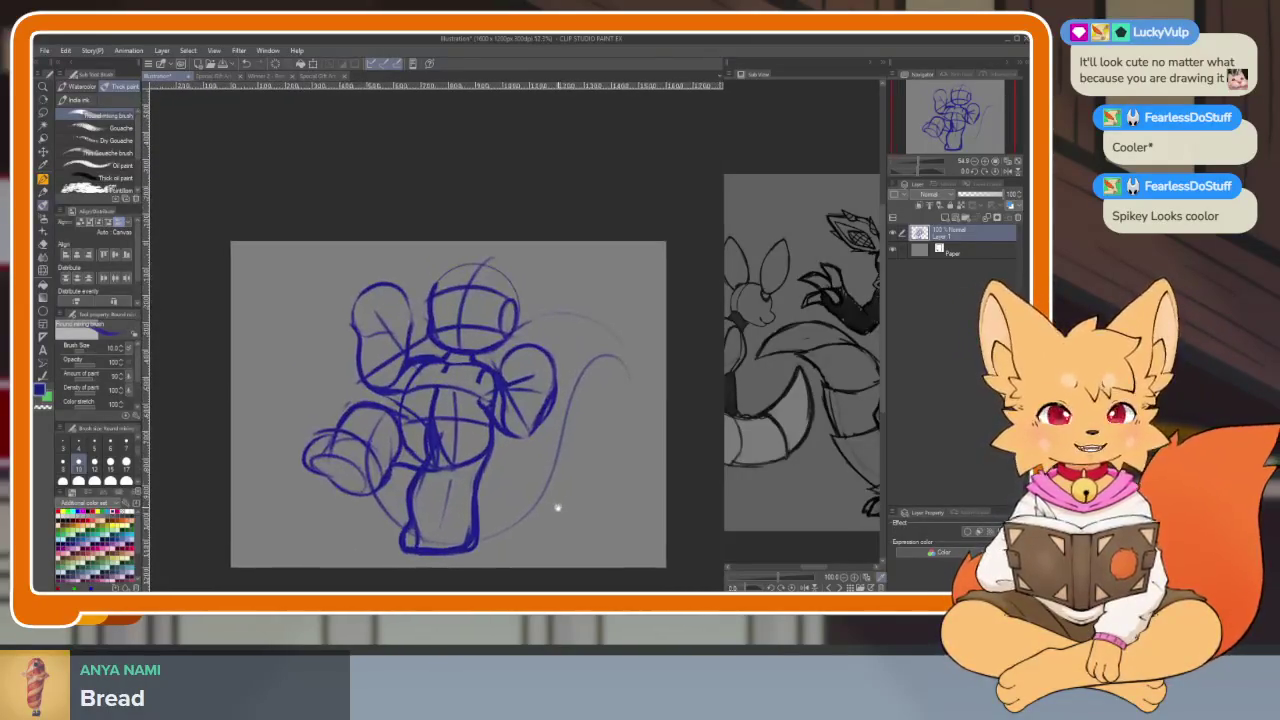
{"action": "key", "text": "ctrl+t"}
{"action": "mouse_move", "coordinate": [630, 307]}
{"action": "left_mouse_down"}
{"action": "mouse_move", "coordinate": [546, 400]}
{"action": "mouse_move", "coordinate": [531, 400]}
{"action": "left_mouse_up"}
{"action": "key", "text": "Return"}
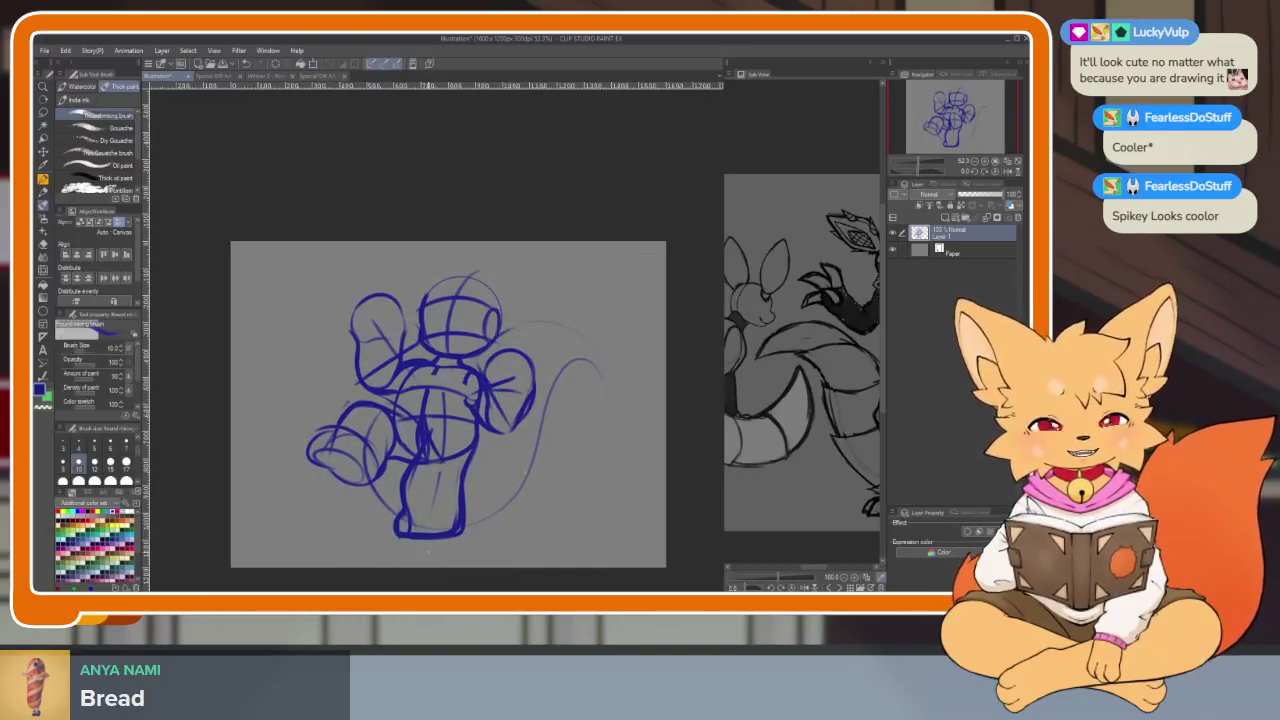
{"action": "key", "text": "k"}
Paint a blue stroke beside the tail with the thick brush
{"action": "scroll", "coordinate": [560, 478], "scroll_direction": "up", "scroll_amount": 3}
{"action": "scroll", "coordinate": [620, 487], "scroll_direction": "down", "scroll_amount": 1}
{"action": "left_click_drag", "start_coordinate": [620, 487], "coordinate": [506, 380]}
{"action": "key", "text": "b"}
{"action": "left_click_drag", "start_coordinate": [440, 355], "coordinate": [550, 490]}
{"action": "left_click_drag", "start_coordinate": [397, 332], "coordinate": [446, 329]}
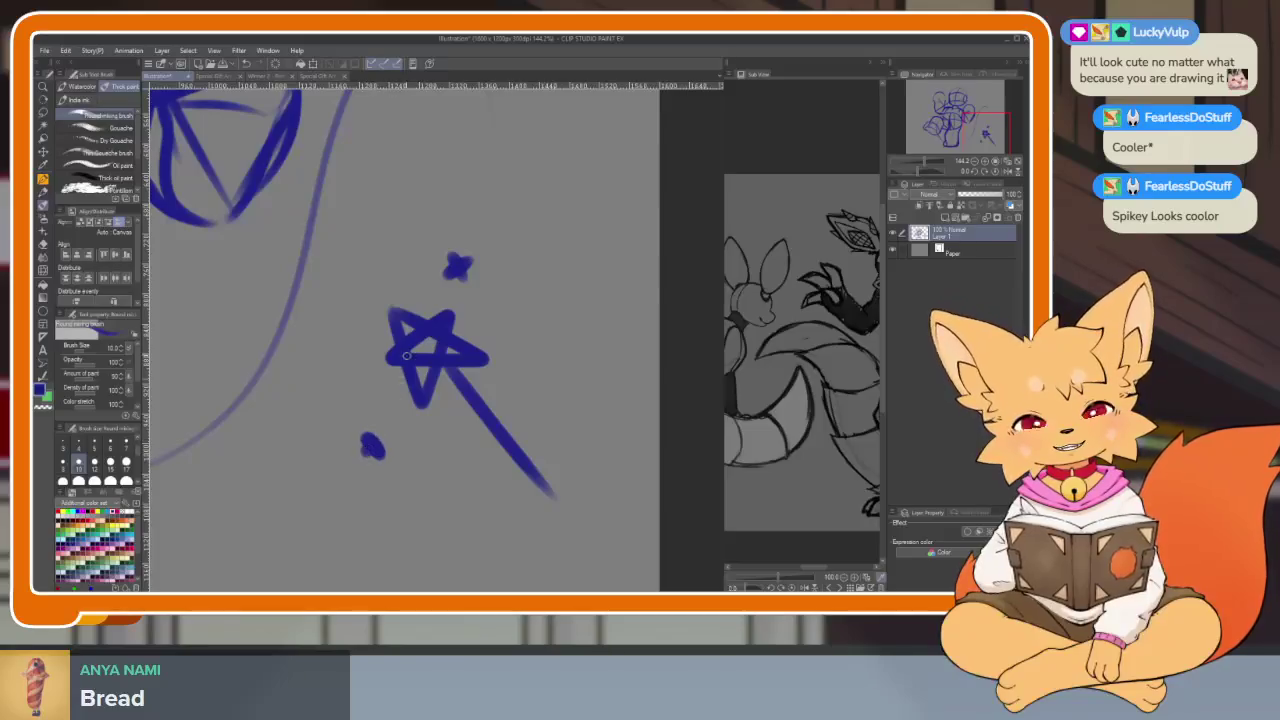
{"action": "left_click_drag", "start_coordinate": [537, 491], "coordinate": [569, 500]}
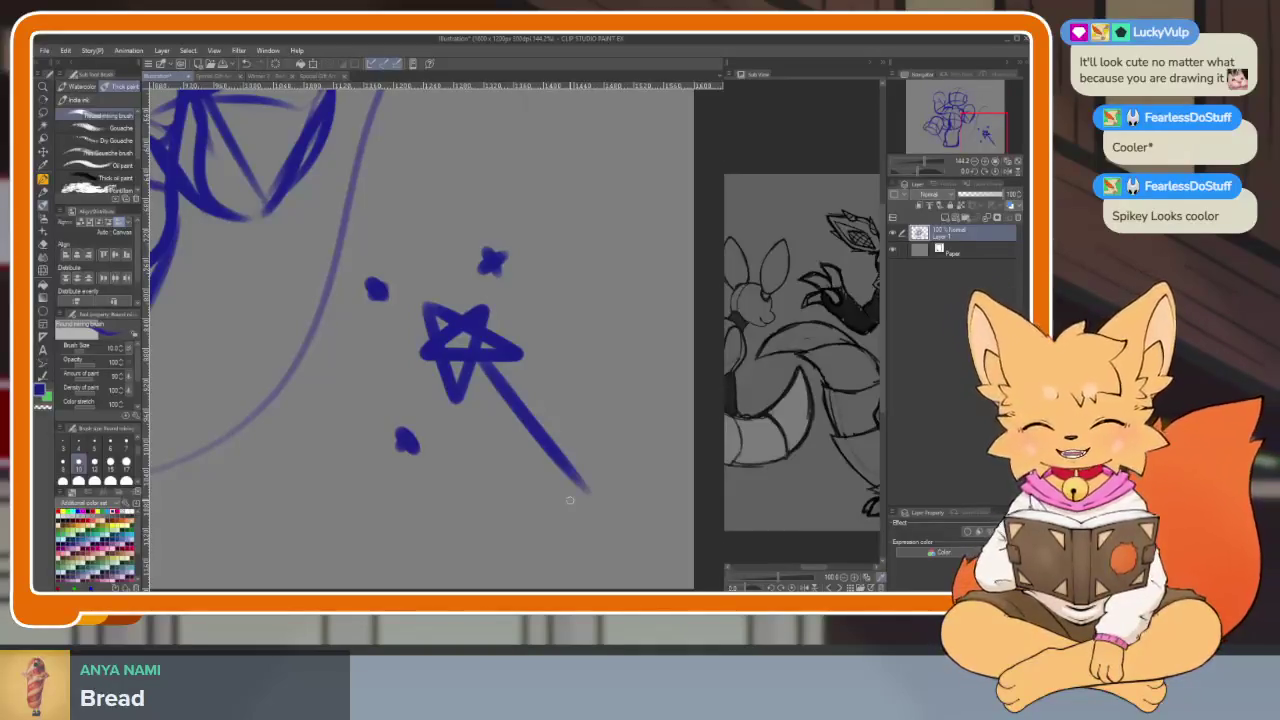
{"action": "scroll", "coordinate": [581, 385], "scroll_direction": "down", "scroll_amount": 2}
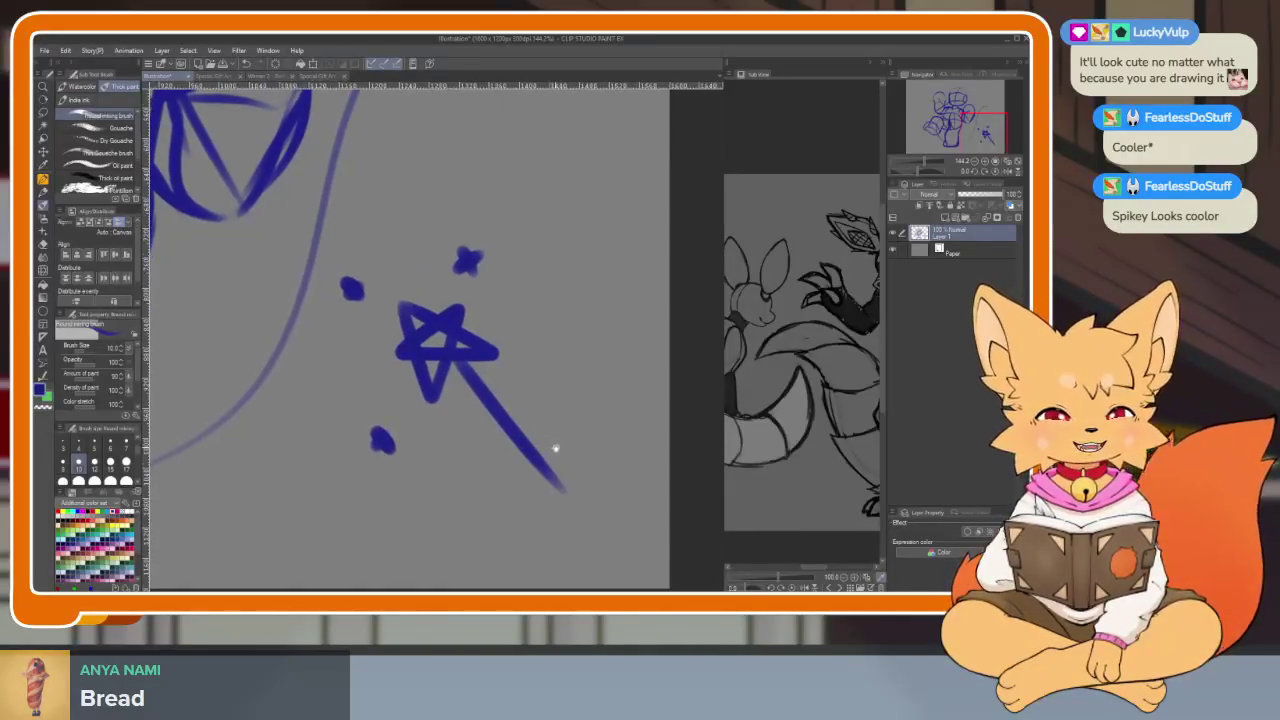
{"action": "key", "text": "e"}
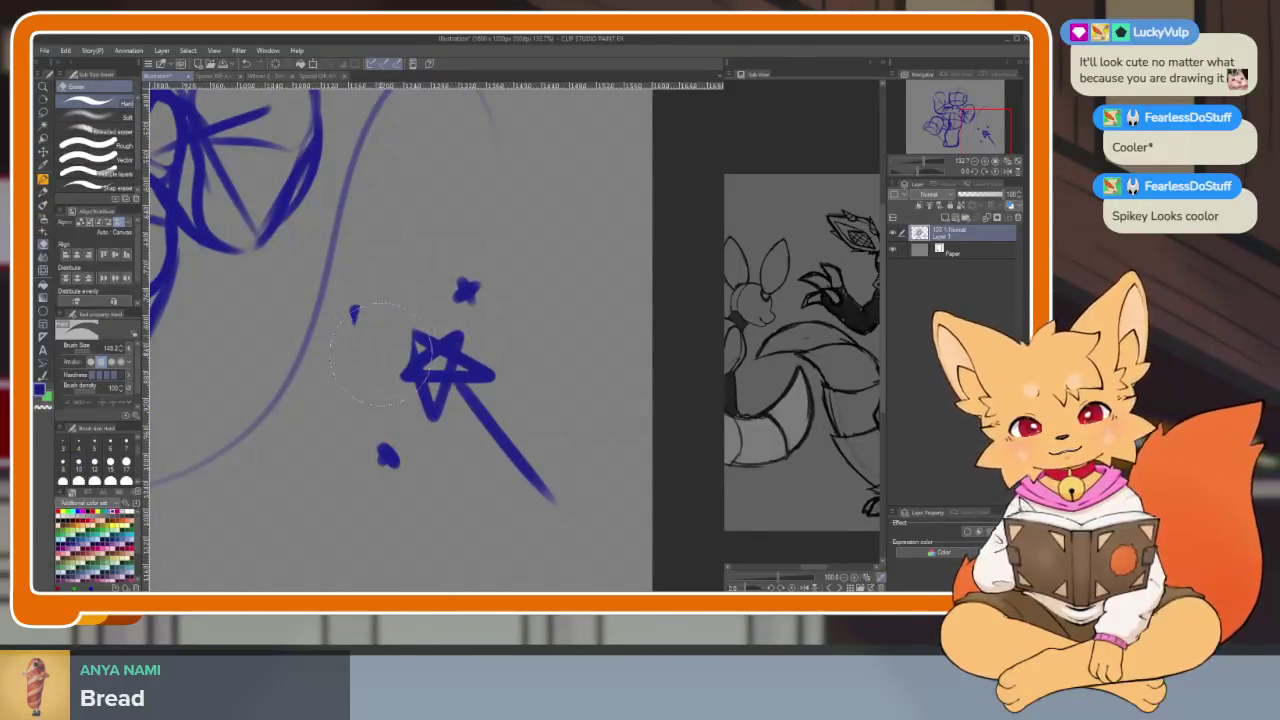
{"action": "left_click_drag", "start_coordinate": [372, 375], "coordinate": [486, 414]}
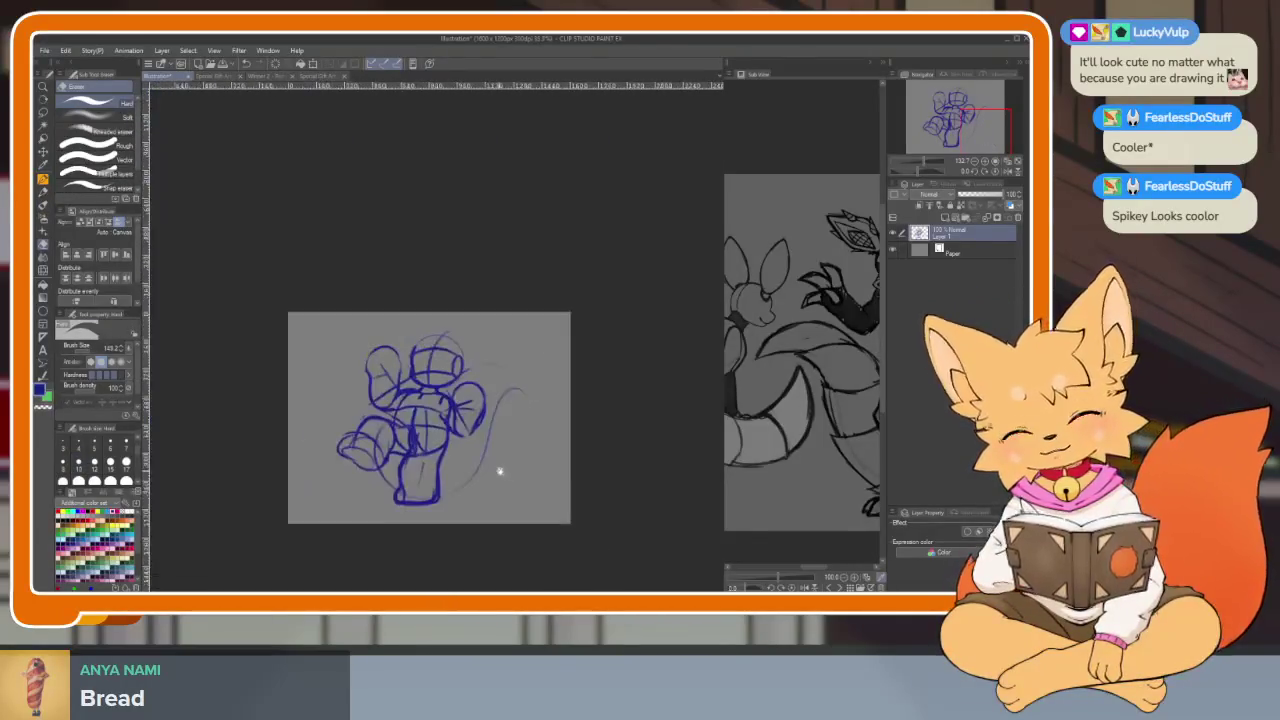
{"action": "scroll", "coordinate": [486, 414], "scroll_direction": "down", "scroll_amount": 5}
{"action": "key", "text": "b"}
{"action": "scroll", "coordinate": [551, 478], "scroll_direction": "up", "scroll_amount": 2}
{"action": "scroll", "coordinate": [517, 491], "scroll_direction": "up", "scroll_amount": 1}
{"action": "scroll", "coordinate": [466, 314], "scroll_direction": "up", "scroll_amount": 1}
Zoom into the head and sketch guide lines across its crown, discarding stray attempts
{"action": "scroll", "coordinate": [498, 533], "scroll_direction": "up", "scroll_amount": 2}
{"action": "scroll", "coordinate": [500, 500], "scroll_direction": "up", "scroll_amount": 1}
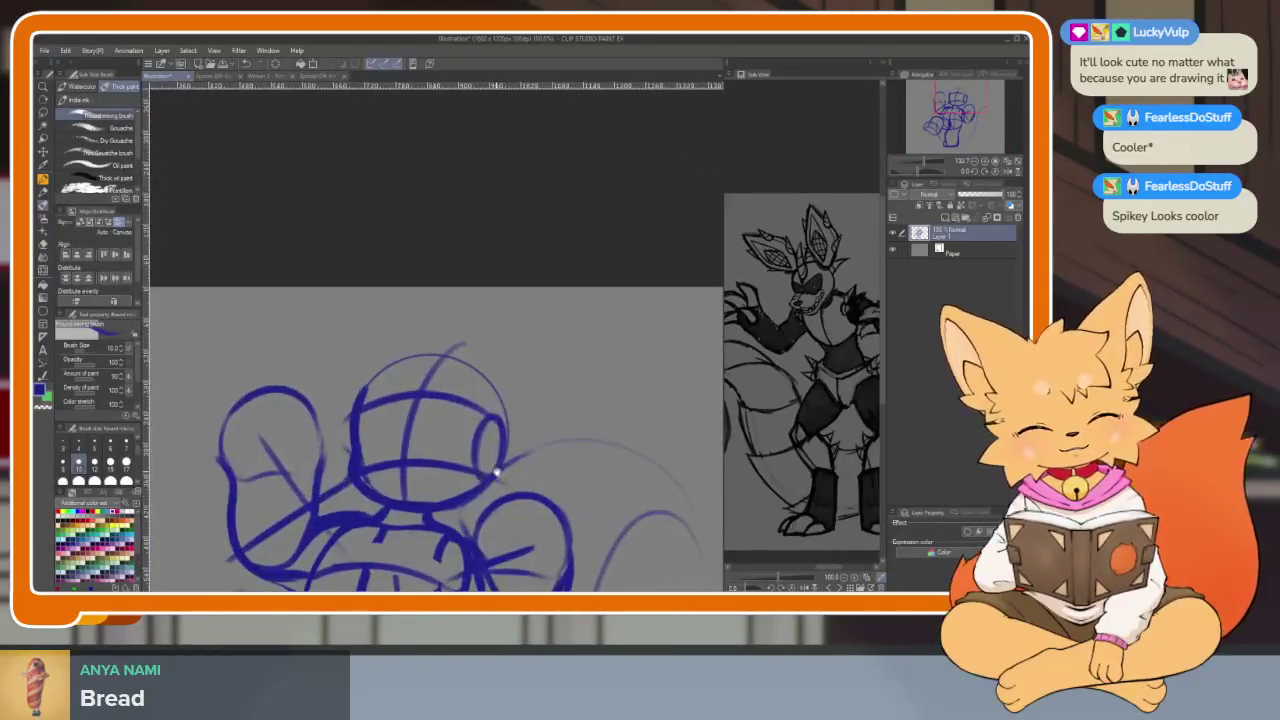
{"action": "scroll", "coordinate": [505, 472], "scroll_direction": "up", "scroll_amount": 1}
{"action": "scroll", "coordinate": [505, 472], "scroll_direction": "down", "scroll_amount": 2}
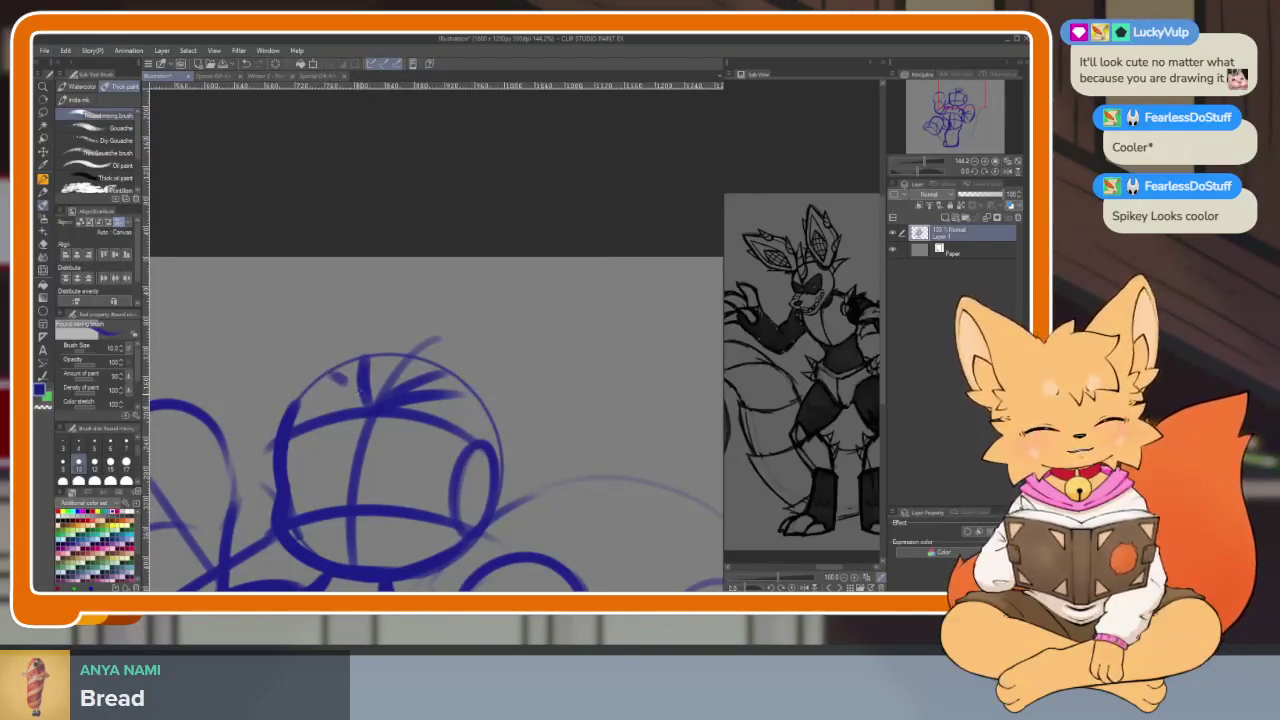
{"action": "scroll", "coordinate": [551, 447], "scroll_direction": "right", "scroll_amount": 1}
{"action": "left_click_drag", "start_coordinate": [517, 455], "coordinate": [460, 429]}
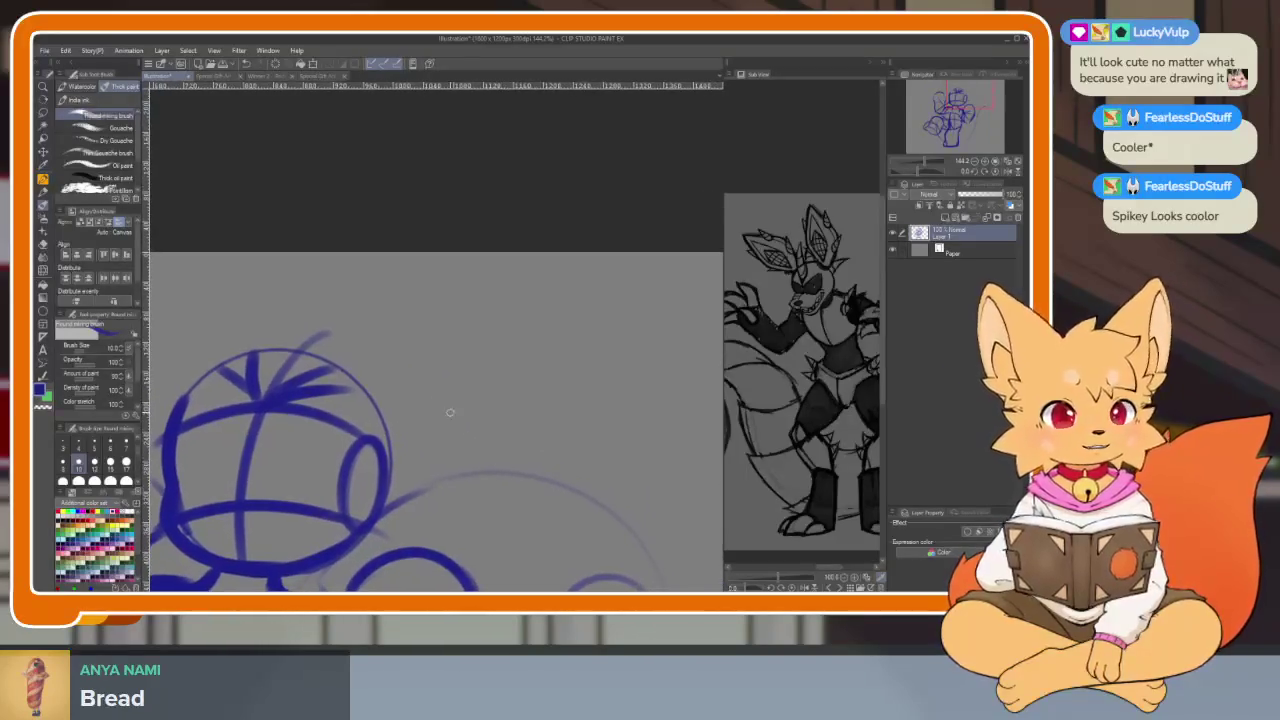
{"action": "left_click_drag", "start_coordinate": [362, 416], "coordinate": [428, 331]}
{"action": "left_click_drag", "start_coordinate": [360, 410], "coordinate": [415, 316]}
{"action": "key", "text": "ctrl+z"}
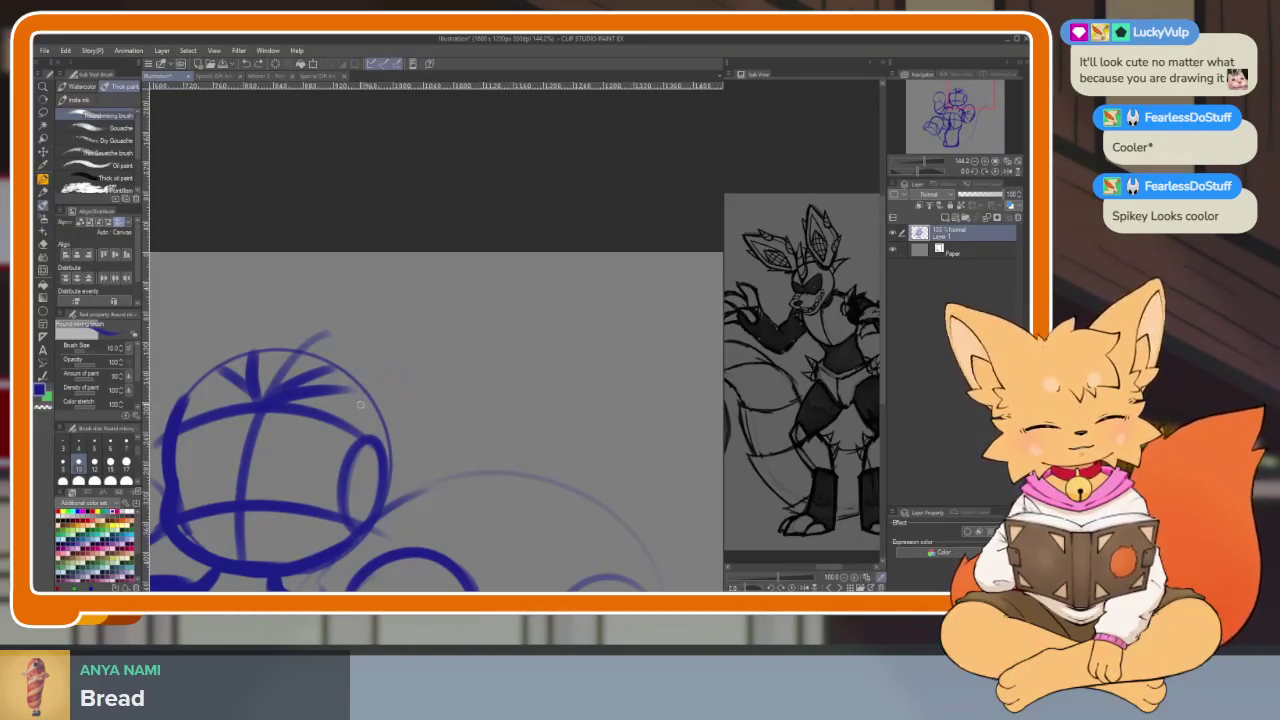
{"action": "left_click_drag", "start_coordinate": [360, 402], "coordinate": [470, 285]}
{"action": "mouse_move", "coordinate": [510, 328]}
{"action": "left_mouse_down"}
{"action": "mouse_move", "coordinate": [378, 486]}
{"action": "mouse_move", "coordinate": [613, 446]}
{"action": "left_mouse_up"}
{"action": "left_click_drag", "start_coordinate": [503, 318], "coordinate": [467, 300]}
{"action": "left_click_drag", "start_coordinate": [345, 272], "coordinate": [460, 300]}
{"action": "key", "text": "ctrl+z"}
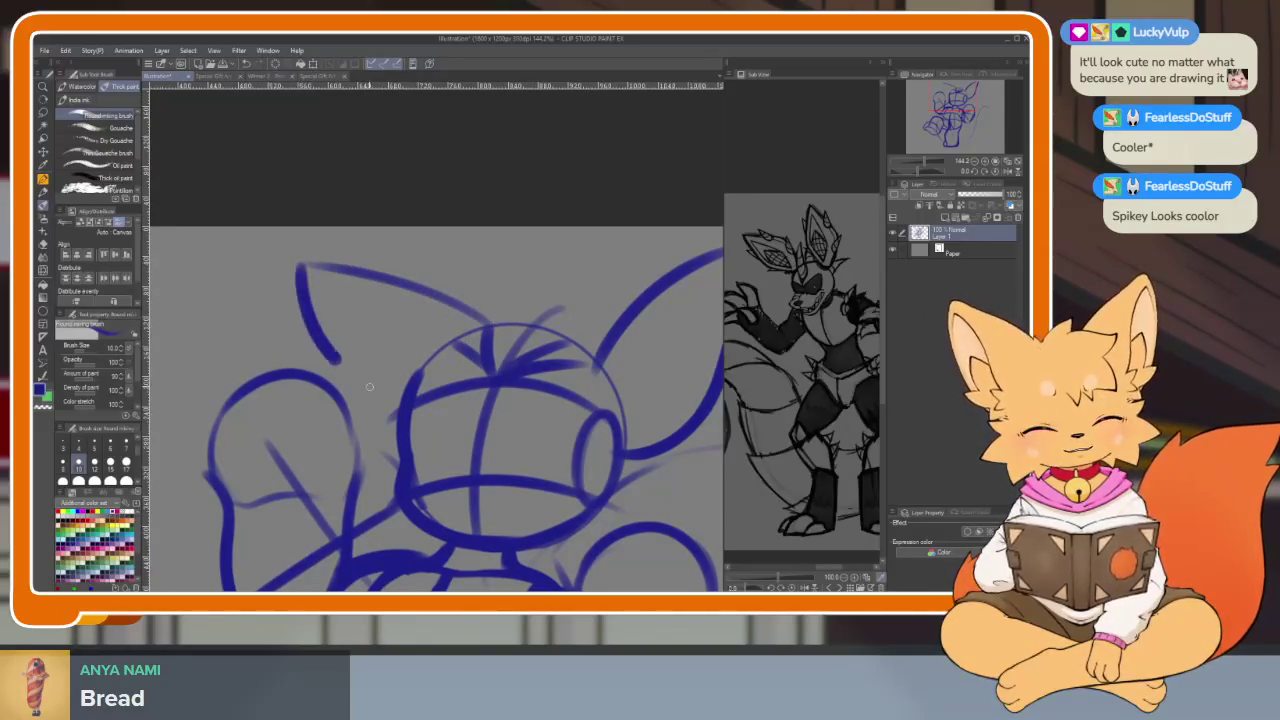
{"action": "key", "text": "ctrl+z"}
Draw the left ear's curved outline, redrawing it once
{"action": "left_click_drag", "start_coordinate": [455, 330], "coordinate": [322, 263]}
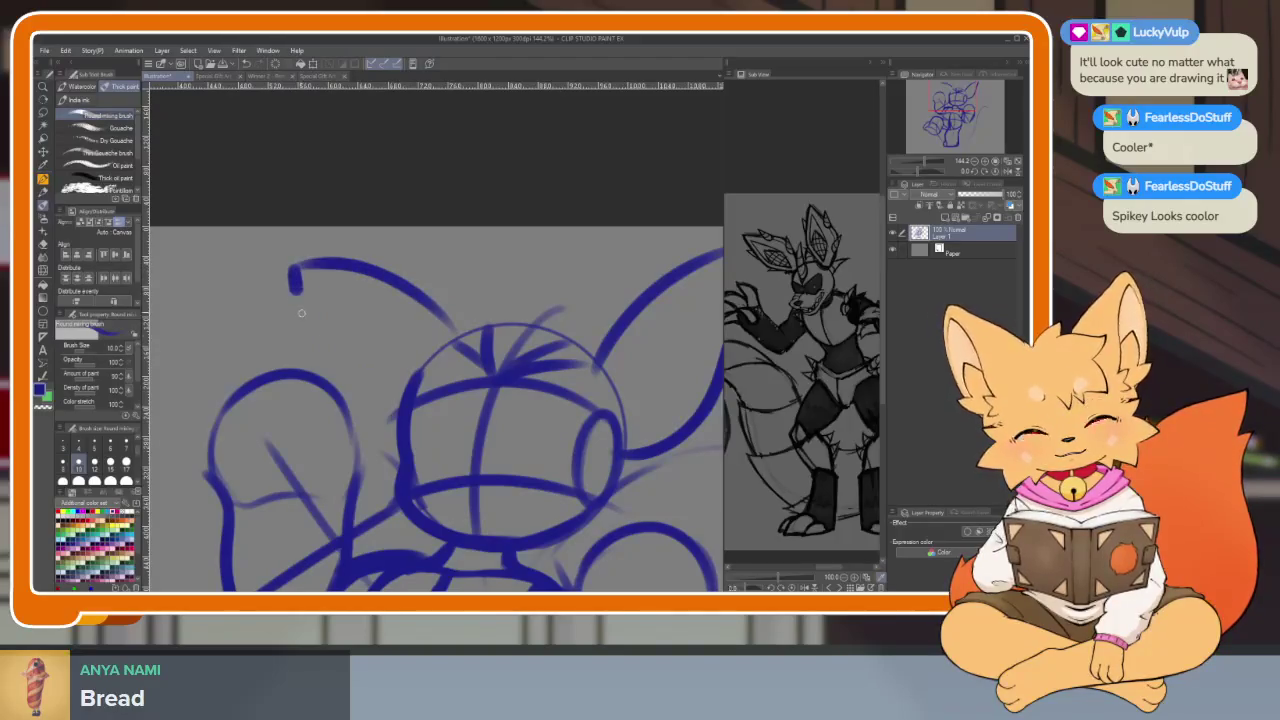
{"action": "scroll", "coordinate": [400, 340], "scroll_direction": "down", "scroll_amount": 3}
{"action": "scroll", "coordinate": [514, 383], "scroll_direction": "up", "scroll_amount": 3}
{"action": "key", "text": "ctrl+z"}
{"action": "mouse_move", "coordinate": [455, 342]}
{"action": "left_mouse_down"}
{"action": "mouse_move", "coordinate": [300, 265]}
{"action": "mouse_move", "coordinate": [386, 421]}
{"action": "left_mouse_up"}
{"action": "scroll", "coordinate": [604, 420], "scroll_direction": "down", "scroll_amount": 4}
{"action": "scroll", "coordinate": [580, 435], "scroll_direction": "down", "scroll_amount": 1}
{"action": "scroll", "coordinate": [526, 491], "scroll_direction": "up", "scroll_amount": 2}
{"action": "scroll", "coordinate": [540, 471], "scroll_direction": "up", "scroll_amount": 2}
Lower the sketch layer's opacity so the rough sketch fades
{"action": "key", "text": "k"}
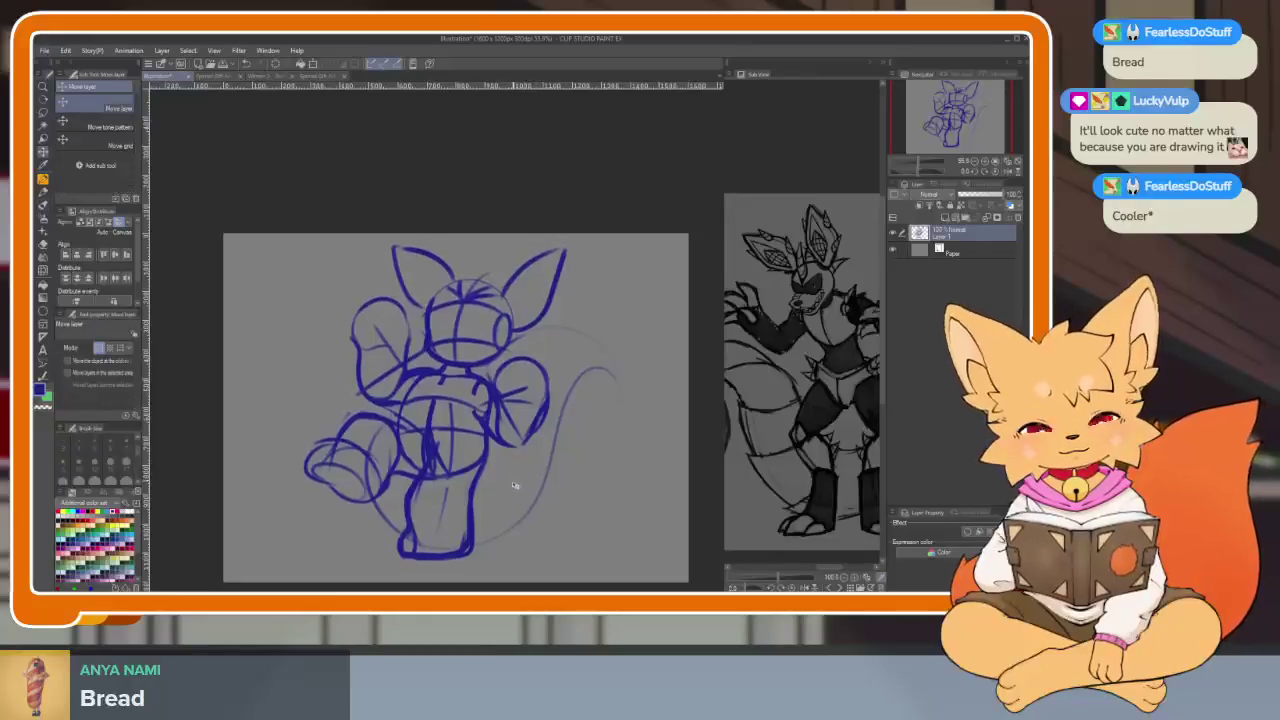
{"action": "key", "text": "b"}
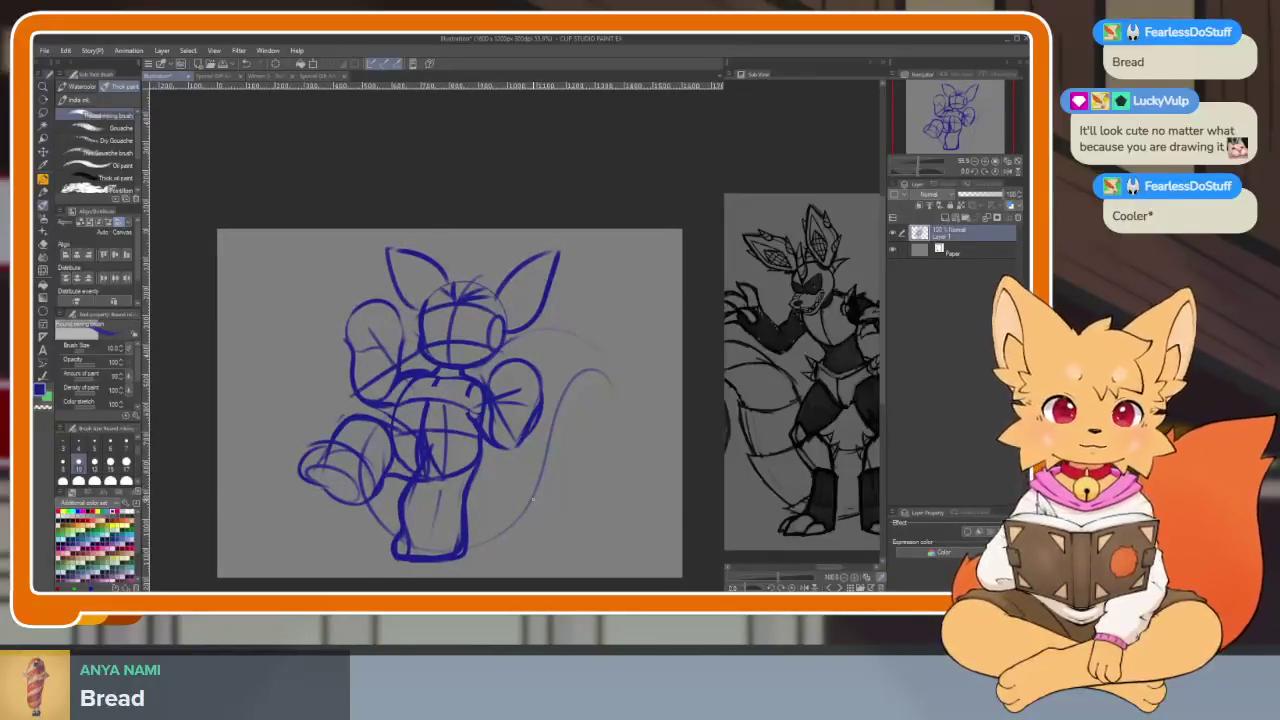
{"action": "scroll", "coordinate": [525, 490], "scroll_direction": "up", "scroll_amount": 2}
{"action": "scroll", "coordinate": [505, 465], "scroll_direction": "up", "scroll_amount": 1}
{"action": "scroll", "coordinate": [490, 440], "scroll_direction": "up", "scroll_amount": 1}
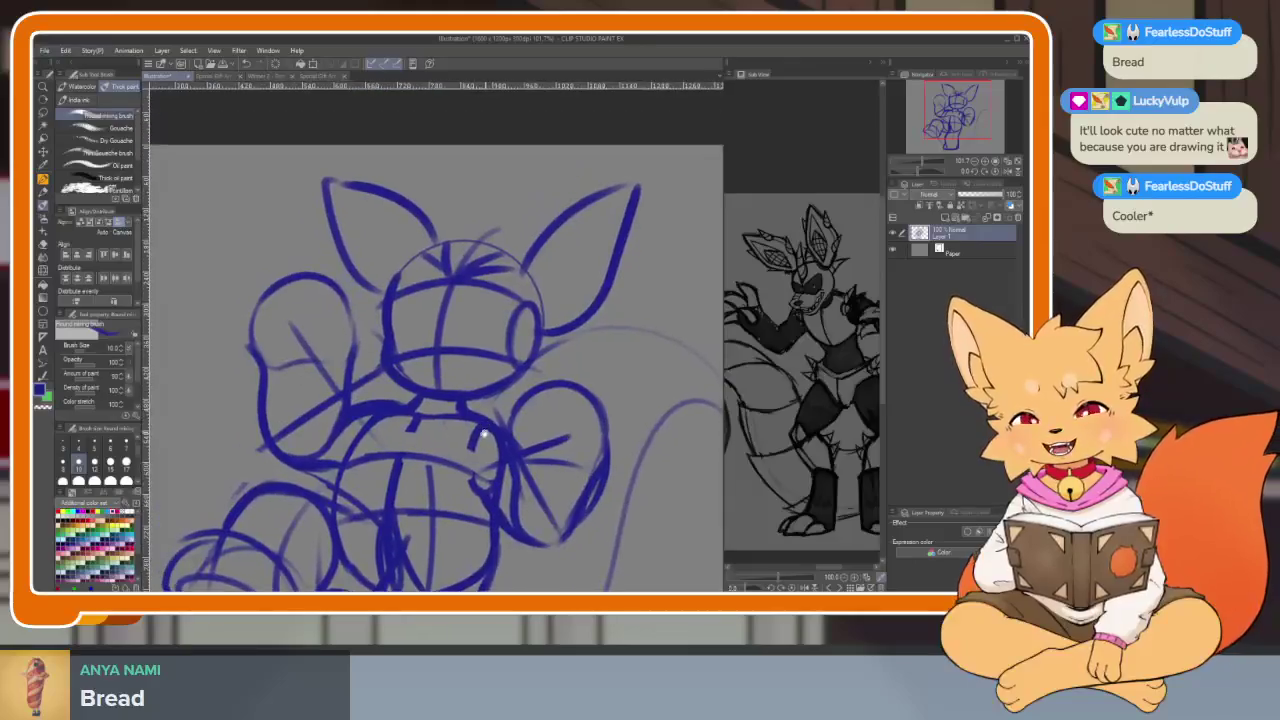
{"action": "scroll", "coordinate": [485, 433], "scroll_direction": "down", "scroll_amount": 1}
{"action": "scroll", "coordinate": [485, 433], "scroll_direction": "down", "scroll_amount": 2}
{"action": "scroll", "coordinate": [500, 428], "scroll_direction": "up", "scroll_amount": 2}
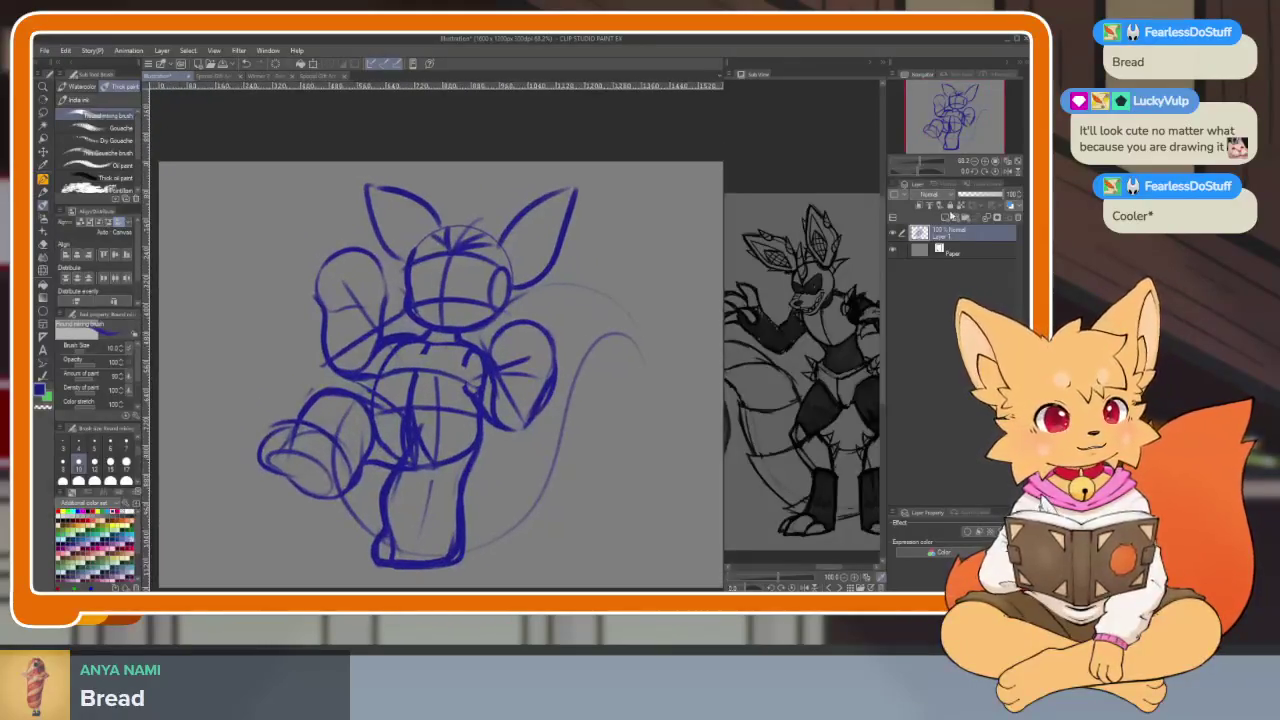
{"action": "left_click_drag", "start_coordinate": [1010, 194], "coordinate": [972, 194]}
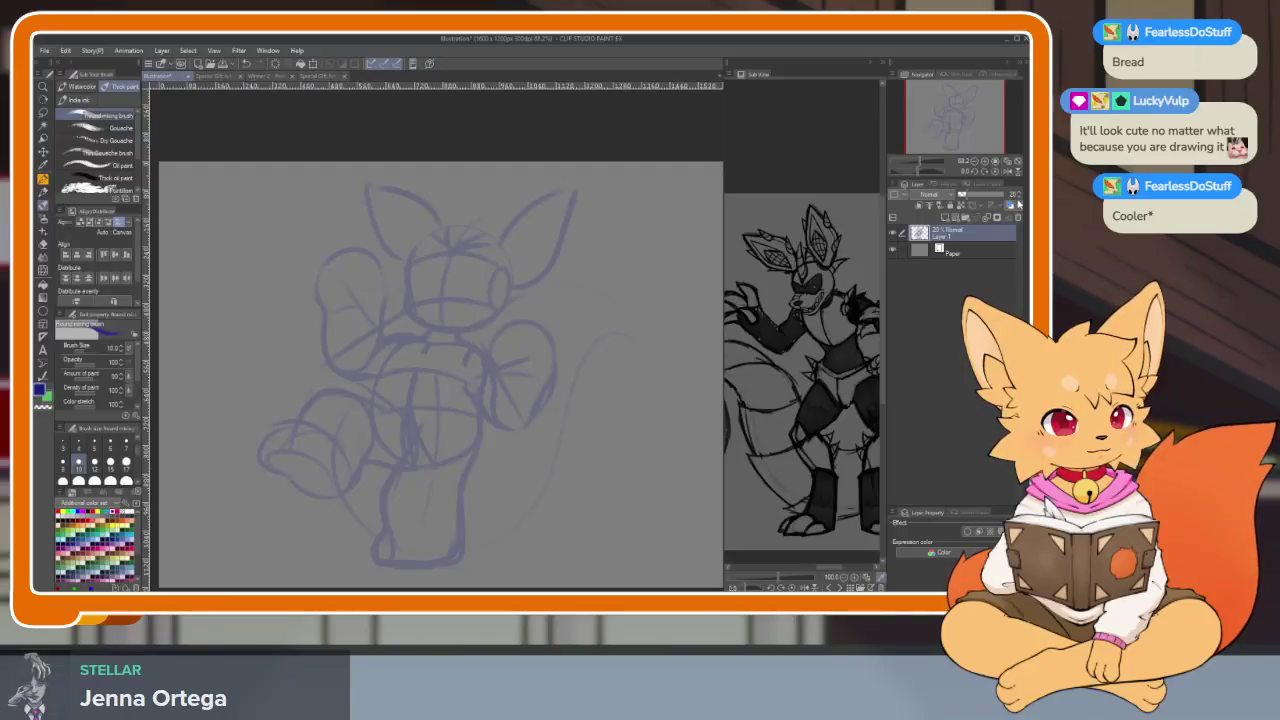
Add Layer 2 above the sketch with a smaller brush, then draw and undo a test curve
{"action": "left_click", "coordinate": [946, 218]}
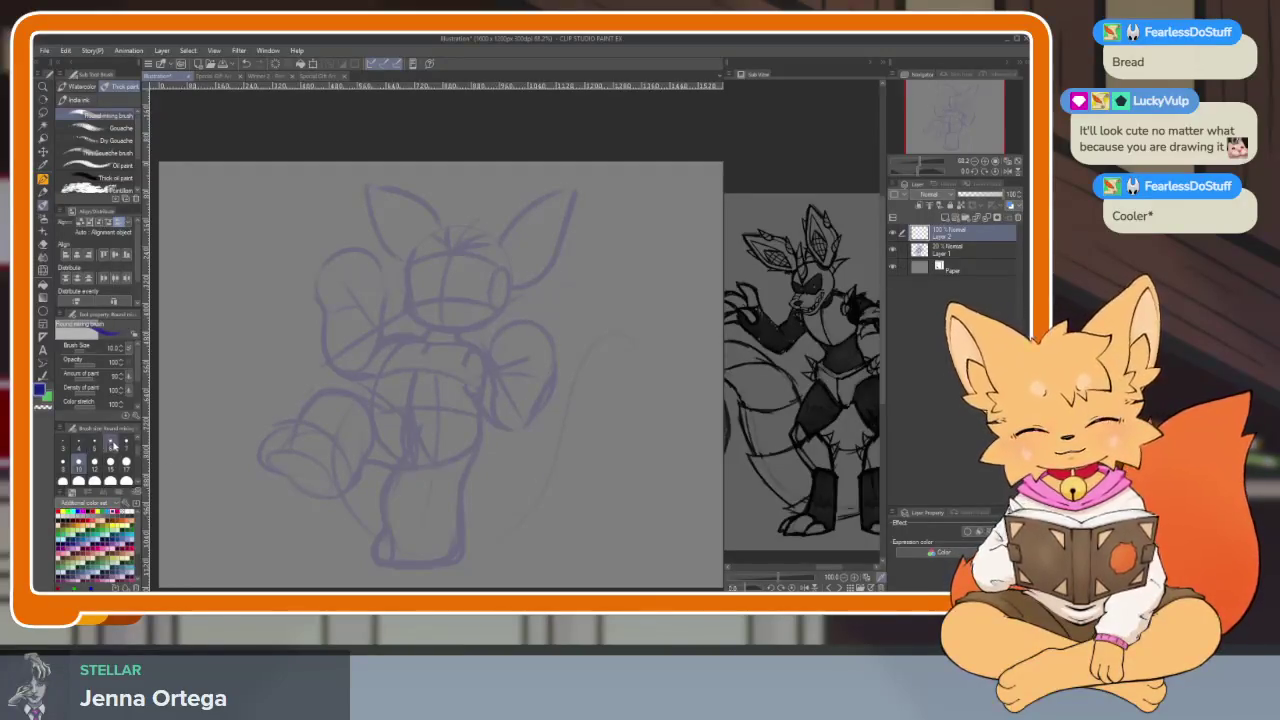
{"action": "left_click", "coordinate": [113, 444]}
{"action": "left_click_drag", "start_coordinate": [494, 338], "coordinate": [501, 430]}
{"action": "key", "text": "ctrl+z"}
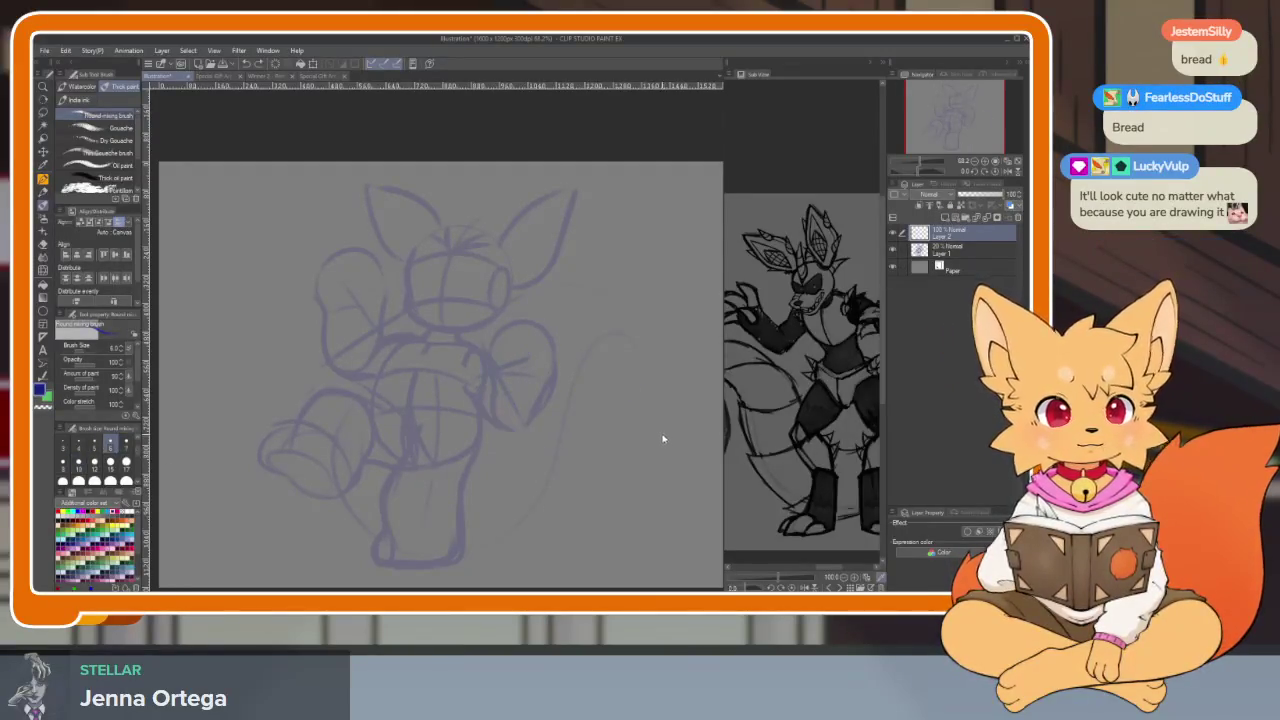
{"action": "key", "text": "ctrl+y"}
{"action": "key", "text": "ctrl+z"}
{"action": "scroll", "coordinate": [525, 445], "scroll_direction": "up", "scroll_amount": 2}
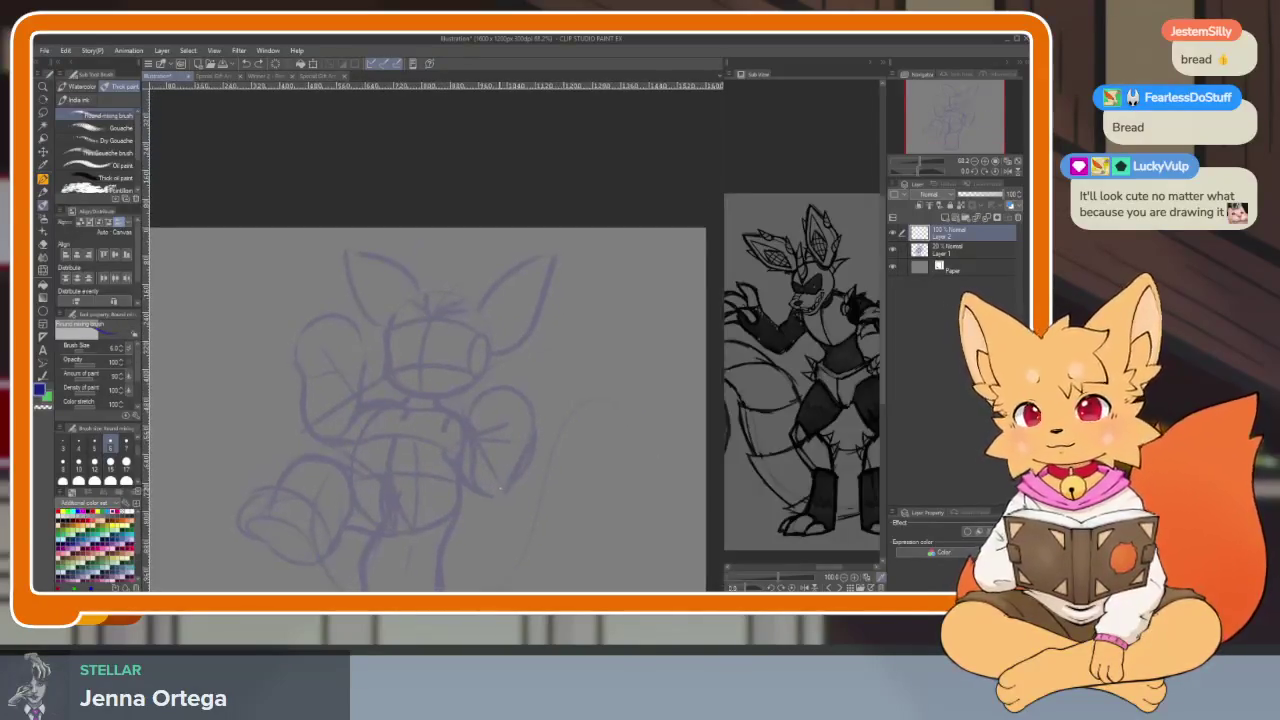
Zoom in and paint a dark-blue curve down the head's left edge, replacing a hooked attempt
{"action": "scroll", "coordinate": [506, 494], "scroll_direction": "up", "scroll_amount": 1}
{"action": "scroll", "coordinate": [506, 494], "scroll_direction": "up", "scroll_amount": 1}
{"action": "scroll", "coordinate": [434, 457], "scroll_direction": "up", "scroll_amount": 2}
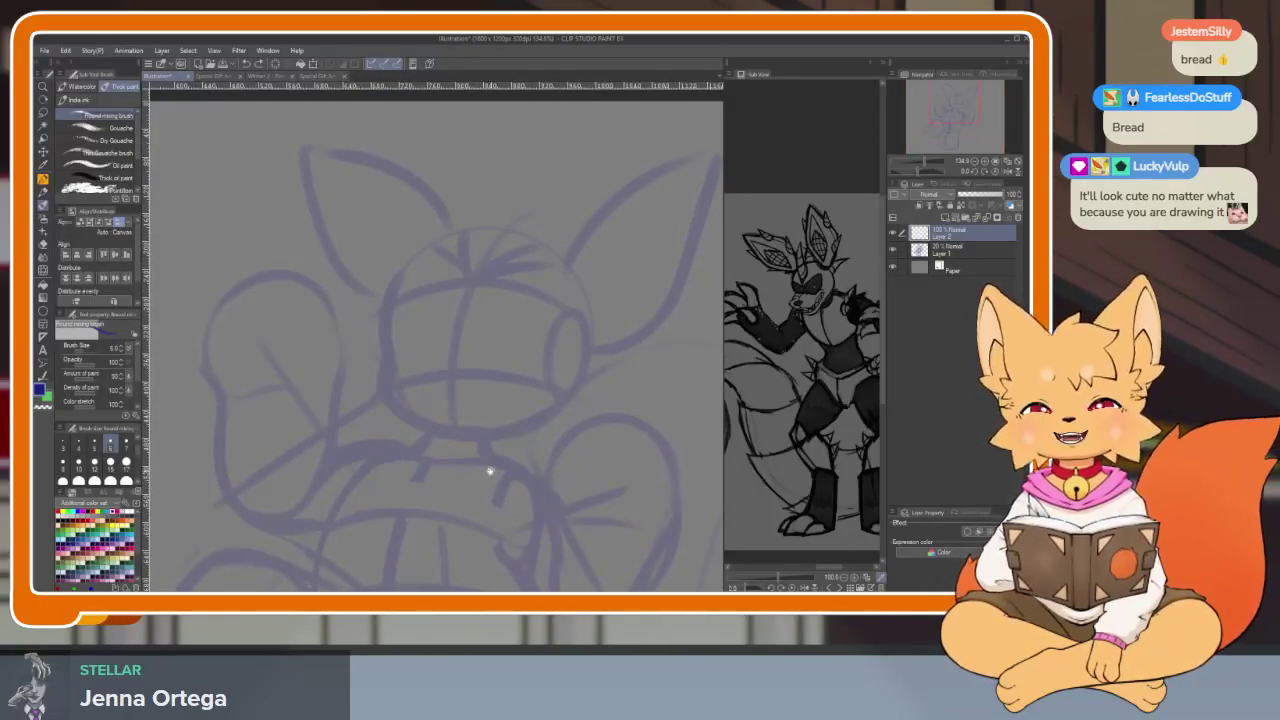
{"action": "scroll", "coordinate": [491, 472], "scroll_direction": "up", "scroll_amount": 1}
{"action": "scroll", "coordinate": [471, 491], "scroll_direction": "up", "scroll_amount": 1}
{"action": "scroll", "coordinate": [463, 477], "scroll_direction": "up", "scroll_amount": 1}
{"action": "scroll", "coordinate": [457, 477], "scroll_direction": "up", "scroll_amount": 1}
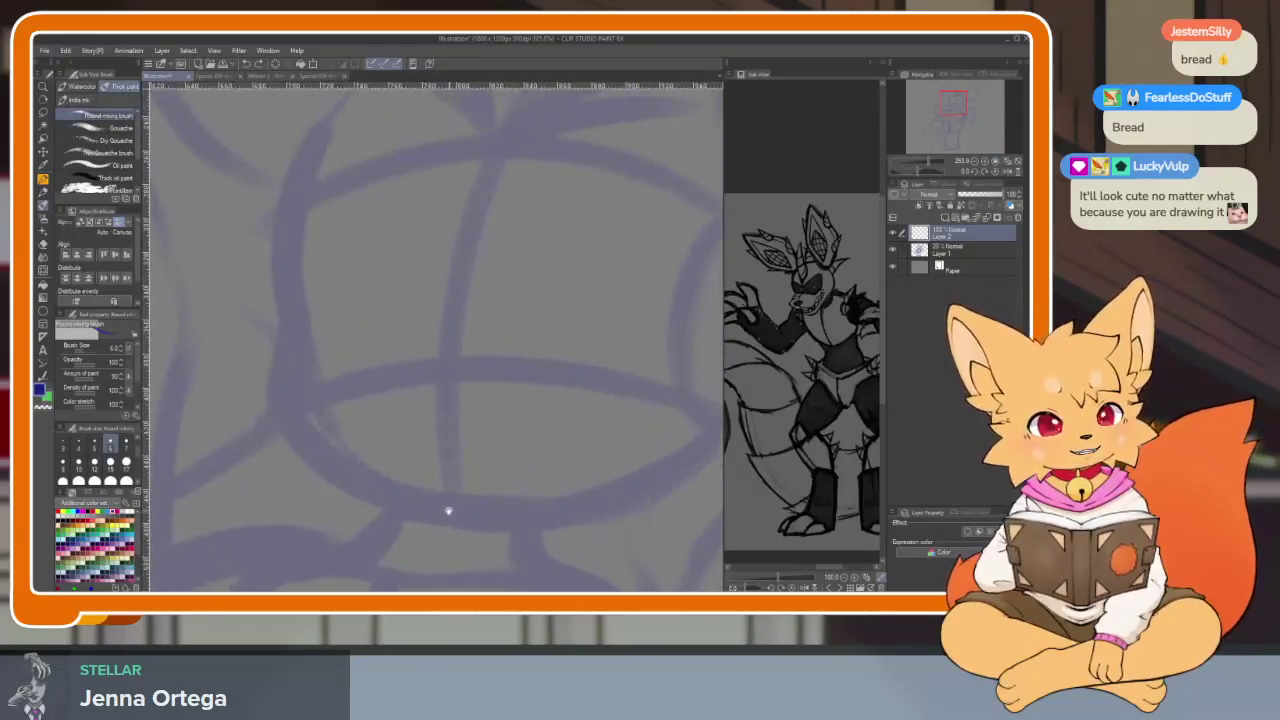
{"action": "scroll", "coordinate": [447, 511], "scroll_direction": "up", "scroll_amount": 1}
{"action": "scroll", "coordinate": [434, 534], "scroll_direction": "up", "scroll_amount": 1}
{"action": "scroll", "coordinate": [376, 527], "scroll_direction": "up", "scroll_amount": 1}
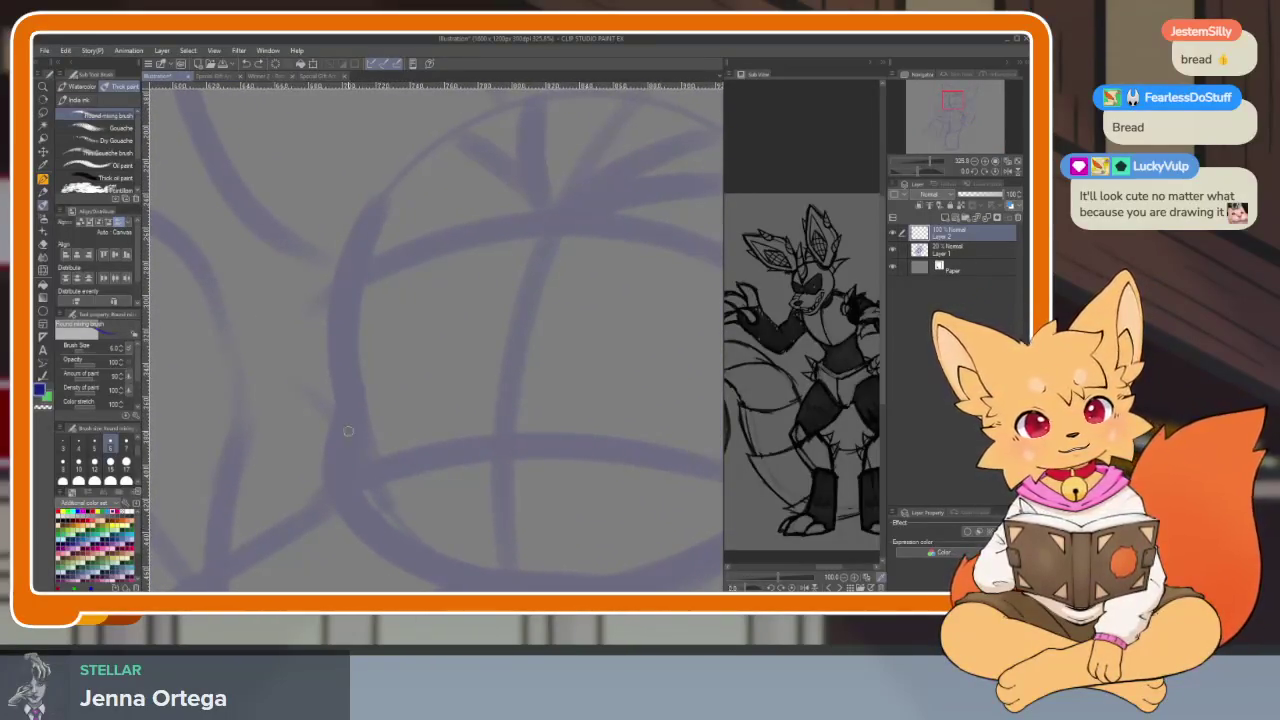
{"action": "left_click_drag", "start_coordinate": [349, 245], "coordinate": [345, 428]}
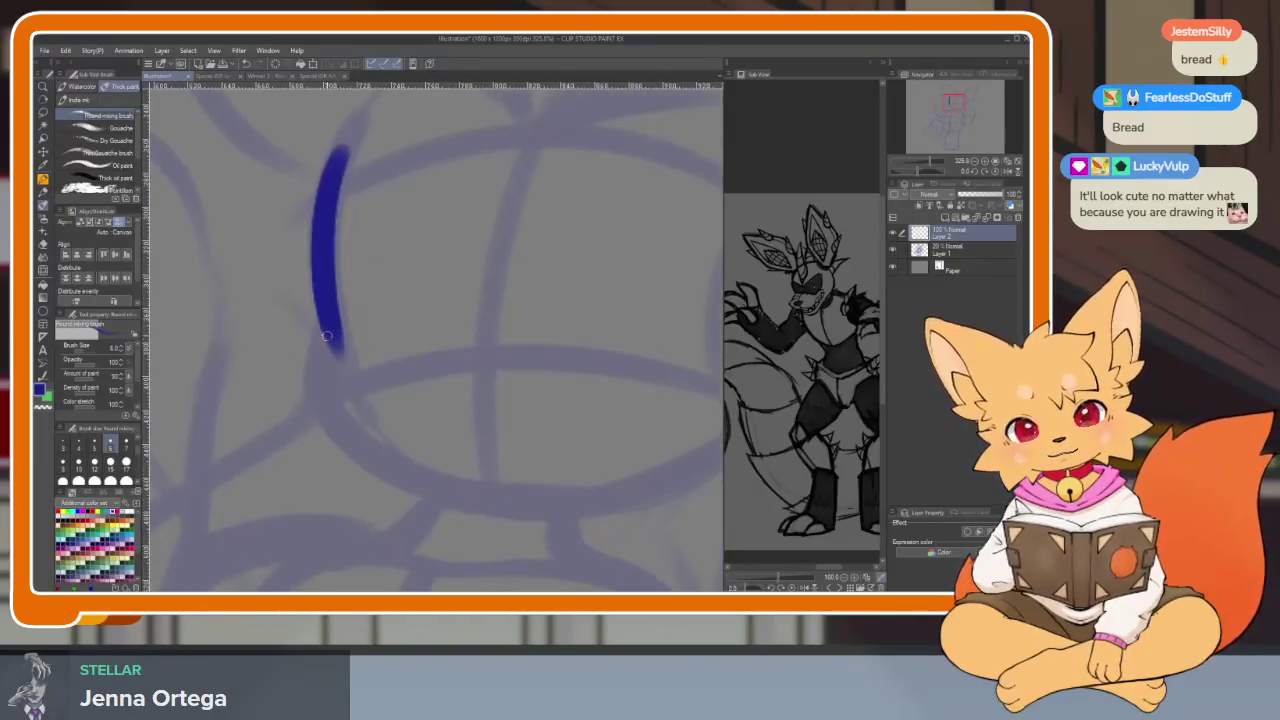
{"action": "left_click_drag", "start_coordinate": [340, 343], "coordinate": [277, 341]}
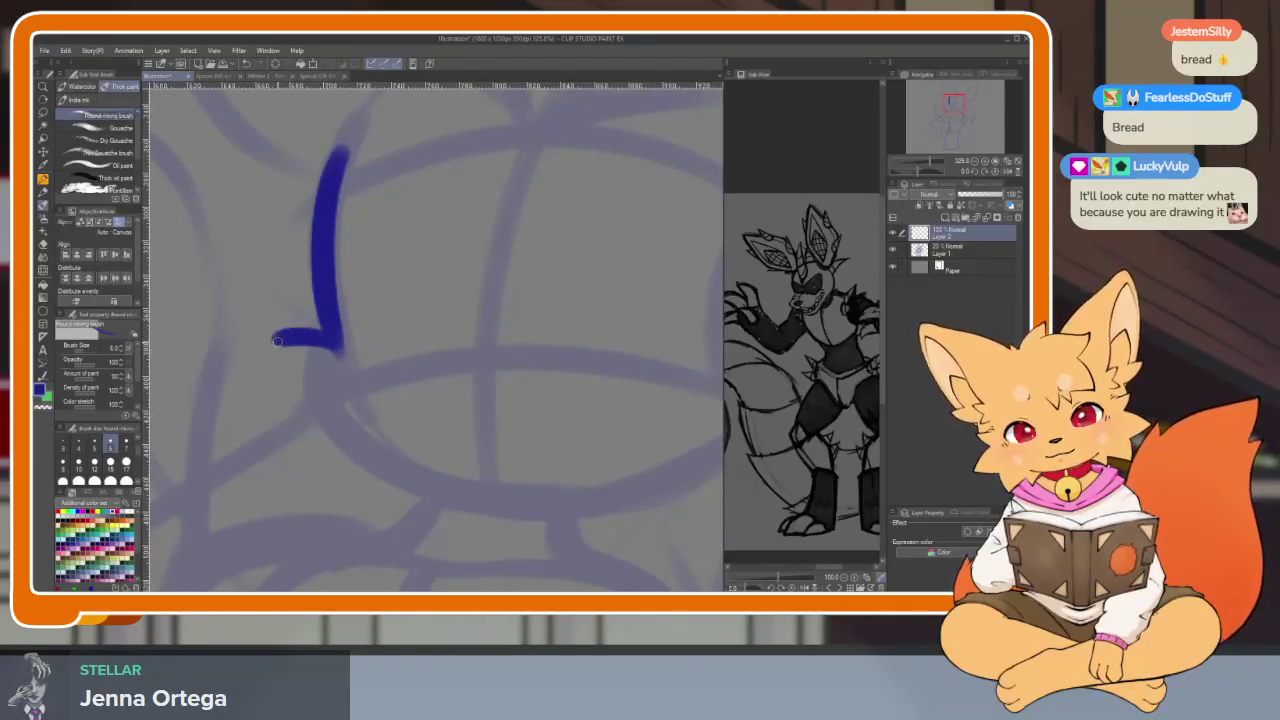
{"action": "key", "text": "ctrl+z"}
{"action": "key", "text": "ctrl+z"}
{"action": "mouse_move", "coordinate": [318, 160]}
{"action": "left_mouse_down"}
{"action": "mouse_move", "coordinate": [284, 250]}
{"action": "mouse_move", "coordinate": [314, 423]}
{"action": "mouse_move", "coordinate": [243, 471]}
{"action": "left_mouse_up"}
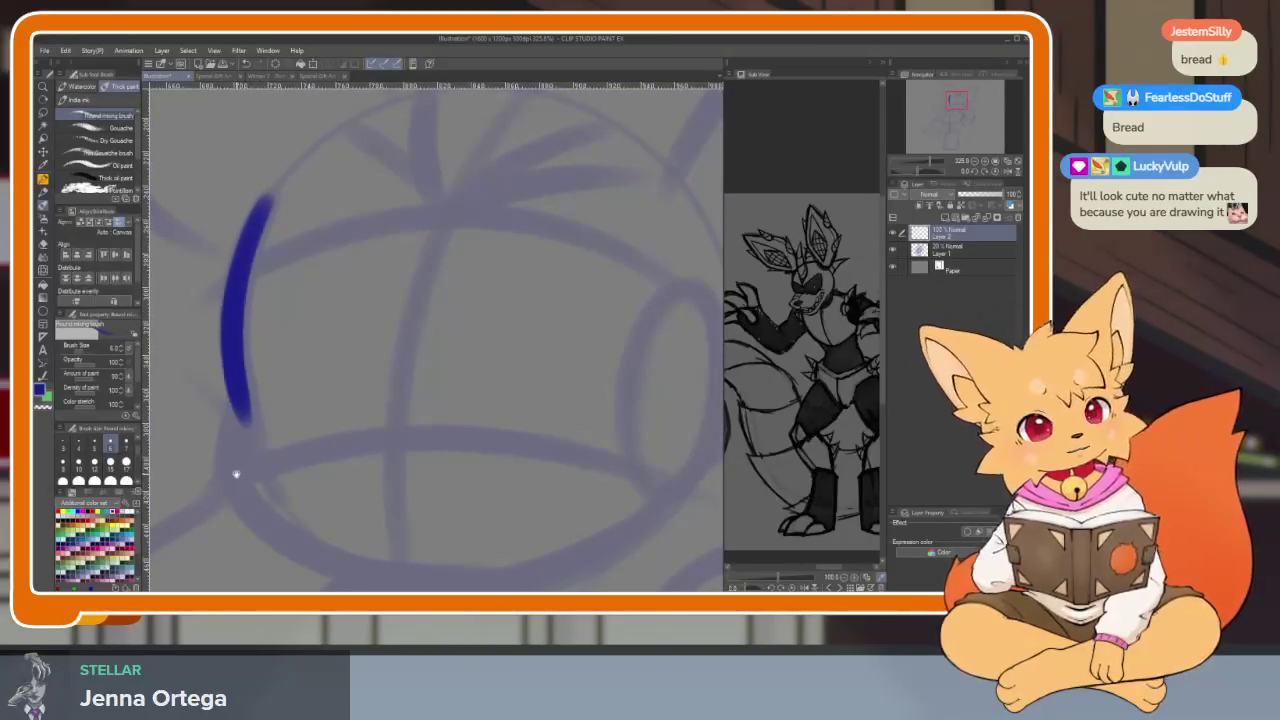
Pan the reference view to another character drawing for comparison
{"action": "scroll", "coordinate": [777, 429], "scroll_direction": "up", "scroll_amount": 2}
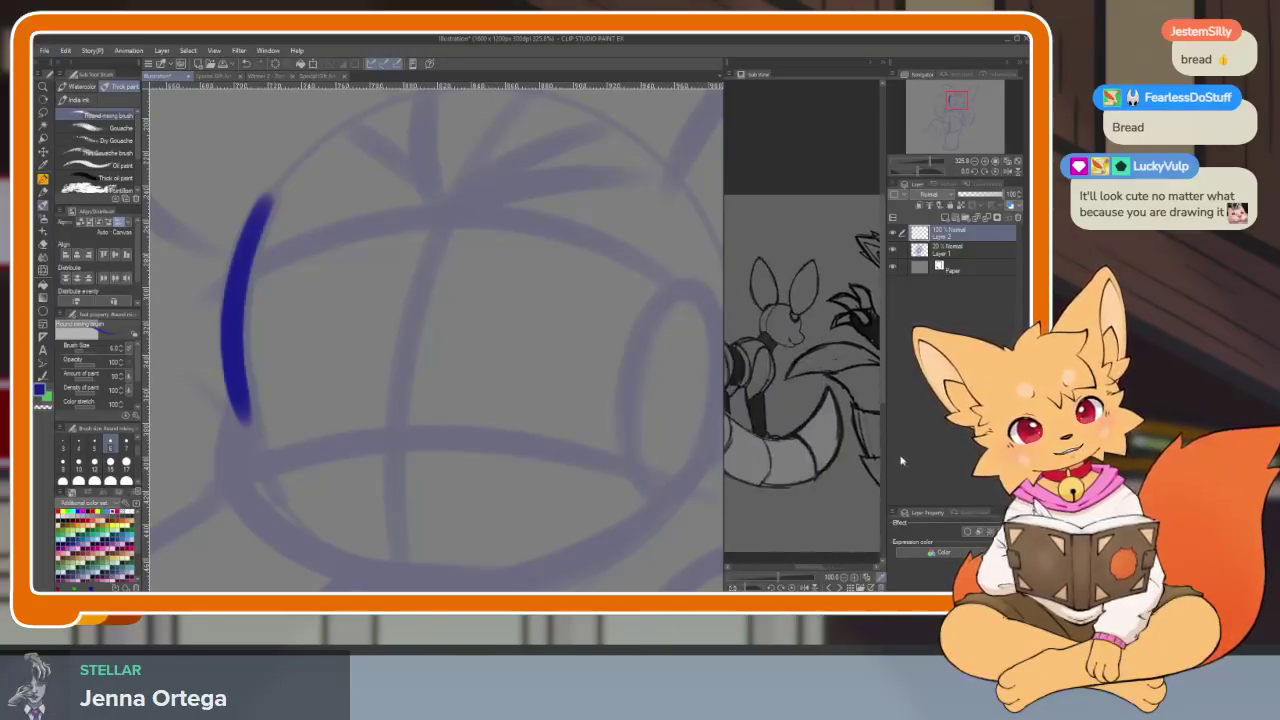
{"action": "scroll", "coordinate": [831, 491], "scroll_direction": "down", "scroll_amount": 2}
{"action": "mouse_move", "coordinate": [846, 490]}
{"action": "left_mouse_down"}
{"action": "mouse_move", "coordinate": [804, 495]}
{"action": "mouse_move", "coordinate": [811, 486]}
{"action": "left_mouse_up"}
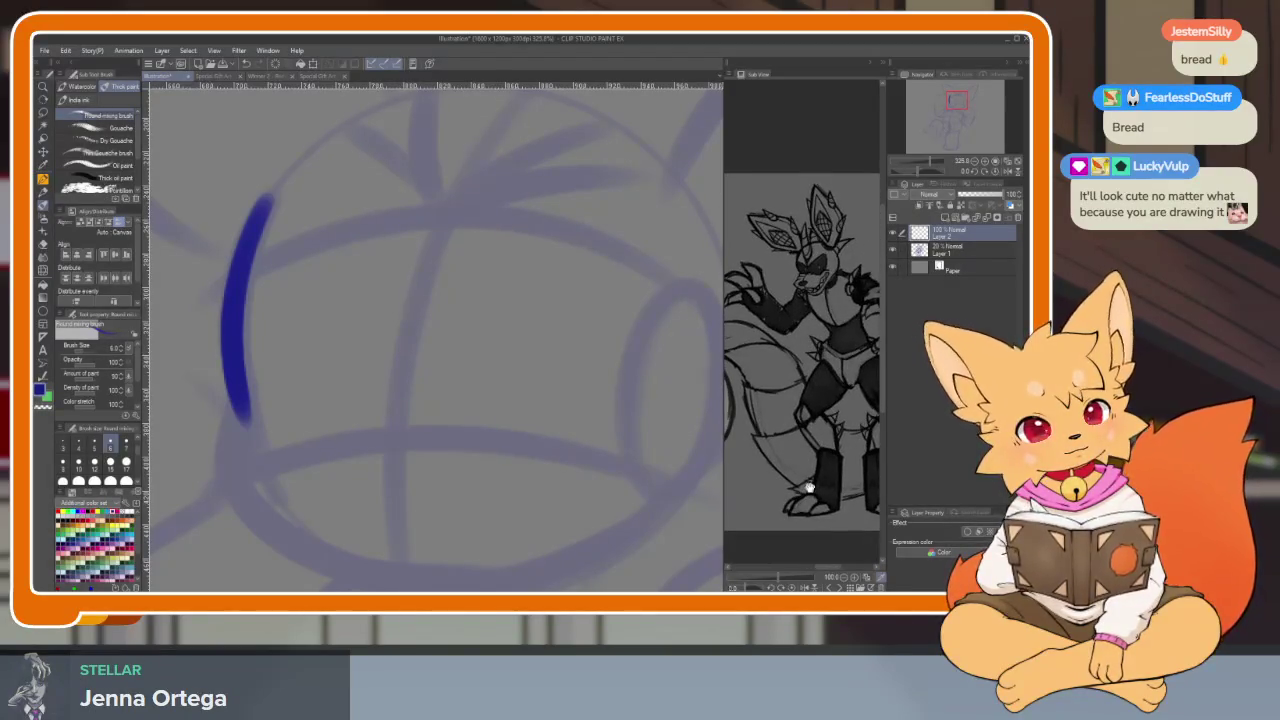
{"action": "scroll", "coordinate": [463, 477], "scroll_direction": "down", "scroll_amount": 3}
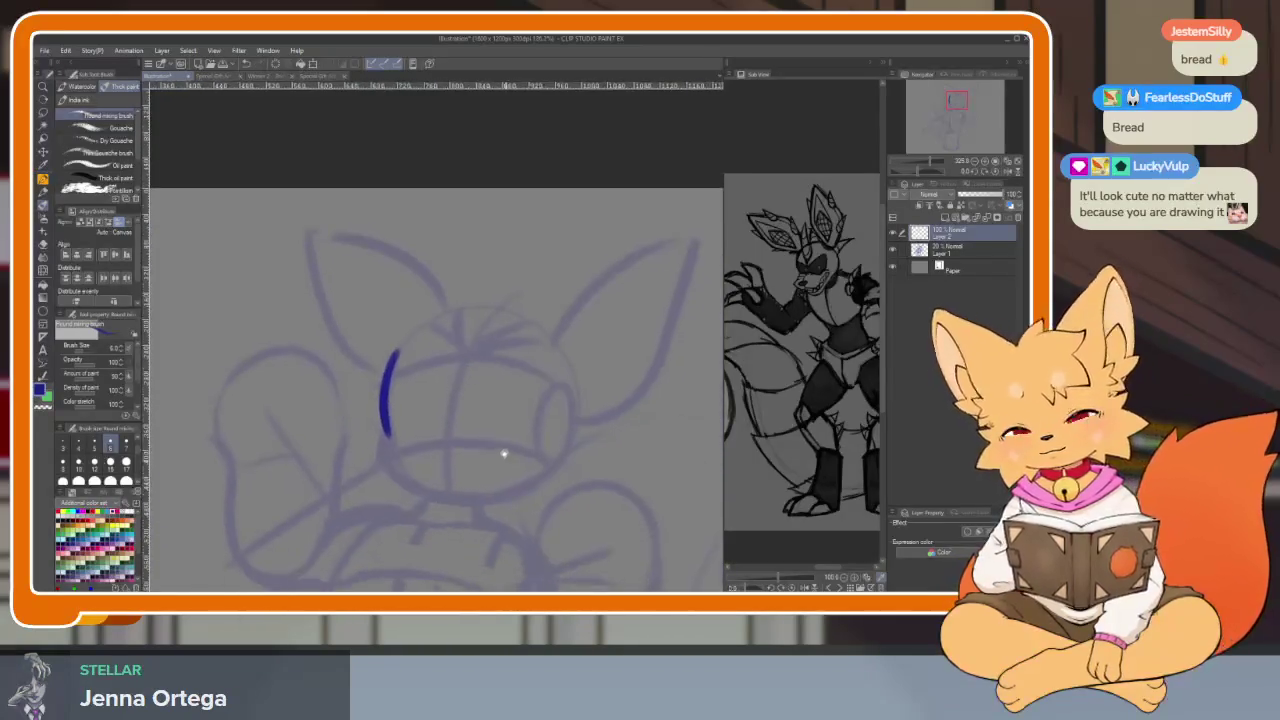
{"action": "scroll", "coordinate": [509, 463], "scroll_direction": "up", "scroll_amount": 2}
{"action": "scroll", "coordinate": [421, 488], "scroll_direction": "up", "scroll_amount": 2}
{"action": "scroll", "coordinate": [443, 500], "scroll_direction": "up", "scroll_amount": 1}
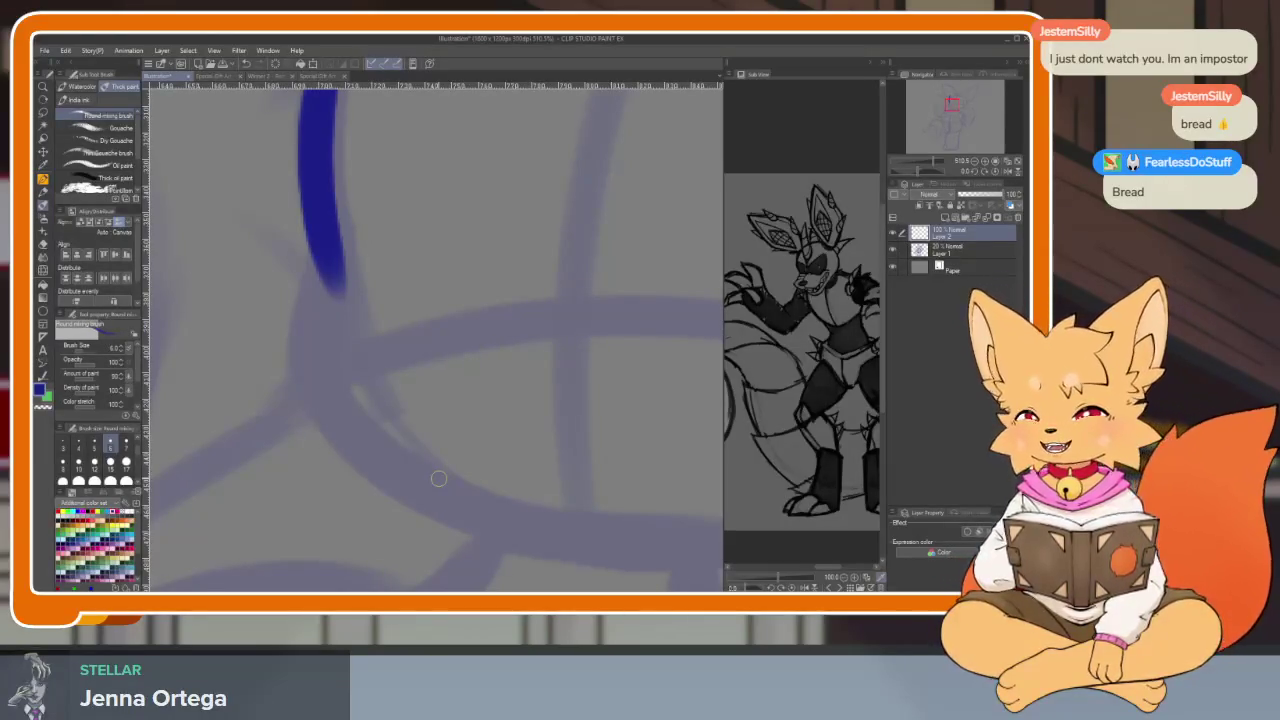
Paint a horizontal blue arc across the head, redrawing it until it sits right
{"action": "left_click", "coordinate": [471, 351]}
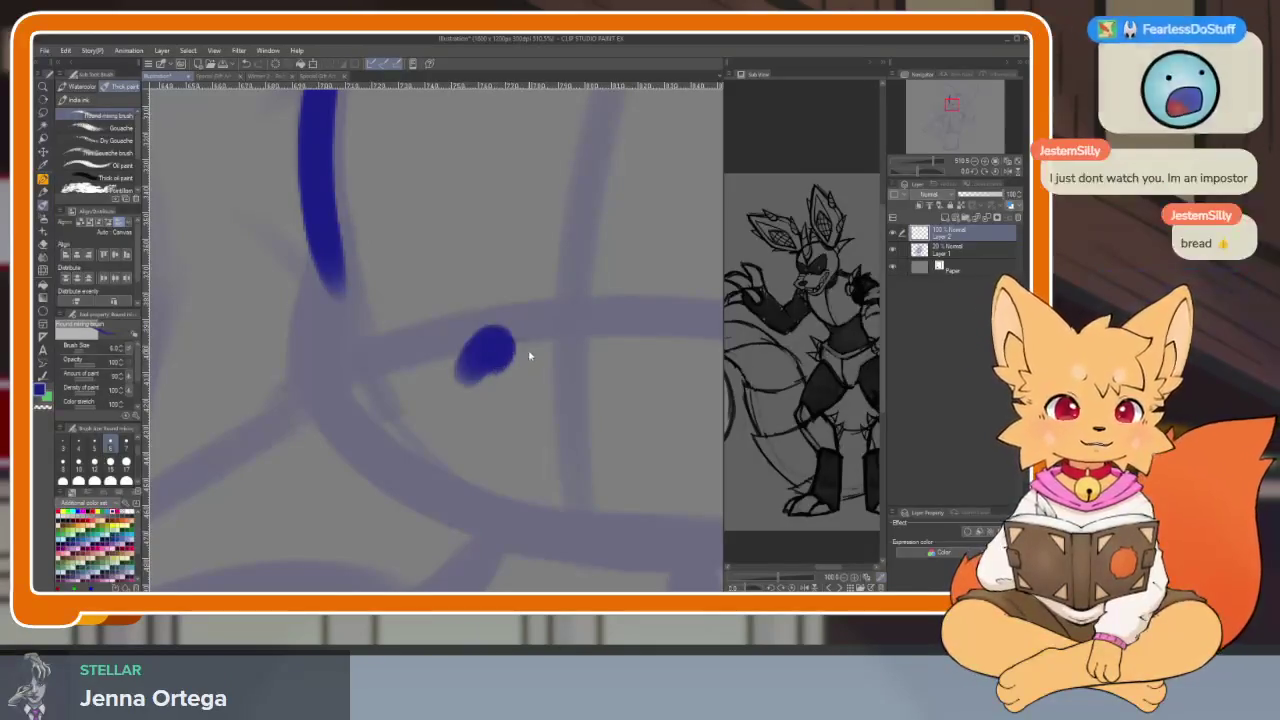
{"action": "key", "text": "ctrl+z"}
{"action": "scroll", "coordinate": [517, 506], "scroll_direction": "down", "scroll_amount": 1}
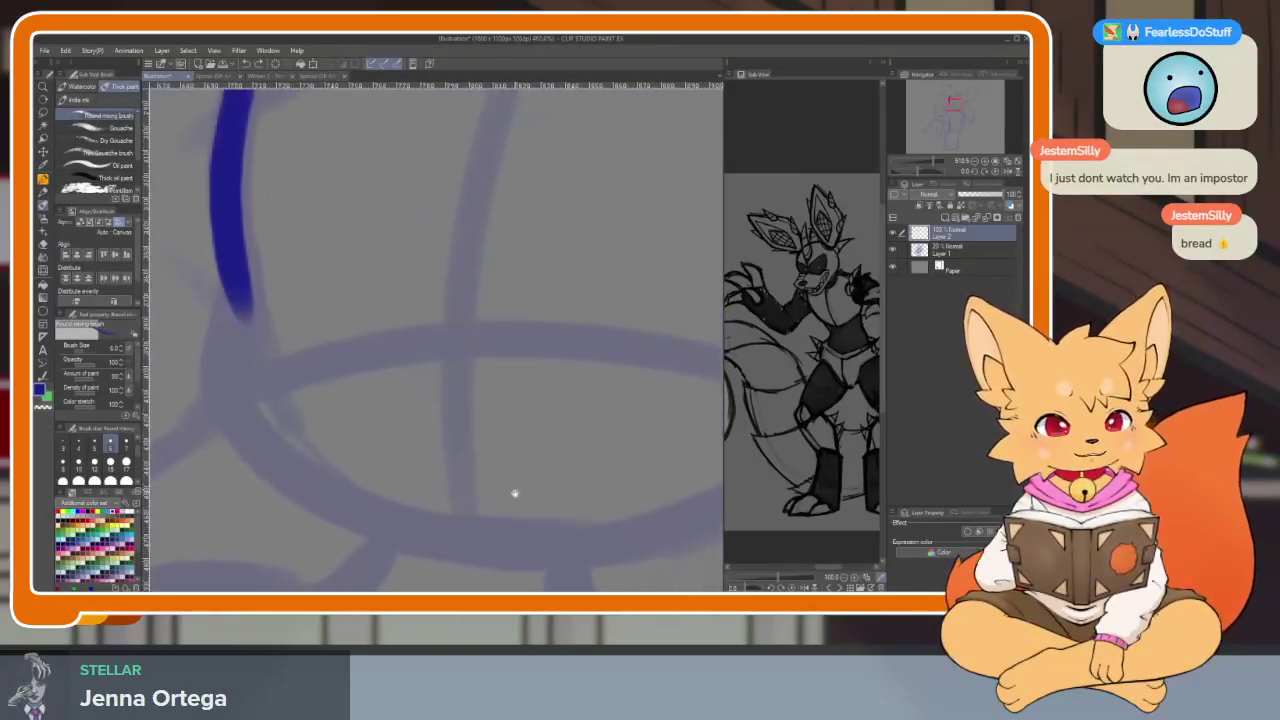
{"action": "left_click_drag", "start_coordinate": [300, 346], "coordinate": [612, 335]}
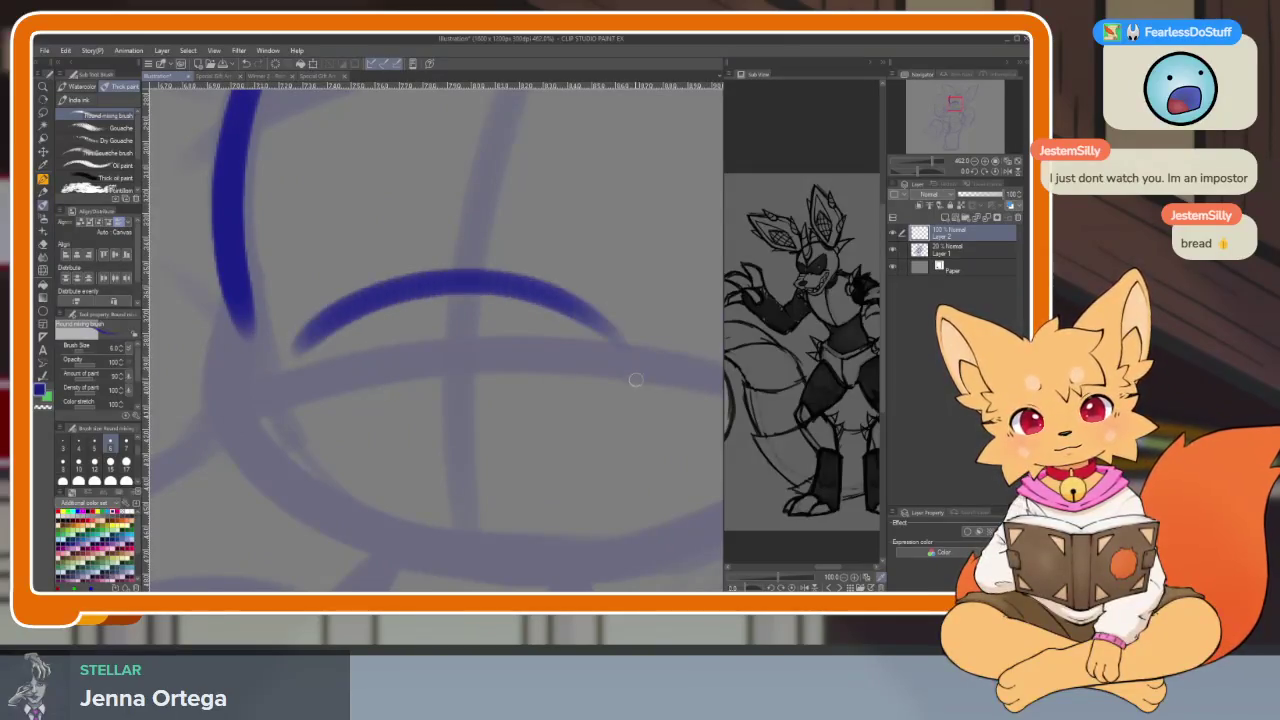
{"action": "scroll", "coordinate": [517, 304], "scroll_direction": "down", "scroll_amount": 5}
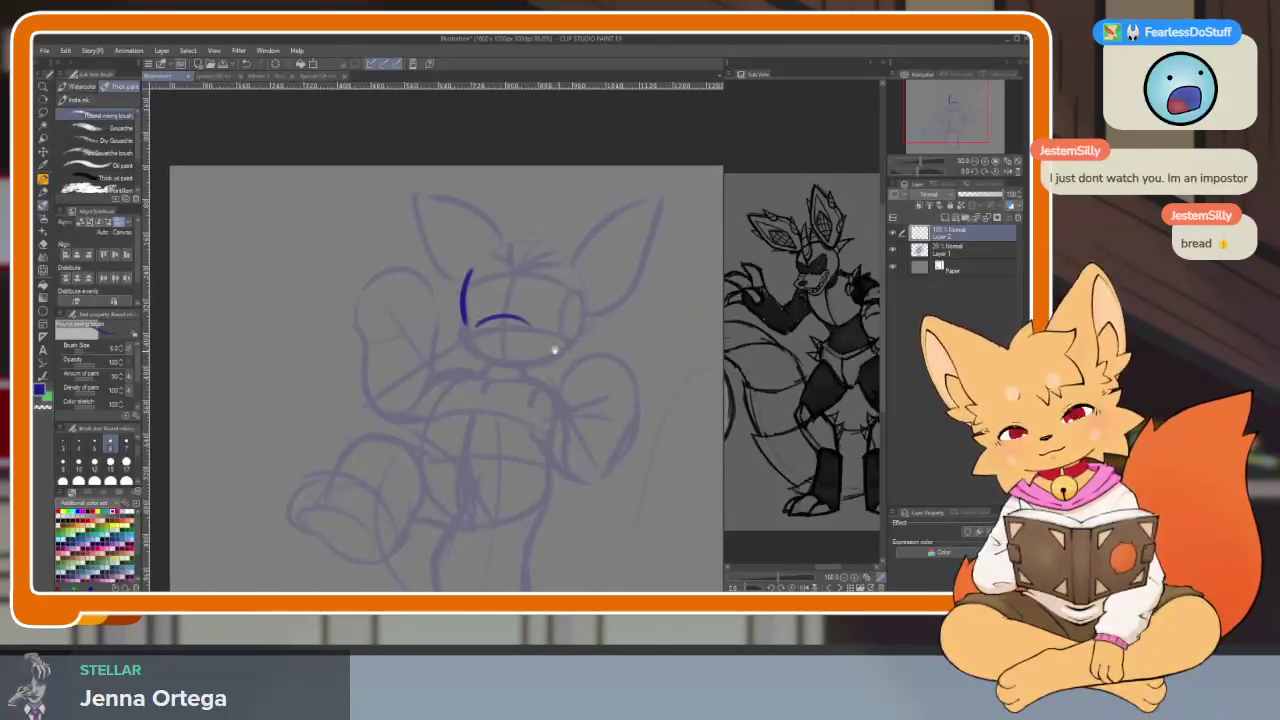
{"action": "scroll", "coordinate": [560, 352], "scroll_direction": "up", "scroll_amount": 5}
{"action": "key", "text": "ctrl+z"}
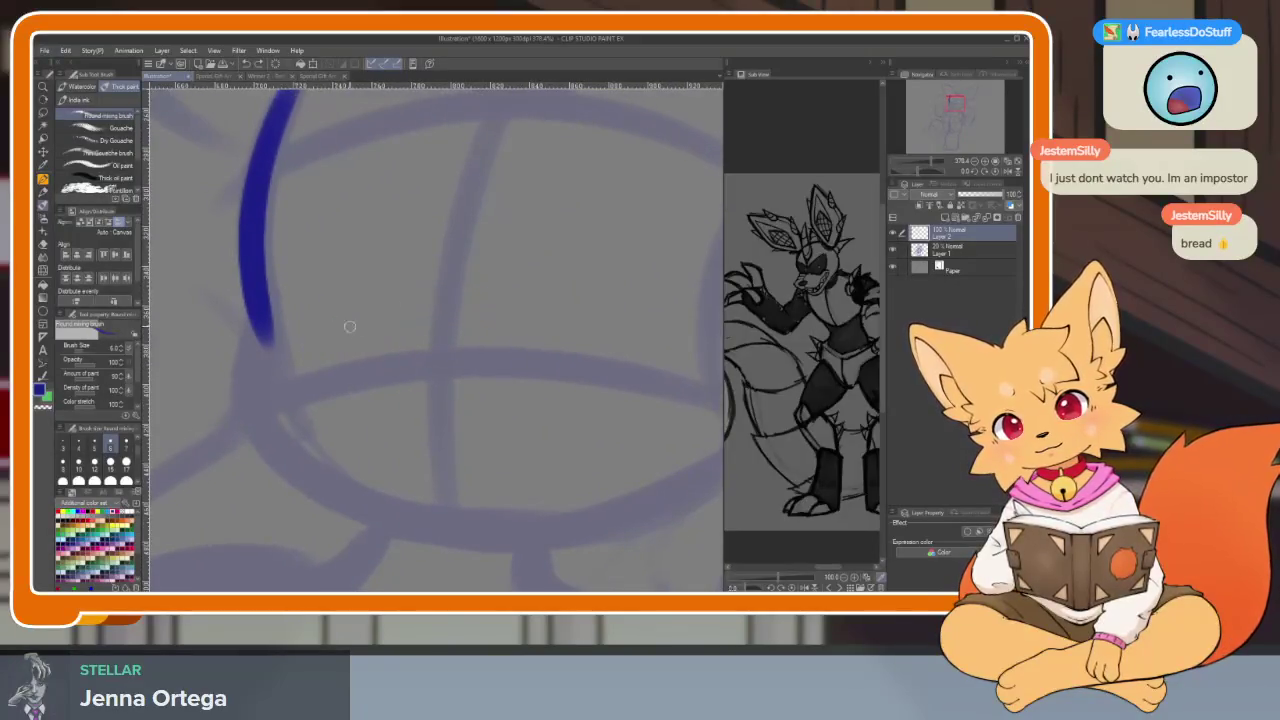
{"action": "left_click_drag", "start_coordinate": [309, 357], "coordinate": [585, 330]}
{"action": "key", "text": "ctrl+z"}
{"action": "left_click_drag", "start_coordinate": [318, 348], "coordinate": [572, 333]}
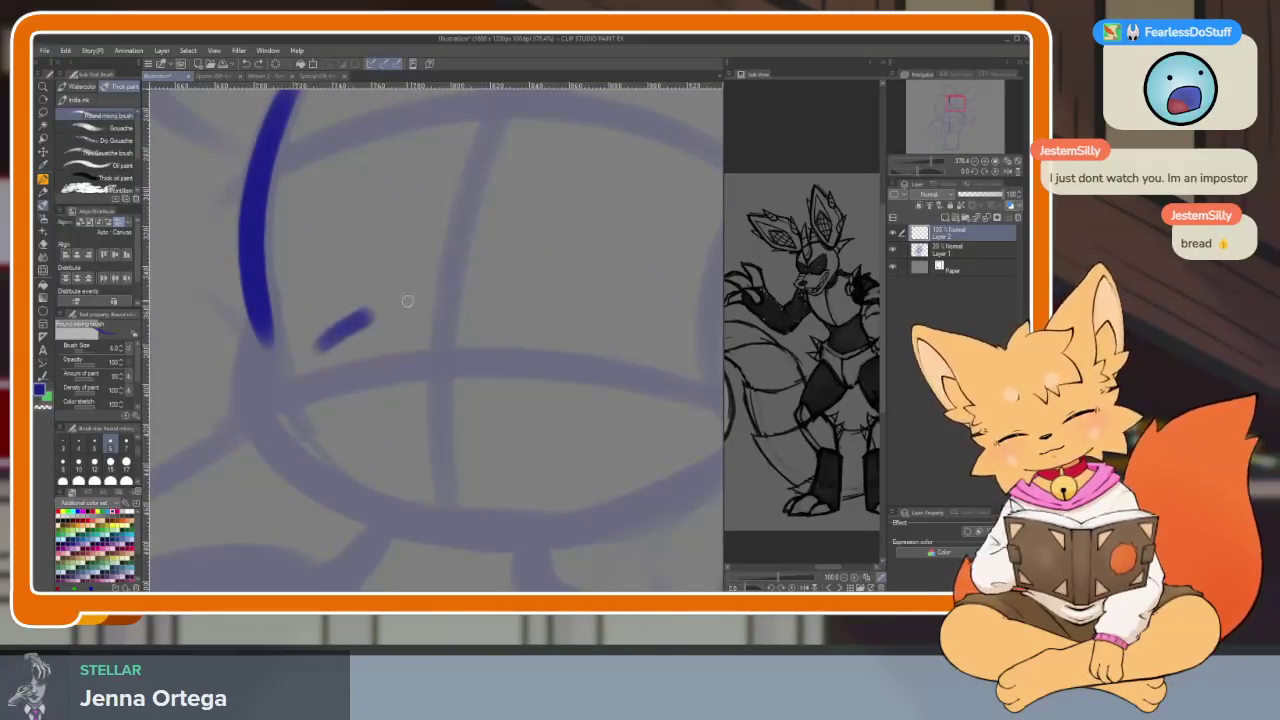
Trace the oval's left side, bottom, right side and upper arcs to close it over the muzzle
{"action": "mouse_move", "coordinate": [345, 331]}
{"action": "left_mouse_down"}
{"action": "mouse_move", "coordinate": [286, 400]}
{"action": "mouse_move", "coordinate": [332, 475]}
{"action": "mouse_move", "coordinate": [480, 510]}
{"action": "left_mouse_up"}
{"action": "key", "text": "ctrl+z"}
{"action": "mouse_move", "coordinate": [300, 441]}
{"action": "left_mouse_down"}
{"action": "mouse_move", "coordinate": [456, 527]}
{"action": "mouse_move", "coordinate": [599, 444]}
{"action": "left_mouse_up"}
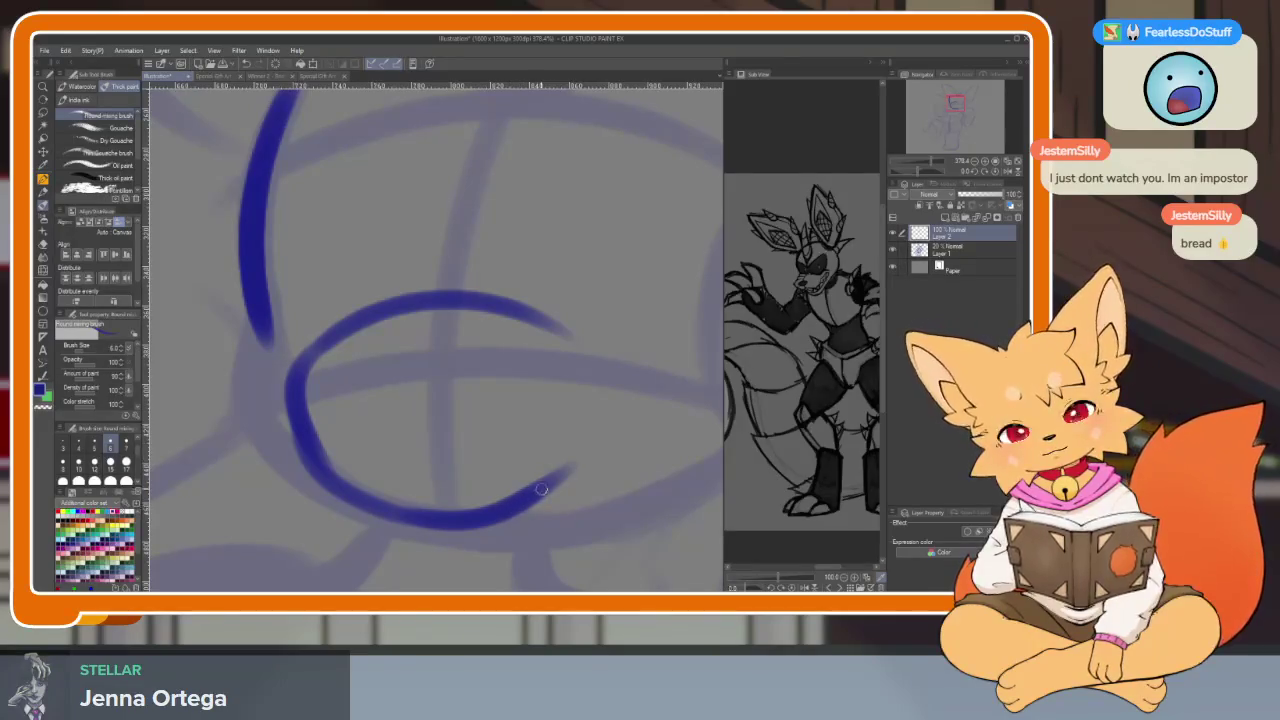
{"action": "left_click_drag", "start_coordinate": [535, 494], "coordinate": [603, 393]}
{"action": "left_click_drag", "start_coordinate": [521, 306], "coordinate": [600, 428]}
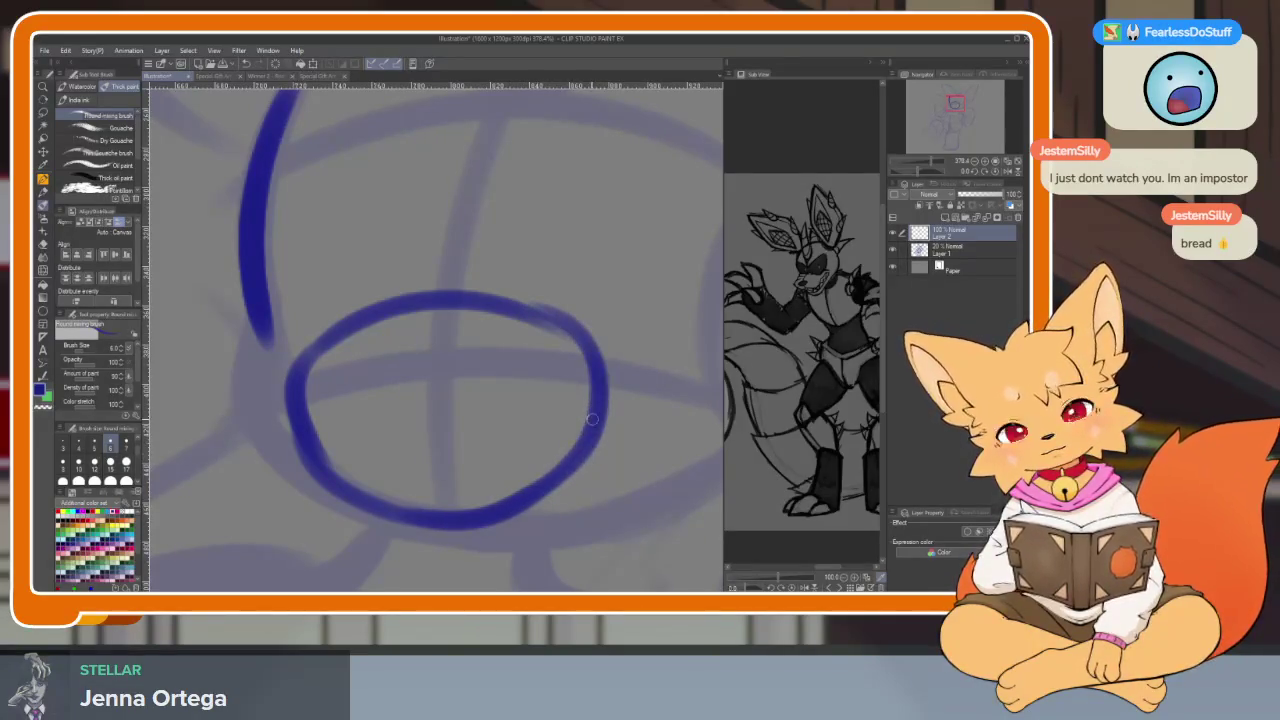
{"action": "left_click_drag", "start_coordinate": [535, 308], "coordinate": [310, 465]}
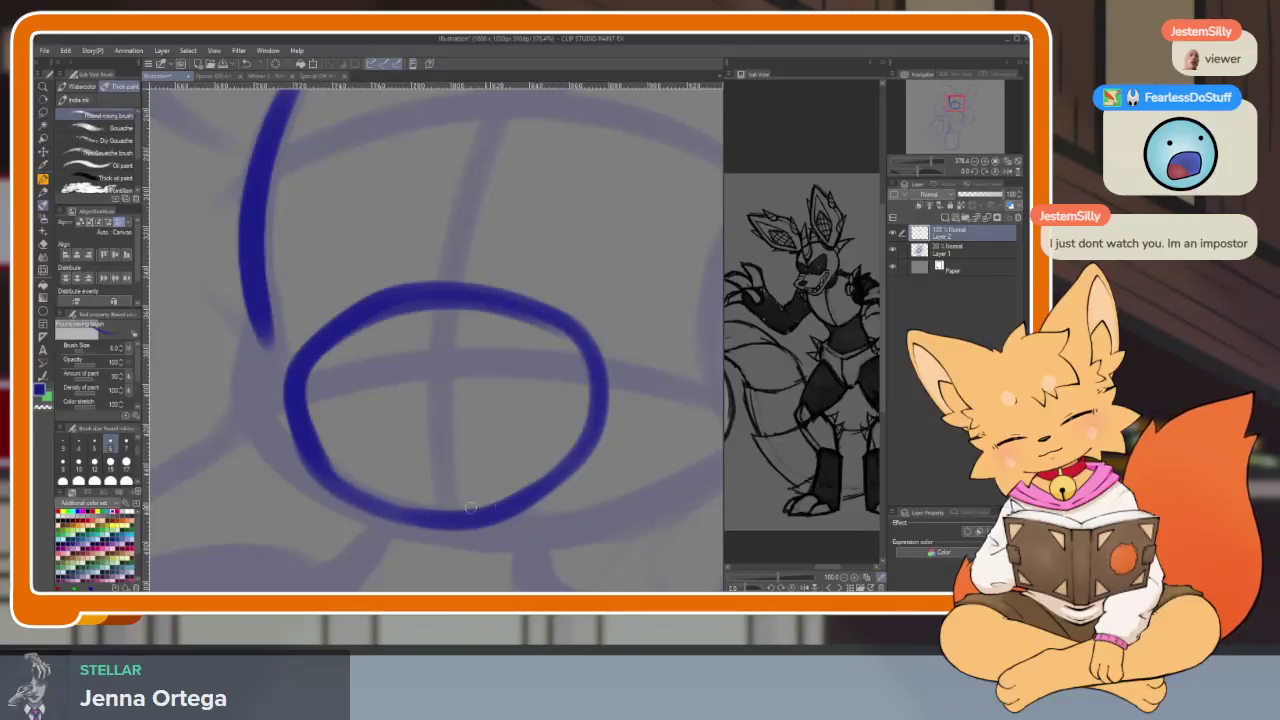
{"action": "scroll", "coordinate": [637, 476], "scroll_direction": "down", "scroll_amount": 5}
{"action": "scroll", "coordinate": [637, 476], "scroll_direction": "up", "scroll_amount": 2}
{"action": "scroll", "coordinate": [606, 437], "scroll_direction": "up", "scroll_amount": 2}
{"action": "scroll", "coordinate": [591, 443], "scroll_direction": "up", "scroll_amount": 2}
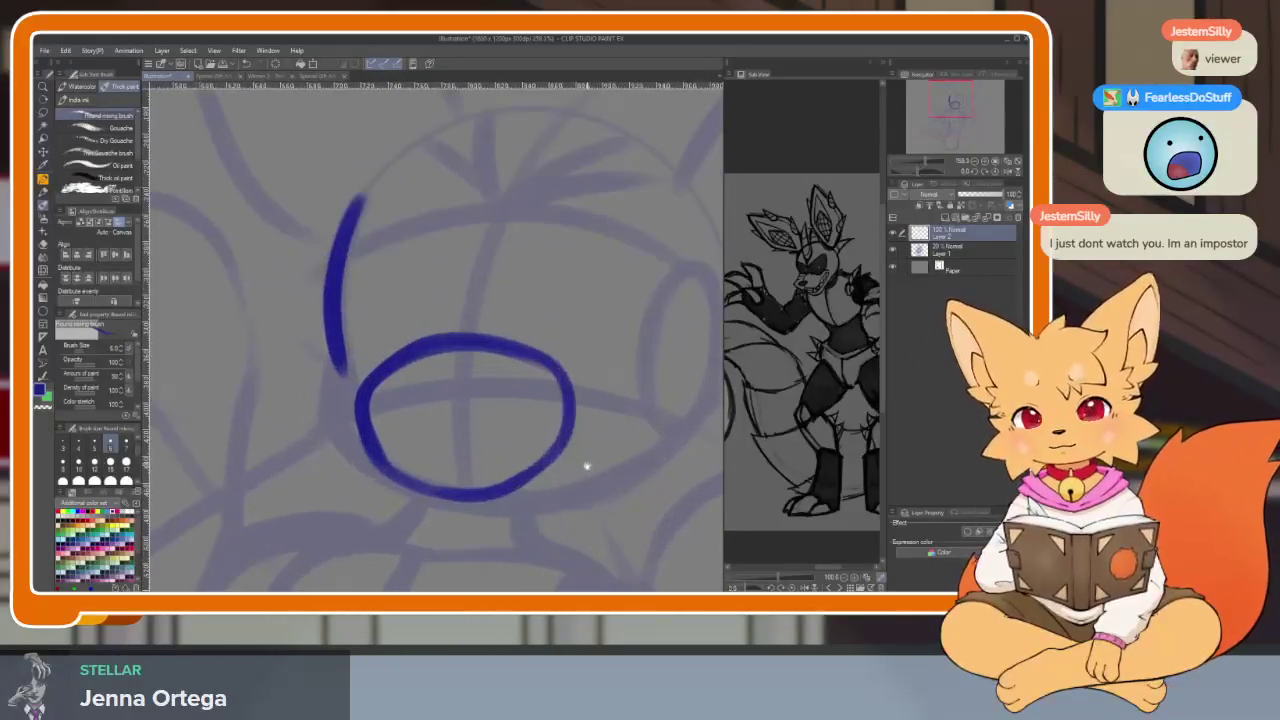
{"action": "scroll", "coordinate": [583, 463], "scroll_direction": "up", "scroll_amount": 2}
{"action": "key", "text": "Tab"}
{"action": "key", "text": "Tab"}
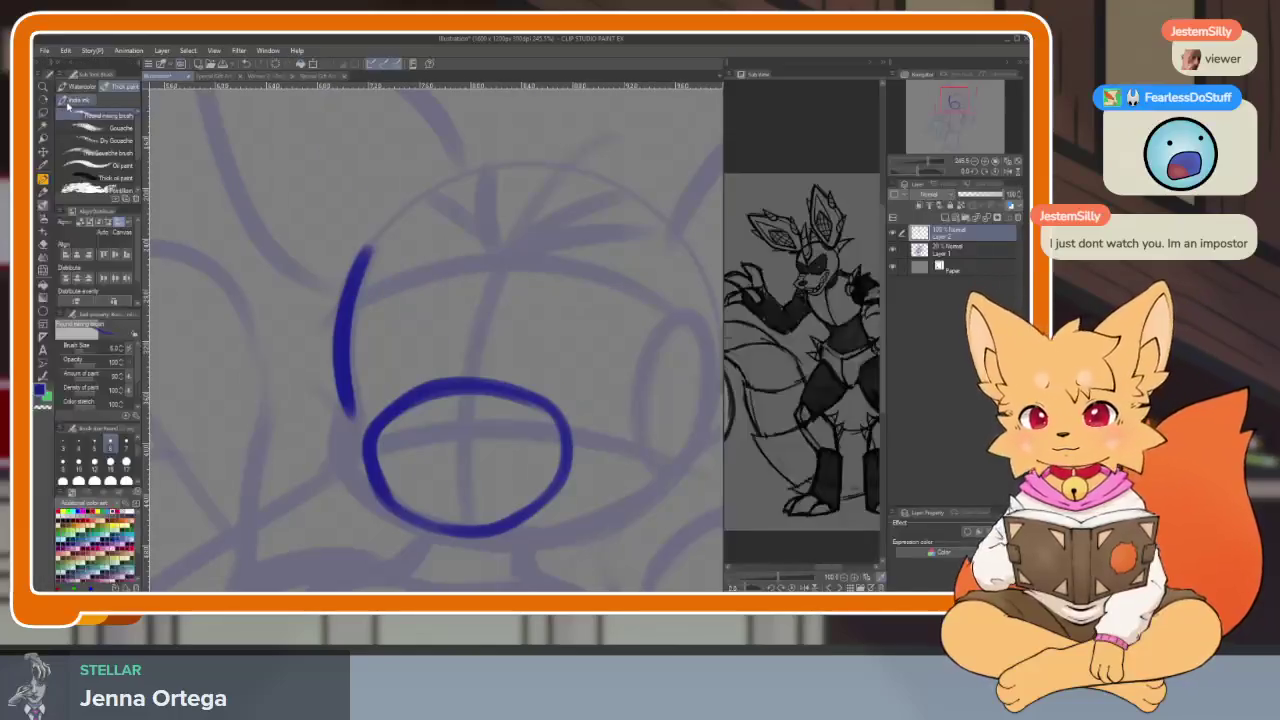
{"action": "key", "text": "Tab"}
Select the blue oval with an elliptical selection and rotate it slightly clockwise
{"action": "left_click_drag", "start_coordinate": [514, 541], "coordinate": [448, 550]}
{"action": "key", "text": "ctrl+t"}
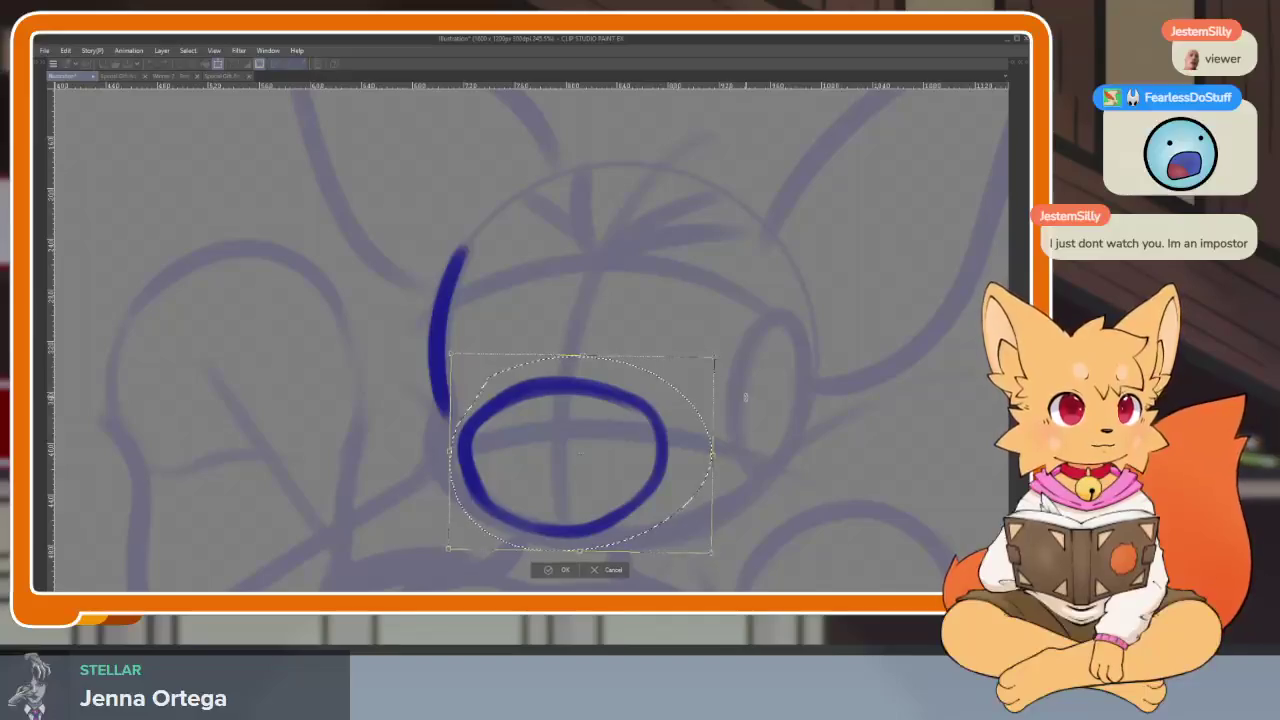
{"action": "left_click_drag", "start_coordinate": [700, 500], "coordinate": [641, 485]}
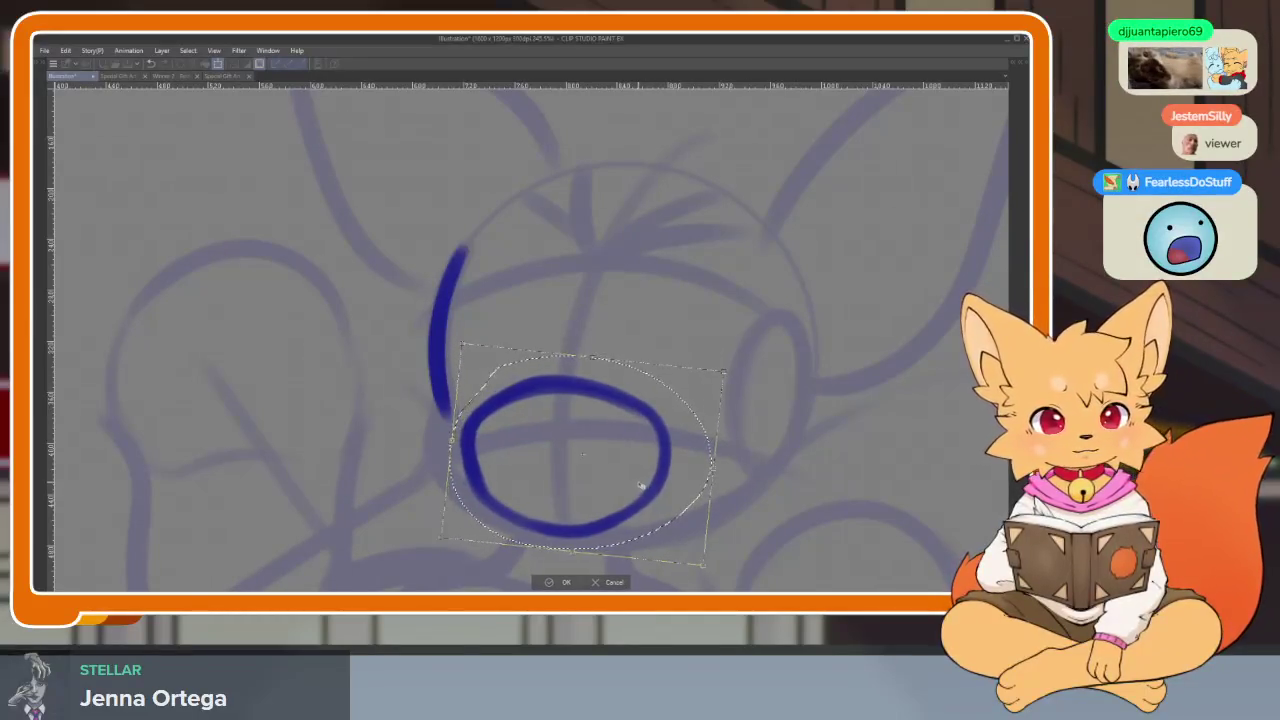
{"action": "left_click", "coordinate": [566, 581]}
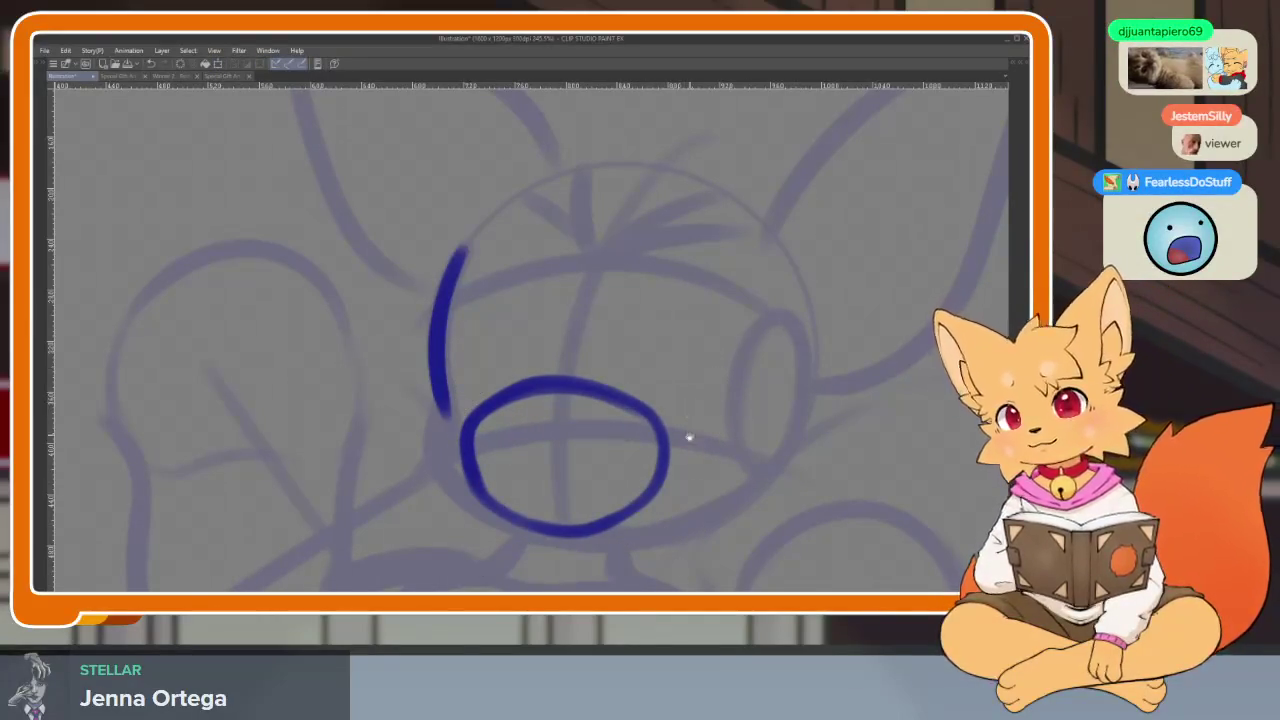
{"action": "scroll", "coordinate": [690, 428], "scroll_direction": "down", "scroll_amount": 1}
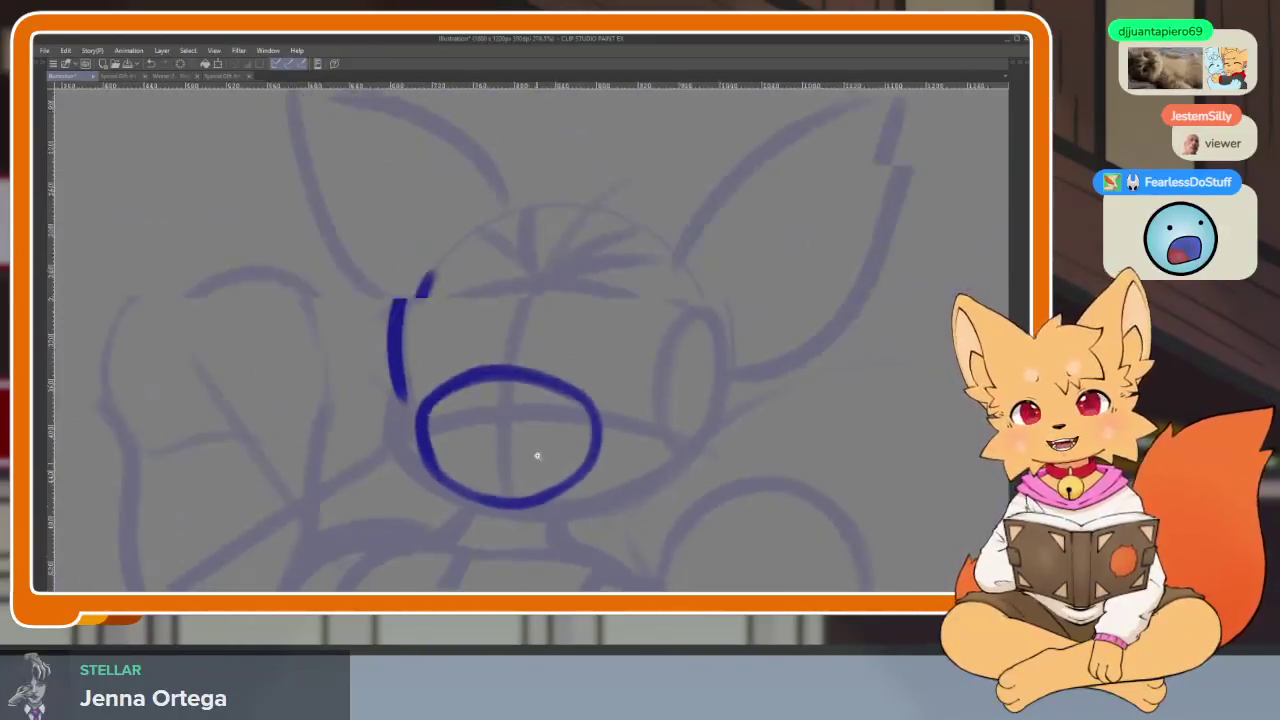
{"action": "scroll", "coordinate": [536, 456], "scroll_direction": "up", "scroll_amount": 1}
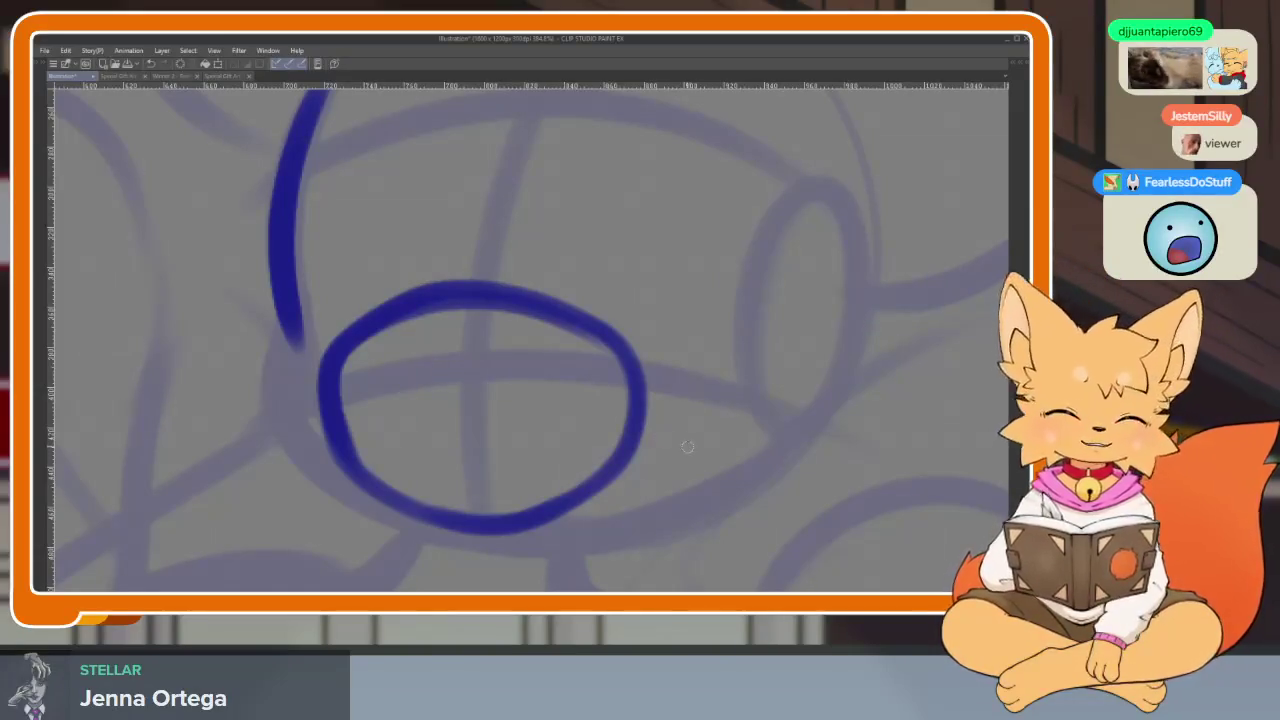
Restore the palettes and draw a notch inside the top of the muzzle oval
{"action": "key", "text": "Tab"}
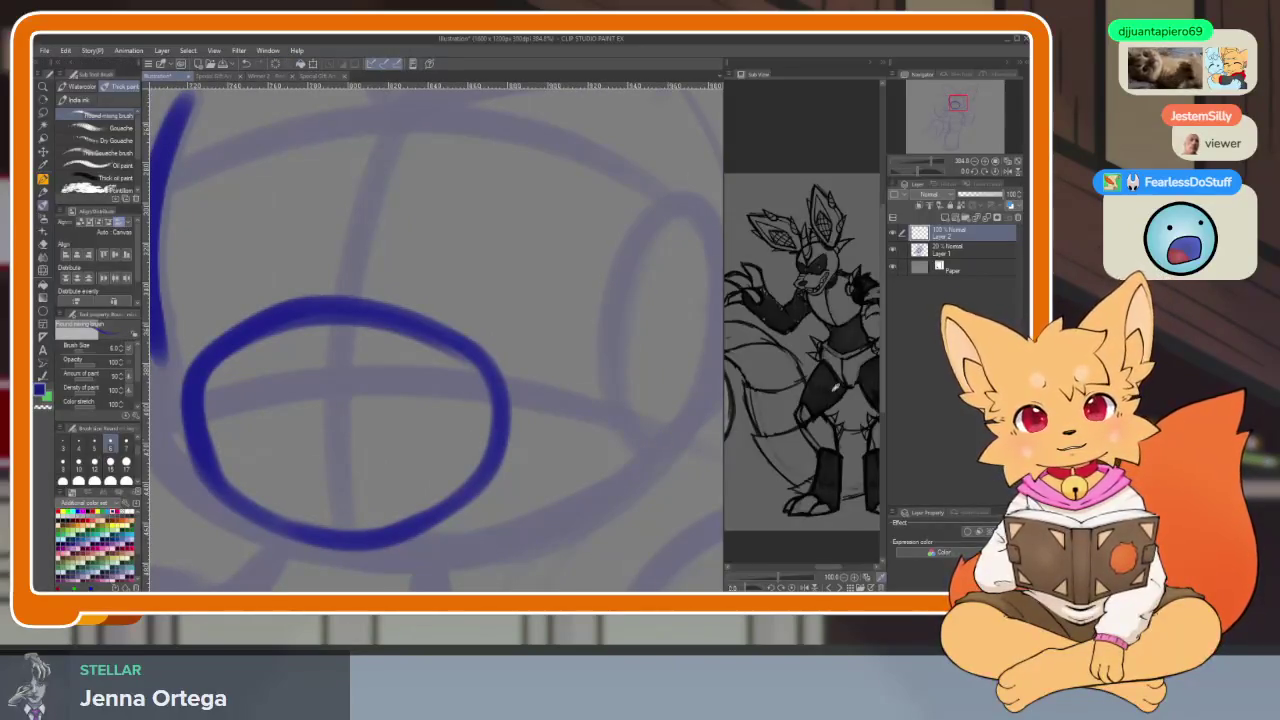
{"action": "scroll", "coordinate": [820, 435], "scroll_direction": "up", "scroll_amount": 2}
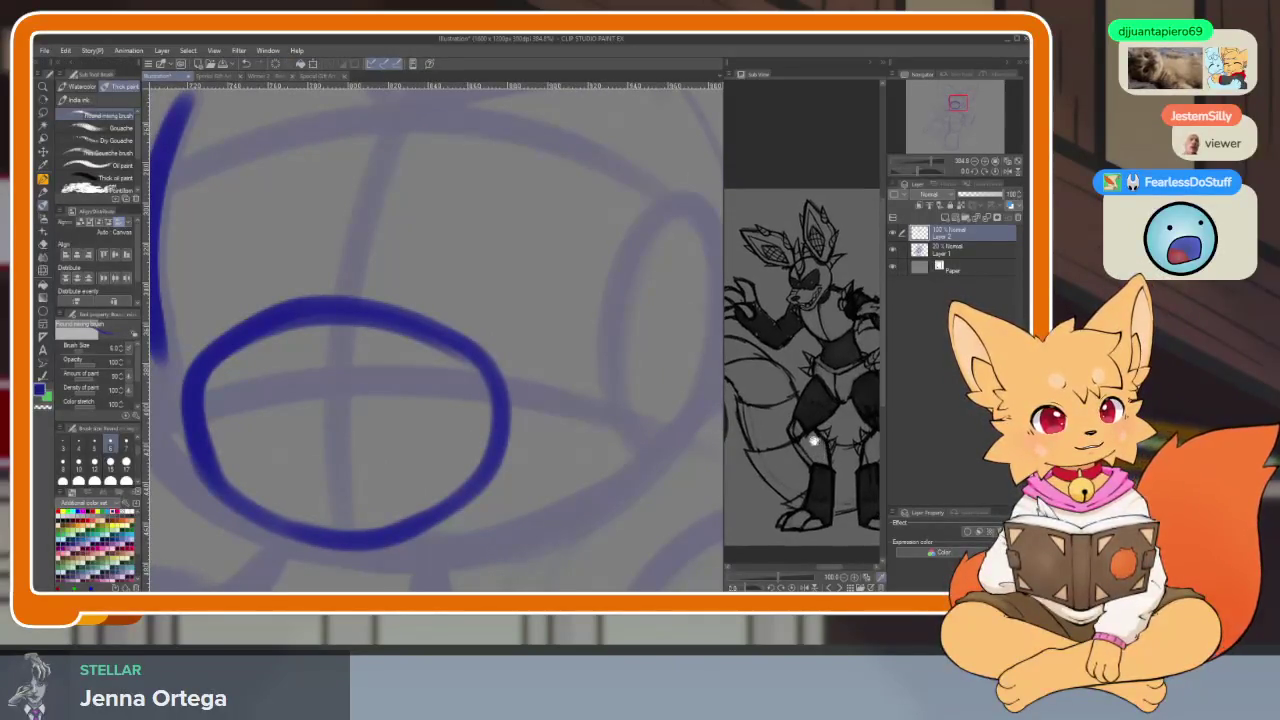
{"action": "scroll", "coordinate": [454, 512], "scroll_direction": "left", "scroll_amount": 3}
{"action": "scroll", "coordinate": [418, 520], "scroll_direction": "up", "scroll_amount": 1}
{"action": "scroll", "coordinate": [418, 518], "scroll_direction": "up", "scroll_amount": 1}
{"action": "scroll", "coordinate": [419, 516], "scroll_direction": "up", "scroll_amount": 1}
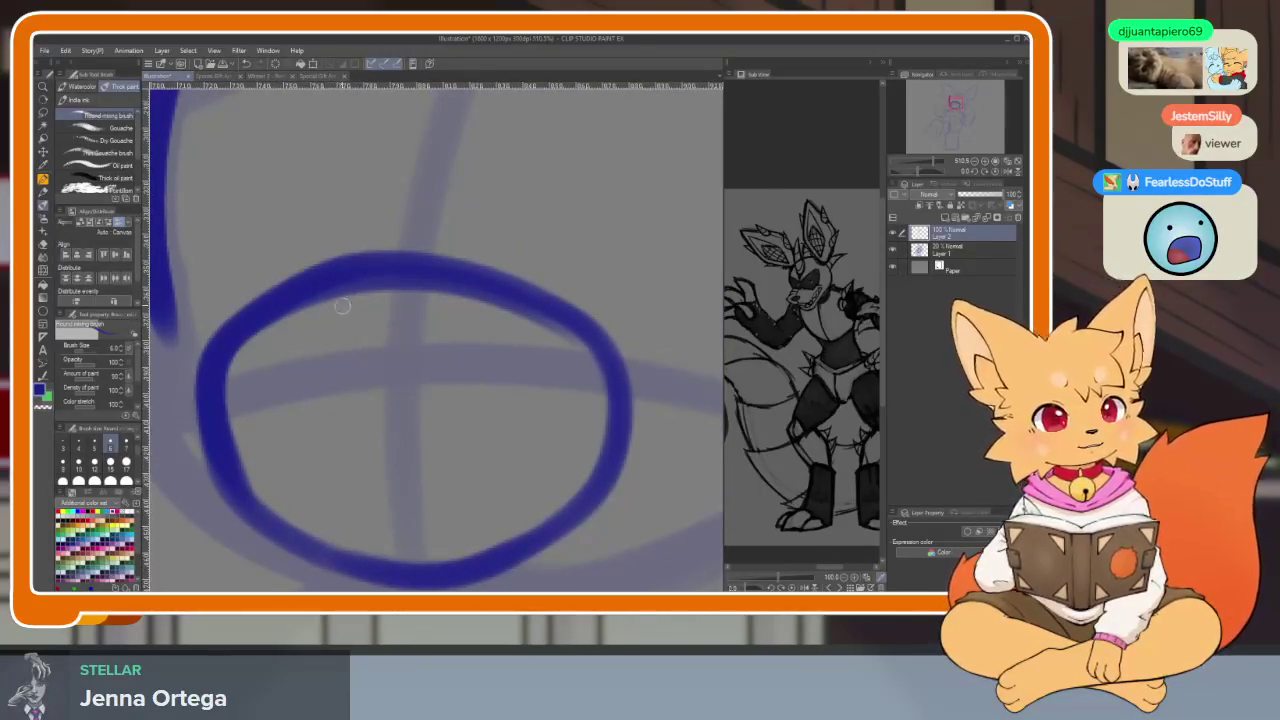
{"action": "mouse_move", "coordinate": [457, 289]}
{"action": "left_mouse_down"}
{"action": "mouse_move", "coordinate": [318, 338]}
{"action": "mouse_move", "coordinate": [305, 283]}
{"action": "left_mouse_up"}
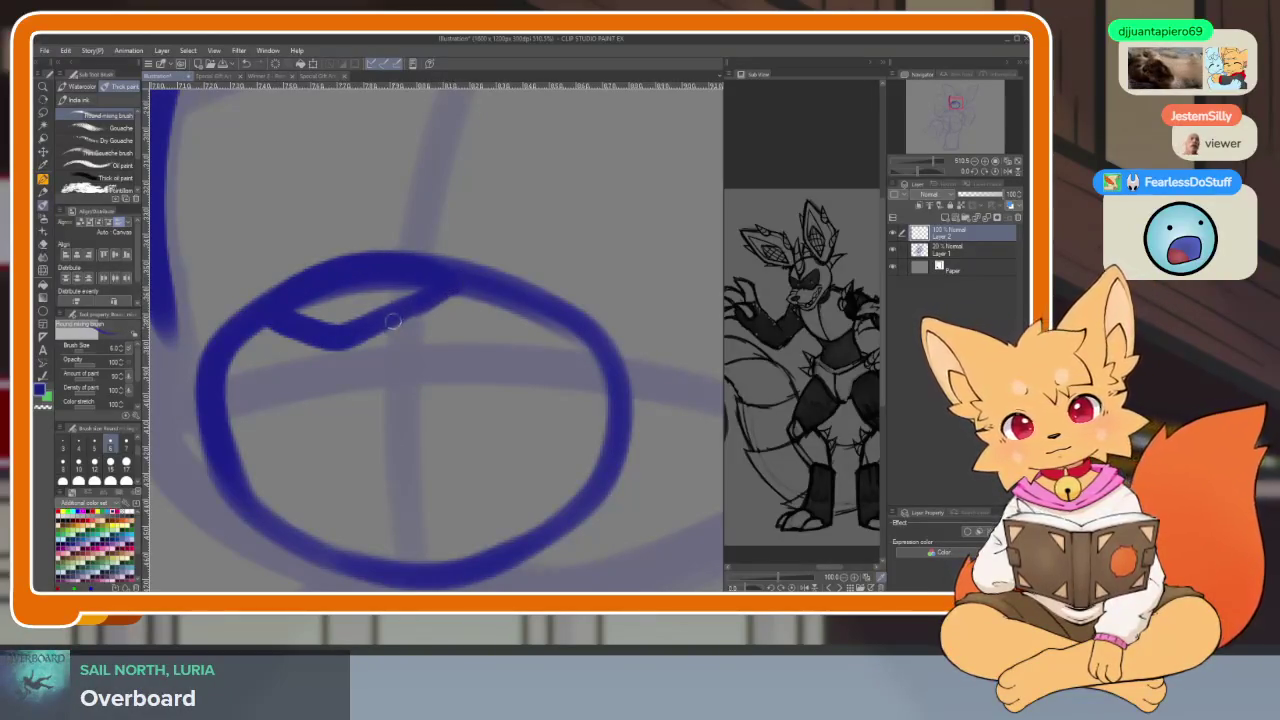
Draw two wavy mouth lines across the inside of the oval
{"action": "scroll", "coordinate": [397, 318], "scroll_direction": "down", "scroll_amount": 6}
{"action": "scroll", "coordinate": [497, 460], "scroll_direction": "up", "scroll_amount": 4}
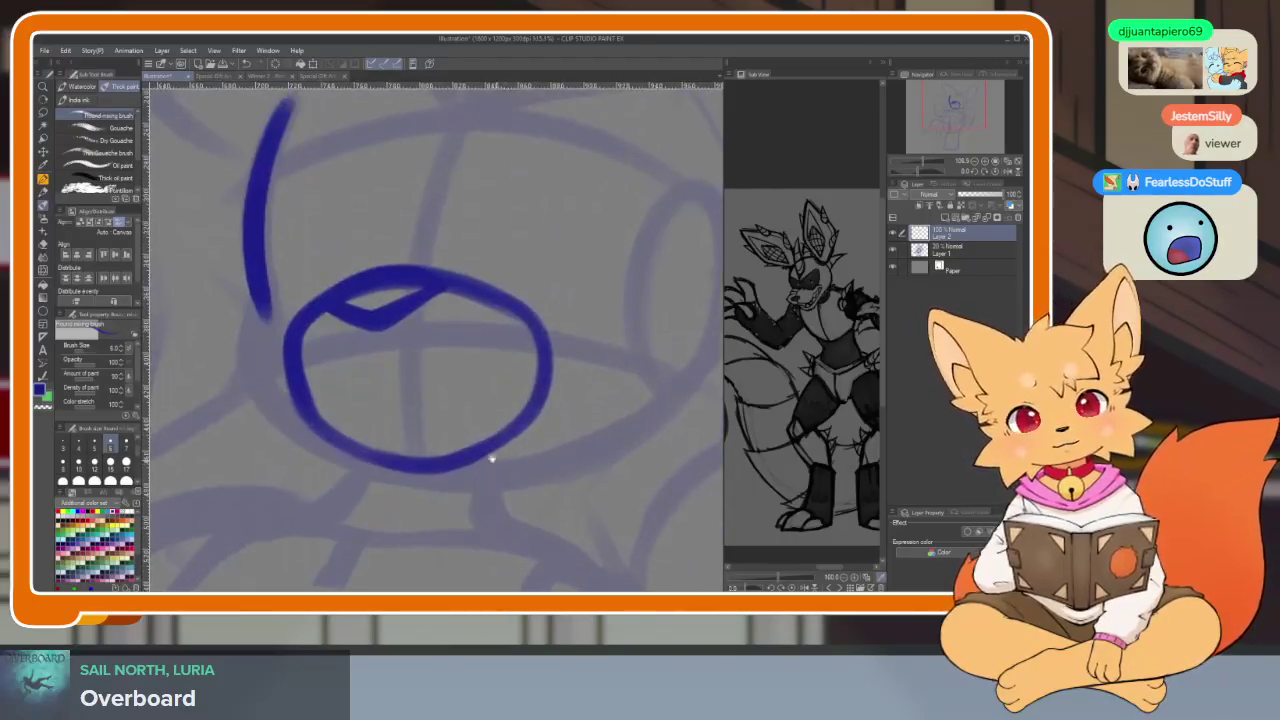
{"action": "scroll", "coordinate": [497, 460], "scroll_direction": "up", "scroll_amount": 3}
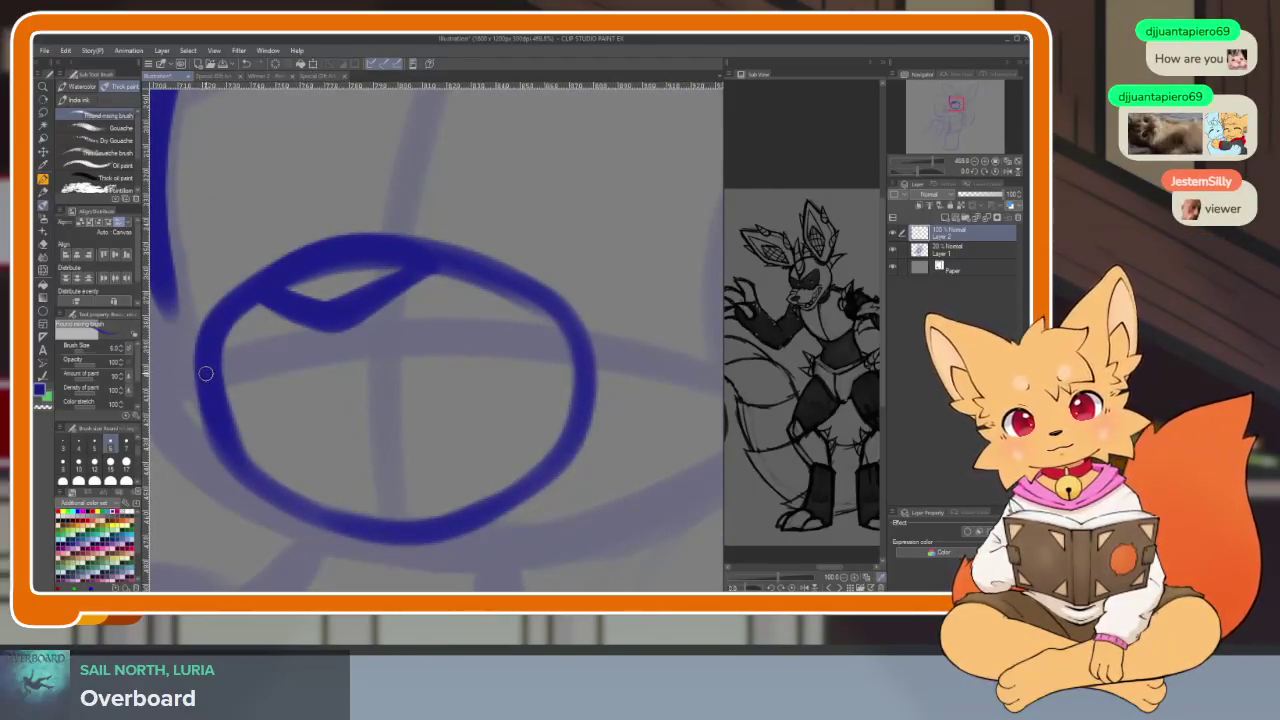
{"action": "left_click_drag", "start_coordinate": [247, 431], "coordinate": [420, 406]}
{"action": "mouse_move", "coordinate": [302, 421]}
{"action": "left_mouse_down"}
{"action": "mouse_move", "coordinate": [491, 423]}
{"action": "mouse_move", "coordinate": [608, 306]}
{"action": "left_mouse_up"}
{"action": "mouse_move", "coordinate": [612, 350]}
{"action": "left_mouse_down"}
{"action": "mouse_move", "coordinate": [490, 505]}
{"action": "mouse_move", "coordinate": [278, 462]}
{"action": "mouse_move", "coordinate": [245, 432]}
{"action": "left_mouse_up"}
{"action": "mouse_move", "coordinate": [319, 453]}
{"action": "left_mouse_down"}
{"action": "mouse_move", "coordinate": [430, 480]}
{"action": "mouse_move", "coordinate": [490, 466]}
{"action": "mouse_move", "coordinate": [590, 409]}
{"action": "left_mouse_up"}
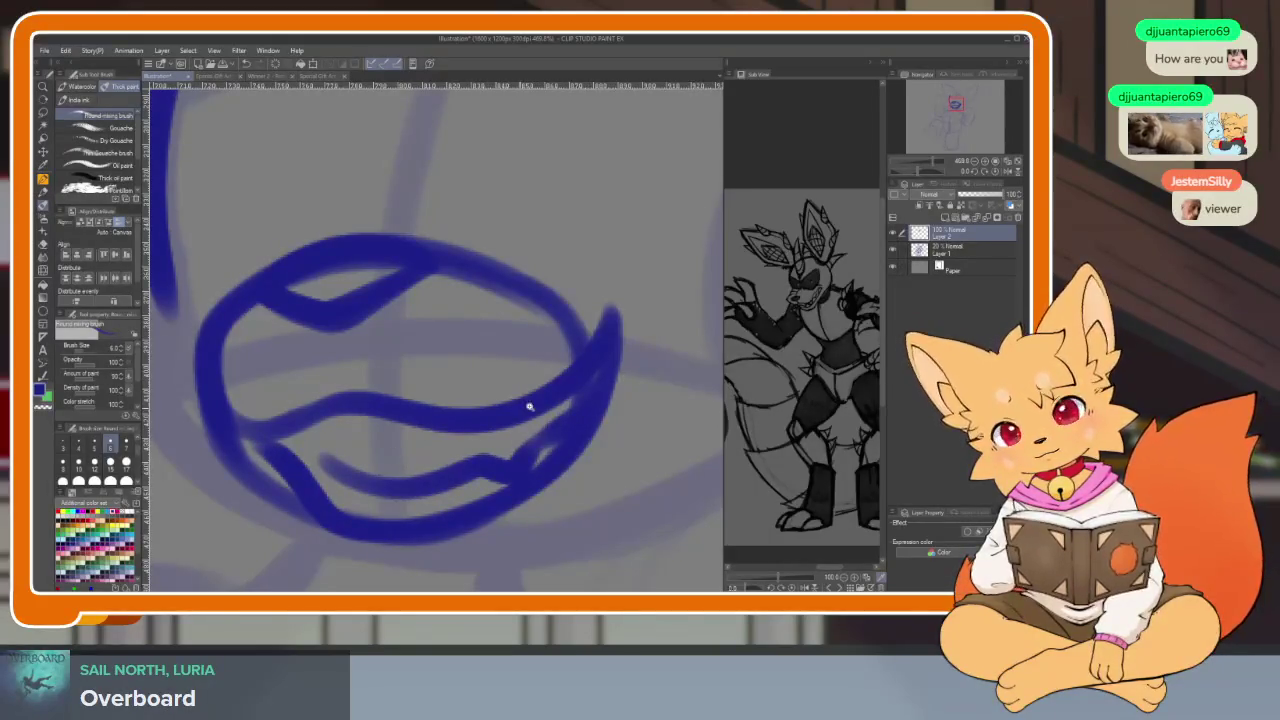
{"action": "scroll", "coordinate": [600, 385], "scroll_direction": "down", "scroll_amount": 5}
{"action": "scroll", "coordinate": [563, 397], "scroll_direction": "up", "scroll_amount": 3}
{"action": "scroll", "coordinate": [570, 415], "scroll_direction": "up", "scroll_amount": 2}
{"action": "scroll", "coordinate": [570, 413], "scroll_direction": "up", "scroll_amount": 2}
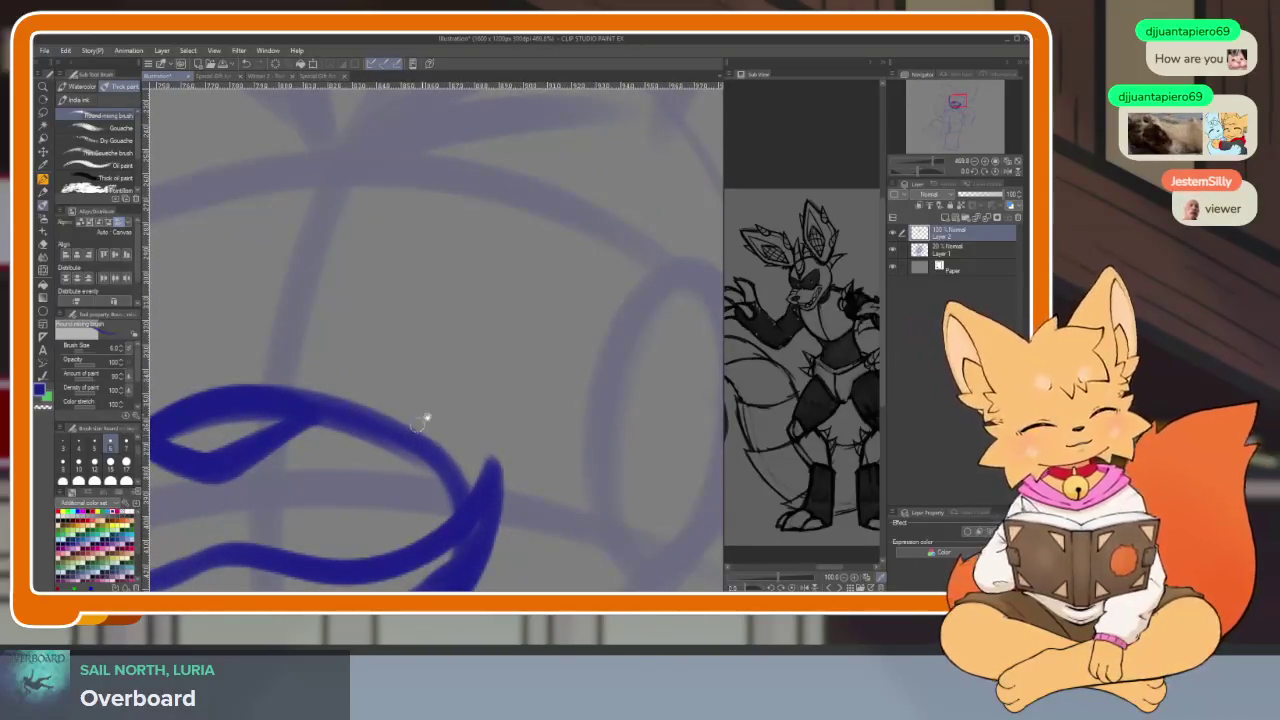
{"action": "scroll", "coordinate": [520, 389], "scroll_direction": "down", "scroll_amount": 2}
{"action": "scroll", "coordinate": [585, 457], "scroll_direction": "up", "scroll_amount": 1}
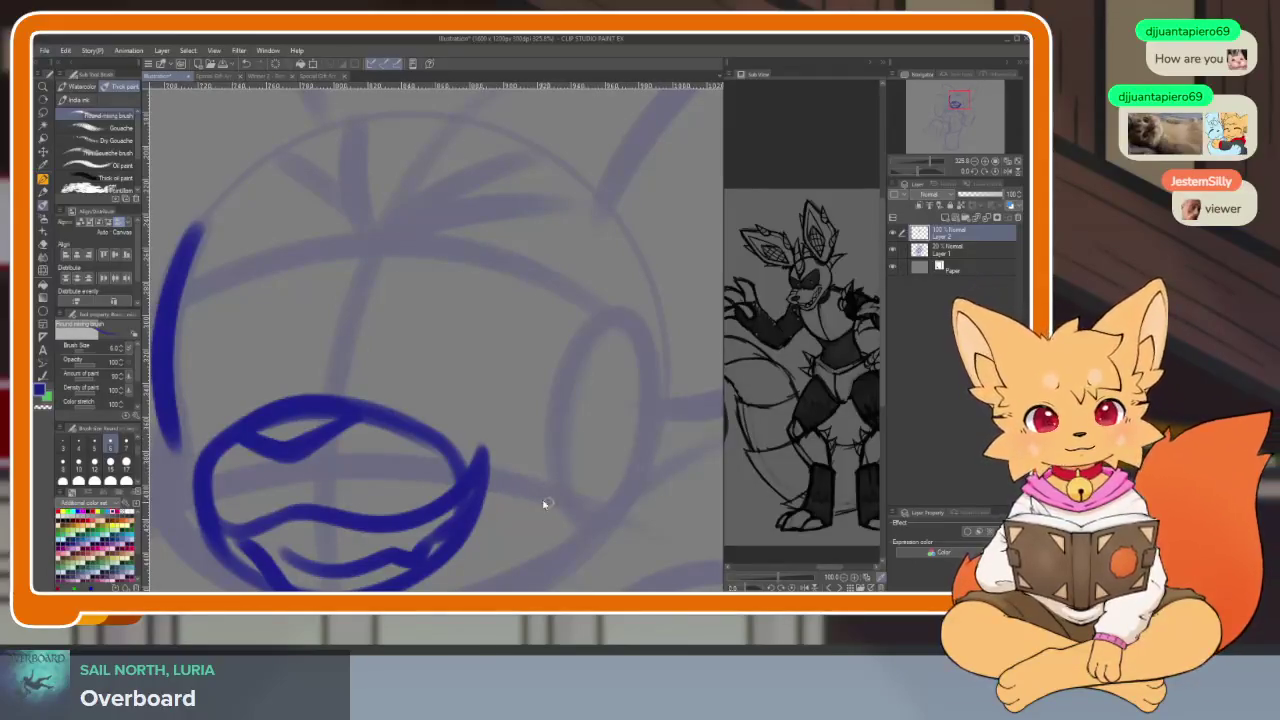
{"action": "scroll", "coordinate": [545, 500], "scroll_direction": "up", "scroll_amount": 2}
{"action": "scroll", "coordinate": [545, 500], "scroll_direction": "down", "scroll_amount": 2}
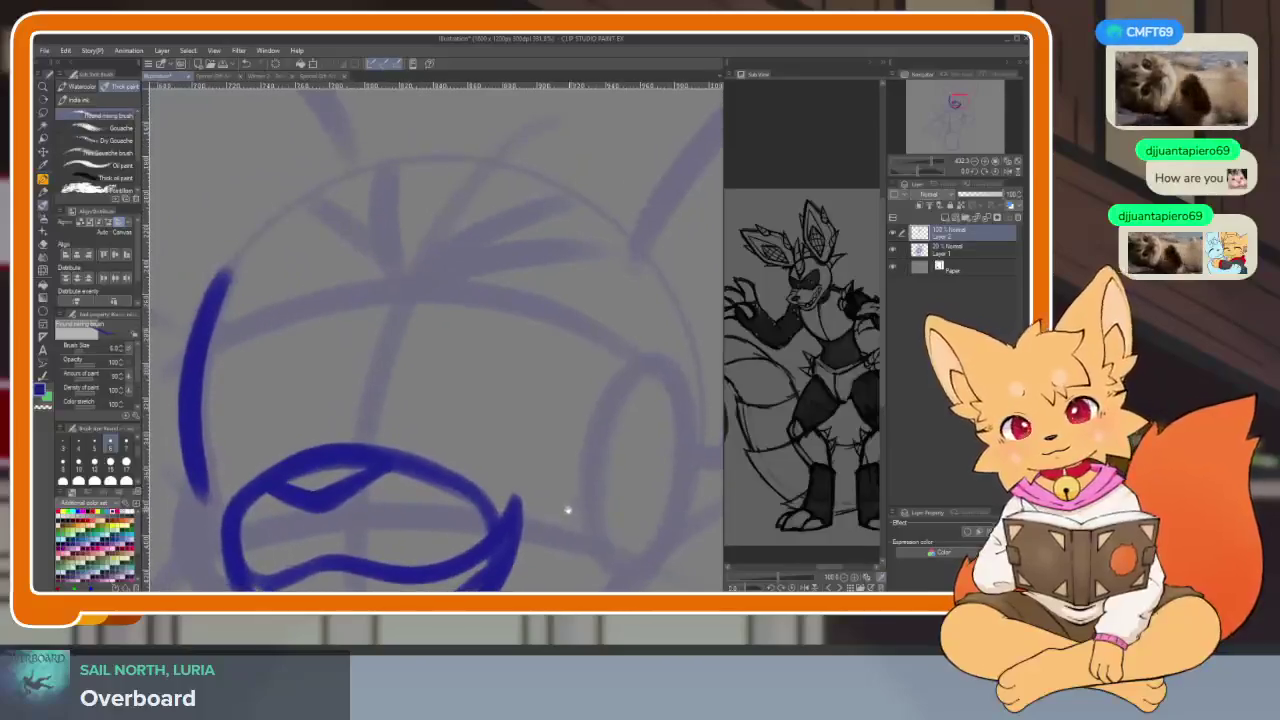
Draw the right eye outline and the left eye arc above the oval
{"action": "left_click_drag", "start_coordinate": [448, 455], "coordinate": [580, 488]}
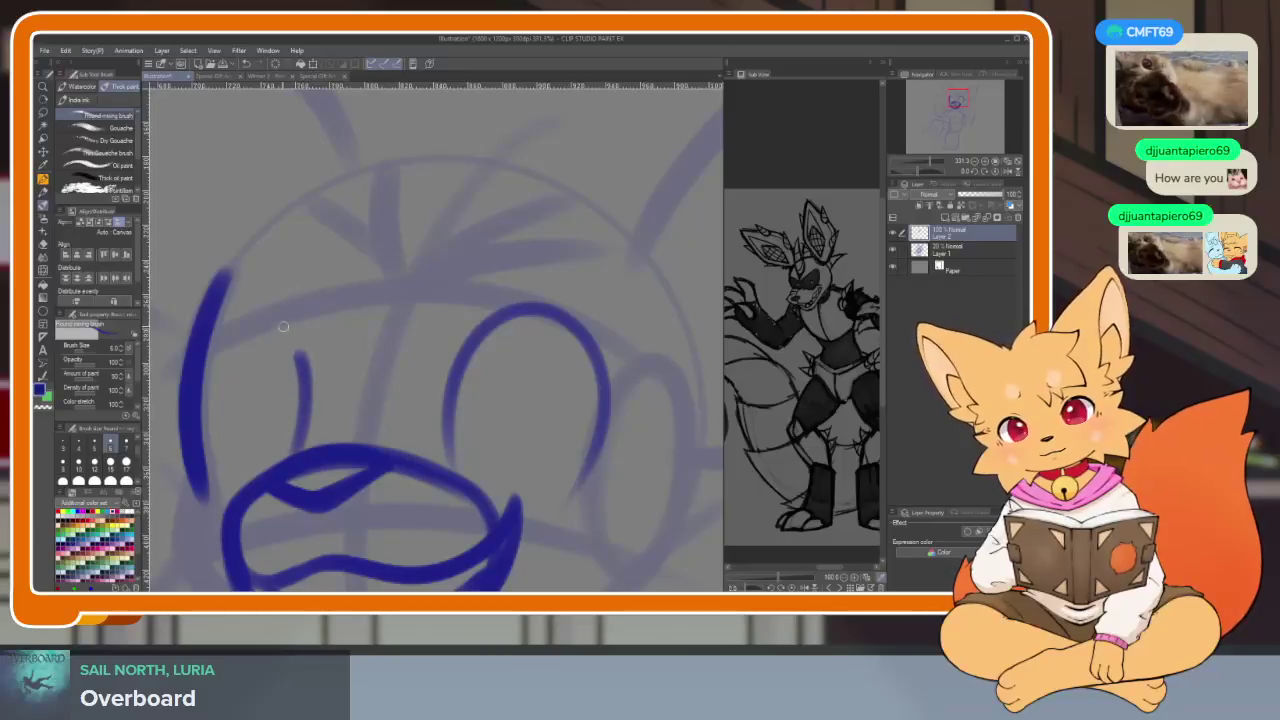
{"action": "left_click_drag", "start_coordinate": [305, 455], "coordinate": [215, 500]}
{"action": "scroll", "coordinate": [572, 423], "scroll_direction": "down", "scroll_amount": 5}
{"action": "scroll", "coordinate": [572, 423], "scroll_direction": "up", "scroll_amount": 1}
{"action": "scroll", "coordinate": [574, 417], "scroll_direction": "up", "scroll_amount": 2}
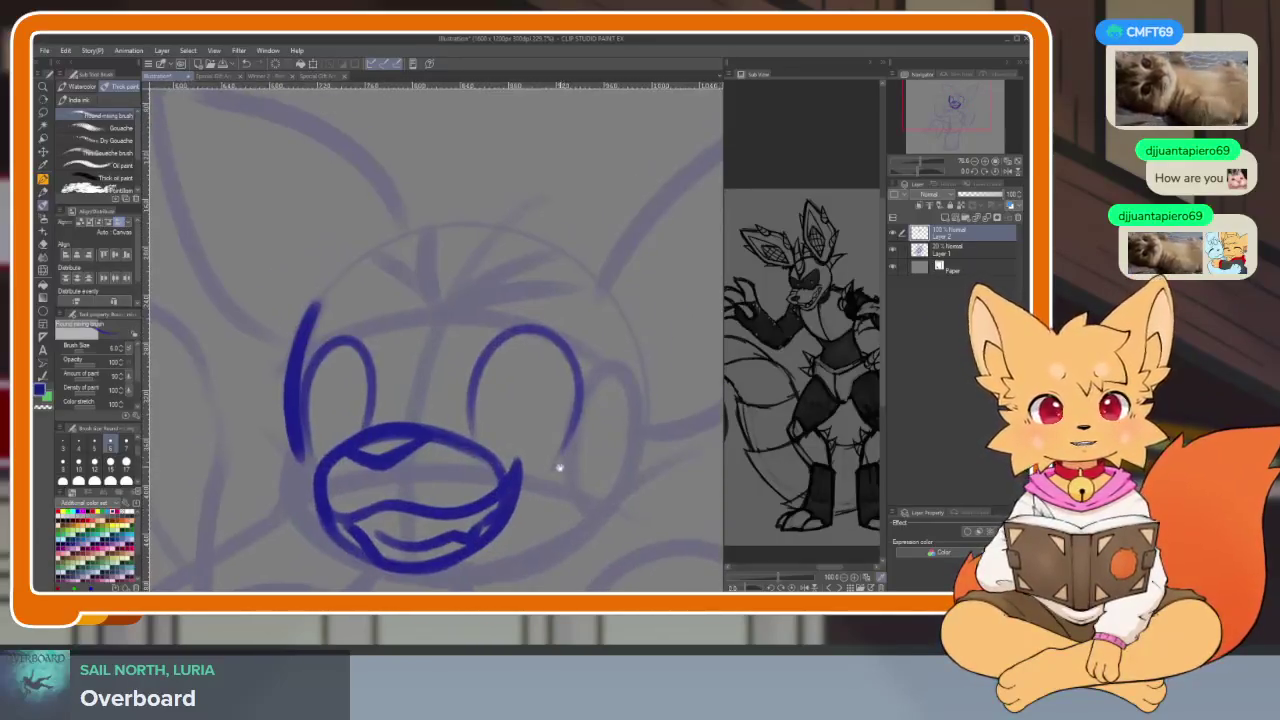
{"action": "scroll", "coordinate": [560, 463], "scroll_direction": "up", "scroll_amount": 1}
{"action": "scroll", "coordinate": [517, 491], "scroll_direction": "up", "scroll_amount": 1}
{"action": "scroll", "coordinate": [527, 503], "scroll_direction": "down", "scroll_amount": 2}
{"action": "scroll", "coordinate": [522, 484], "scroll_direction": "up", "scroll_amount": 3}
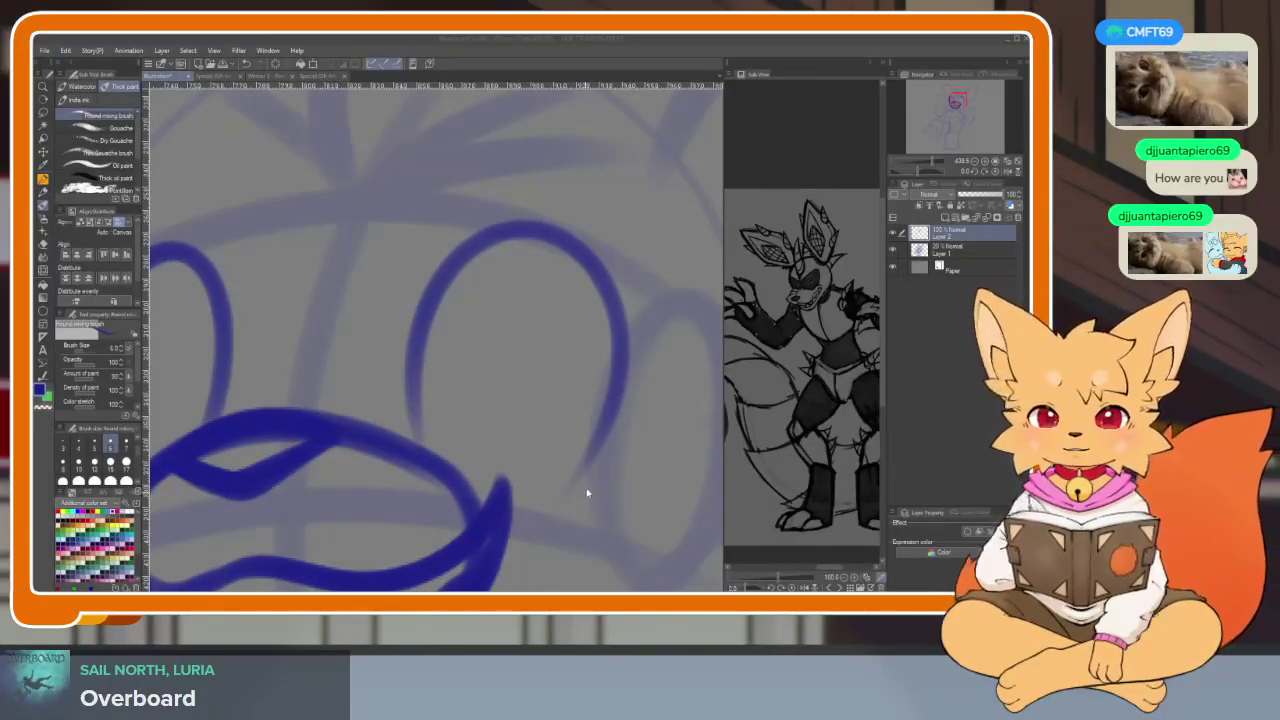
{"action": "scroll", "coordinate": [623, 471], "scroll_direction": "down", "scroll_amount": 2}
{"action": "scroll", "coordinate": [607, 466], "scroll_direction": "down", "scroll_amount": 2}
{"action": "scroll", "coordinate": [607, 466], "scroll_direction": "up", "scroll_amount": 2}
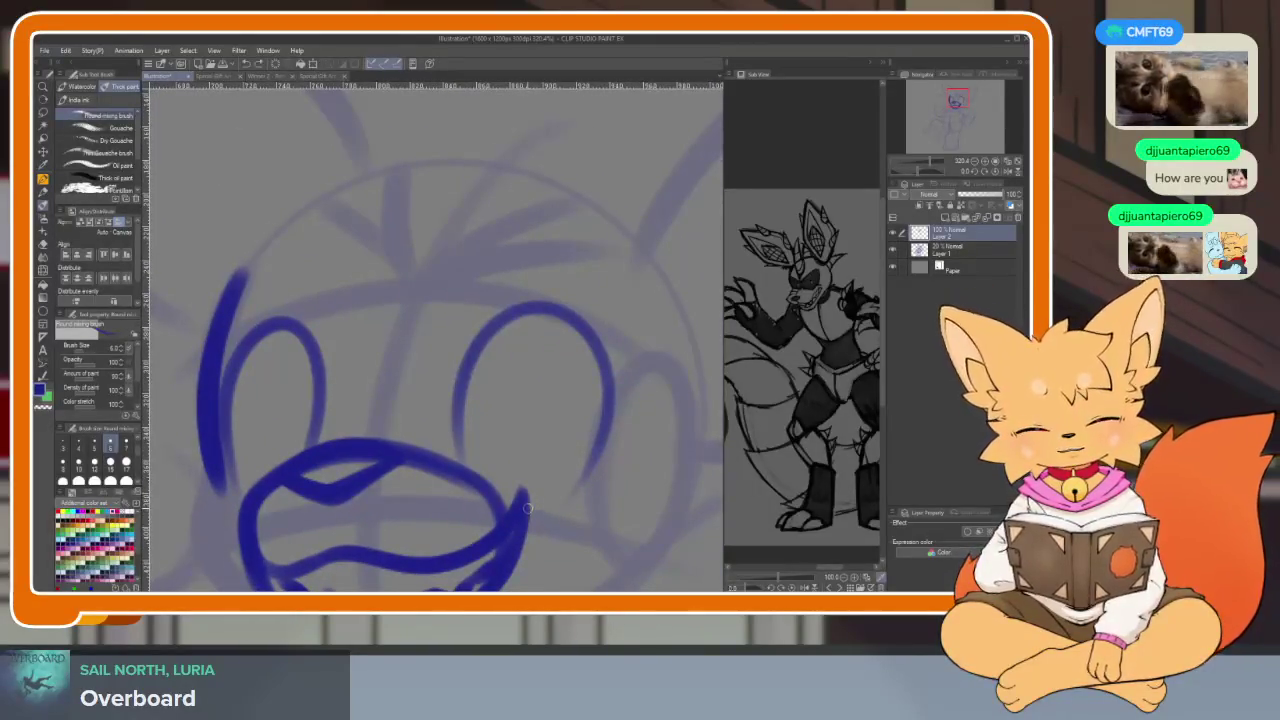
Redraw the right eye's side and add a wavy mask line across both eye tops
{"action": "mouse_move", "coordinate": [528, 510]}
{"action": "left_mouse_down"}
{"action": "mouse_move", "coordinate": [600, 472]}
{"action": "mouse_move", "coordinate": [574, 314]}
{"action": "left_mouse_up"}
{"action": "key", "text": "ctrl+z"}
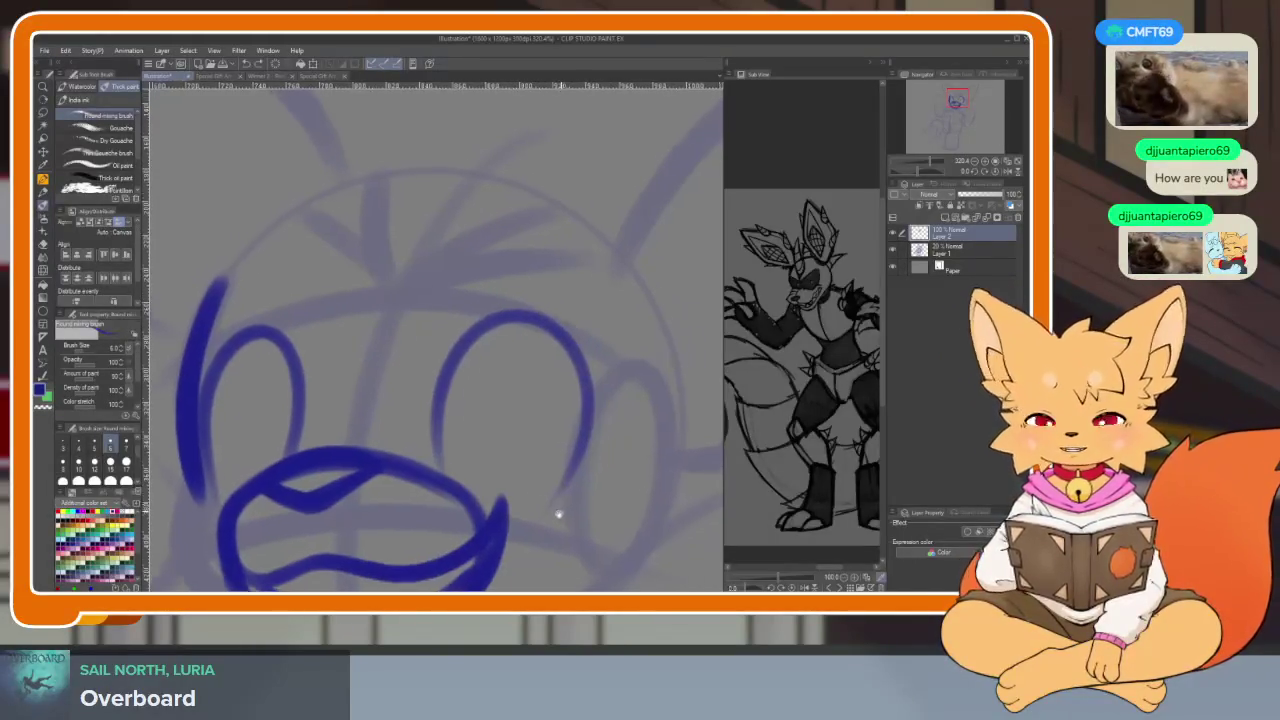
{"action": "mouse_move", "coordinate": [500, 525]}
{"action": "left_mouse_down"}
{"action": "mouse_move", "coordinate": [566, 478]}
{"action": "mouse_move", "coordinate": [613, 373]}
{"action": "mouse_move", "coordinate": [542, 318]}
{"action": "mouse_move", "coordinate": [430, 318]}
{"action": "left_mouse_up"}
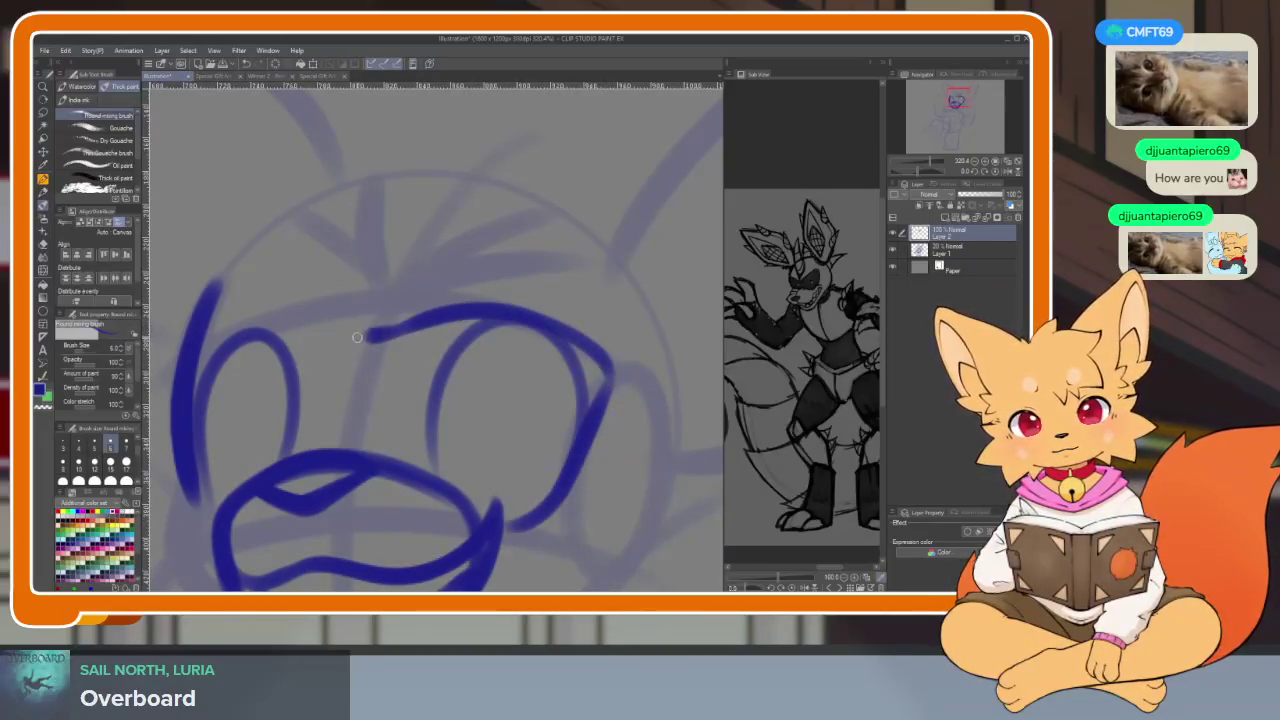
{"action": "left_click_drag", "start_coordinate": [361, 337], "coordinate": [274, 322]}
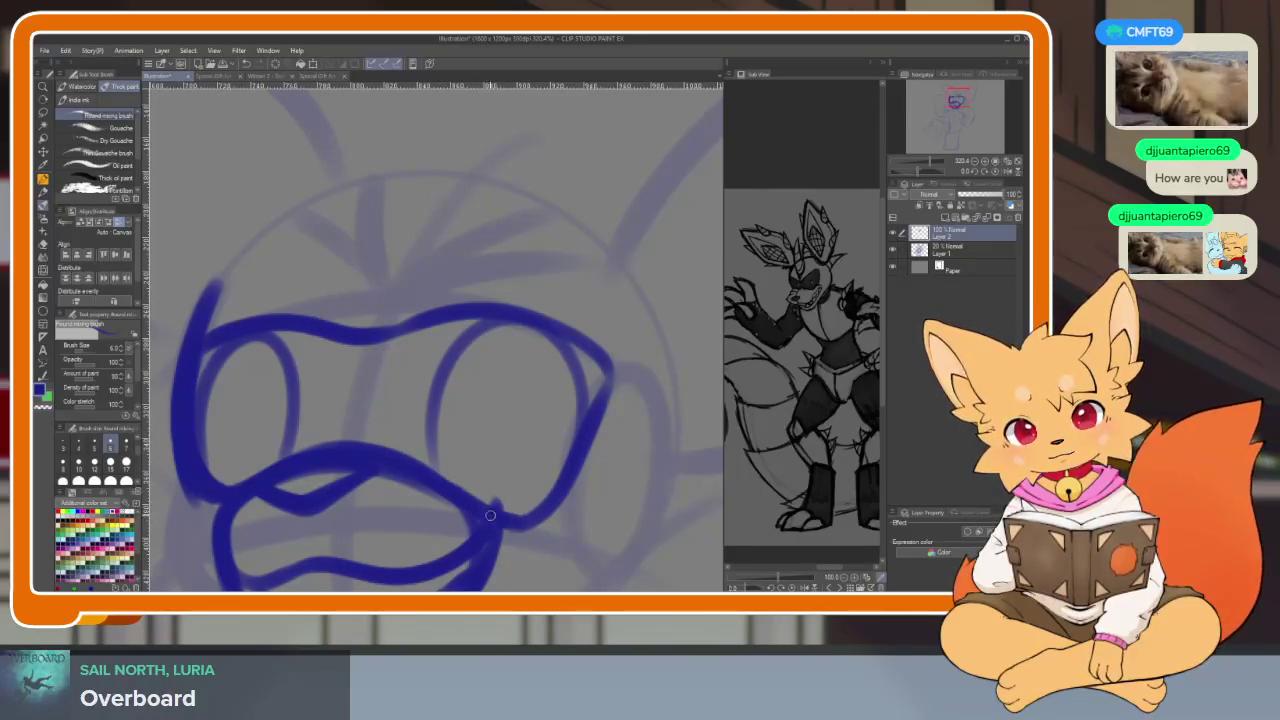
{"action": "scroll", "coordinate": [569, 460], "scroll_direction": "down", "scroll_amount": 5}
{"action": "scroll", "coordinate": [629, 443], "scroll_direction": "up", "scroll_amount": 2}
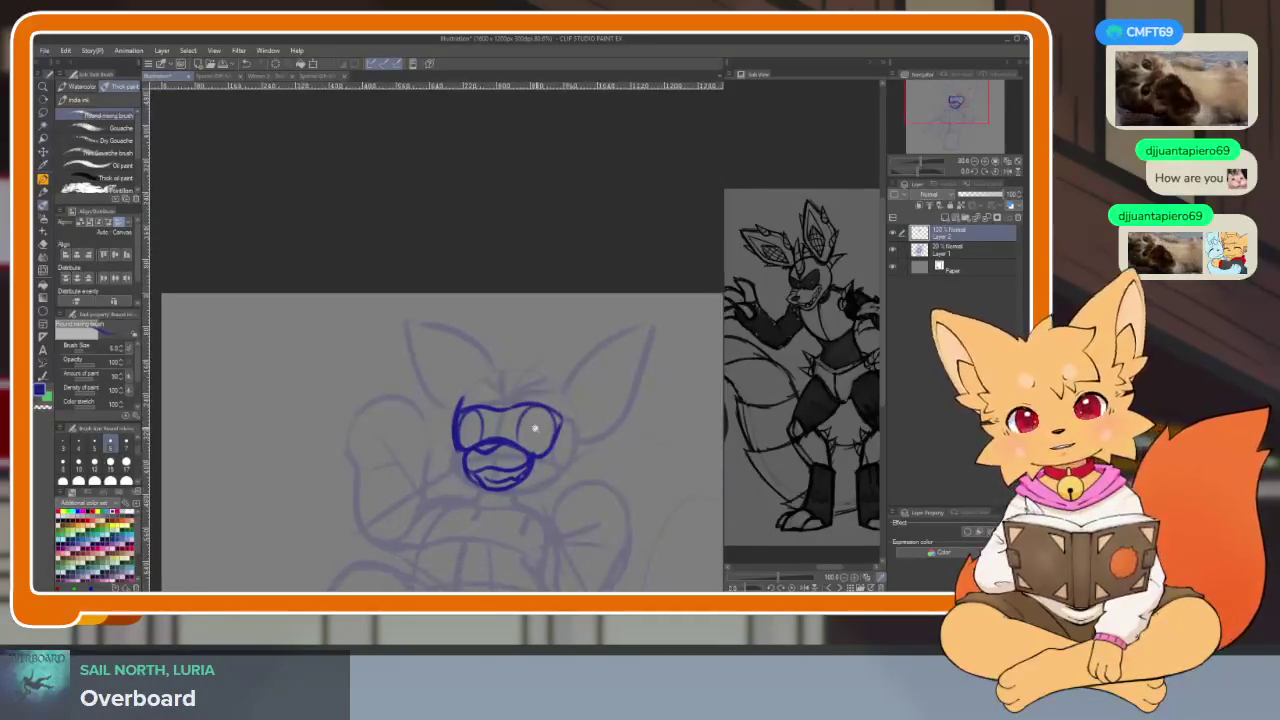
Paint a first oval pupil in each eye
{"action": "scroll", "coordinate": [643, 471], "scroll_direction": "up", "scroll_amount": 5}
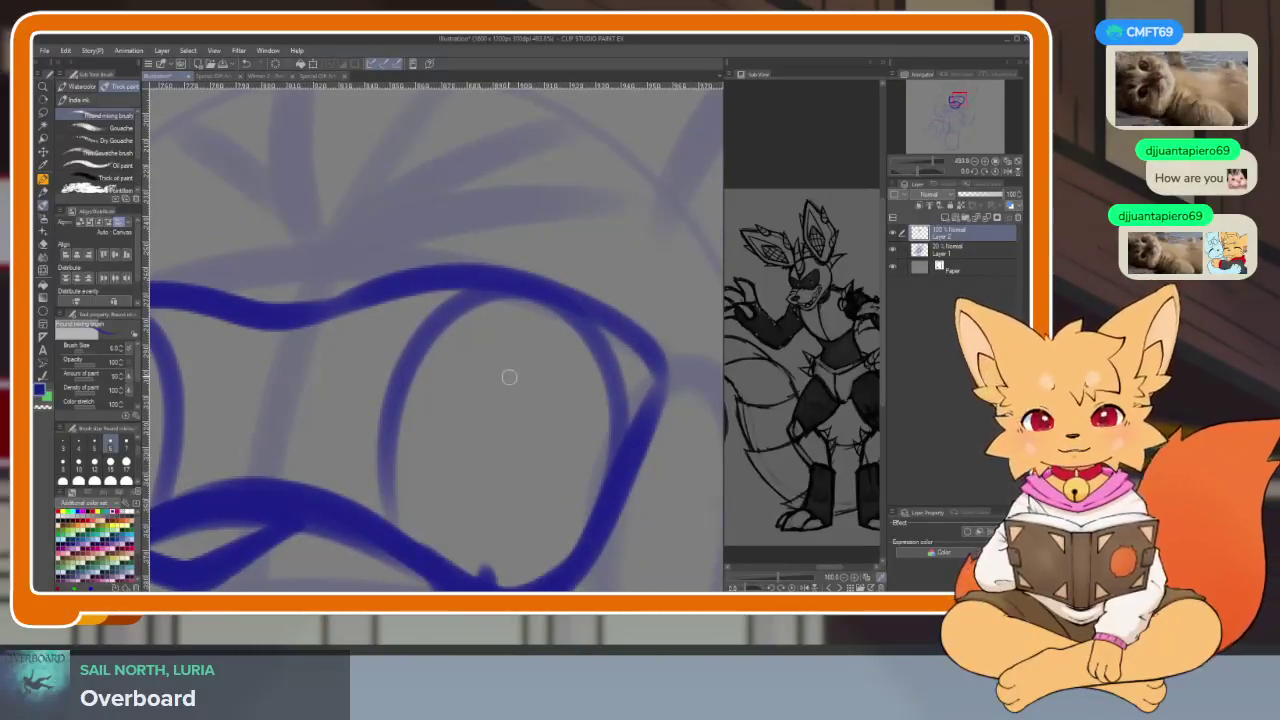
{"action": "scroll", "coordinate": [526, 360], "scroll_direction": "down", "scroll_amount": 1}
{"action": "mouse_move", "coordinate": [509, 335]}
{"action": "left_mouse_down"}
{"action": "mouse_move", "coordinate": [491, 486]}
{"action": "mouse_move", "coordinate": [543, 289]}
{"action": "mouse_move", "coordinate": [480, 485]}
{"action": "mouse_move", "coordinate": [528, 302]}
{"action": "mouse_move", "coordinate": [495, 450]}
{"action": "left_mouse_up"}
{"action": "scroll", "coordinate": [423, 423], "scroll_direction": "left", "scroll_amount": 5}
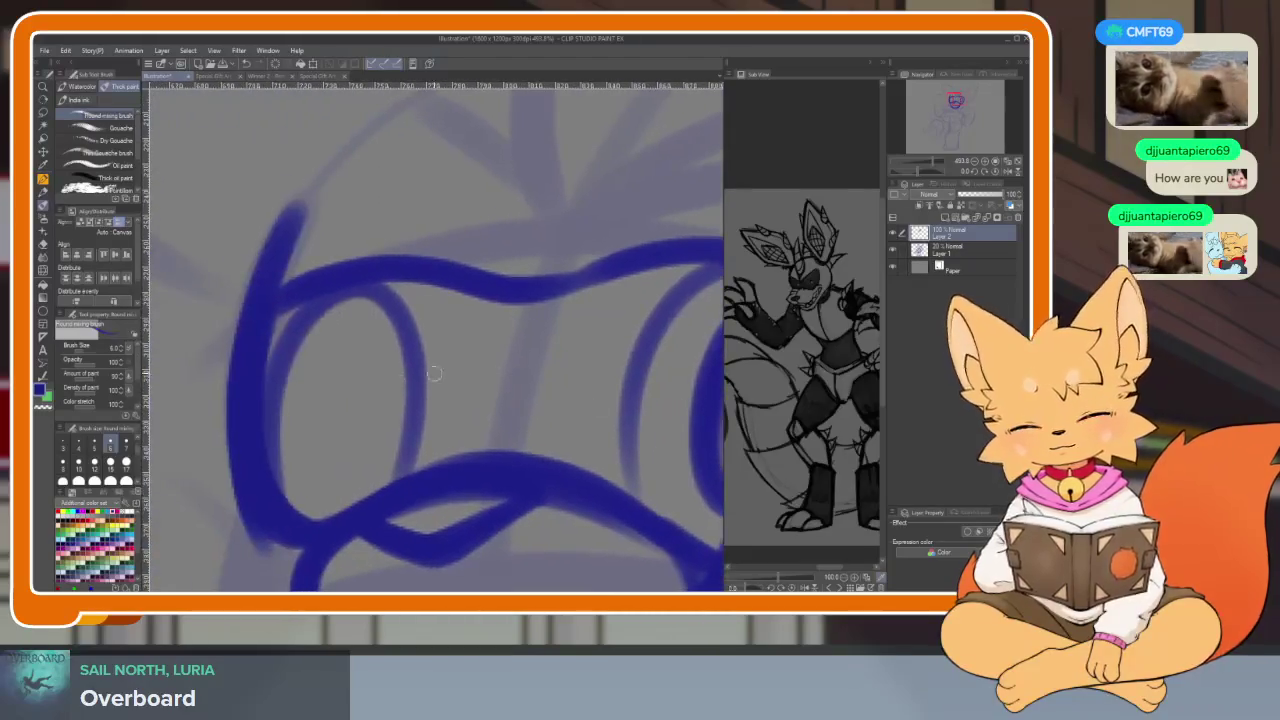
{"action": "mouse_move", "coordinate": [335, 400]}
{"action": "left_mouse_down"}
{"action": "mouse_move", "coordinate": [360, 478]}
{"action": "mouse_move", "coordinate": [330, 340]}
{"action": "mouse_move", "coordinate": [399, 361]}
{"action": "left_mouse_up"}
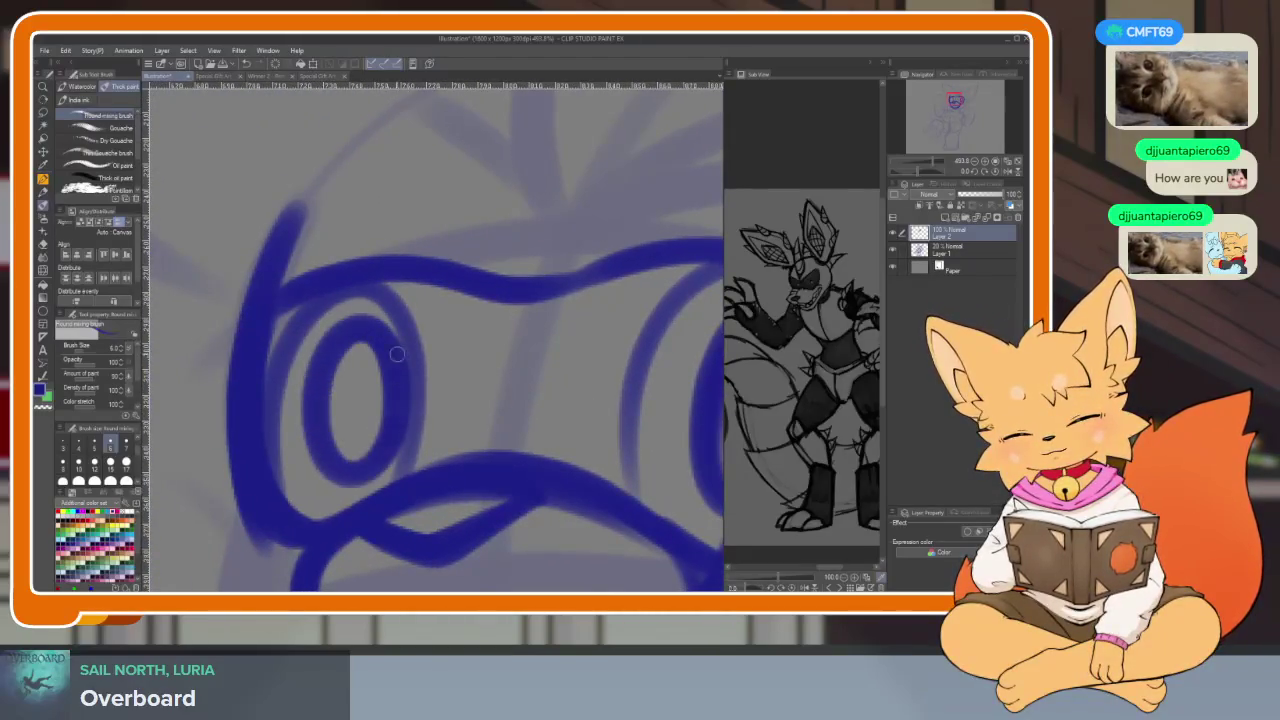
{"action": "scroll", "coordinate": [549, 320], "scroll_direction": "down", "scroll_amount": 5}
{"action": "scroll", "coordinate": [549, 320], "scroll_direction": "up", "scroll_amount": 1}
{"action": "scroll", "coordinate": [549, 330], "scroll_direction": "up", "scroll_amount": 4}
{"action": "scroll", "coordinate": [566, 391], "scroll_direction": "up", "scroll_amount": 2}
Redo both pupils and thicken the left side of the left eye outline
{"action": "key", "text": "ctrl+z"}
{"action": "key", "text": "ctrl+z"}
{"action": "key", "text": "ctrl+z"}
{"action": "mouse_move", "coordinate": [523, 511]}
{"action": "left_mouse_down"}
{"action": "mouse_move", "coordinate": [517, 303]}
{"action": "mouse_move", "coordinate": [470, 480]}
{"action": "mouse_move", "coordinate": [556, 345]}
{"action": "mouse_move", "coordinate": [471, 490]}
{"action": "mouse_move", "coordinate": [570, 370]}
{"action": "mouse_move", "coordinate": [482, 382]}
{"action": "mouse_move", "coordinate": [520, 405]}
{"action": "left_mouse_up"}
{"action": "mouse_move", "coordinate": [265, 316]}
{"action": "left_mouse_down"}
{"action": "mouse_move", "coordinate": [290, 470]}
{"action": "mouse_move", "coordinate": [300, 290]}
{"action": "mouse_move", "coordinate": [250, 460]}
{"action": "left_mouse_up"}
{"action": "scroll", "coordinate": [530, 395], "scroll_direction": "down", "scroll_amount": 5}
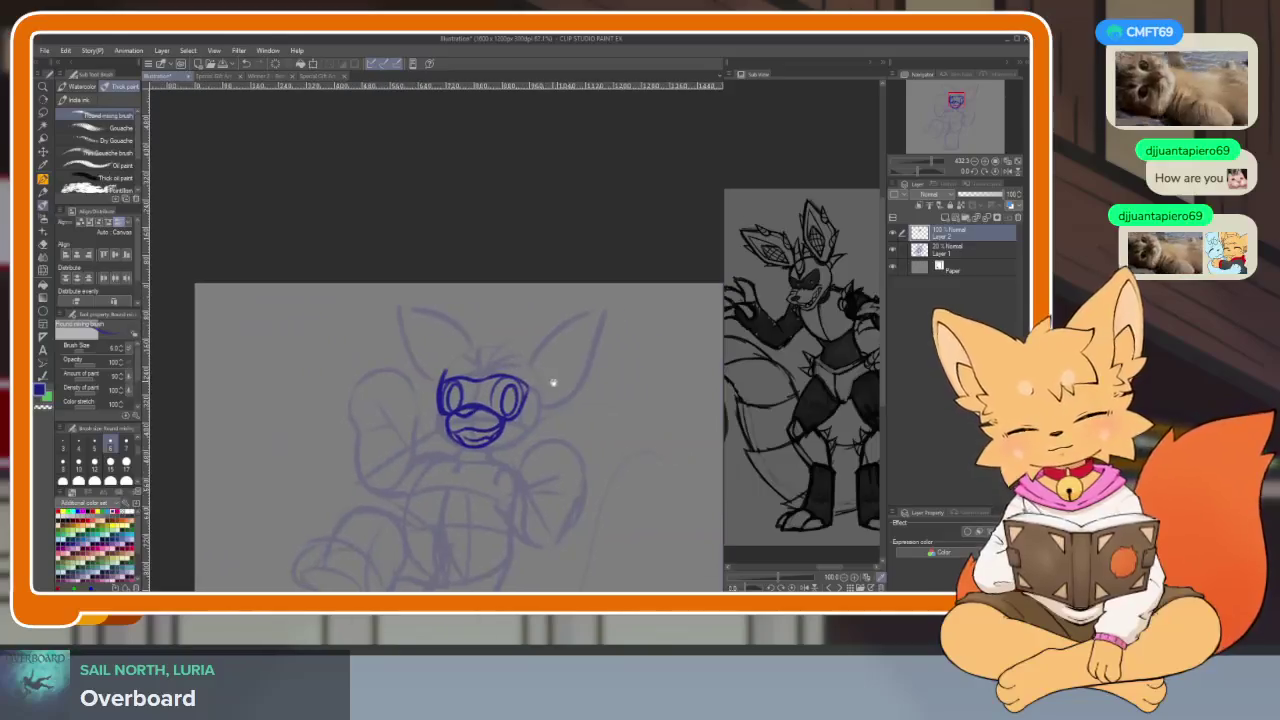
{"action": "scroll", "coordinate": [525, 413], "scroll_direction": "up", "scroll_amount": 3}
{"action": "scroll", "coordinate": [480, 405], "scroll_direction": "up", "scroll_amount": 2}
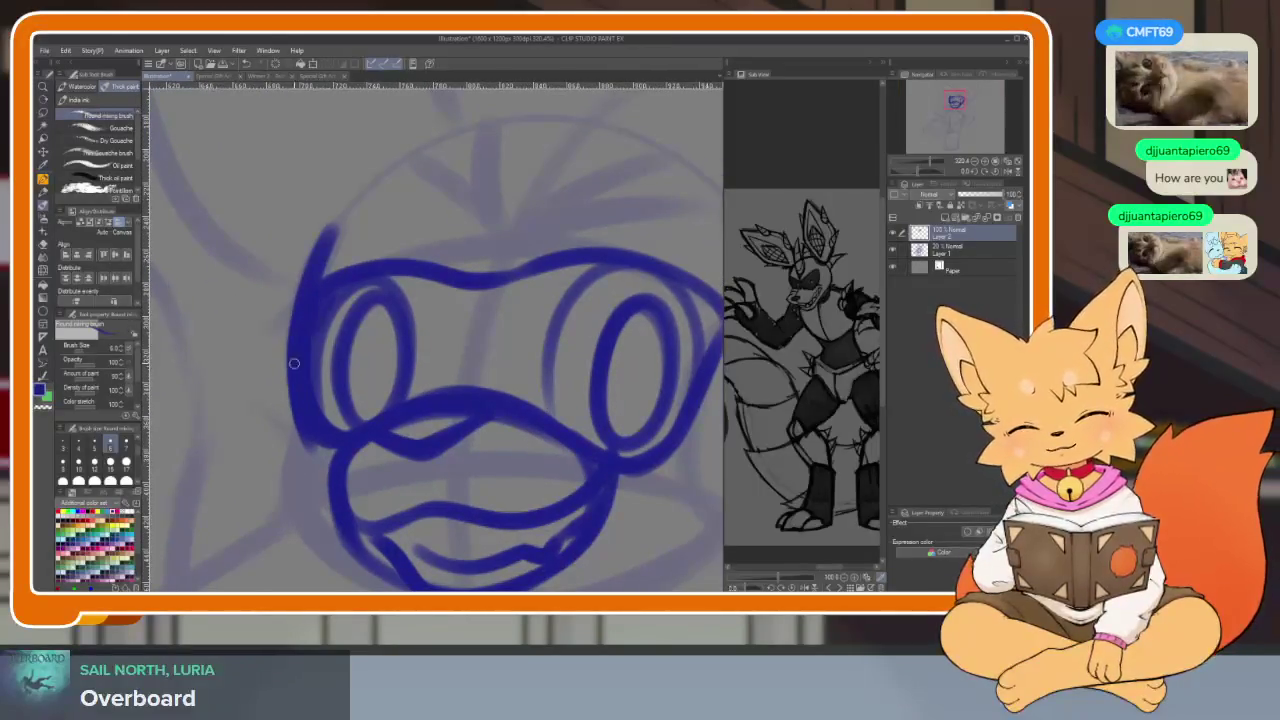
{"action": "left_click_drag", "start_coordinate": [336, 310], "coordinate": [318, 378]}
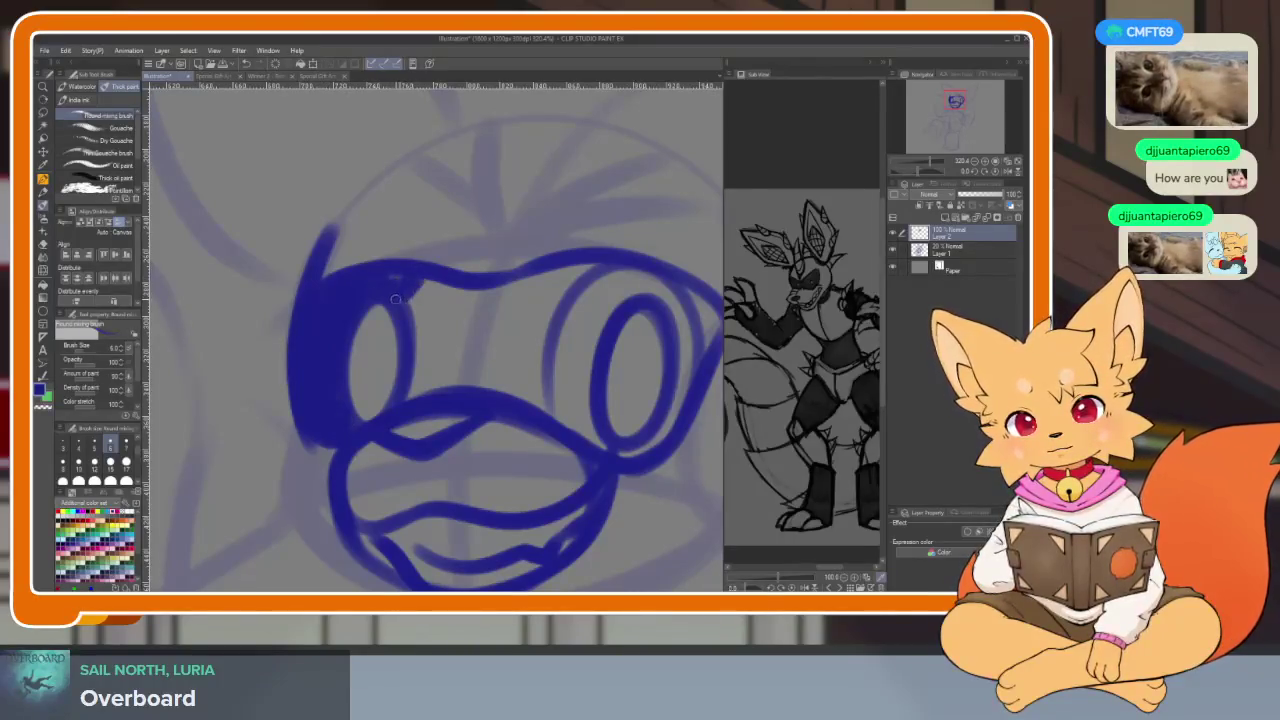
{"action": "left_click_drag", "start_coordinate": [470, 288], "coordinate": [423, 357]}
{"action": "key", "text": "ctrl+z"}
{"action": "left_click_drag", "start_coordinate": [470, 285], "coordinate": [420, 350]}
{"action": "left_click_drag", "start_coordinate": [485, 290], "coordinate": [415, 395]}
{"action": "left_click_drag", "start_coordinate": [540, 275], "coordinate": [440, 390]}
{"action": "left_click_drag", "start_coordinate": [580, 268], "coordinate": [460, 385]}
{"action": "left_click_drag", "start_coordinate": [520, 345], "coordinate": [597, 259]}
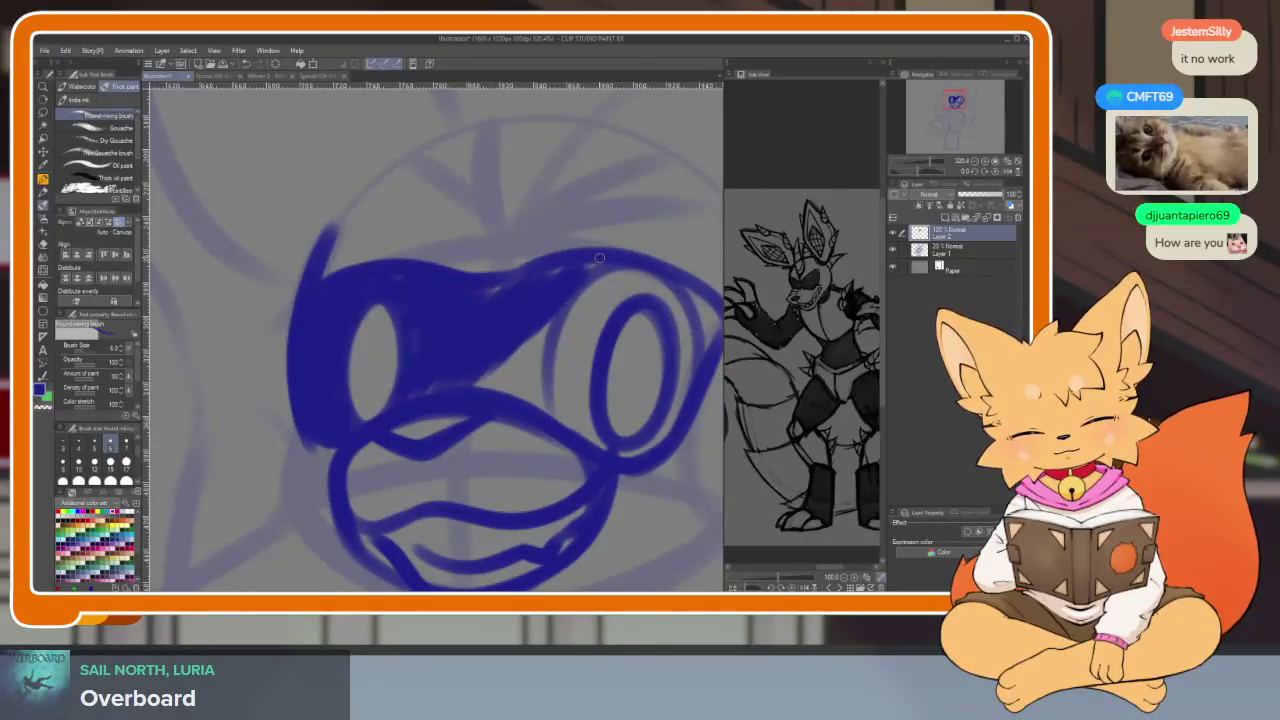
{"action": "left_click_drag", "start_coordinate": [503, 286], "coordinate": [458, 302]}
{"action": "mouse_move", "coordinate": [540, 375]}
{"action": "left_mouse_down"}
{"action": "mouse_move", "coordinate": [478, 392]}
{"action": "mouse_move", "coordinate": [557, 310]}
{"action": "mouse_move", "coordinate": [522, 405]}
{"action": "mouse_move", "coordinate": [535, 415]}
{"action": "left_mouse_up"}
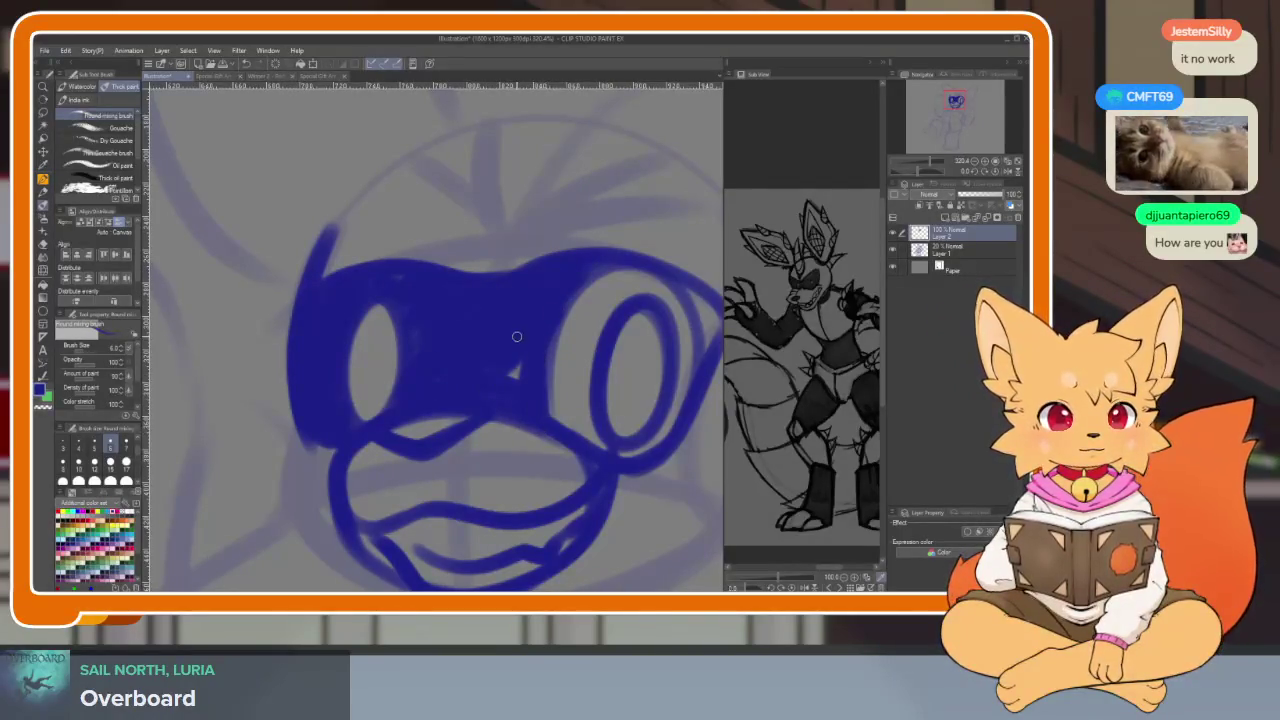
{"action": "left_click_drag", "start_coordinate": [565, 305], "coordinate": [545, 420]}
{"action": "mouse_move", "coordinate": [645, 430]}
{"action": "left_mouse_down"}
{"action": "mouse_move", "coordinate": [570, 430]}
{"action": "mouse_move", "coordinate": [500, 480]}
{"action": "left_mouse_up"}
{"action": "left_click_drag", "start_coordinate": [440, 335], "coordinate": [393, 412]}
{"action": "left_click_drag", "start_coordinate": [485, 332], "coordinate": [405, 425]}
{"action": "left_click_drag", "start_coordinate": [450, 385], "coordinate": [415, 427]}
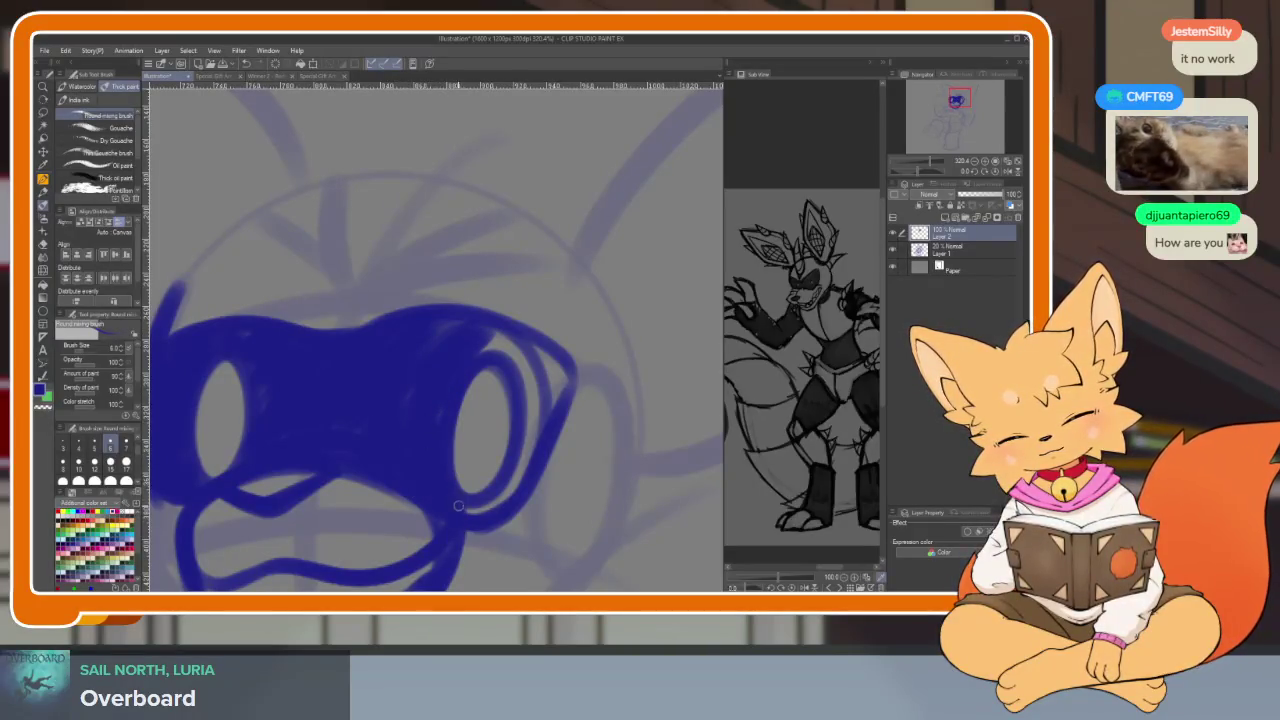
{"action": "left_click_drag", "start_coordinate": [500, 488], "coordinate": [540, 370]}
{"action": "mouse_move", "coordinate": [480, 340]}
{"action": "left_mouse_down"}
{"action": "mouse_move", "coordinate": [526, 439]}
{"action": "mouse_move", "coordinate": [536, 388]}
{"action": "mouse_move", "coordinate": [556, 410]}
{"action": "left_mouse_up"}
{"action": "left_click_drag", "start_coordinate": [566, 350], "coordinate": [550, 404]}
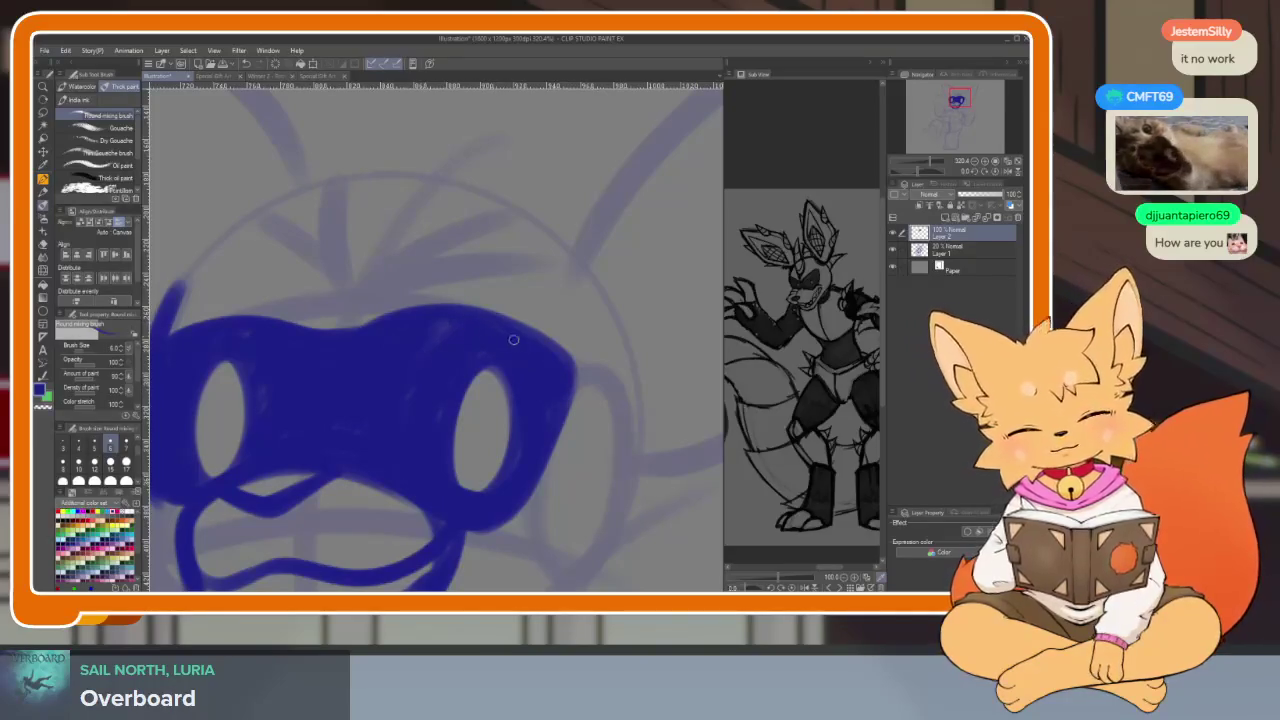
{"action": "scroll", "coordinate": [527, 427], "scroll_direction": "down", "scroll_amount": 5}
{"action": "scroll", "coordinate": [550, 440], "scroll_direction": "up", "scroll_amount": 1}
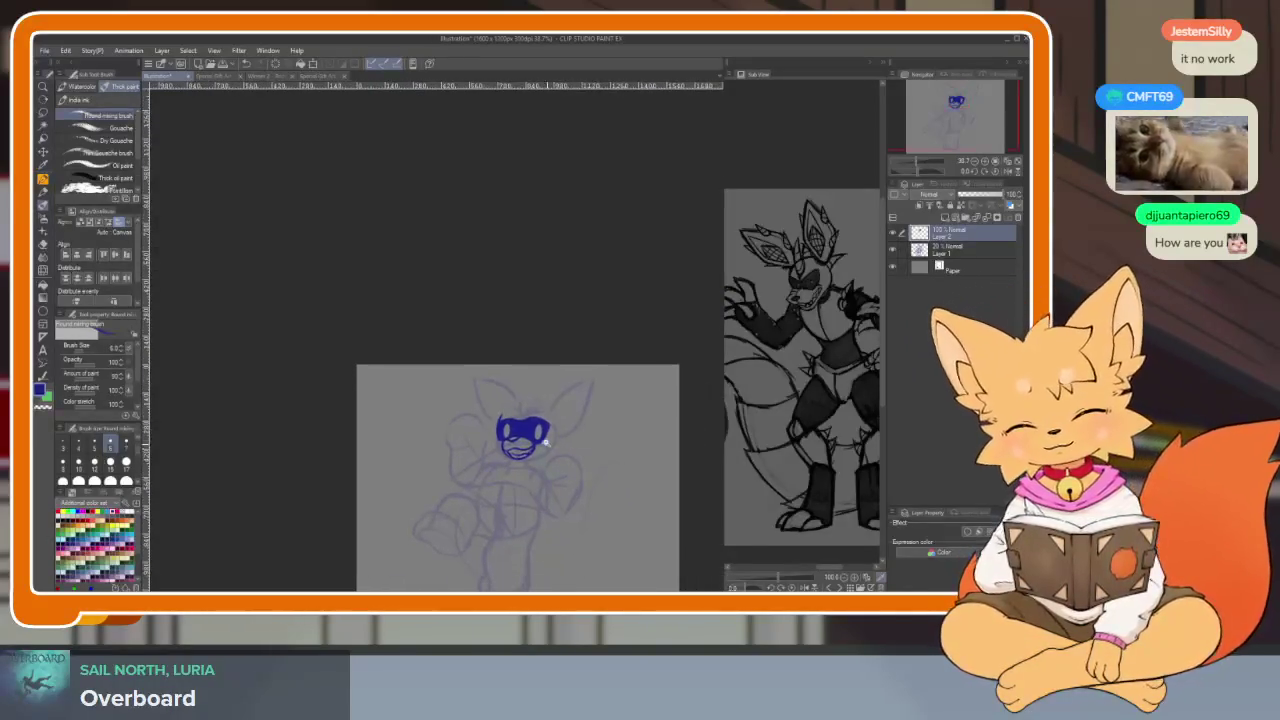
{"action": "scroll", "coordinate": [577, 451], "scroll_direction": "up", "scroll_amount": 3}
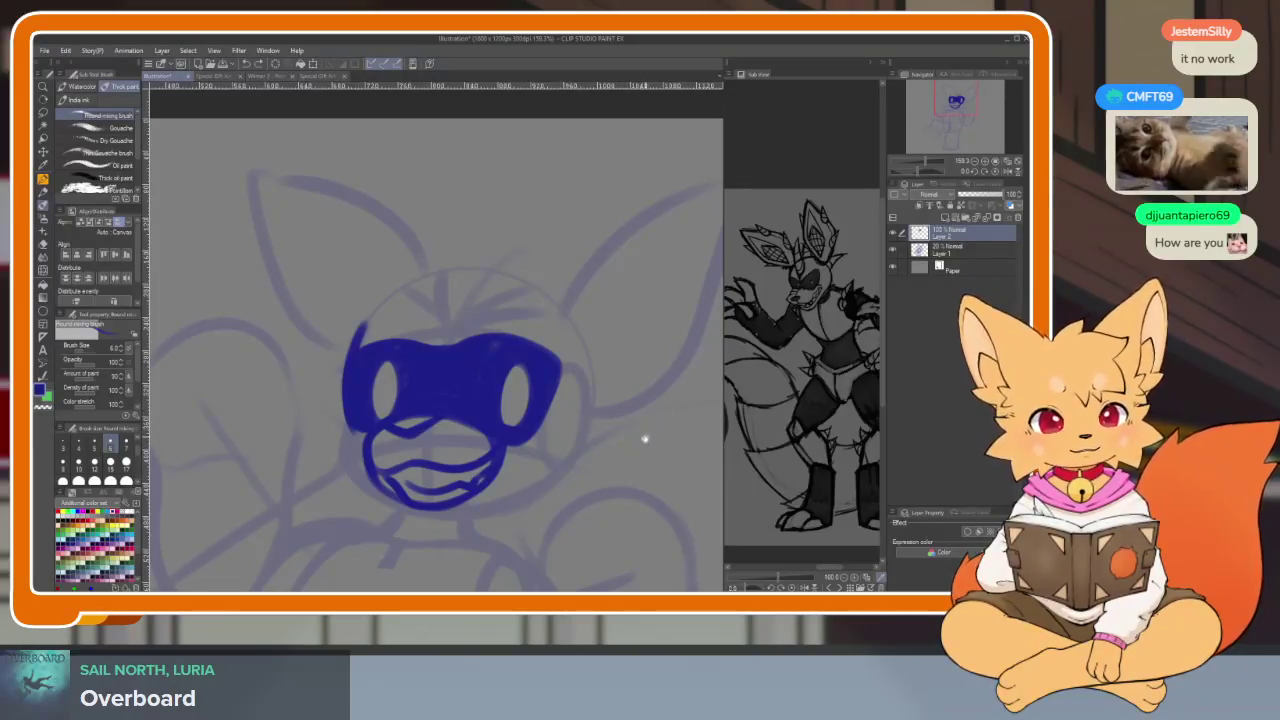
Draw a round gem loop above the mask
{"action": "scroll", "coordinate": [620, 433], "scroll_direction": "down", "scroll_amount": 2}
{"action": "scroll", "coordinate": [560, 450], "scroll_direction": "up", "scroll_amount": 3}
{"action": "scroll", "coordinate": [538, 455], "scroll_direction": "up", "scroll_amount": 2}
{"action": "scroll", "coordinate": [530, 460], "scroll_direction": "up", "scroll_amount": 2}
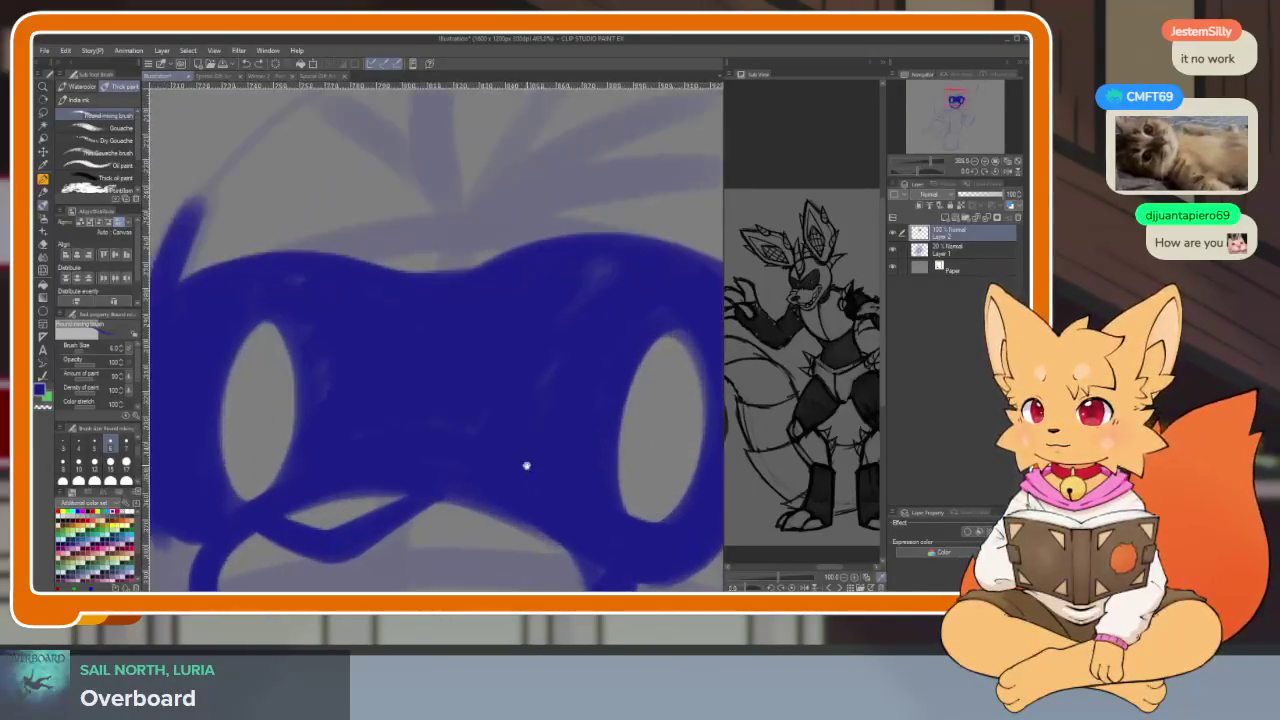
{"action": "scroll", "coordinate": [526, 467], "scroll_direction": "down", "scroll_amount": 1}
{"action": "scroll", "coordinate": [531, 457], "scroll_direction": "down", "scroll_amount": 1}
{"action": "scroll", "coordinate": [520, 457], "scroll_direction": "down", "scroll_amount": 1}
{"action": "scroll", "coordinate": [519, 485], "scroll_direction": "down", "scroll_amount": 2}
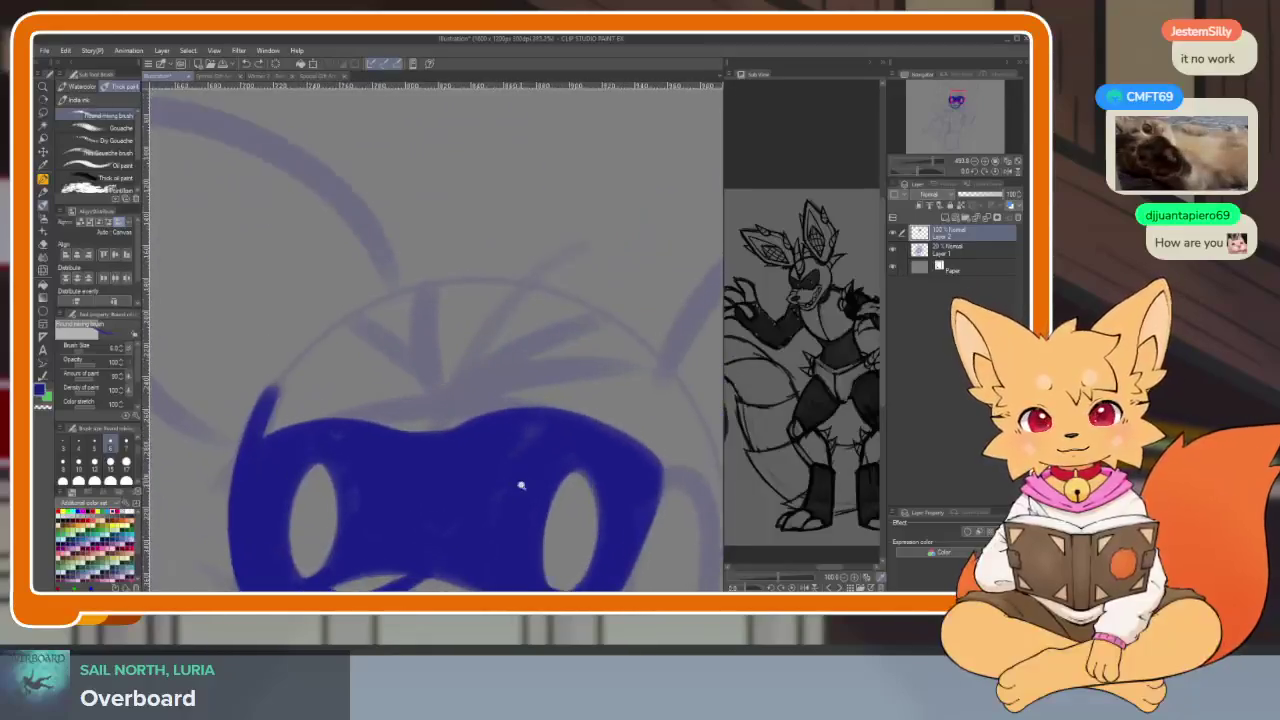
{"action": "scroll", "coordinate": [471, 460], "scroll_direction": "up", "scroll_amount": 1}
{"action": "scroll", "coordinate": [428, 381], "scroll_direction": "up", "scroll_amount": 1}
{"action": "mouse_move", "coordinate": [427, 334]}
{"action": "left_mouse_down"}
{"action": "mouse_move", "coordinate": [435, 456]}
{"action": "mouse_move", "coordinate": [447, 444]}
{"action": "left_mouse_up"}
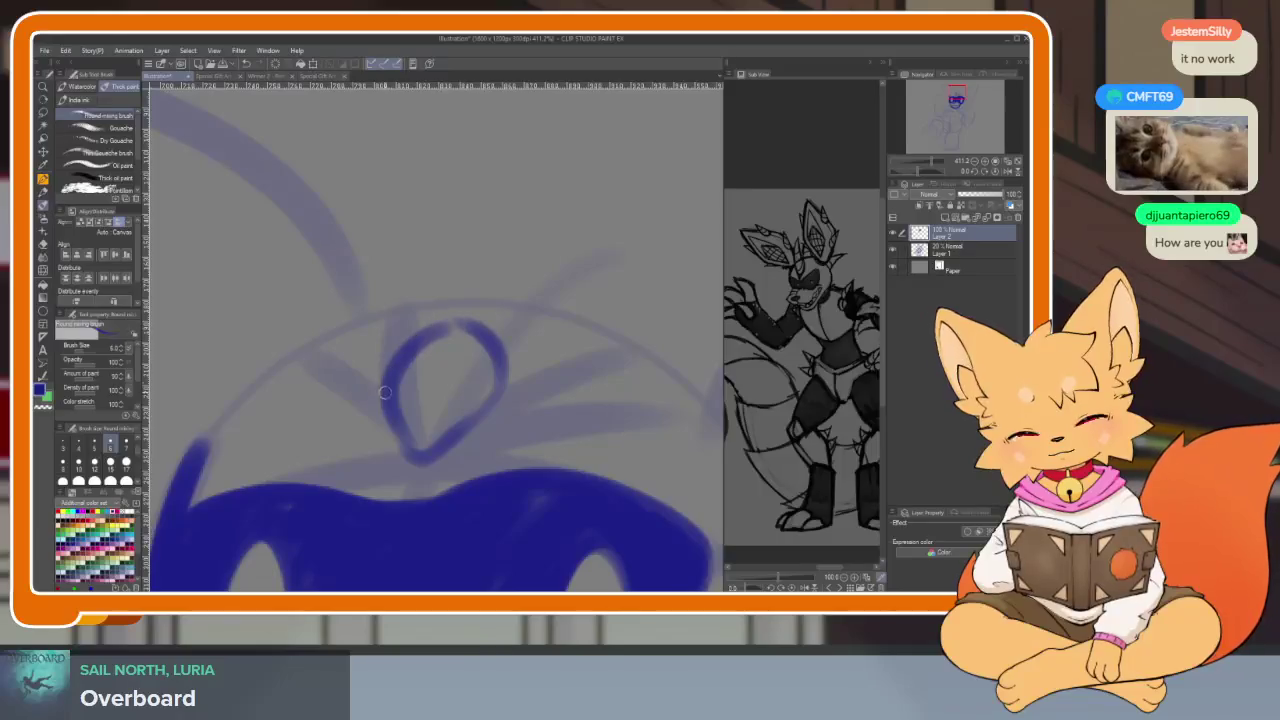
{"action": "left_click_drag", "start_coordinate": [387, 382], "coordinate": [450, 322]}
{"action": "mouse_move", "coordinate": [600, 320]}
{"action": "left_mouse_down"}
{"action": "mouse_move", "coordinate": [444, 305]}
{"action": "mouse_move", "coordinate": [520, 328]}
{"action": "mouse_move", "coordinate": [415, 346]}
{"action": "mouse_move", "coordinate": [438, 340]}
{"action": "left_mouse_up"}
Draw the tall teardrop horn and a bold pointed shape to its right
{"action": "scroll", "coordinate": [594, 432], "scroll_direction": "down", "scroll_amount": 5}
{"action": "scroll", "coordinate": [506, 429], "scroll_direction": "up", "scroll_amount": 3}
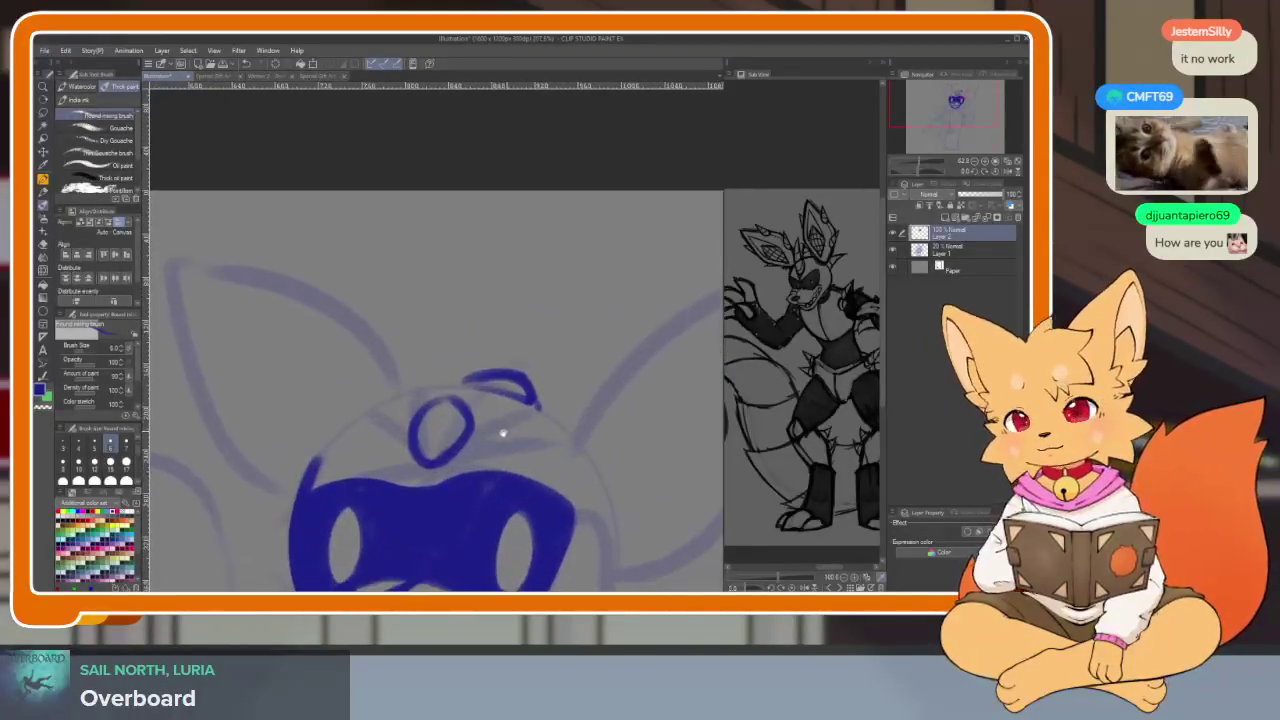
{"action": "scroll", "coordinate": [486, 466], "scroll_direction": "up", "scroll_amount": 2}
{"action": "scroll", "coordinate": [387, 465], "scroll_direction": "up", "scroll_amount": 1}
{"action": "mouse_move", "coordinate": [335, 518]}
{"action": "left_mouse_down"}
{"action": "mouse_move", "coordinate": [252, 330]}
{"action": "mouse_move", "coordinate": [308, 222]}
{"action": "mouse_move", "coordinate": [365, 322]}
{"action": "mouse_move", "coordinate": [399, 470]}
{"action": "left_mouse_up"}
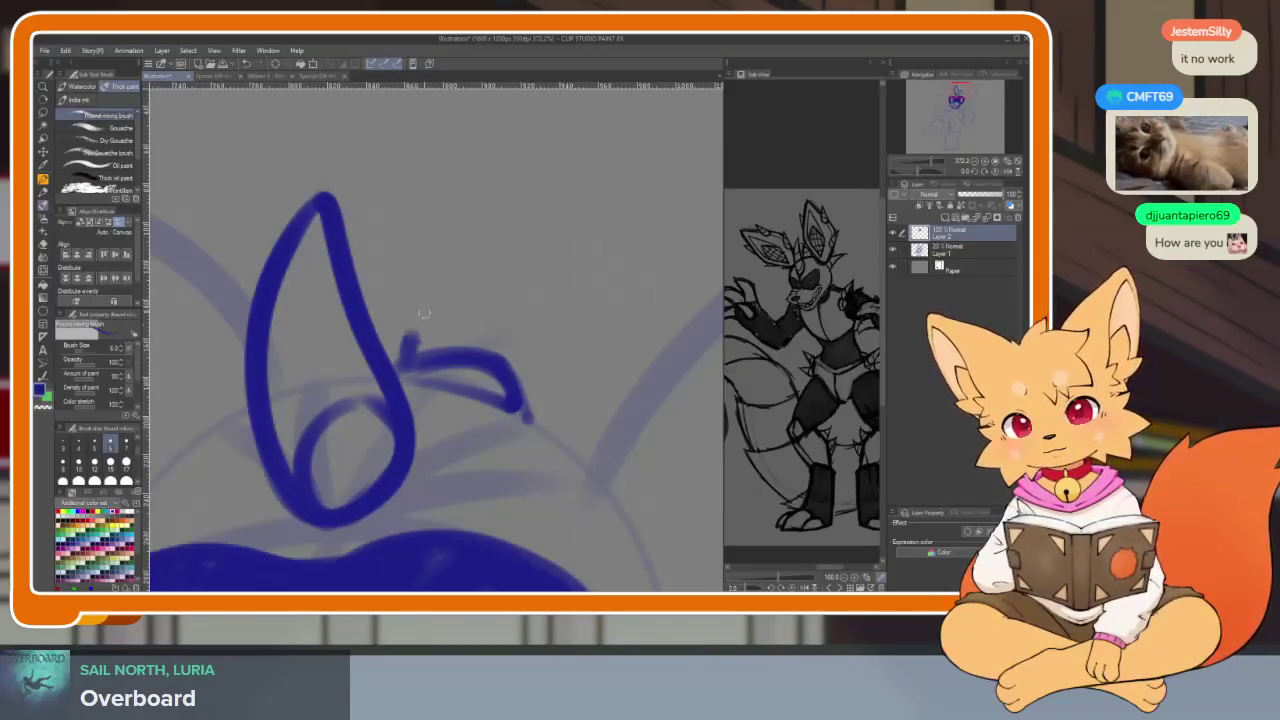
{"action": "left_click_drag", "start_coordinate": [405, 350], "coordinate": [525, 410]}
{"action": "key", "text": "ctrl+z"}
{"action": "mouse_move", "coordinate": [405, 365]}
{"action": "left_mouse_down"}
{"action": "mouse_move", "coordinate": [425, 325]}
{"action": "mouse_move", "coordinate": [572, 215]}
{"action": "mouse_move", "coordinate": [540, 350]}
{"action": "left_mouse_up"}
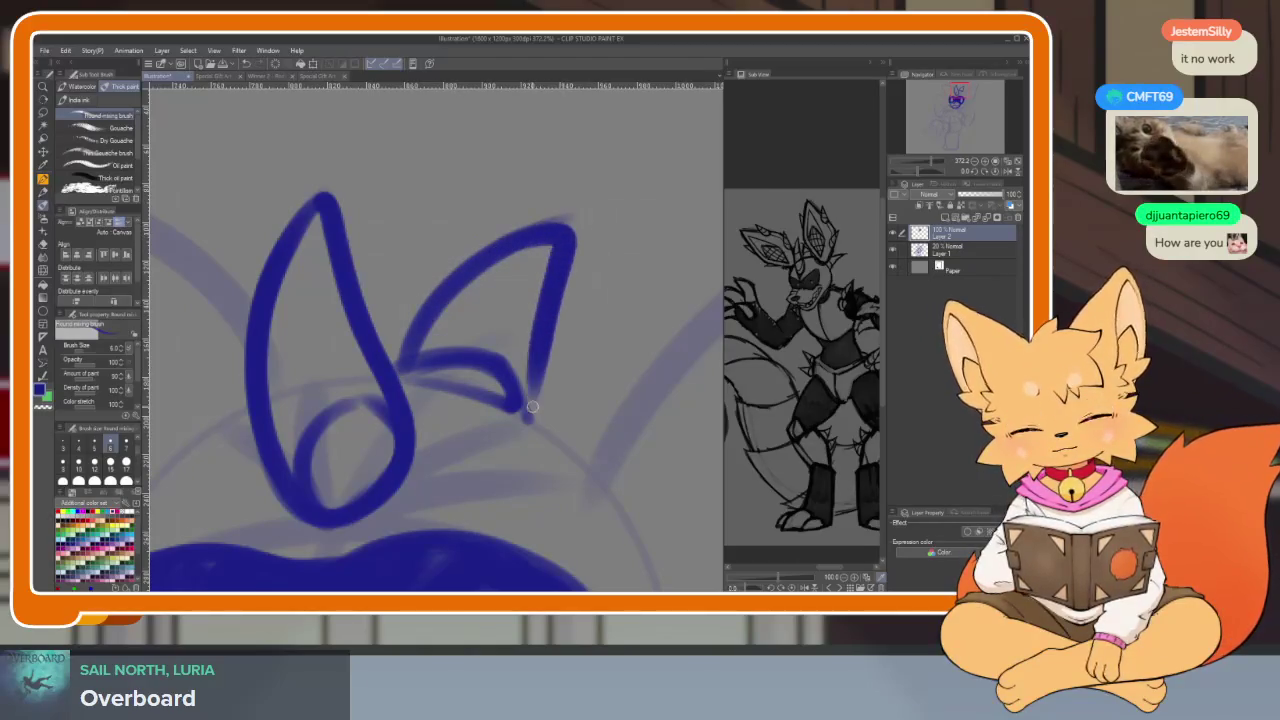
{"action": "left_click_drag", "start_coordinate": [401, 374], "coordinate": [546, 227]}
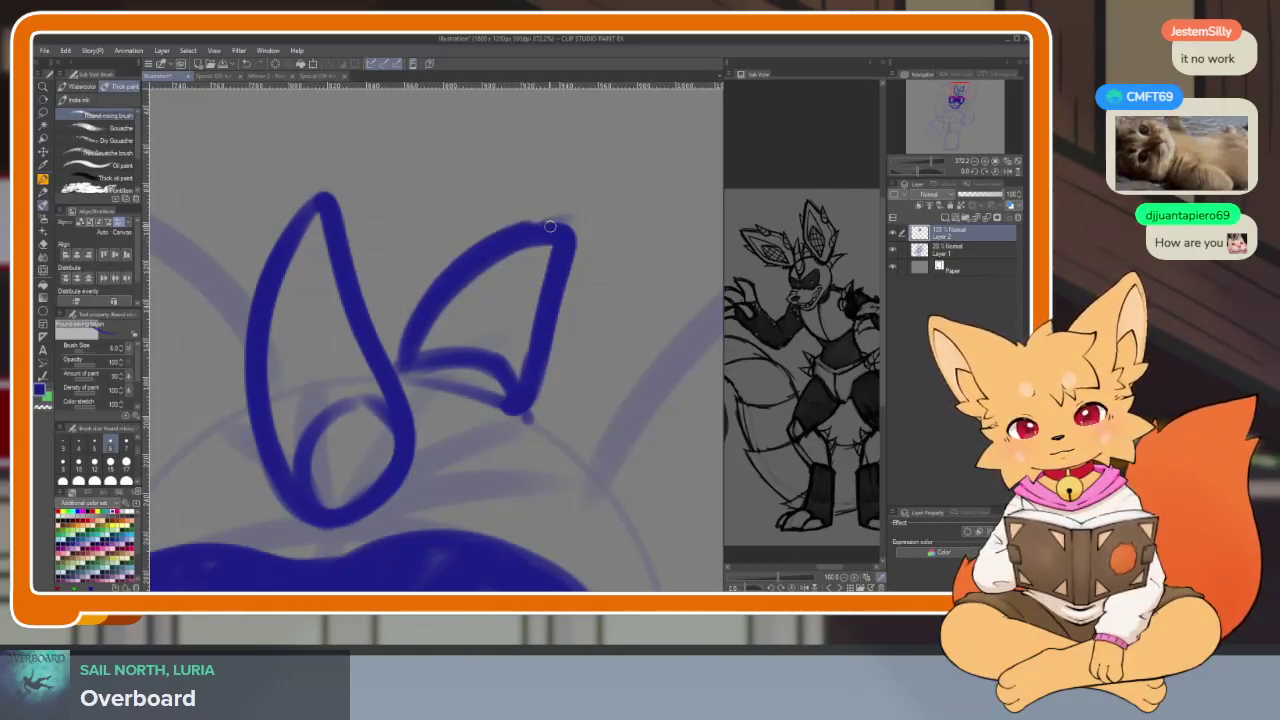
{"action": "mouse_move", "coordinate": [293, 225]}
{"action": "left_mouse_down"}
{"action": "mouse_move", "coordinate": [340, 200]}
{"action": "mouse_move", "coordinate": [408, 422]}
{"action": "mouse_move", "coordinate": [374, 417]}
{"action": "mouse_move", "coordinate": [343, 457]}
{"action": "left_mouse_up"}
Erase the stray line at the horn's lower left with a small eraser
{"action": "key", "text": "e"}
{"action": "left_click_drag", "start_coordinate": [412, 432], "coordinate": [353, 362]}
{"action": "left_click_drag", "start_coordinate": [248, 456], "coordinate": [262, 492]}
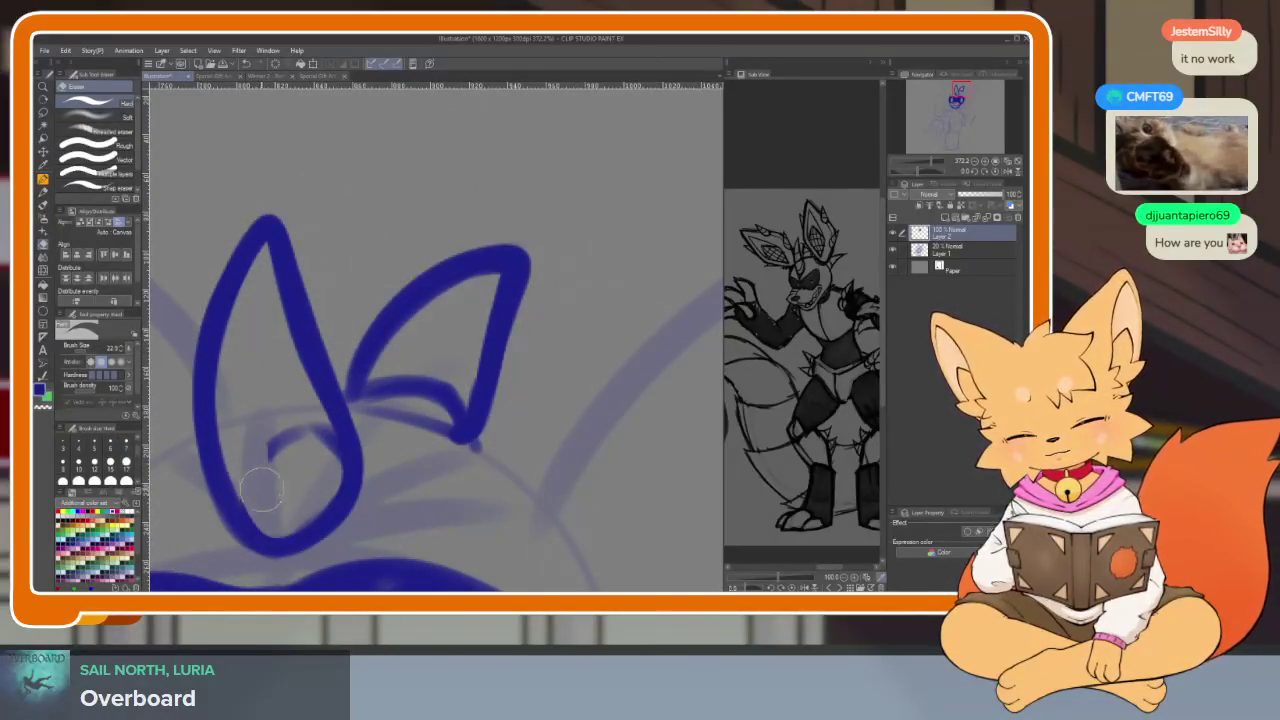
Paint two diagonal stripes inside the horn and trim the stroke in the small pointed shape
{"action": "key", "text": "b"}
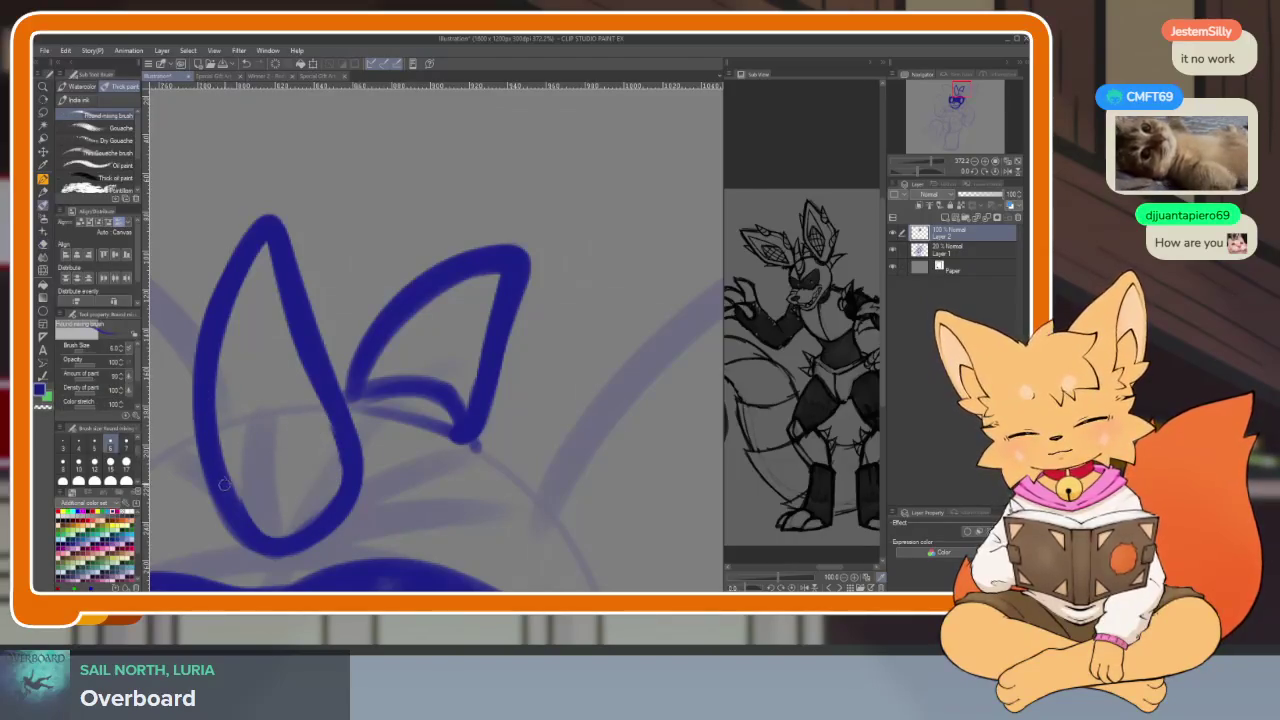
{"action": "left_click_drag", "start_coordinate": [268, 492], "coordinate": [330, 412]}
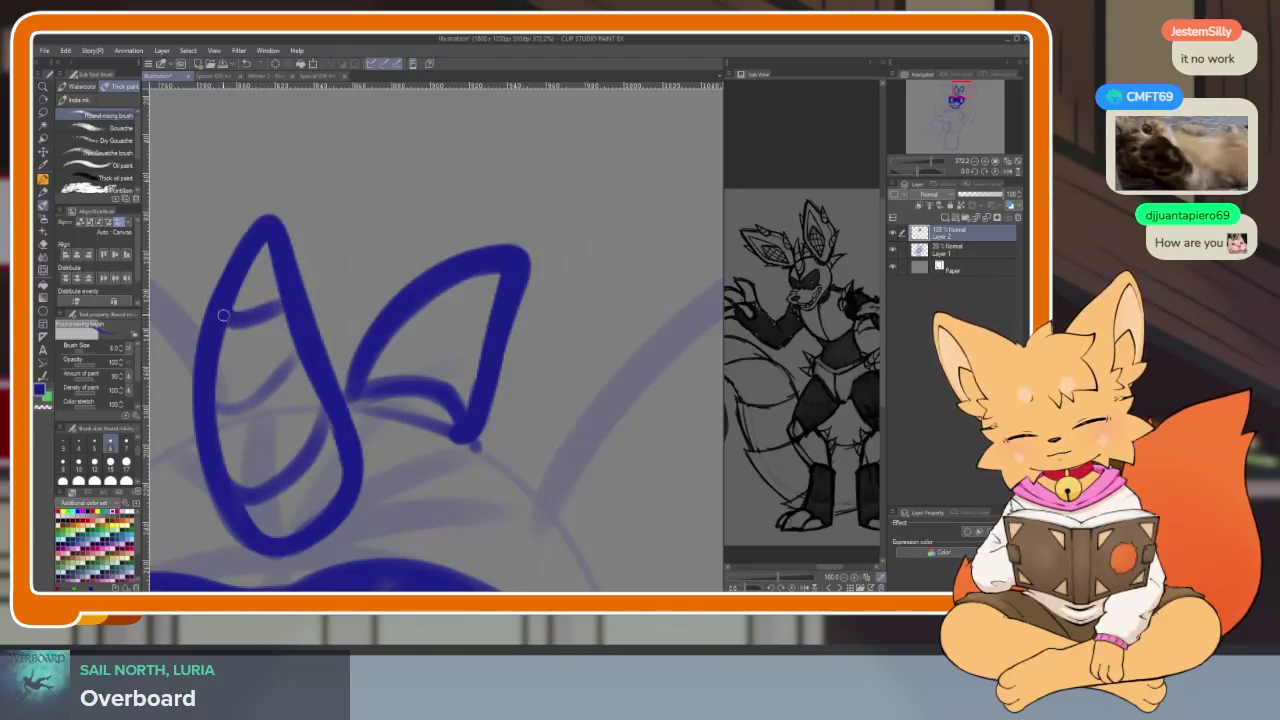
{"action": "left_click_drag", "start_coordinate": [284, 380], "coordinate": [310, 352]}
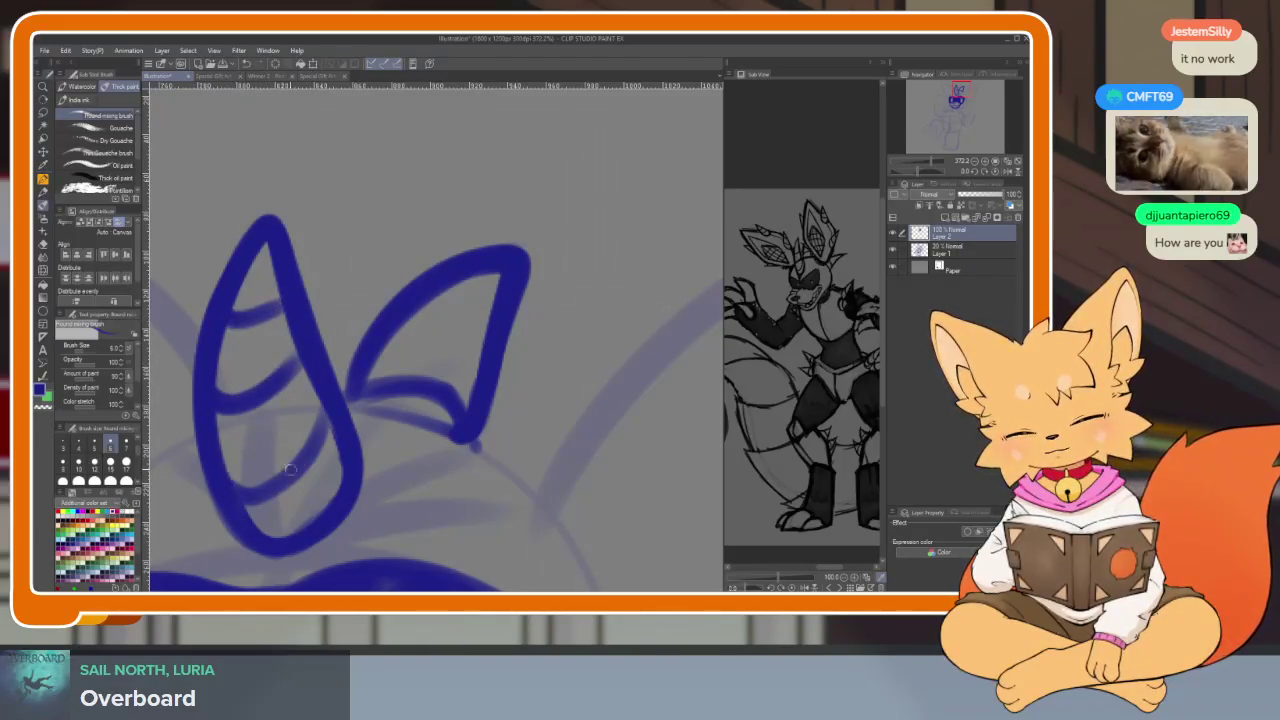
{"action": "key", "text": "e"}
{"action": "left_click_drag", "start_coordinate": [380, 388], "coordinate": [440, 387]}
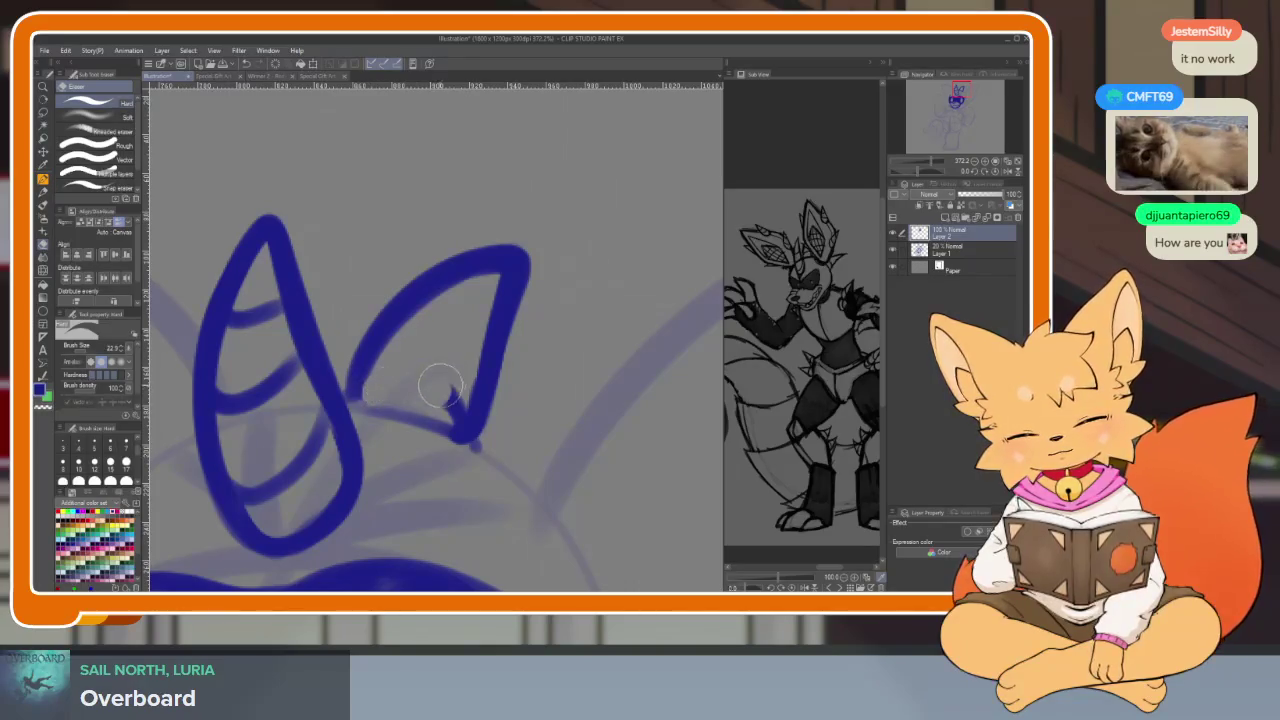
{"action": "key", "text": "b"}
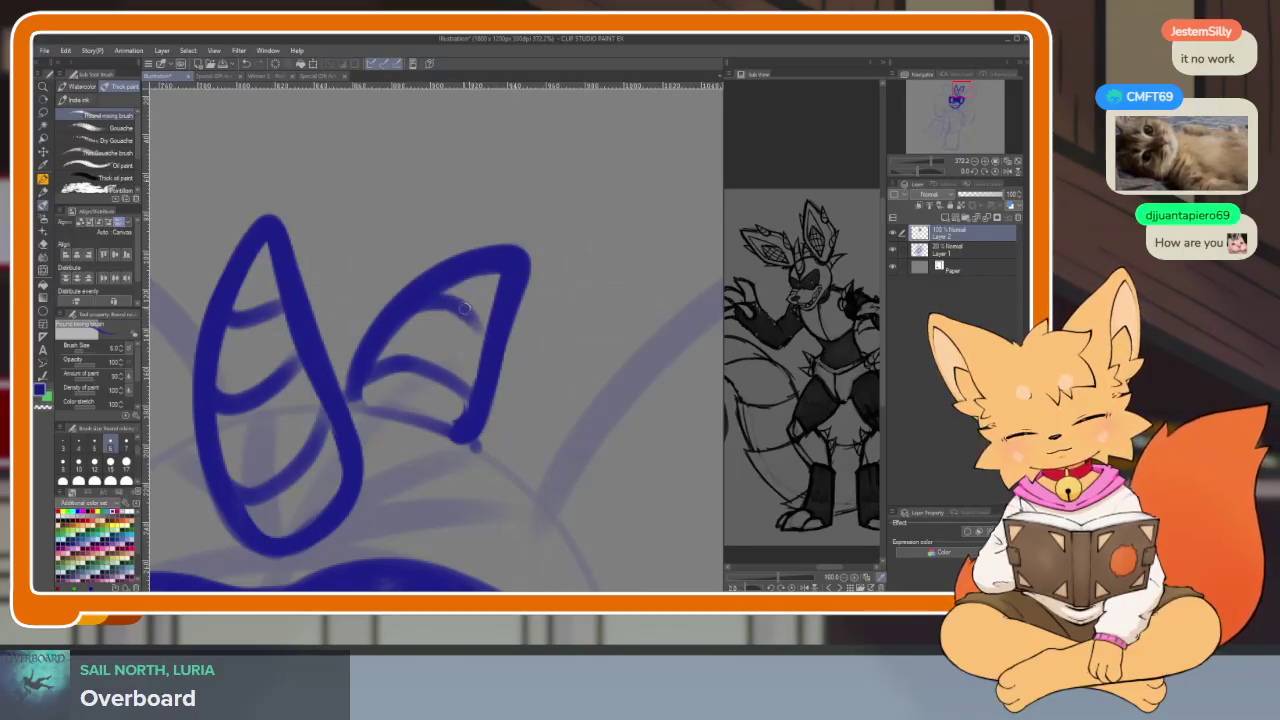
{"action": "scroll", "coordinate": [489, 349], "scroll_direction": "down", "scroll_amount": 5}
Draw two short parallel lines at the head's right side
{"action": "scroll", "coordinate": [585, 371], "scroll_direction": "down", "scroll_amount": 1}
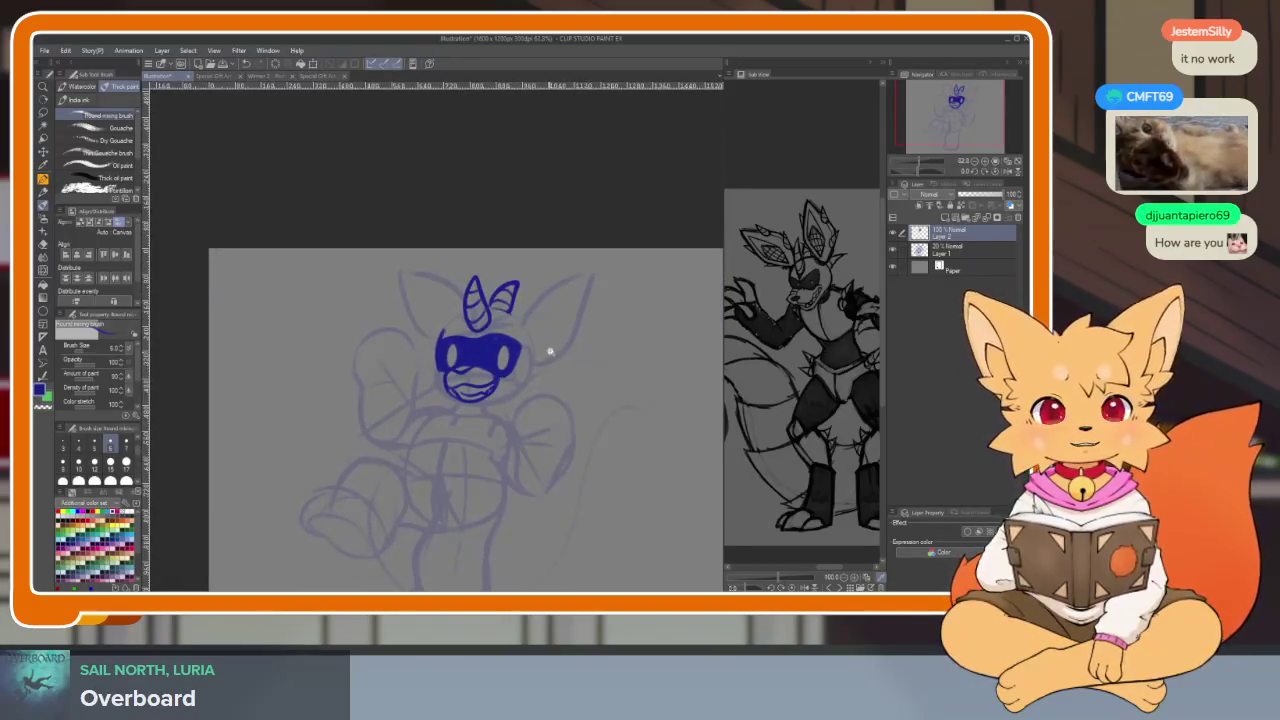
{"action": "scroll", "coordinate": [560, 400], "scroll_direction": "up", "scroll_amount": 2}
{"action": "scroll", "coordinate": [571, 431], "scroll_direction": "up", "scroll_amount": 1}
{"action": "scroll", "coordinate": [550, 445], "scroll_direction": "up", "scroll_amount": 1}
{"action": "scroll", "coordinate": [540, 449], "scroll_direction": "up", "scroll_amount": 1}
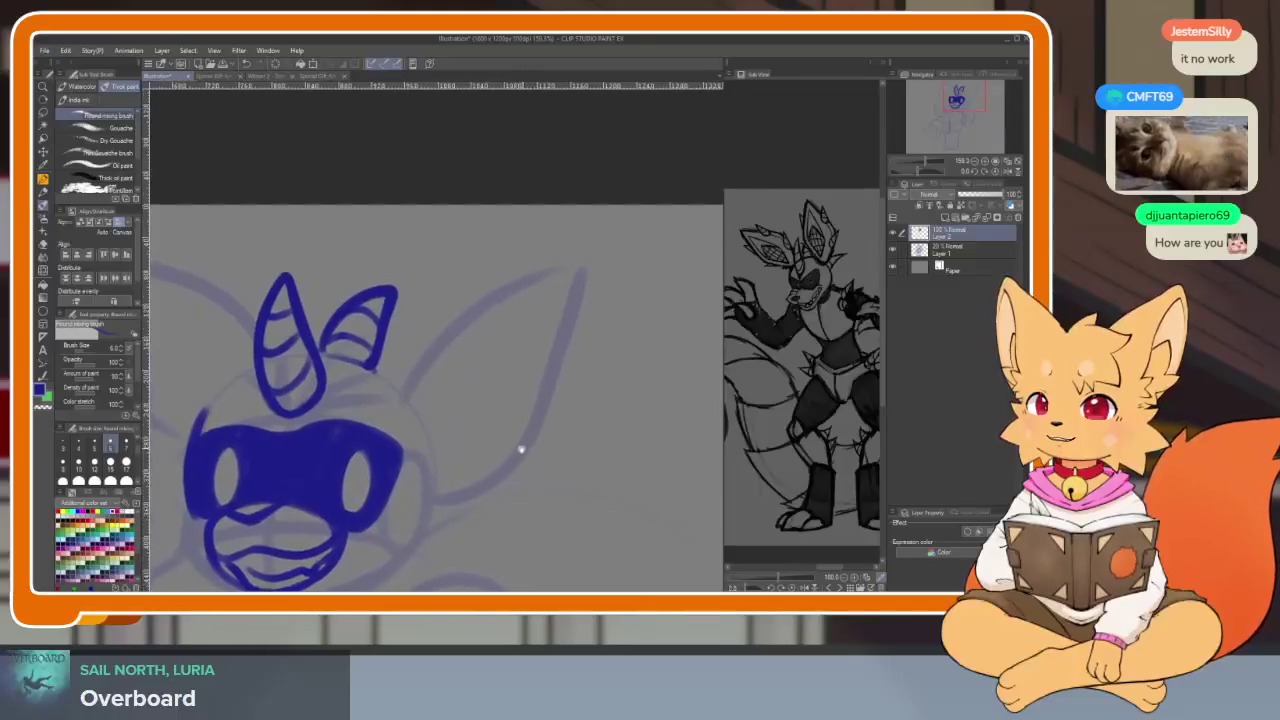
{"action": "scroll", "coordinate": [528, 455], "scroll_direction": "up", "scroll_amount": 1}
{"action": "scroll", "coordinate": [525, 447], "scroll_direction": "down", "scroll_amount": 1}
{"action": "scroll", "coordinate": [520, 450], "scroll_direction": "up", "scroll_amount": 2}
{"action": "scroll", "coordinate": [505, 448], "scroll_direction": "up", "scroll_amount": 1}
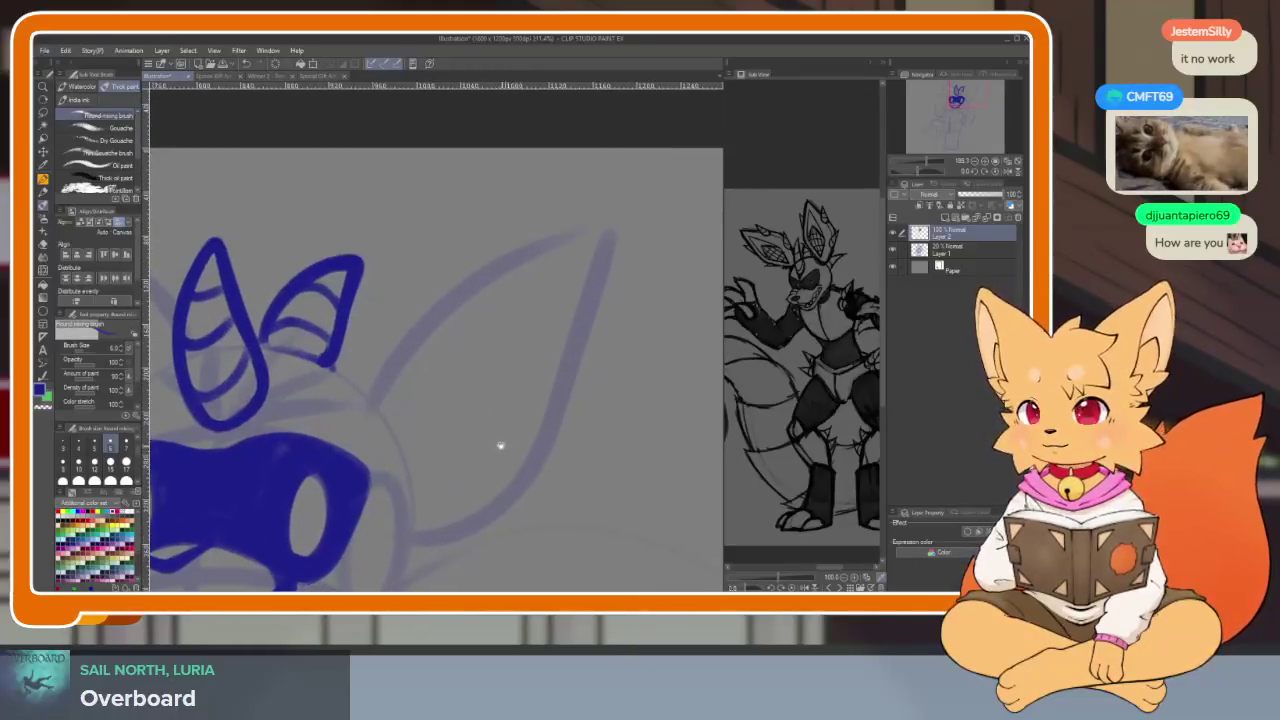
{"action": "scroll", "coordinate": [473, 424], "scroll_direction": "down", "scroll_amount": 2}
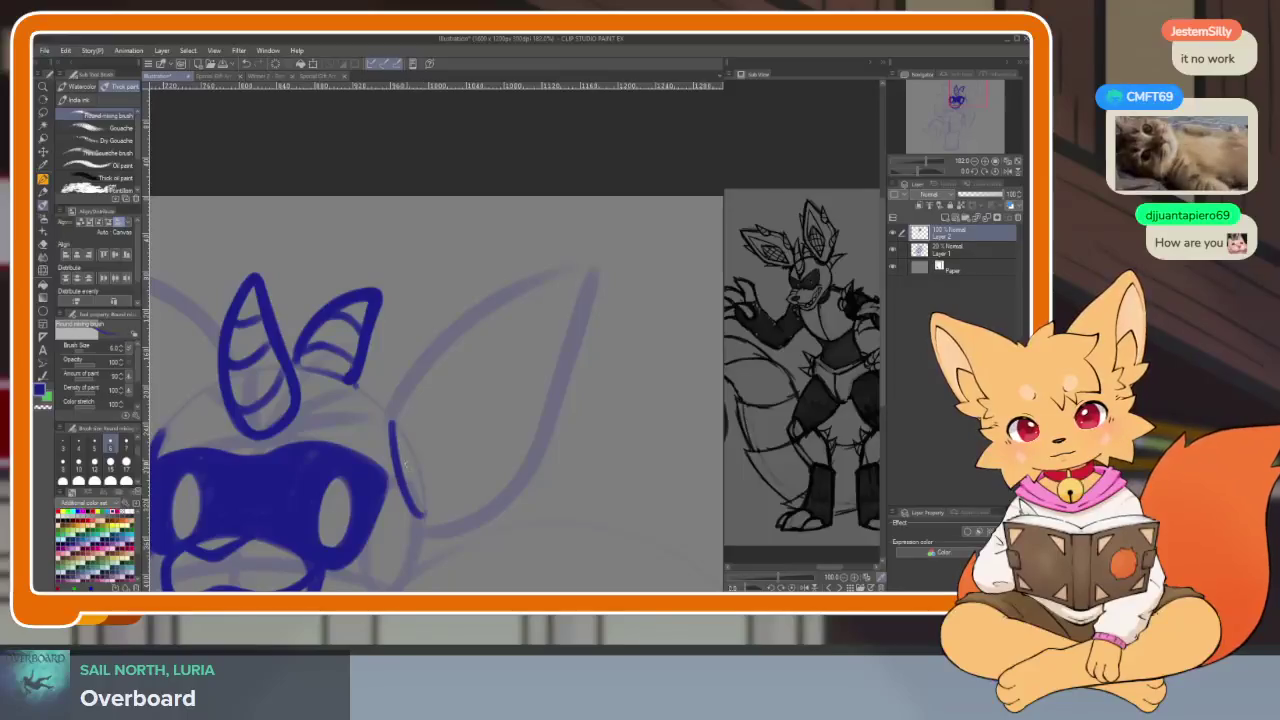
{"action": "left_click_drag", "start_coordinate": [389, 424], "coordinate": [416, 489]}
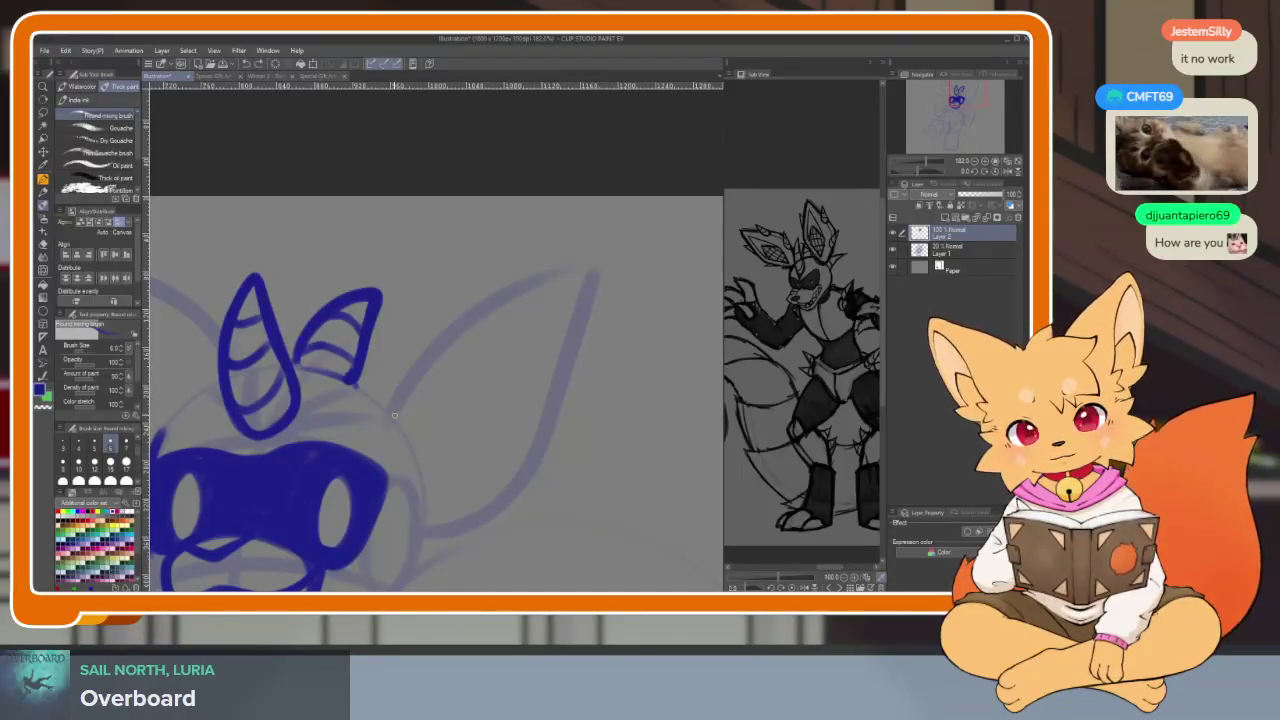
{"action": "left_click_drag", "start_coordinate": [398, 416], "coordinate": [427, 500]}
Add a short stroke at the base of the large ear
{"action": "scroll", "coordinate": [406, 462], "scroll_direction": "down", "scroll_amount": 3}
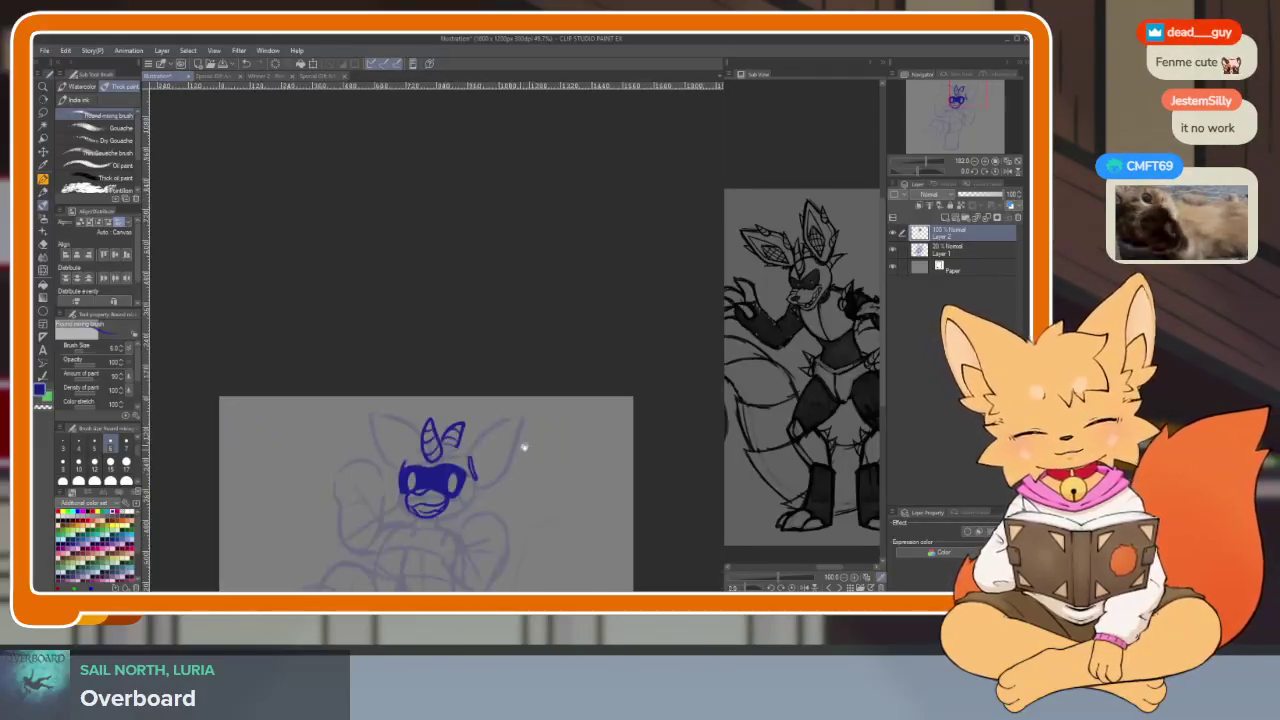
{"action": "scroll", "coordinate": [509, 443], "scroll_direction": "up", "scroll_amount": 3}
{"action": "scroll", "coordinate": [543, 457], "scroll_direction": "up", "scroll_amount": 2}
{"action": "scroll", "coordinate": [523, 456], "scroll_direction": "down", "scroll_amount": 3}
{"action": "scroll", "coordinate": [491, 457], "scroll_direction": "up", "scroll_amount": 2}
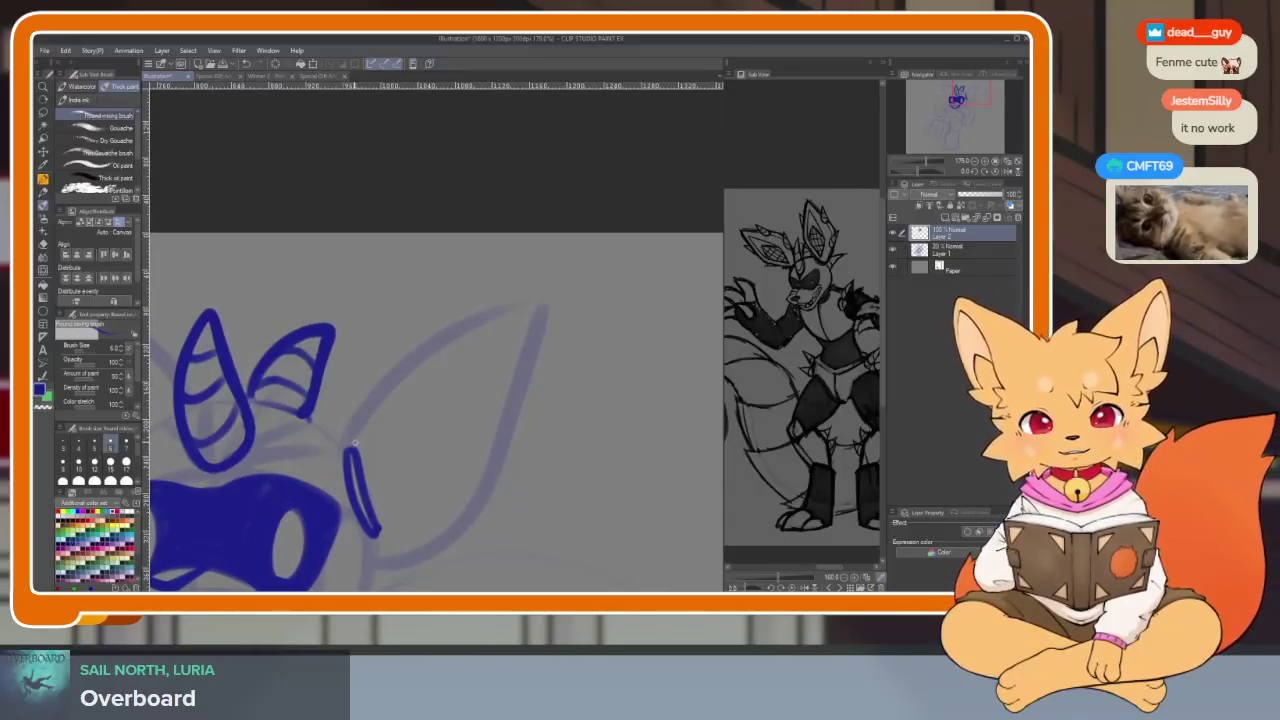
{"action": "left_click_drag", "start_coordinate": [402, 362], "coordinate": [368, 412]}
Outline the large right ear's upper edge and its outer edge down from the tip
{"action": "left_click_drag", "start_coordinate": [400, 364], "coordinate": [570, 270]}
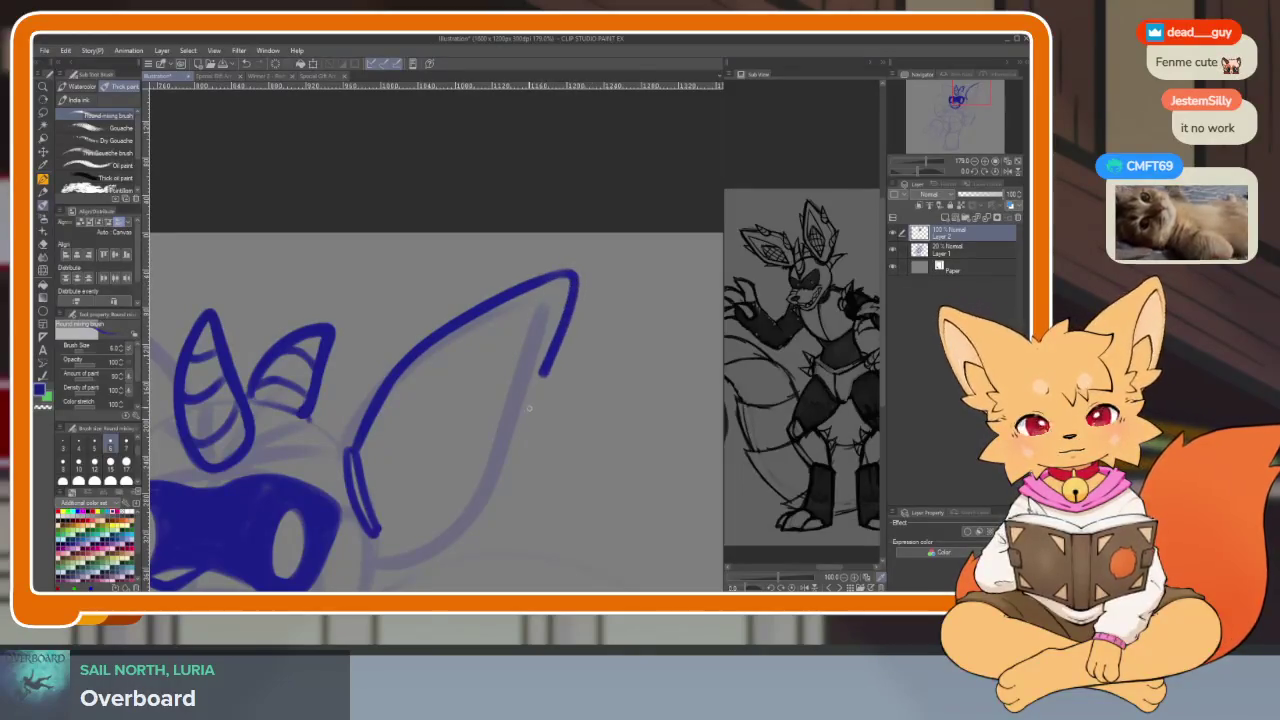
{"action": "left_click_drag", "start_coordinate": [574, 280], "coordinate": [480, 505]}
{"action": "key", "text": "ctrl+z"}
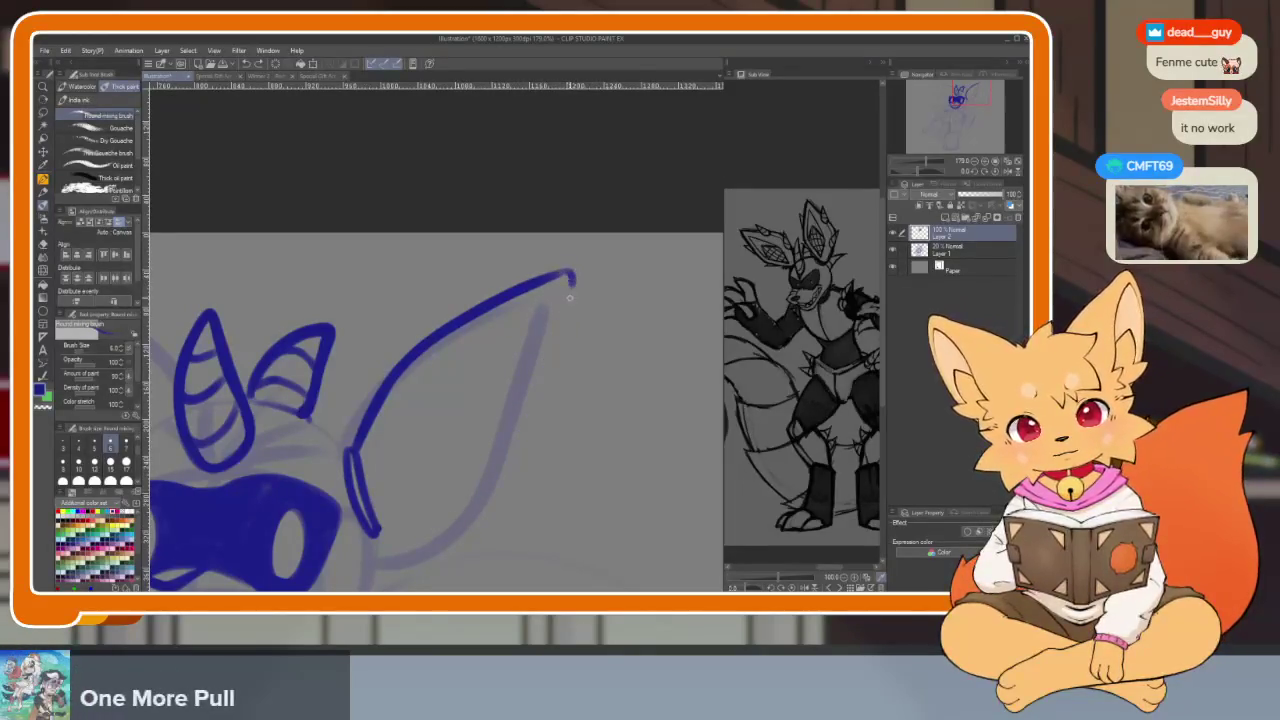
{"action": "left_click_drag", "start_coordinate": [562, 274], "coordinate": [386, 527]}
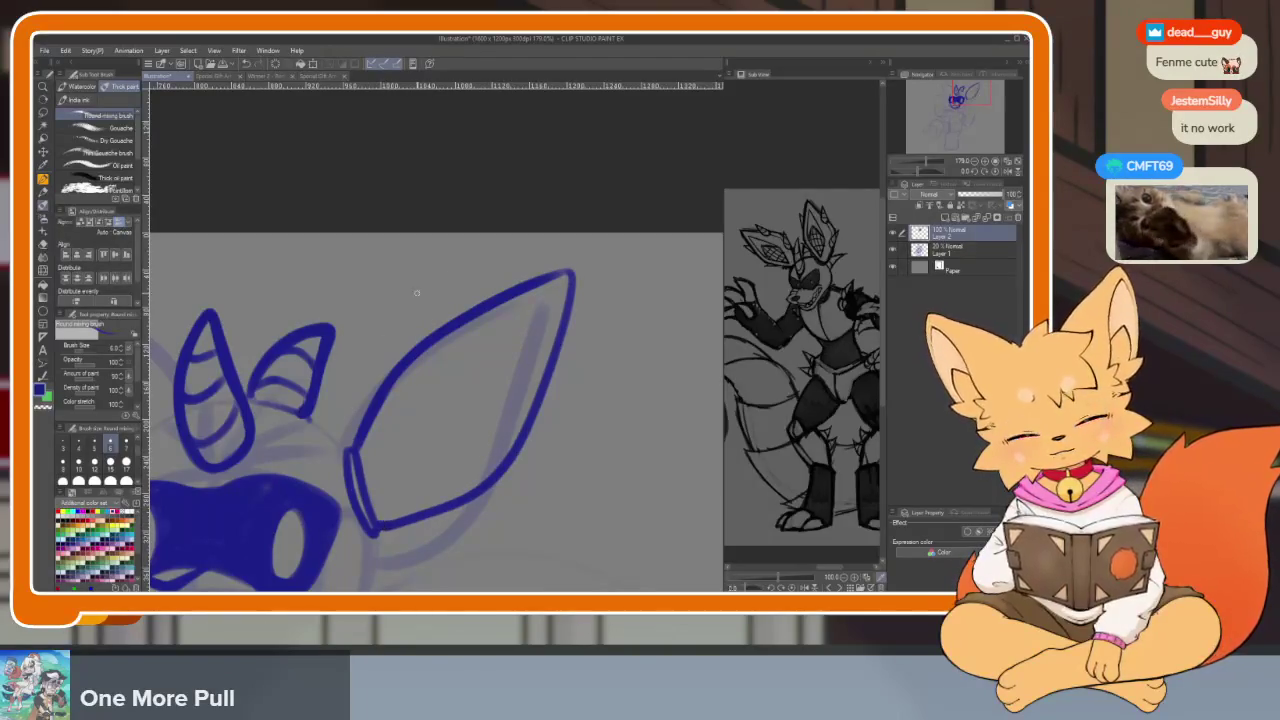
Draw an inner detail line inside the large ear
{"action": "scroll", "coordinate": [450, 480], "scroll_direction": "down", "scroll_amount": 5}
{"action": "scroll", "coordinate": [500, 460], "scroll_direction": "up", "scroll_amount": 1}
{"action": "scroll", "coordinate": [548, 452], "scroll_direction": "up", "scroll_amount": 4}
{"action": "scroll", "coordinate": [548, 452], "scroll_direction": "up", "scroll_amount": 3}
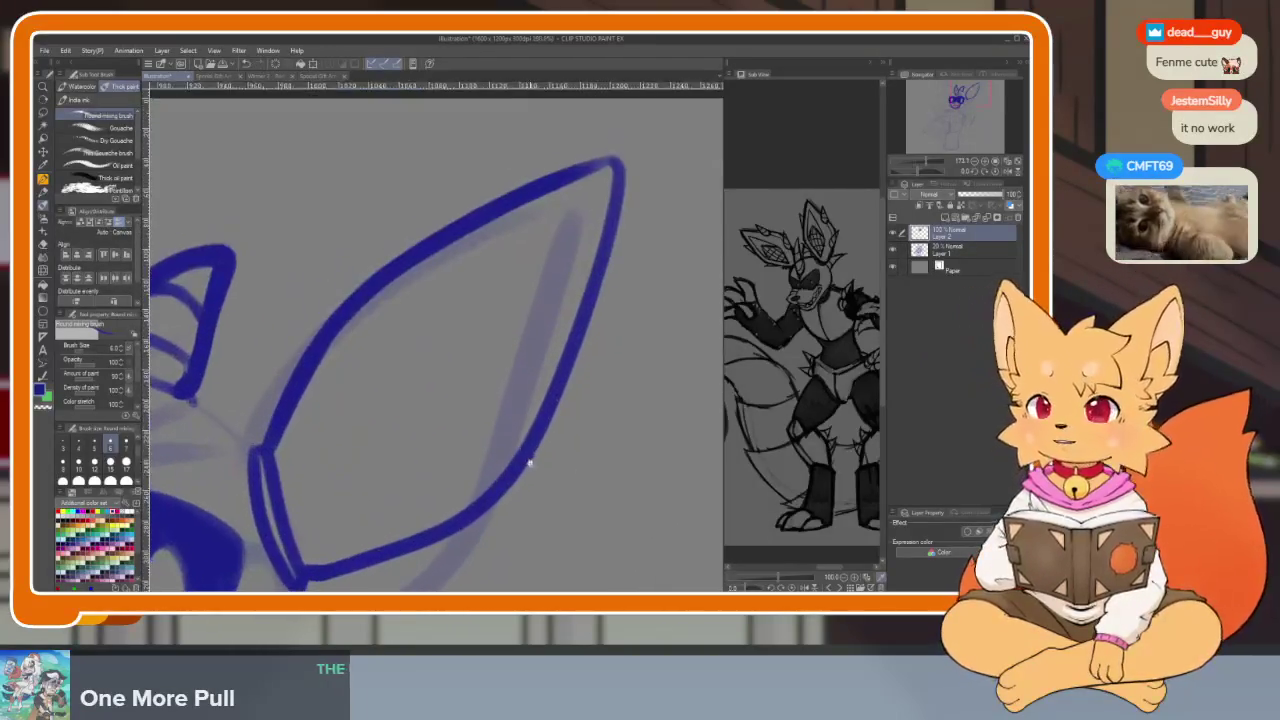
{"action": "mouse_move", "coordinate": [318, 470]}
{"action": "left_mouse_down"}
{"action": "mouse_move", "coordinate": [313, 480]}
{"action": "mouse_move", "coordinate": [324, 462]}
{"action": "left_mouse_up"}
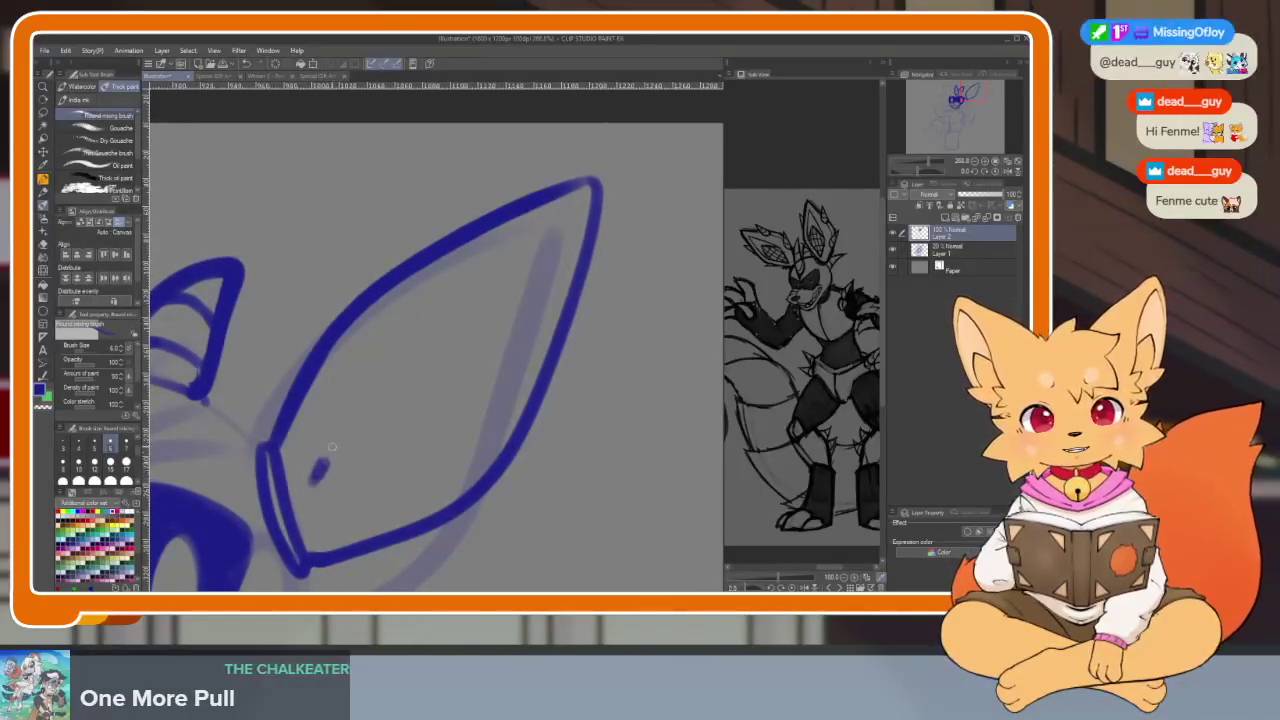
{"action": "key", "text": "ctrl+z"}
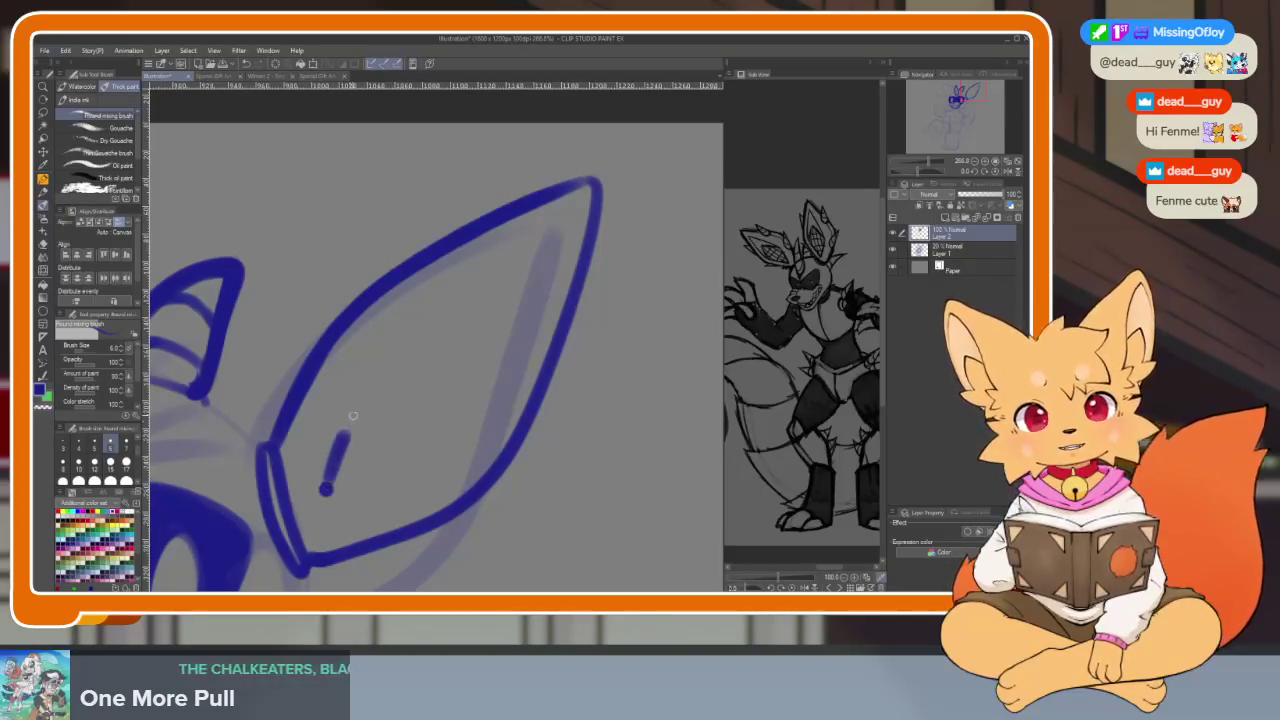
{"action": "mouse_move", "coordinate": [417, 325]}
{"action": "left_mouse_down"}
{"action": "mouse_move", "coordinate": [535, 240]}
{"action": "mouse_move", "coordinate": [525, 345]}
{"action": "mouse_move", "coordinate": [488, 430]}
{"action": "mouse_move", "coordinate": [450, 470]}
{"action": "mouse_move", "coordinate": [335, 497]}
{"action": "left_mouse_up"}
Draw parallel diagonal lines across the inner ear
{"action": "scroll", "coordinate": [581, 165], "scroll_direction": "down", "scroll_amount": 5}
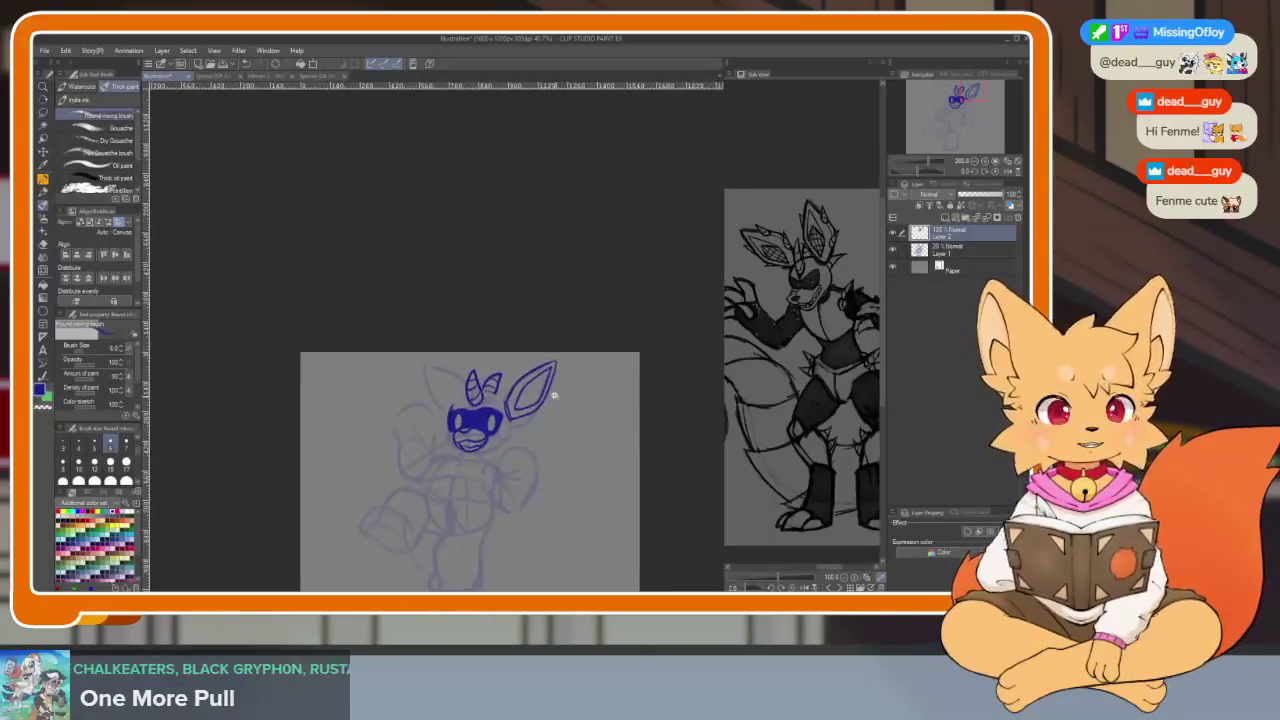
{"action": "scroll", "coordinate": [557, 400], "scroll_direction": "up", "scroll_amount": 4}
{"action": "scroll", "coordinate": [538, 430], "scroll_direction": "up", "scroll_amount": 3}
{"action": "scroll", "coordinate": [538, 435], "scroll_direction": "up", "scroll_amount": 2}
{"action": "scroll", "coordinate": [480, 429], "scroll_direction": "down", "scroll_amount": 3}
{"action": "scroll", "coordinate": [406, 360], "scroll_direction": "up", "scroll_amount": 1}
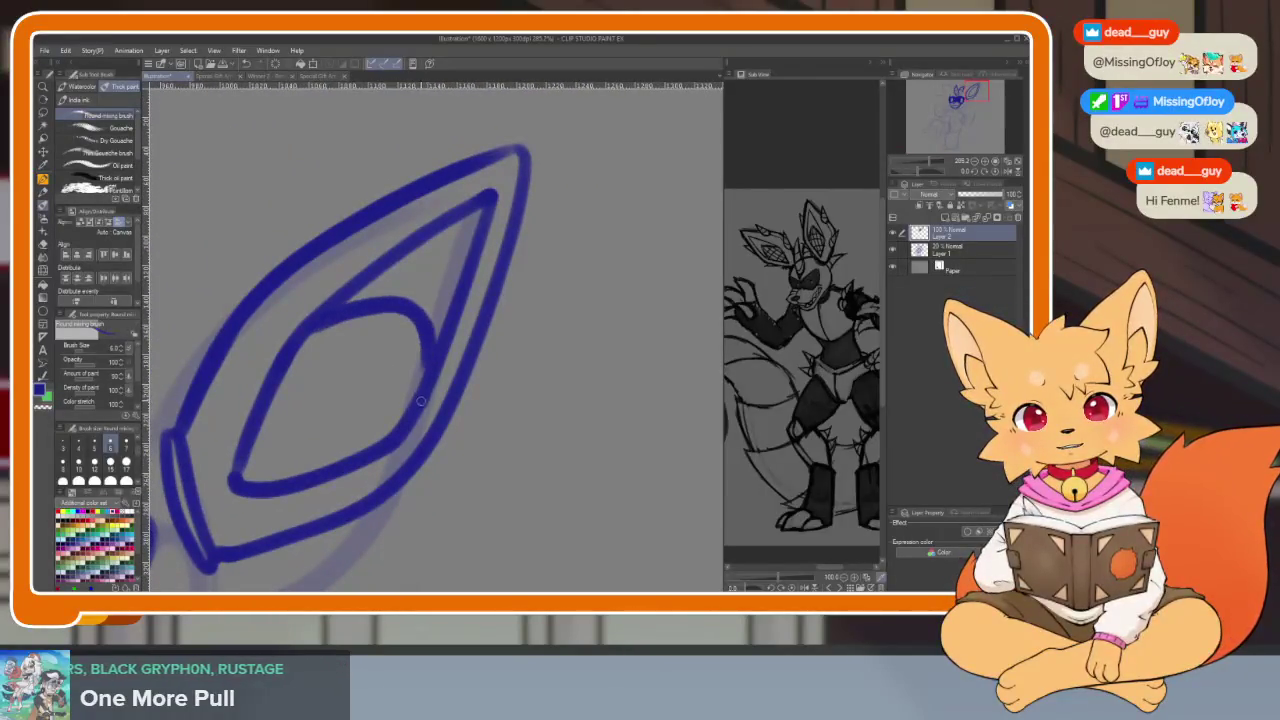
{"action": "scroll", "coordinate": [360, 414], "scroll_direction": "up", "scroll_amount": 3}
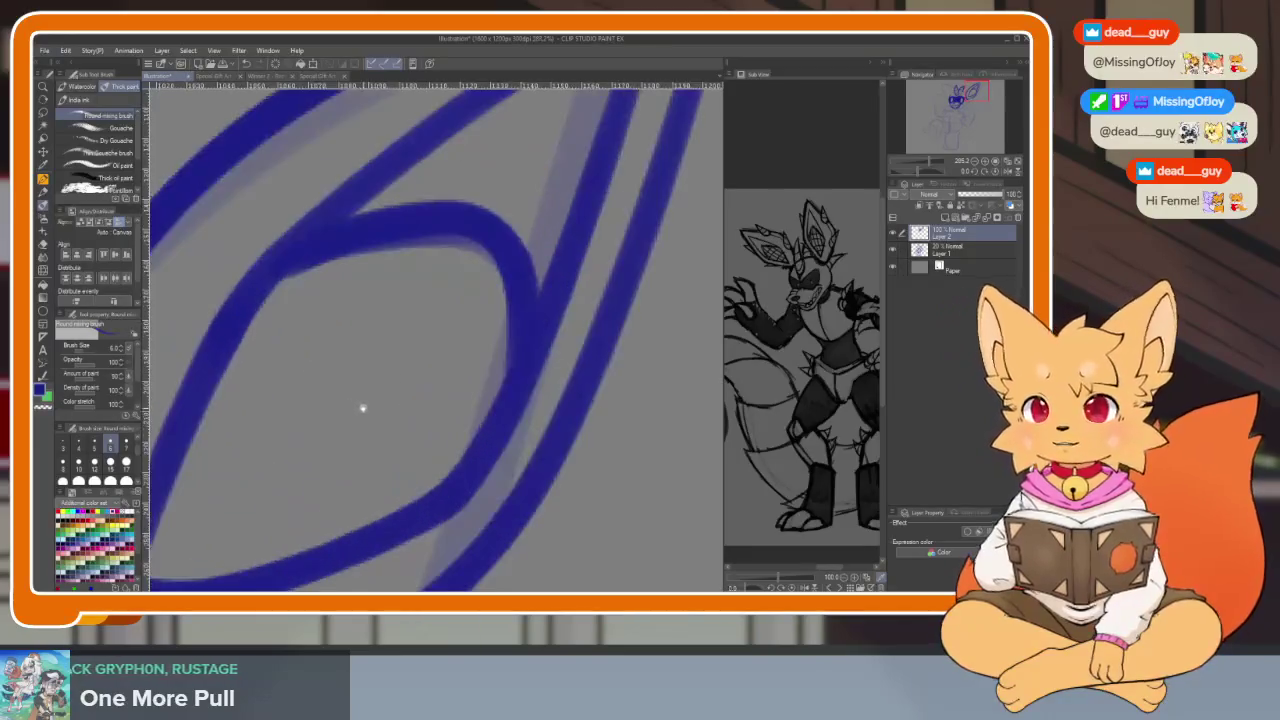
{"action": "scroll", "coordinate": [463, 337], "scroll_direction": "down", "scroll_amount": 1}
{"action": "scroll", "coordinate": [512, 337], "scroll_direction": "down", "scroll_amount": 2}
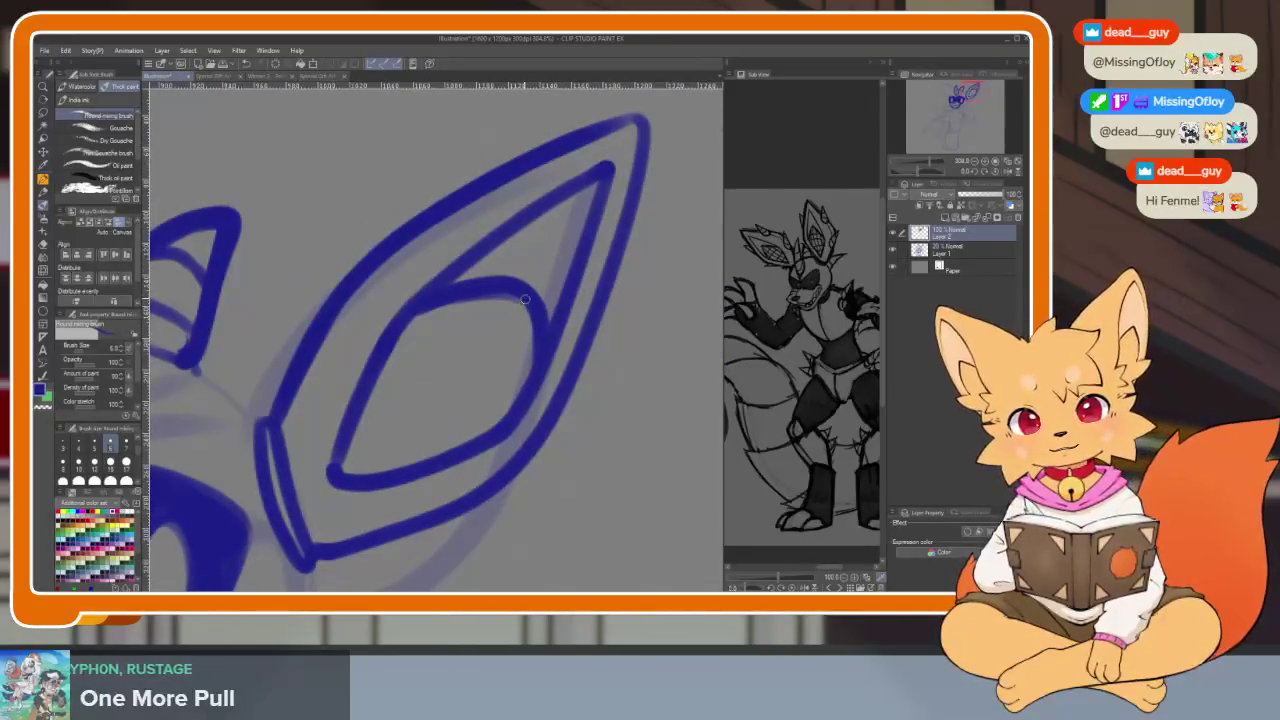
{"action": "left_click_drag", "start_coordinate": [470, 382], "coordinate": [341, 478]}
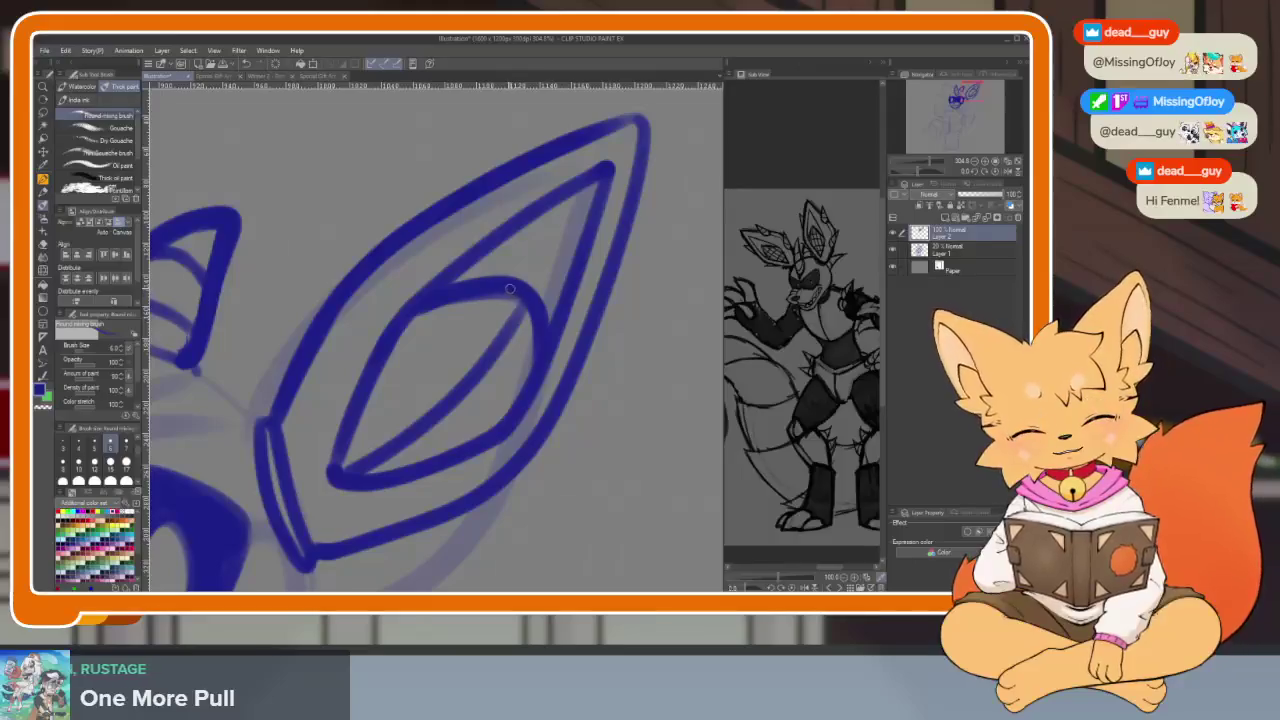
{"action": "left_click_drag", "start_coordinate": [473, 310], "coordinate": [337, 449]}
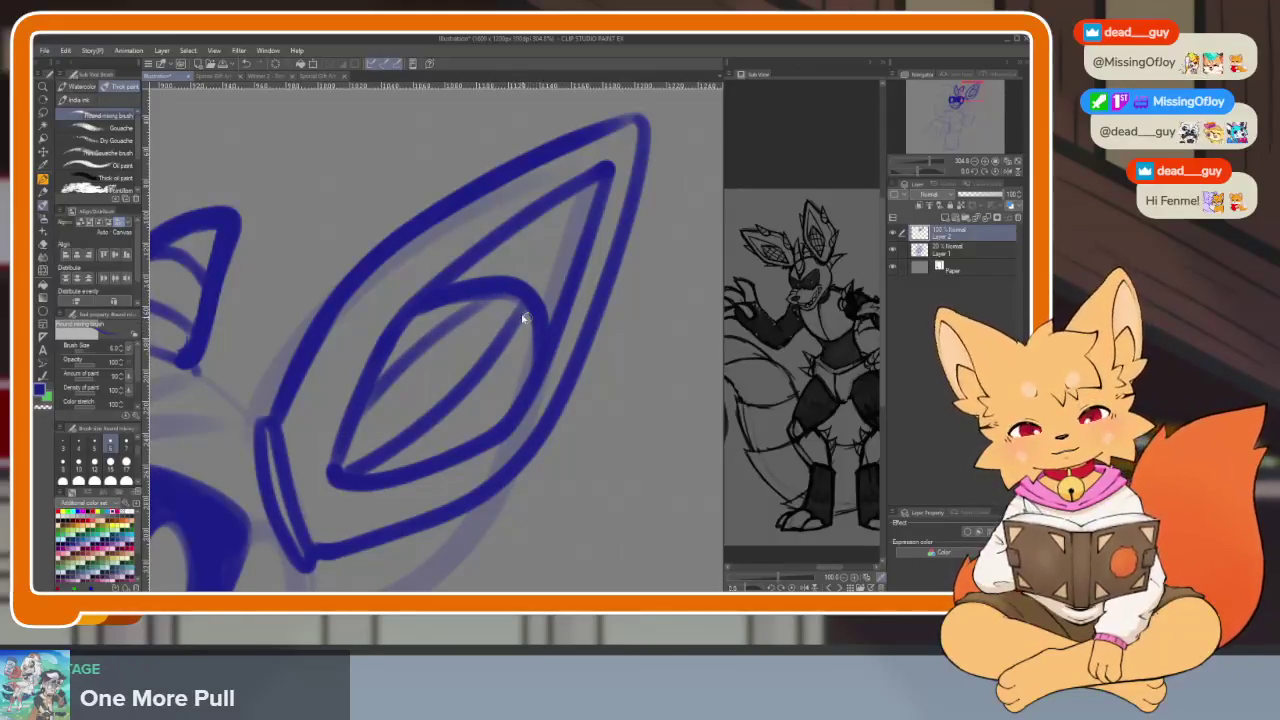
{"action": "key", "text": "ctrl+z"}
{"action": "left_click_drag", "start_coordinate": [518, 302], "coordinate": [345, 455]}
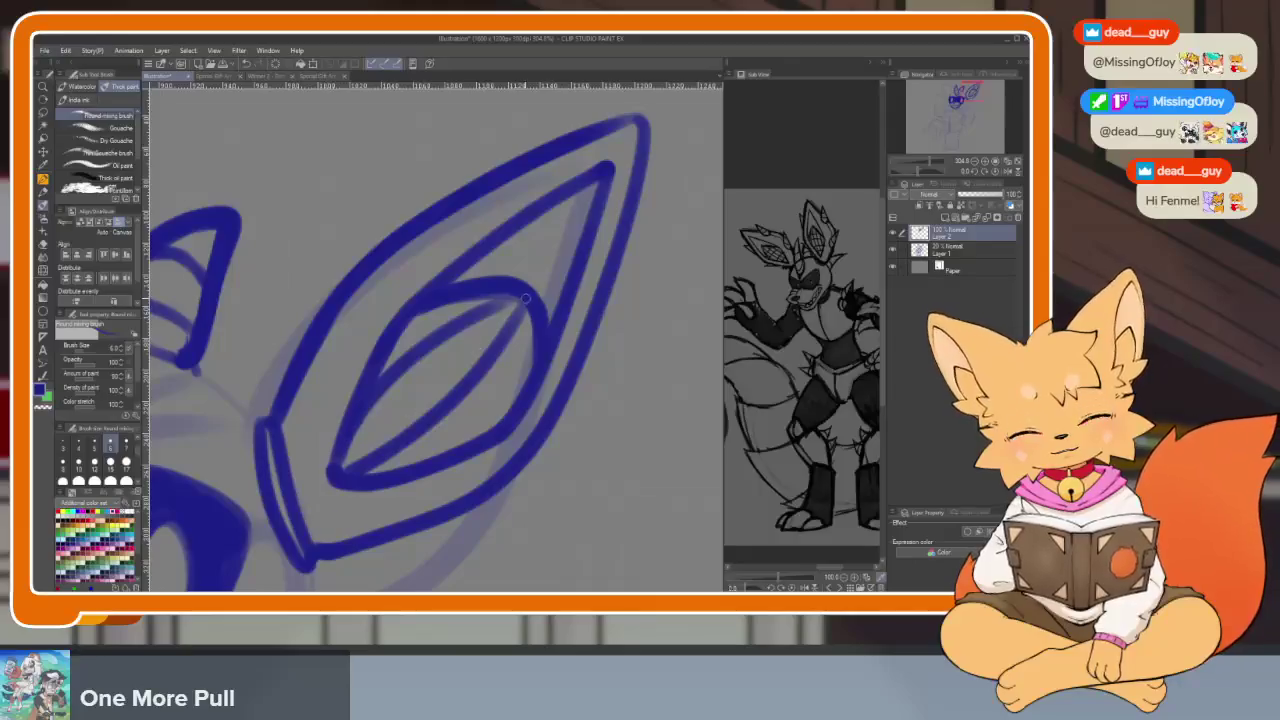
{"action": "key", "text": "ctrl+z"}
{"action": "left_click_drag", "start_coordinate": [518, 300], "coordinate": [340, 465]}
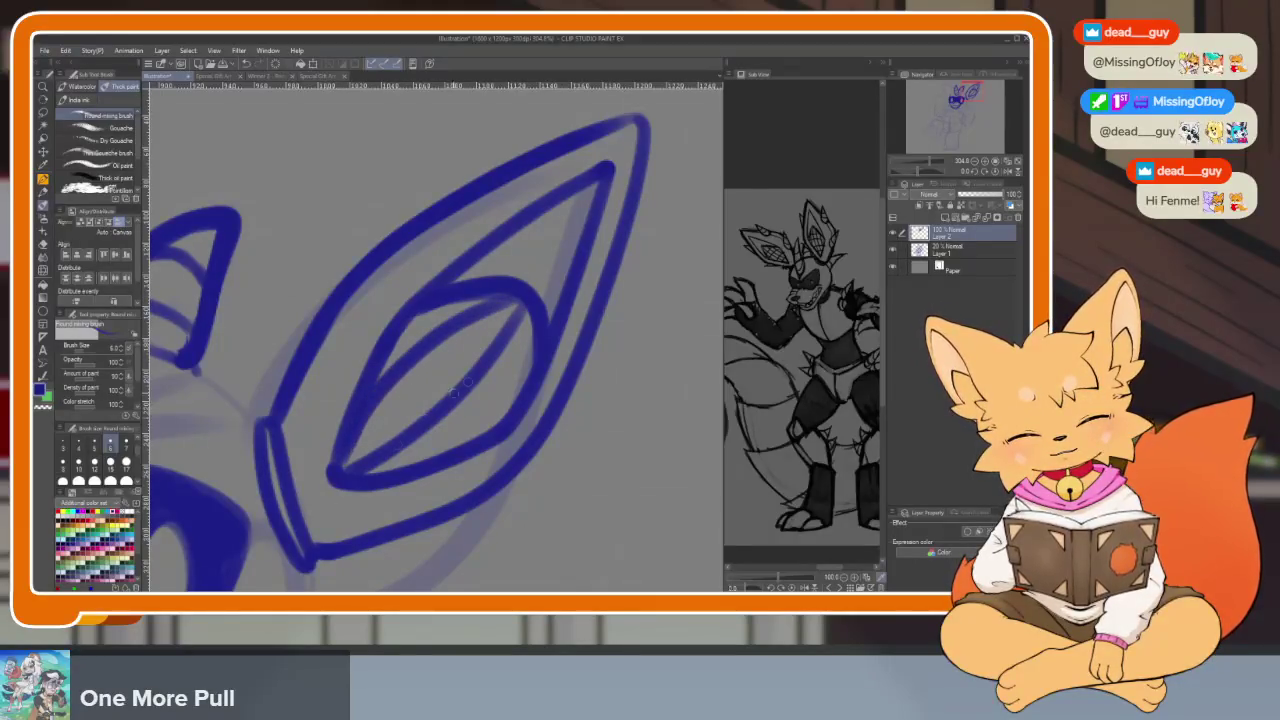
Add a lower-edge line and crossing strokes to complete the inner-ear crosshatch
{"action": "left_click_drag", "start_coordinate": [519, 386], "coordinate": [402, 472]}
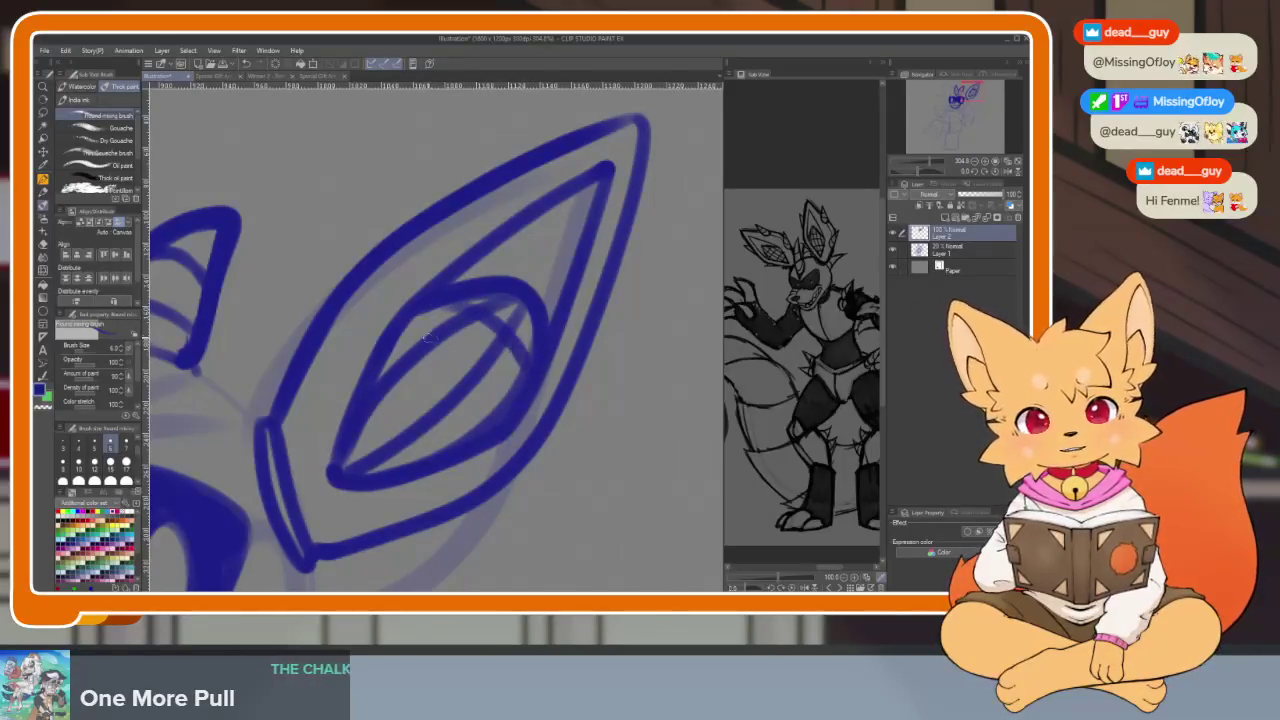
{"action": "left_click_drag", "start_coordinate": [418, 324], "coordinate": [503, 436]}
{"action": "left_click_drag", "start_coordinate": [385, 367], "coordinate": [420, 435]}
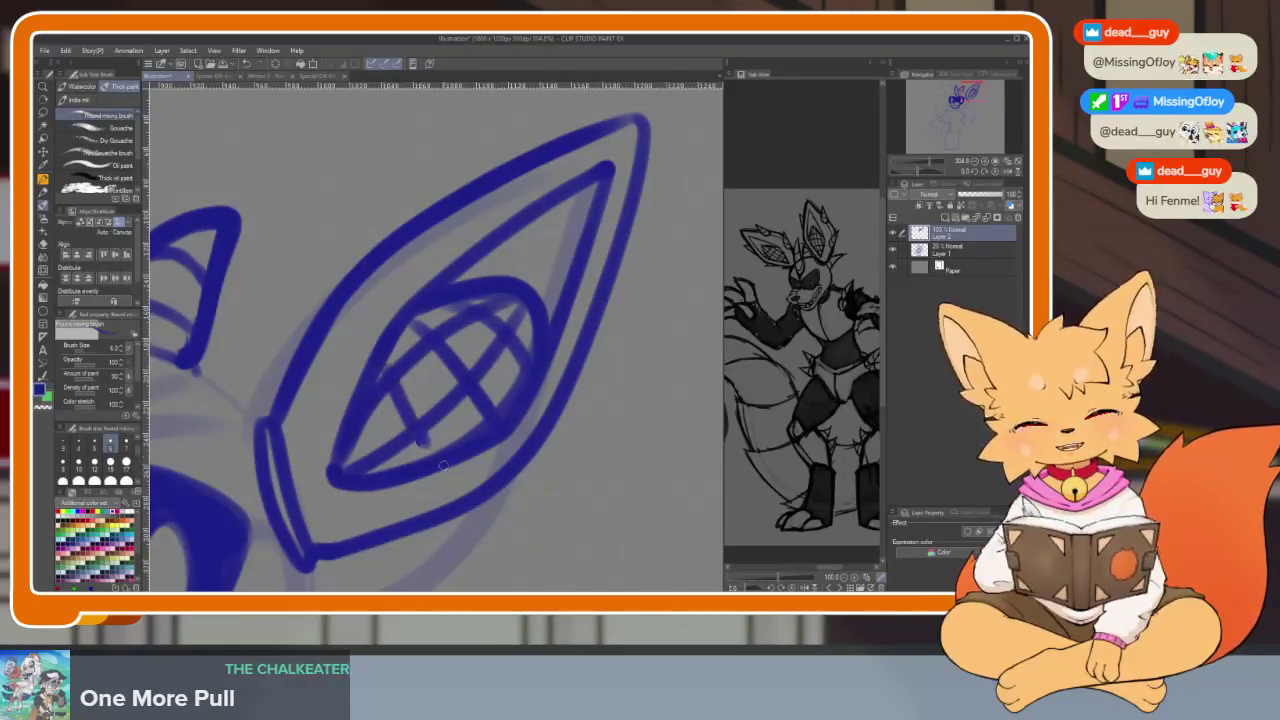
{"action": "scroll", "coordinate": [577, 449], "scroll_direction": "down", "scroll_amount": 5}
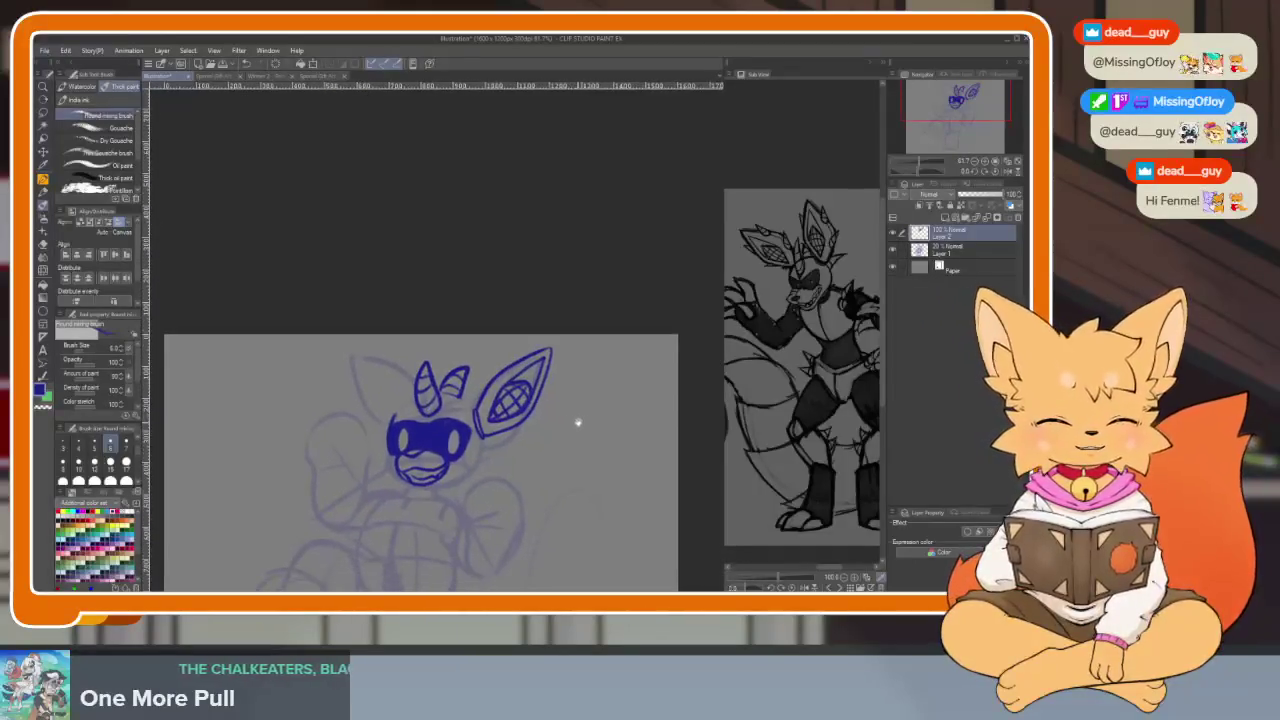
Undo the last two crosshatch strokes in the right ear, leaving only its inner outline
{"action": "scroll", "coordinate": [579, 442], "scroll_direction": "down", "scroll_amount": 2}
{"action": "scroll", "coordinate": [579, 442], "scroll_direction": "up", "scroll_amount": 1}
{"action": "scroll", "coordinate": [549, 448], "scroll_direction": "up", "scroll_amount": 2}
{"action": "scroll", "coordinate": [530, 465], "scroll_direction": "up", "scroll_amount": 3}
{"action": "scroll", "coordinate": [505, 430], "scroll_direction": "up", "scroll_amount": 2}
{"action": "scroll", "coordinate": [502, 440], "scroll_direction": "up", "scroll_amount": 2}
{"action": "key", "text": "ctrl+z"}
{"action": "key", "text": "ctrl+z"}
{"action": "key", "text": "ctrl+z"}
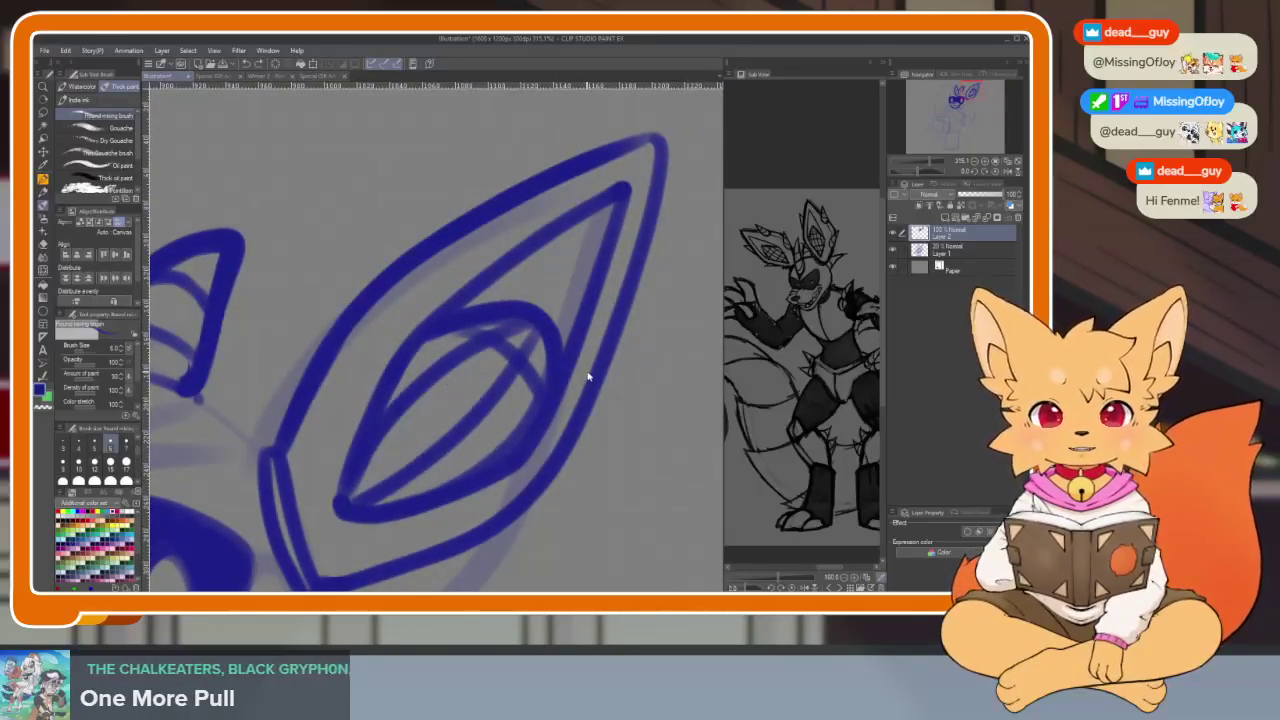
{"action": "key", "text": "ctrl+z"}
{"action": "key", "text": "ctrl+z"}
{"action": "key", "text": "ctrl+z"}
{"action": "key", "text": "ctrl+z"}
{"action": "scroll", "coordinate": [592, 410], "scroll_direction": "down", "scroll_amount": 4}
{"action": "scroll", "coordinate": [430, 440], "scroll_direction": "up", "scroll_amount": 1}
{"action": "scroll", "coordinate": [516, 434], "scroll_direction": "up", "scroll_amount": 3}
{"action": "scroll", "coordinate": [516, 434], "scroll_direction": "down", "scroll_amount": 2}
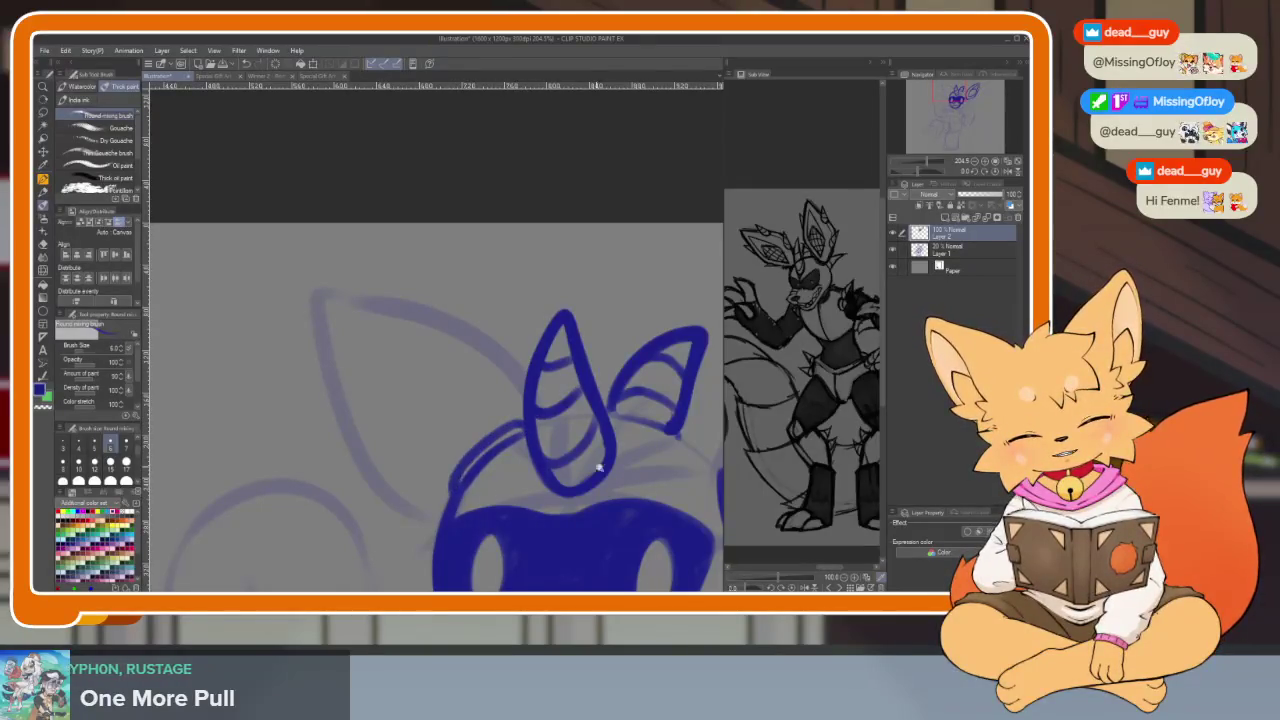
{"action": "scroll", "coordinate": [594, 467], "scroll_direction": "down", "scroll_amount": 4}
{"action": "scroll", "coordinate": [631, 458], "scroll_direction": "up", "scroll_amount": 3}
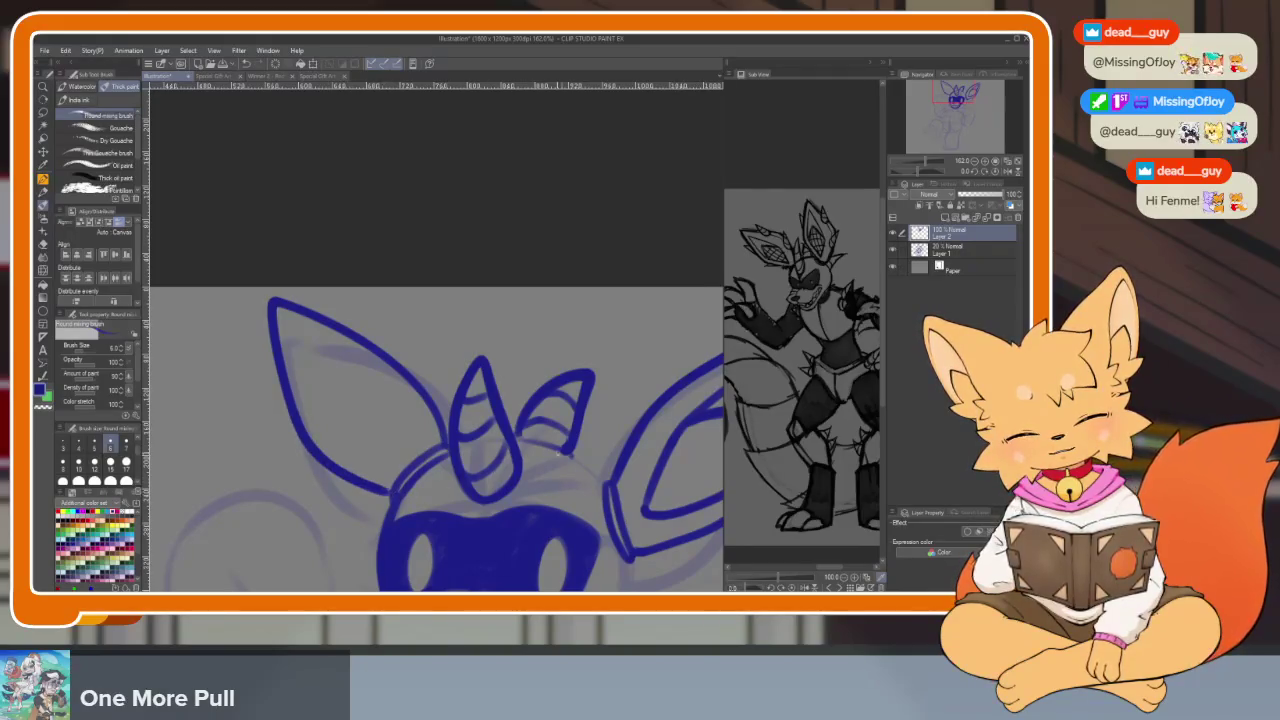
Return to the brush and undo the stray short stroke inside the left ear
{"action": "scroll", "coordinate": [549, 453], "scroll_direction": "down", "scroll_amount": 5}
{"action": "scroll", "coordinate": [571, 429], "scroll_direction": "up", "scroll_amount": 6}
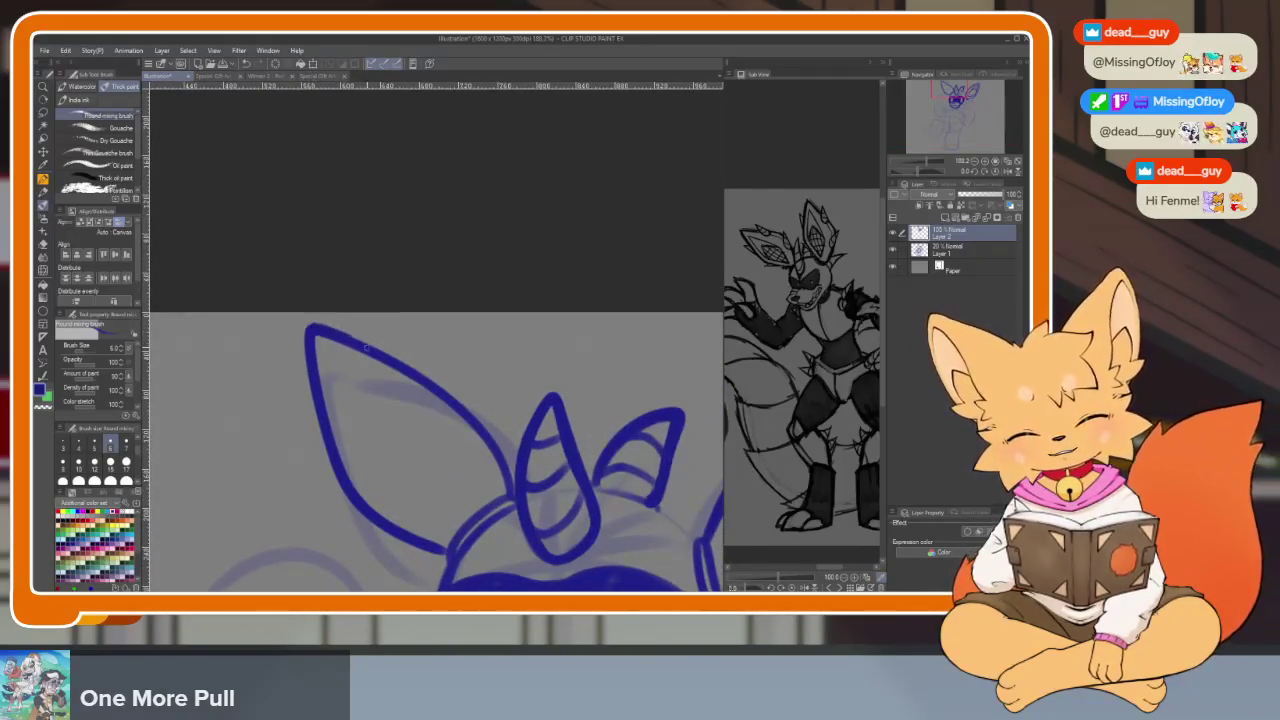
{"action": "key", "text": "e"}
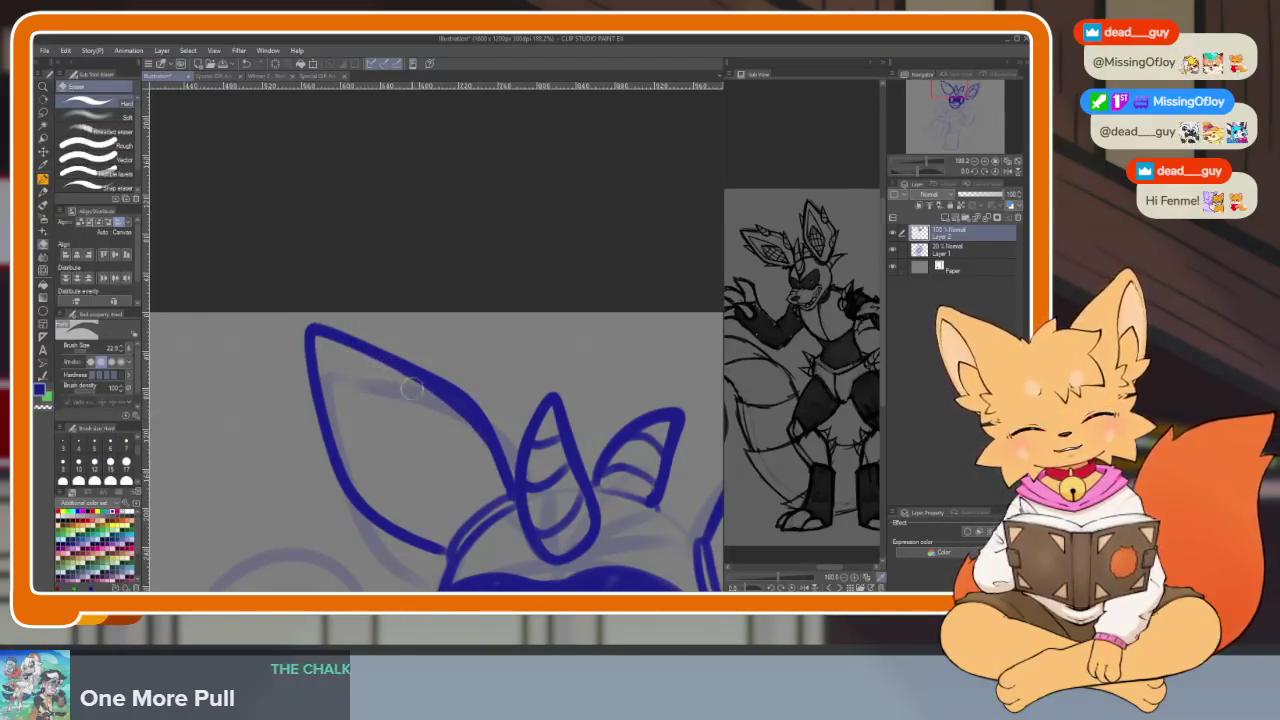
{"action": "scroll", "coordinate": [505, 505], "scroll_direction": "up", "scroll_amount": 3}
{"action": "key", "text": "b"}
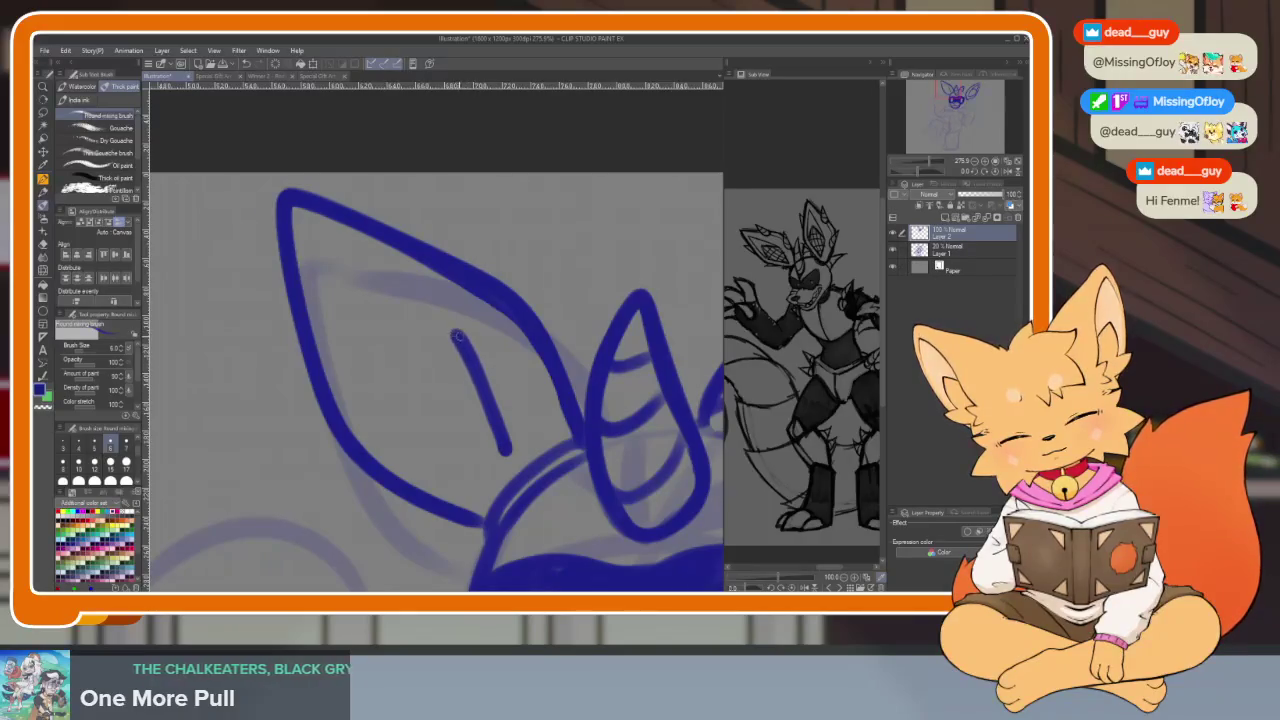
{"action": "key", "text": "ctrl+z"}
Draw the left ear's inner almond curve in two strokes, then recentre the head
{"action": "mouse_move", "coordinate": [434, 309]}
{"action": "left_mouse_down"}
{"action": "mouse_move", "coordinate": [336, 246]}
{"action": "mouse_move", "coordinate": [462, 454]}
{"action": "left_mouse_up"}
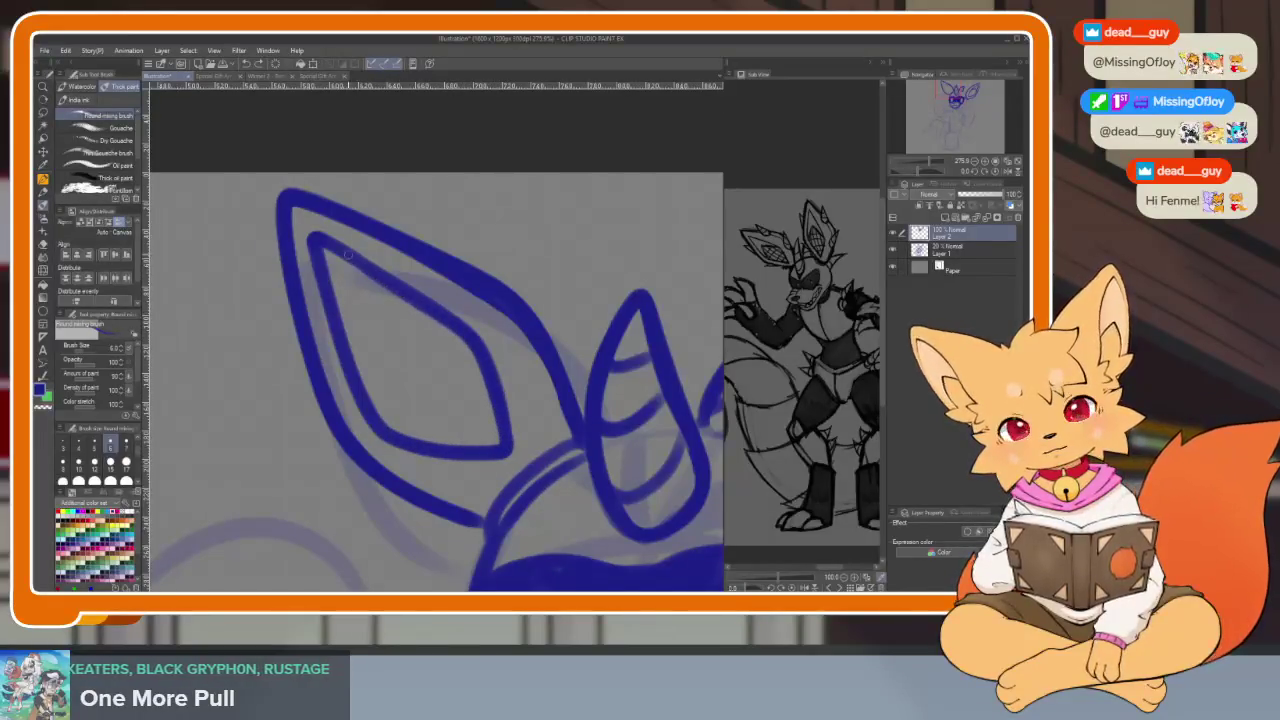
{"action": "scroll", "coordinate": [495, 348], "scroll_direction": "down", "scroll_amount": 5}
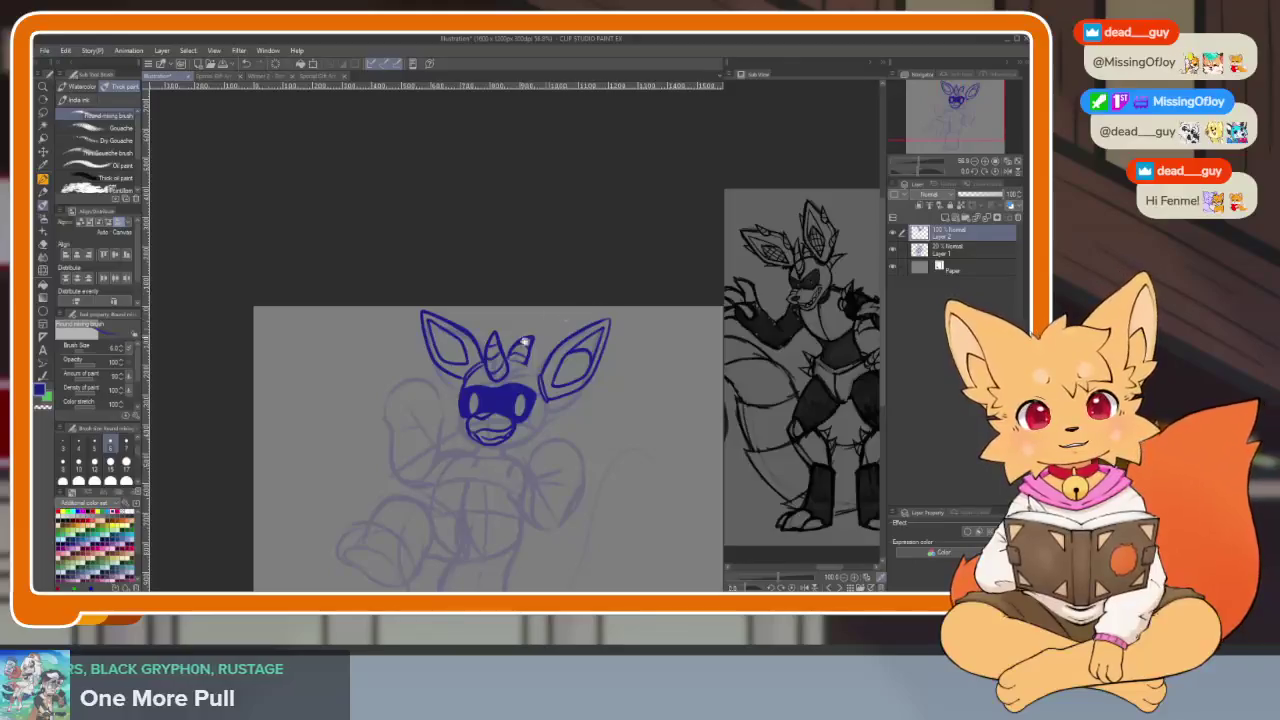
{"action": "scroll", "coordinate": [502, 420], "scroll_direction": "up", "scroll_amount": 6}
{"action": "mouse_move", "coordinate": [456, 313]}
{"action": "left_mouse_down"}
{"action": "mouse_move", "coordinate": [340, 345]}
{"action": "mouse_move", "coordinate": [345, 433]}
{"action": "left_mouse_up"}
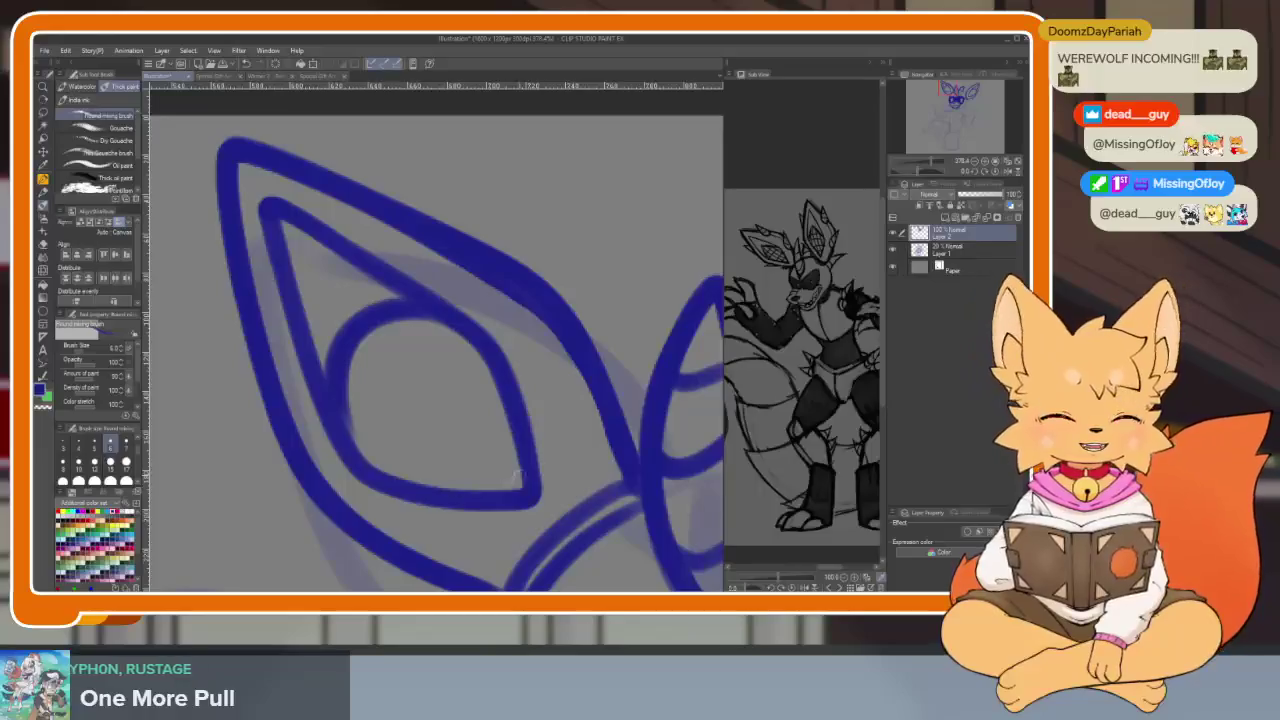
{"action": "scroll", "coordinate": [632, 412], "scroll_direction": "down", "scroll_amount": 4}
{"action": "left_click_drag", "start_coordinate": [632, 412], "coordinate": [522, 410]}
{"action": "left_click_drag", "start_coordinate": [596, 504], "coordinate": [576, 484]}
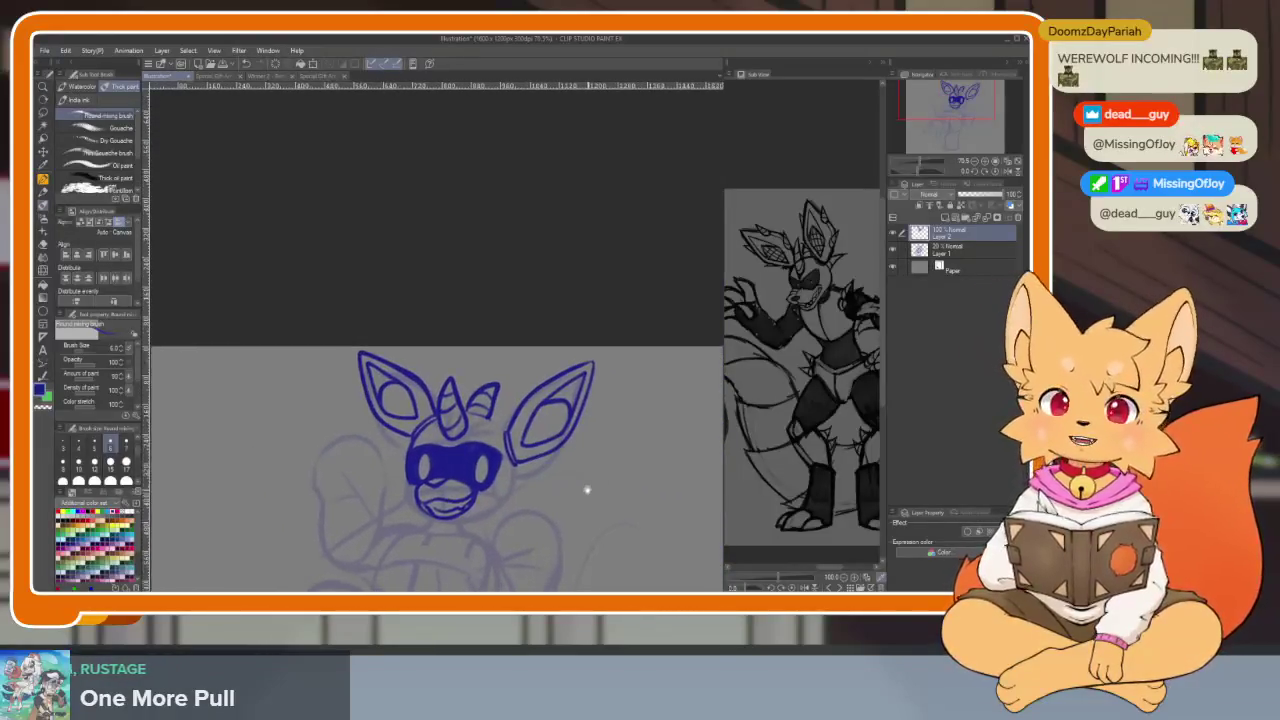
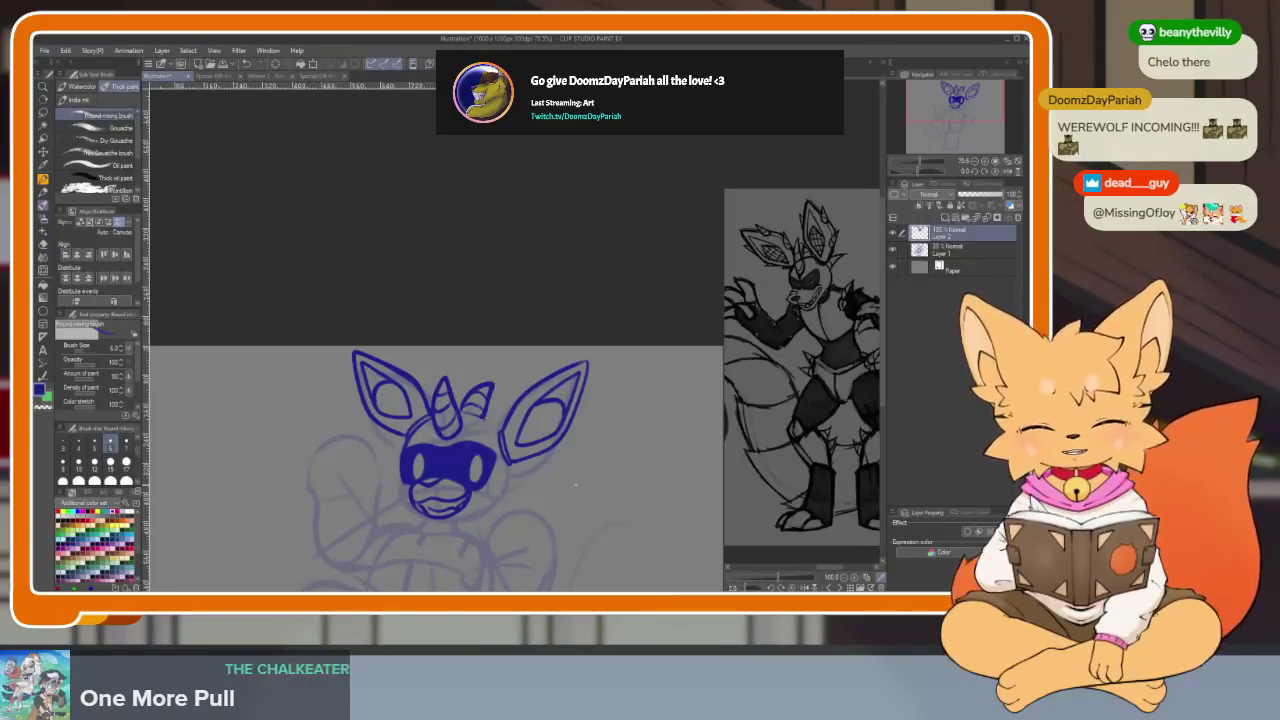
Mirror the canvas back and forth to check proportions, then hide the panels
{"action": "key", "text": "h"}
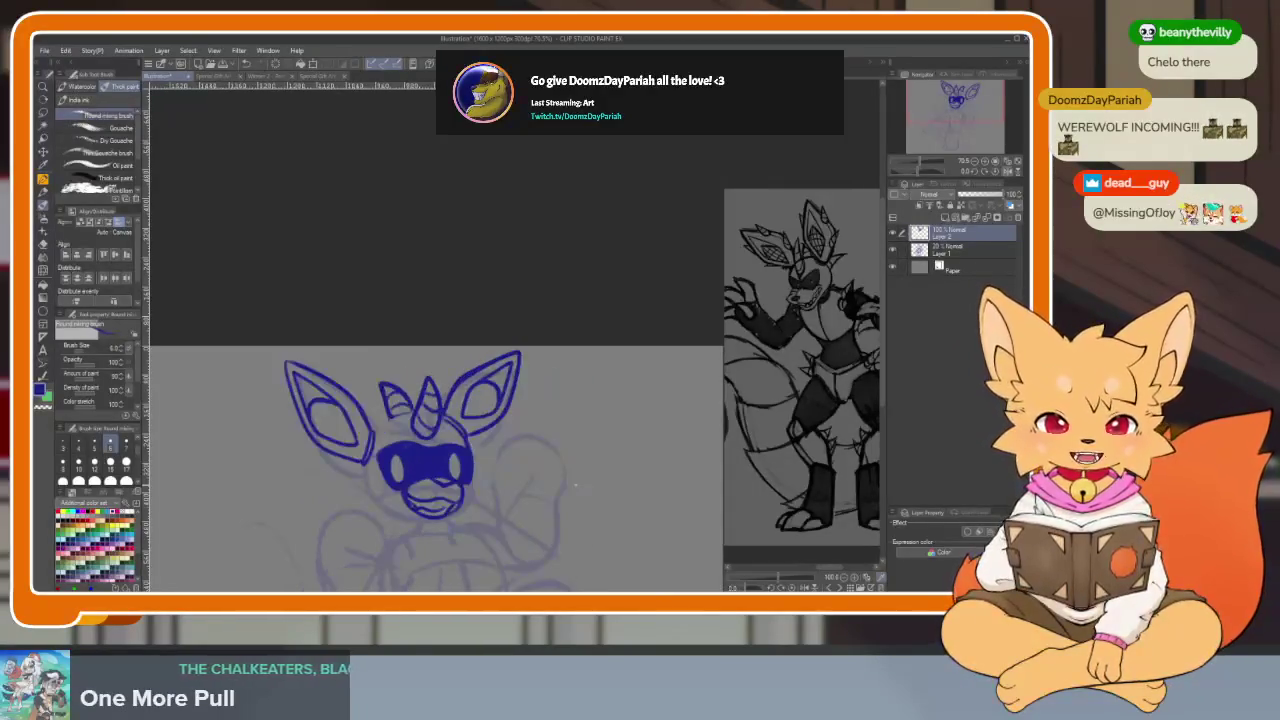
{"action": "key", "text": "h"}
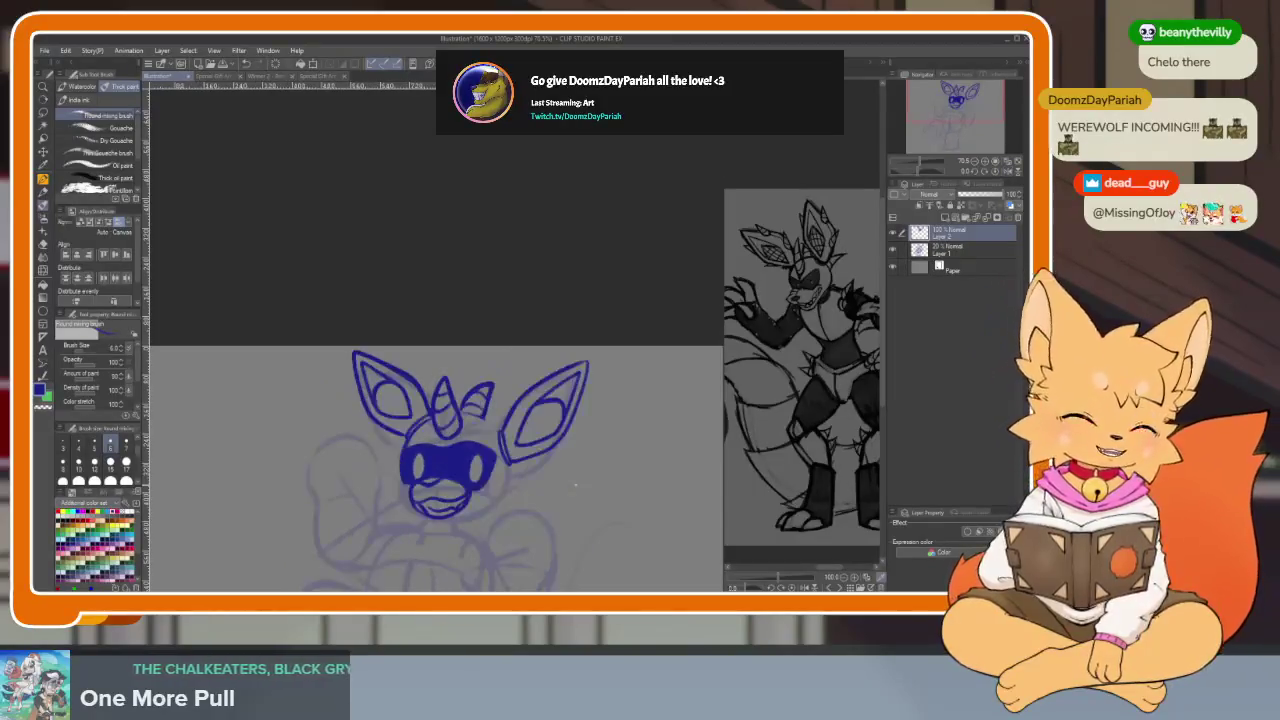
{"action": "key", "text": "h"}
{"action": "scroll", "coordinate": [435, 470], "scroll_direction": "up", "scroll_amount": 2}
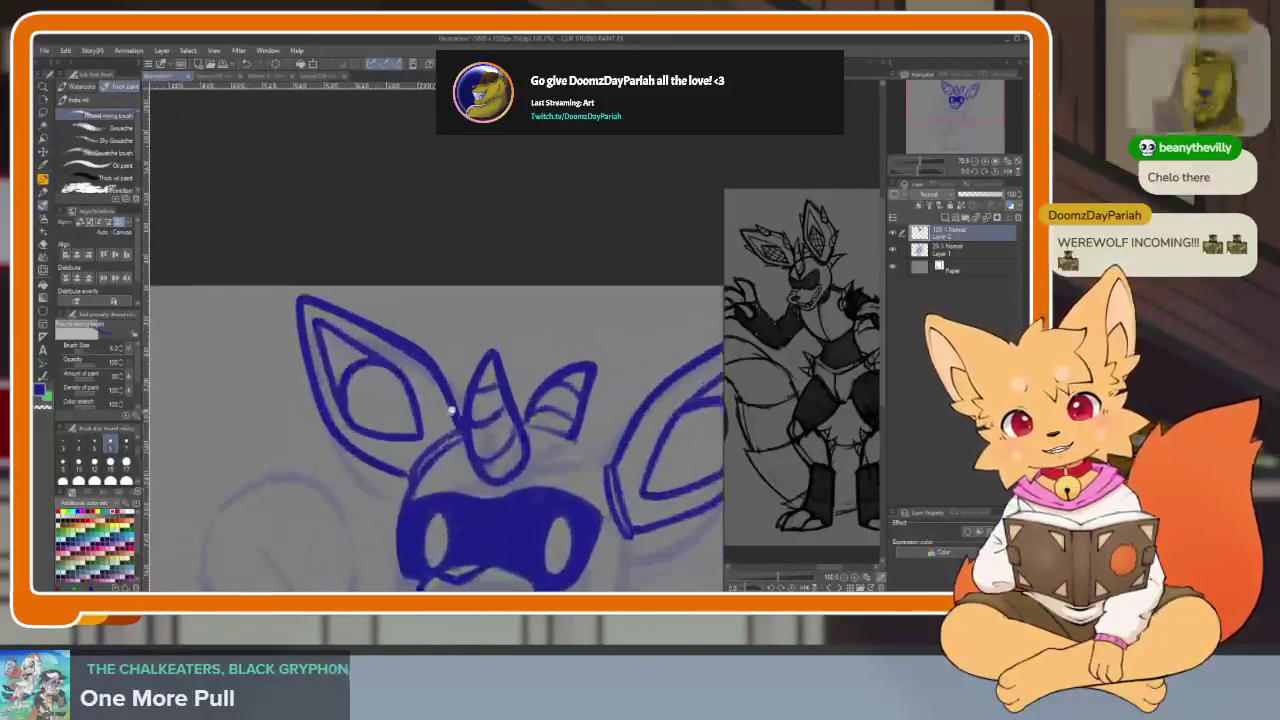
{"action": "scroll", "coordinate": [435, 470], "scroll_direction": "up", "scroll_amount": 2}
{"action": "key", "text": "Tab"}
Lasso the left ear, then stretch, rotate counter-clockwise and nudge it down-left
{"action": "mouse_move", "coordinate": [373, 302]}
{"action": "left_mouse_down"}
{"action": "mouse_move", "coordinate": [515, 510]}
{"action": "mouse_move", "coordinate": [570, 452]}
{"action": "left_mouse_up"}
{"action": "left_click_drag", "start_coordinate": [491, 323], "coordinate": [470, 316]}
{"action": "key", "text": "ctrl+t"}
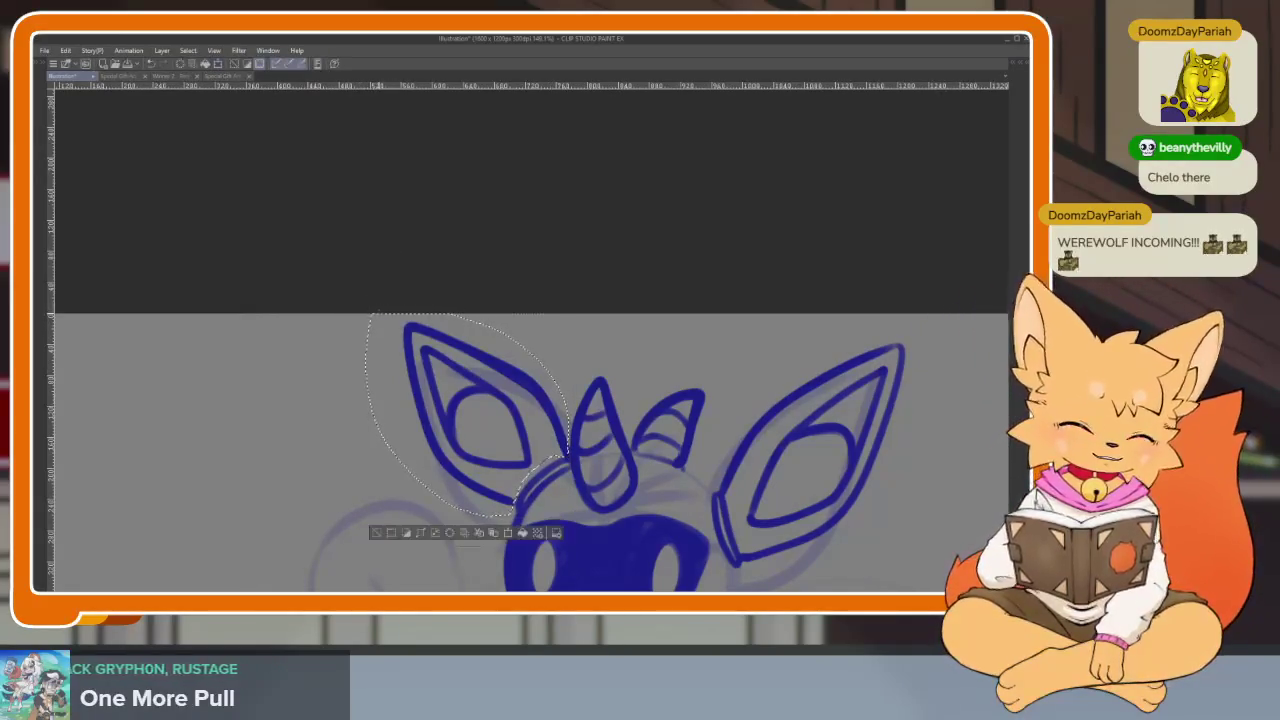
{"action": "left_click_drag", "start_coordinate": [365, 313], "coordinate": [345, 299]}
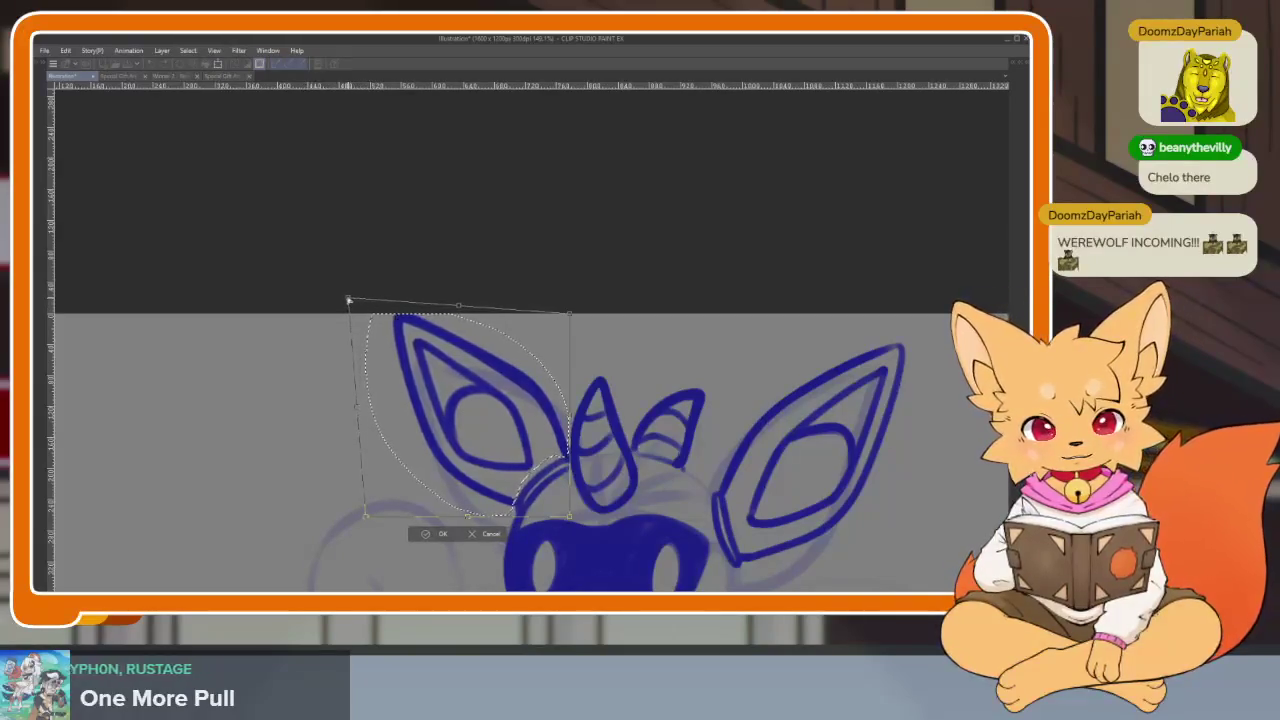
{"action": "left_click_drag", "start_coordinate": [593, 287], "coordinate": [573, 281]}
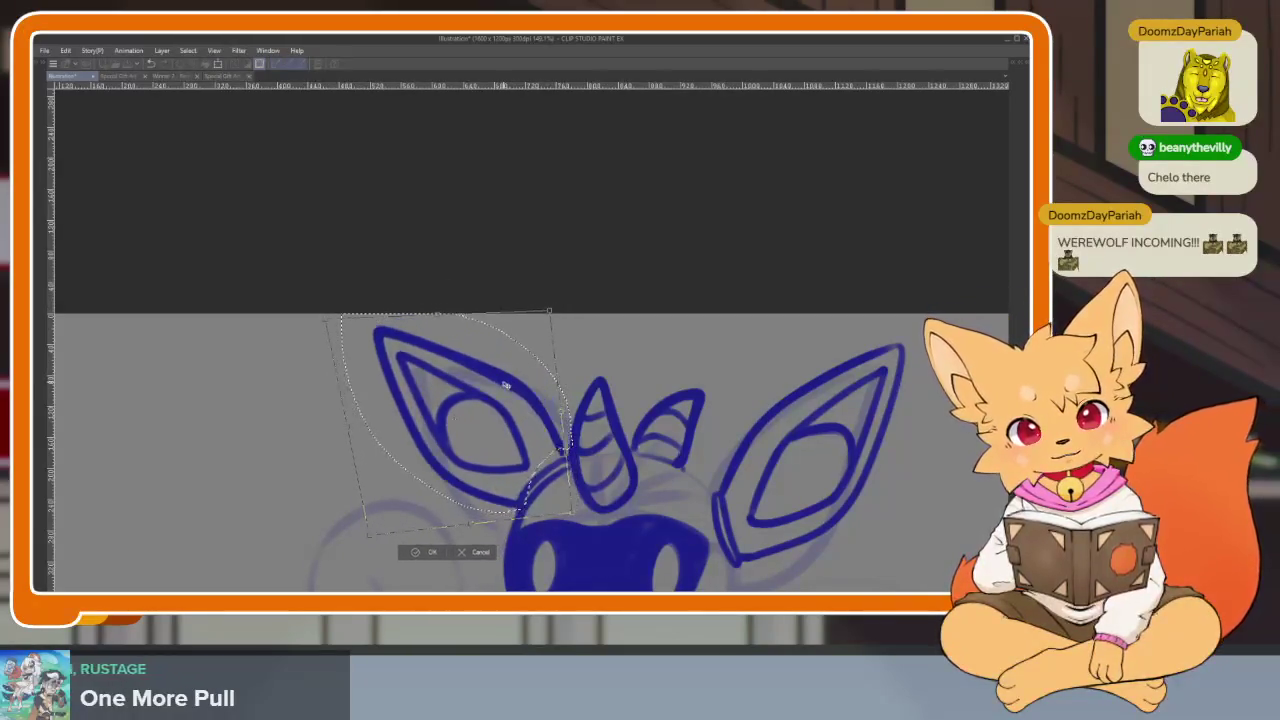
{"action": "left_click_drag", "start_coordinate": [503, 384], "coordinate": [499, 400]}
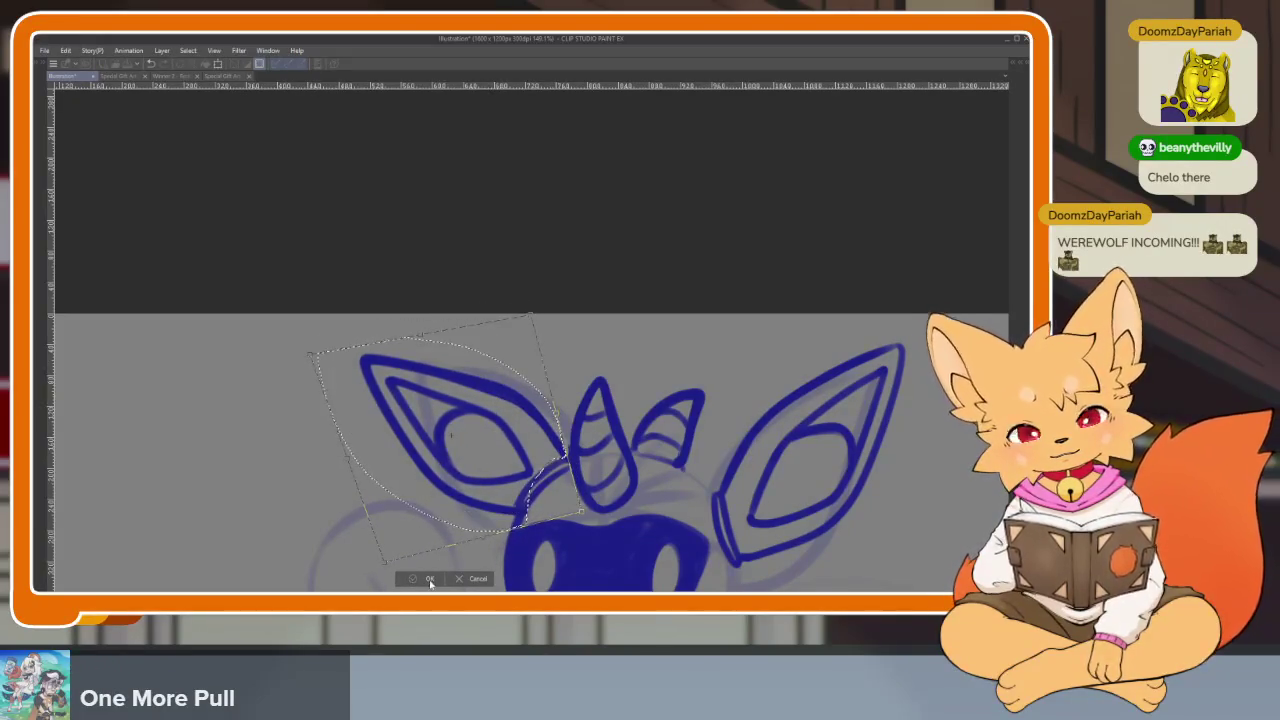
{"action": "key", "text": "Return"}
{"action": "scroll", "coordinate": [806, 447], "scroll_direction": "down", "scroll_amount": 4}
{"action": "left_click_drag", "start_coordinate": [806, 447], "coordinate": [798, 400]}
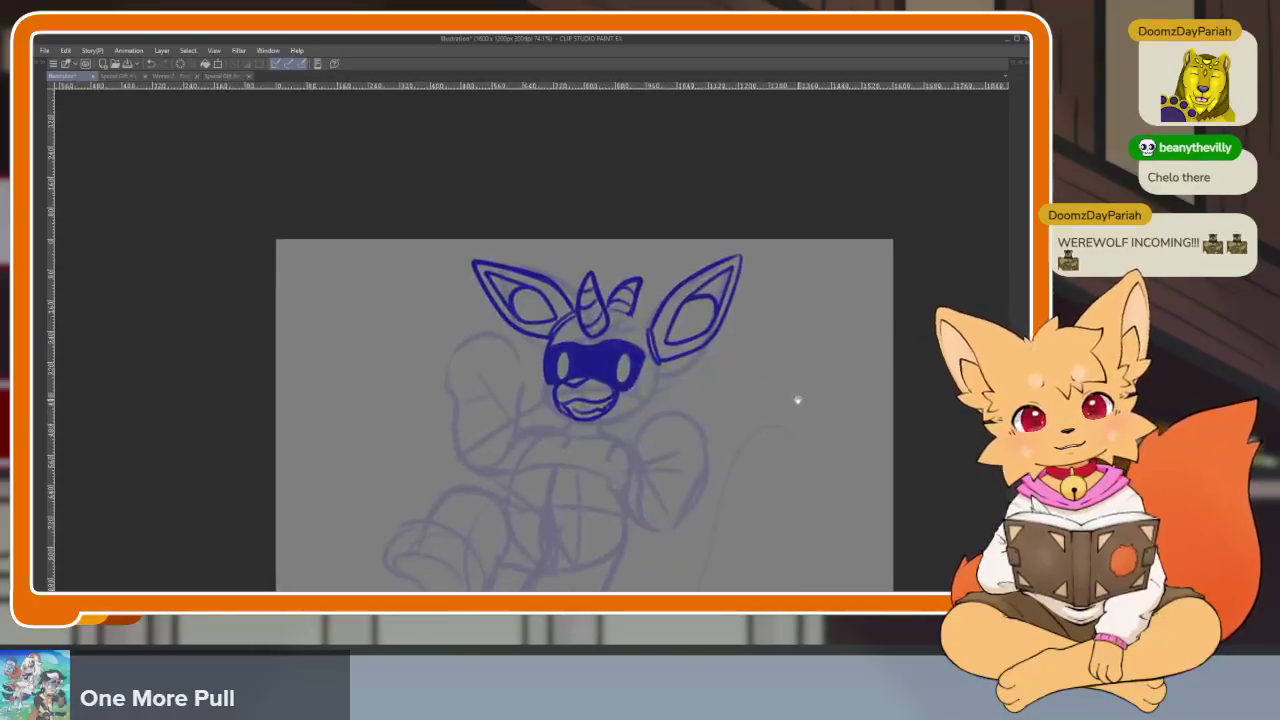
Undo that, tilt the left ear slightly counter-clockwise and left, then mirror to compare
{"action": "key", "text": "ctrl+z"}
{"action": "key", "text": "ctrl+z"}
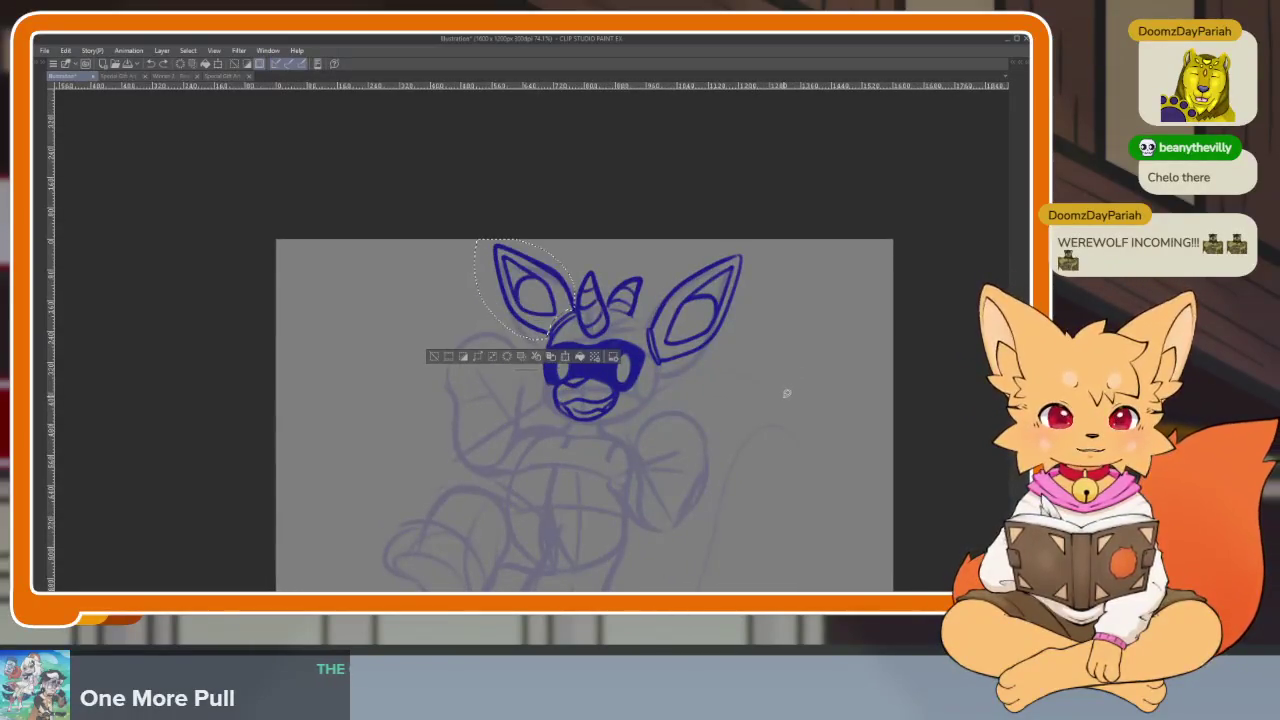
{"action": "scroll", "coordinate": [780, 390], "scroll_direction": "up", "scroll_amount": 2}
{"action": "key", "text": "ctrl+t"}
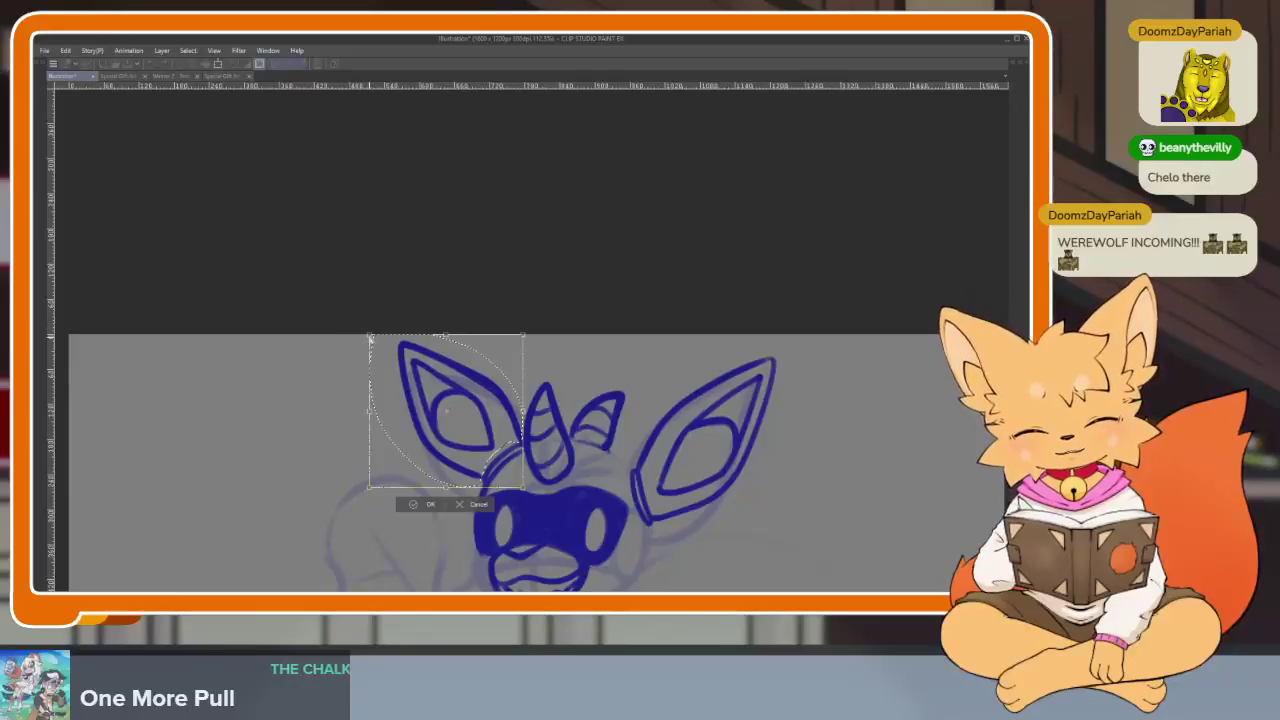
{"action": "left_click_drag", "start_coordinate": [444, 410], "coordinate": [433, 393]}
{"action": "left_click", "coordinate": [421, 518]}
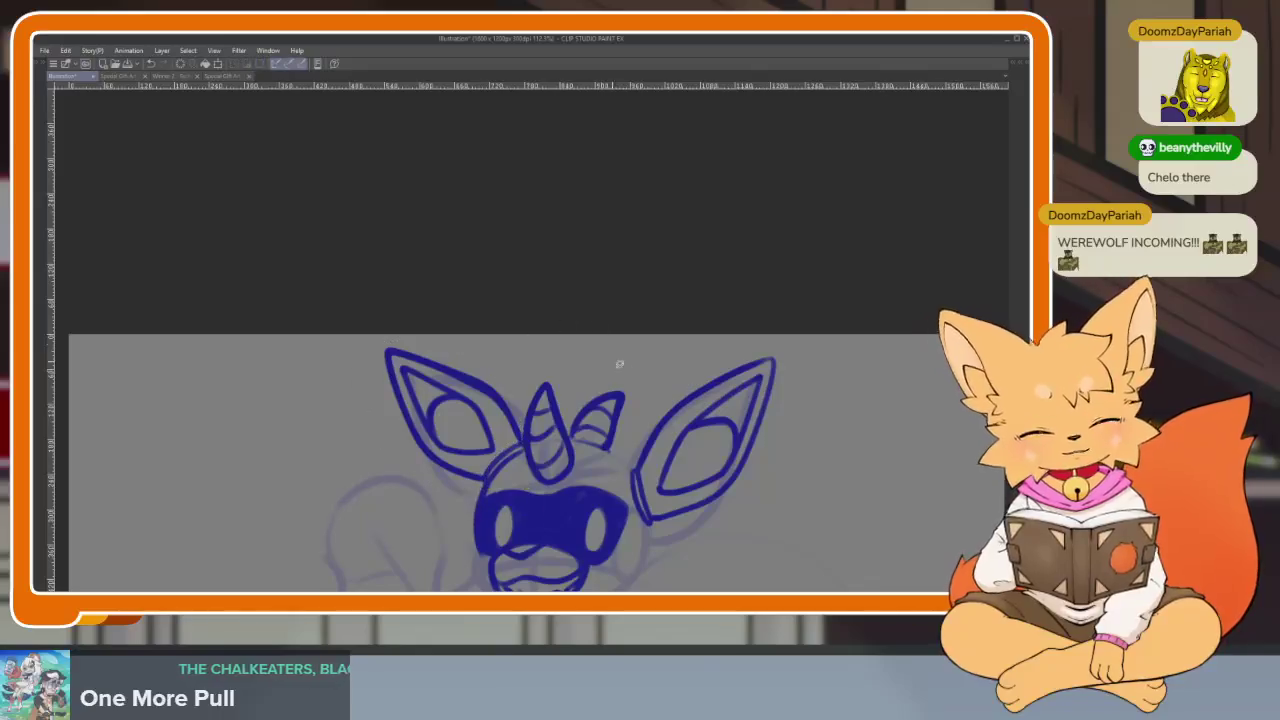
{"action": "scroll", "coordinate": [766, 463], "scroll_direction": "down", "scroll_amount": 3}
{"action": "scroll", "coordinate": [703, 454], "scroll_direction": "up", "scroll_amount": 1}
{"action": "key", "text": "h"}
{"action": "key", "text": "h"}
{"action": "key", "text": "h"}
{"action": "key", "text": "h"}
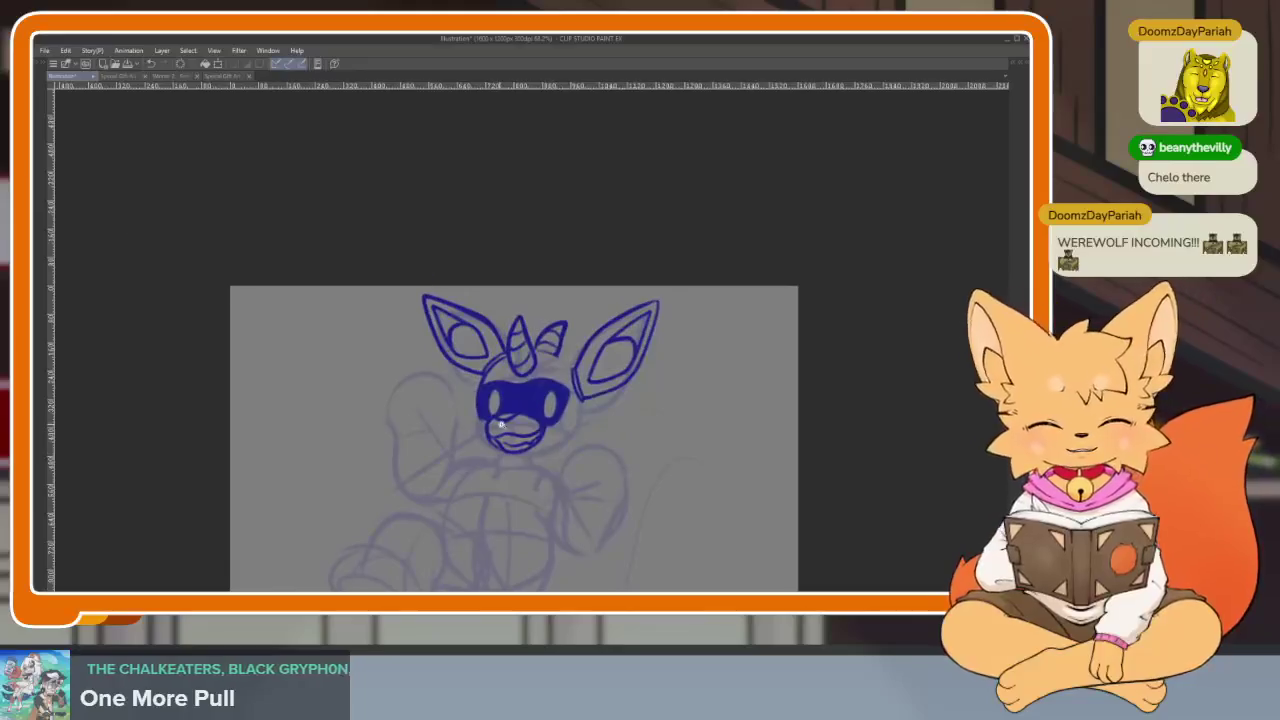
Ink the right side of the jaw and extend it along the bottom of the face
{"action": "scroll", "coordinate": [477, 377], "scroll_direction": "up", "scroll_amount": 5}
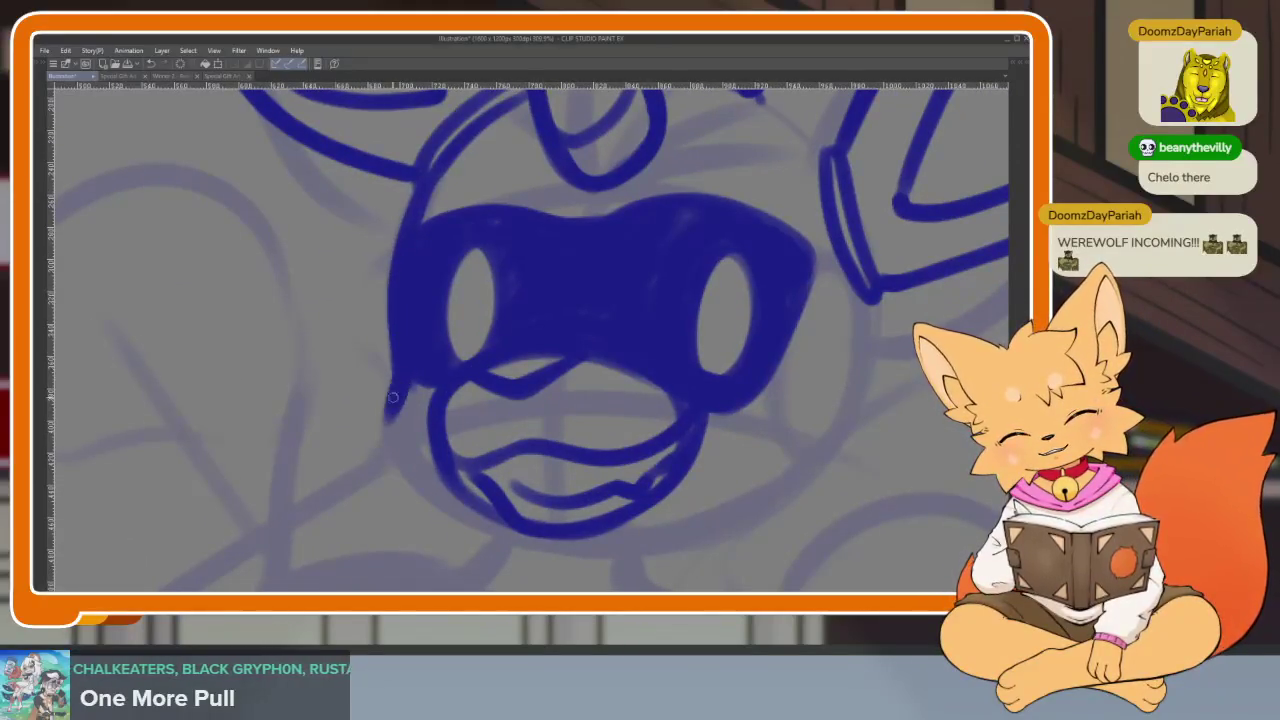
{"action": "scroll", "coordinate": [666, 486], "scroll_direction": "right", "scroll_amount": 3}
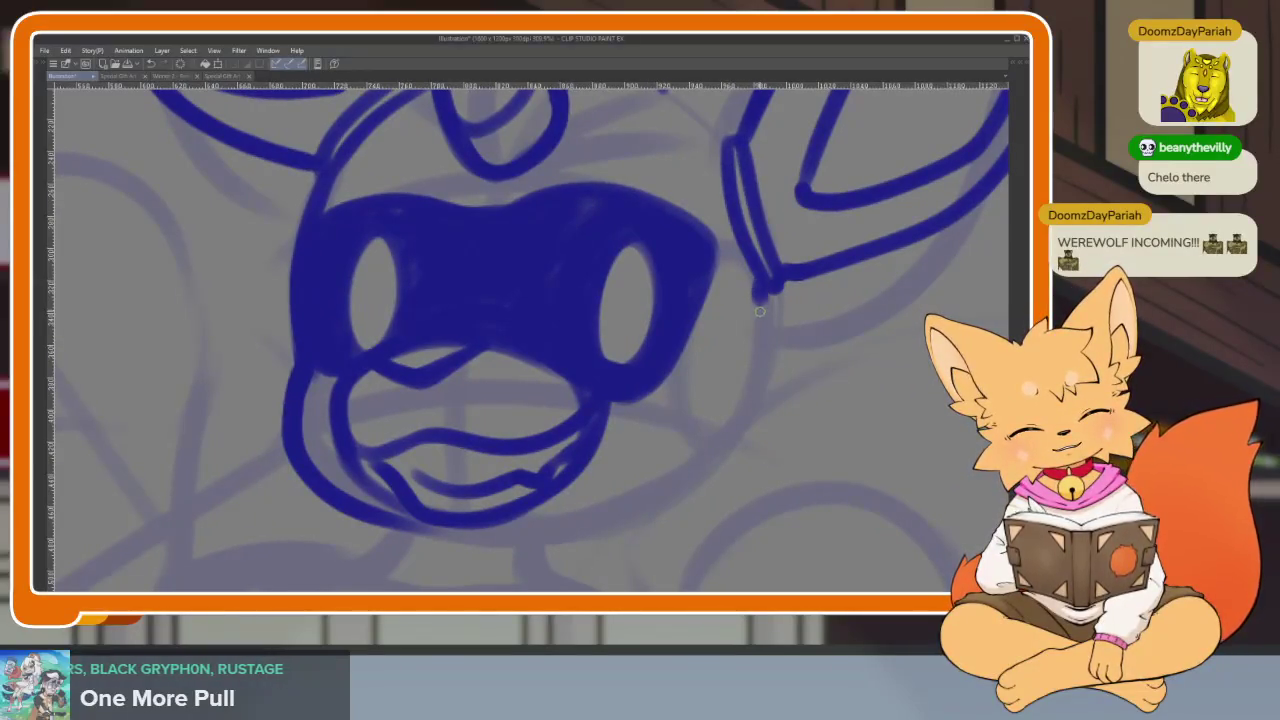
{"action": "mouse_move", "coordinate": [726, 435]}
{"action": "left_mouse_down"}
{"action": "mouse_move", "coordinate": [663, 488]}
{"action": "mouse_move", "coordinate": [357, 509]}
{"action": "left_mouse_up"}
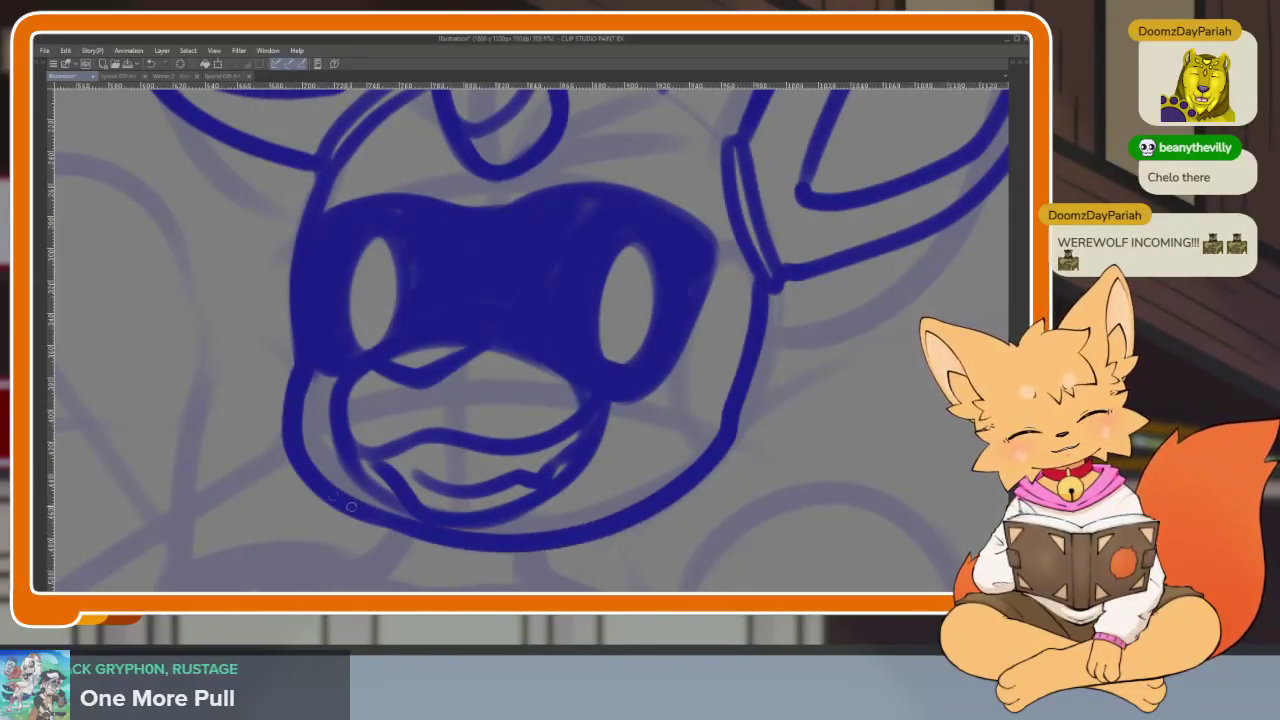
{"action": "key", "text": "ctrl+z"}
{"action": "key", "text": "ctrl+z"}
{"action": "mouse_move", "coordinate": [765, 289]}
{"action": "left_mouse_down"}
{"action": "mouse_move", "coordinate": [743, 422]}
{"action": "mouse_move", "coordinate": [662, 494]}
{"action": "left_mouse_up"}
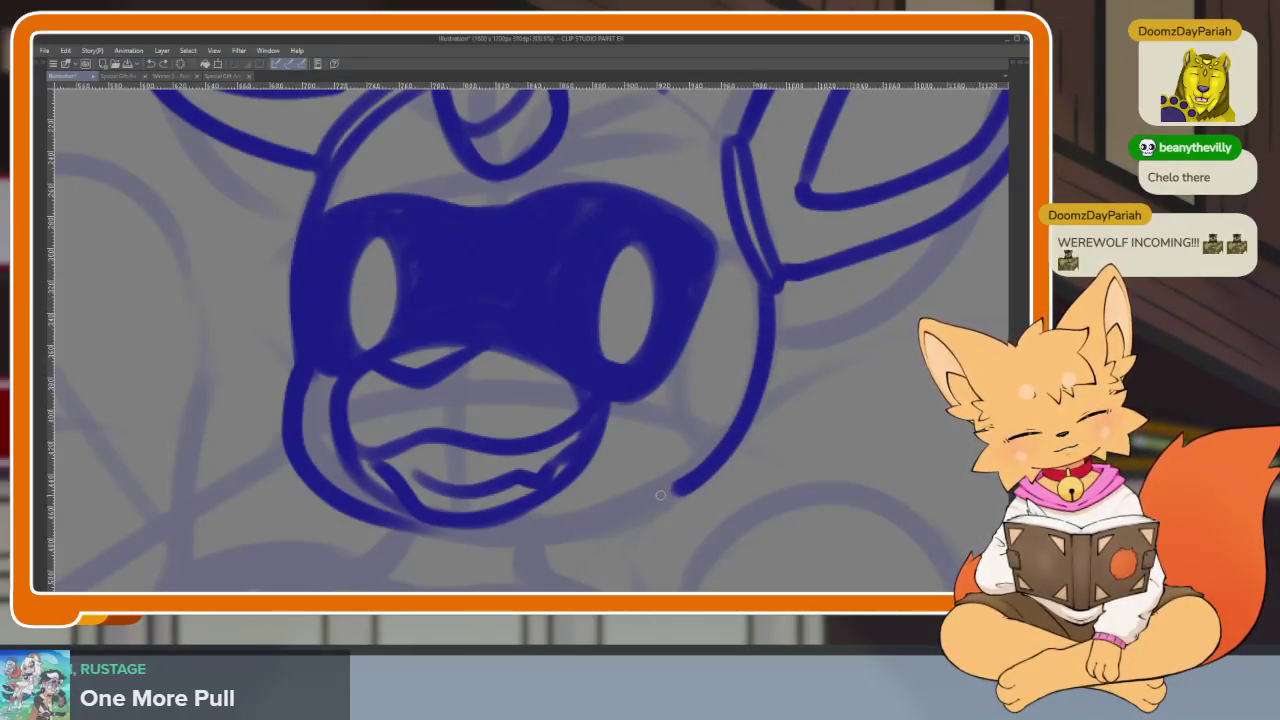
{"action": "mouse_move", "coordinate": [583, 523]}
{"action": "left_mouse_down"}
{"action": "mouse_move", "coordinate": [450, 540]}
{"action": "mouse_move", "coordinate": [335, 505]}
{"action": "left_mouse_up"}
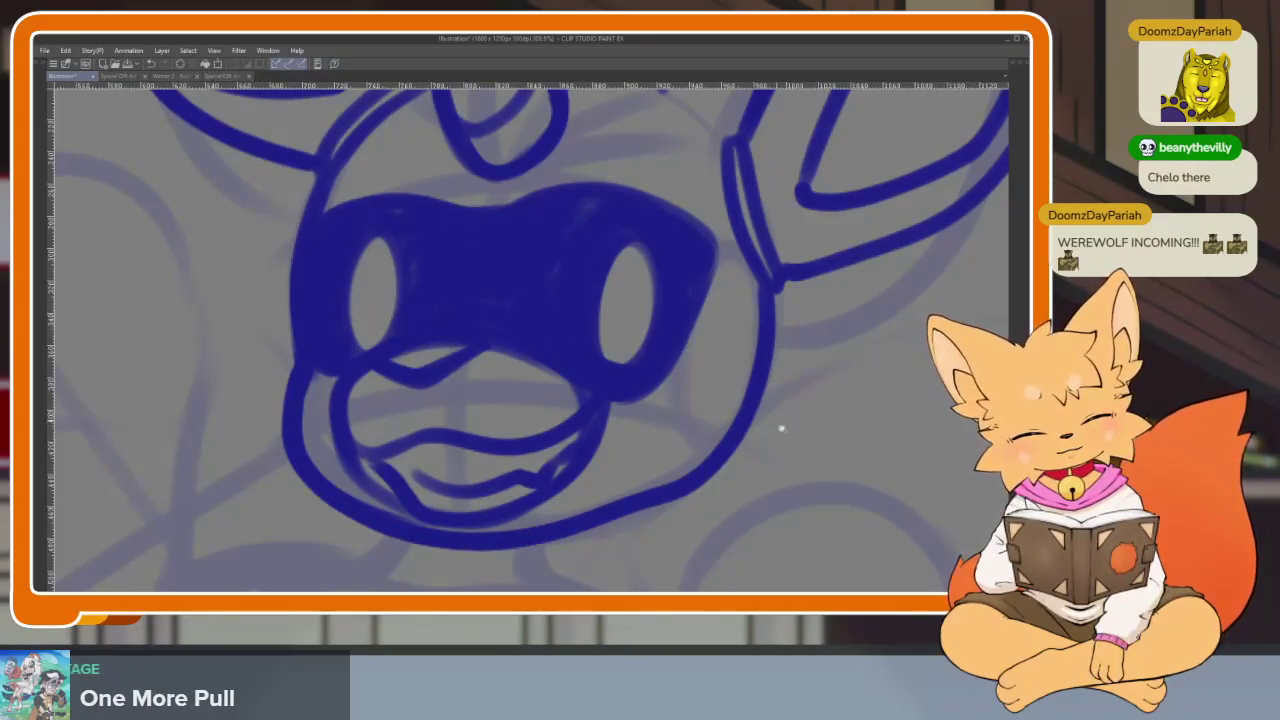
Erase and trim the left end of the lower jaw outline
{"action": "scroll", "coordinate": [773, 418], "scroll_direction": "down", "scroll_amount": 5}
{"action": "mouse_move", "coordinate": [813, 390]}
{"action": "left_mouse_down"}
{"action": "mouse_move", "coordinate": [729, 443]}
{"action": "mouse_move", "coordinate": [697, 434]}
{"action": "left_mouse_up"}
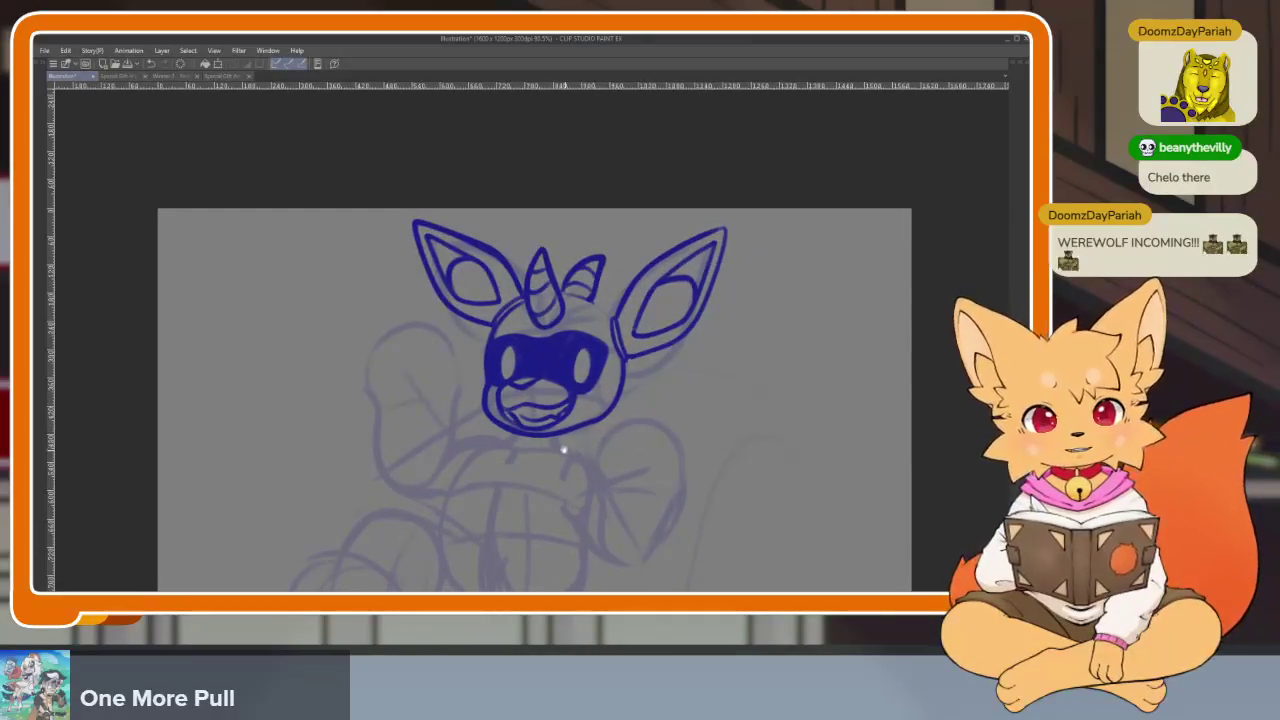
{"action": "scroll", "coordinate": [566, 451], "scroll_direction": "up", "scroll_amount": 3}
{"action": "scroll", "coordinate": [602, 521], "scroll_direction": "up", "scroll_amount": 2}
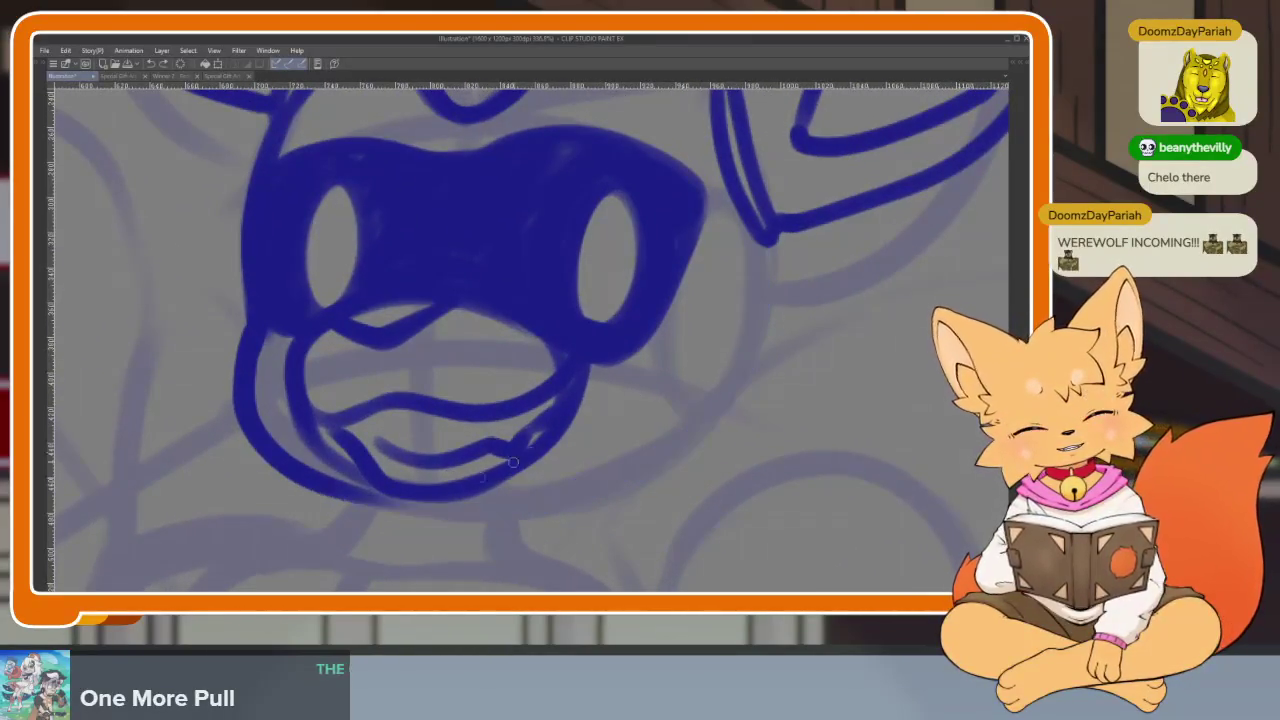
{"action": "left_click_drag", "start_coordinate": [257, 384], "coordinate": [378, 492]}
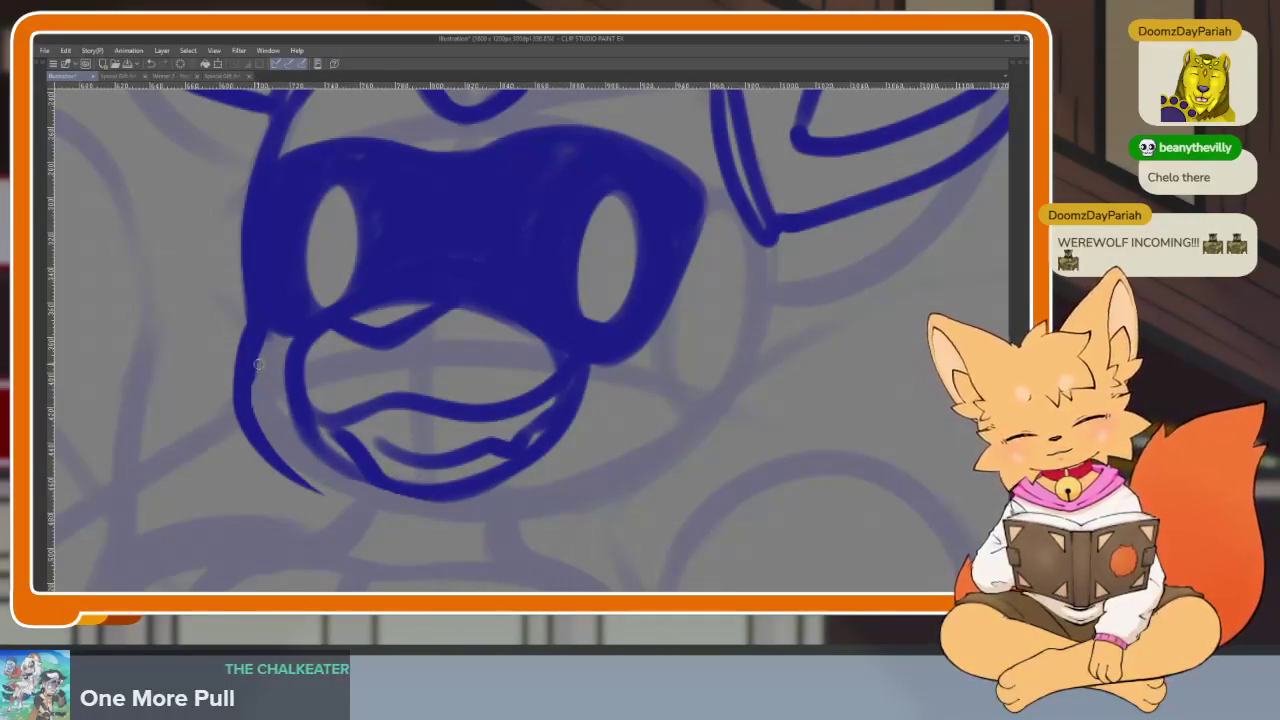
{"action": "mouse_move", "coordinate": [257, 404]}
{"action": "left_mouse_down"}
{"action": "mouse_move", "coordinate": [305, 417]}
{"action": "mouse_move", "coordinate": [310, 498]}
{"action": "left_mouse_up"}
{"action": "key", "text": "ctrl+z"}
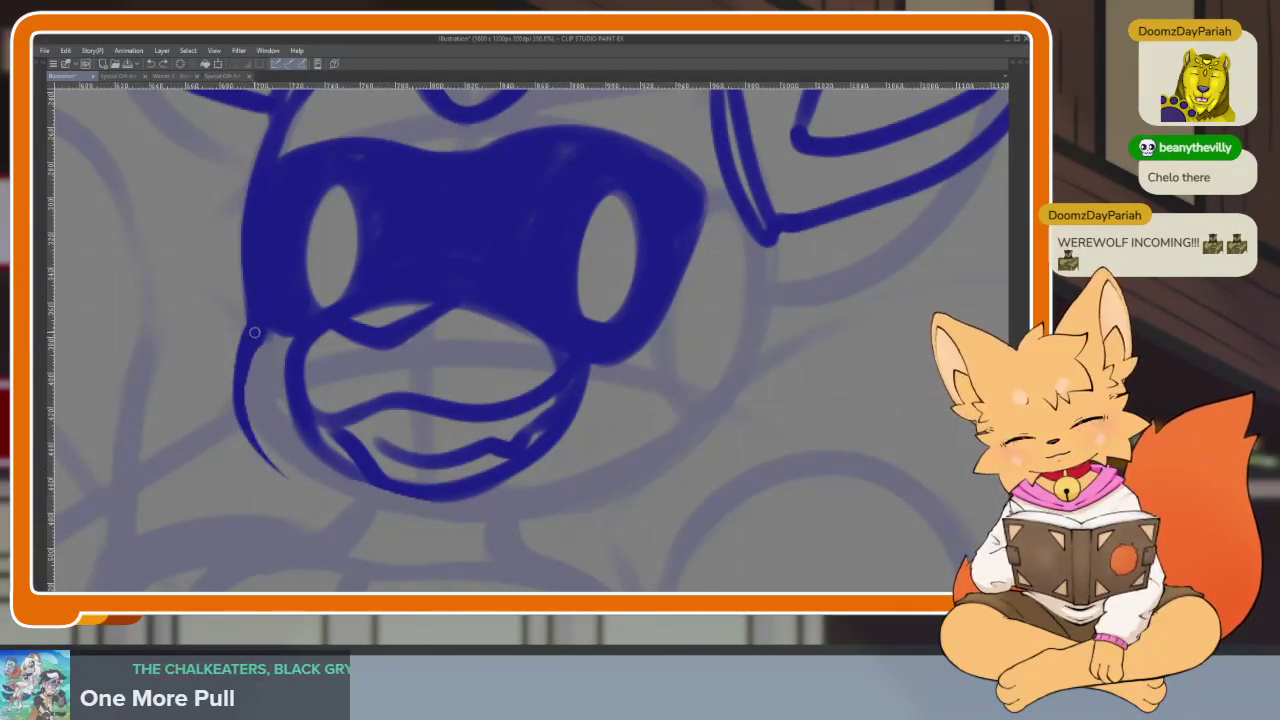
Redraw the lower jaw curve from the left tip and ink the right cheek line down from the ear
{"action": "mouse_move", "coordinate": [258, 455]}
{"action": "left_mouse_down"}
{"action": "mouse_move", "coordinate": [350, 509]}
{"action": "mouse_move", "coordinate": [593, 486]}
{"action": "left_mouse_up"}
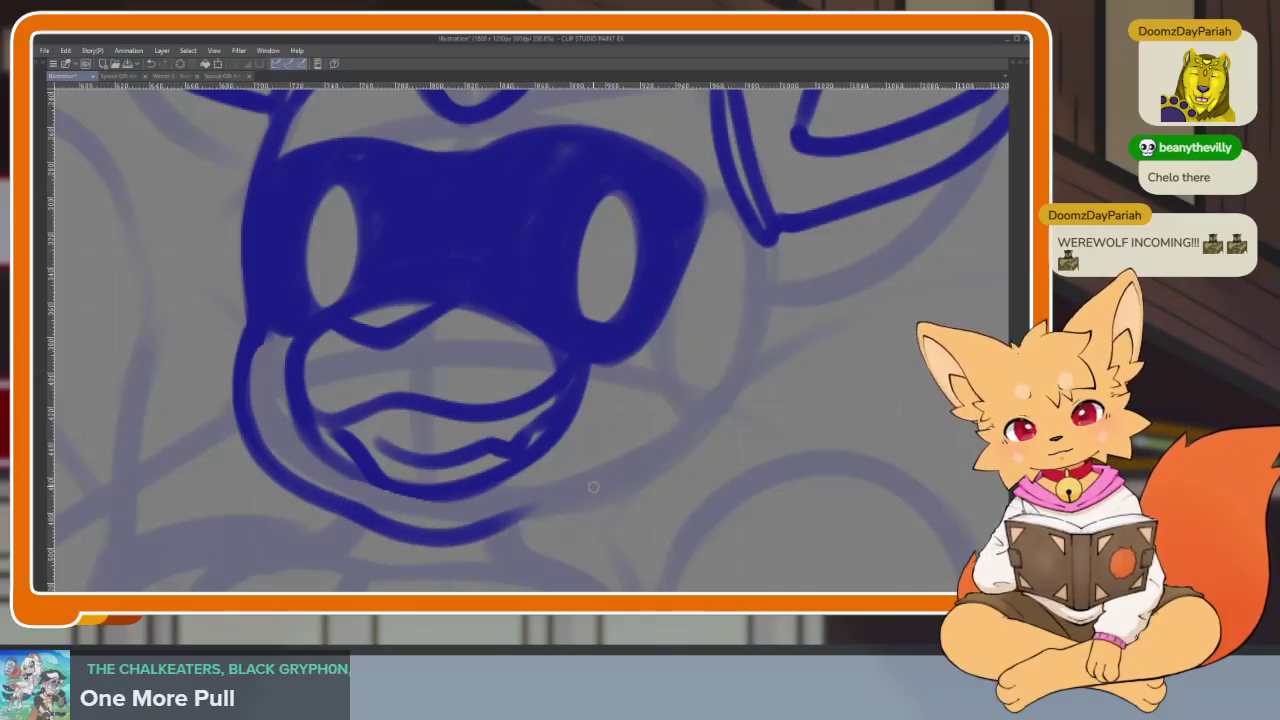
{"action": "key", "text": "ctrl+z"}
{"action": "key", "text": "ctrl+z"}
{"action": "mouse_move", "coordinate": [244, 420]}
{"action": "left_mouse_down"}
{"action": "mouse_move", "coordinate": [330, 516]}
{"action": "mouse_move", "coordinate": [516, 533]}
{"action": "mouse_move", "coordinate": [705, 425]}
{"action": "mouse_move", "coordinate": [766, 288]}
{"action": "left_mouse_up"}
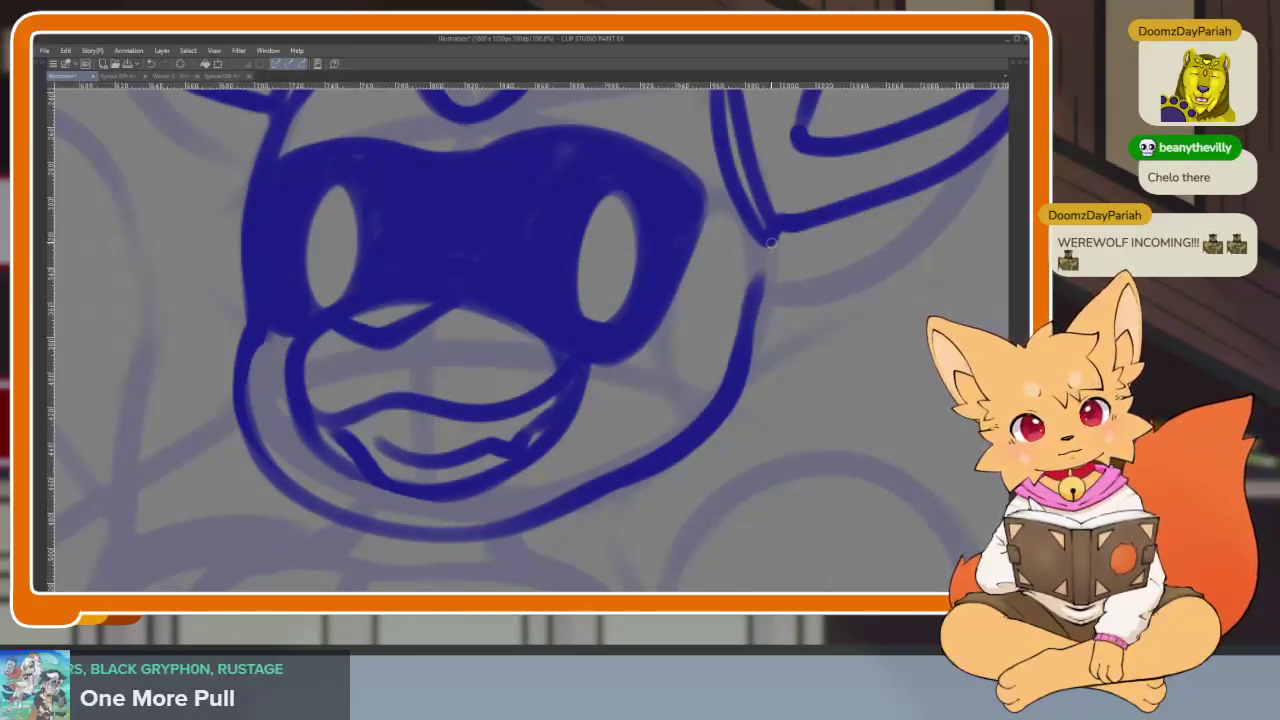
{"action": "left_click_drag", "start_coordinate": [762, 242], "coordinate": [738, 345]}
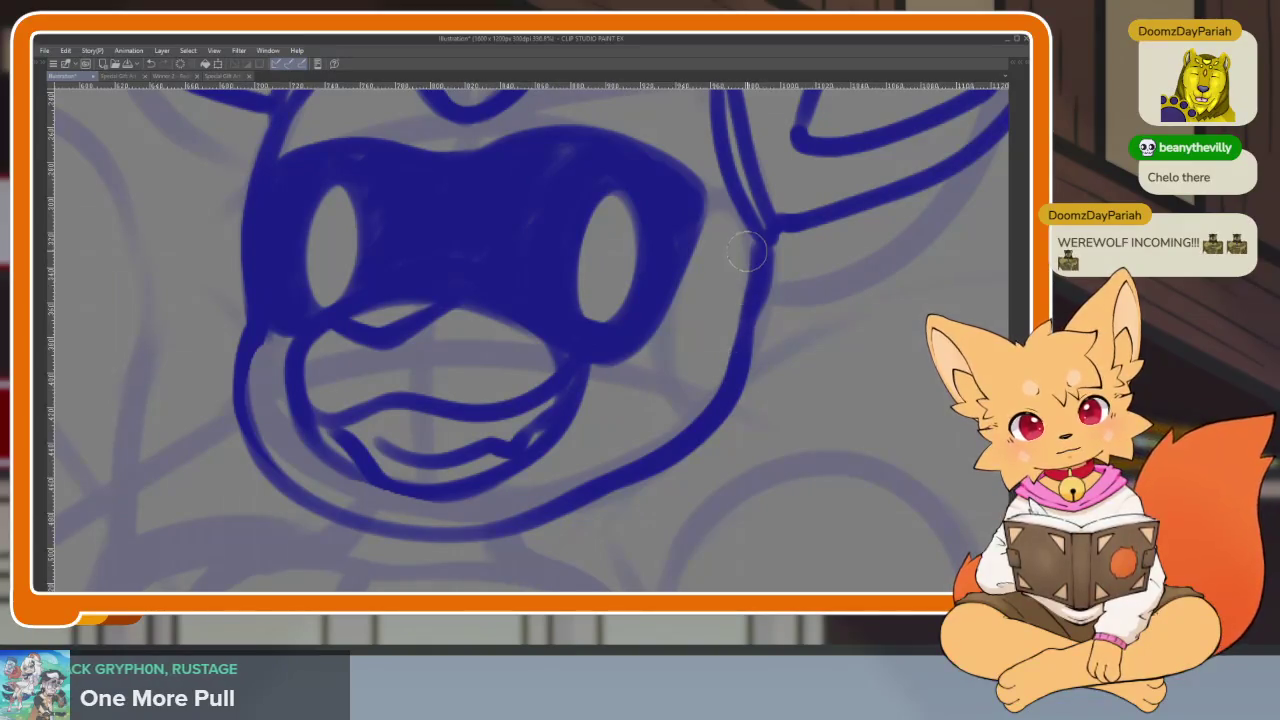
Remove the right cheek stroke and erase most of the left cheek stroke
{"action": "scroll", "coordinate": [775, 380], "scroll_direction": "down", "scroll_amount": 5}
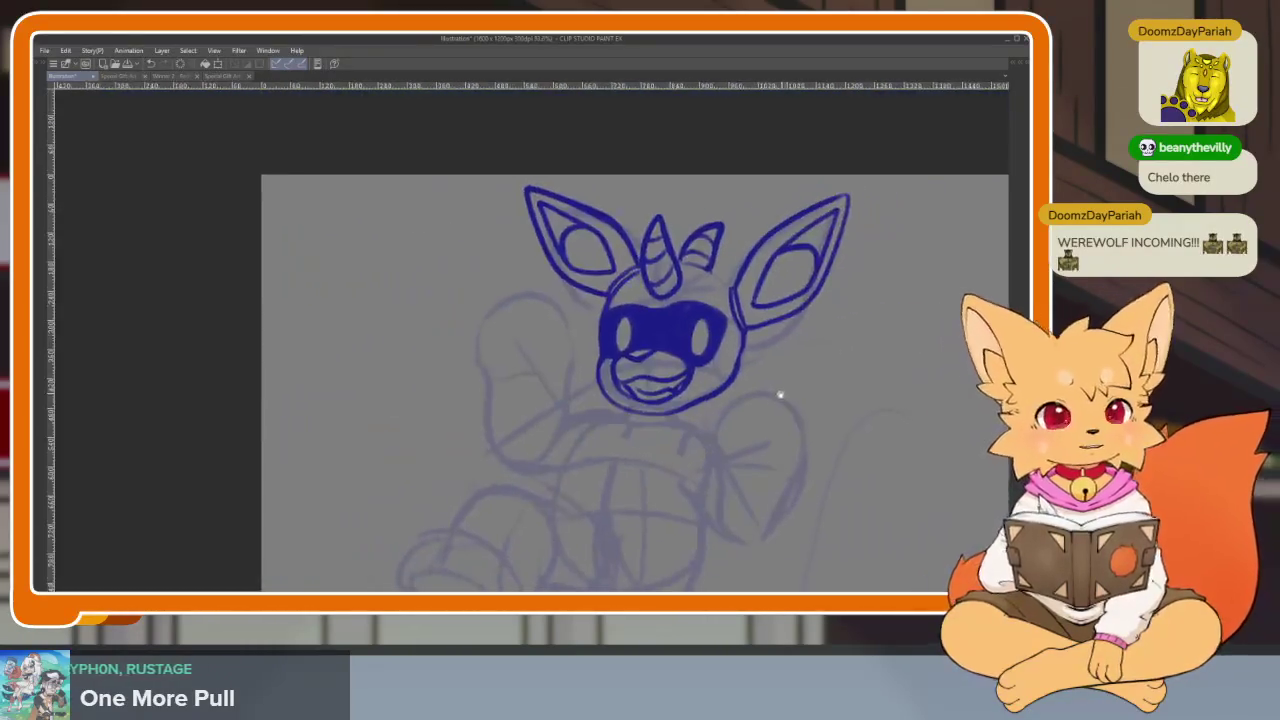
{"action": "scroll", "coordinate": [672, 457], "scroll_direction": "up", "scroll_amount": 4}
{"action": "scroll", "coordinate": [672, 457], "scroll_direction": "down", "scroll_amount": 2}
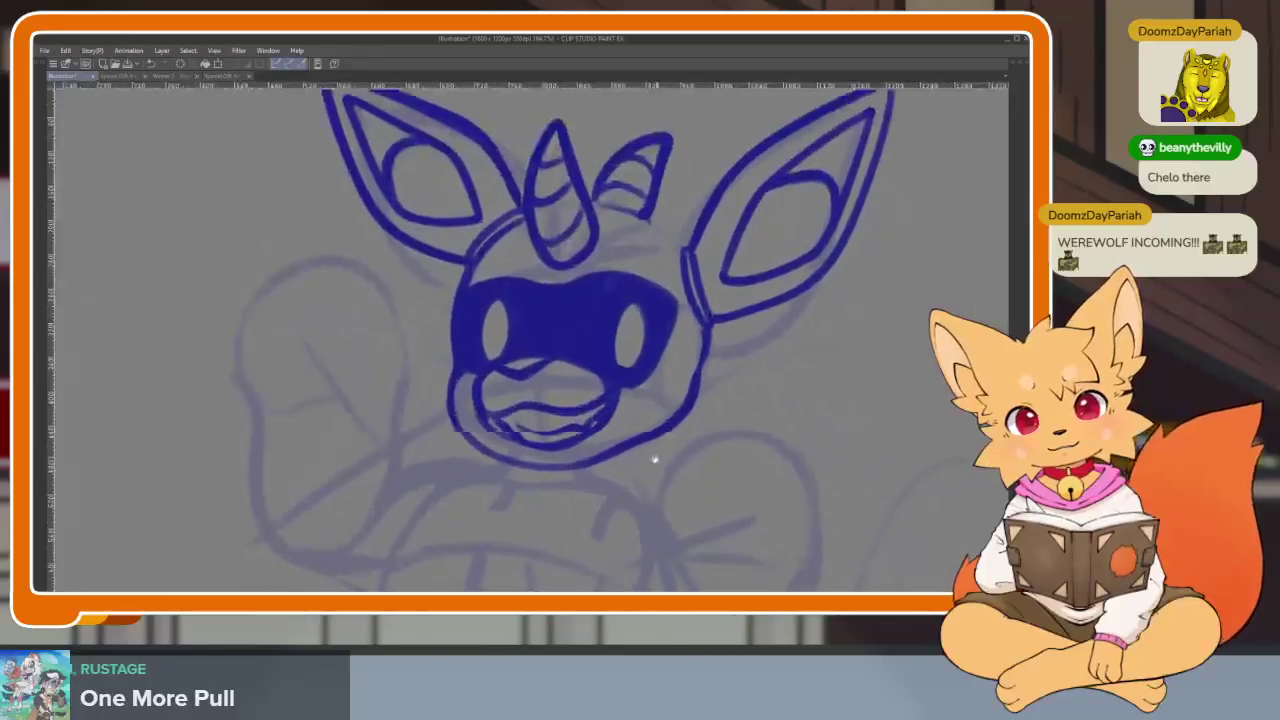
{"action": "scroll", "coordinate": [640, 458], "scroll_direction": "down", "scroll_amount": 1}
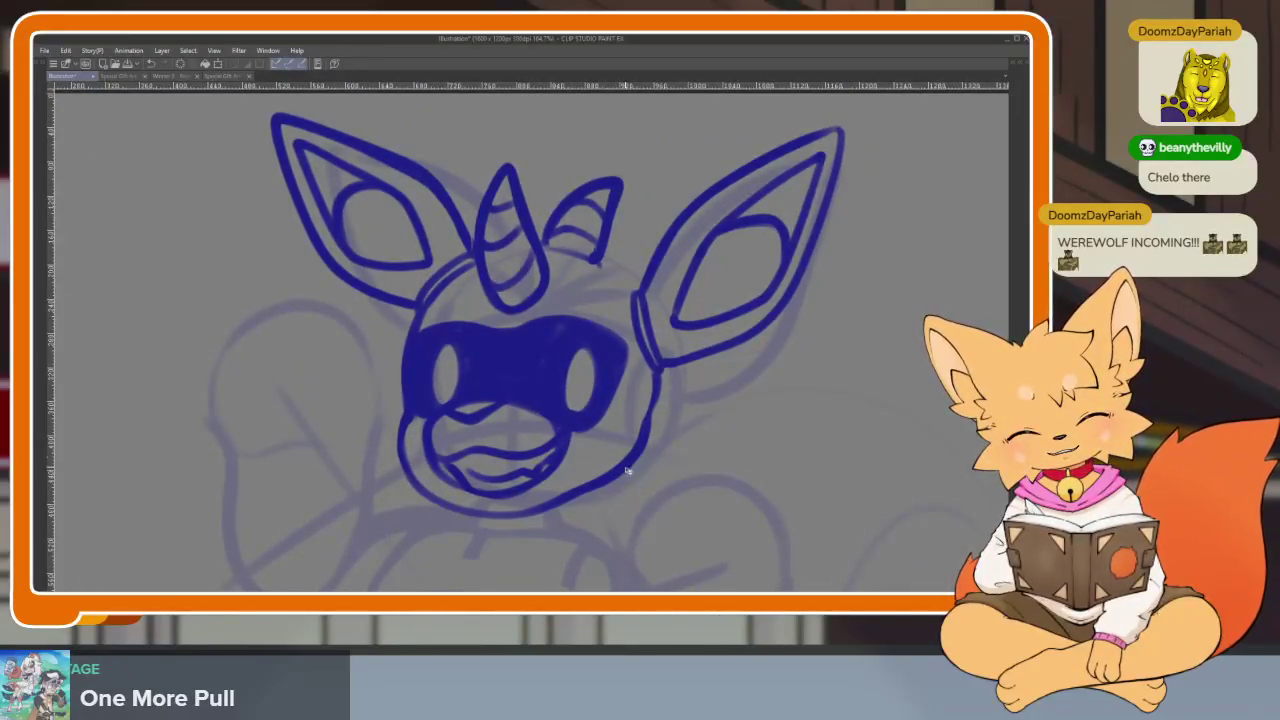
{"action": "scroll", "coordinate": [640, 455], "scroll_direction": "down", "scroll_amount": 4}
{"action": "scroll", "coordinate": [650, 448], "scroll_direction": "up", "scroll_amount": 3}
{"action": "scroll", "coordinate": [650, 440], "scroll_direction": "down", "scroll_amount": 1}
{"action": "scroll", "coordinate": [665, 450], "scroll_direction": "up", "scroll_amount": 1}
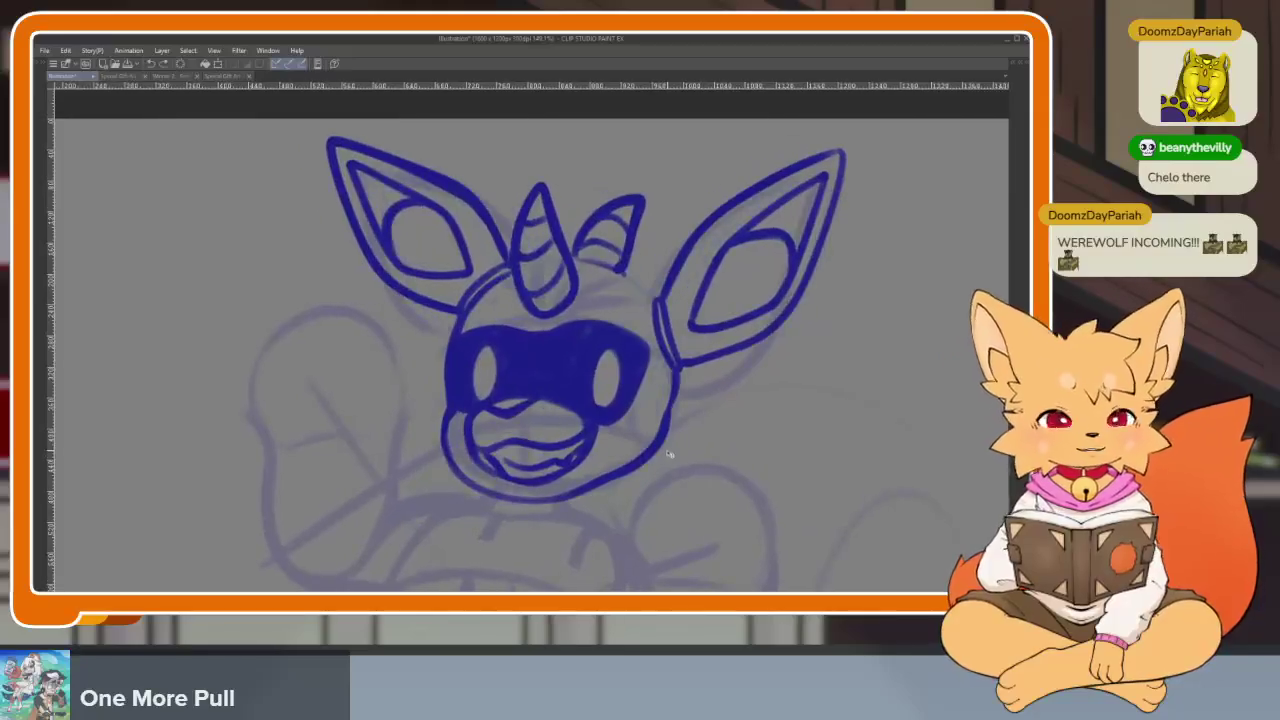
{"action": "key", "text": "ctrl+z"}
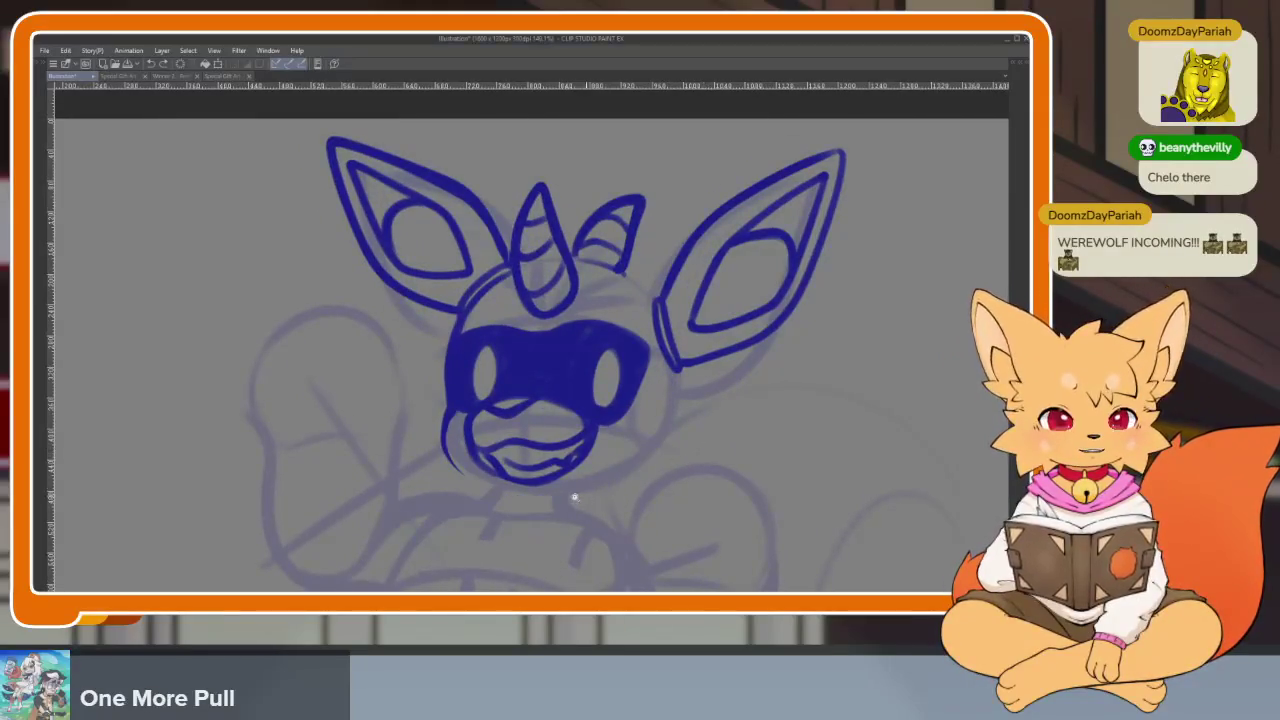
{"action": "scroll", "coordinate": [586, 496], "scroll_direction": "up", "scroll_amount": 2}
{"action": "scroll", "coordinate": [594, 510], "scroll_direction": "up", "scroll_amount": 2}
{"action": "left_click_drag", "start_coordinate": [243, 298], "coordinate": [239, 370]}
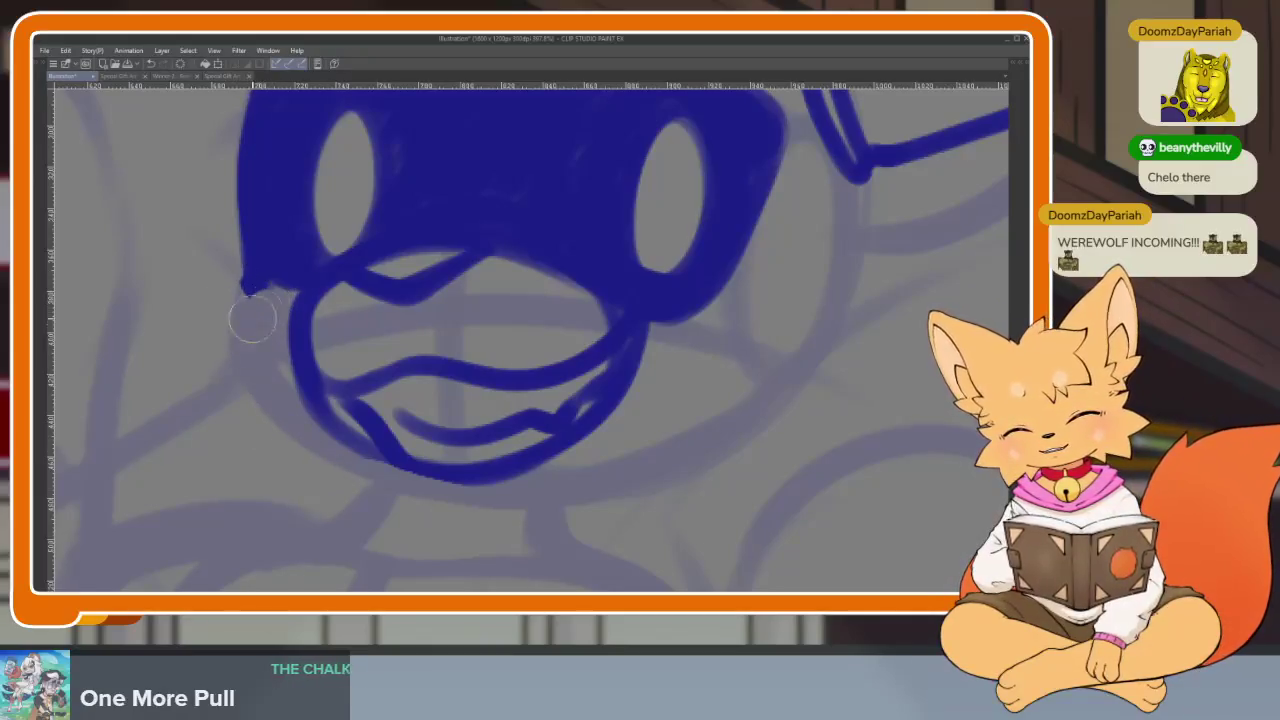
Ink the left cheek curve and chin outline, redrawing a shorter stroke below the brow
{"action": "mouse_move", "coordinate": [258, 287]}
{"action": "left_mouse_down"}
{"action": "mouse_move", "coordinate": [224, 345]}
{"action": "mouse_move", "coordinate": [262, 418]}
{"action": "mouse_move", "coordinate": [460, 505]}
{"action": "left_mouse_up"}
{"action": "mouse_move", "coordinate": [833, 170]}
{"action": "left_mouse_down"}
{"action": "mouse_move", "coordinate": [748, 200]}
{"action": "mouse_move", "coordinate": [745, 290]}
{"action": "mouse_move", "coordinate": [722, 375]}
{"action": "left_mouse_up"}
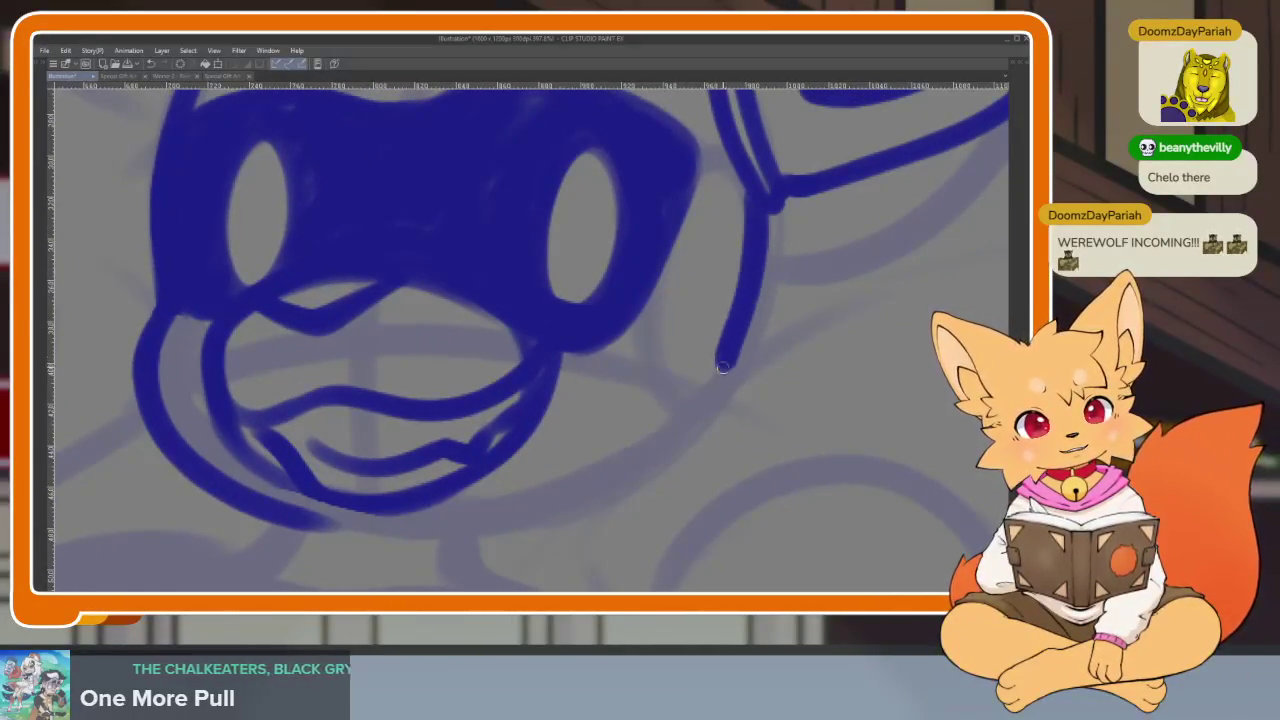
{"action": "key", "text": "ctrl+z"}
{"action": "mouse_move", "coordinate": [758, 198]}
{"action": "left_mouse_down"}
{"action": "mouse_move", "coordinate": [757, 258]}
{"action": "mouse_move", "coordinate": [705, 405]}
{"action": "mouse_move", "coordinate": [645, 458]}
{"action": "mouse_move", "coordinate": [495, 528]}
{"action": "mouse_move", "coordinate": [206, 488]}
{"action": "left_mouse_up"}
Bring the face into view and restore the hidden palettes
{"action": "scroll", "coordinate": [725, 462], "scroll_direction": "down", "scroll_amount": 5}
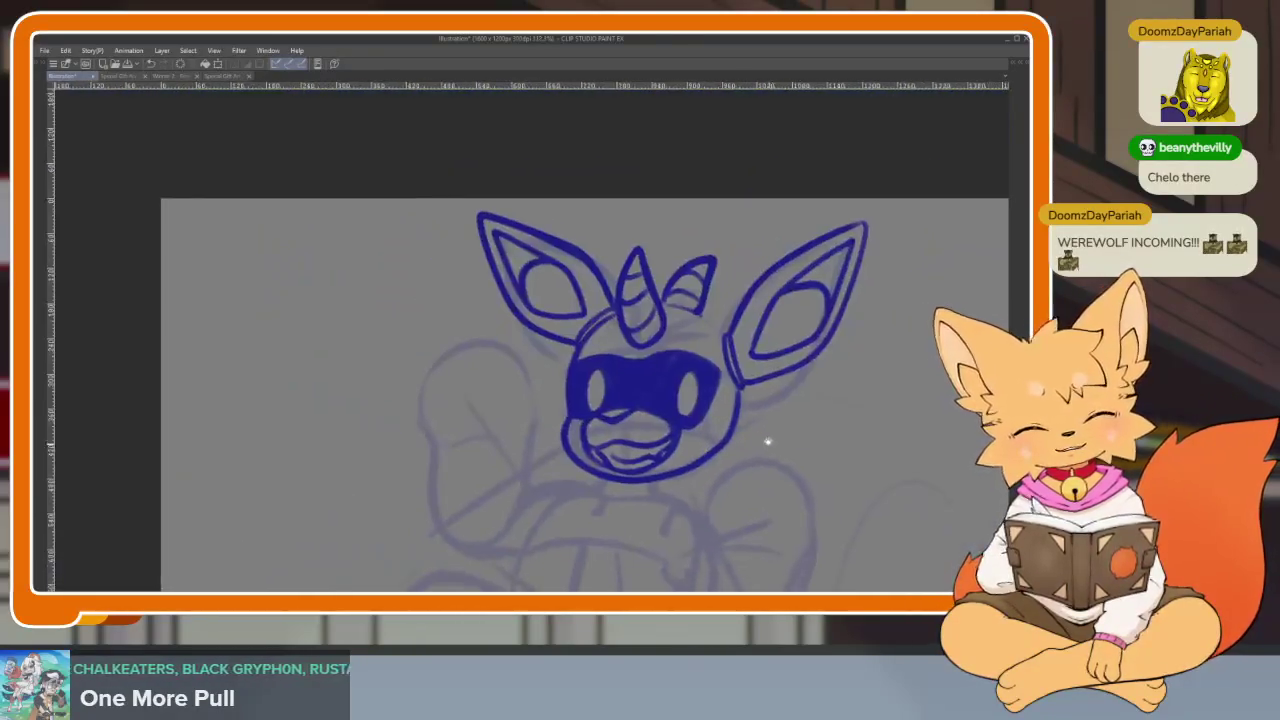
{"action": "scroll", "coordinate": [768, 433], "scroll_direction": "up", "scroll_amount": 1}
{"action": "scroll", "coordinate": [760, 440], "scroll_direction": "up", "scroll_amount": 2}
{"action": "scroll", "coordinate": [680, 420], "scroll_direction": "up", "scroll_amount": 2}
{"action": "scroll", "coordinate": [600, 394], "scroll_direction": "up", "scroll_amount": 2}
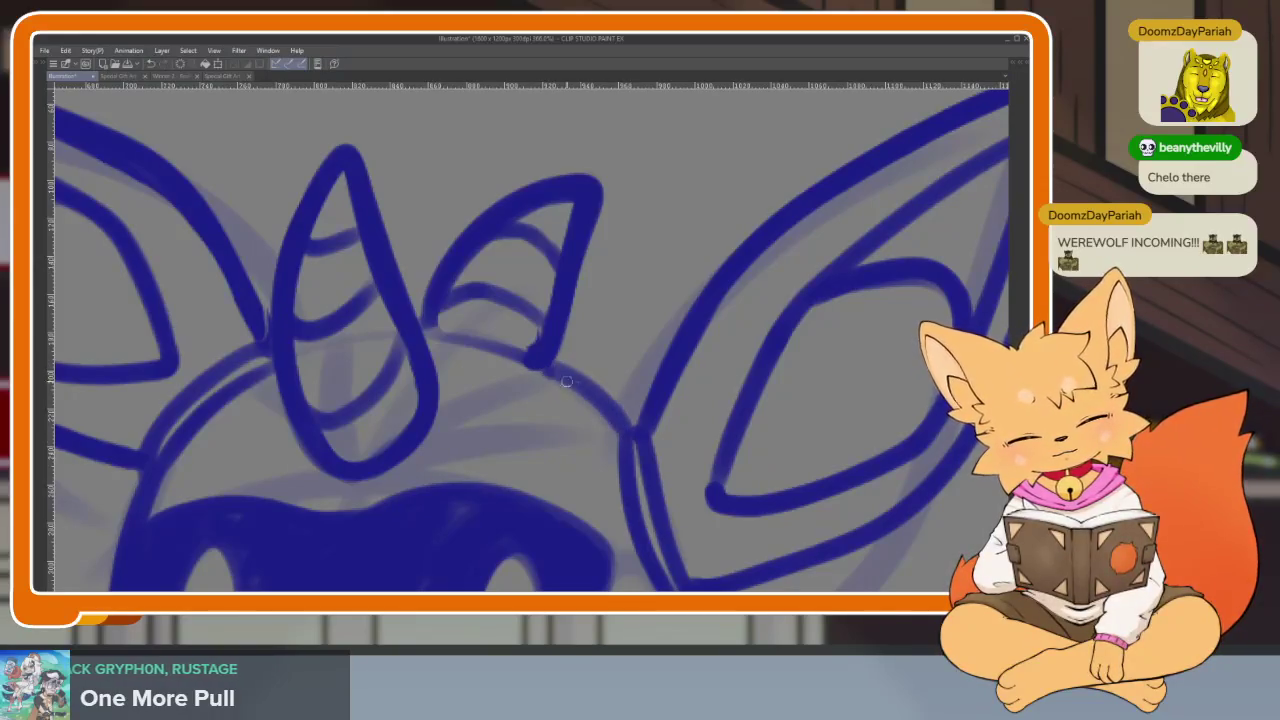
{"action": "scroll", "coordinate": [700, 455], "scroll_direction": "down", "scroll_amount": 5}
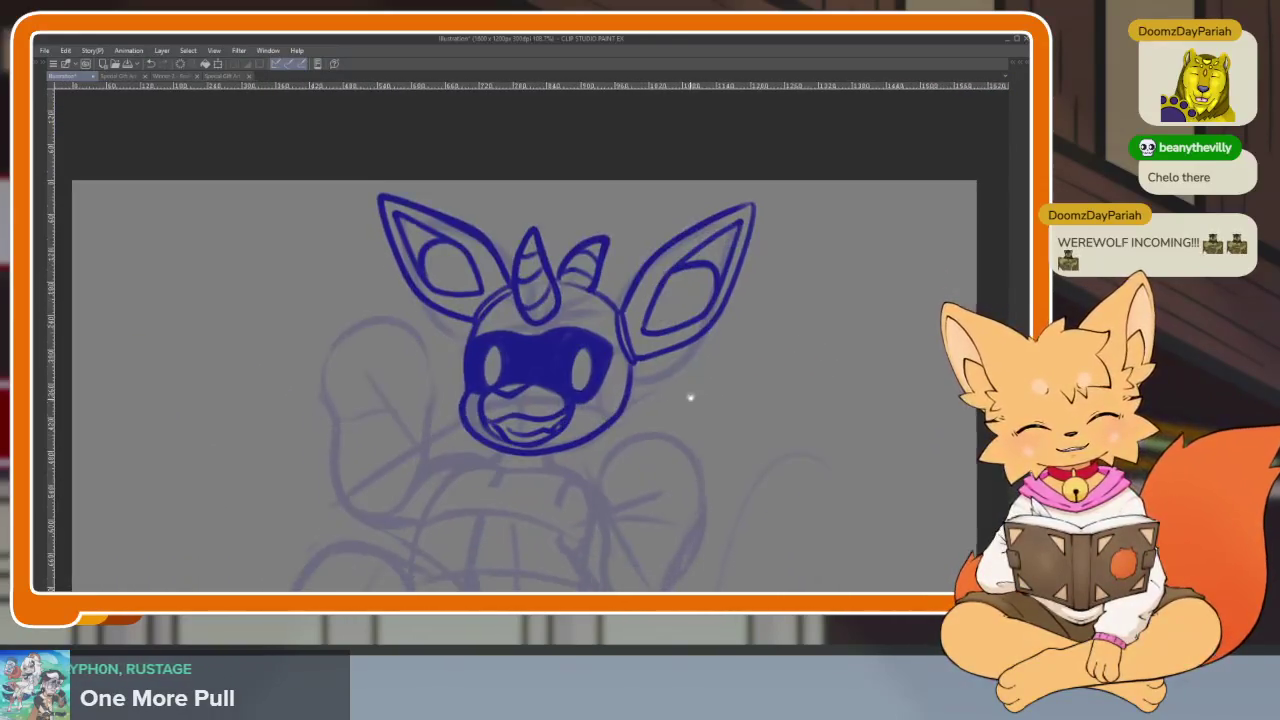
{"action": "scroll", "coordinate": [497, 457], "scroll_direction": "up", "scroll_amount": 3}
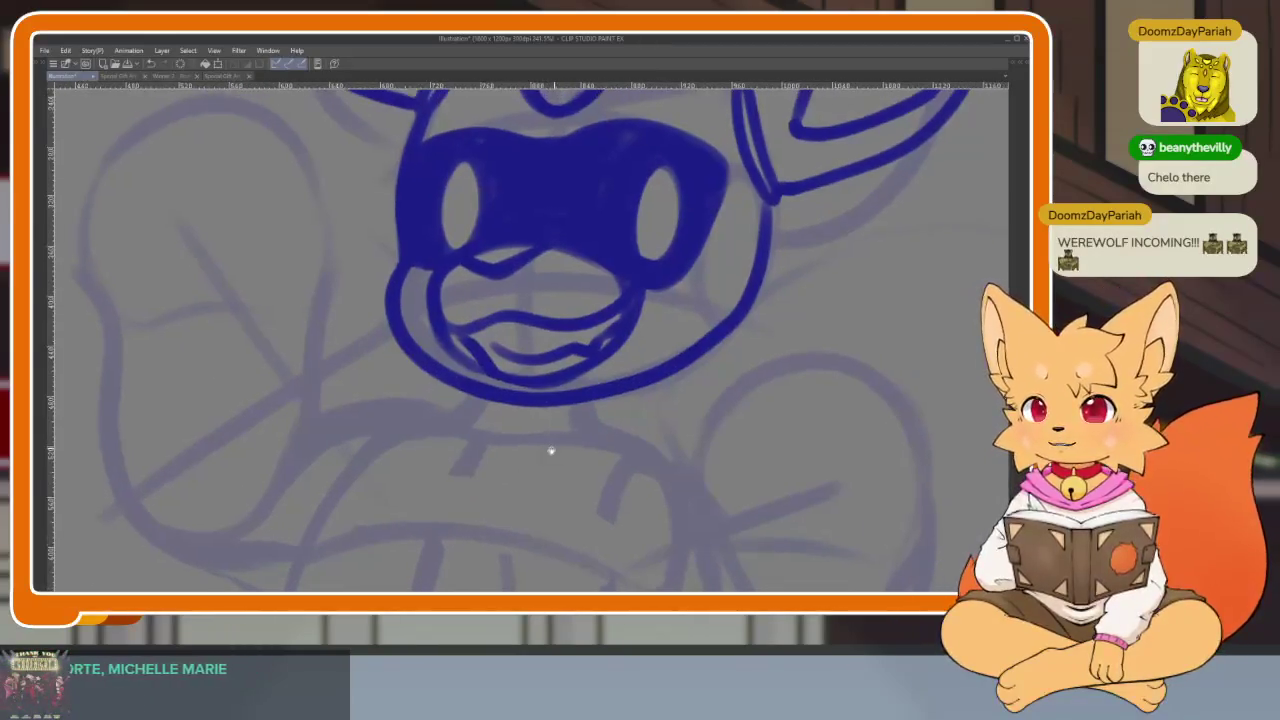
{"action": "left_click_drag", "start_coordinate": [555, 458], "coordinate": [523, 491]}
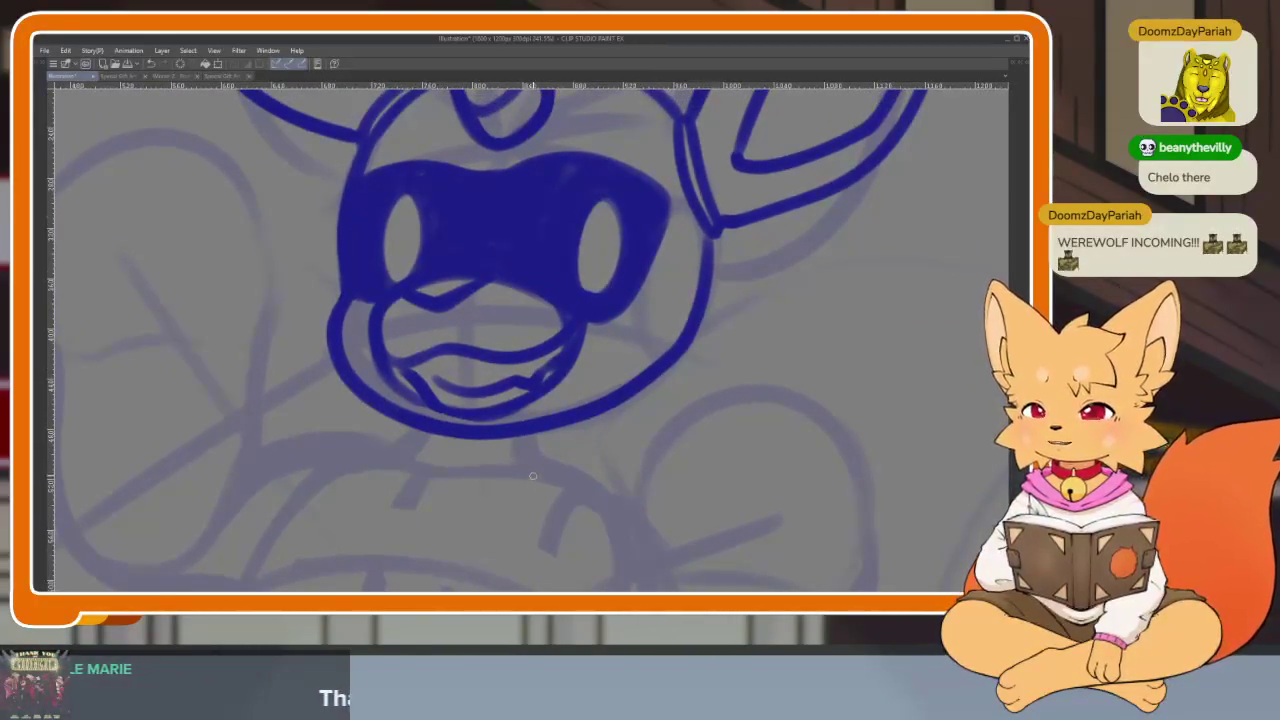
{"action": "key", "text": "Tab"}
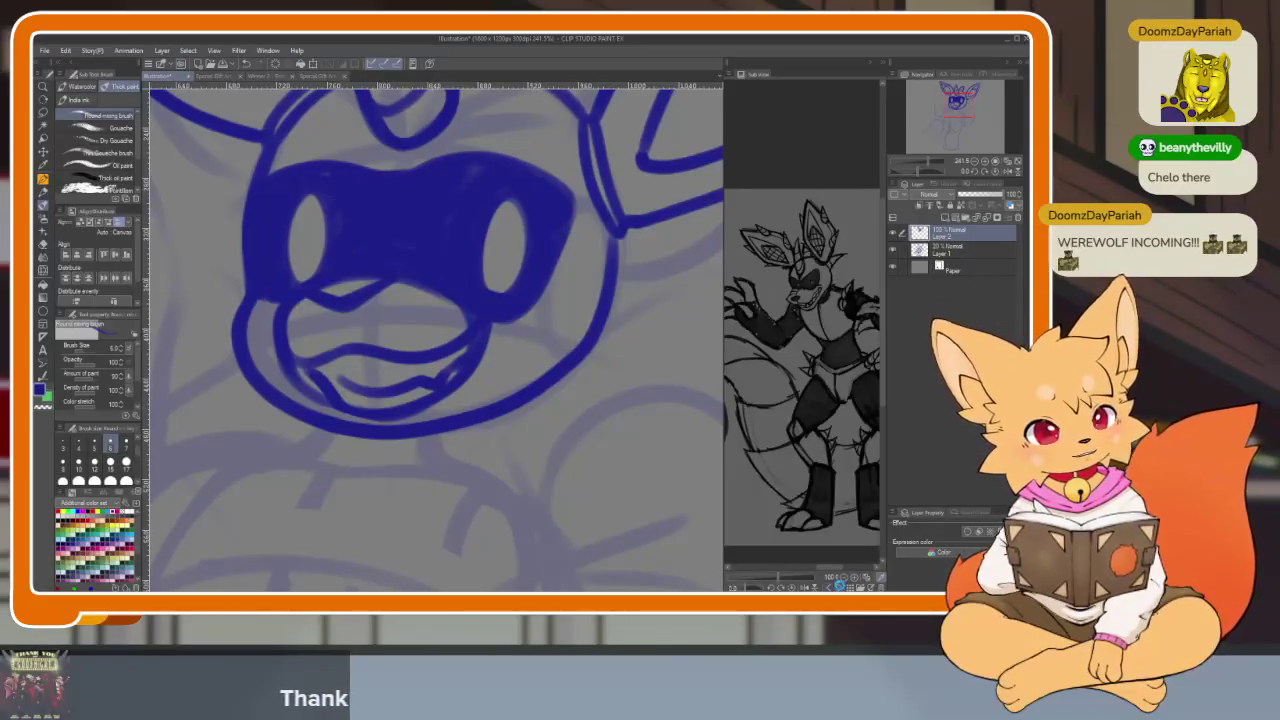
Switch the reference to the coloured bunny illustration and move it so its face sits higher
{"action": "left_click", "coordinate": [839, 586]}
{"action": "scroll", "coordinate": [831, 456], "scroll_direction": "up", "scroll_amount": 2}
{"action": "scroll", "coordinate": [828, 470], "scroll_direction": "up", "scroll_amount": 2}
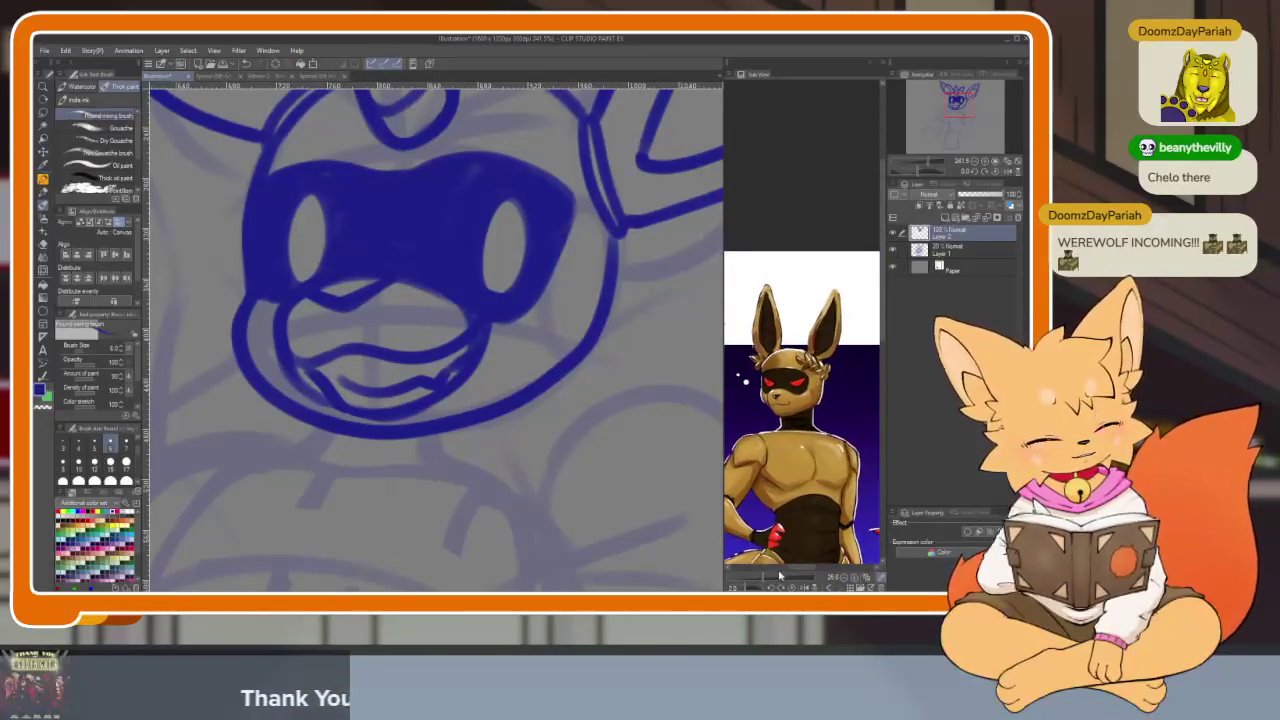
{"action": "scroll", "coordinate": [825, 490], "scroll_direction": "up", "scroll_amount": 3}
{"action": "scroll", "coordinate": [821, 517], "scroll_direction": "up", "scroll_amount": 2}
{"action": "left_click_drag", "start_coordinate": [821, 517], "coordinate": [859, 461]}
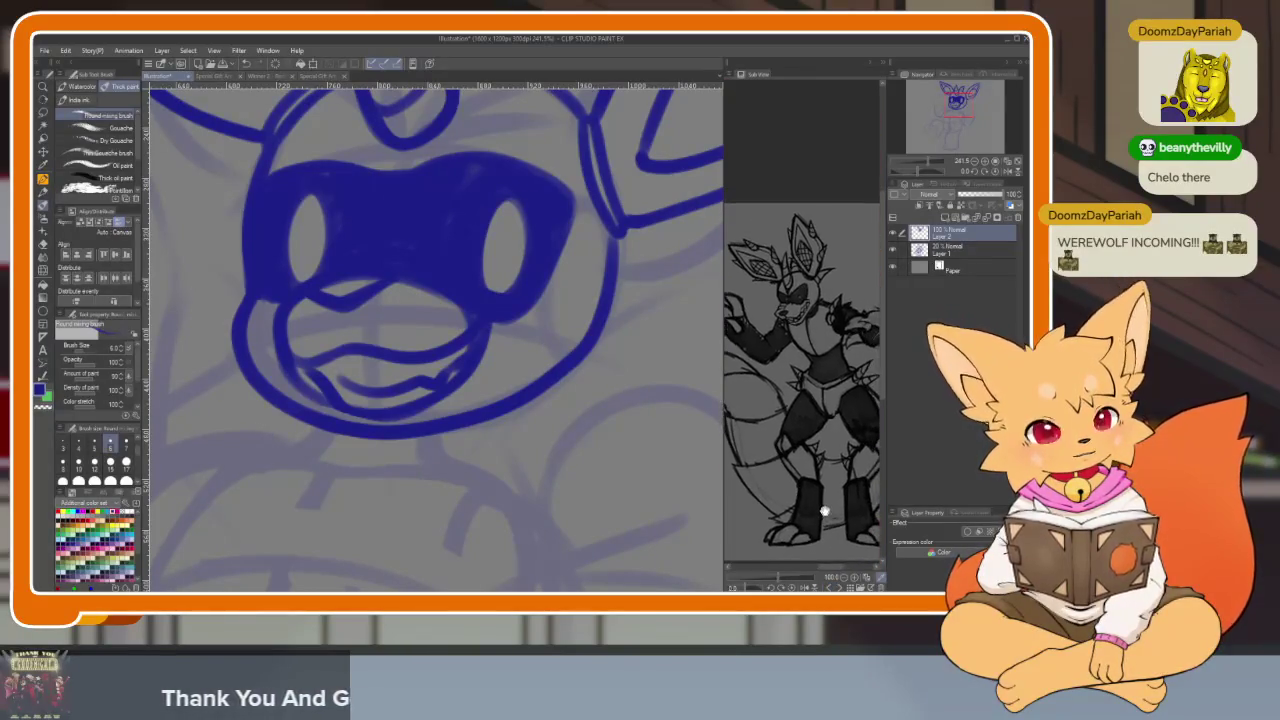
{"action": "scroll", "coordinate": [520, 398], "scroll_direction": "down", "scroll_amount": 2}
{"action": "scroll", "coordinate": [457, 471], "scroll_direction": "down", "scroll_amount": 2}
{"action": "scroll", "coordinate": [457, 491], "scroll_direction": "up", "scroll_amount": 4}
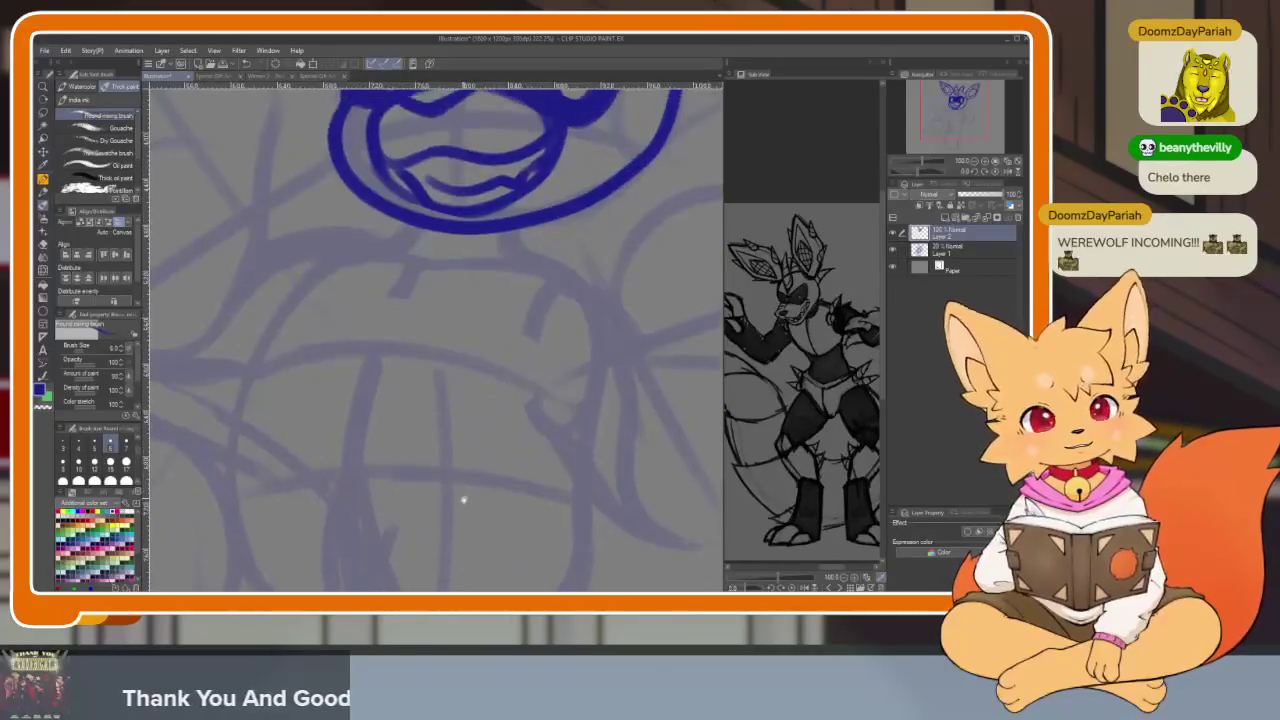
{"action": "scroll", "coordinate": [462, 492], "scroll_direction": "up", "scroll_amount": 2}
{"action": "scroll", "coordinate": [400, 374], "scroll_direction": "down", "scroll_amount": 2}
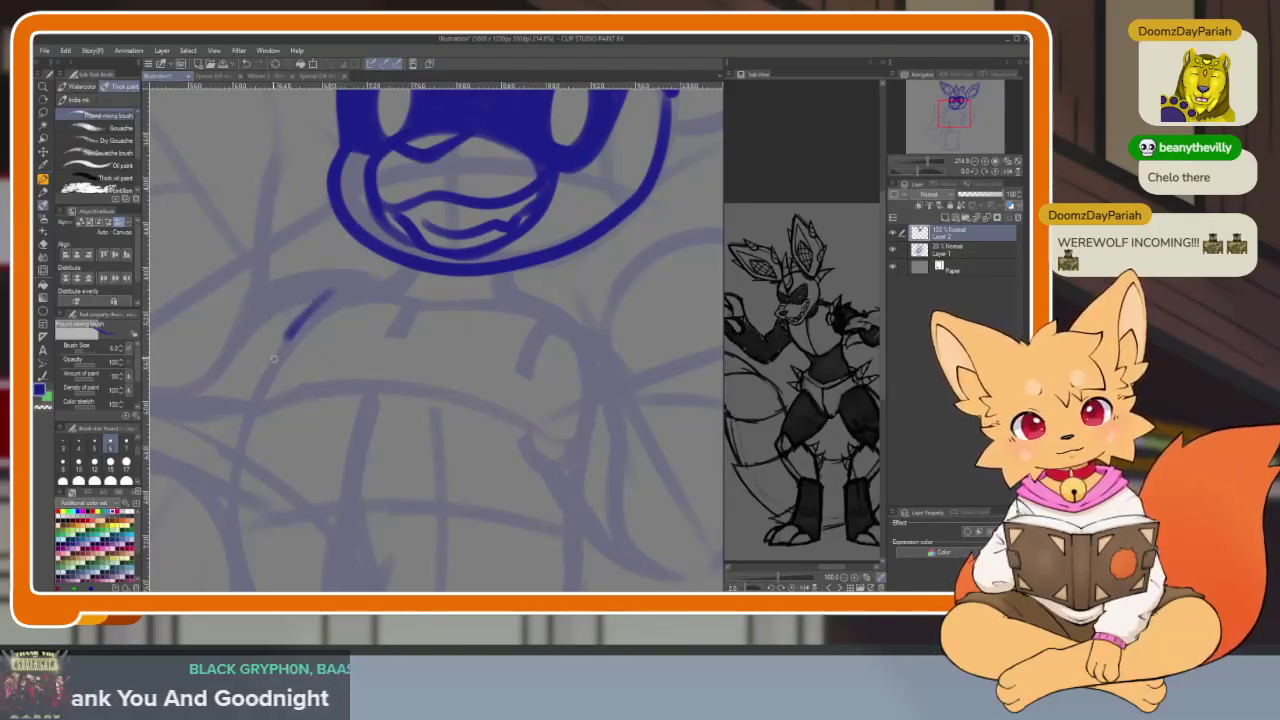
Try a shoulder curve below the head and remove it again
{"action": "key", "text": "ctrl+z"}
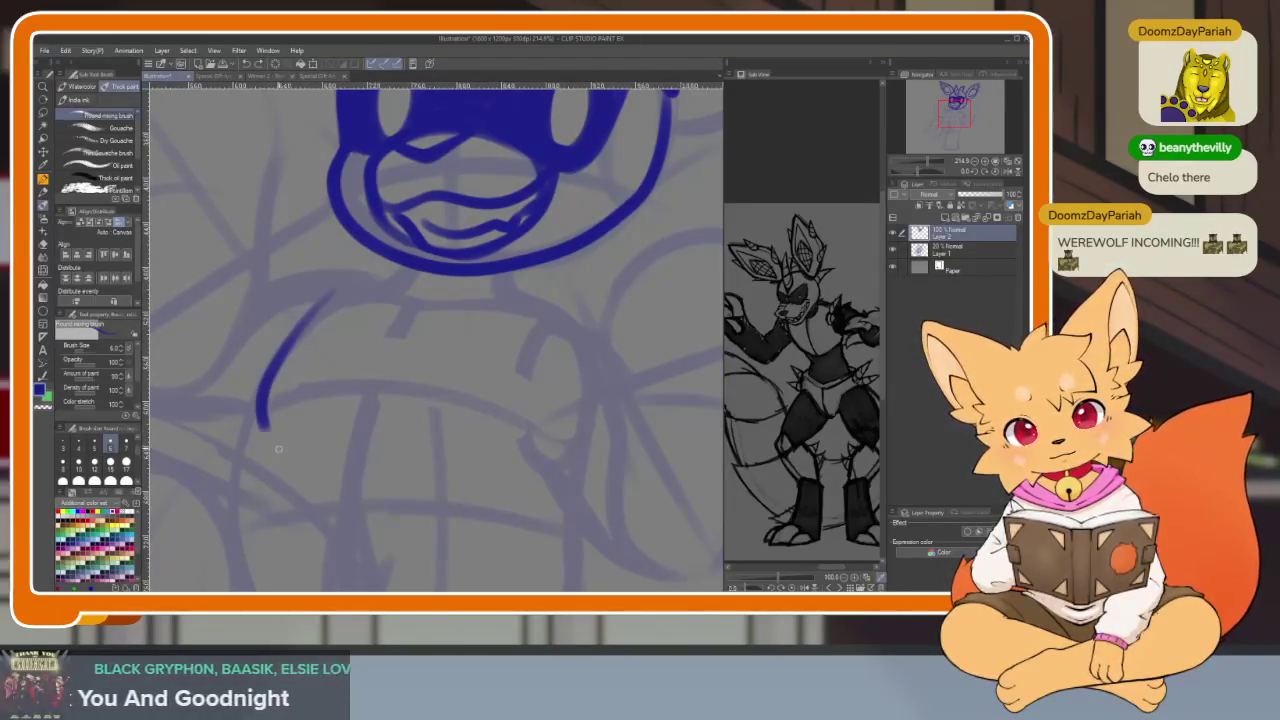
{"action": "left_click_drag", "start_coordinate": [276, 446], "coordinate": [290, 440]}
{"action": "key", "text": "ctrl+z"}
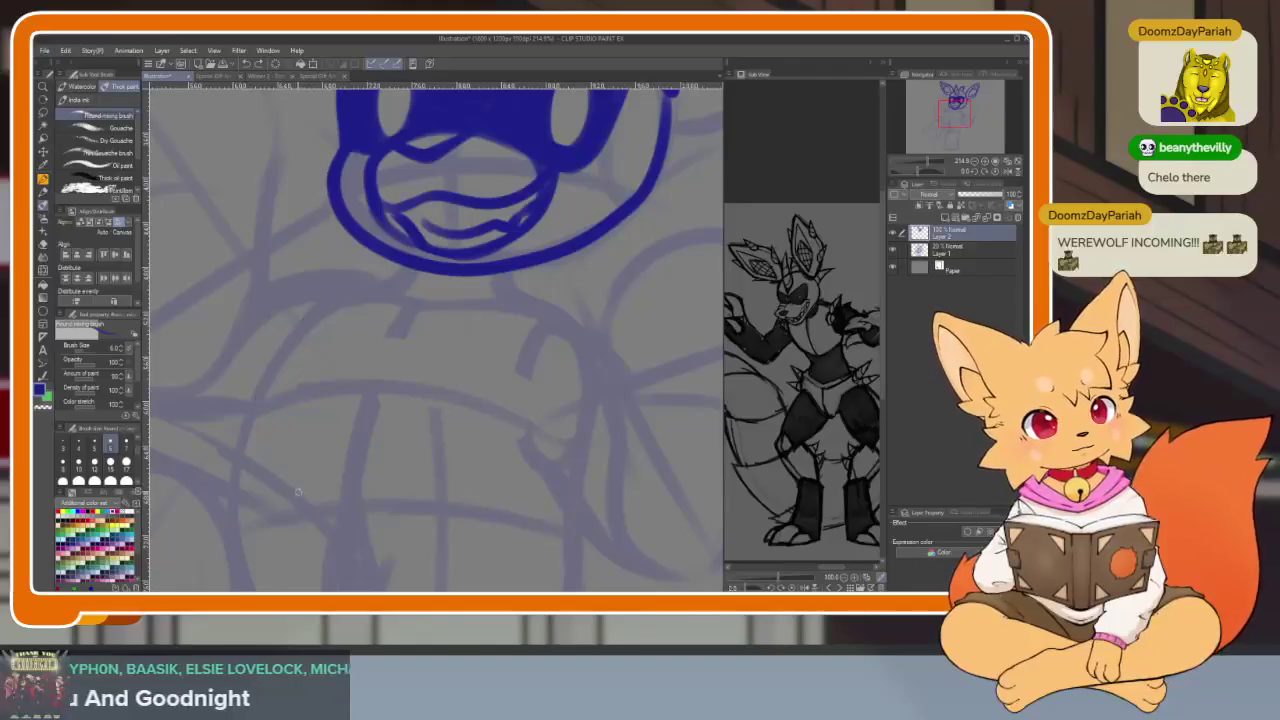
{"action": "scroll", "coordinate": [338, 448], "scroll_direction": "down", "scroll_amount": 1}
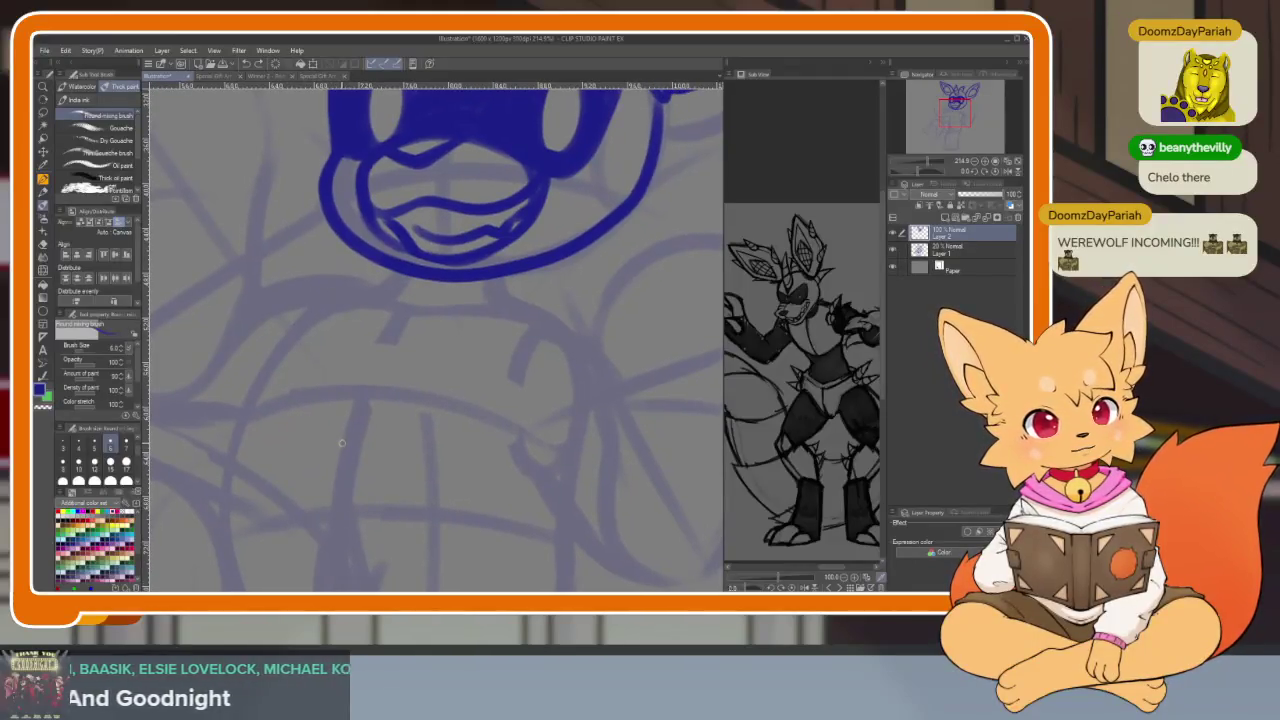
Switch the reference to the coloured character portrait and remove the curved shoulder stroke
{"action": "left_click", "coordinate": [832, 586]}
{"action": "mouse_move", "coordinate": [796, 578]}
{"action": "left_mouse_down"}
{"action": "mouse_move", "coordinate": [812, 578]}
{"action": "mouse_move", "coordinate": [764, 578]}
{"action": "left_mouse_up"}
{"action": "left_click_drag", "start_coordinate": [534, 482], "coordinate": [509, 460]}
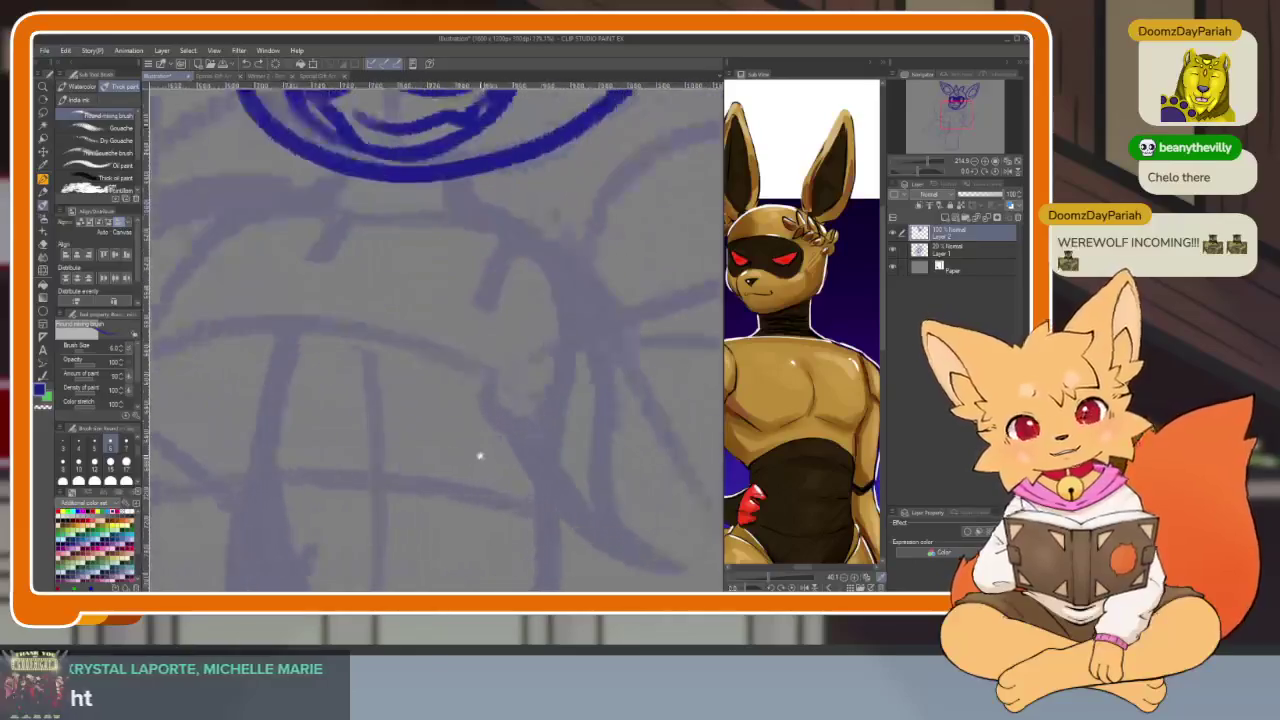
{"action": "scroll", "coordinate": [509, 460], "scroll_direction": "down", "scroll_amount": 2}
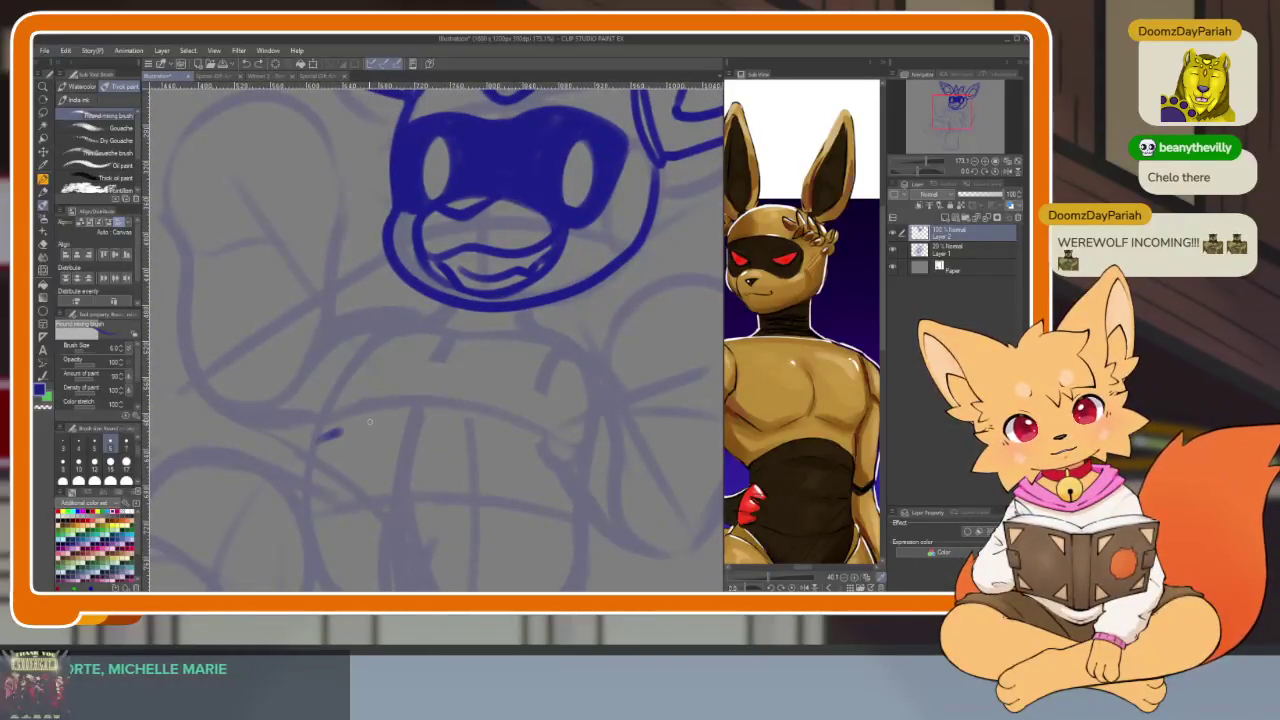
{"action": "scroll", "coordinate": [575, 481], "scroll_direction": "up", "scroll_amount": 1}
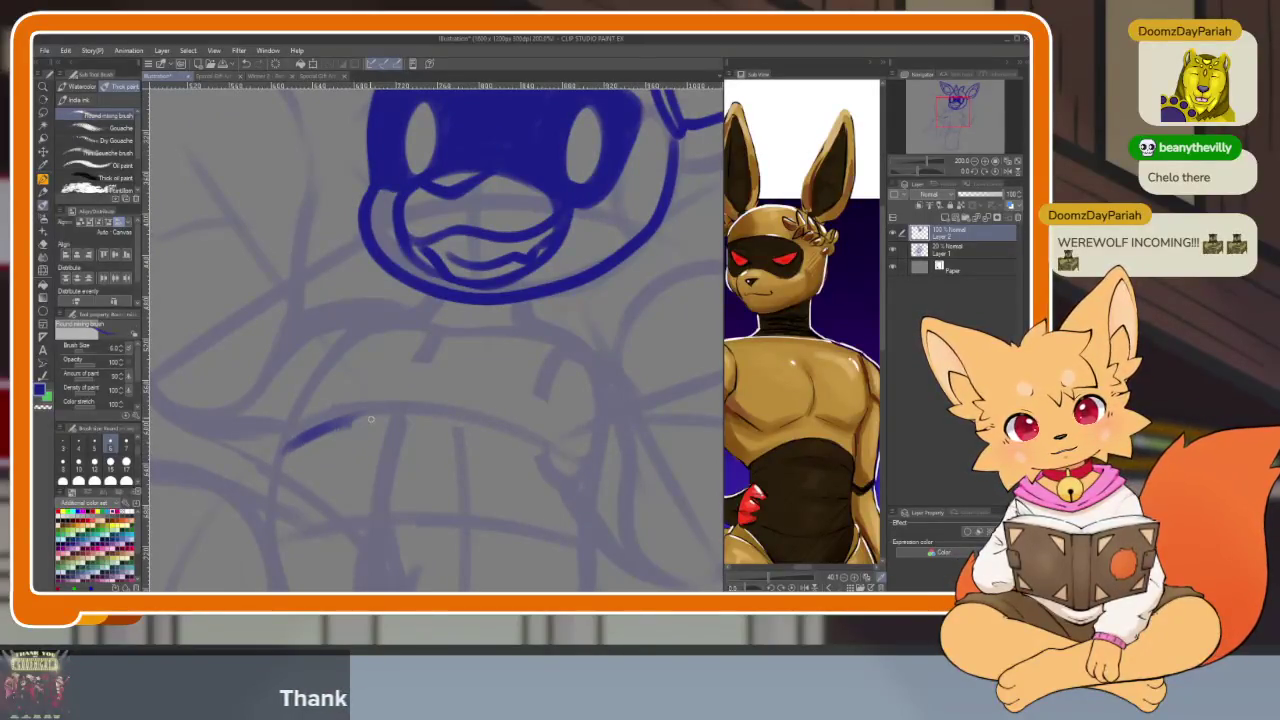
{"action": "key", "text": "ctrl+z"}
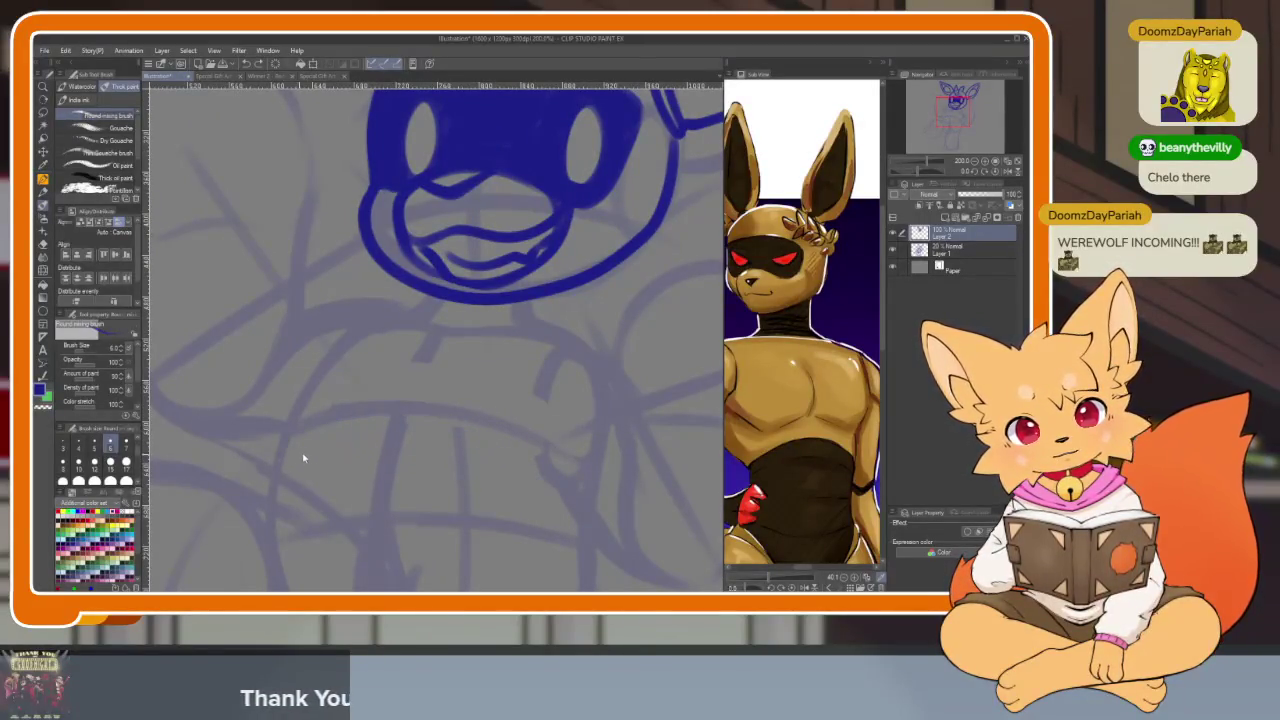
{"action": "mouse_move", "coordinate": [576, 503]}
{"action": "left_mouse_down"}
{"action": "mouse_move", "coordinate": [551, 494]}
{"action": "mouse_move", "coordinate": [557, 508]}
{"action": "mouse_move", "coordinate": [496, 533]}
{"action": "left_mouse_up"}
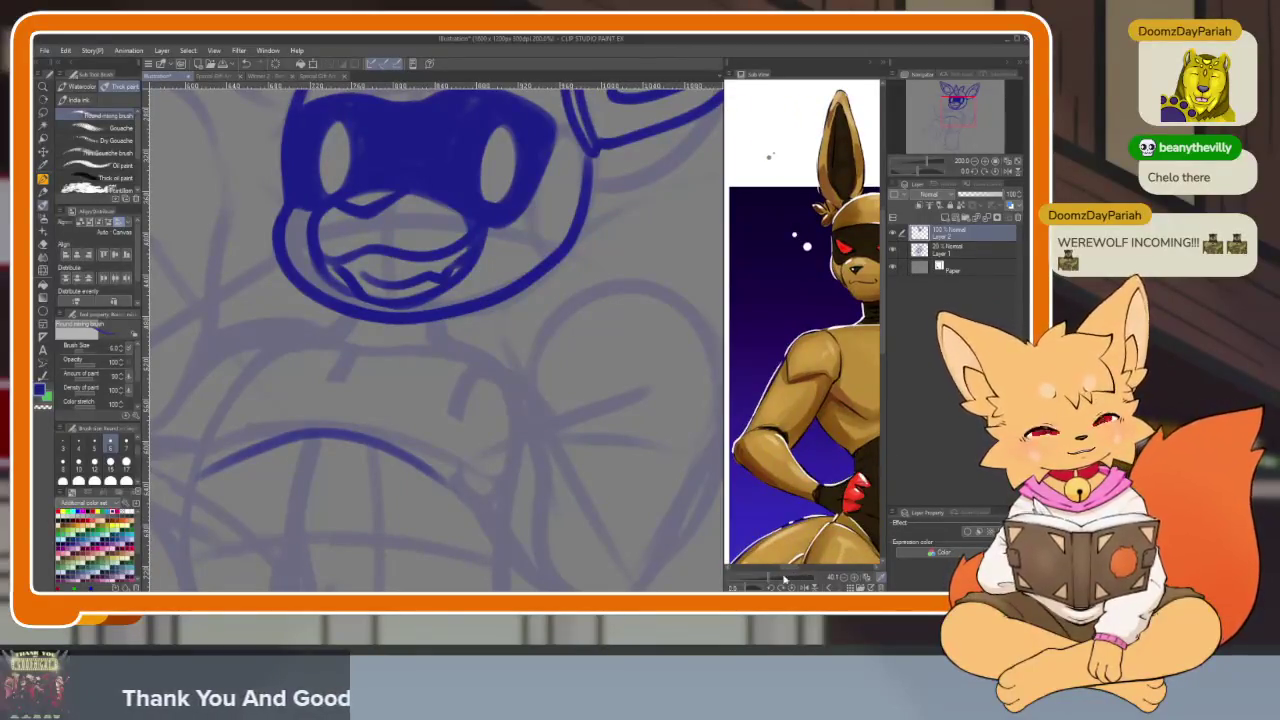
Switch the reference back to the grey sketch and reposition it
{"action": "left_click", "coordinate": [828, 587]}
{"action": "left_click_drag", "start_coordinate": [838, 500], "coordinate": [840, 524]}
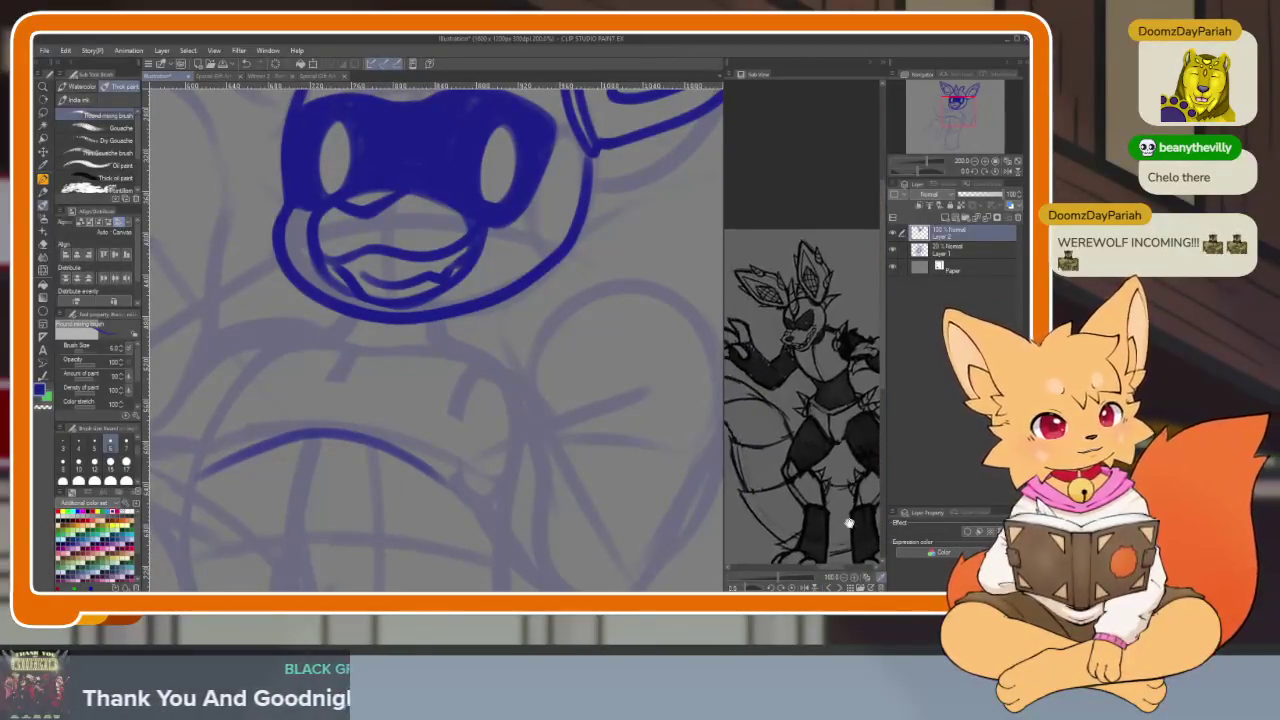
{"action": "scroll", "coordinate": [840, 524], "scroll_direction": "up", "scroll_amount": 2}
{"action": "scroll", "coordinate": [420, 340], "scroll_direction": "up", "scroll_amount": 2}
Ink the shoulder line below the face and the short left and right collar lines
{"action": "mouse_move", "coordinate": [333, 370]}
{"action": "left_mouse_down"}
{"action": "mouse_move", "coordinate": [440, 300]}
{"action": "mouse_move", "coordinate": [283, 500]}
{"action": "mouse_move", "coordinate": [474, 444]}
{"action": "left_mouse_up"}
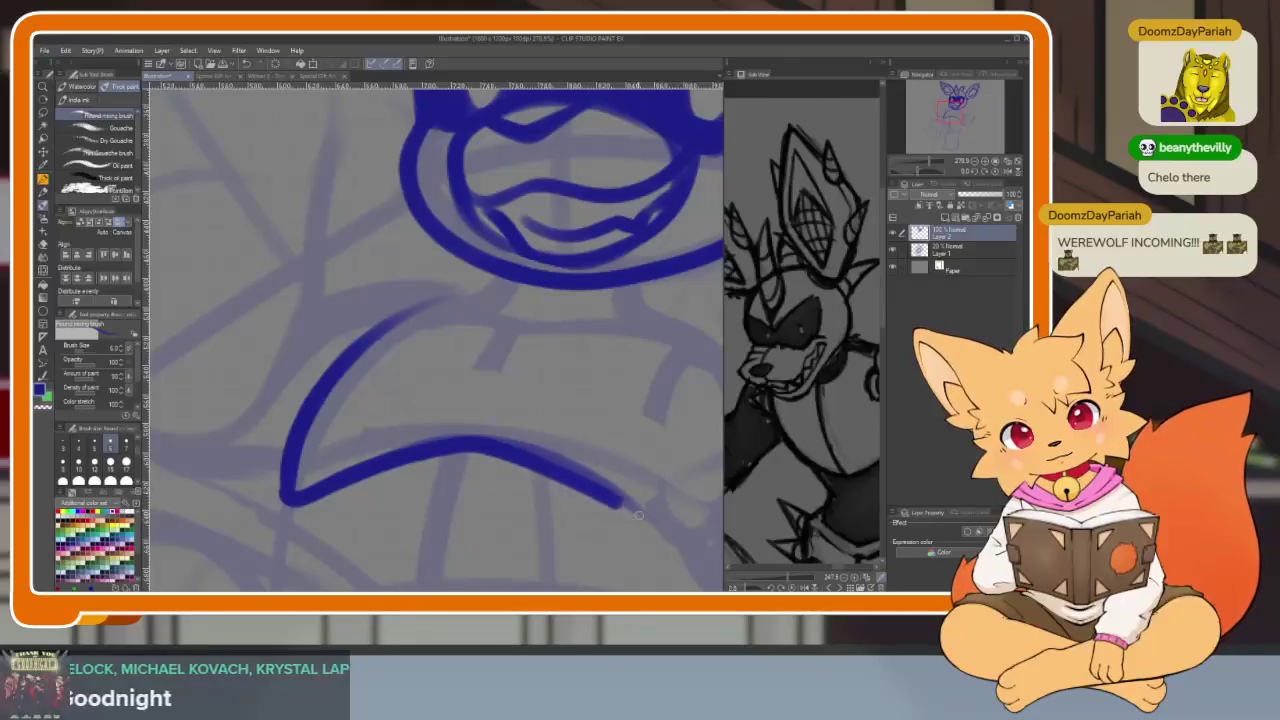
{"action": "left_click_drag", "start_coordinate": [538, 465], "coordinate": [650, 525]}
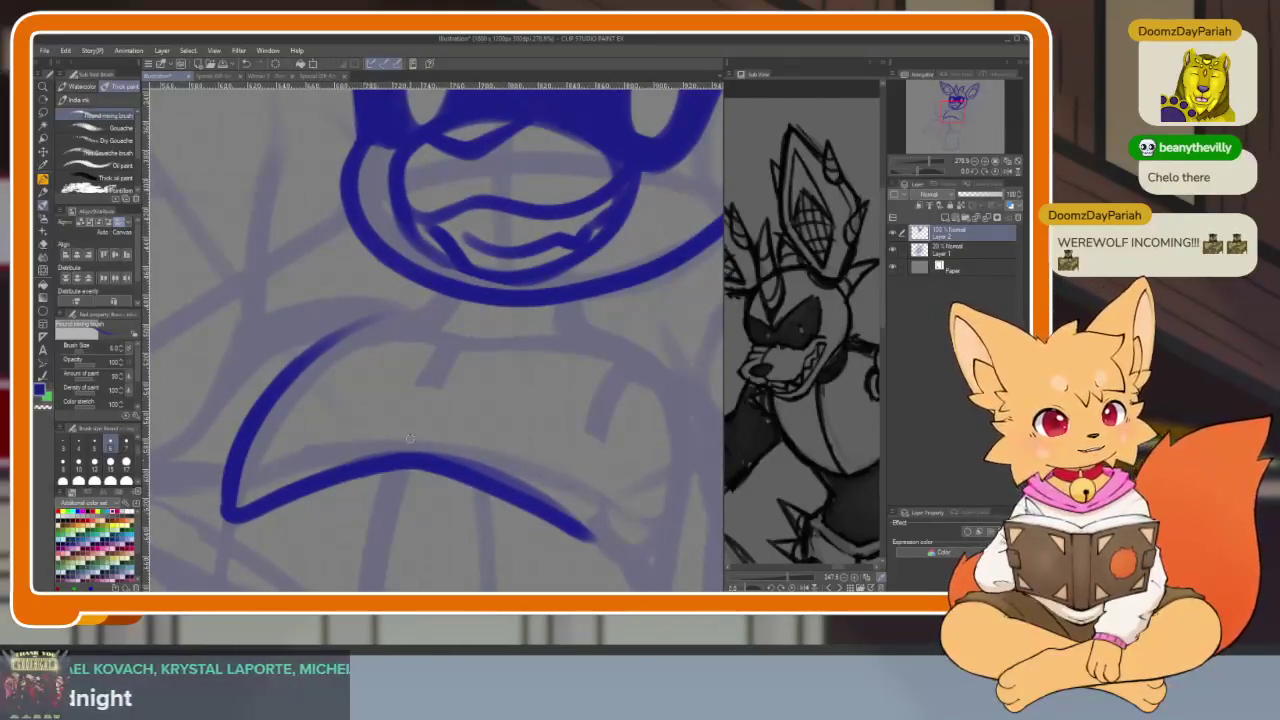
{"action": "left_click_drag", "start_coordinate": [462, 338], "coordinate": [421, 389]}
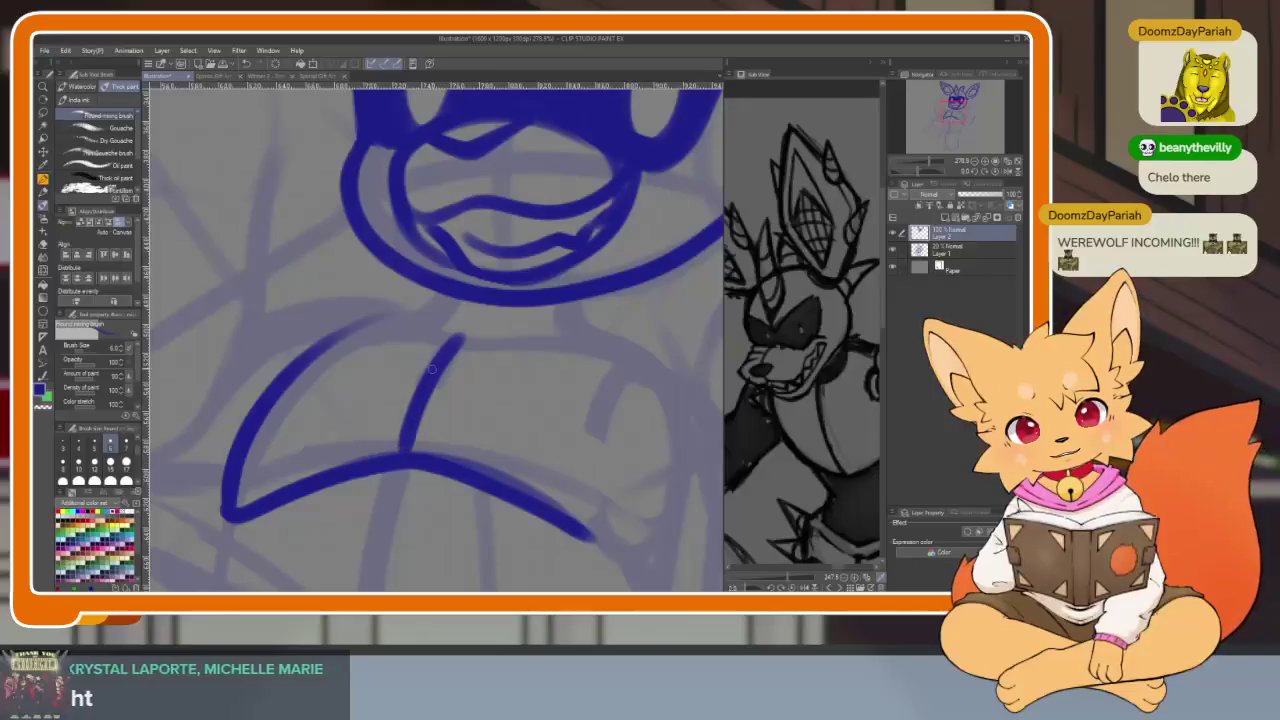
{"action": "scroll", "coordinate": [559, 436], "scroll_direction": "down", "scroll_amount": 8}
{"action": "scroll", "coordinate": [559, 436], "scroll_direction": "up", "scroll_amount": 5}
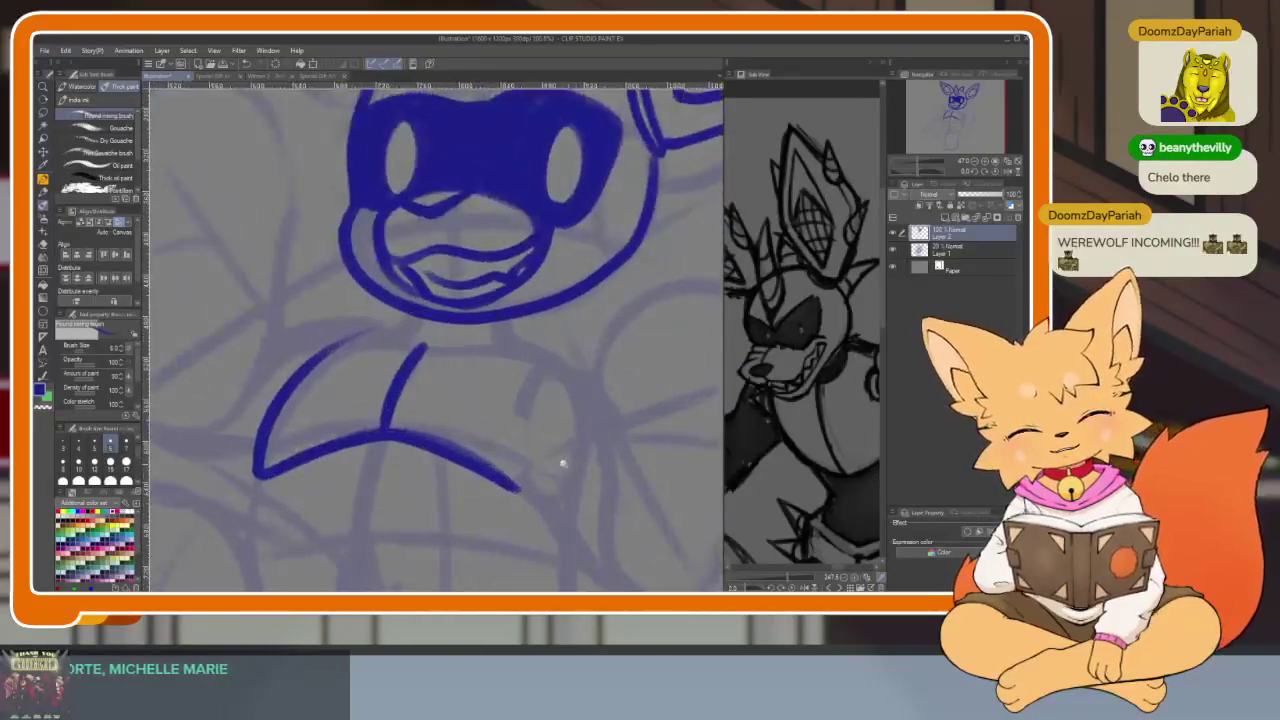
{"action": "scroll", "coordinate": [563, 463], "scroll_direction": "up", "scroll_amount": 3}
{"action": "left_click_drag", "start_coordinate": [498, 470], "coordinate": [541, 342]}
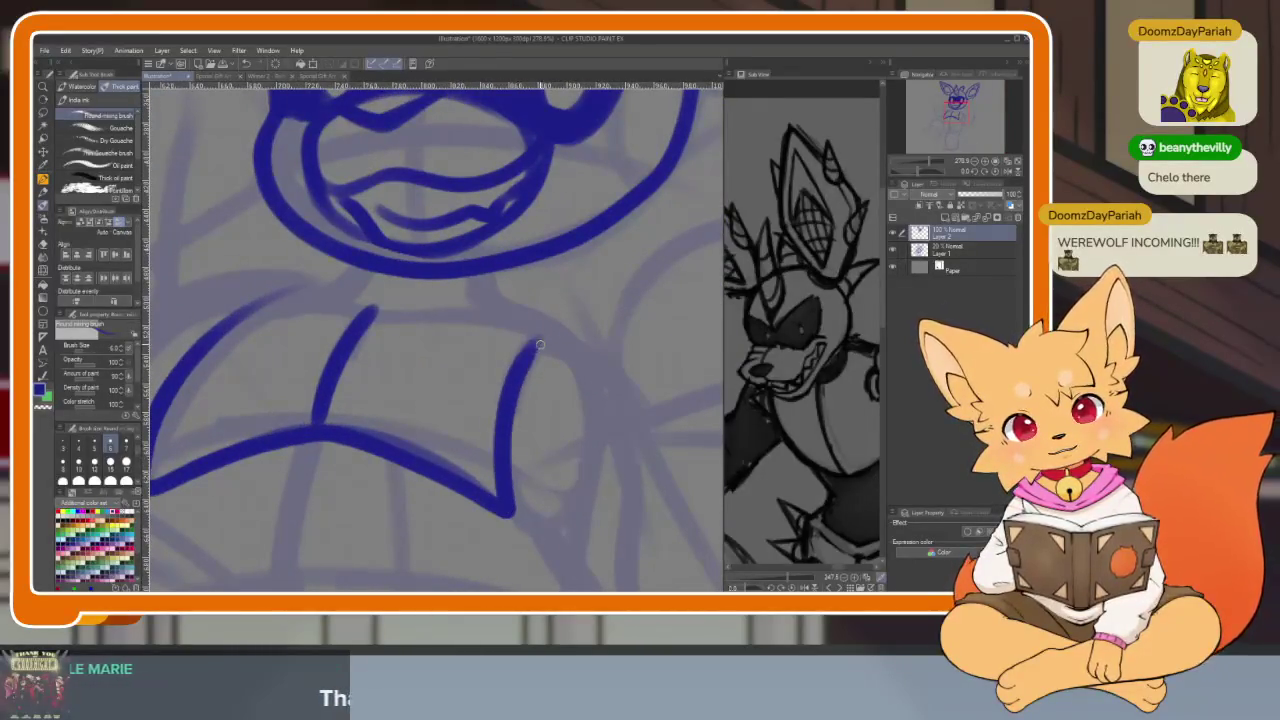
{"action": "scroll", "coordinate": [514, 339], "scroll_direction": "up", "scroll_amount": 1}
{"action": "scroll", "coordinate": [600, 430], "scroll_direction": "up", "scroll_amount": 1}
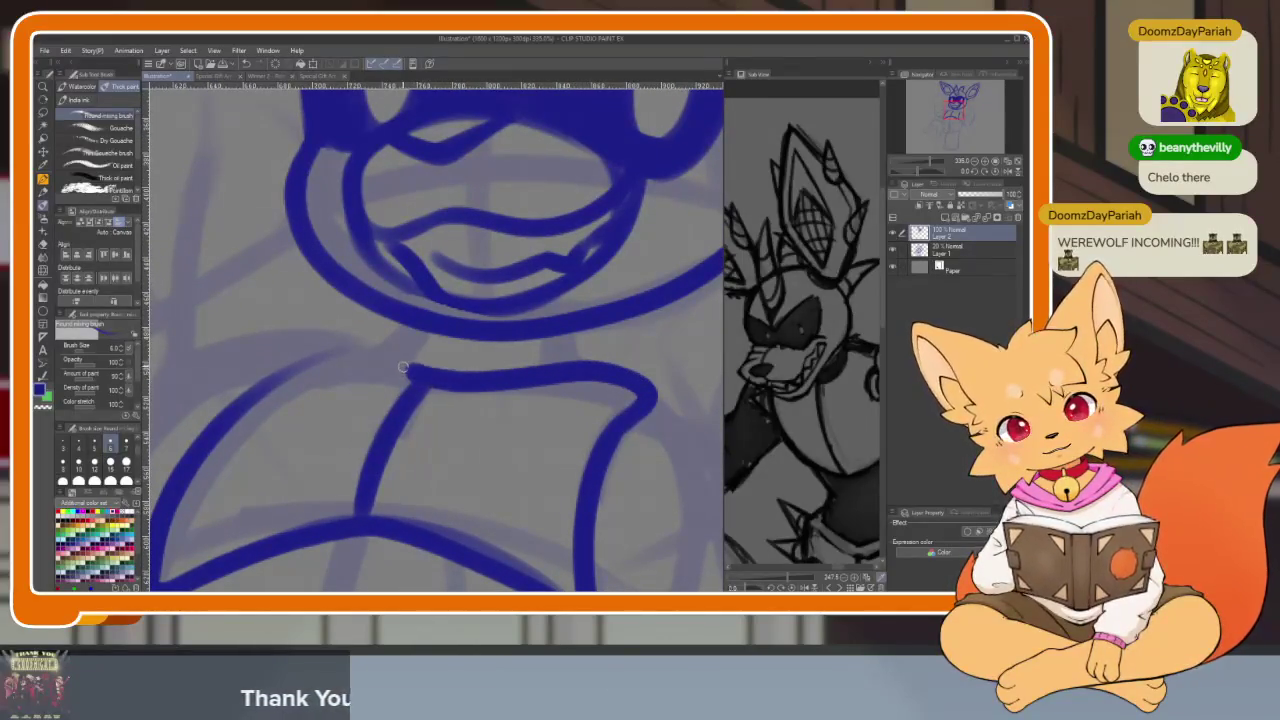
Ink a line down-left from the shoulder and undo the stray short stroke below the neck
{"action": "left_click_drag", "start_coordinate": [351, 346], "coordinate": [228, 406]}
{"action": "scroll", "coordinate": [450, 380], "scroll_direction": "down", "scroll_amount": 5}
{"action": "scroll", "coordinate": [450, 380], "scroll_direction": "up", "scroll_amount": 1}
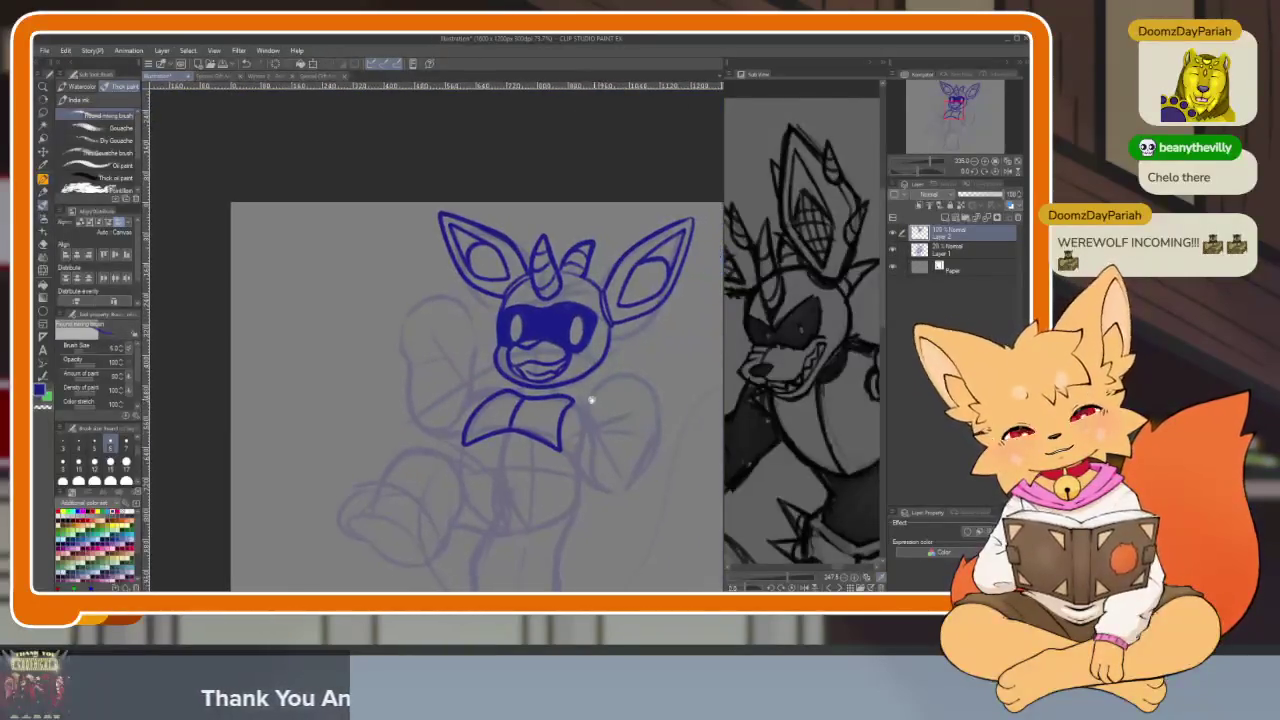
{"action": "scroll", "coordinate": [590, 432], "scroll_direction": "up", "scroll_amount": 5}
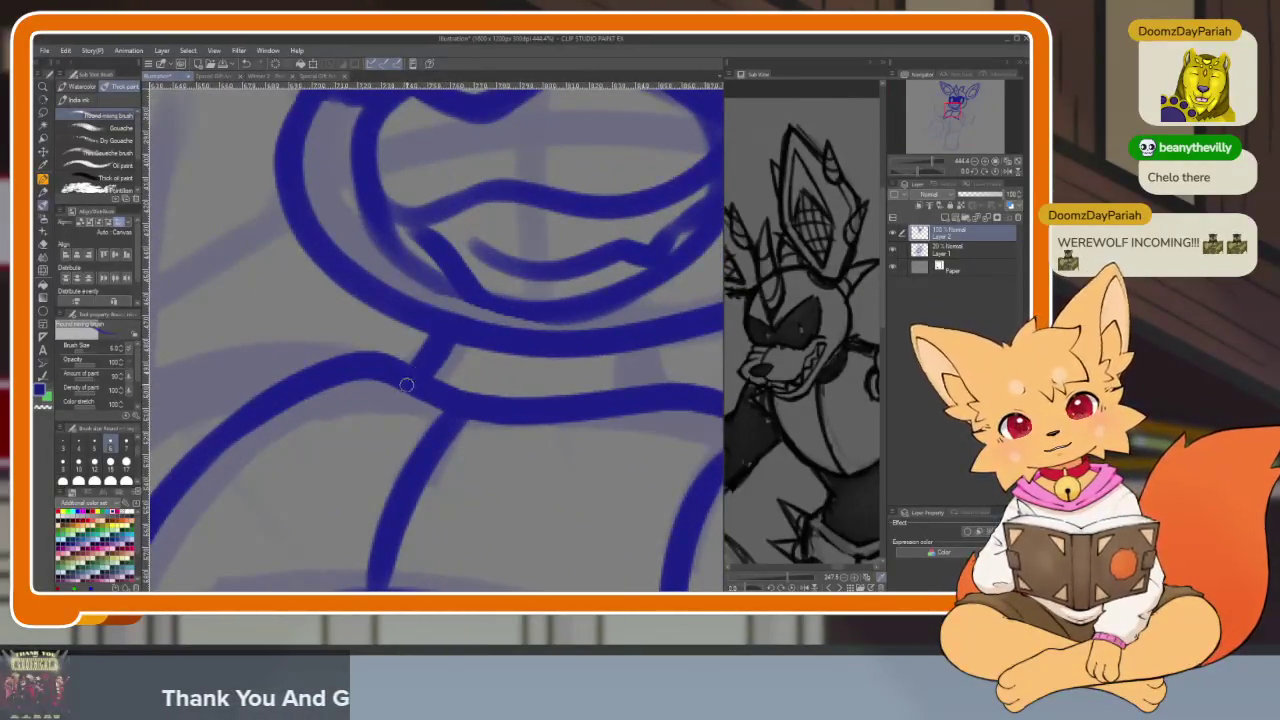
{"action": "left_click_drag", "start_coordinate": [419, 372], "coordinate": [356, 401]}
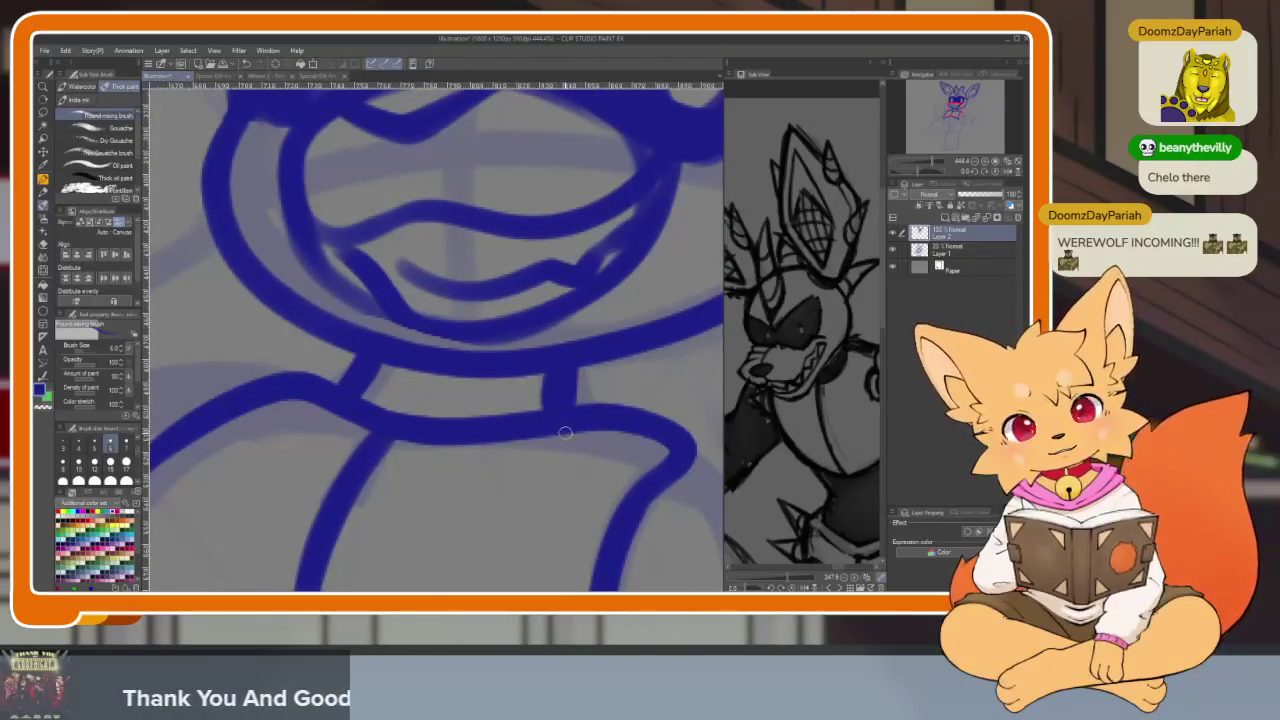
{"action": "scroll", "coordinate": [564, 432], "scroll_direction": "down", "scroll_amount": 5}
{"action": "scroll", "coordinate": [571, 423], "scroll_direction": "up", "scroll_amount": 4}
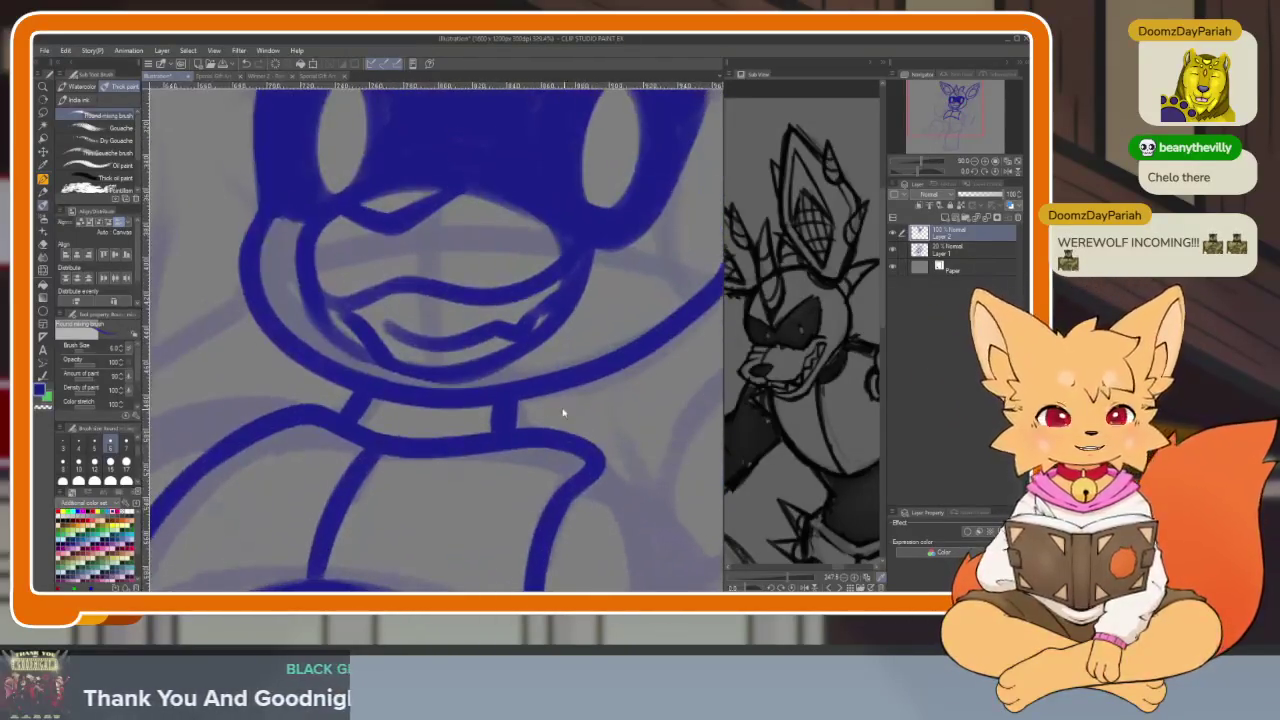
{"action": "key", "text": "ctrl+z"}
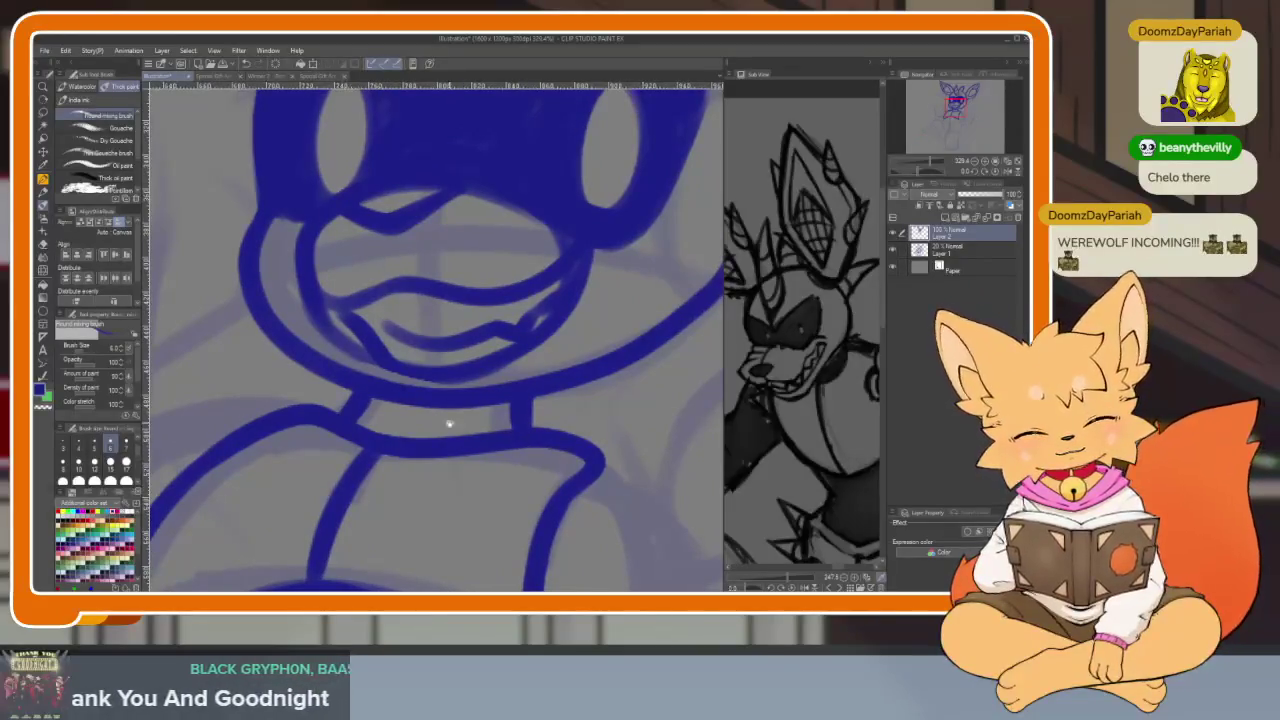
{"action": "left_click_drag", "start_coordinate": [450, 424], "coordinate": [351, 427]}
{"action": "scroll", "coordinate": [492, 441], "scroll_direction": "down", "scroll_amount": 3}
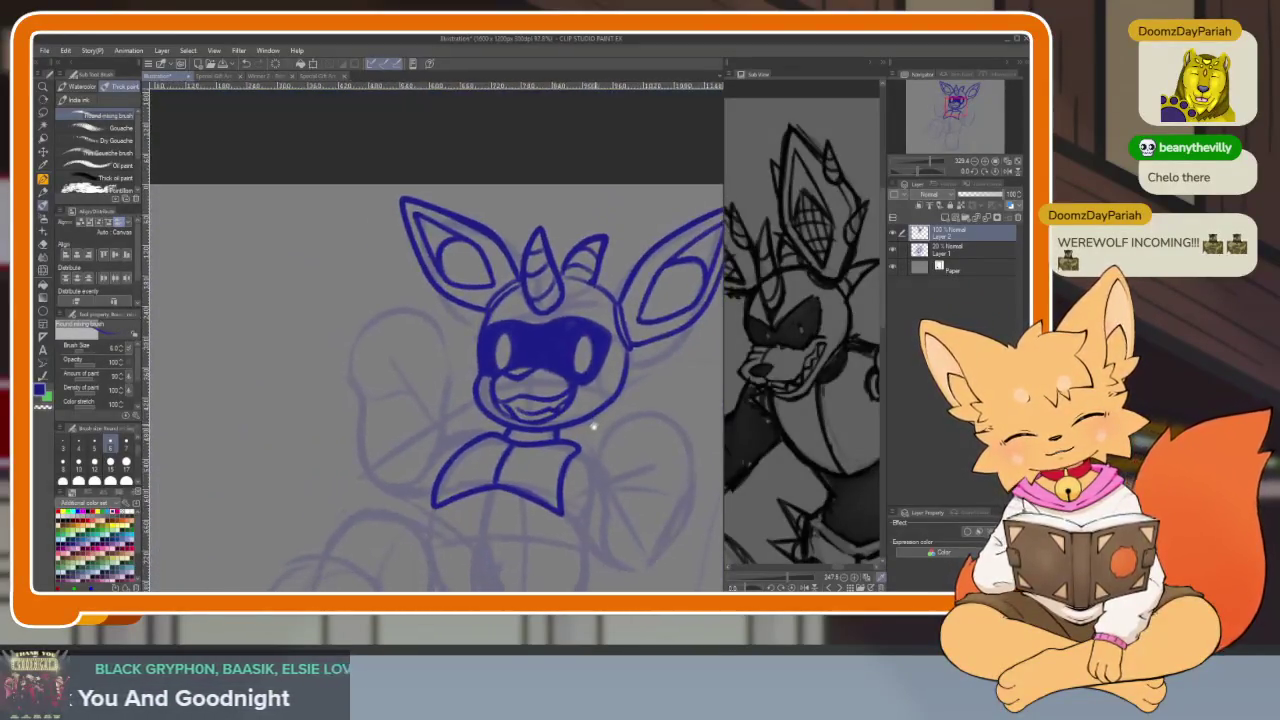
Zoom in and ink the raised paw's round outline in blue, closing its right side
{"action": "scroll", "coordinate": [443, 509], "scroll_direction": "up", "scroll_amount": 2}
{"action": "scroll", "coordinate": [469, 491], "scroll_direction": "down", "scroll_amount": 2}
{"action": "scroll", "coordinate": [778, 428], "scroll_direction": "up", "scroll_amount": 2}
{"action": "scroll", "coordinate": [778, 428], "scroll_direction": "up", "scroll_amount": 2}
{"action": "scroll", "coordinate": [420, 500], "scroll_direction": "up", "scroll_amount": 1}
{"action": "scroll", "coordinate": [402, 452], "scroll_direction": "up", "scroll_amount": 2}
{"action": "scroll", "coordinate": [402, 452], "scroll_direction": "up", "scroll_amount": 2}
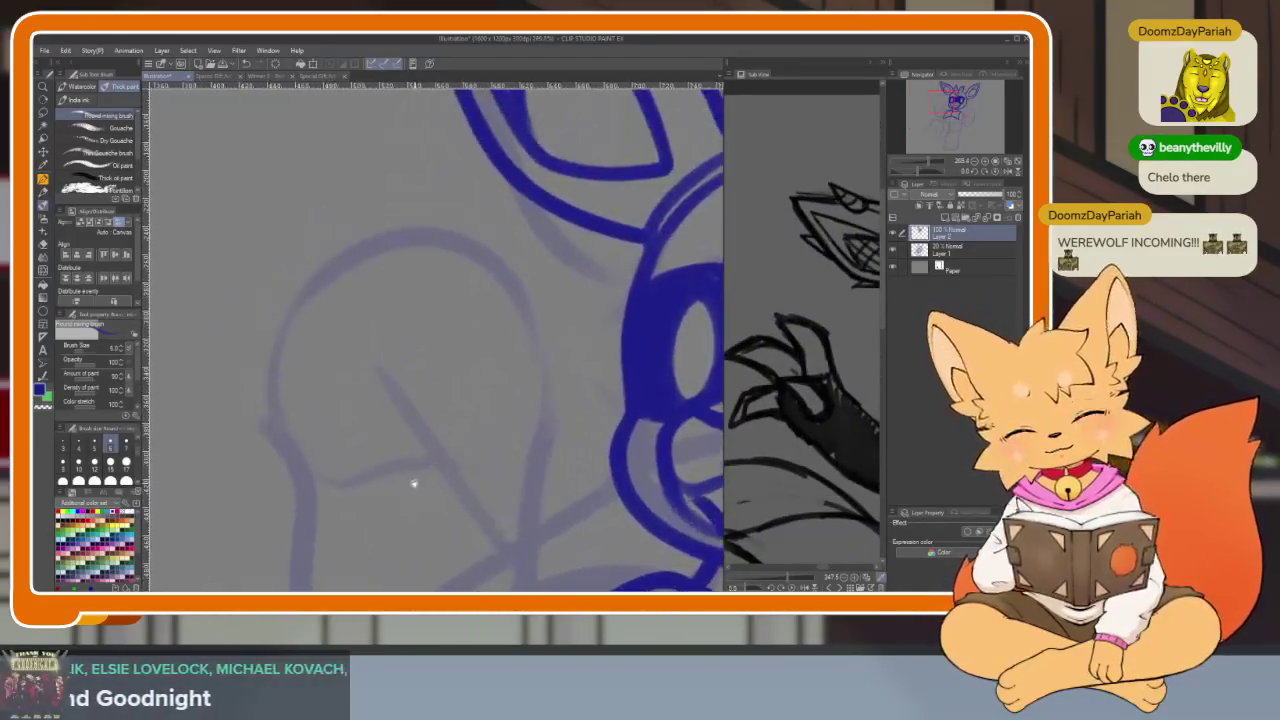
{"action": "left_click_drag", "start_coordinate": [259, 366], "coordinate": [550, 255]}
{"action": "key", "text": "ctrl+z"}
{"action": "mouse_move", "coordinate": [247, 391]}
{"action": "left_mouse_down"}
{"action": "mouse_move", "coordinate": [494, 235]}
{"action": "mouse_move", "coordinate": [555, 265]}
{"action": "left_mouse_up"}
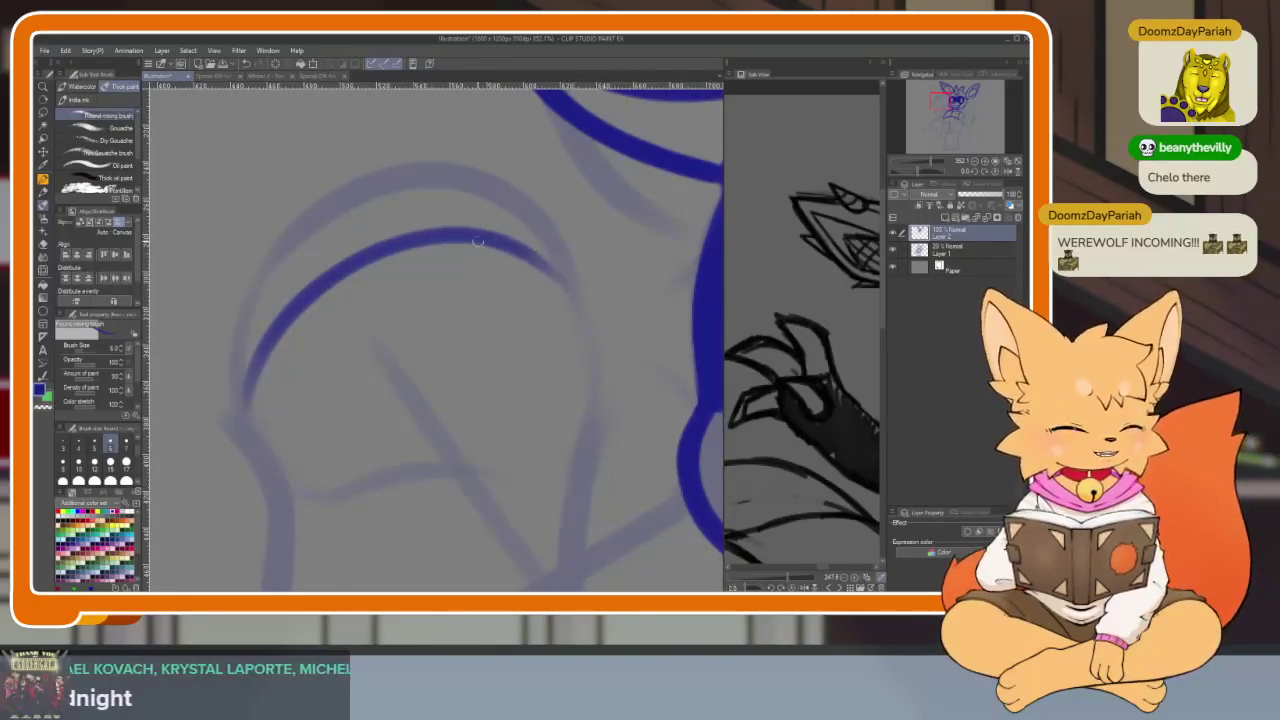
{"action": "mouse_move", "coordinate": [244, 395]}
{"action": "left_mouse_down"}
{"action": "mouse_move", "coordinate": [300, 495]}
{"action": "mouse_move", "coordinate": [578, 375]}
{"action": "left_mouse_up"}
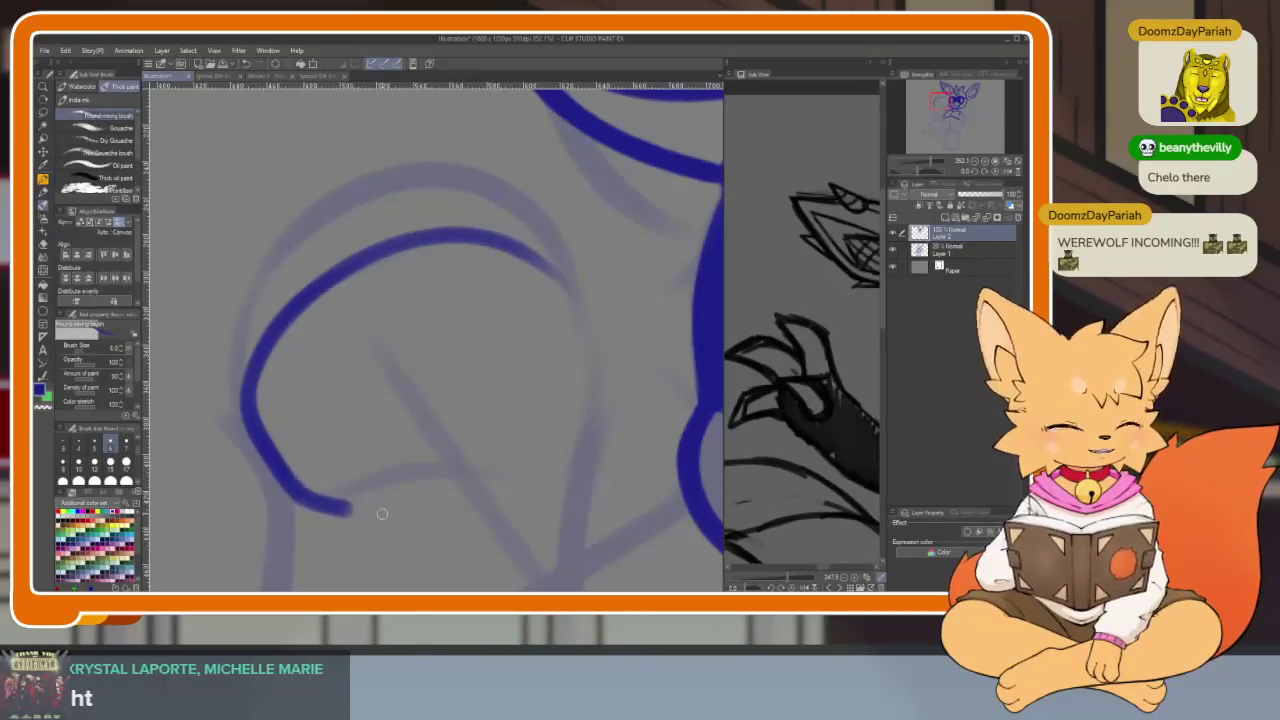
{"action": "mouse_move", "coordinate": [575, 288]}
{"action": "left_mouse_down"}
{"action": "mouse_move", "coordinate": [578, 378]}
{"action": "mouse_move", "coordinate": [514, 357]}
{"action": "mouse_move", "coordinate": [553, 460]}
{"action": "left_mouse_up"}
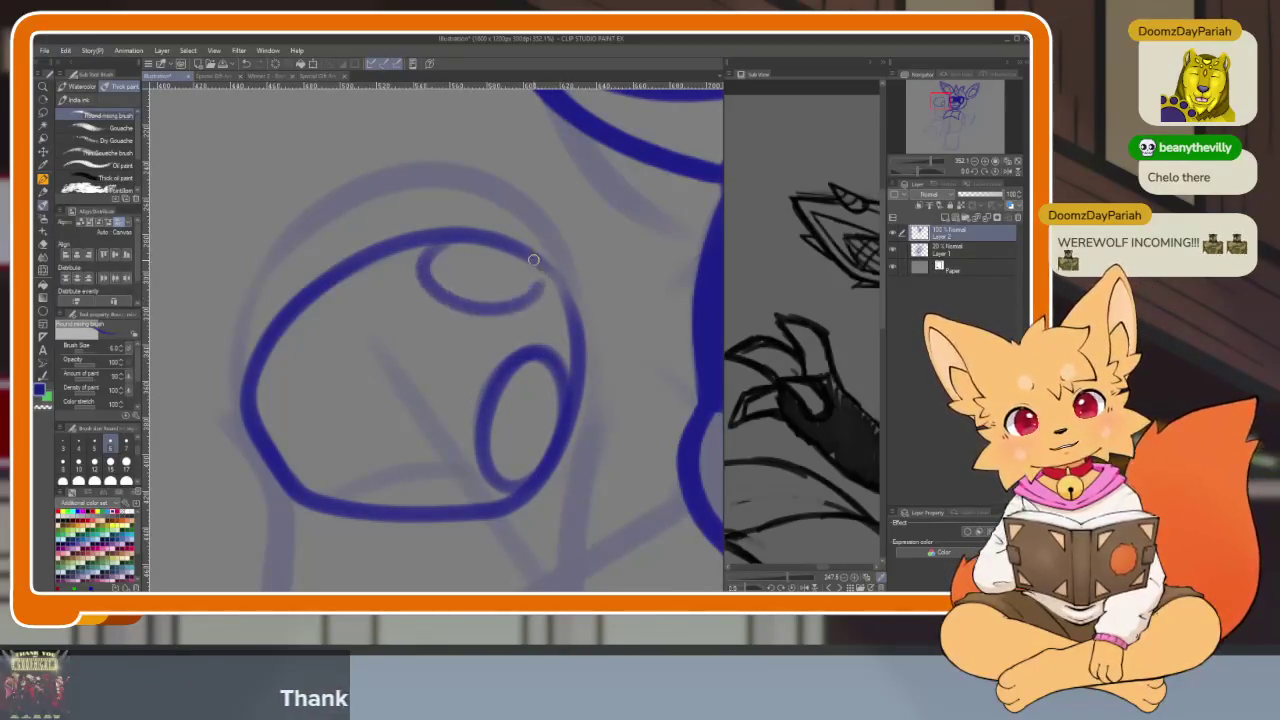
Draw a small round pad inside the left side of the paw
{"action": "left_click_drag", "start_coordinate": [293, 327], "coordinate": [424, 256]}
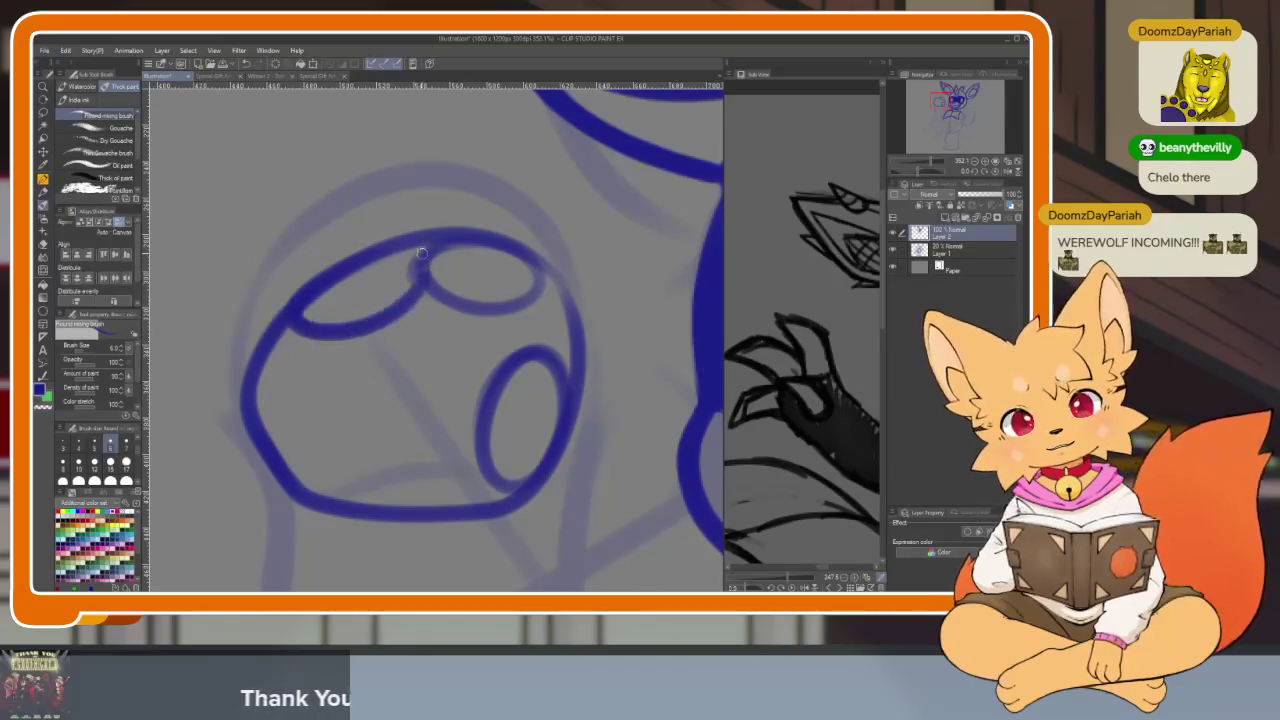
{"action": "key", "text": "ctrl+z"}
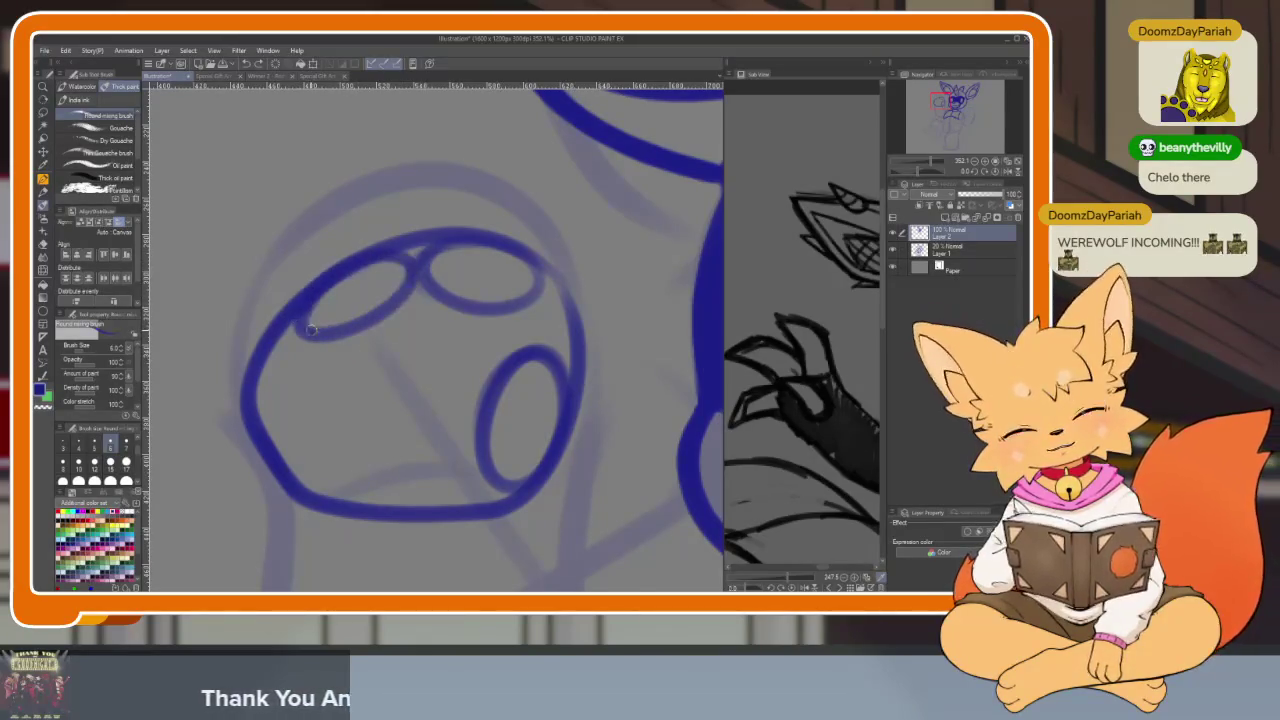
{"action": "left_click_drag", "start_coordinate": [305, 322], "coordinate": [255, 410]}
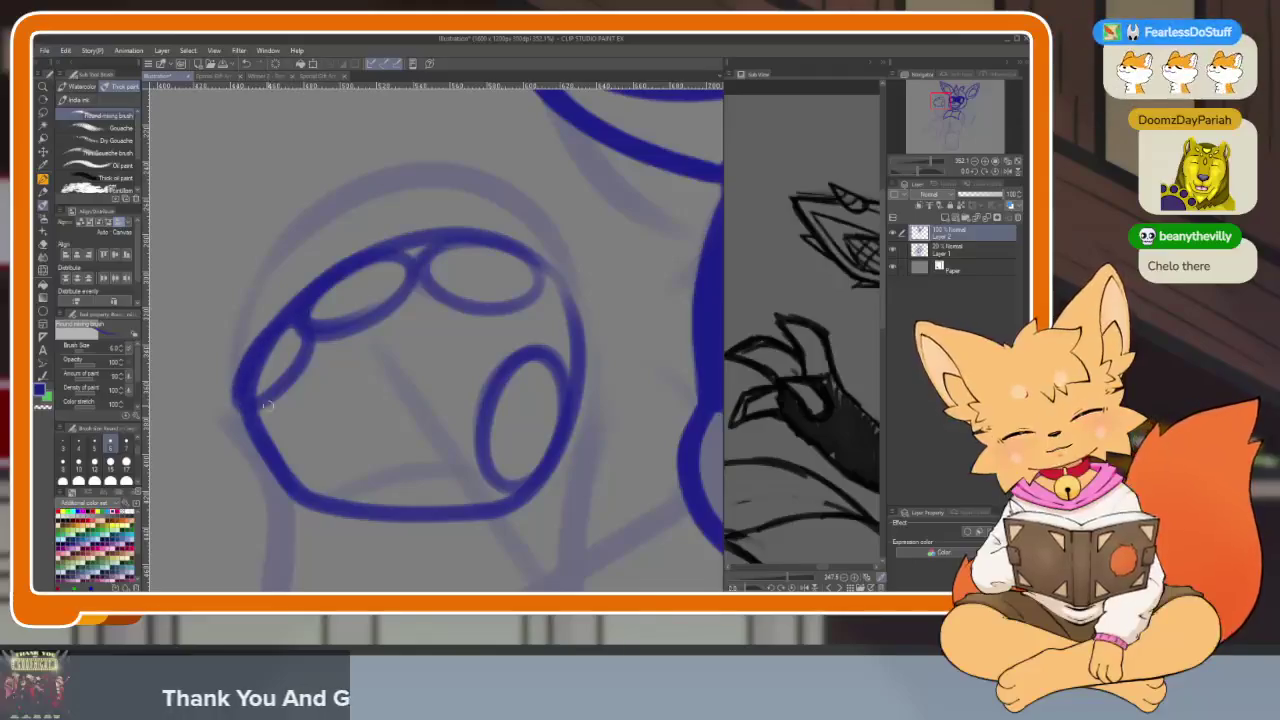
{"action": "scroll", "coordinate": [552, 421], "scroll_direction": "down", "scroll_amount": 2}
{"action": "scroll", "coordinate": [529, 443], "scroll_direction": "up", "scroll_amount": 3}
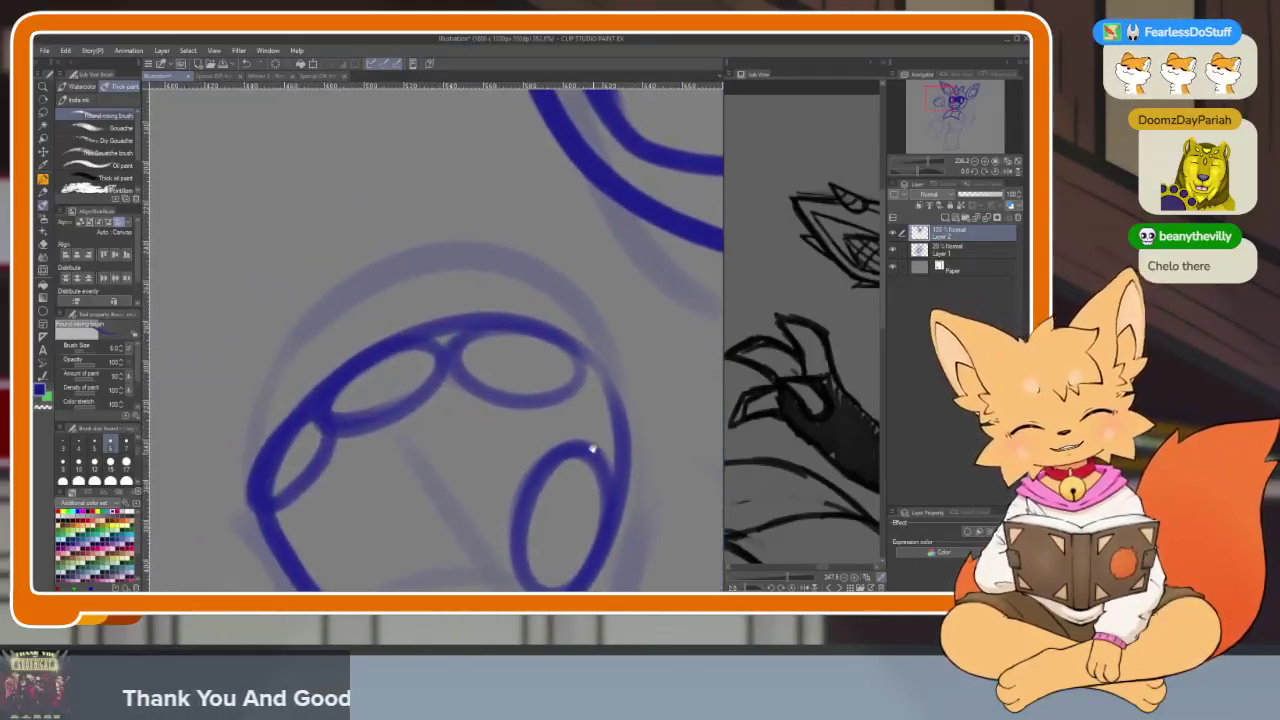
Ink three pointed claws above the paw, redrawing the first one
{"action": "left_click_drag", "start_coordinate": [570, 300], "coordinate": [481, 205]}
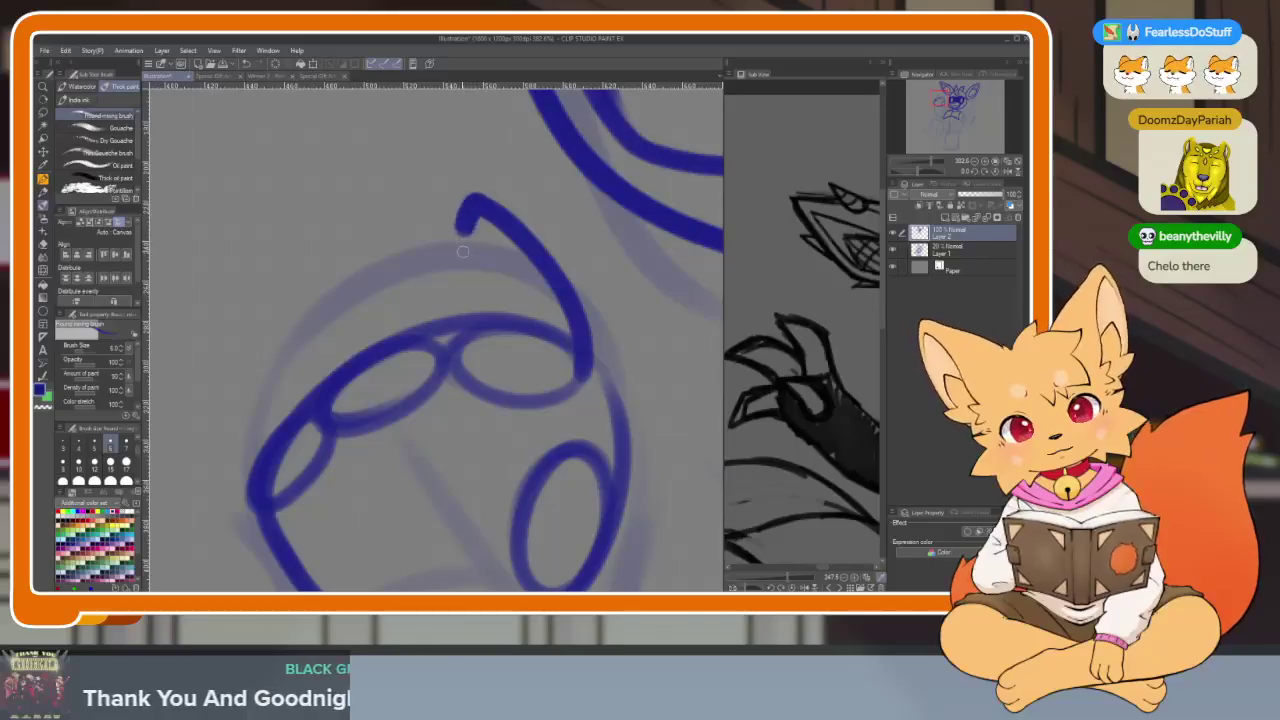
{"action": "left_click_drag", "start_coordinate": [463, 248], "coordinate": [457, 351]}
{"action": "key", "text": "ctrl+z"}
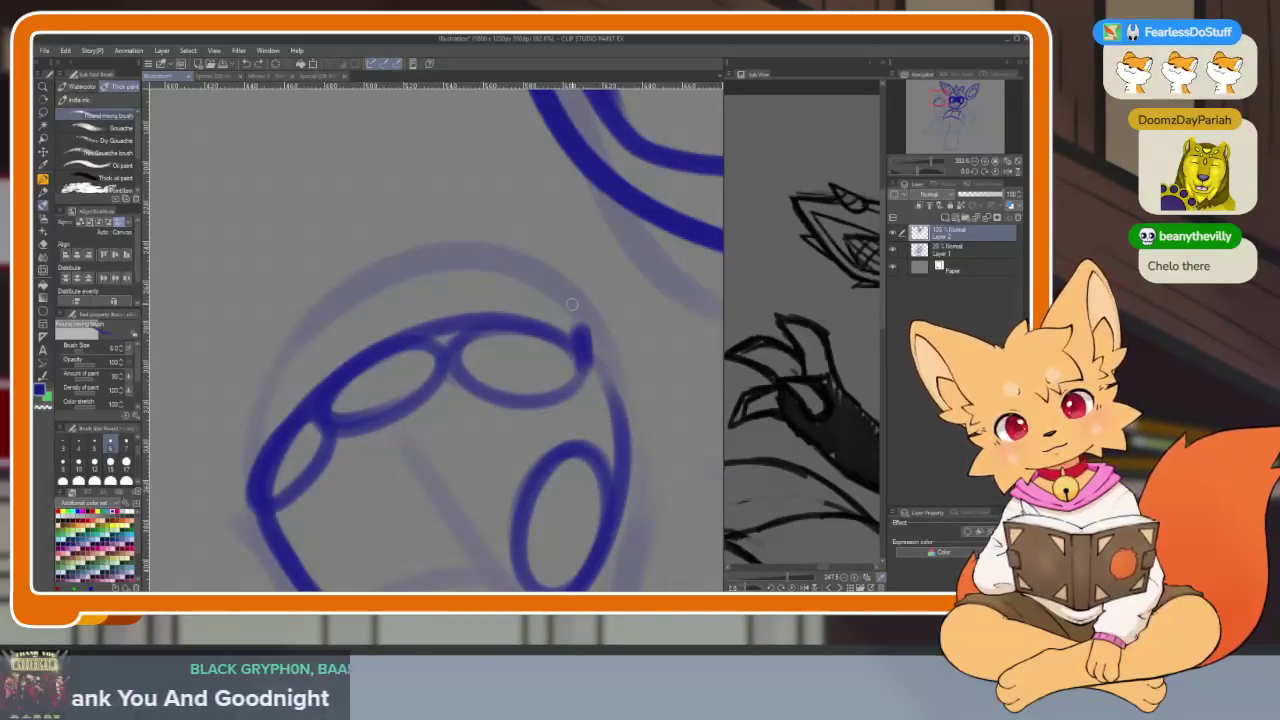
{"action": "left_click_drag", "start_coordinate": [574, 310], "coordinate": [485, 204]}
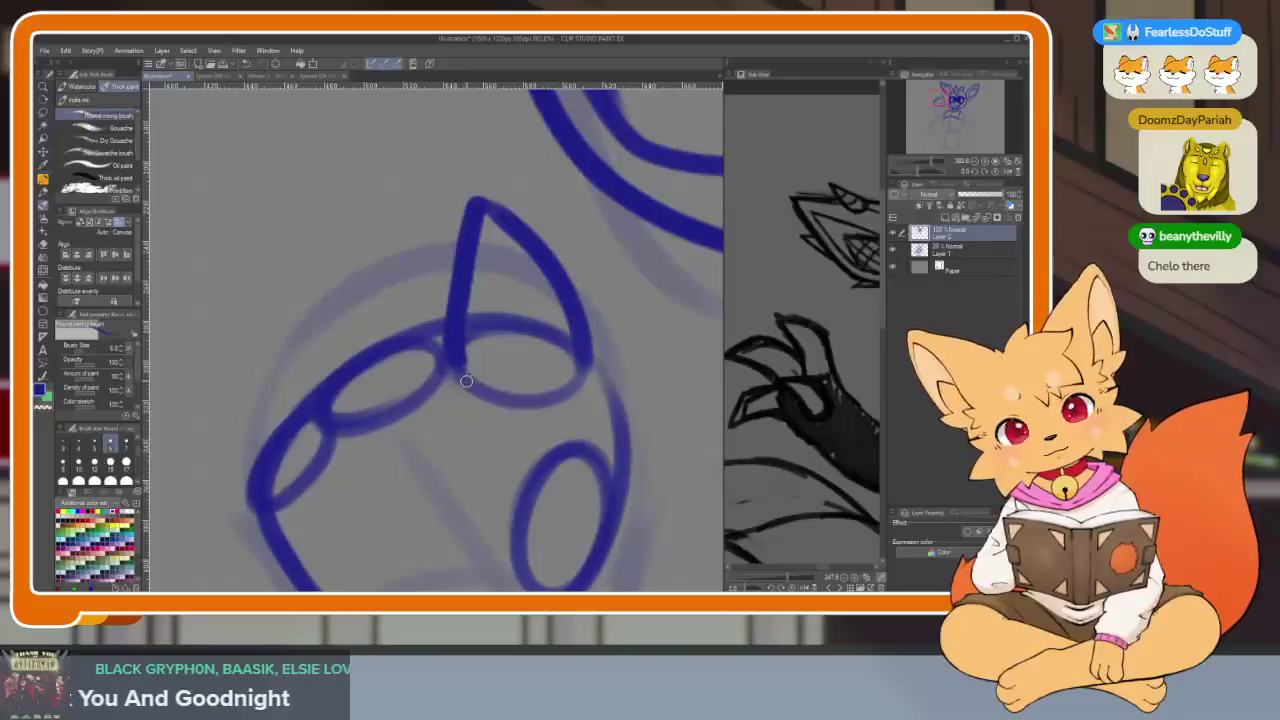
{"action": "left_click_drag", "start_coordinate": [463, 376], "coordinate": [603, 338]}
{"action": "mouse_move", "coordinate": [365, 255]}
{"action": "left_mouse_down"}
{"action": "mouse_move", "coordinate": [310, 240]}
{"action": "mouse_move", "coordinate": [295, 370]}
{"action": "mouse_move", "coordinate": [450, 376]}
{"action": "left_mouse_up"}
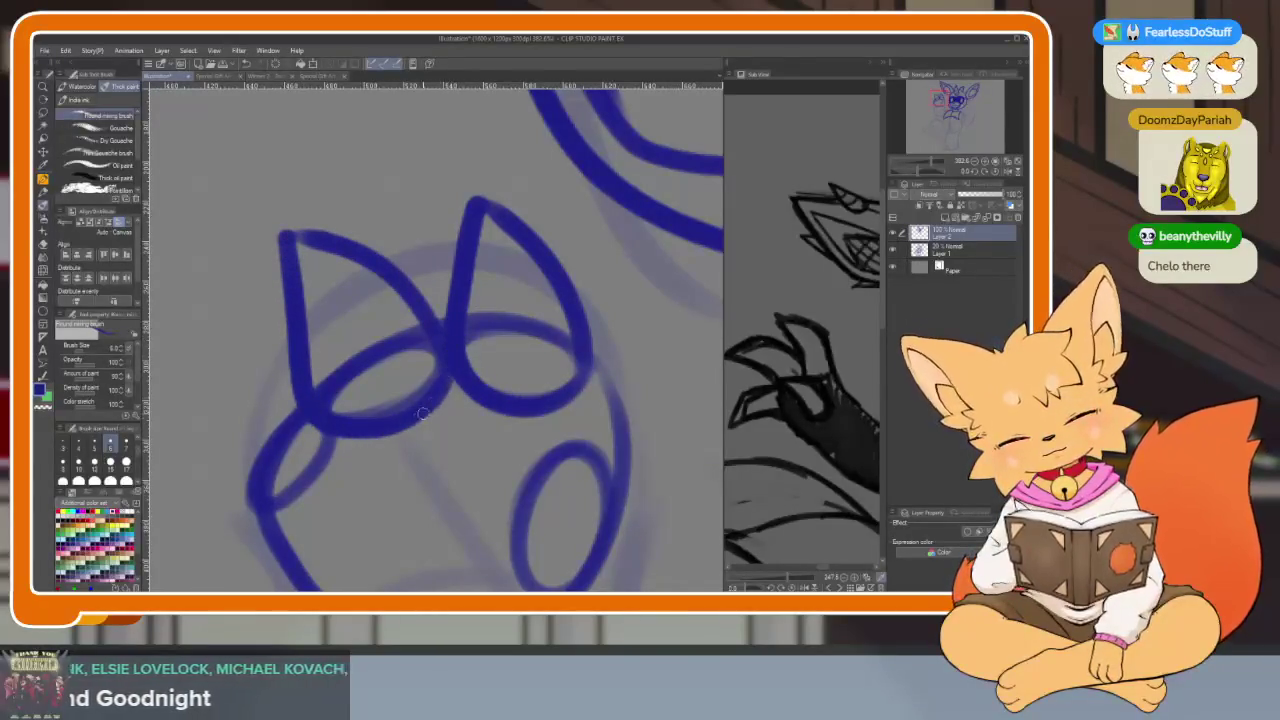
{"action": "mouse_move", "coordinate": [312, 425]}
{"action": "left_mouse_down"}
{"action": "mouse_move", "coordinate": [429, 366]}
{"action": "mouse_move", "coordinate": [480, 371]}
{"action": "mouse_move", "coordinate": [335, 318]}
{"action": "left_mouse_up"}
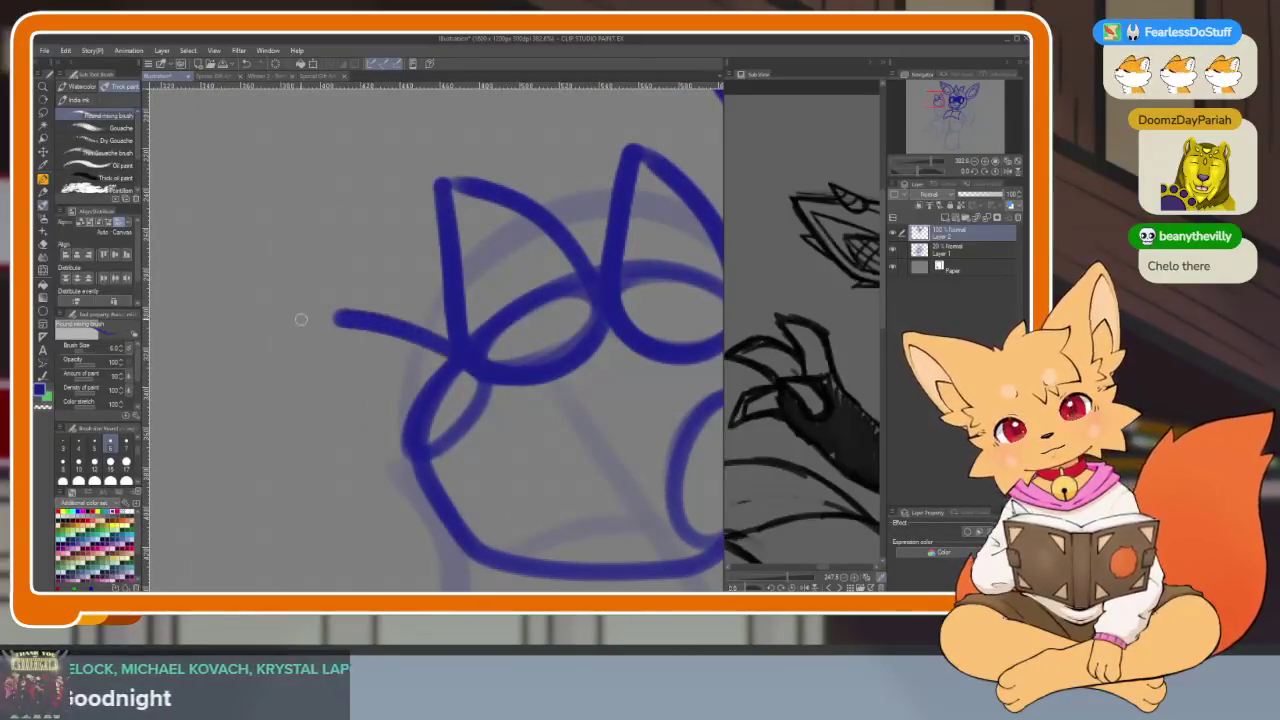
{"action": "left_click_drag", "start_coordinate": [340, 405], "coordinate": [458, 444]}
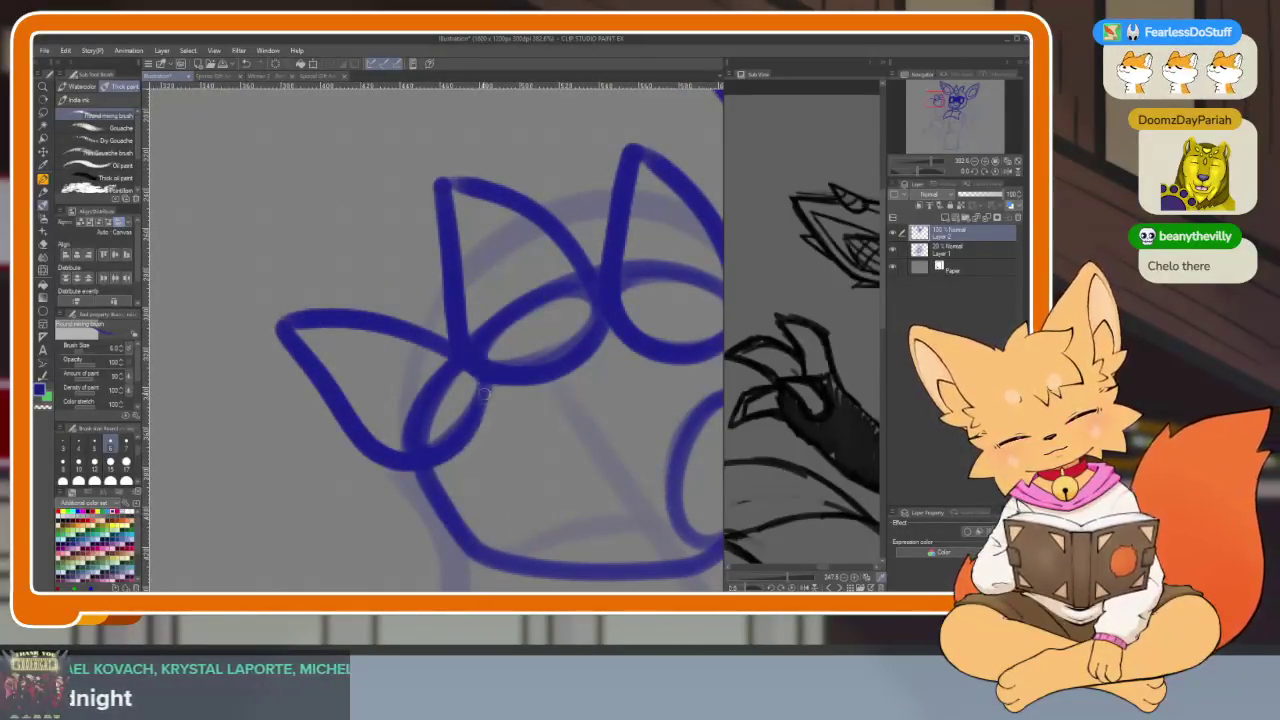
Add the paw's right curve and curving strokes around the right pad
{"action": "scroll", "coordinate": [483, 388], "scroll_direction": "down", "scroll_amount": 1}
{"action": "scroll", "coordinate": [508, 420], "scroll_direction": "down", "scroll_amount": 3}
{"action": "scroll", "coordinate": [600, 423], "scroll_direction": "up", "scroll_amount": 4}
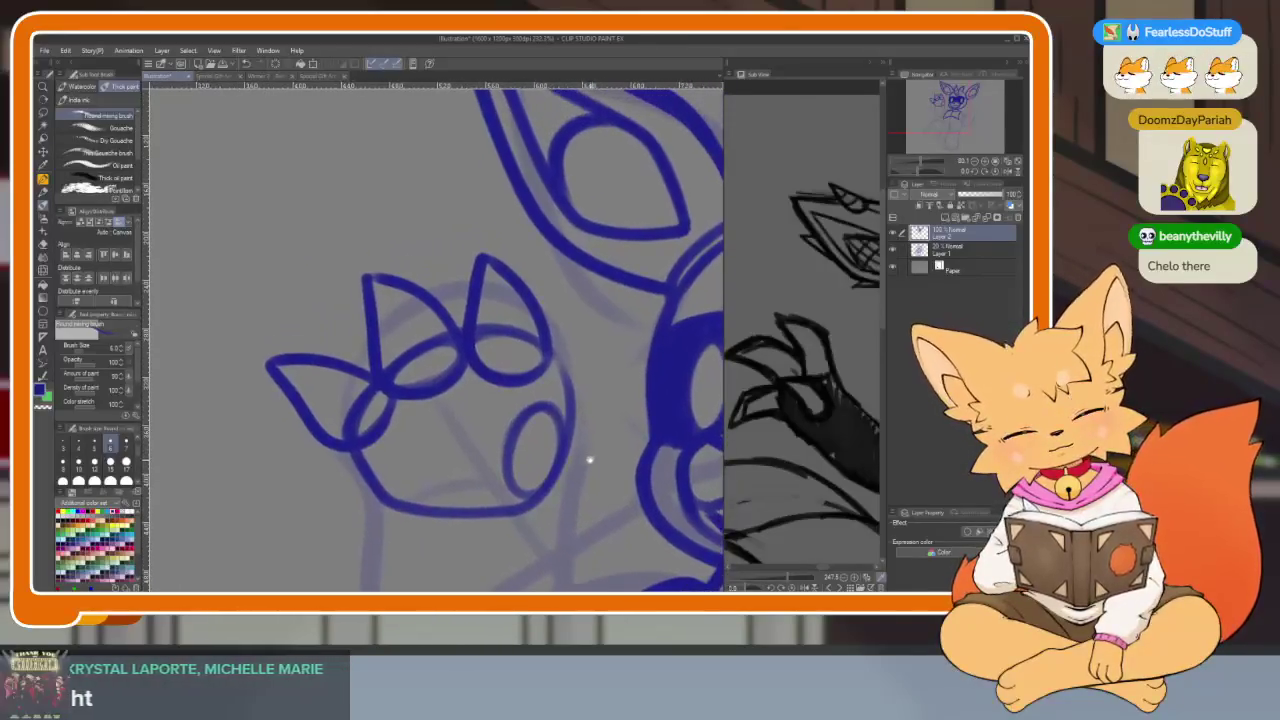
{"action": "scroll", "coordinate": [591, 460], "scroll_direction": "up", "scroll_amount": 1}
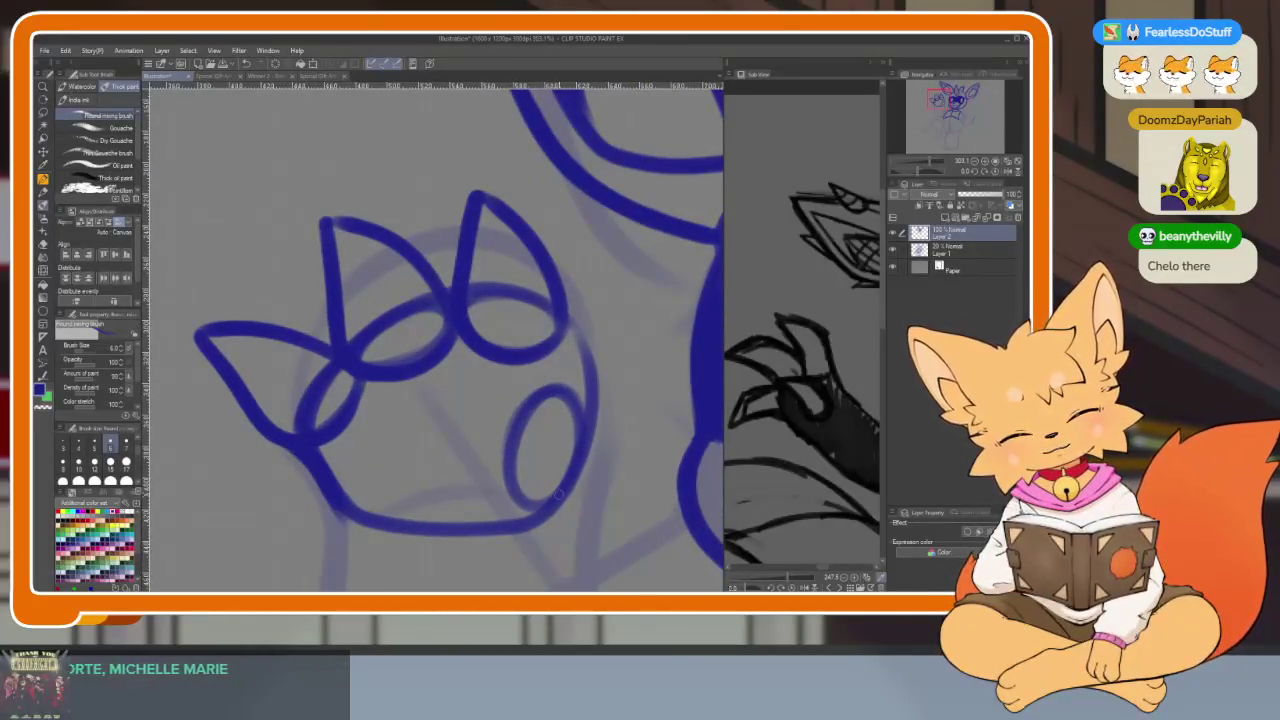
{"action": "left_click_drag", "start_coordinate": [590, 478], "coordinate": [648, 366]}
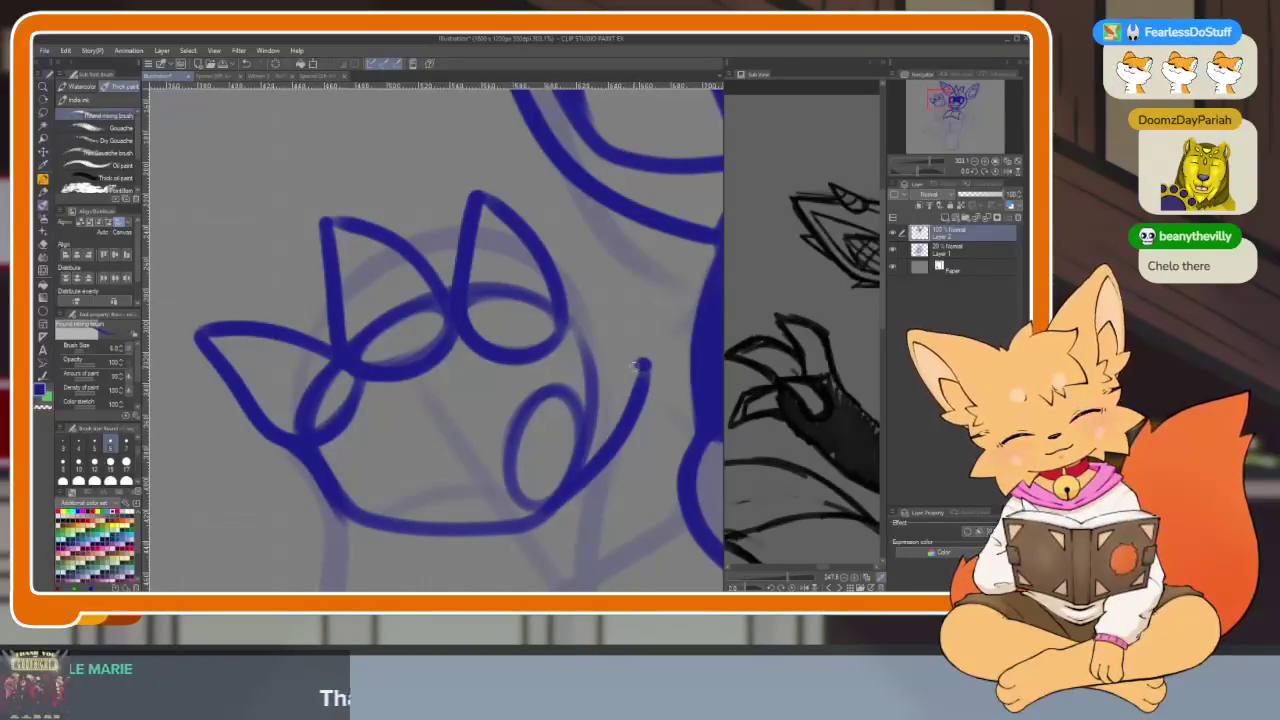
{"action": "scroll", "coordinate": [557, 517], "scroll_direction": "down", "scroll_amount": 3}
{"action": "scroll", "coordinate": [480, 480], "scroll_direction": "up", "scroll_amount": 1}
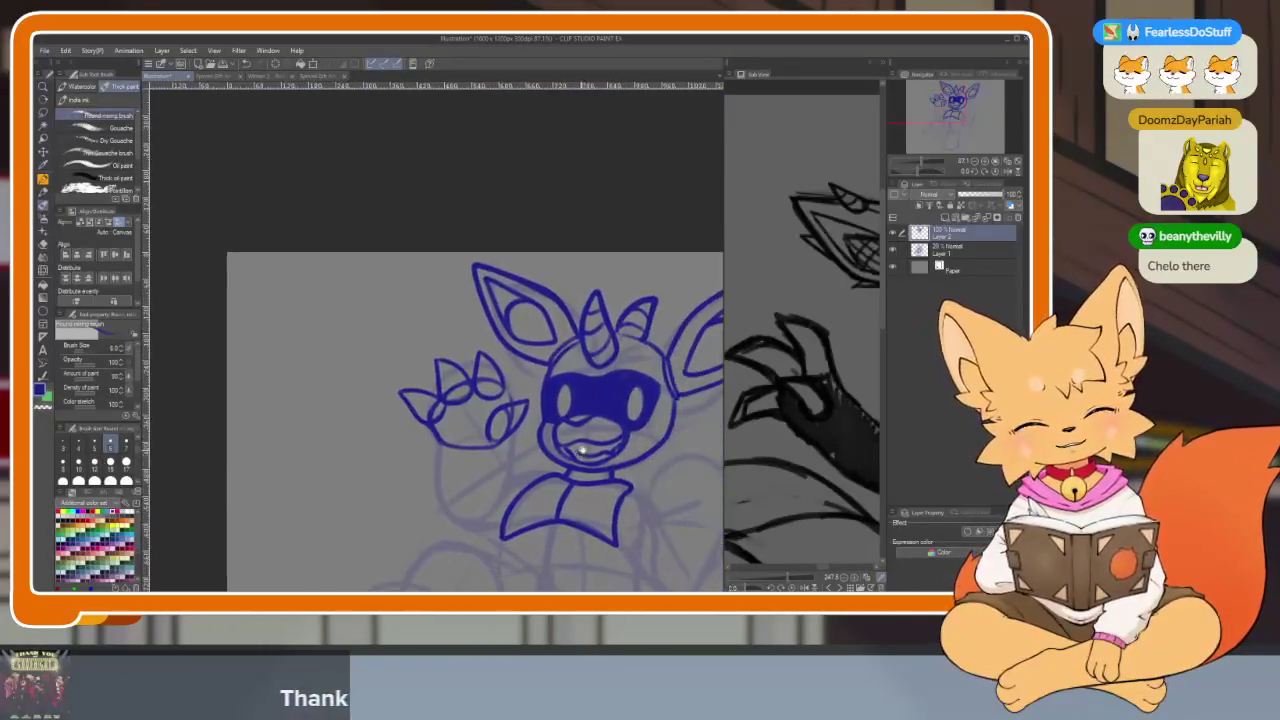
{"action": "scroll", "coordinate": [440, 465], "scroll_direction": "up", "scroll_amount": 1}
{"action": "scroll", "coordinate": [410, 452], "scroll_direction": "up", "scroll_amount": 1}
{"action": "scroll", "coordinate": [412, 447], "scroll_direction": "up", "scroll_amount": 1}
{"action": "scroll", "coordinate": [420, 452], "scroll_direction": "up", "scroll_amount": 1}
{"action": "scroll", "coordinate": [440, 475], "scroll_direction": "up", "scroll_amount": 1}
{"action": "scroll", "coordinate": [500, 487], "scroll_direction": "up", "scroll_amount": 1}
{"action": "key", "text": "ctrl+z"}
{"action": "scroll", "coordinate": [528, 470], "scroll_direction": "up", "scroll_amount": 2}
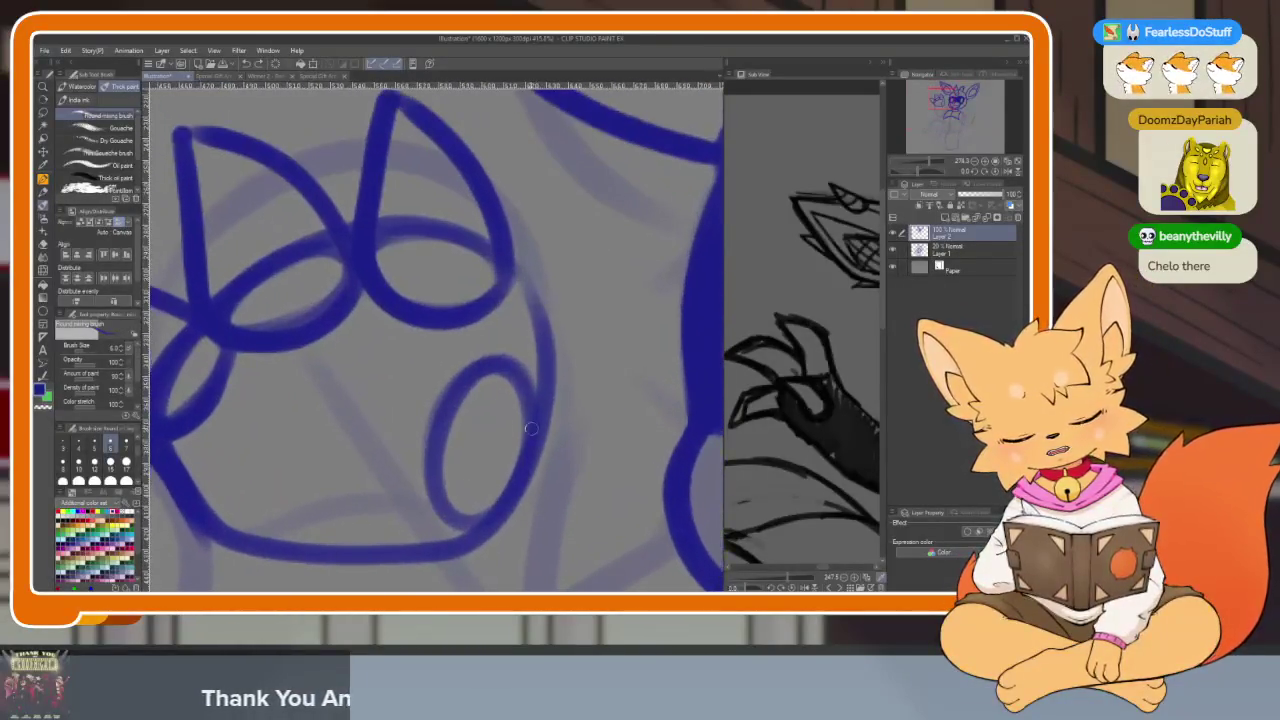
{"action": "mouse_move", "coordinate": [524, 377]}
{"action": "left_mouse_down"}
{"action": "mouse_move", "coordinate": [430, 296]}
{"action": "mouse_move", "coordinate": [398, 425]}
{"action": "mouse_move", "coordinate": [485, 535]}
{"action": "left_mouse_up"}
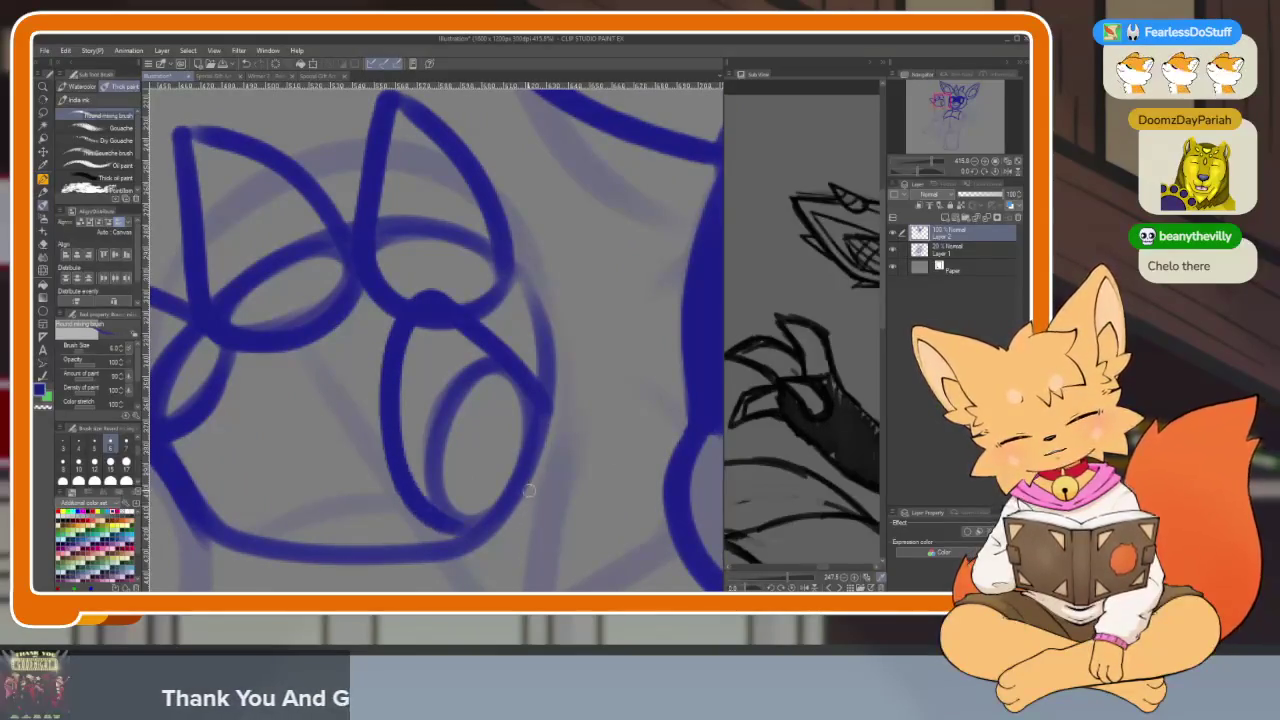
{"action": "key", "text": "ctrl+z"}
{"action": "left_click_drag", "start_coordinate": [499, 349], "coordinate": [400, 303]}
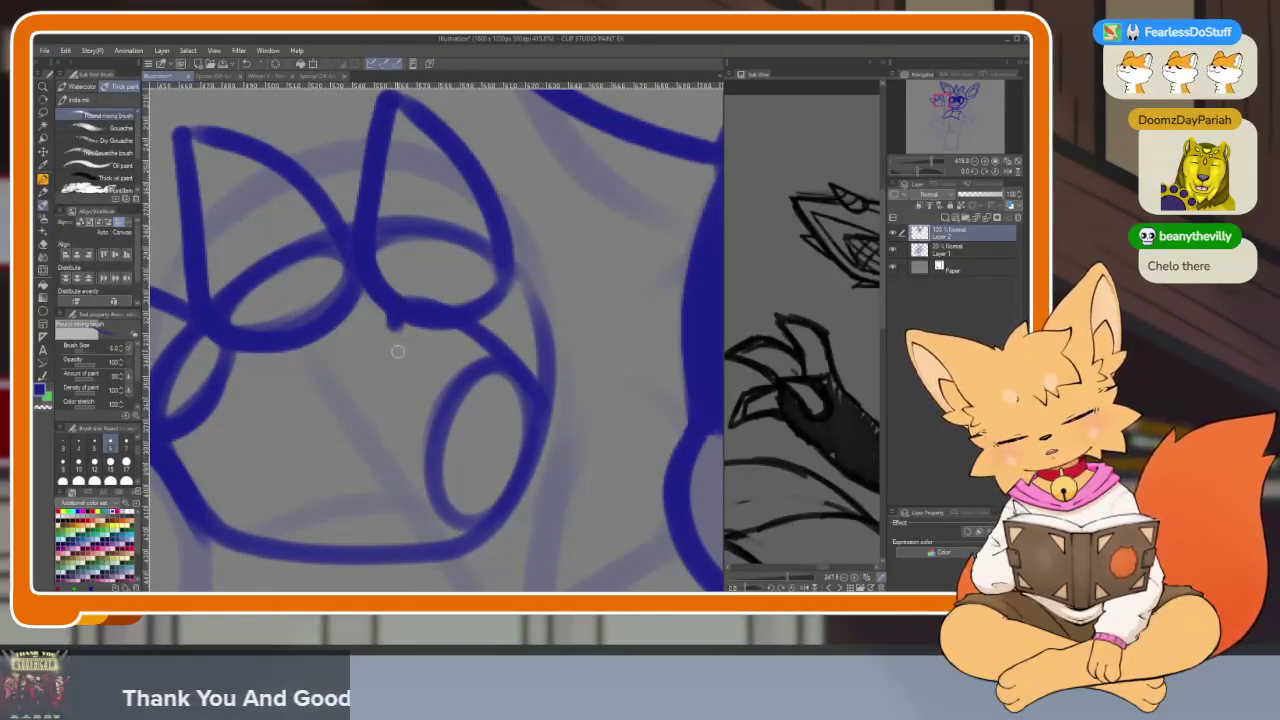
{"action": "left_click_drag", "start_coordinate": [397, 347], "coordinate": [485, 535]}
Undo the paw details back to the outer oval and try short inner curves
{"action": "scroll", "coordinate": [580, 457], "scroll_direction": "down", "scroll_amount": 5}
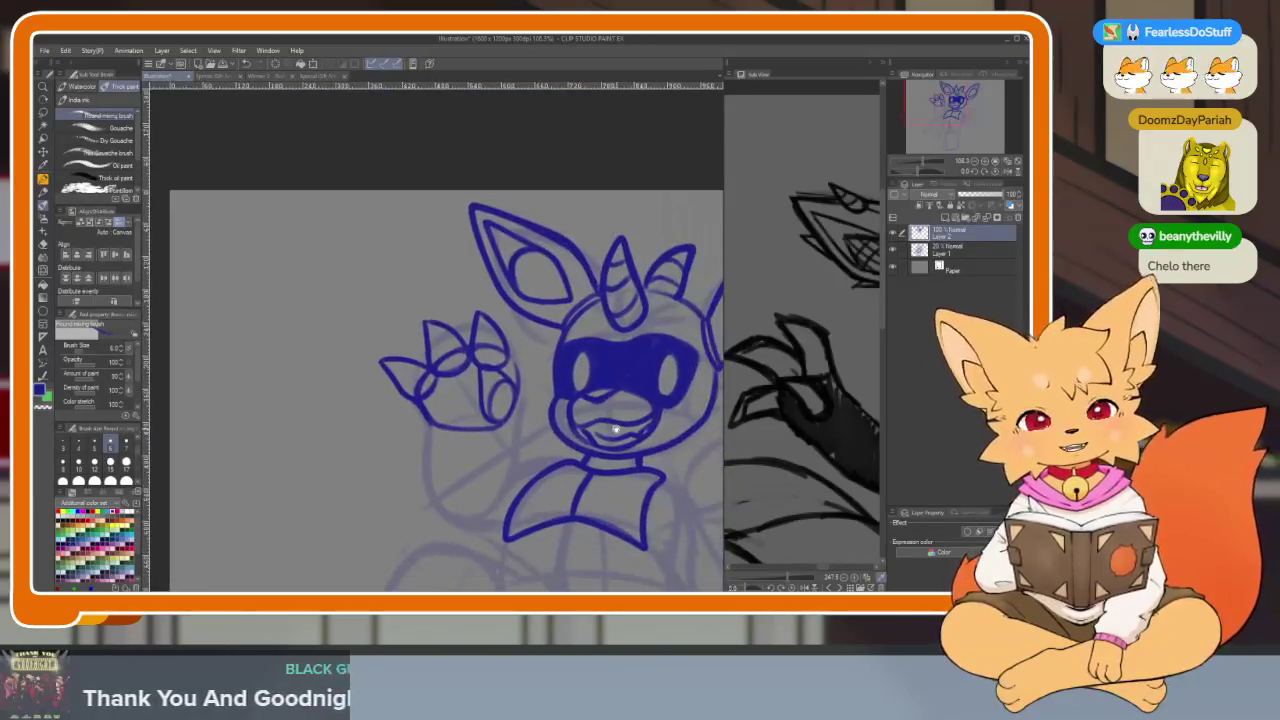
{"action": "scroll", "coordinate": [610, 428], "scroll_direction": "down", "scroll_amount": 2}
{"action": "scroll", "coordinate": [590, 428], "scroll_direction": "up", "scroll_amount": 2}
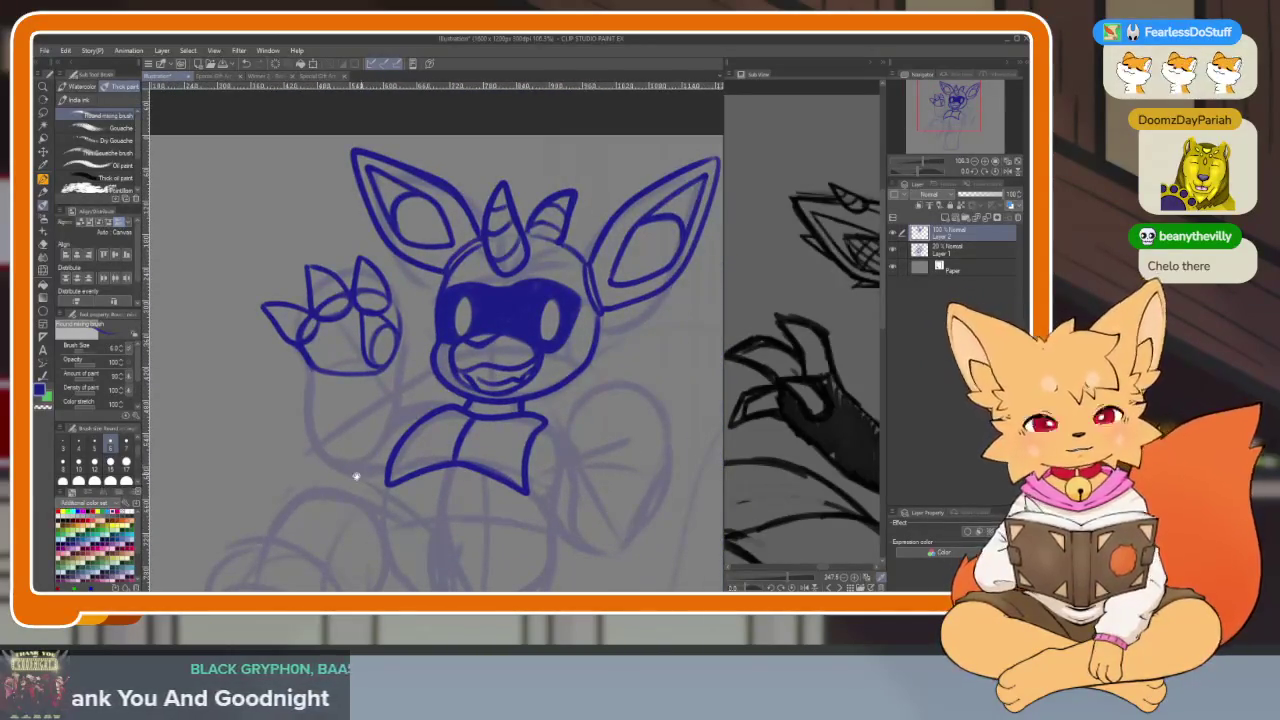
{"action": "scroll", "coordinate": [365, 472], "scroll_direction": "up", "scroll_amount": 1}
{"action": "scroll", "coordinate": [380, 430], "scroll_direction": "up", "scroll_amount": 1}
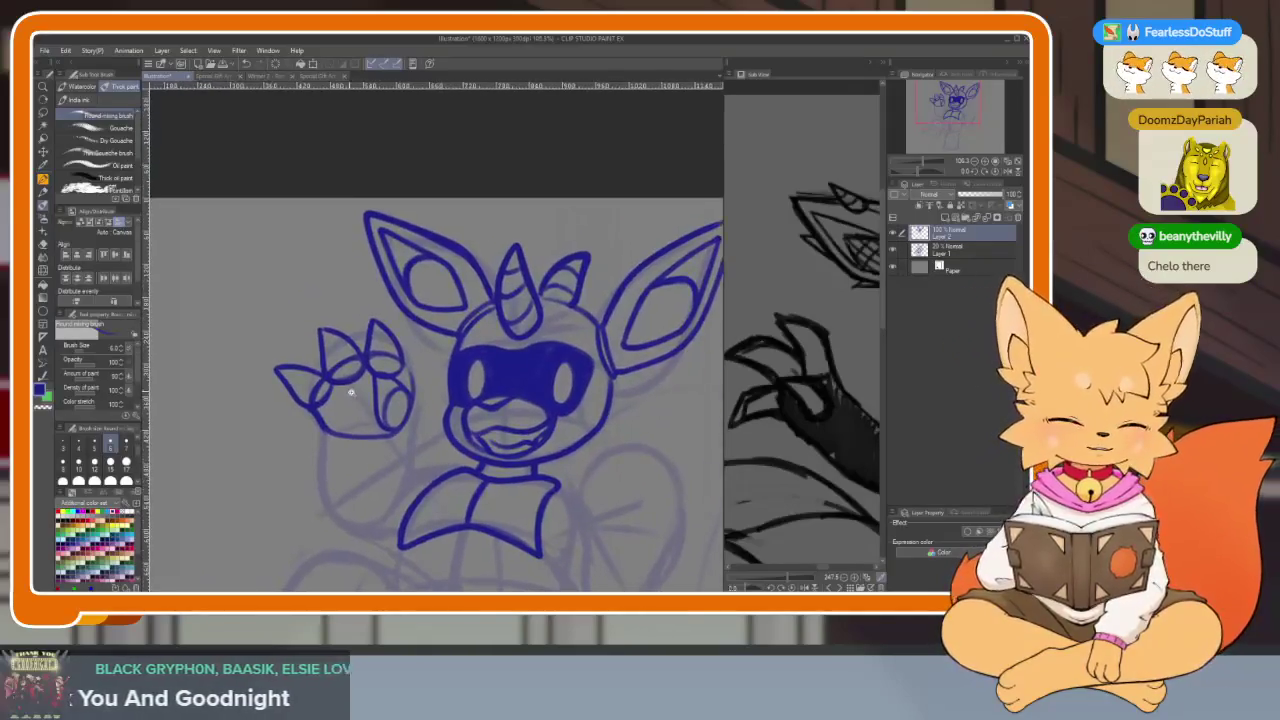
{"action": "scroll", "coordinate": [350, 392], "scroll_direction": "up", "scroll_amount": 3}
{"action": "scroll", "coordinate": [428, 457], "scroll_direction": "up", "scroll_amount": 1}
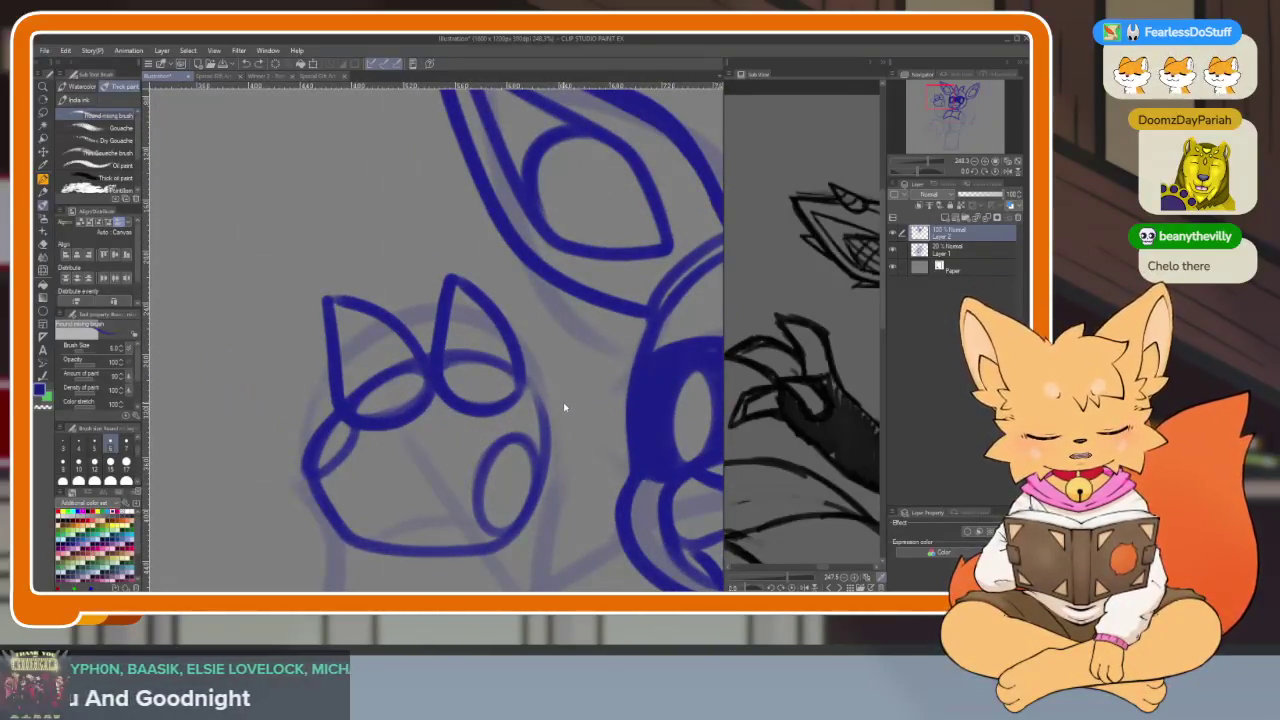
{"action": "key", "text": "ctrl+z"}
{"action": "key", "text": "ctrl+z"}
{"action": "key", "text": "ctrl+z"}
{"action": "key", "text": "ctrl+z"}
{"action": "key", "text": "ctrl+z"}
{"action": "key", "text": "ctrl+z"}
{"action": "key", "text": "ctrl+z"}
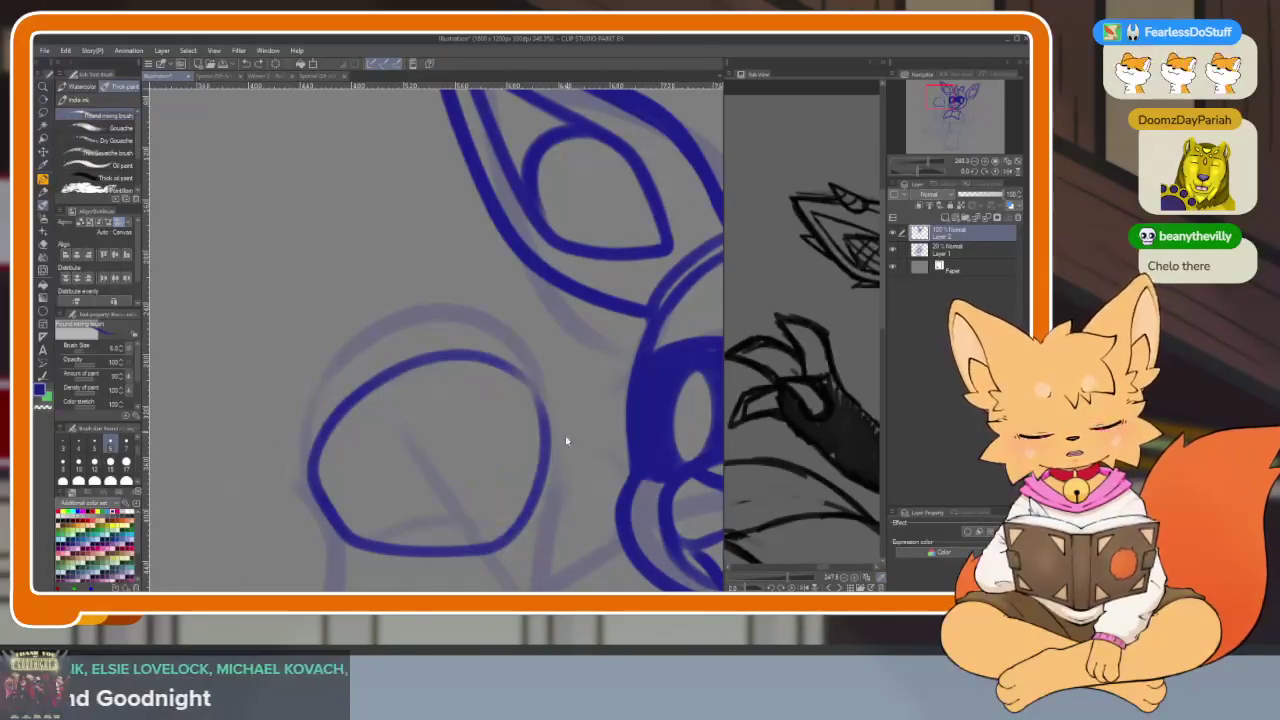
{"action": "scroll", "coordinate": [567, 432], "scroll_direction": "up", "scroll_amount": 1}
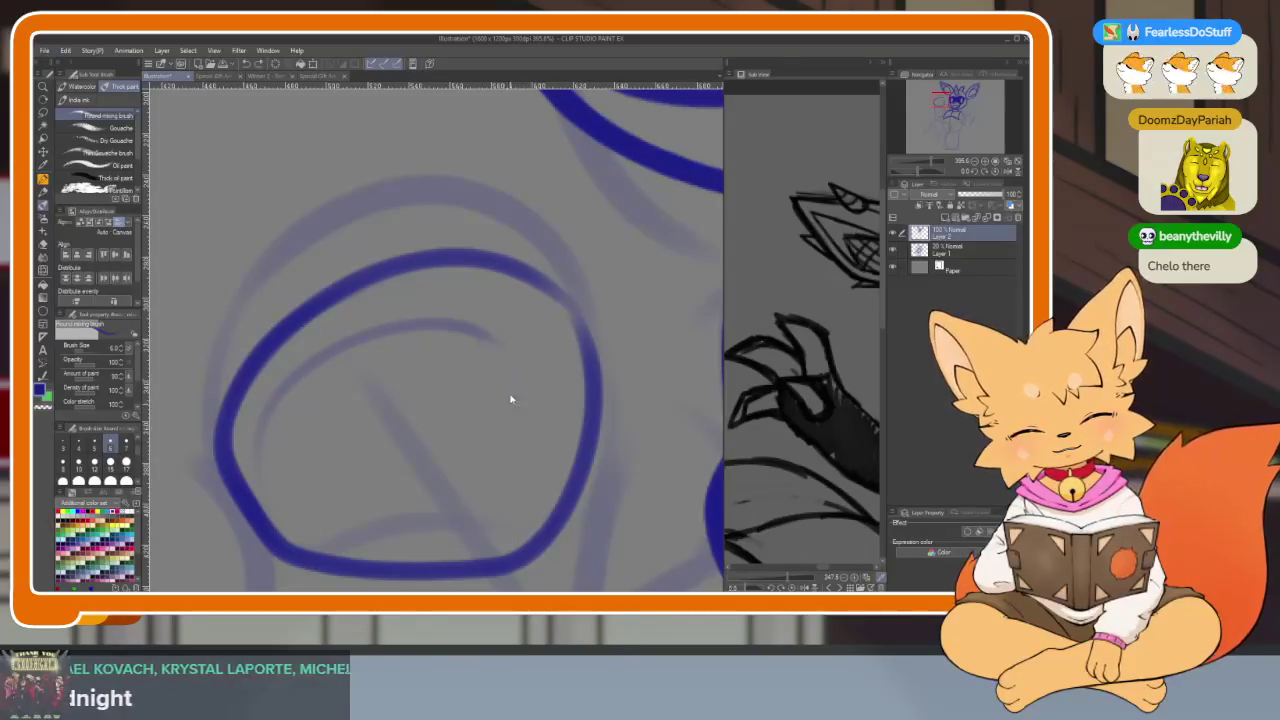
{"action": "left_click_drag", "start_coordinate": [512, 347], "coordinate": [510, 557]}
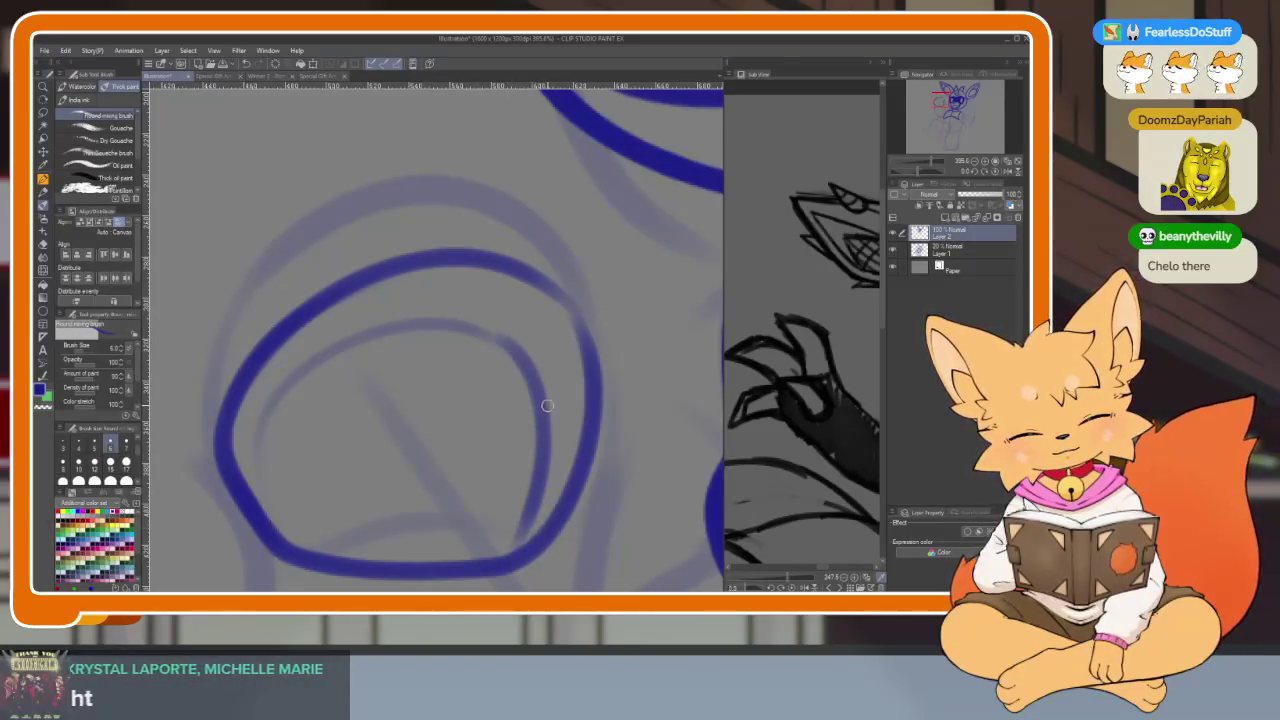
{"action": "key", "text": "ctrl+z"}
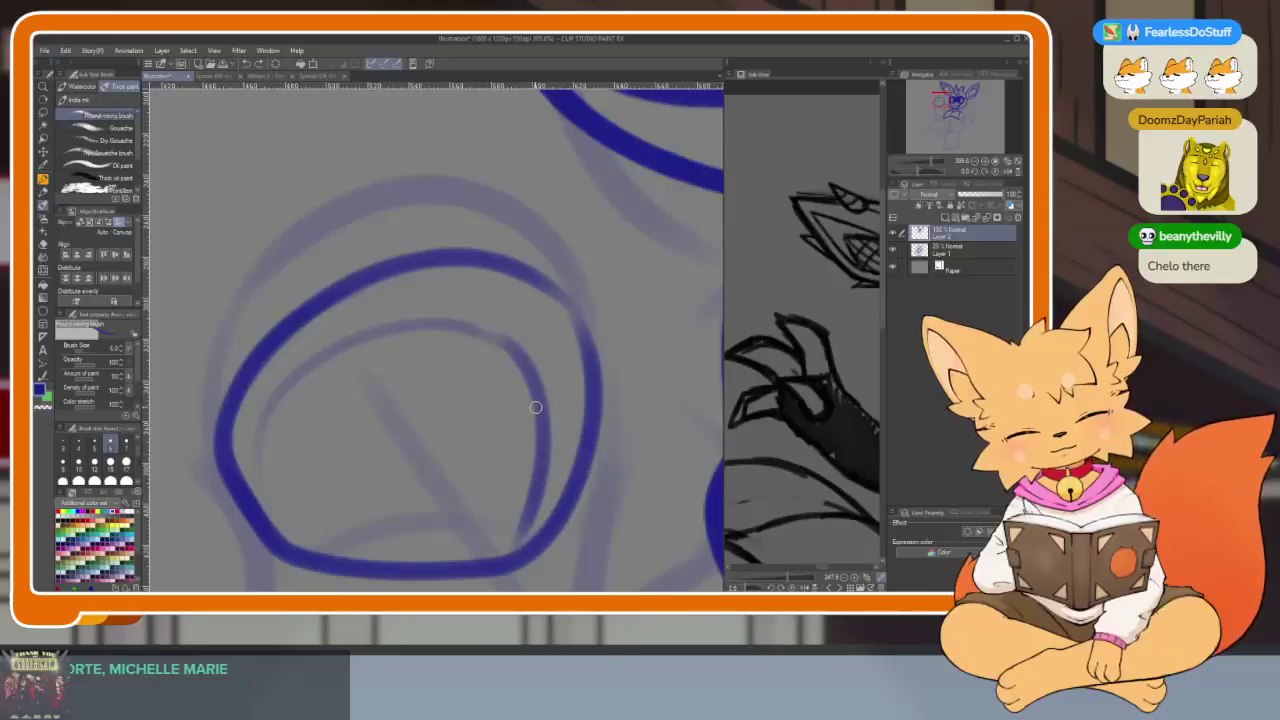
{"action": "left_click_drag", "start_coordinate": [532, 398], "coordinate": [488, 430]}
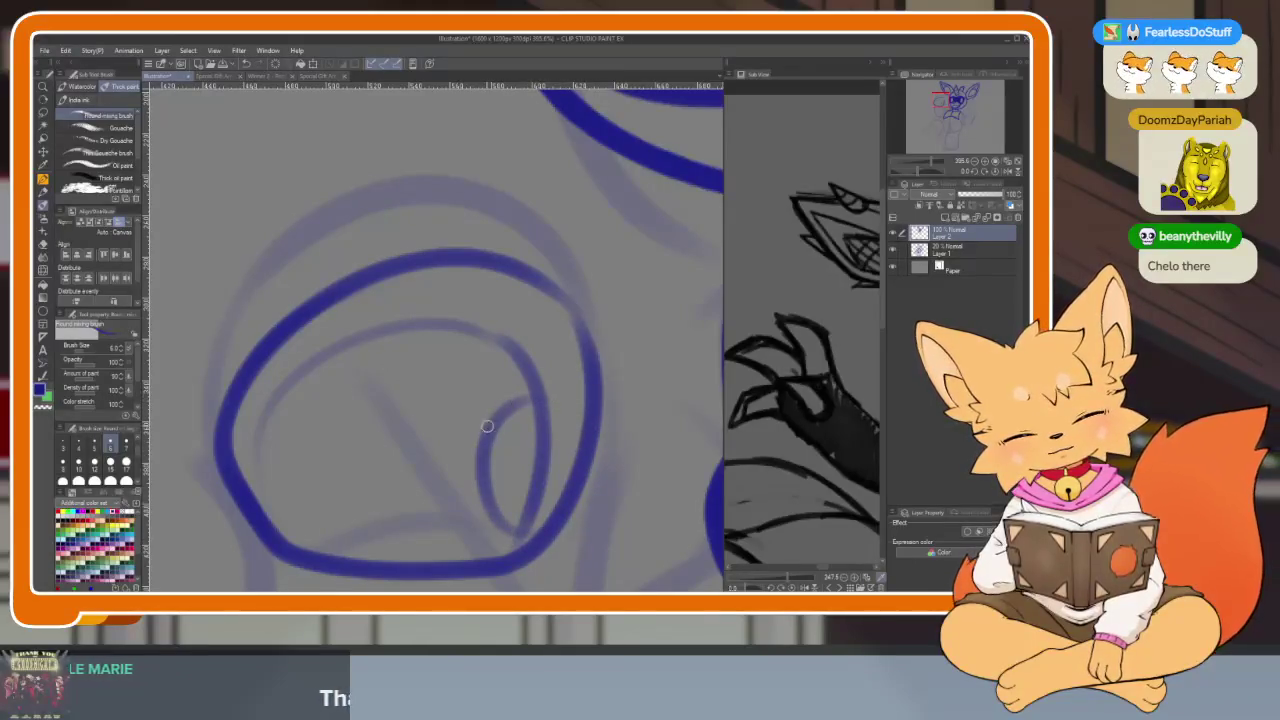
{"action": "mouse_move", "coordinate": [604, 432]}
{"action": "left_mouse_down"}
{"action": "mouse_move", "coordinate": [328, 309]}
{"action": "mouse_move", "coordinate": [360, 505]}
{"action": "mouse_move", "coordinate": [392, 532]}
{"action": "left_mouse_up"}
{"action": "key", "text": "ctrl+z"}
Sketch guide lines and finger pad loops across the top and left of the palm
{"action": "left_click_drag", "start_coordinate": [318, 338], "coordinate": [325, 458]}
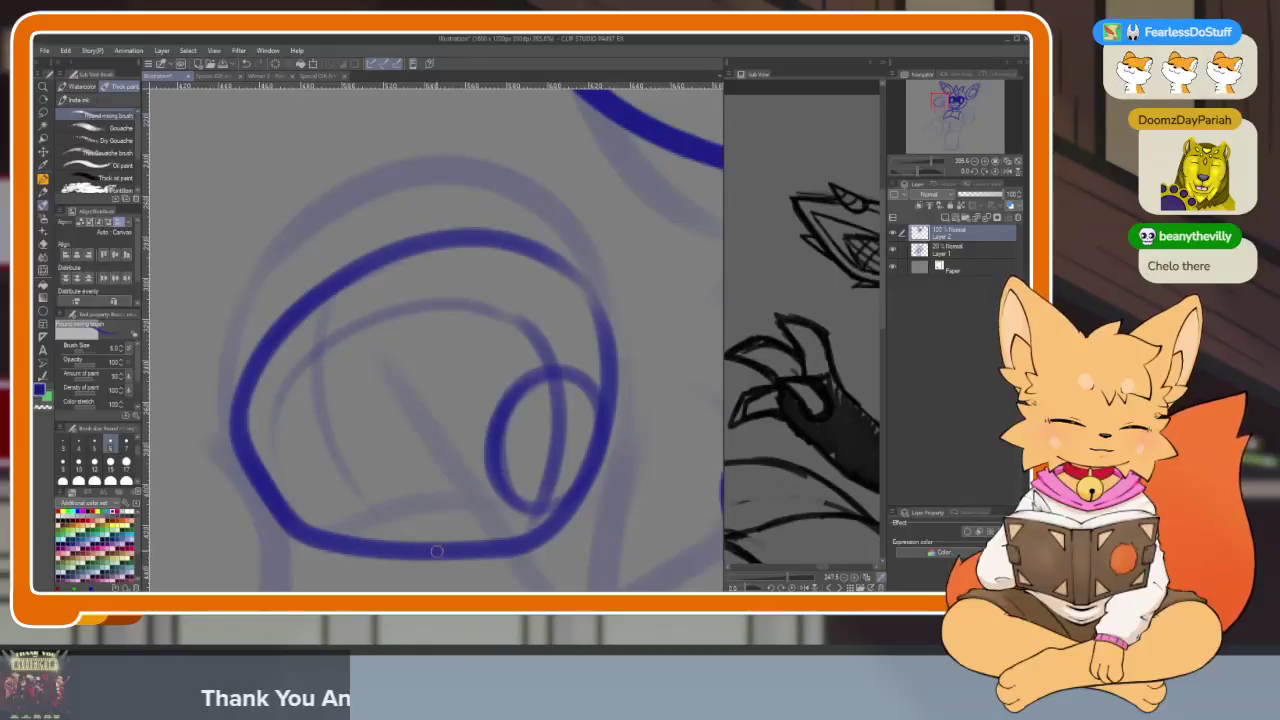
{"action": "mouse_move", "coordinate": [450, 266]}
{"action": "left_mouse_down"}
{"action": "mouse_move", "coordinate": [394, 460]}
{"action": "mouse_move", "coordinate": [402, 535]}
{"action": "left_mouse_up"}
{"action": "mouse_move", "coordinate": [513, 428]}
{"action": "left_mouse_down"}
{"action": "mouse_move", "coordinate": [498, 368]}
{"action": "mouse_move", "coordinate": [457, 400]}
{"action": "left_mouse_up"}
{"action": "mouse_move", "coordinate": [395, 298]}
{"action": "left_mouse_down"}
{"action": "mouse_move", "coordinate": [360, 358]}
{"action": "mouse_move", "coordinate": [466, 322]}
{"action": "mouse_move", "coordinate": [366, 322]}
{"action": "left_mouse_up"}
{"action": "mouse_move", "coordinate": [270, 330]}
{"action": "left_mouse_down"}
{"action": "mouse_move", "coordinate": [248, 378]}
{"action": "mouse_move", "coordinate": [351, 312]}
{"action": "left_mouse_up"}
{"action": "left_click_drag", "start_coordinate": [231, 426], "coordinate": [298, 347]}
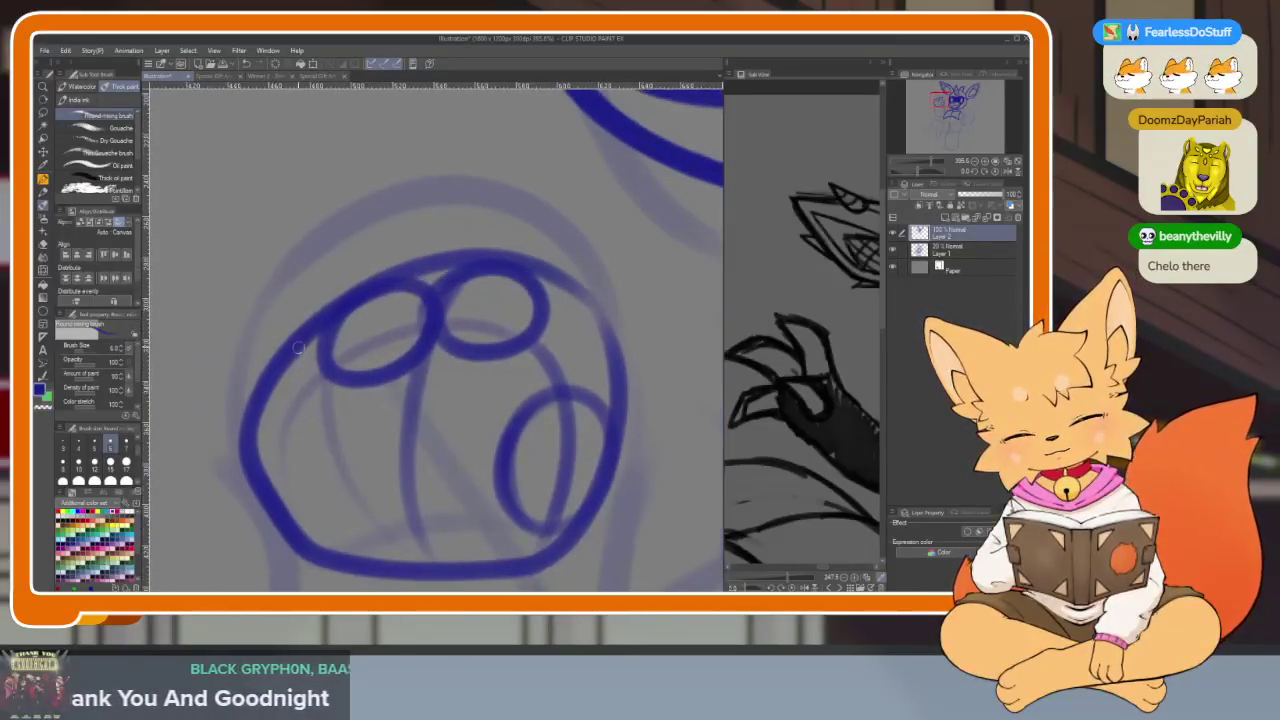
{"action": "left_click_drag", "start_coordinate": [301, 437], "coordinate": [262, 400]}
{"action": "left_click_drag", "start_coordinate": [528, 374], "coordinate": [532, 345]}
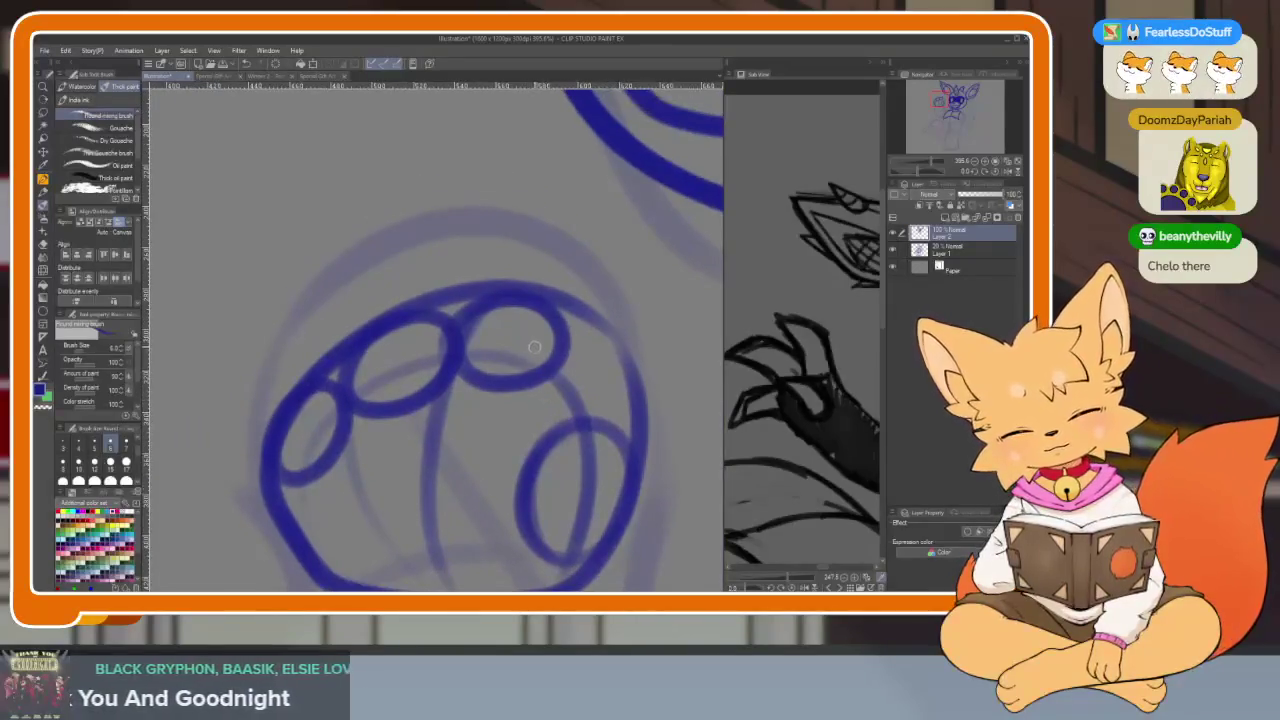
Draw pointed claws rising from the palm, replacing a teardrop-shaped attempt
{"action": "left_click_drag", "start_coordinate": [519, 285], "coordinate": [478, 190]}
{"action": "left_click_drag", "start_coordinate": [406, 340], "coordinate": [284, 251]}
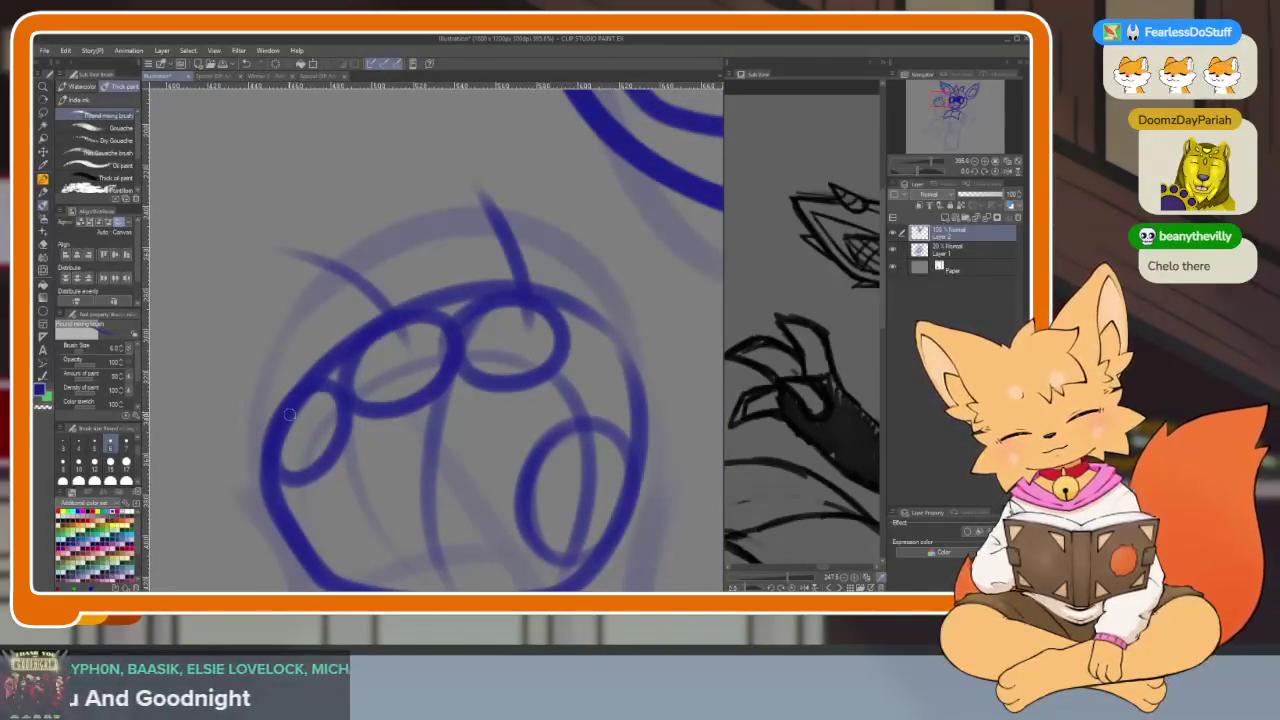
{"action": "mouse_move", "coordinate": [496, 345]}
{"action": "left_mouse_down"}
{"action": "mouse_move", "coordinate": [543, 444]}
{"action": "mouse_move", "coordinate": [530, 326]}
{"action": "mouse_move", "coordinate": [440, 232]}
{"action": "mouse_move", "coordinate": [412, 338]}
{"action": "left_mouse_up"}
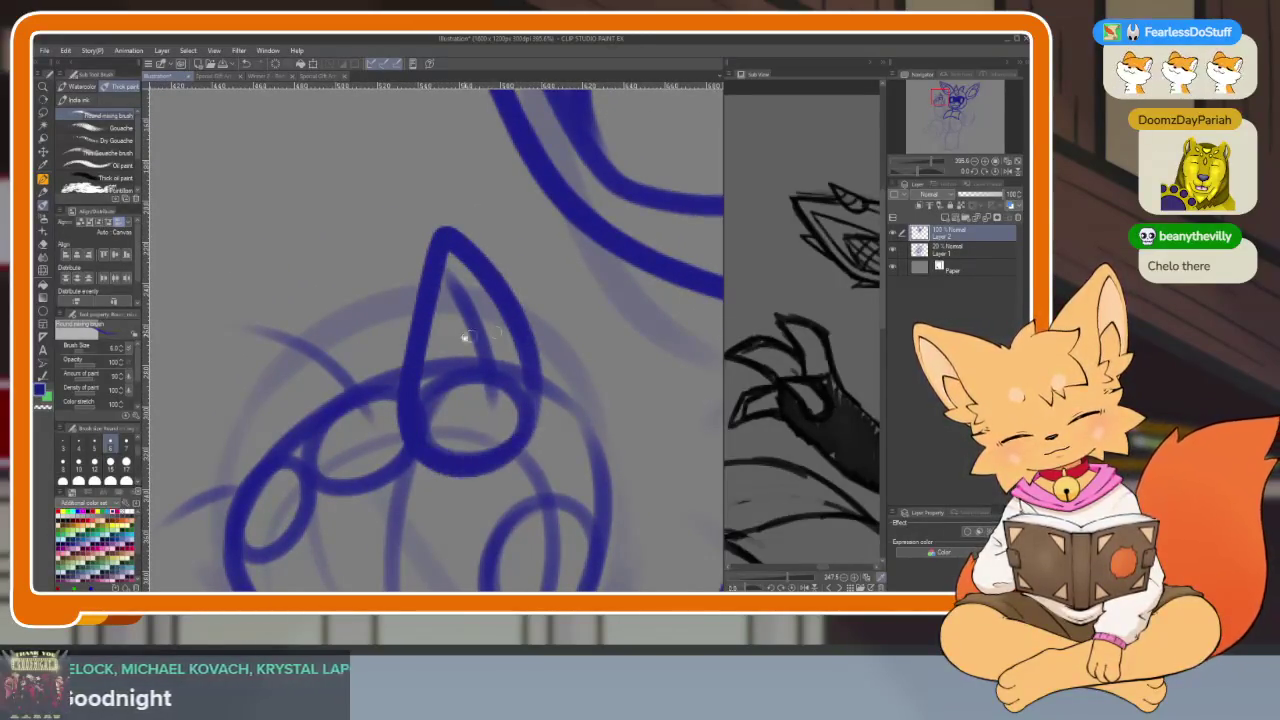
{"action": "left_click_drag", "start_coordinate": [410, 403], "coordinate": [510, 373]}
{"action": "key", "text": "ctrl+z"}
{"action": "mouse_move", "coordinate": [631, 380]}
{"action": "left_mouse_down"}
{"action": "mouse_move", "coordinate": [546, 230]}
{"action": "mouse_move", "coordinate": [472, 215]}
{"action": "mouse_move", "coordinate": [496, 390]}
{"action": "mouse_move", "coordinate": [572, 432]}
{"action": "left_mouse_up"}
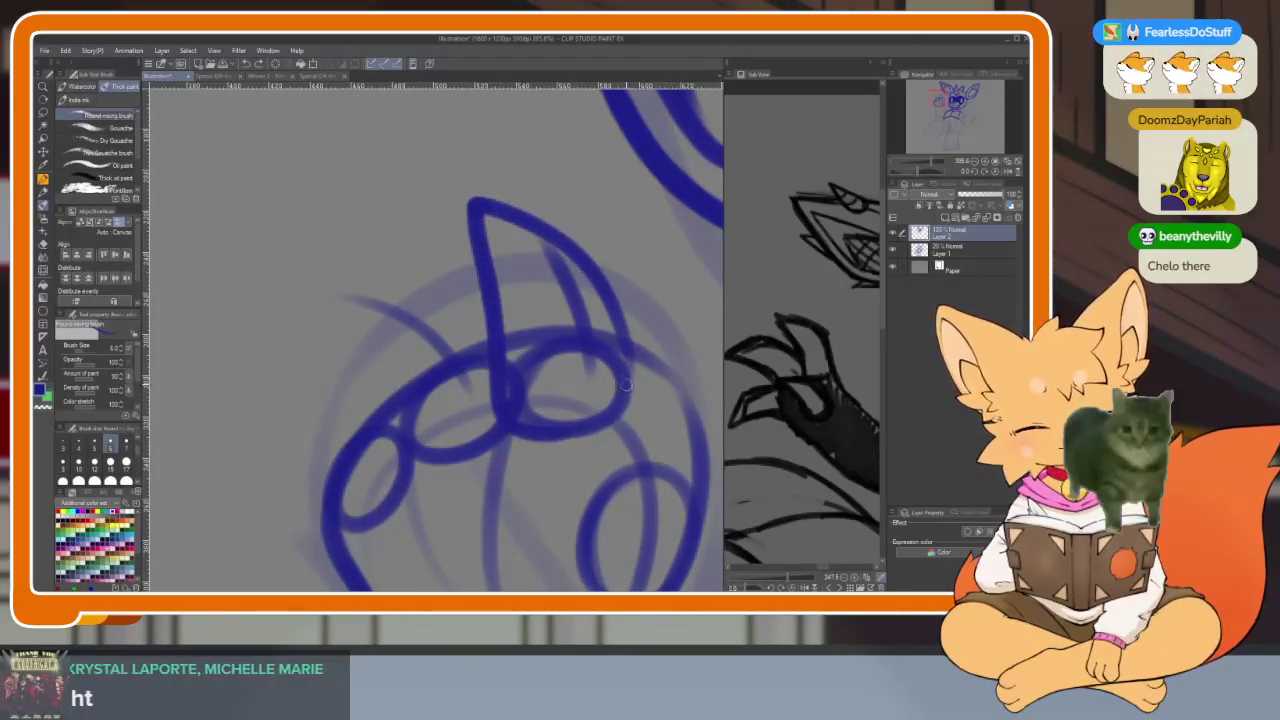
{"action": "left_click_drag", "start_coordinate": [512, 386], "coordinate": [502, 381]}
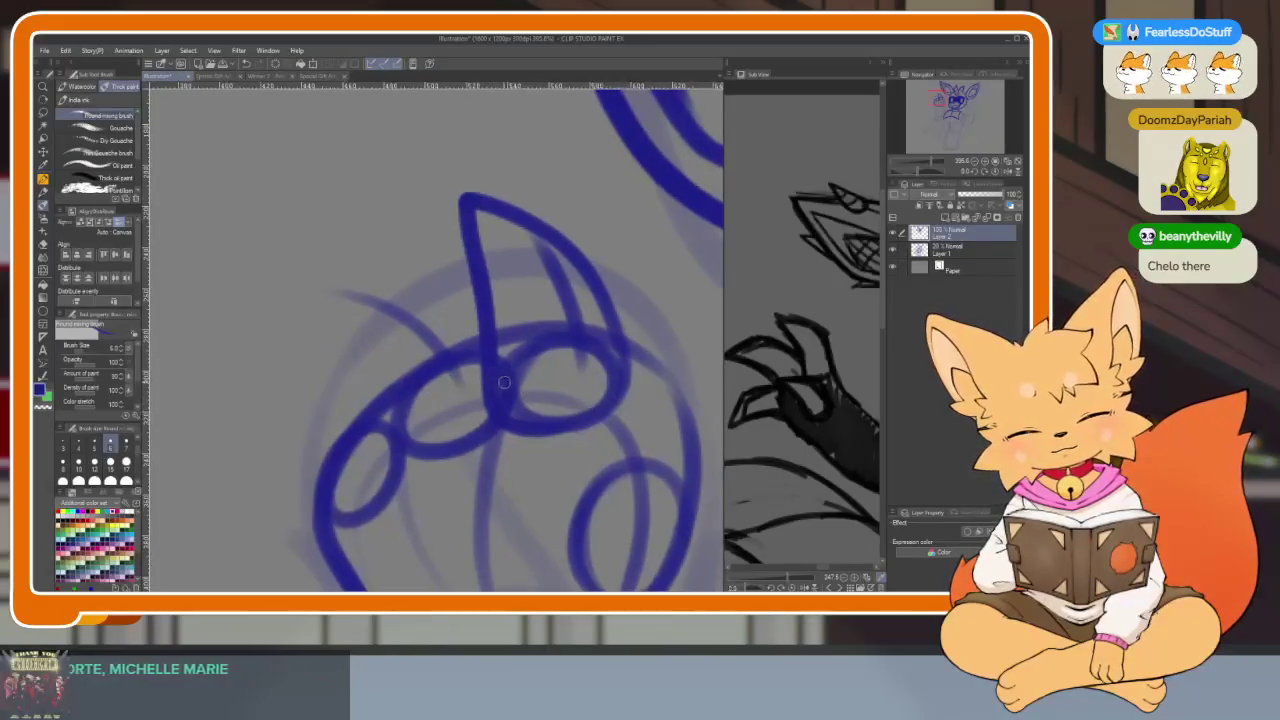
{"action": "key", "text": "ctrl+z"}
Add a curling claw and a lower-left claw line on the hand's left side
{"action": "mouse_move", "coordinate": [321, 288]}
{"action": "left_mouse_down"}
{"action": "mouse_move", "coordinate": [305, 325]}
{"action": "mouse_move", "coordinate": [376, 414]}
{"action": "mouse_move", "coordinate": [480, 455]}
{"action": "left_mouse_up"}
{"action": "left_click_drag", "start_coordinate": [543, 386], "coordinate": [605, 351]}
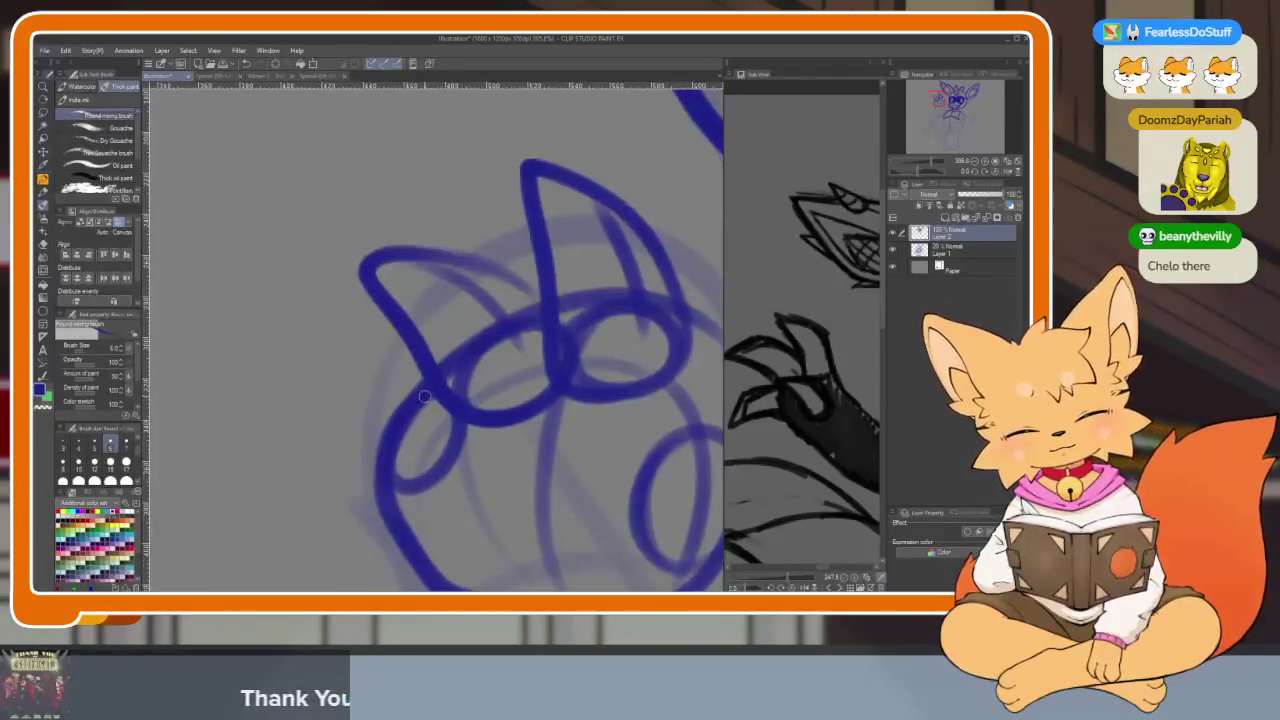
{"action": "left_click_drag", "start_coordinate": [360, 382], "coordinate": [265, 432]}
{"action": "key", "text": "ctrl+z"}
{"action": "mouse_move", "coordinate": [428, 380]}
{"action": "left_mouse_down"}
{"action": "mouse_move", "coordinate": [278, 433]}
{"action": "mouse_move", "coordinate": [360, 490]}
{"action": "left_mouse_up"}
{"action": "key", "text": "ctrl+z"}
{"action": "key", "text": "ctrl+z"}
{"action": "mouse_move", "coordinate": [415, 375]}
{"action": "left_mouse_down"}
{"action": "mouse_move", "coordinate": [260, 447]}
{"action": "mouse_move", "coordinate": [462, 482]}
{"action": "left_mouse_up"}
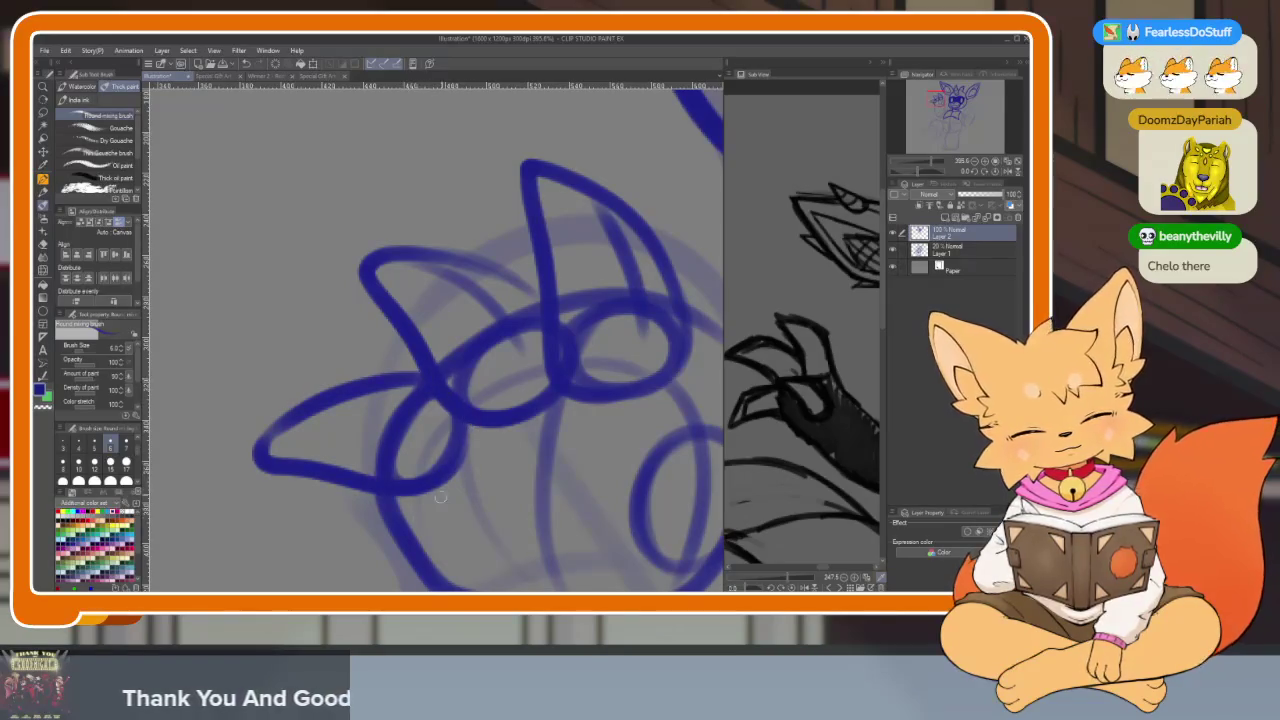
Zoom in and draw the curved blue finger line inside the palm
{"action": "scroll", "coordinate": [632, 440], "scroll_direction": "down", "scroll_amount": 5}
{"action": "scroll", "coordinate": [634, 439], "scroll_direction": "up", "scroll_amount": 1}
{"action": "scroll", "coordinate": [620, 463], "scroll_direction": "up", "scroll_amount": 3}
{"action": "scroll", "coordinate": [560, 468], "scroll_direction": "up", "scroll_amount": 1}
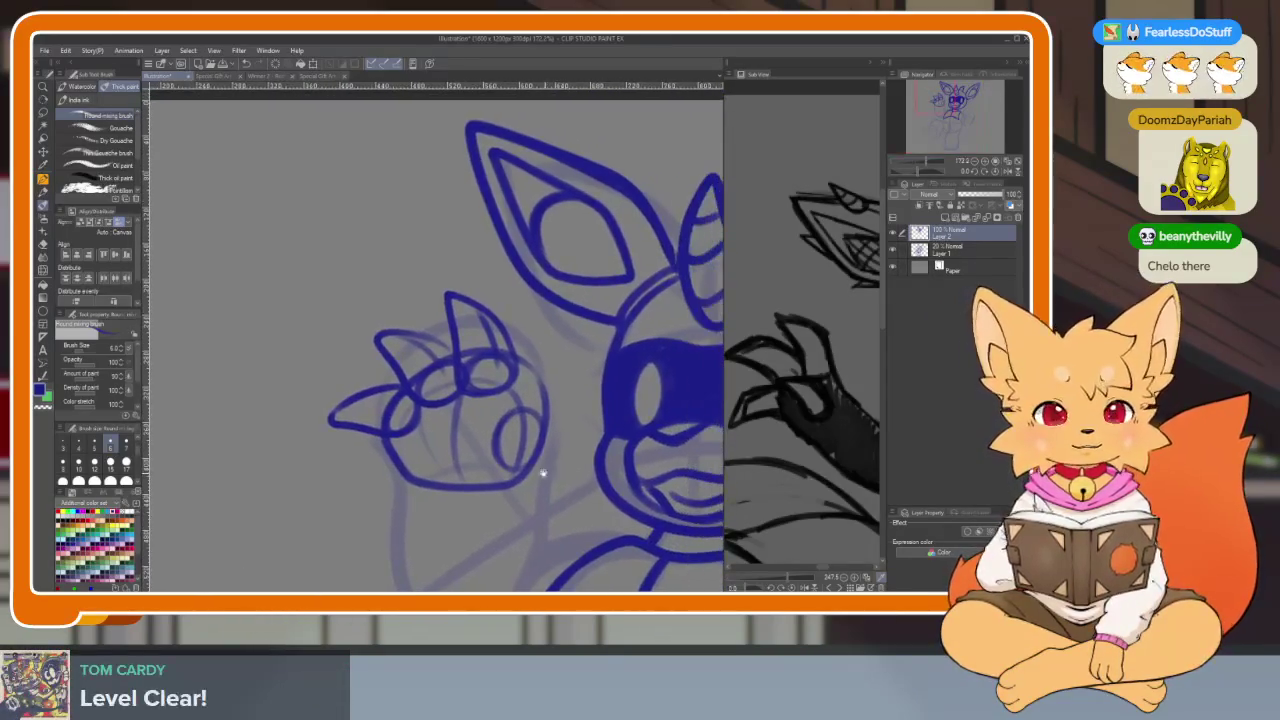
{"action": "scroll", "coordinate": [530, 463], "scroll_direction": "up", "scroll_amount": 1}
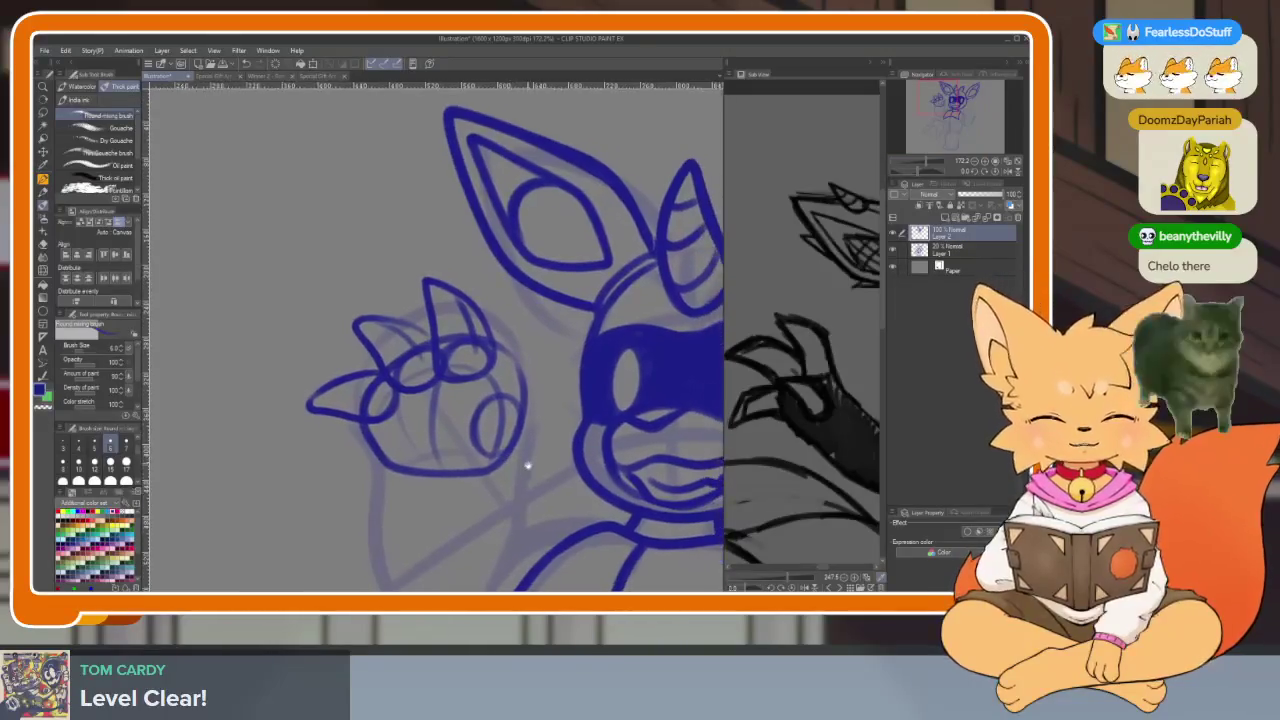
{"action": "scroll", "coordinate": [518, 463], "scroll_direction": "up", "scroll_amount": 3}
{"action": "scroll", "coordinate": [517, 463], "scroll_direction": "down", "scroll_amount": 1}
{"action": "left_click_drag", "start_coordinate": [615, 440], "coordinate": [454, 308]}
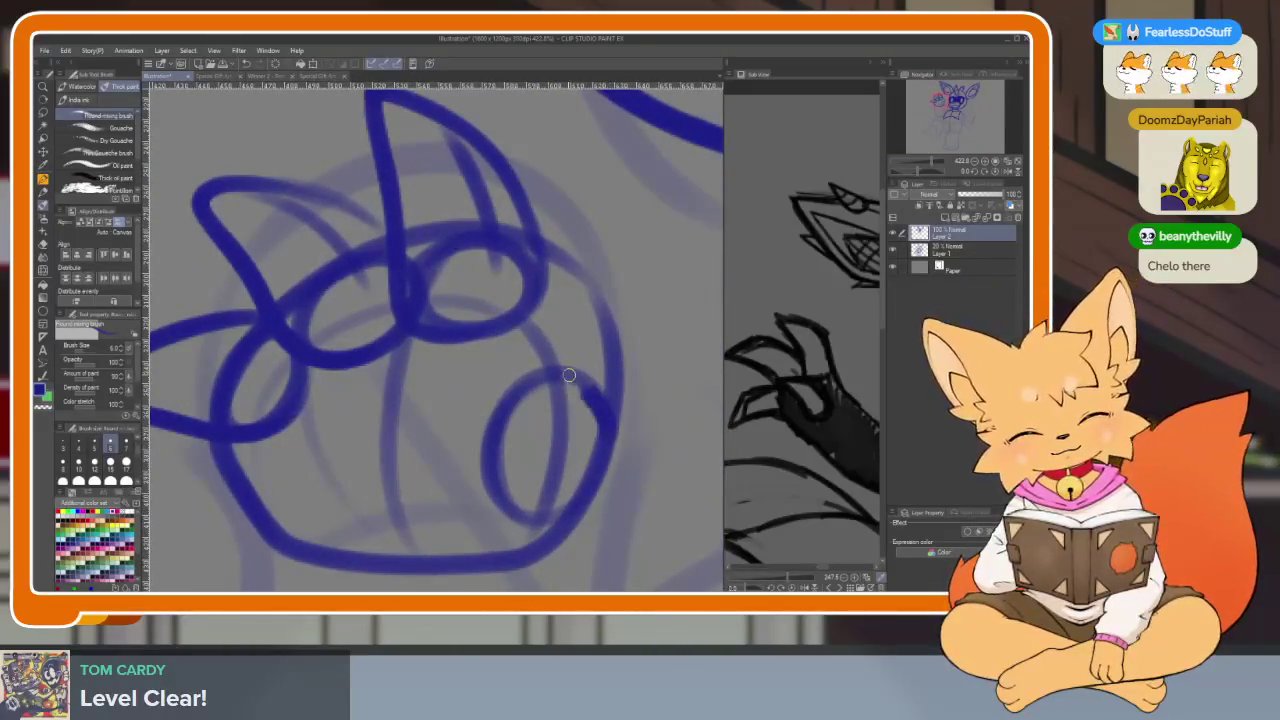
{"action": "left_click_drag", "start_coordinate": [451, 383], "coordinate": [537, 518]}
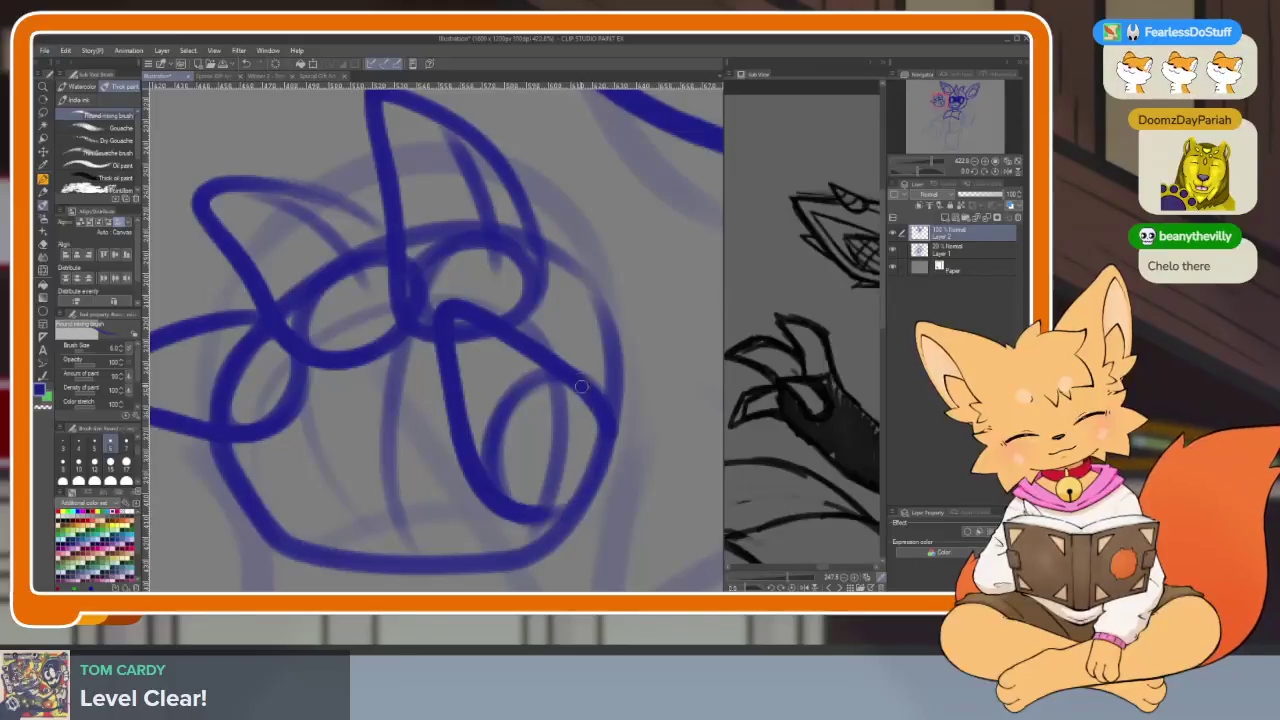
{"action": "scroll", "coordinate": [579, 383], "scroll_direction": "down", "scroll_amount": 4}
{"action": "scroll", "coordinate": [586, 400], "scroll_direction": "up", "scroll_amount": 4}
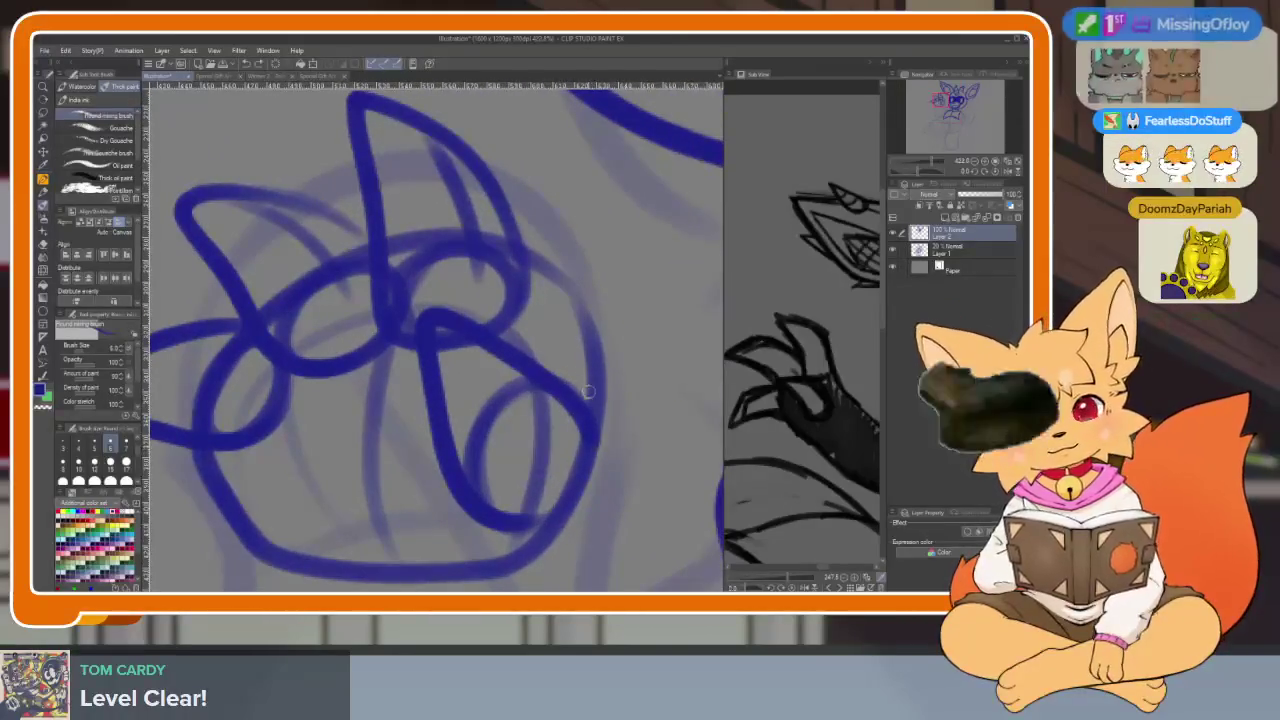
{"action": "key", "text": "ctrl+z"}
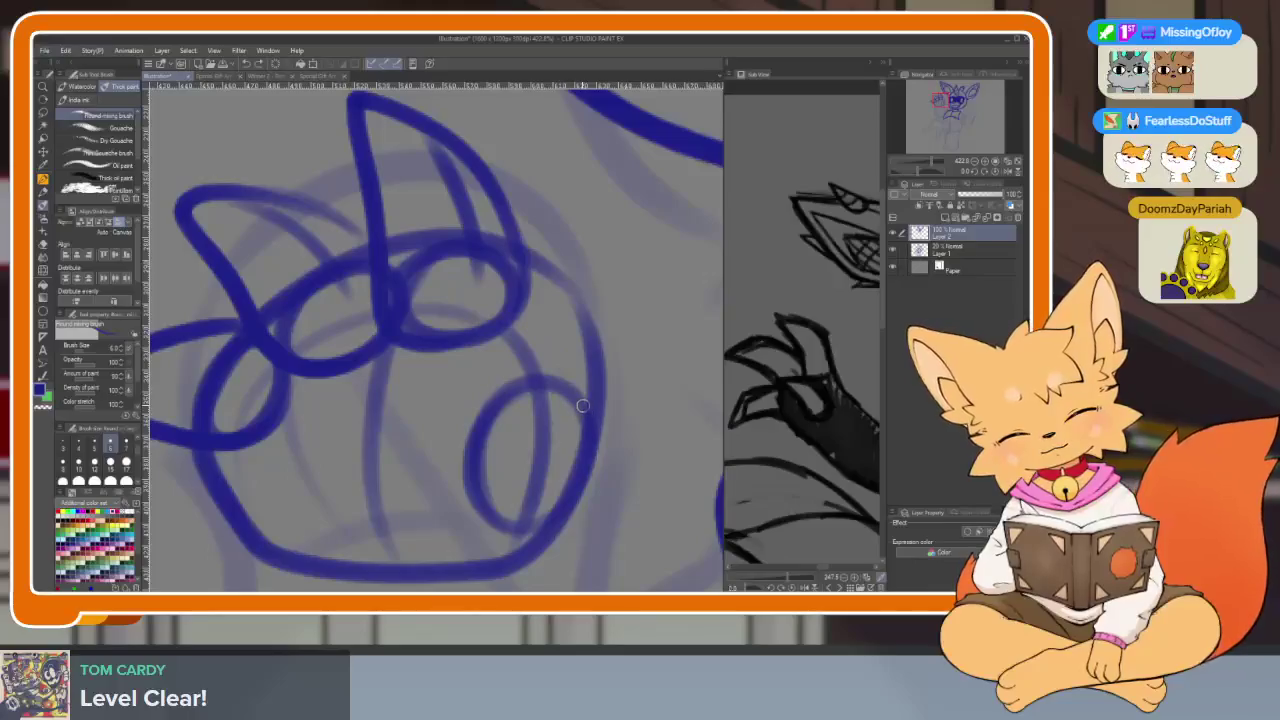
{"action": "mouse_move", "coordinate": [468, 410]}
{"action": "left_mouse_down"}
{"action": "mouse_move", "coordinate": [358, 478]}
{"action": "mouse_move", "coordinate": [488, 550]}
{"action": "left_mouse_up"}
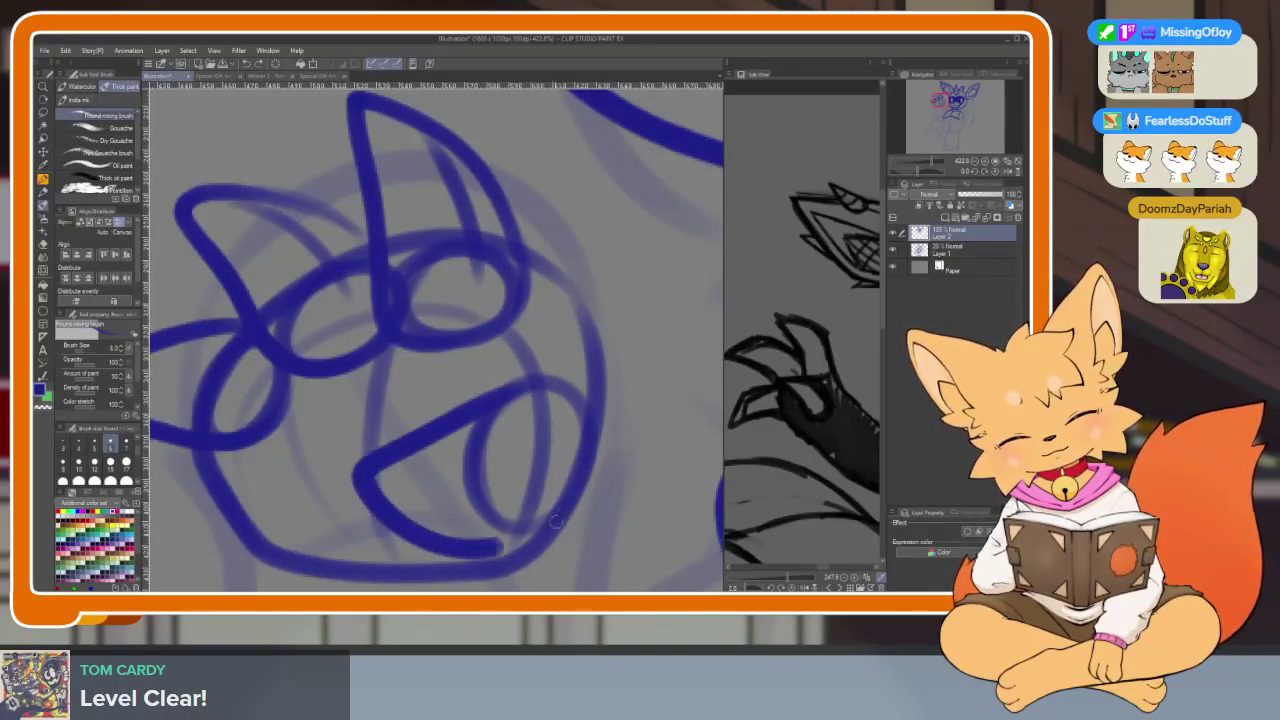
{"action": "scroll", "coordinate": [600, 438], "scroll_direction": "down", "scroll_amount": 1}
{"action": "mouse_move", "coordinate": [600, 445]}
{"action": "left_mouse_down"}
{"action": "mouse_move", "coordinate": [535, 358]}
{"action": "mouse_move", "coordinate": [461, 340]}
{"action": "mouse_move", "coordinate": [462, 445]}
{"action": "mouse_move", "coordinate": [596, 481]}
{"action": "left_mouse_up"}
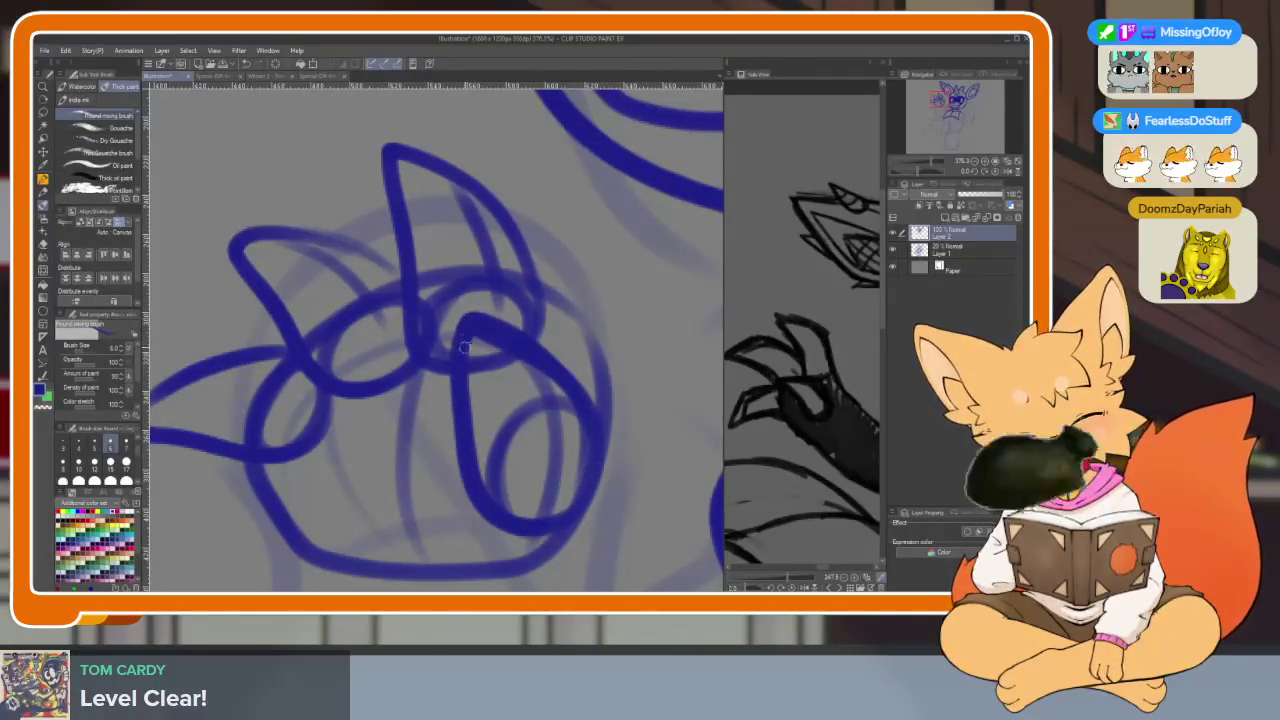
Redraw the faint diagonal guide stroke across the palm, then tilt the view
{"action": "scroll", "coordinate": [614, 447], "scroll_direction": "down", "scroll_amount": 5}
{"action": "scroll", "coordinate": [614, 447], "scroll_direction": "up", "scroll_amount": 4}
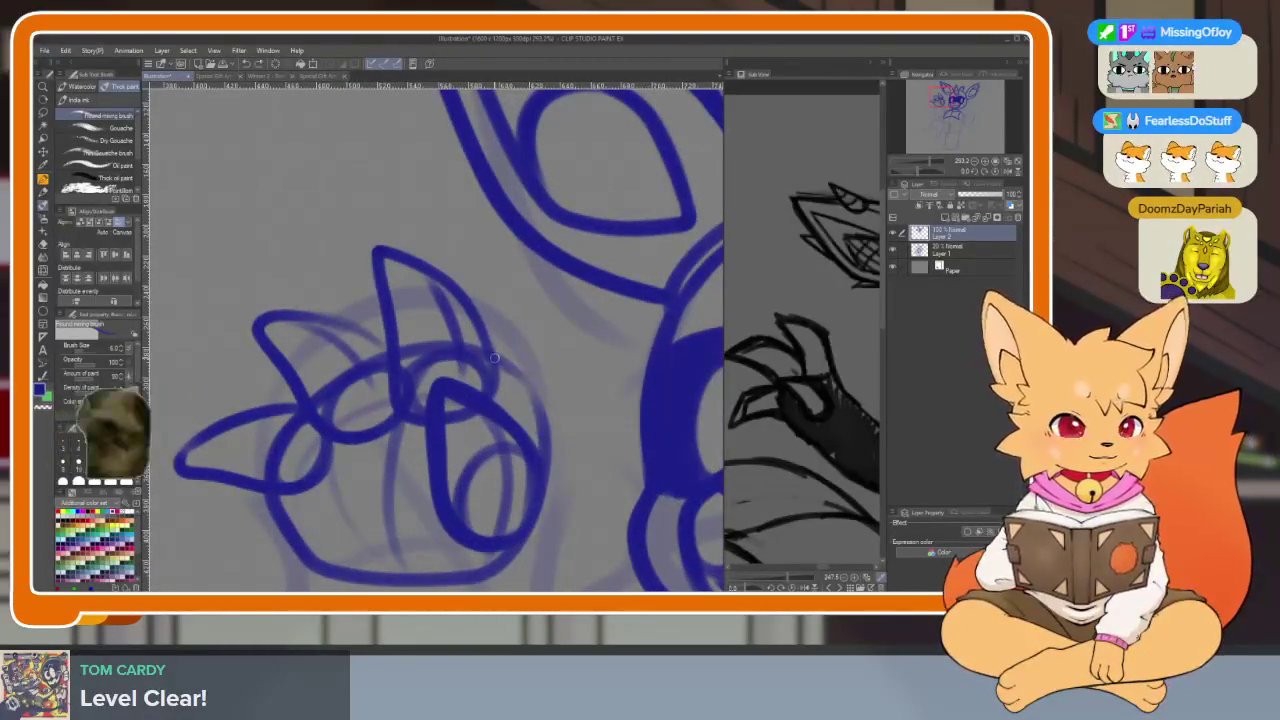
{"action": "scroll", "coordinate": [545, 350], "scroll_direction": "down", "scroll_amount": 5}
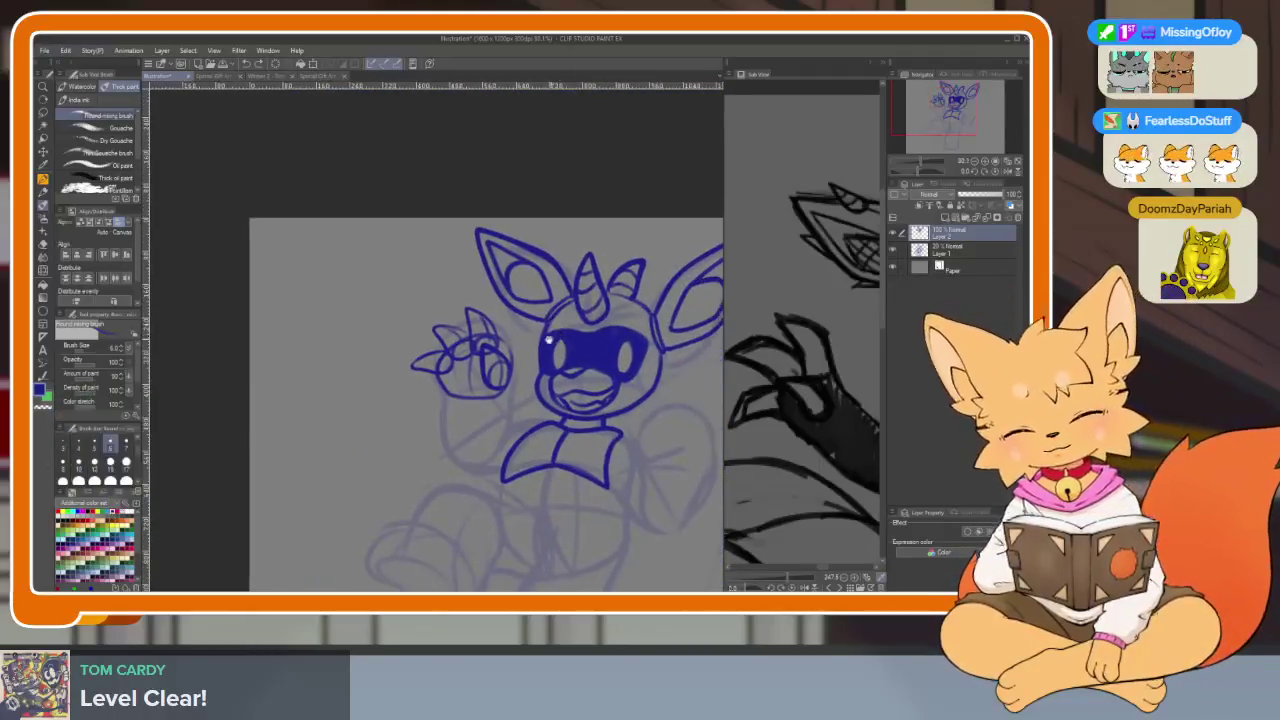
{"action": "scroll", "coordinate": [551, 357], "scroll_direction": "up", "scroll_amount": 6}
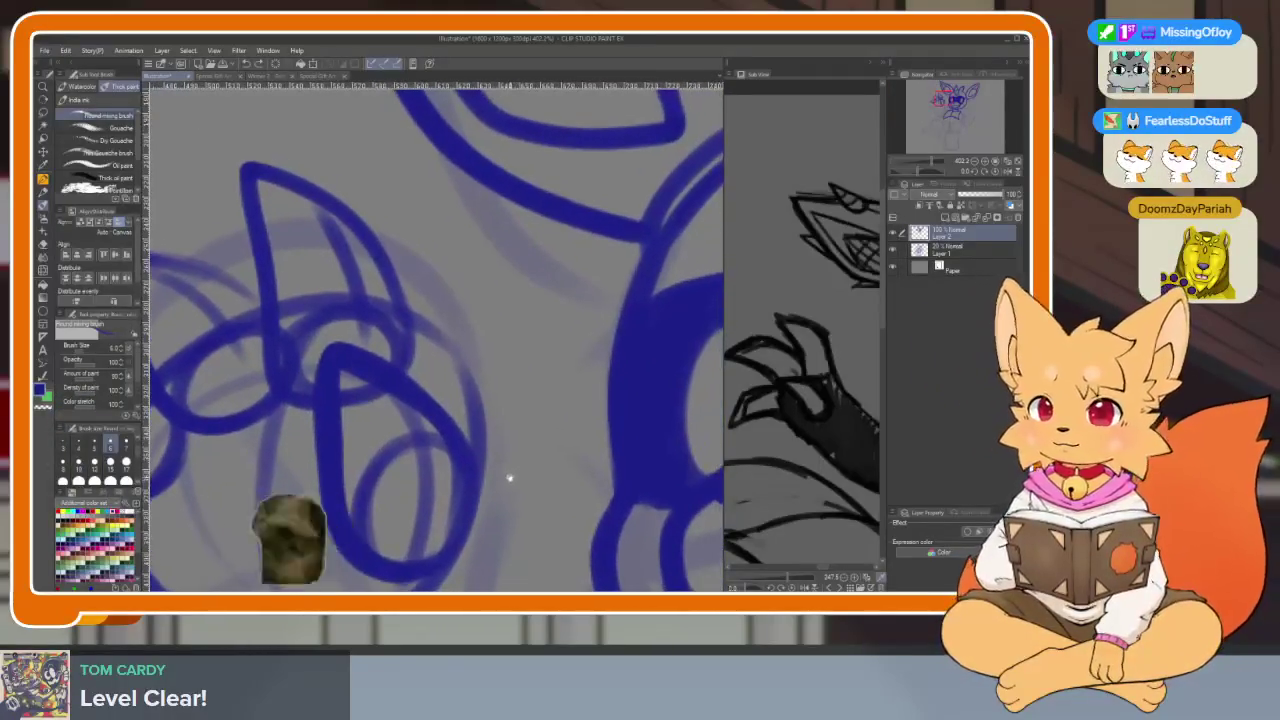
{"action": "mouse_move", "coordinate": [506, 374]}
{"action": "left_mouse_down"}
{"action": "mouse_move", "coordinate": [401, 291]}
{"action": "mouse_move", "coordinate": [436, 357]}
{"action": "left_mouse_up"}
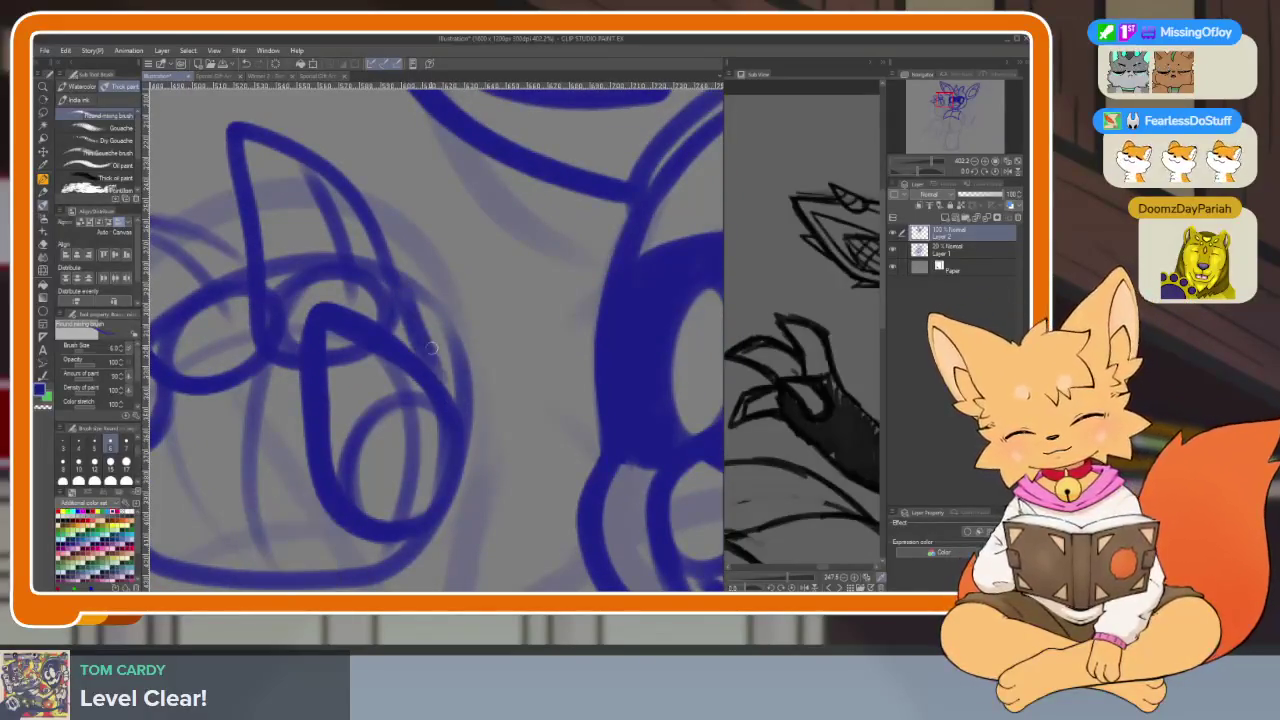
{"action": "key", "text": "ctrl+z"}
{"action": "left_click_drag", "start_coordinate": [395, 296], "coordinate": [457, 411]}
{"action": "scroll", "coordinate": [417, 328], "scroll_direction": "down", "scroll_amount": 5}
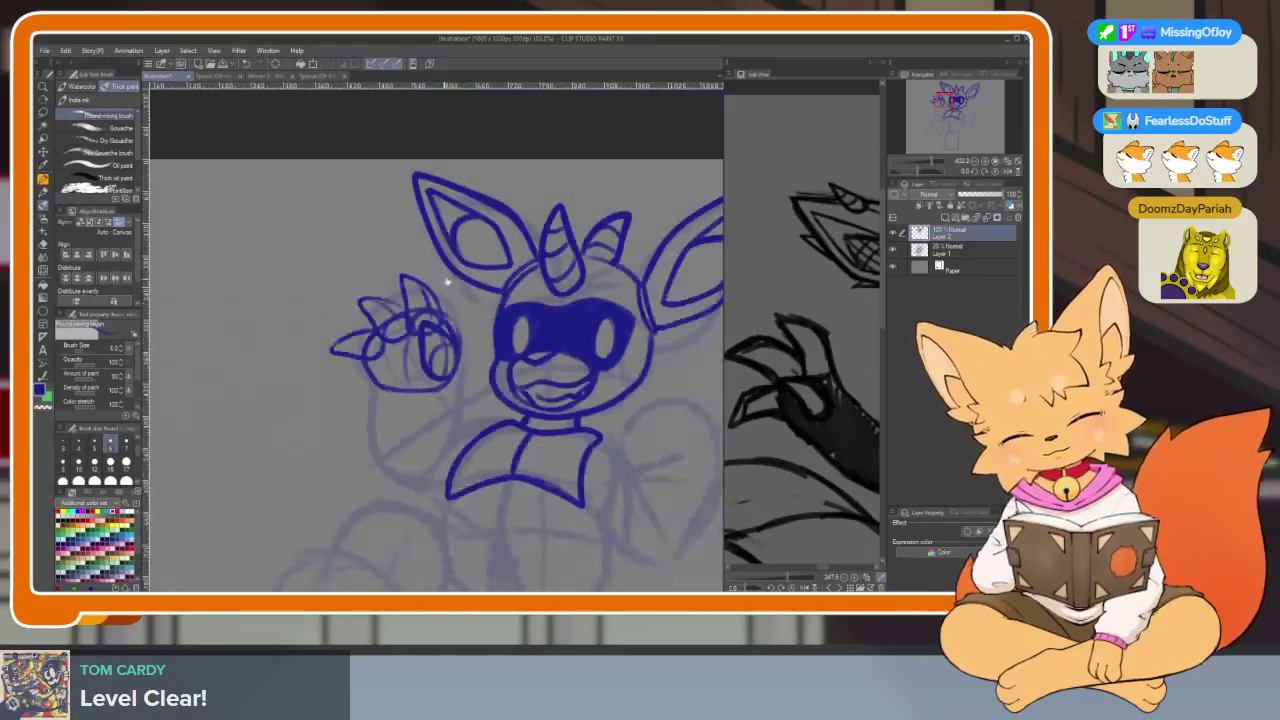
{"action": "scroll", "coordinate": [449, 289], "scroll_direction": "up", "scroll_amount": 1}
{"action": "scroll", "coordinate": [463, 320], "scroll_direction": "up", "scroll_amount": 5}
{"action": "key", "text": "ctrl+z"}
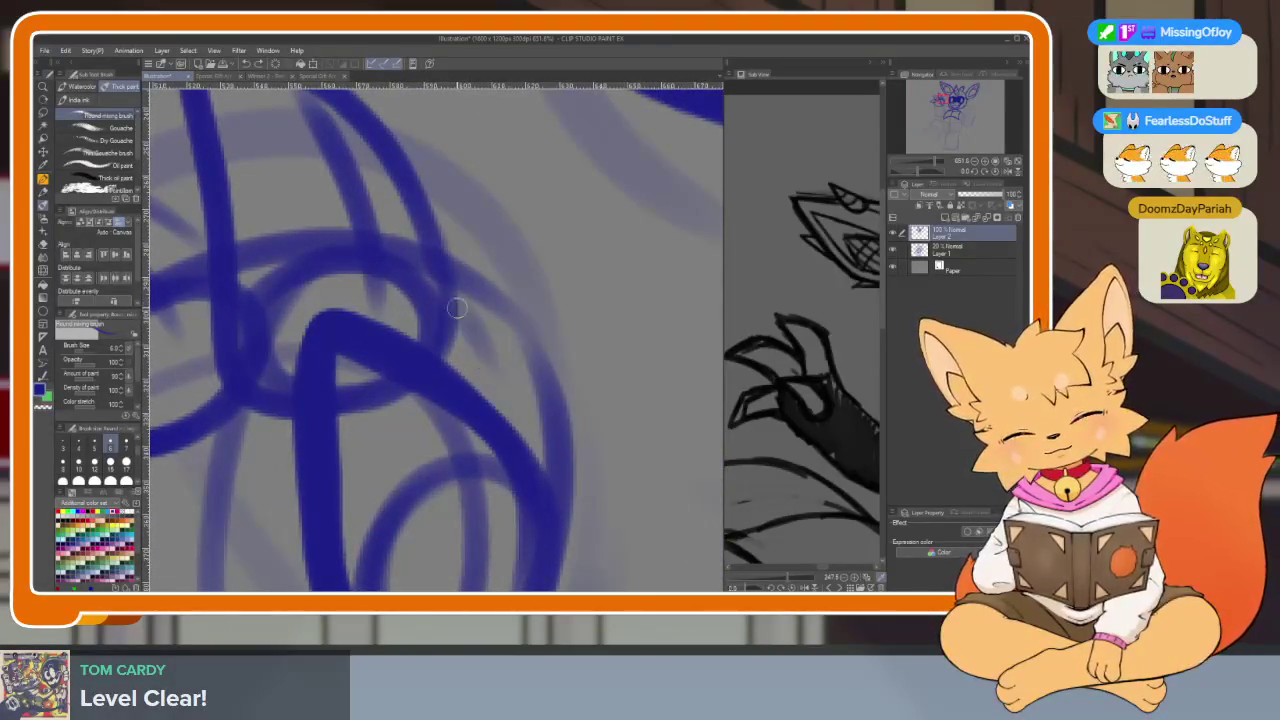
{"action": "left_click_drag", "start_coordinate": [455, 303], "coordinate": [540, 455]}
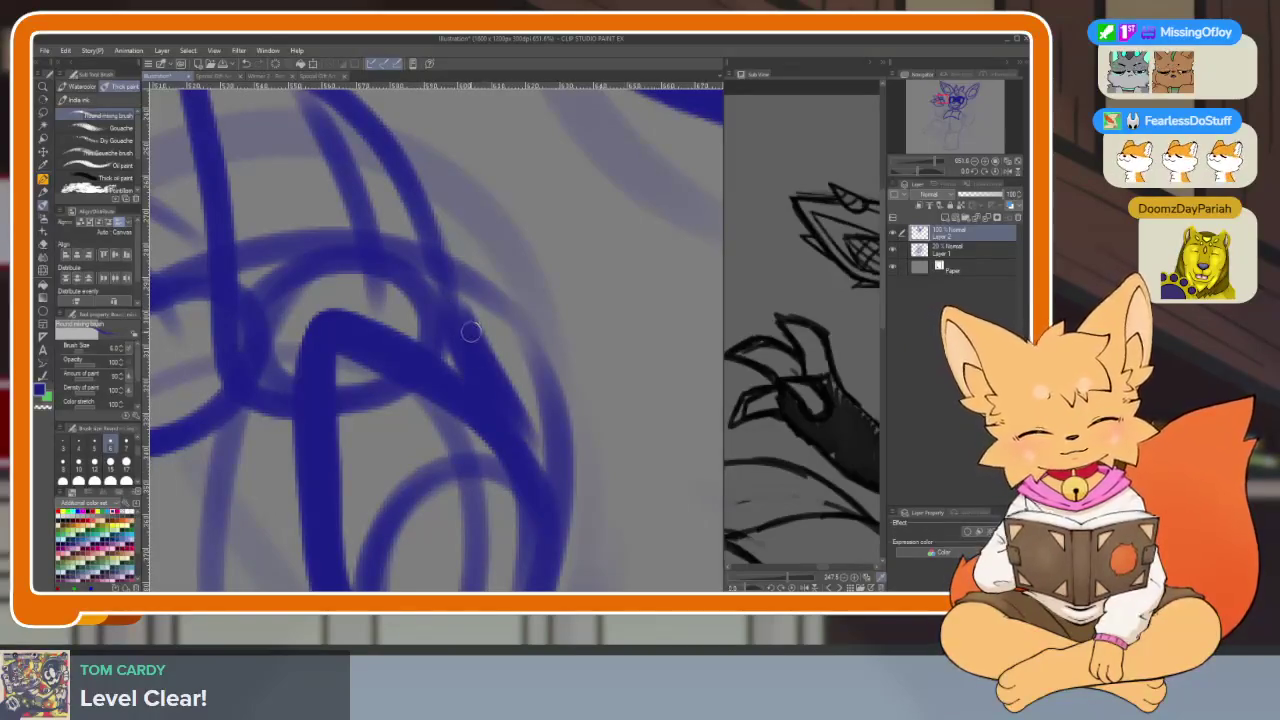
{"action": "scroll", "coordinate": [540, 450], "scroll_direction": "down", "scroll_amount": 4}
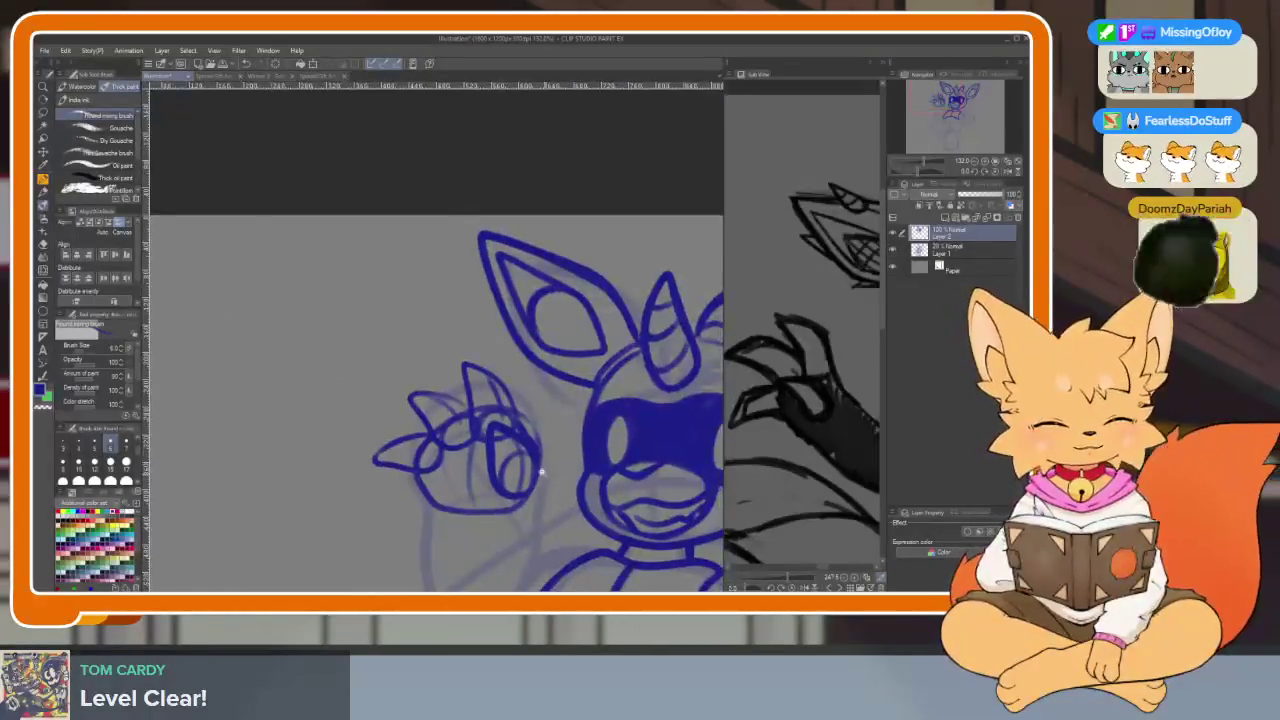
{"action": "scroll", "coordinate": [556, 461], "scroll_direction": "up", "scroll_amount": 2}
{"action": "key", "text": "minus"}
{"action": "key", "text": "asciicircum"}
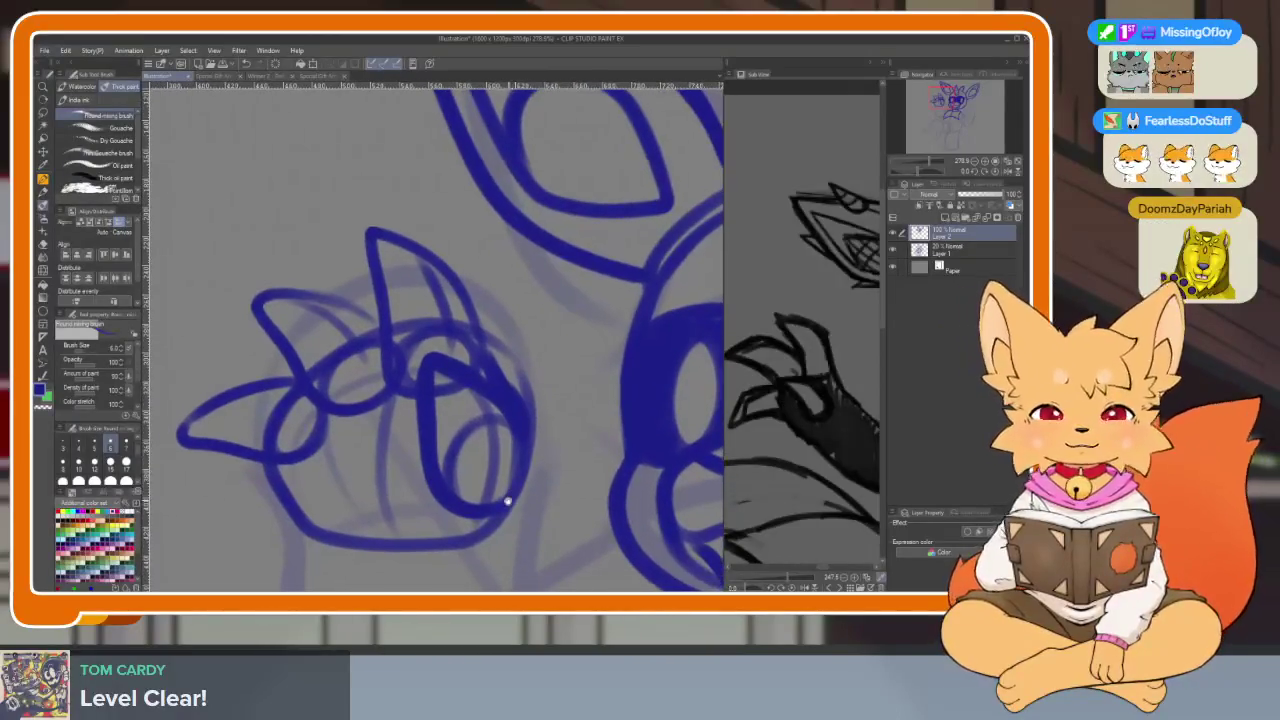
{"action": "scroll", "coordinate": [476, 511], "scroll_direction": "up", "scroll_amount": 2}
{"action": "scroll", "coordinate": [495, 515], "scroll_direction": "up", "scroll_amount": 2}
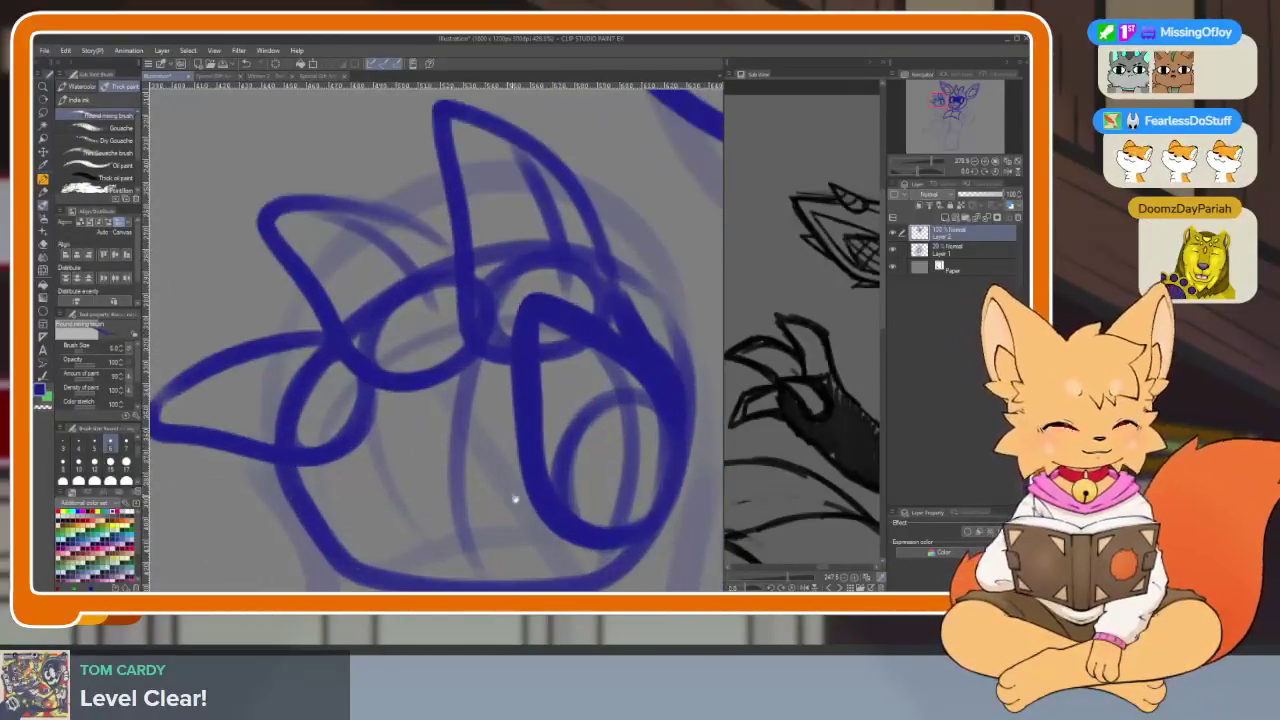
{"action": "scroll", "coordinate": [505, 515], "scroll_direction": "down", "scroll_amount": 4}
{"action": "scroll", "coordinate": [496, 487], "scroll_direction": "up", "scroll_amount": 3}
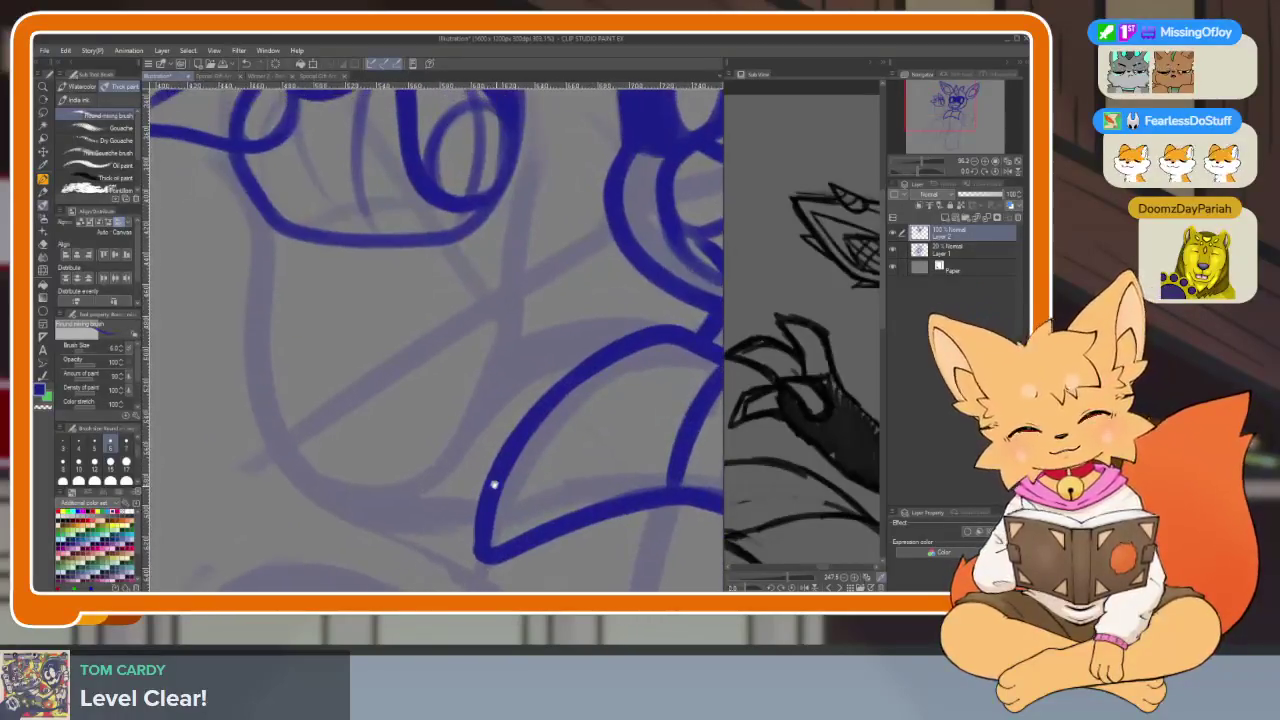
Draw the blue line down the arm's left side, redoing the first stroke
{"action": "left_click_drag", "start_coordinate": [271, 298], "coordinate": [288, 470]}
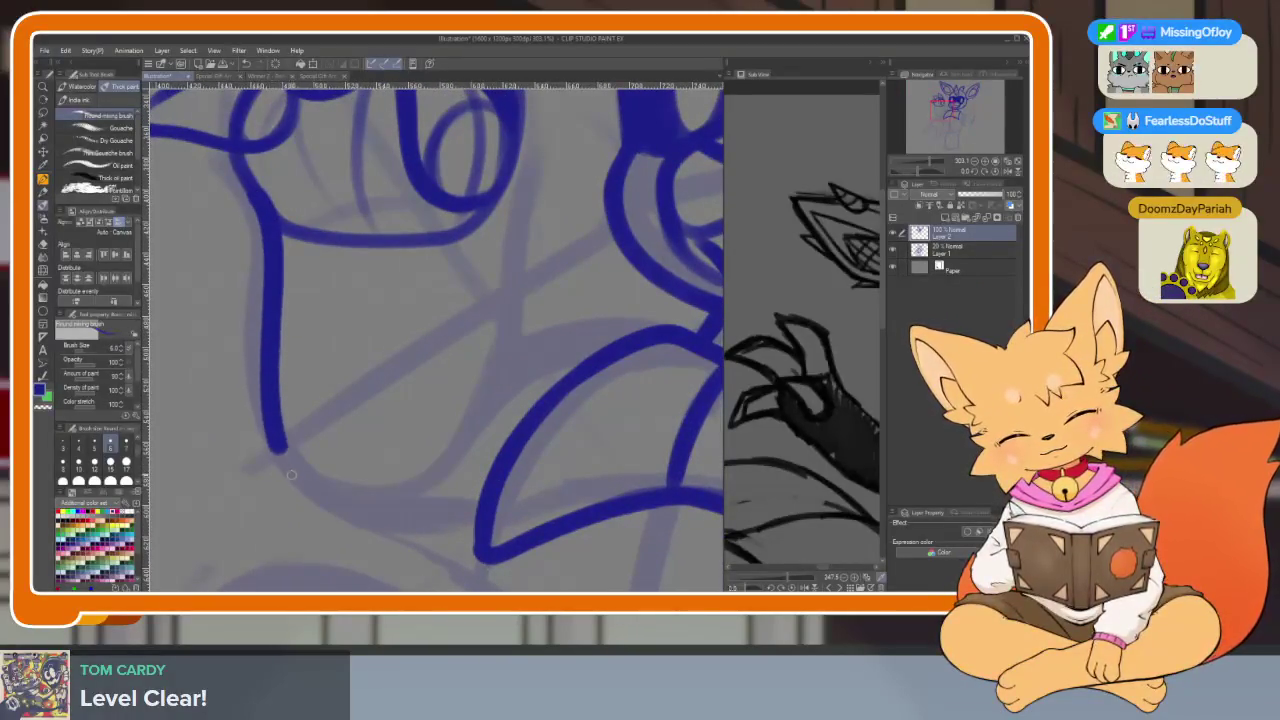
{"action": "key", "text": "ctrl+z"}
{"action": "left_click_drag", "start_coordinate": [265, 311], "coordinate": [289, 472]}
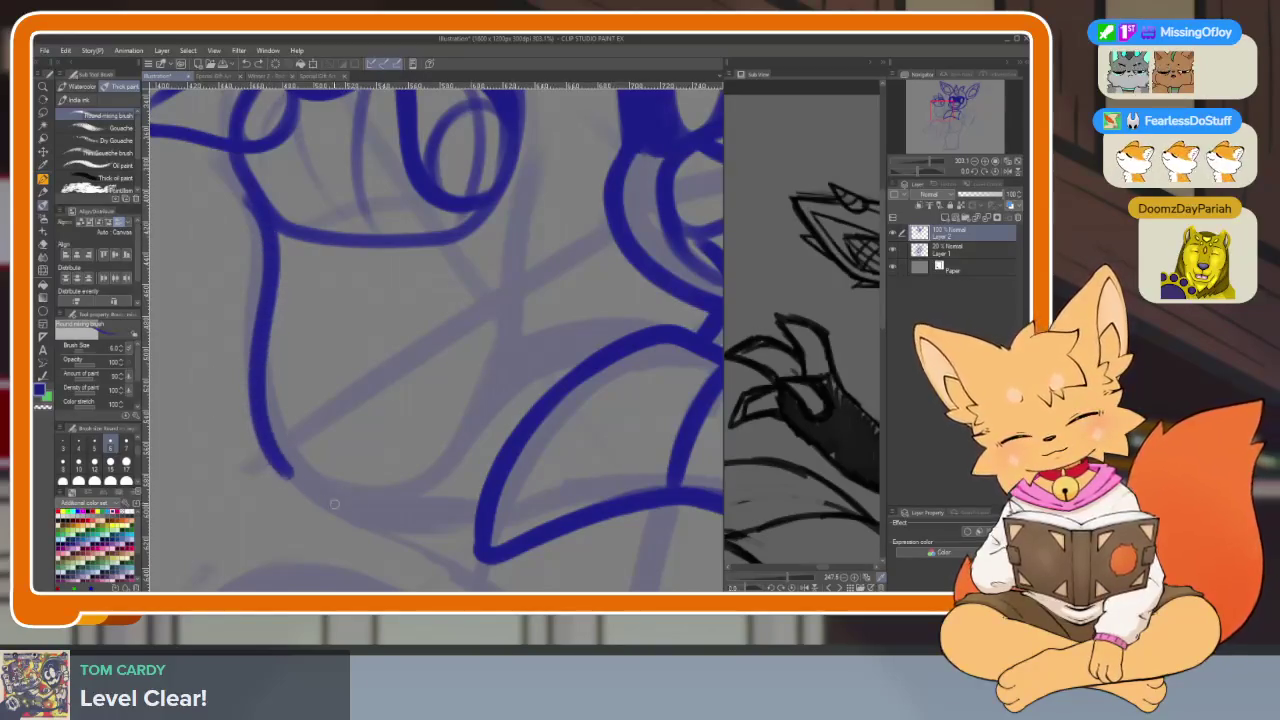
{"action": "left_click_drag", "start_coordinate": [485, 508], "coordinate": [260, 277]}
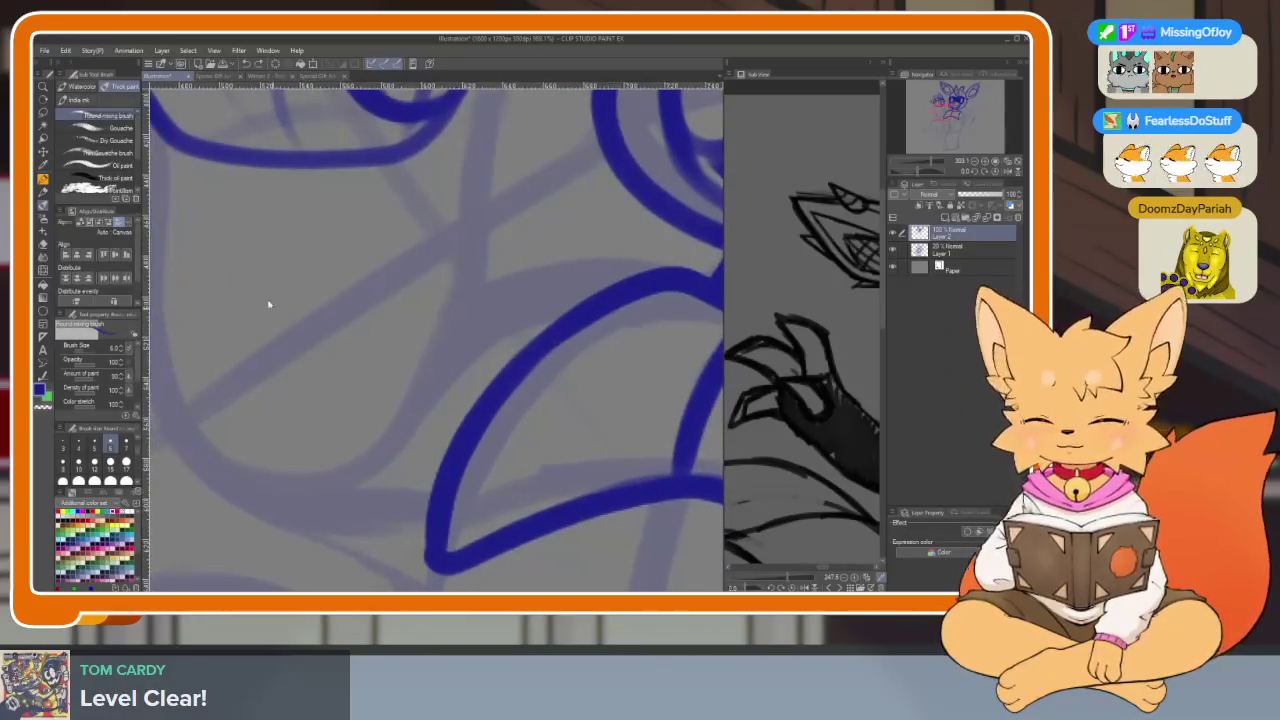
{"action": "scroll", "coordinate": [260, 277], "scroll_direction": "up", "scroll_amount": 3}
Ink the arm's left and right outlines, the bottom line, and two bands across the arm
{"action": "mouse_move", "coordinate": [241, 215]}
{"action": "left_mouse_down"}
{"action": "mouse_move", "coordinate": [238, 345]}
{"action": "mouse_move", "coordinate": [385, 551]}
{"action": "left_mouse_up"}
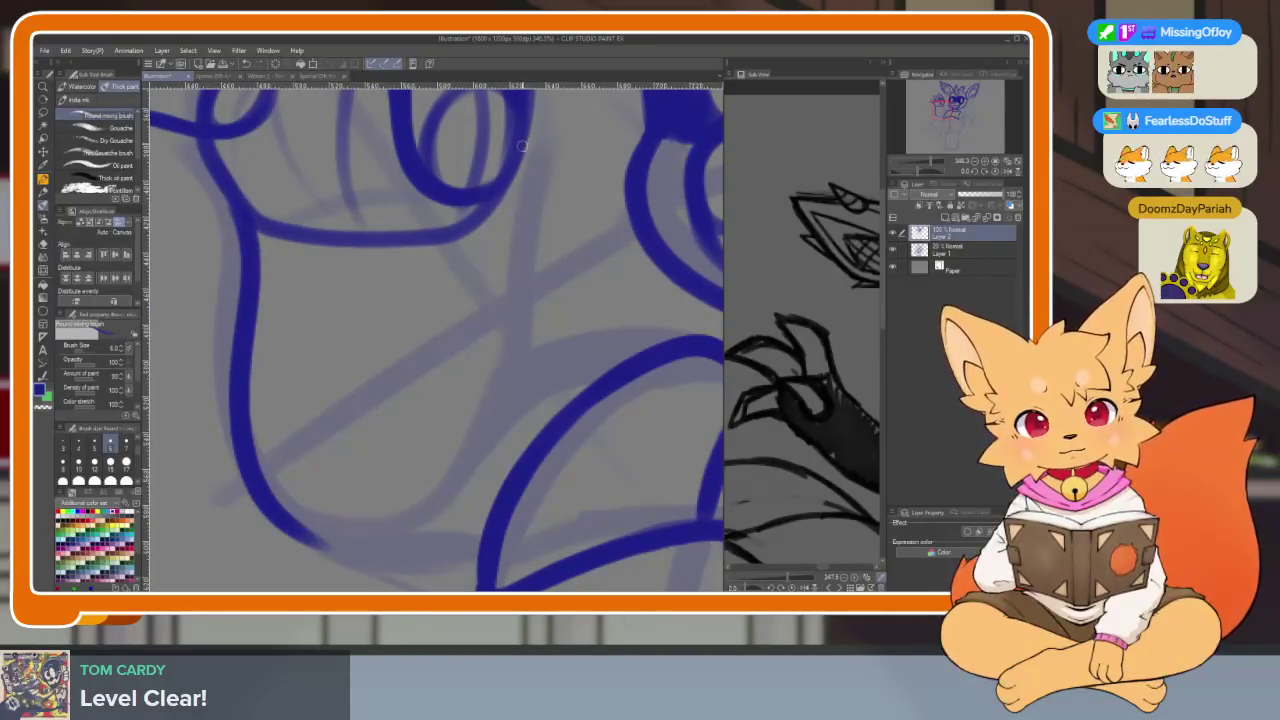
{"action": "mouse_move", "coordinate": [502, 277]}
{"action": "left_mouse_down"}
{"action": "mouse_move", "coordinate": [502, 428]}
{"action": "mouse_move", "coordinate": [430, 515]}
{"action": "mouse_move", "coordinate": [226, 460]}
{"action": "left_mouse_up"}
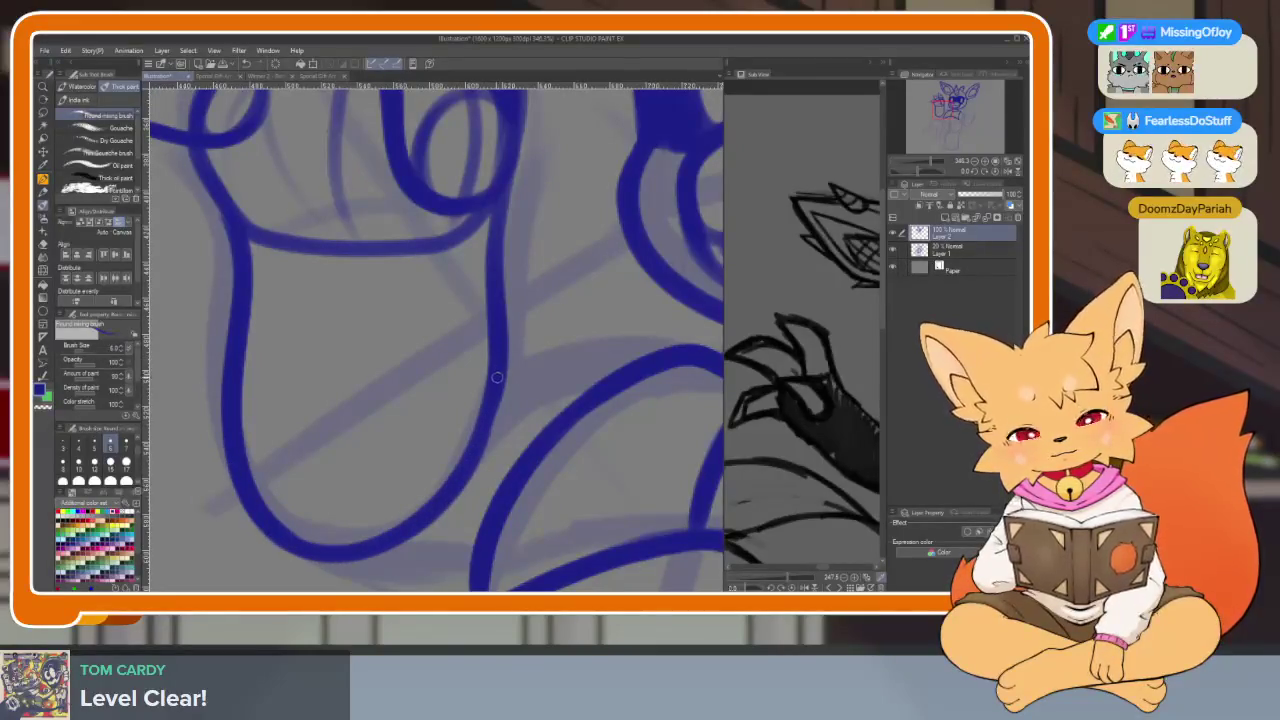
{"action": "left_click_drag", "start_coordinate": [368, 479], "coordinate": [227, 447]}
{"action": "mouse_move", "coordinate": [495, 329]}
{"action": "left_mouse_down"}
{"action": "mouse_move", "coordinate": [340, 400]}
{"action": "mouse_move", "coordinate": [243, 380]}
{"action": "left_mouse_up"}
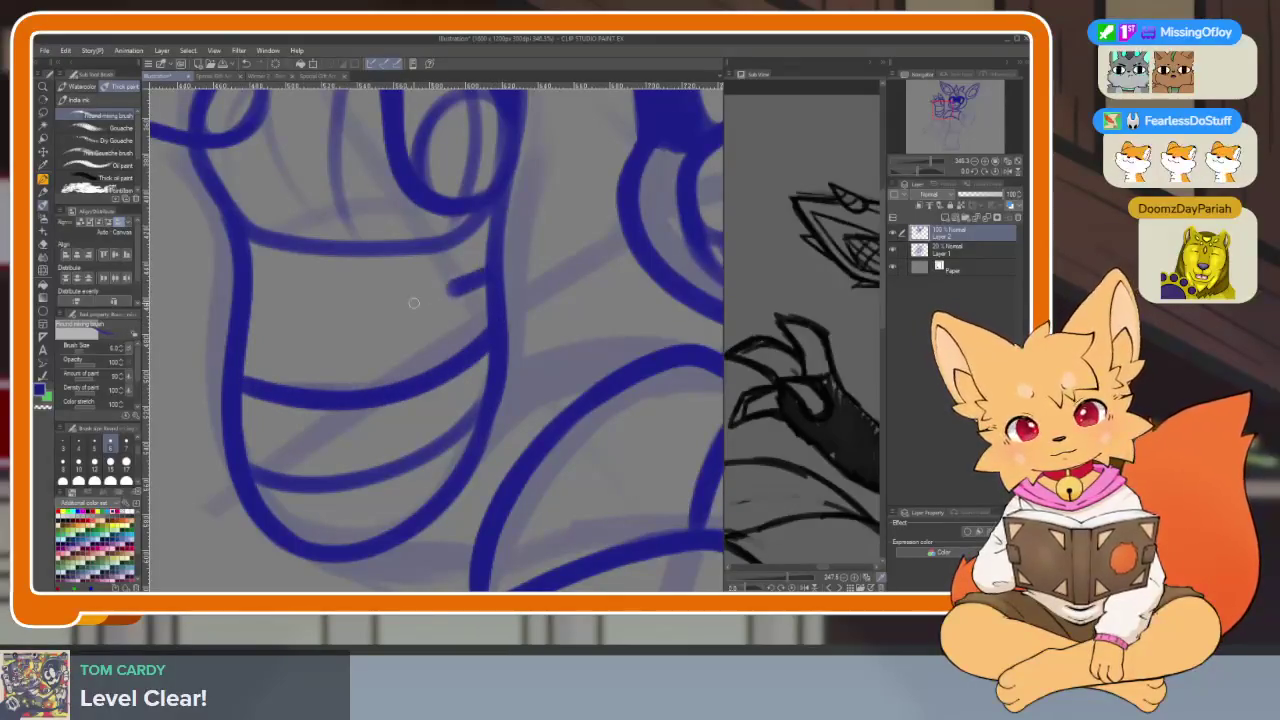
{"action": "left_click_drag", "start_coordinate": [425, 299], "coordinate": [240, 302]}
Redraw the arm's bottom line and a diagonal line down to the bottom curve
{"action": "mouse_move", "coordinate": [606, 316]}
{"action": "left_mouse_down"}
{"action": "mouse_move", "coordinate": [514, 303]}
{"action": "mouse_move", "coordinate": [577, 313]}
{"action": "left_mouse_up"}
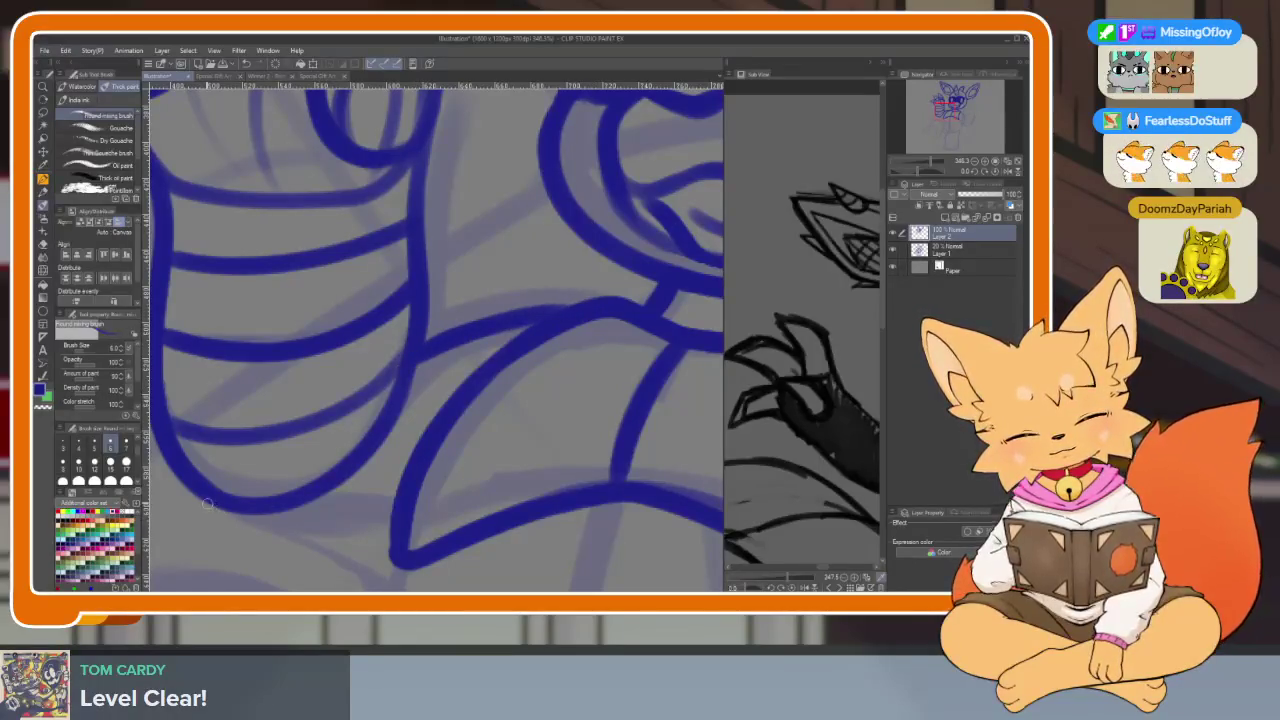
{"action": "left_click_drag", "start_coordinate": [245, 515], "coordinate": [390, 540]}
{"action": "key", "text": "ctrl+z"}
{"action": "left_click_drag", "start_coordinate": [216, 505], "coordinate": [362, 535]}
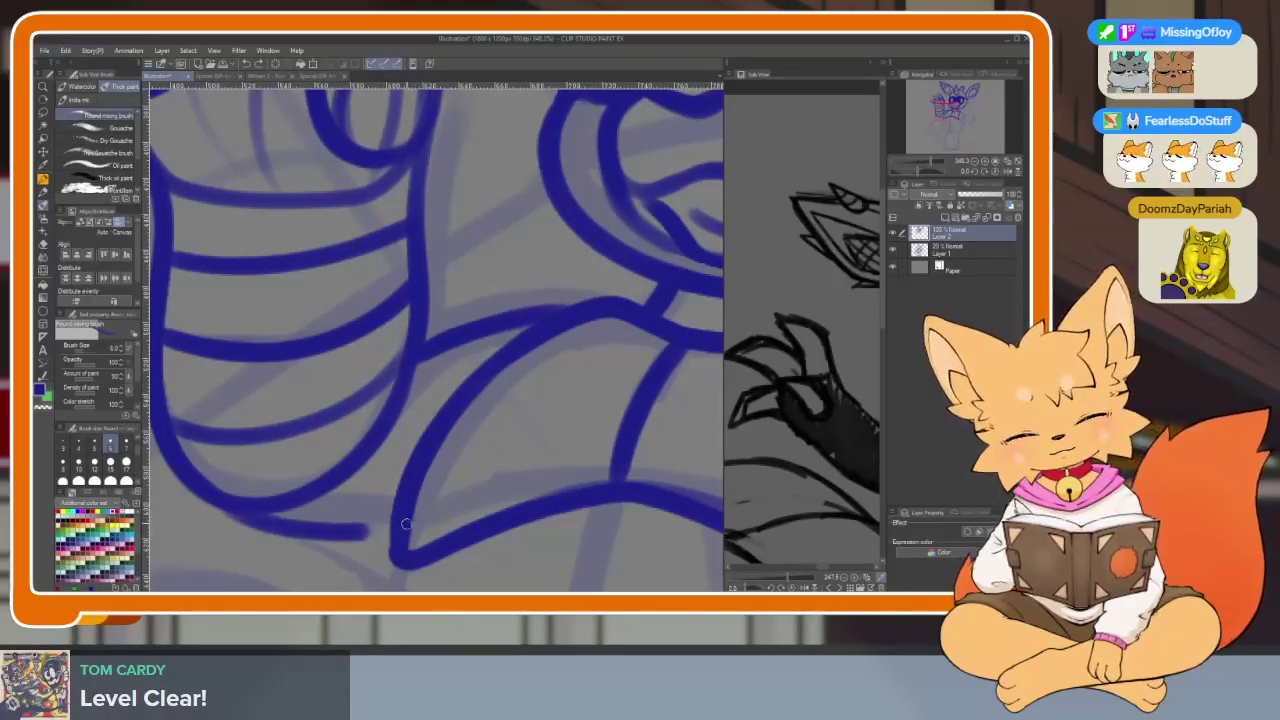
{"action": "left_click_drag", "start_coordinate": [431, 385], "coordinate": [376, 539]}
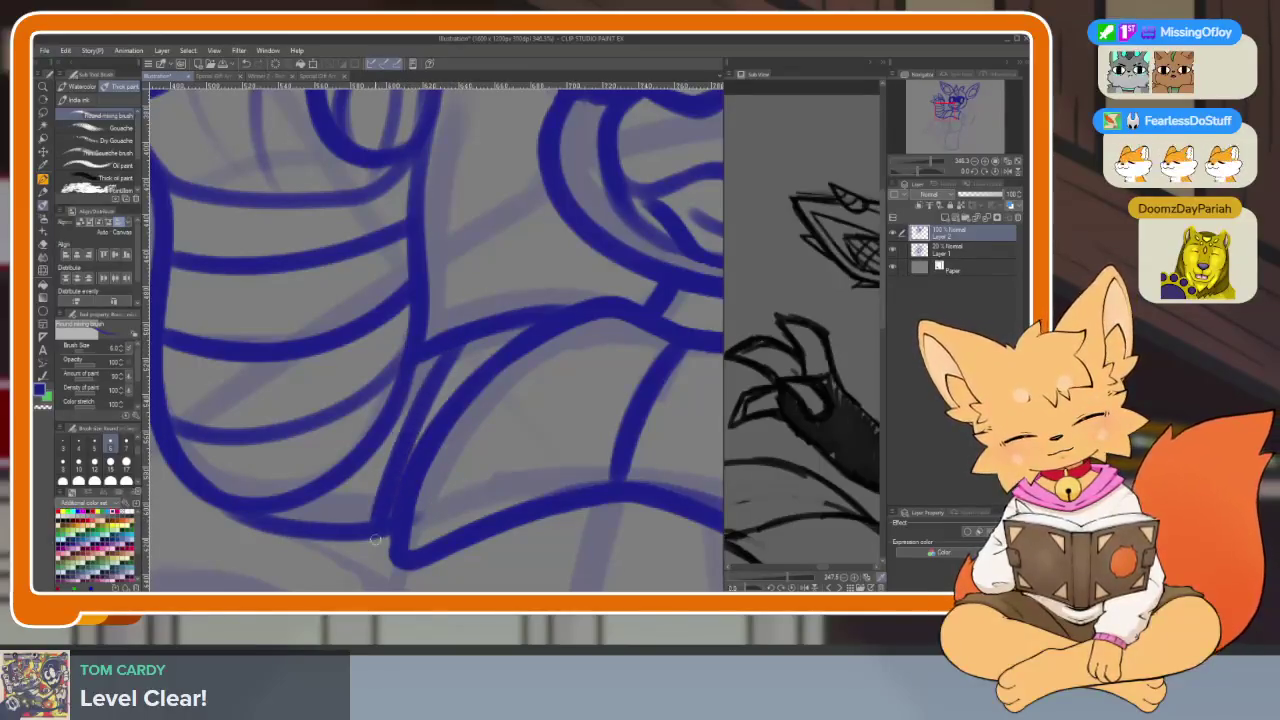
{"action": "key", "text": "ctrl+z"}
{"action": "left_click_drag", "start_coordinate": [446, 374], "coordinate": [382, 530]}
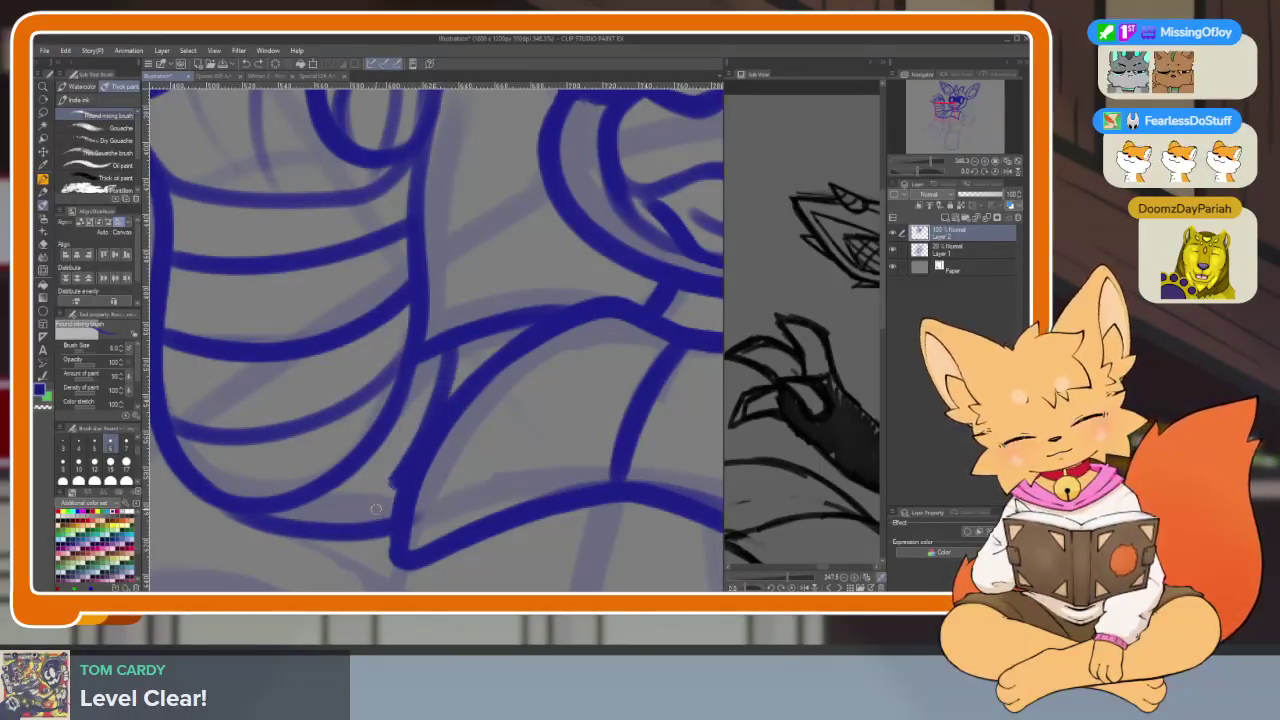
Erase the unwanted blue stroke on the arm with the Eraser
{"action": "scroll", "coordinate": [571, 488], "scroll_direction": "down", "scroll_amount": 5}
{"action": "mouse_move", "coordinate": [571, 488]}
{"action": "left_mouse_down"}
{"action": "mouse_move", "coordinate": [480, 445]}
{"action": "mouse_move", "coordinate": [499, 437]}
{"action": "left_mouse_up"}
{"action": "scroll", "coordinate": [499, 437], "scroll_direction": "up", "scroll_amount": 2}
{"action": "scroll", "coordinate": [510, 460], "scroll_direction": "up", "scroll_amount": 1}
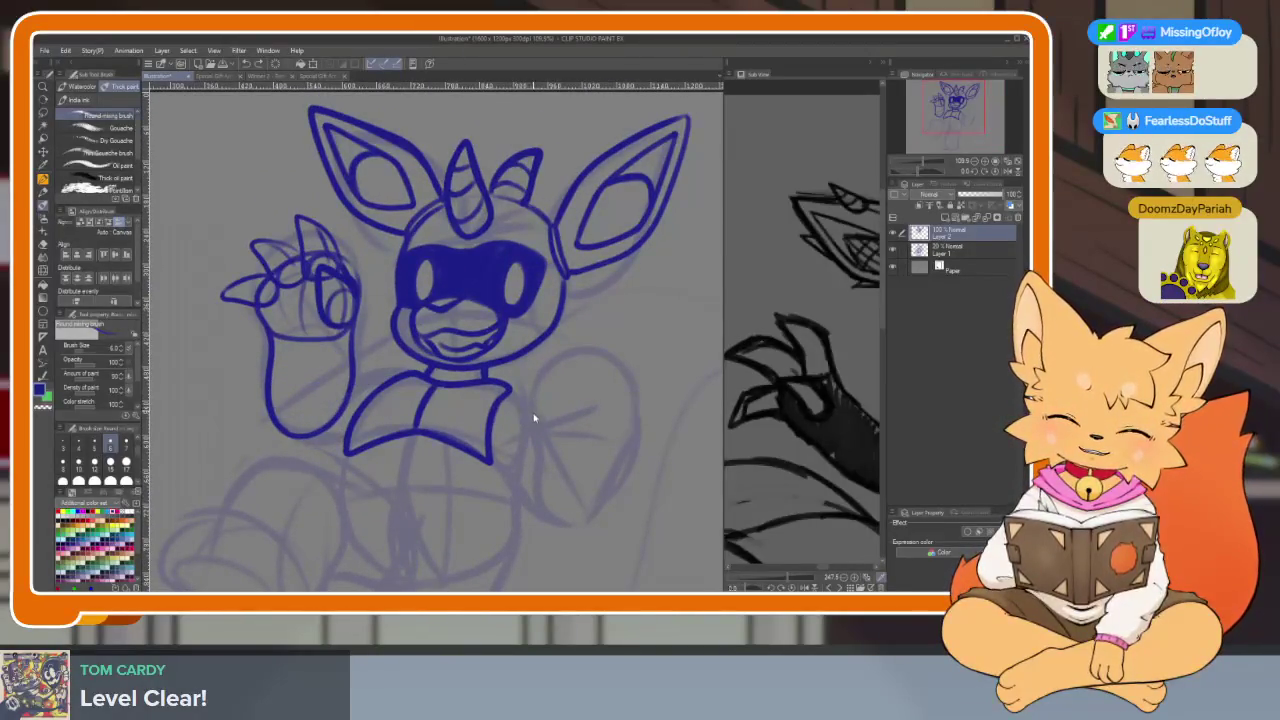
{"action": "scroll", "coordinate": [337, 471], "scroll_direction": "up", "scroll_amount": 3}
{"action": "scroll", "coordinate": [355, 488], "scroll_direction": "up", "scroll_amount": 3}
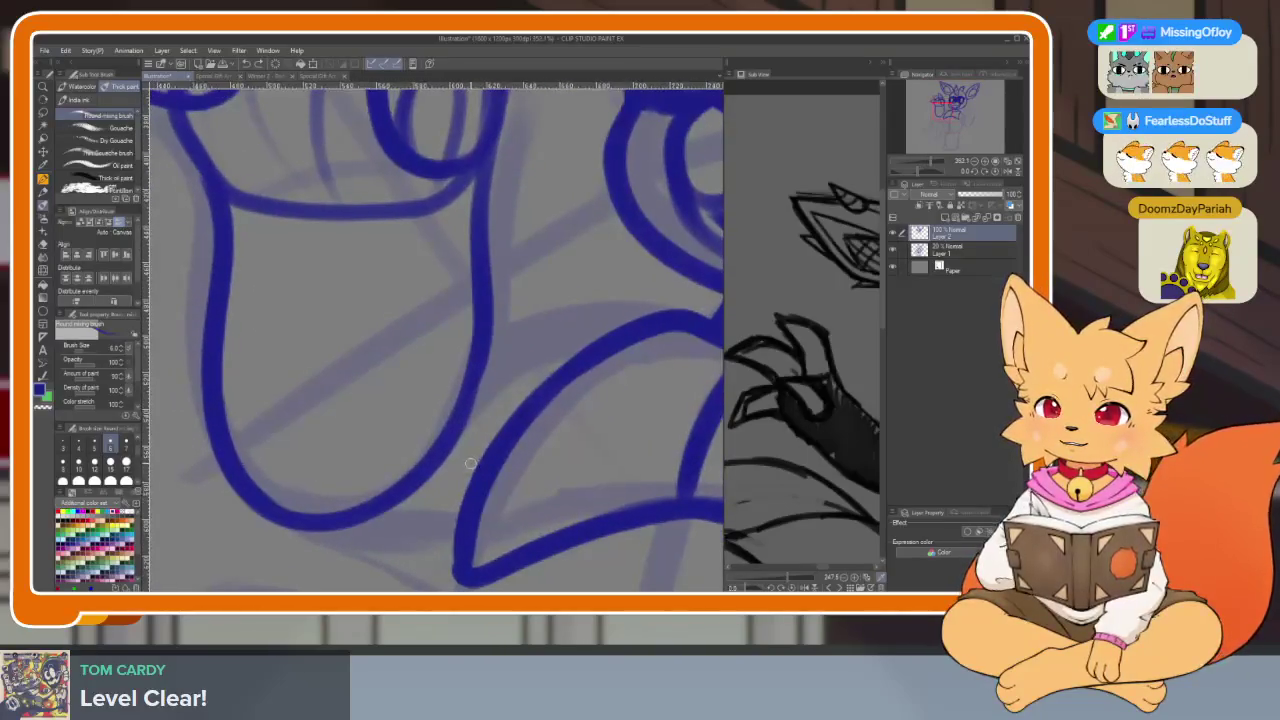
{"action": "scroll", "coordinate": [465, 470], "scroll_direction": "down", "scroll_amount": 2}
{"action": "scroll", "coordinate": [457, 486], "scroll_direction": "up", "scroll_amount": 2}
{"action": "scroll", "coordinate": [508, 466], "scroll_direction": "down", "scroll_amount": 1}
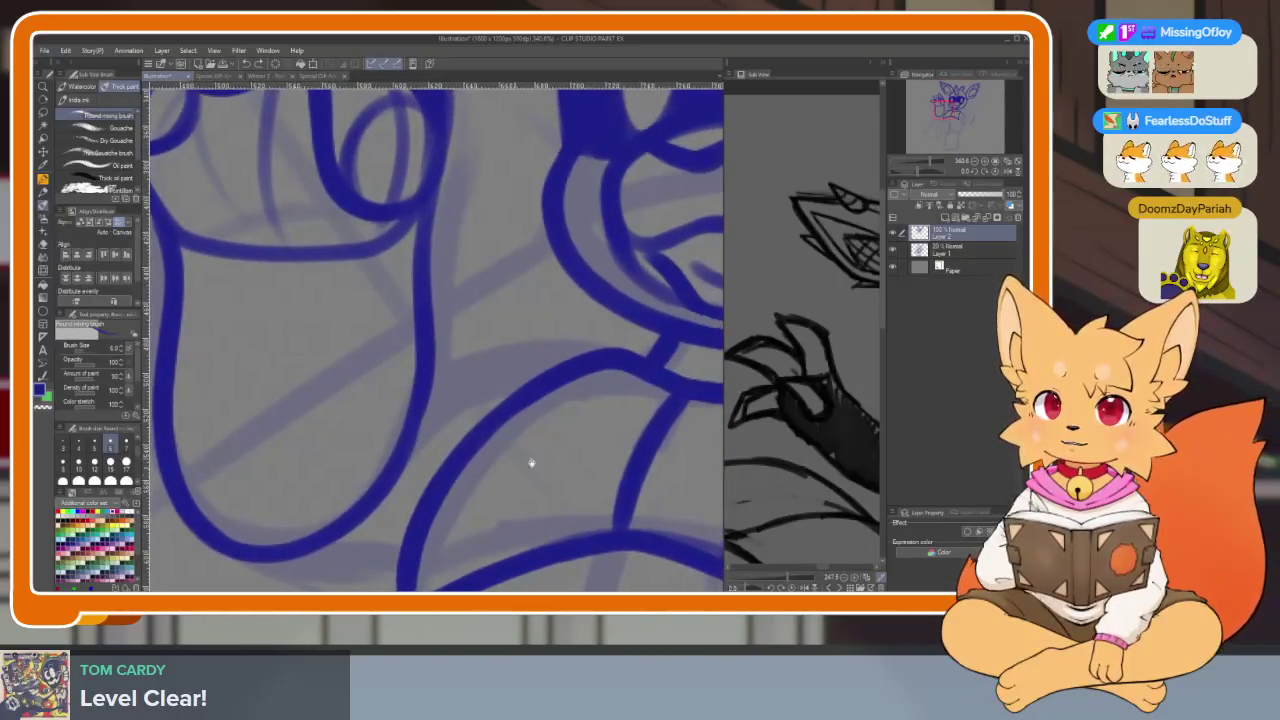
{"action": "scroll", "coordinate": [800, 420], "scroll_direction": "up", "scroll_amount": 3}
{"action": "scroll", "coordinate": [386, 514], "scroll_direction": "up", "scroll_amount": 2}
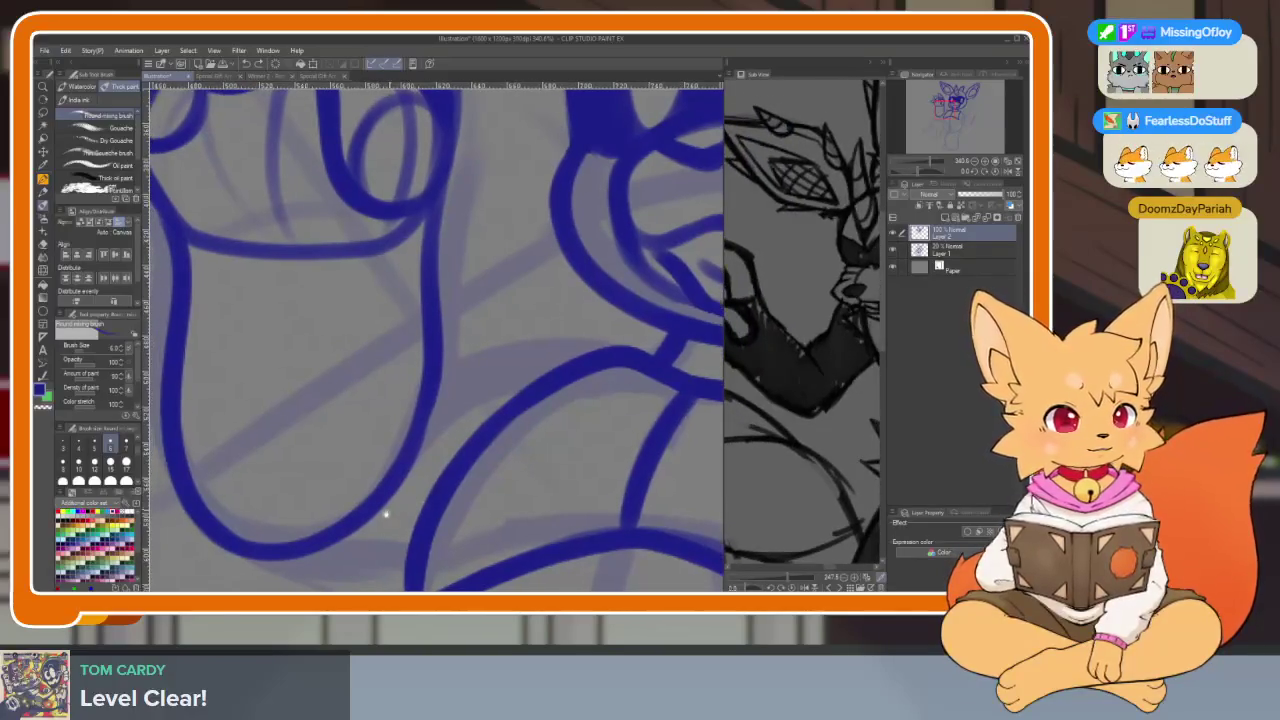
{"action": "scroll", "coordinate": [450, 396], "scroll_direction": "down", "scroll_amount": 2}
{"action": "key", "text": "e"}
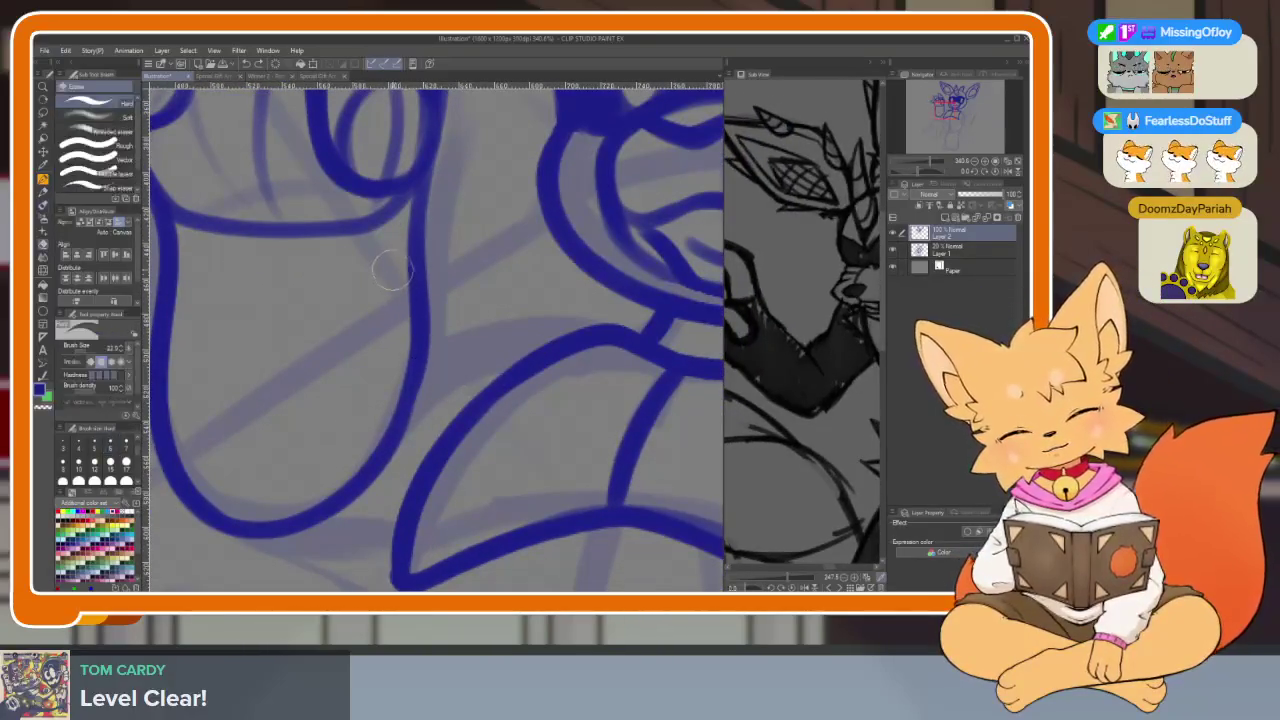
{"action": "mouse_move", "coordinate": [405, 340]}
{"action": "left_mouse_down"}
{"action": "mouse_move", "coordinate": [350, 490]}
{"action": "mouse_move", "coordinate": [234, 514]}
{"action": "mouse_move", "coordinate": [248, 520]}
{"action": "left_mouse_up"}
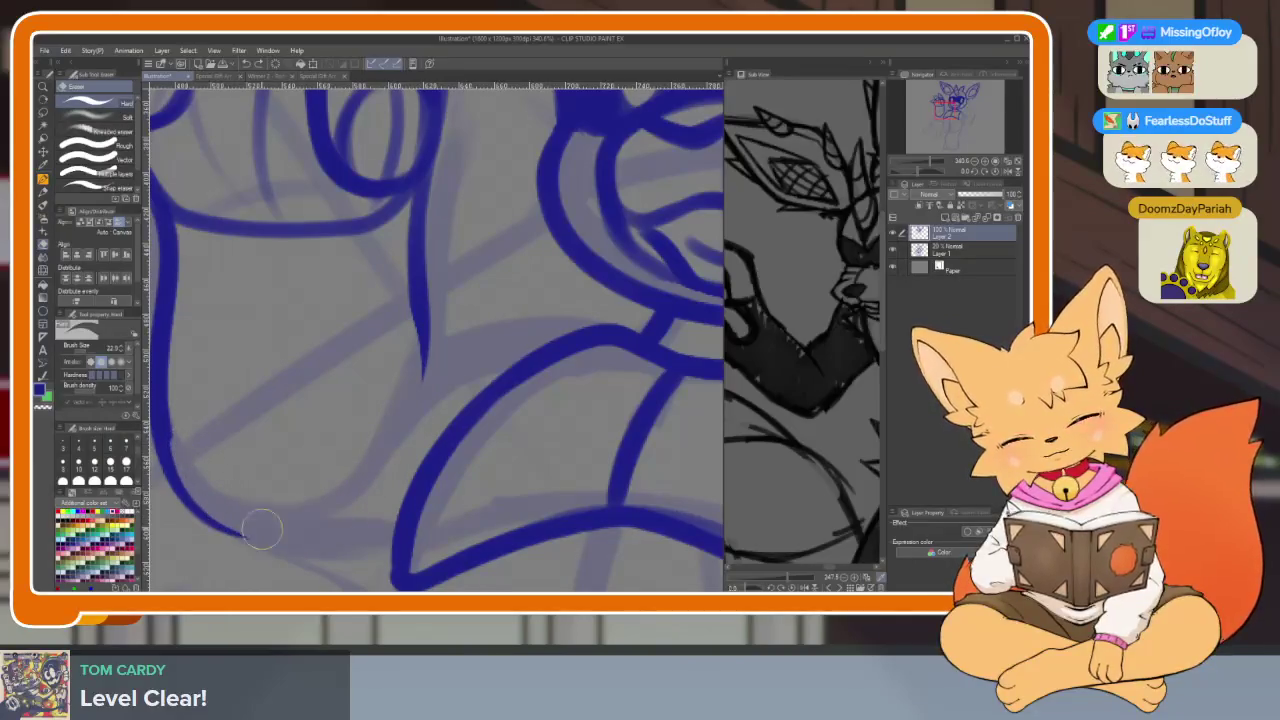
{"action": "key", "text": "b"}
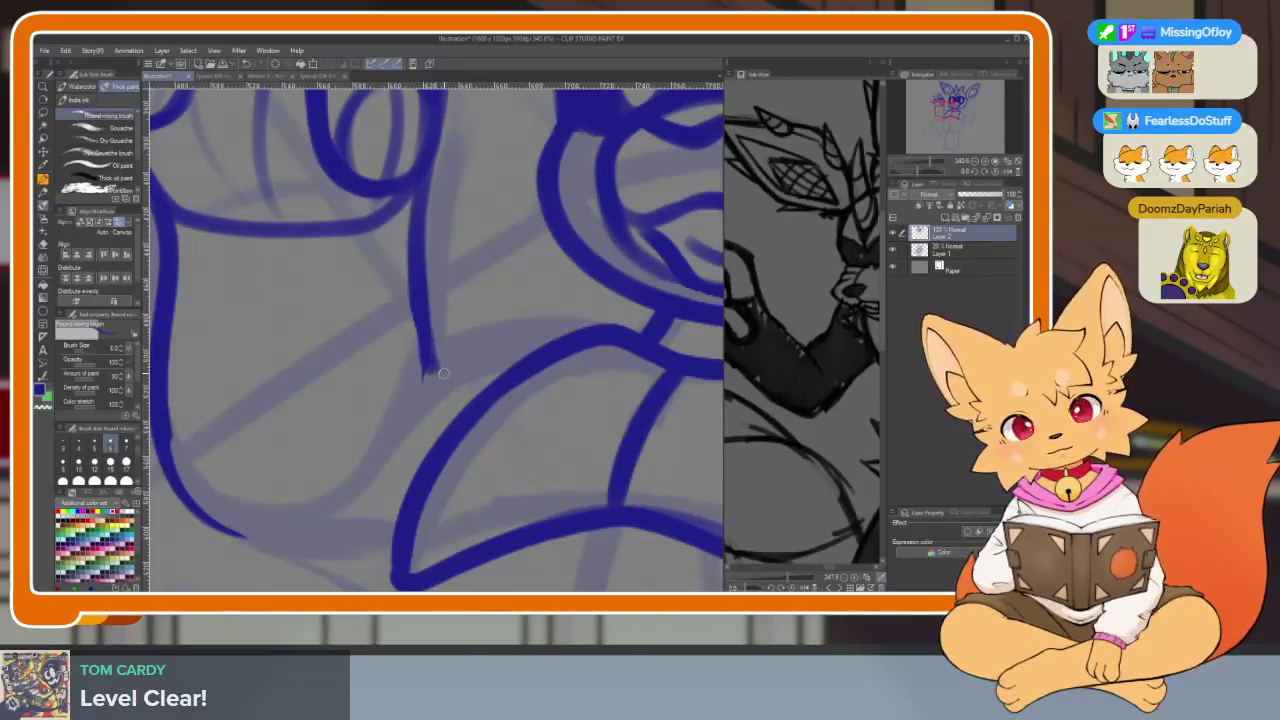
Curve the line's lower end to close the shape and ink the arm's bottom curve
{"action": "left_click_drag", "start_coordinate": [424, 372], "coordinate": [577, 346]}
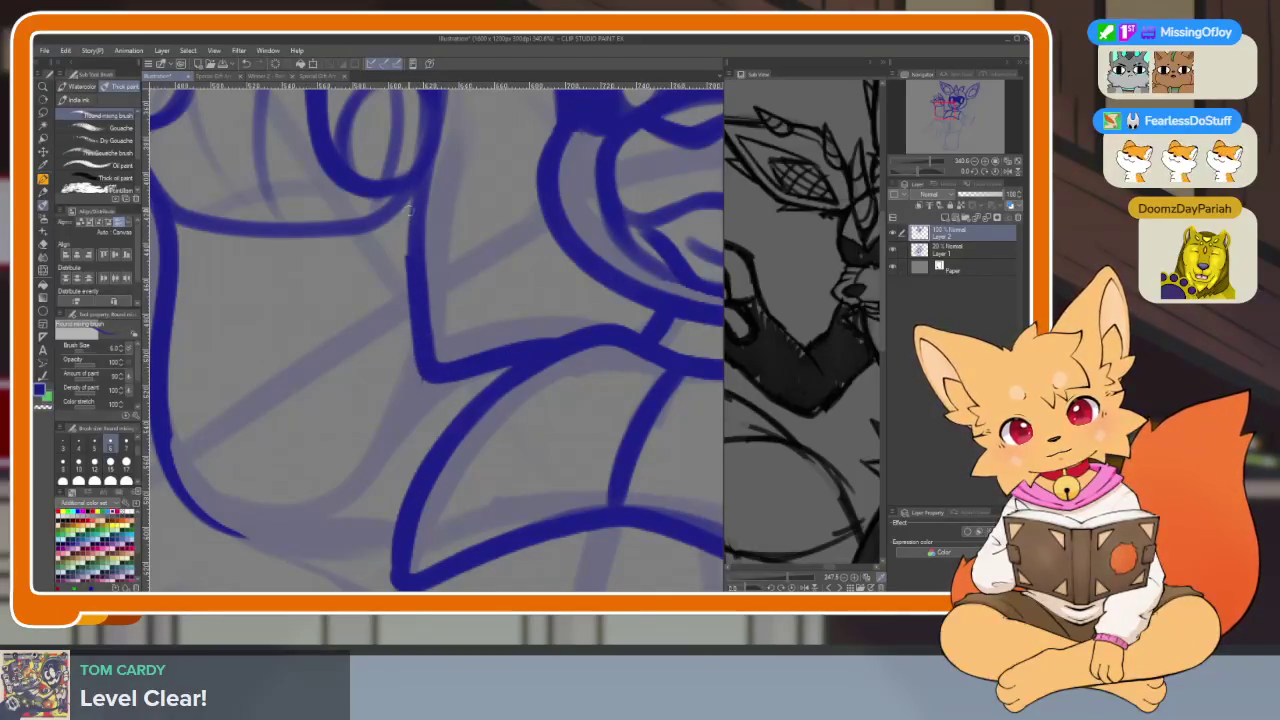
{"action": "scroll", "coordinate": [241, 433], "scroll_direction": "down", "scroll_amount": 1}
{"action": "key", "text": "e"}
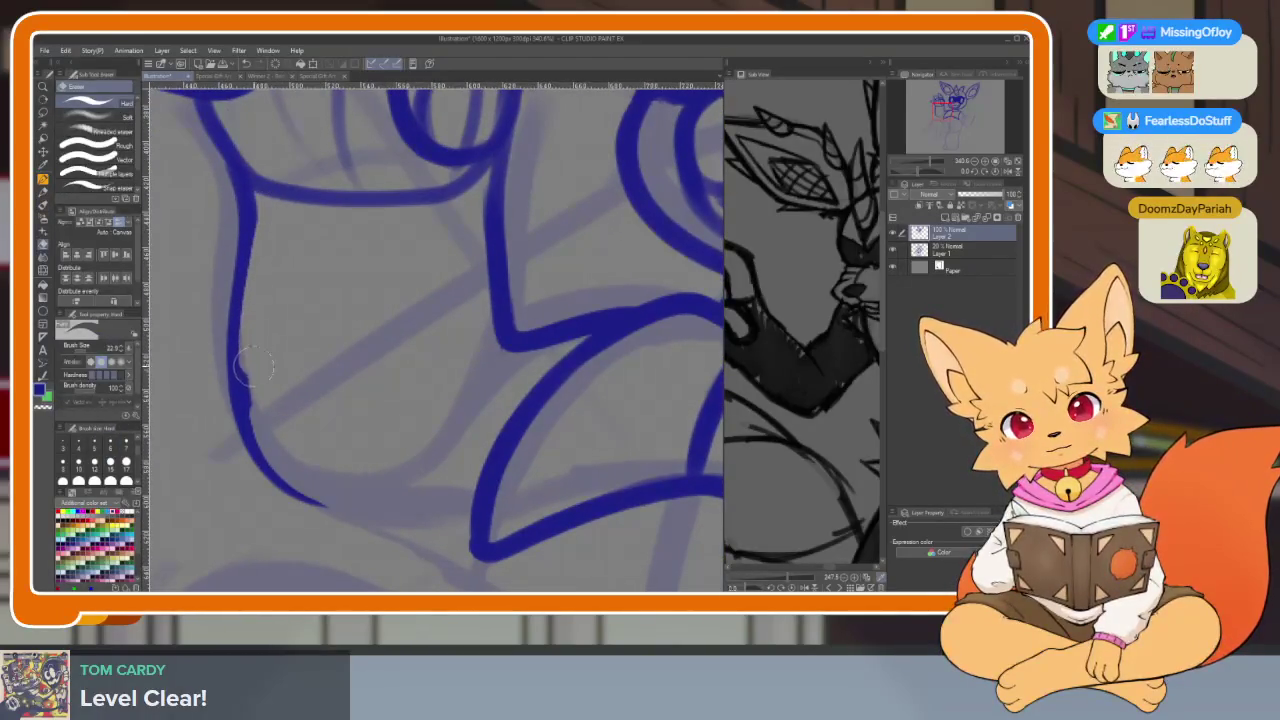
{"action": "key", "text": "b"}
{"action": "left_click_drag", "start_coordinate": [237, 392], "coordinate": [477, 489]}
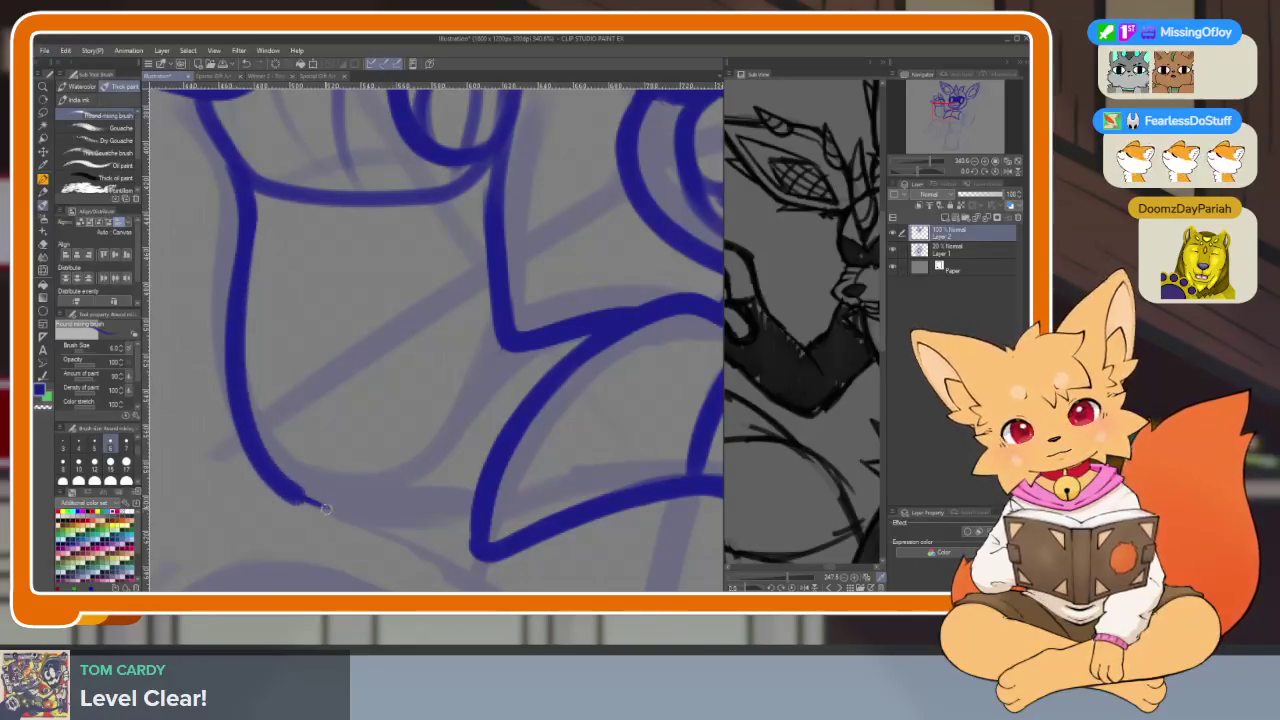
{"action": "key", "text": "ctrl+z"}
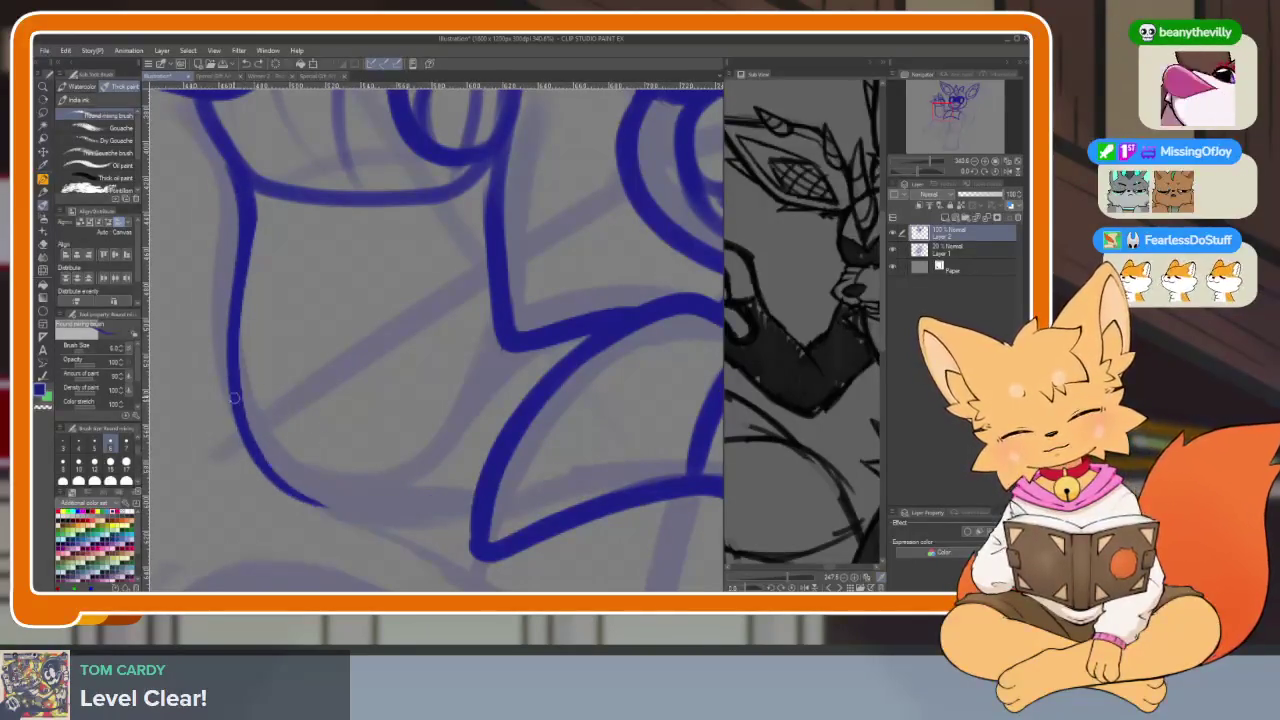
{"action": "left_click_drag", "start_coordinate": [361, 507], "coordinate": [481, 495]}
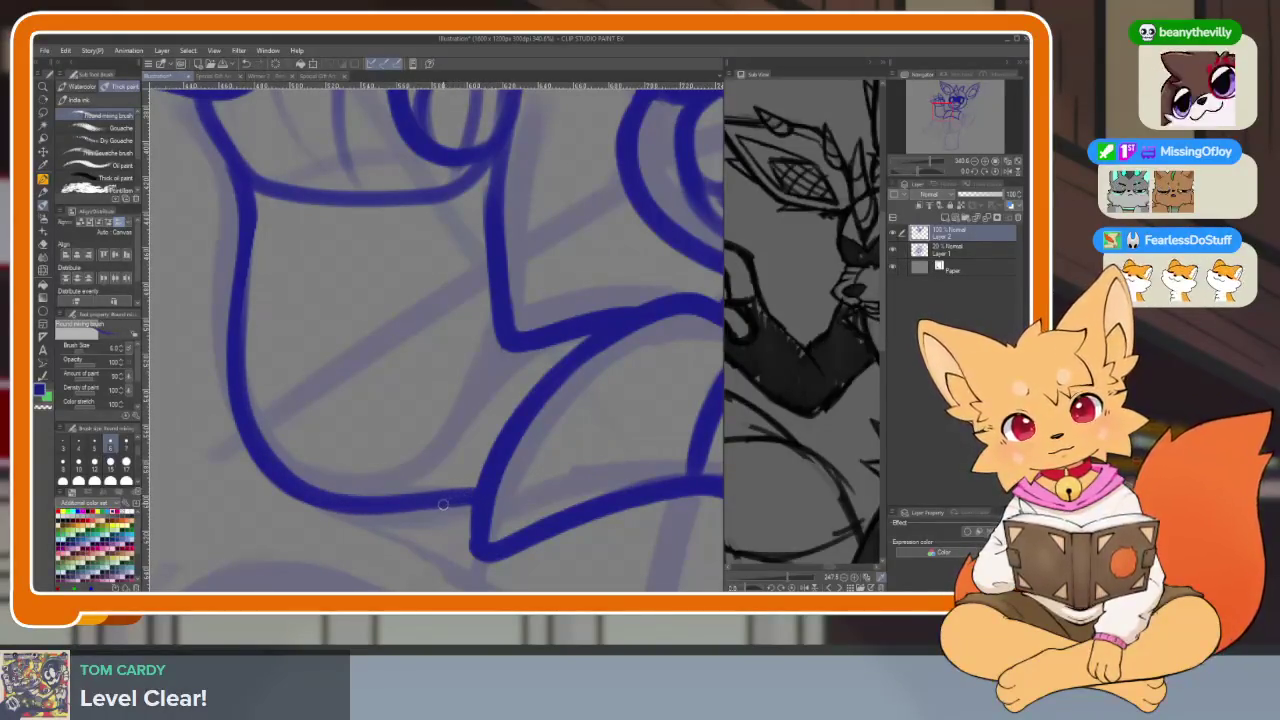
Draw the bottom line left to its corner and trim the overlapping blue segment
{"action": "scroll", "coordinate": [486, 507], "scroll_direction": "down", "scroll_amount": 5}
{"action": "scroll", "coordinate": [486, 428], "scroll_direction": "up", "scroll_amount": 2}
{"action": "scroll", "coordinate": [486, 428], "scroll_direction": "up", "scroll_amount": 2}
{"action": "scroll", "coordinate": [486, 428], "scroll_direction": "up", "scroll_amount": 2}
{"action": "left_click_drag", "start_coordinate": [572, 470], "coordinate": [388, 505]}
{"action": "key", "text": "e"}
{"action": "left_click_drag", "start_coordinate": [486, 508], "coordinate": [410, 520]}
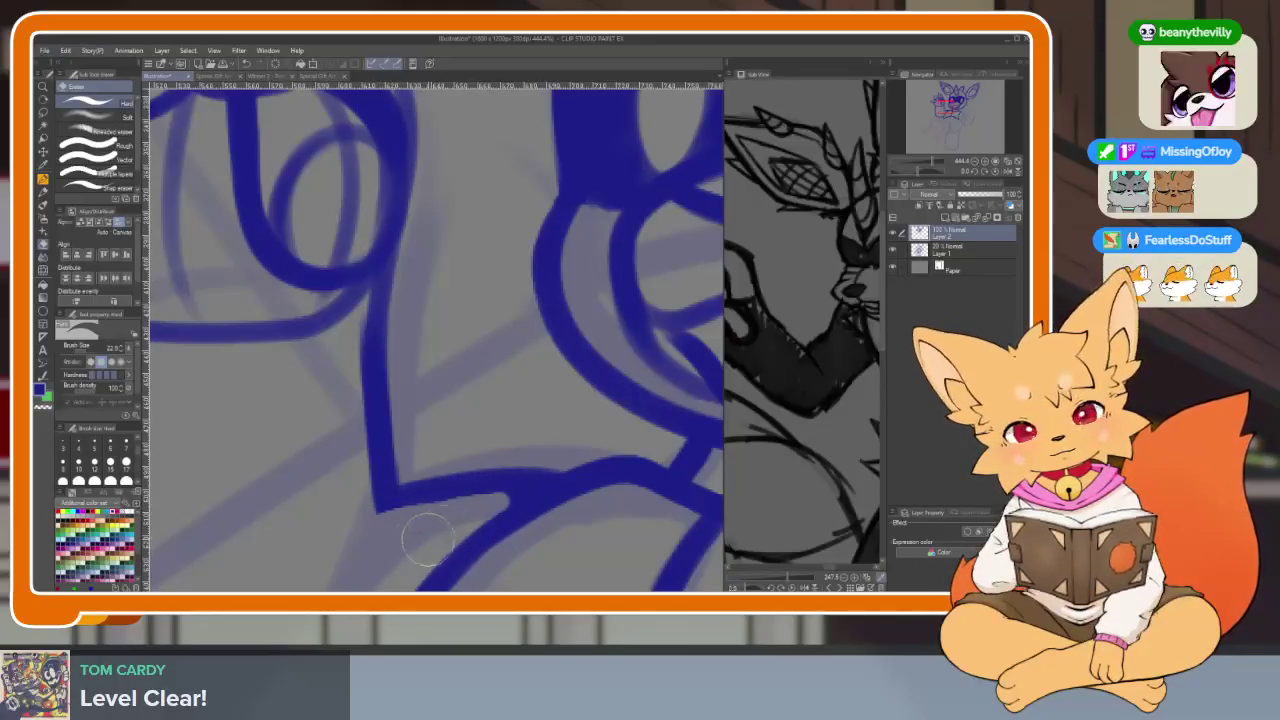
{"action": "key", "text": "b"}
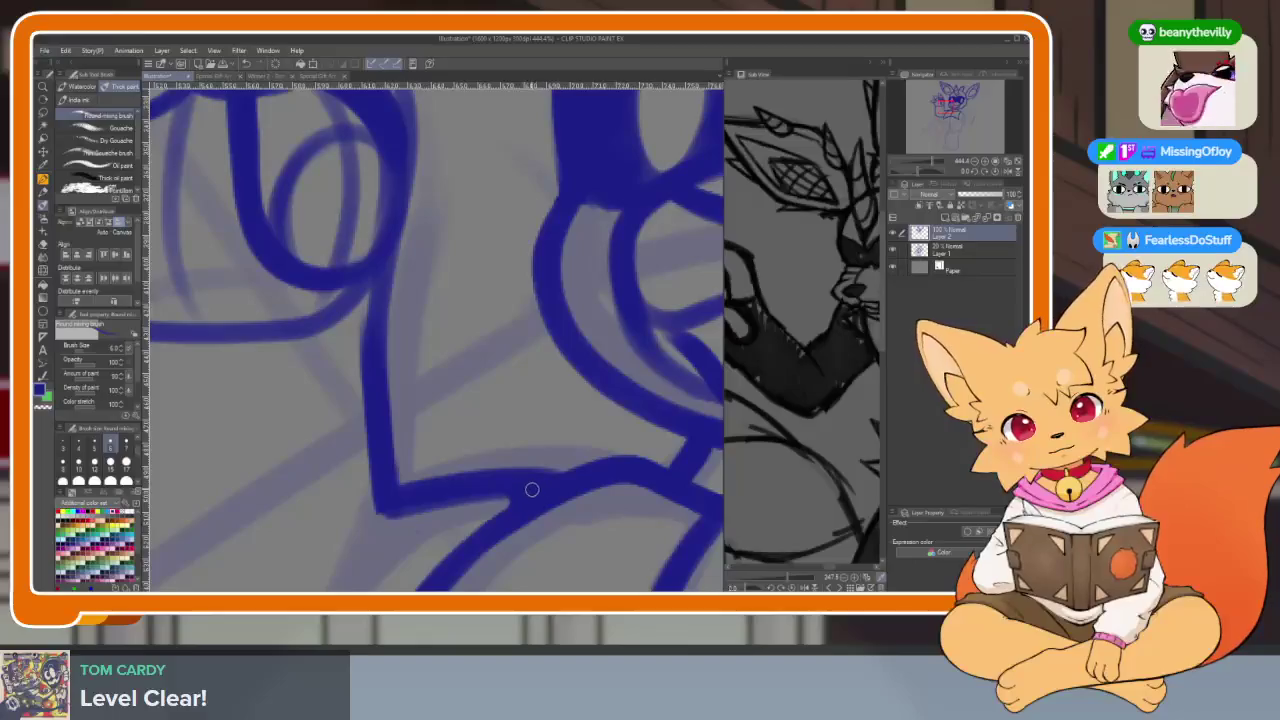
{"action": "scroll", "coordinate": [468, 557], "scroll_direction": "down", "scroll_amount": 5}
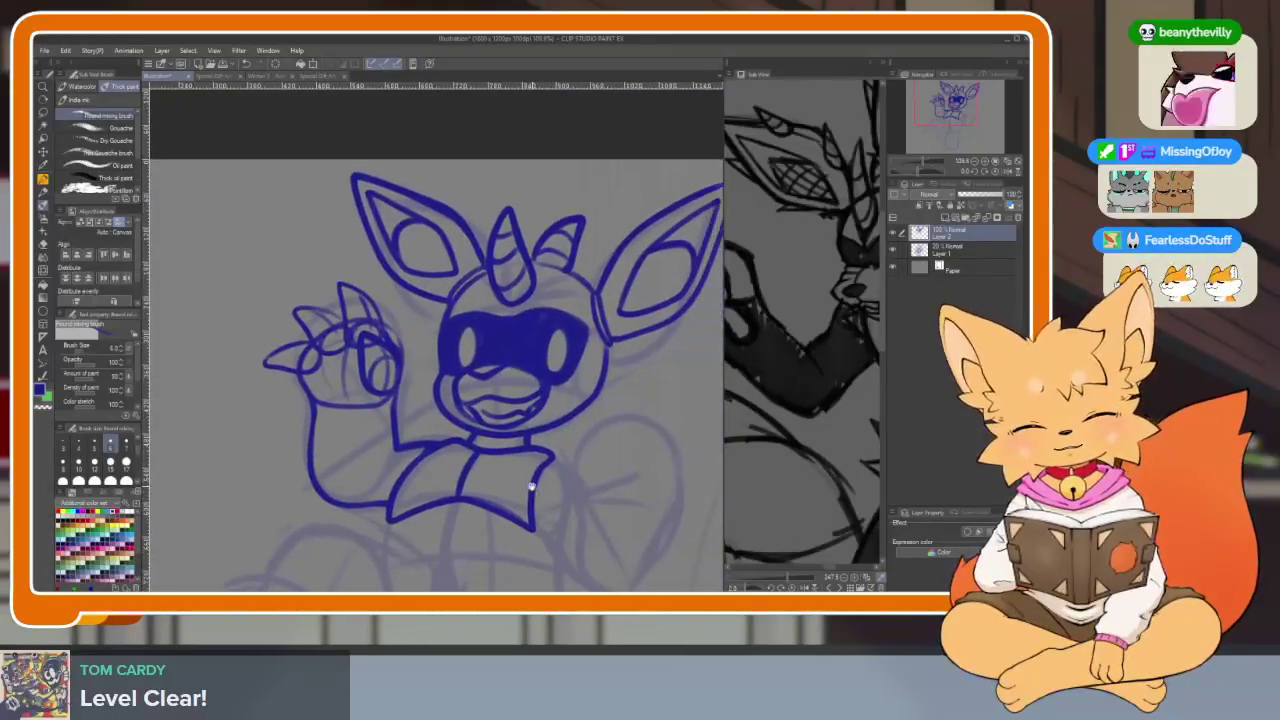
Draw a line down from the collar's V, redoing the first attempt
{"action": "scroll", "coordinate": [574, 503], "scroll_direction": "up", "scroll_amount": 1}
{"action": "scroll", "coordinate": [566, 514], "scroll_direction": "up", "scroll_amount": 1}
{"action": "scroll", "coordinate": [554, 497], "scroll_direction": "up", "scroll_amount": 1}
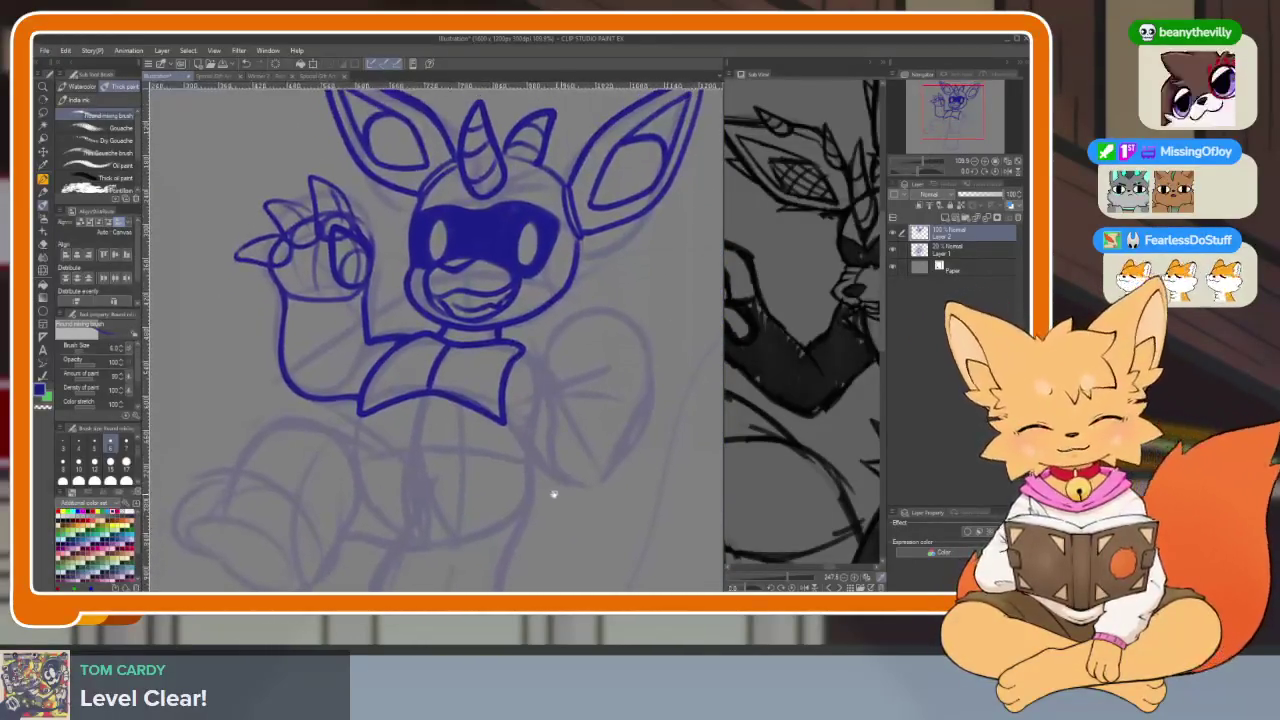
{"action": "scroll", "coordinate": [404, 471], "scroll_direction": "up", "scroll_amount": 2}
{"action": "scroll", "coordinate": [420, 478], "scroll_direction": "up", "scroll_amount": 2}
{"action": "scroll", "coordinate": [450, 490], "scroll_direction": "up", "scroll_amount": 2}
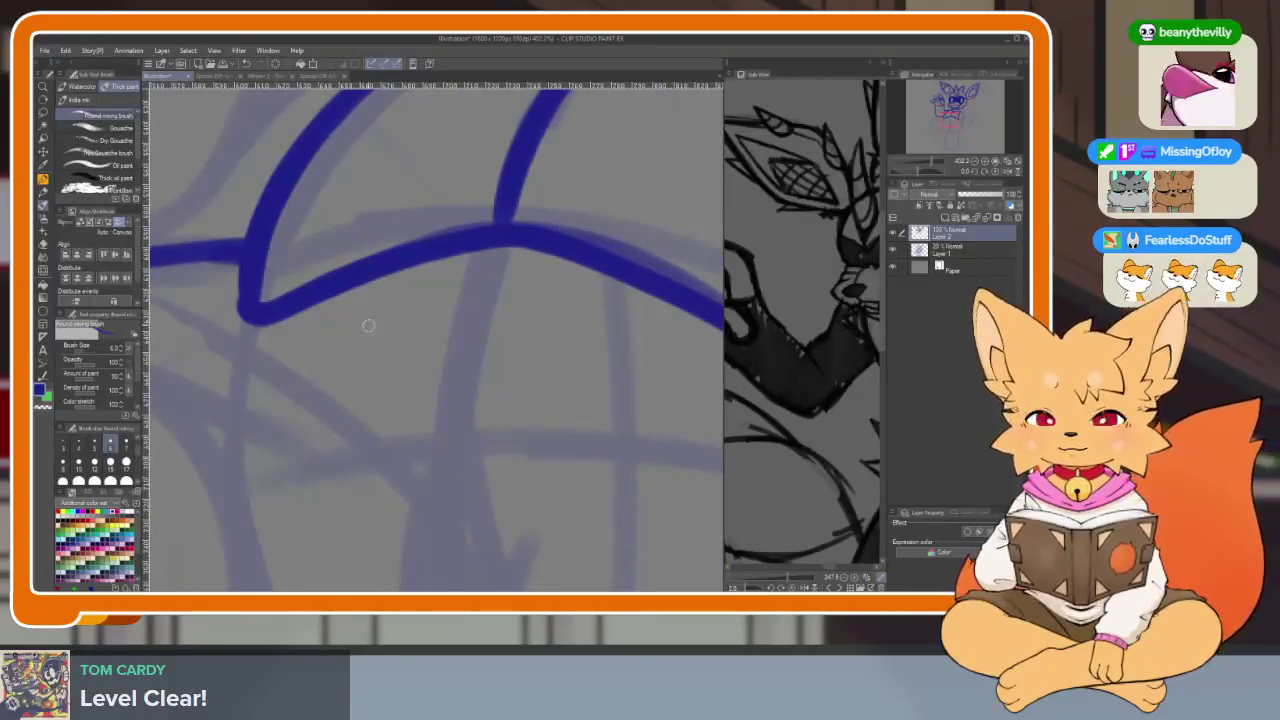
{"action": "left_click_drag", "start_coordinate": [270, 314], "coordinate": [240, 484]}
{"action": "key", "text": "ctrl+z"}
{"action": "left_click_drag", "start_coordinate": [268, 312], "coordinate": [243, 430]}
Undo the collar-bottom strokes, the stray stub and the failed lower belly curves
{"action": "scroll", "coordinate": [409, 414], "scroll_direction": "down", "scroll_amount": 4}
{"action": "scroll", "coordinate": [531, 469], "scroll_direction": "down", "scroll_amount": 3}
{"action": "scroll", "coordinate": [531, 469], "scroll_direction": "up", "scroll_amount": 4}
{"action": "scroll", "coordinate": [500, 451], "scroll_direction": "down", "scroll_amount": 1}
{"action": "scroll", "coordinate": [477, 466], "scroll_direction": "up", "scroll_amount": 1}
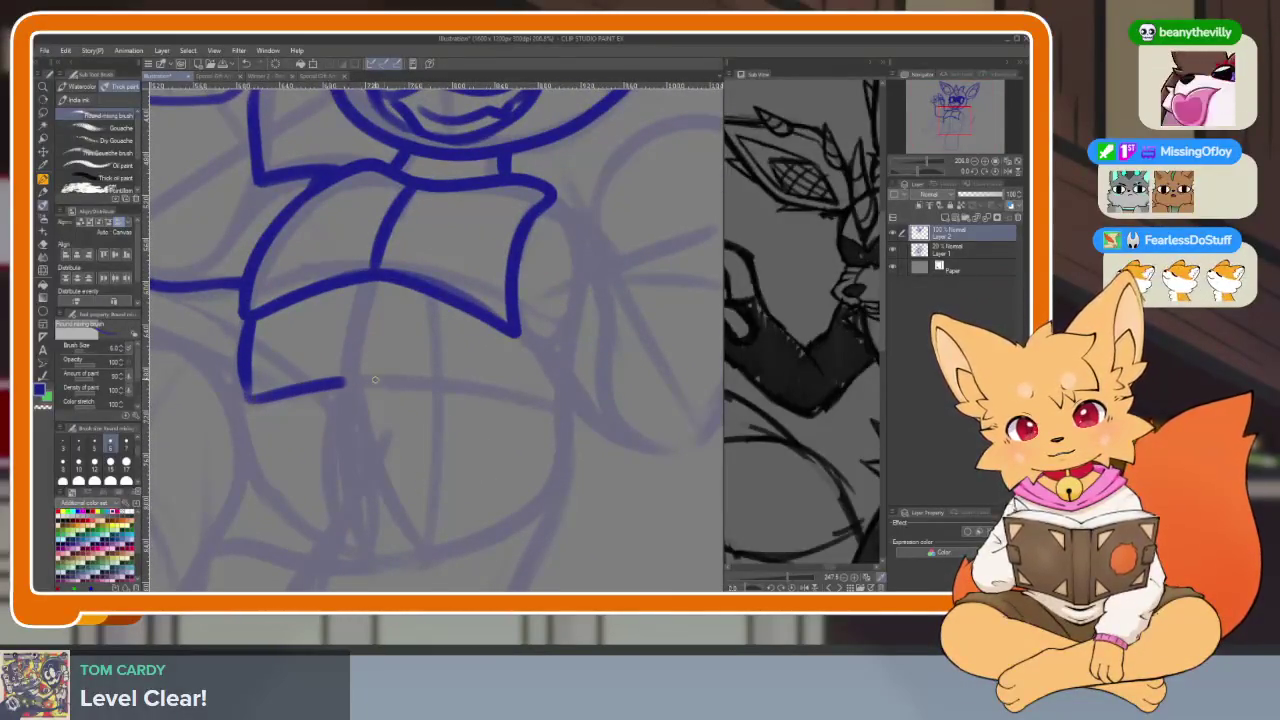
{"action": "key", "text": "ctrl+z"}
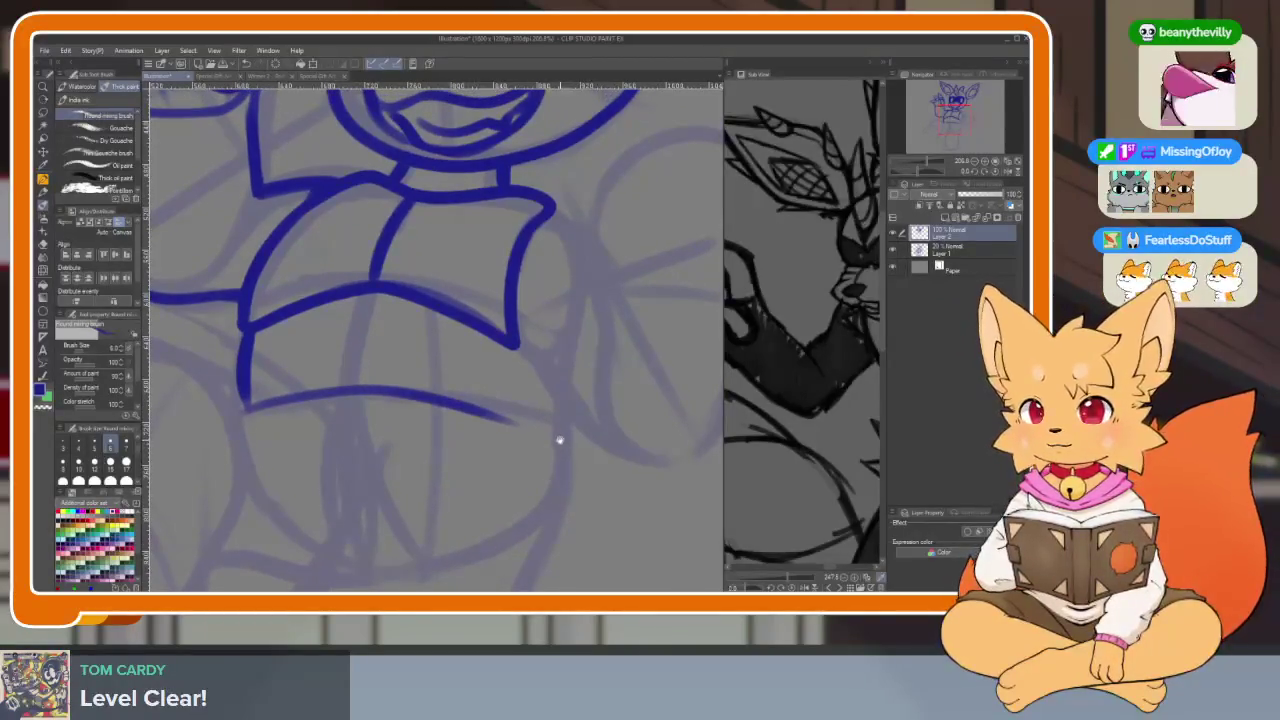
{"action": "key", "text": "ctrl+z"}
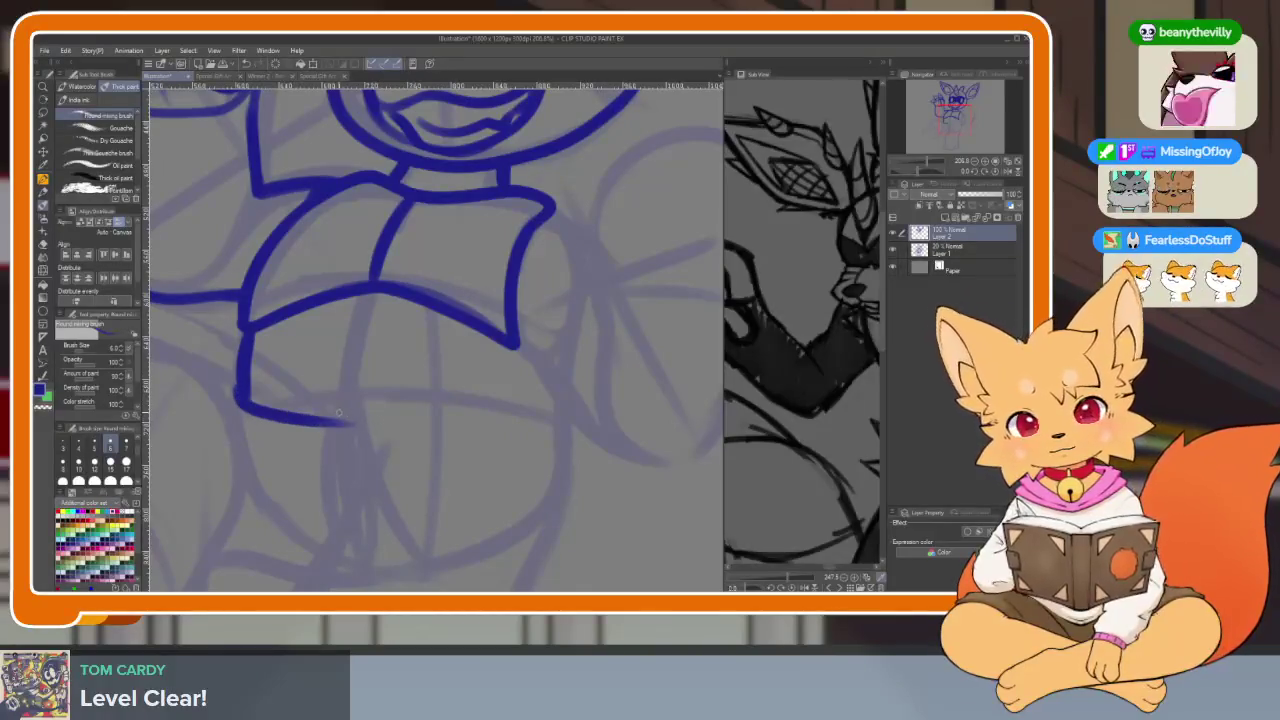
{"action": "left_click_drag", "start_coordinate": [245, 372], "coordinate": [252, 332]}
{"action": "key", "text": "ctrl+z"}
{"action": "scroll", "coordinate": [360, 372], "scroll_direction": "down", "scroll_amount": 3}
{"action": "scroll", "coordinate": [362, 375], "scroll_direction": "up", "scroll_amount": 3}
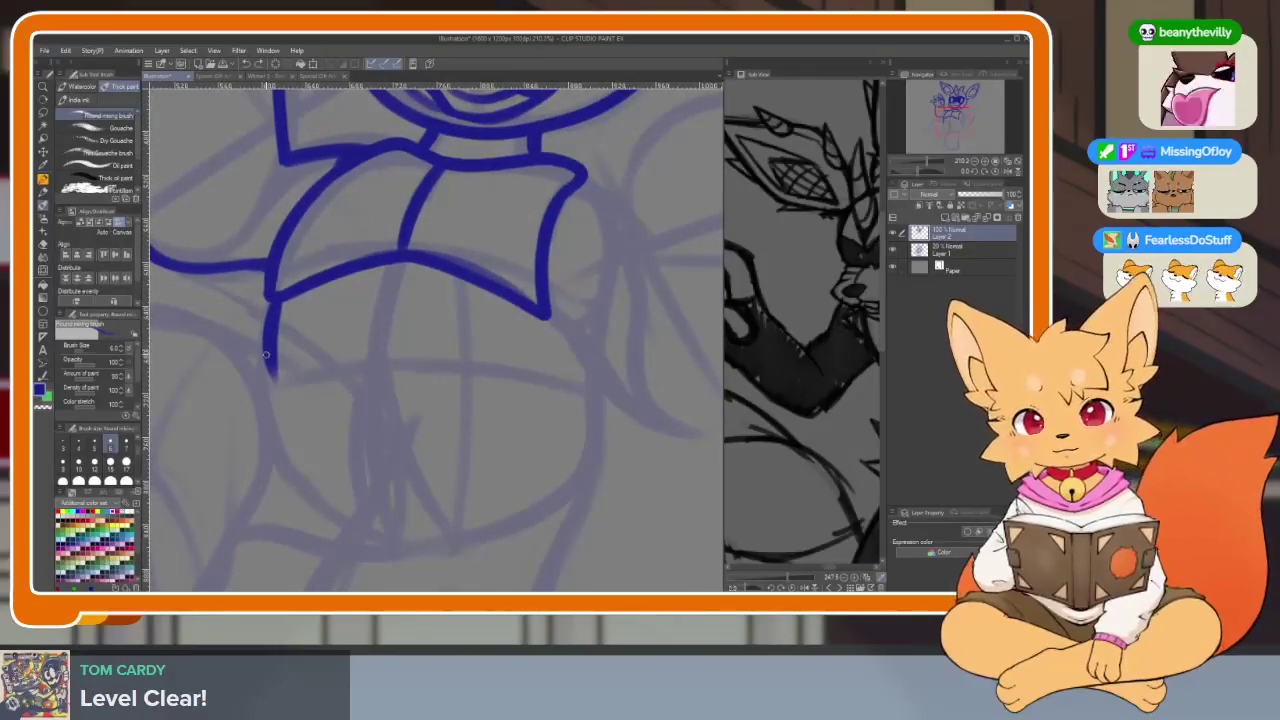
{"action": "key", "text": "ctrl+z"}
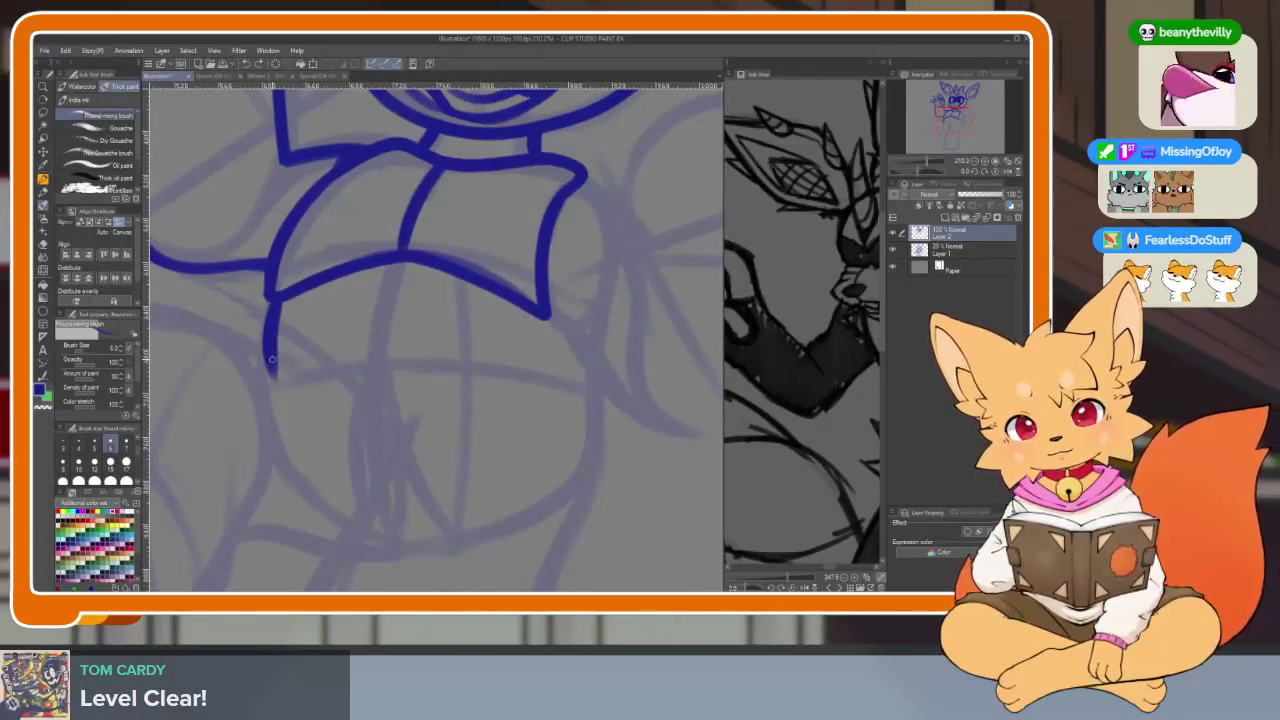
{"action": "key", "text": "ctrl+z"}
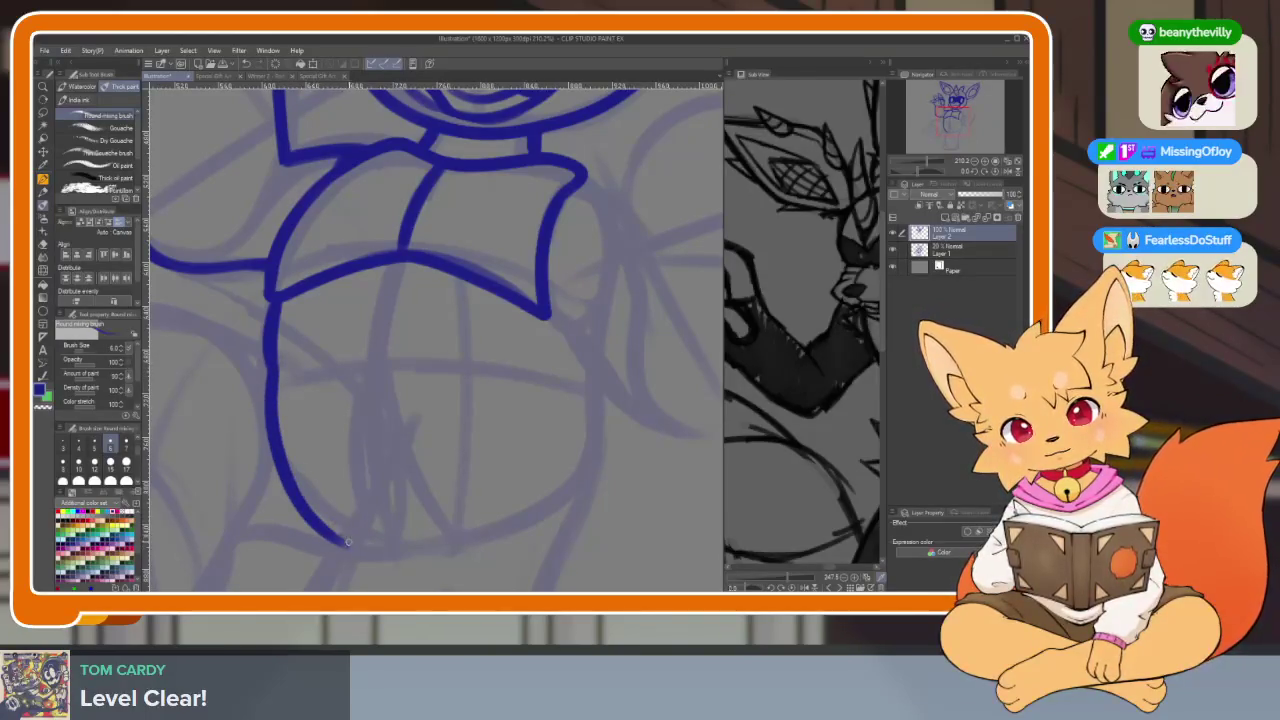
{"action": "key", "text": "ctrl+z"}
Draw the belly line curving right, then back up and left to close it
{"action": "mouse_move", "coordinate": [279, 448]}
{"action": "left_mouse_down"}
{"action": "mouse_move", "coordinate": [357, 530]}
{"action": "mouse_move", "coordinate": [490, 470]}
{"action": "mouse_move", "coordinate": [617, 474]}
{"action": "mouse_move", "coordinate": [592, 508]}
{"action": "left_mouse_up"}
{"action": "key", "text": "ctrl+z"}
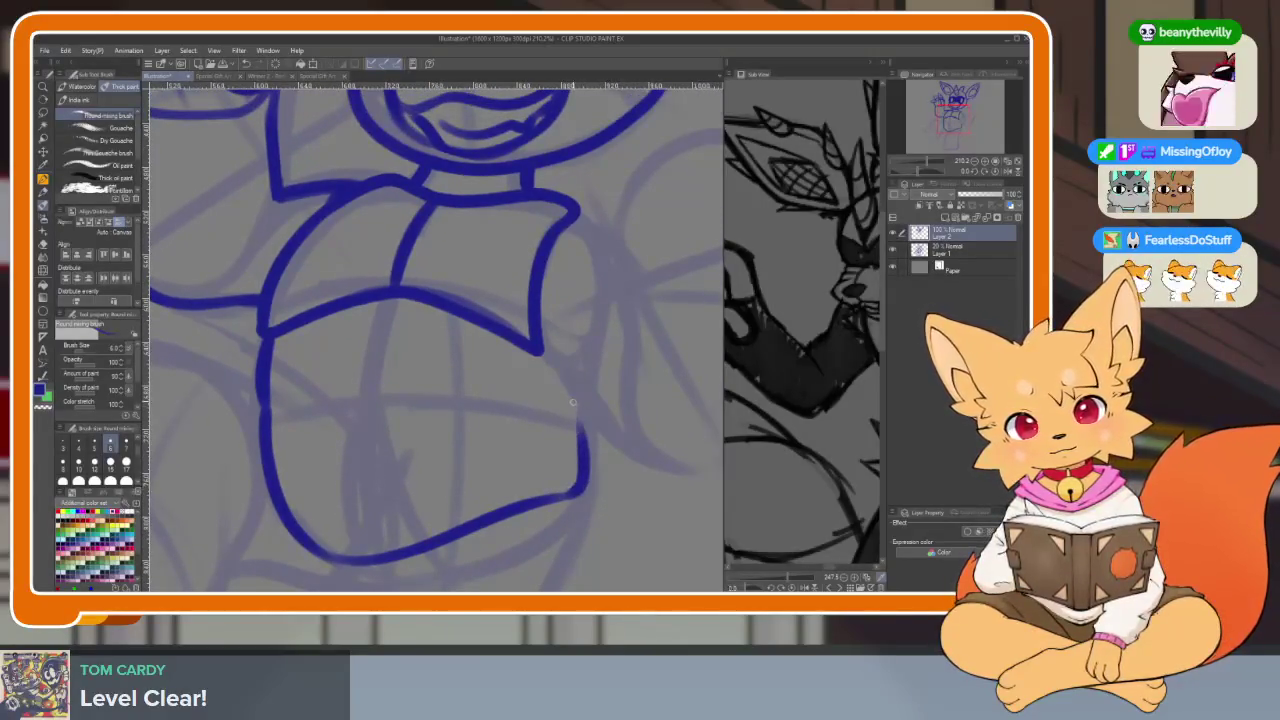
{"action": "scroll", "coordinate": [553, 459], "scroll_direction": "up", "scroll_amount": 2}
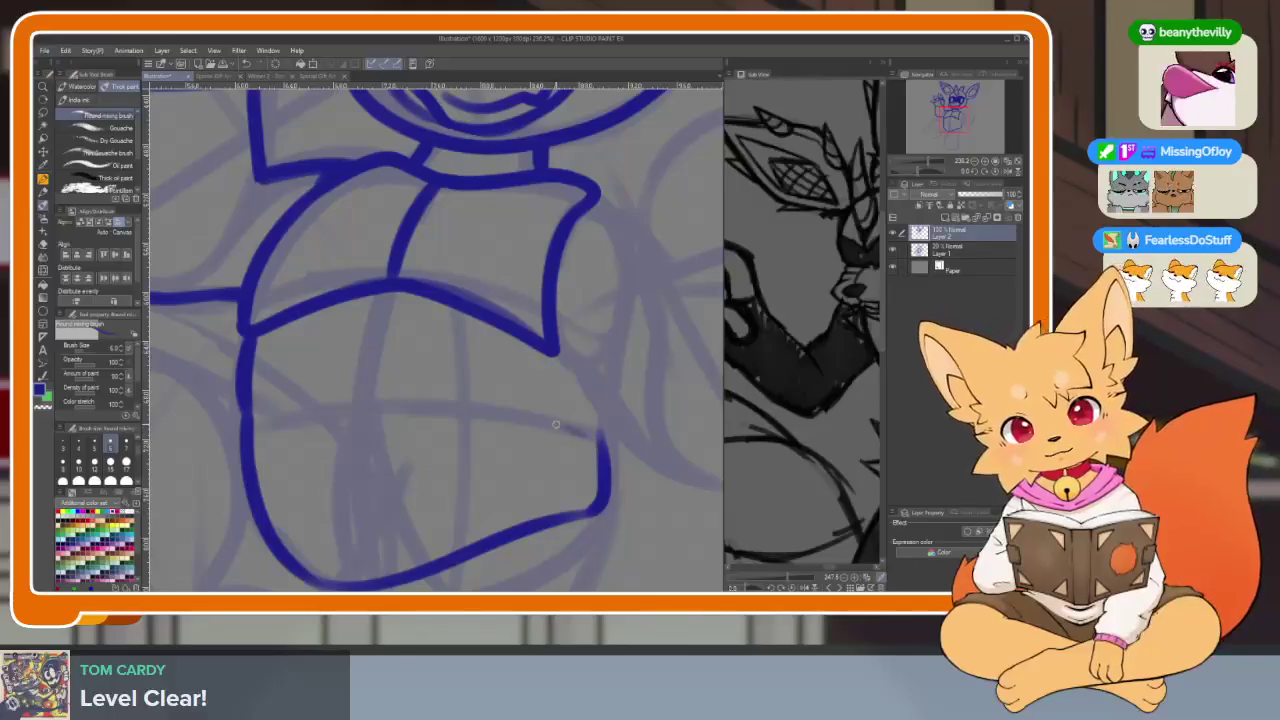
{"action": "key", "text": "e"}
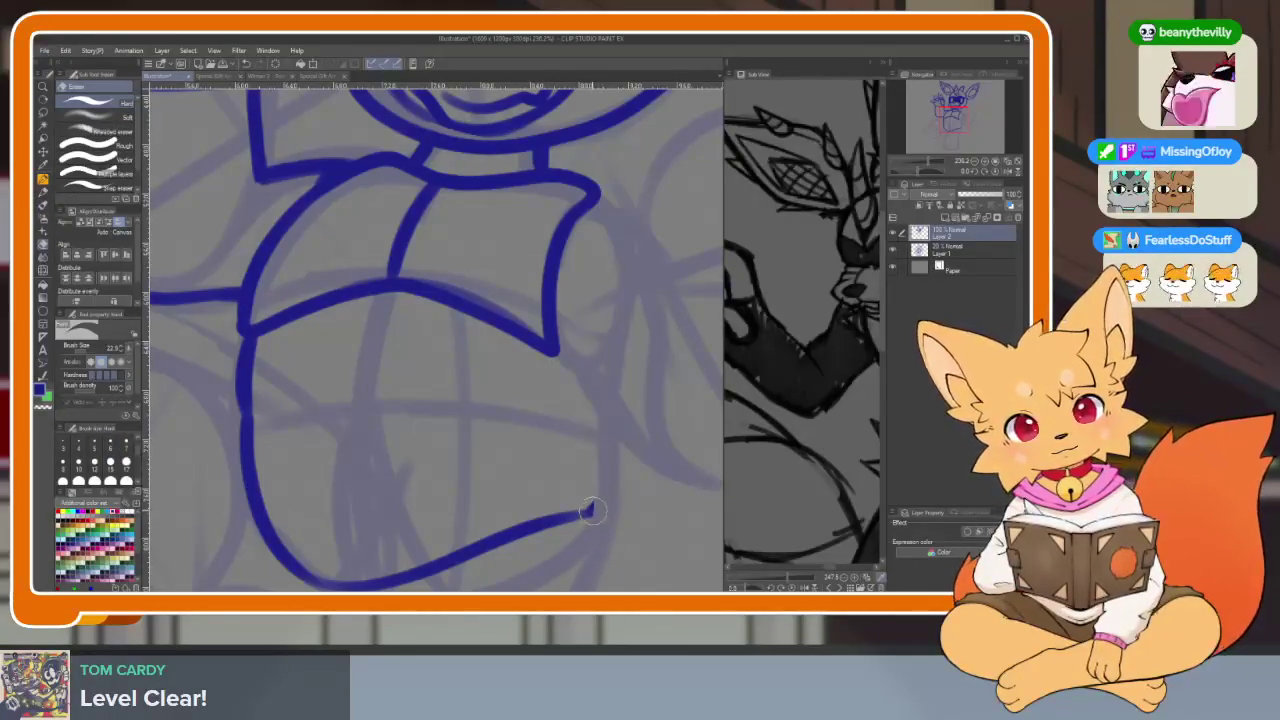
{"action": "key", "text": "b"}
{"action": "mouse_move", "coordinate": [593, 515]}
{"action": "left_mouse_down"}
{"action": "mouse_move", "coordinate": [388, 440]}
{"action": "mouse_move", "coordinate": [242, 420]}
{"action": "left_mouse_up"}
{"action": "scroll", "coordinate": [563, 432], "scroll_direction": "down", "scroll_amount": 5}
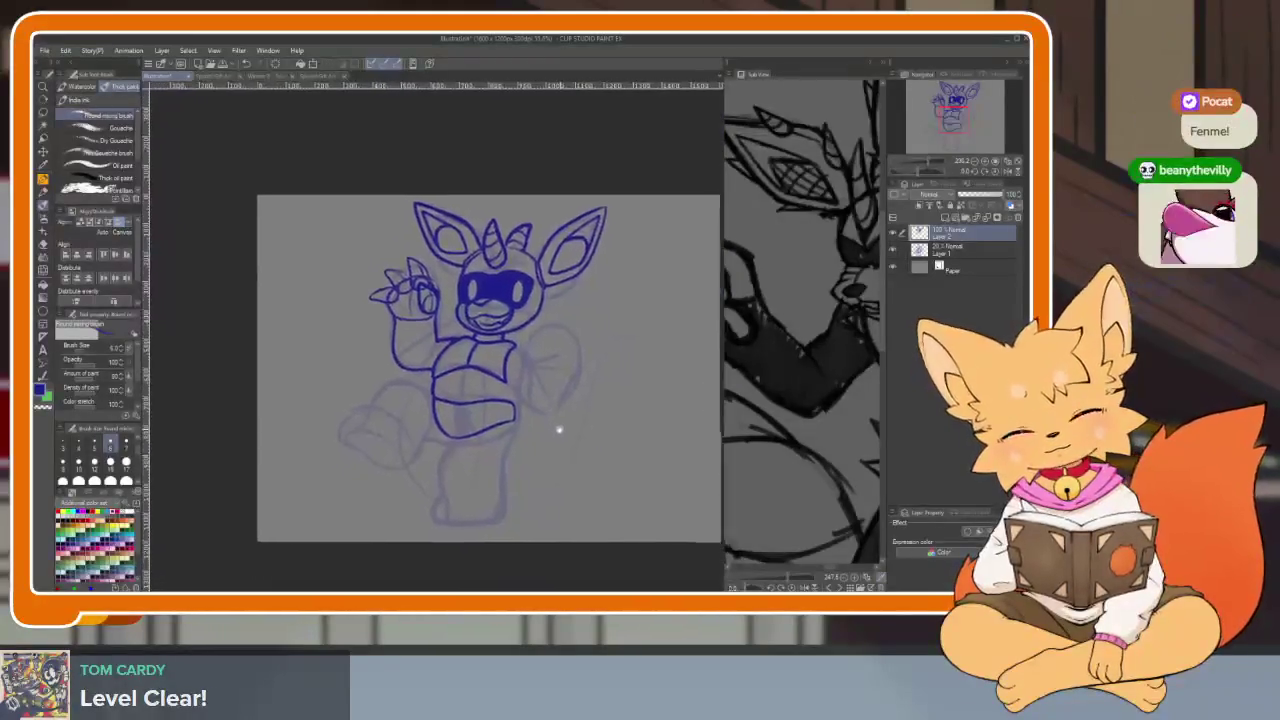
Undo the round belly strokes drawn below the belly band
{"action": "scroll", "coordinate": [563, 432], "scroll_direction": "up", "scroll_amount": 1}
{"action": "scroll", "coordinate": [523, 434], "scroll_direction": "up", "scroll_amount": 4}
{"action": "scroll", "coordinate": [494, 460], "scroll_direction": "up", "scroll_amount": 2}
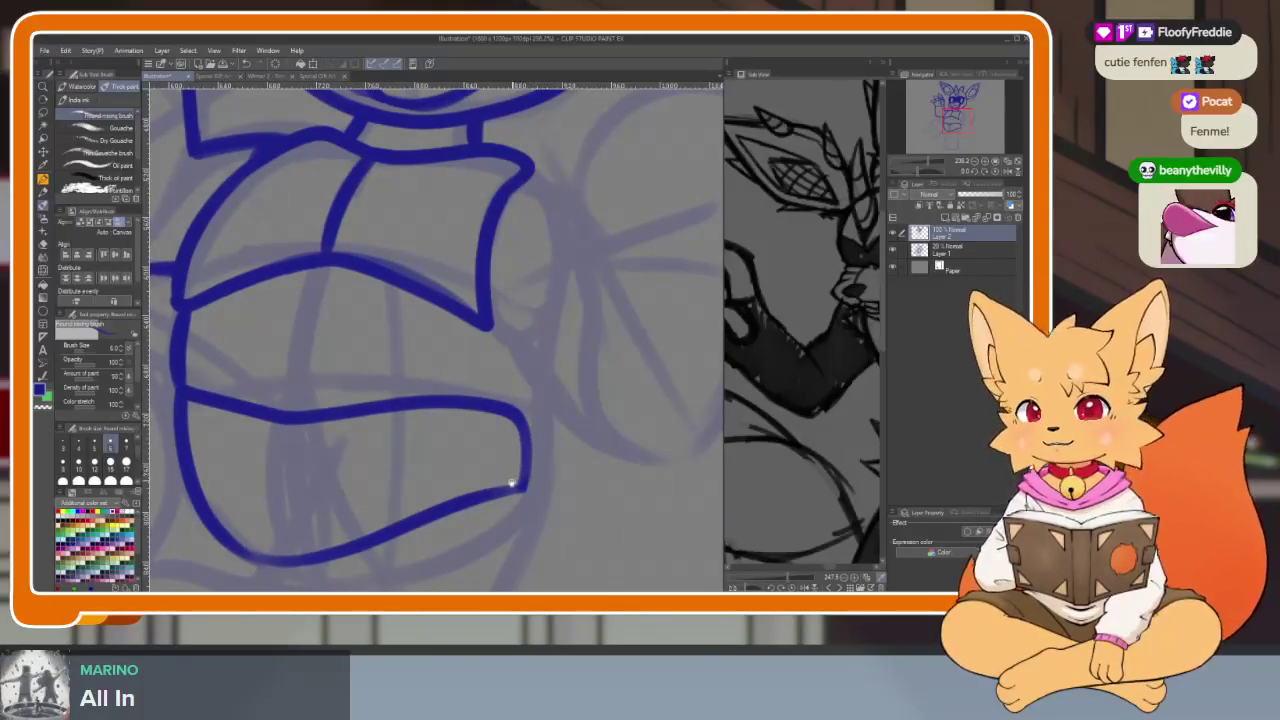
{"action": "scroll", "coordinate": [511, 481], "scroll_direction": "down", "scroll_amount": 2}
{"action": "scroll", "coordinate": [526, 494], "scroll_direction": "down", "scroll_amount": 1}
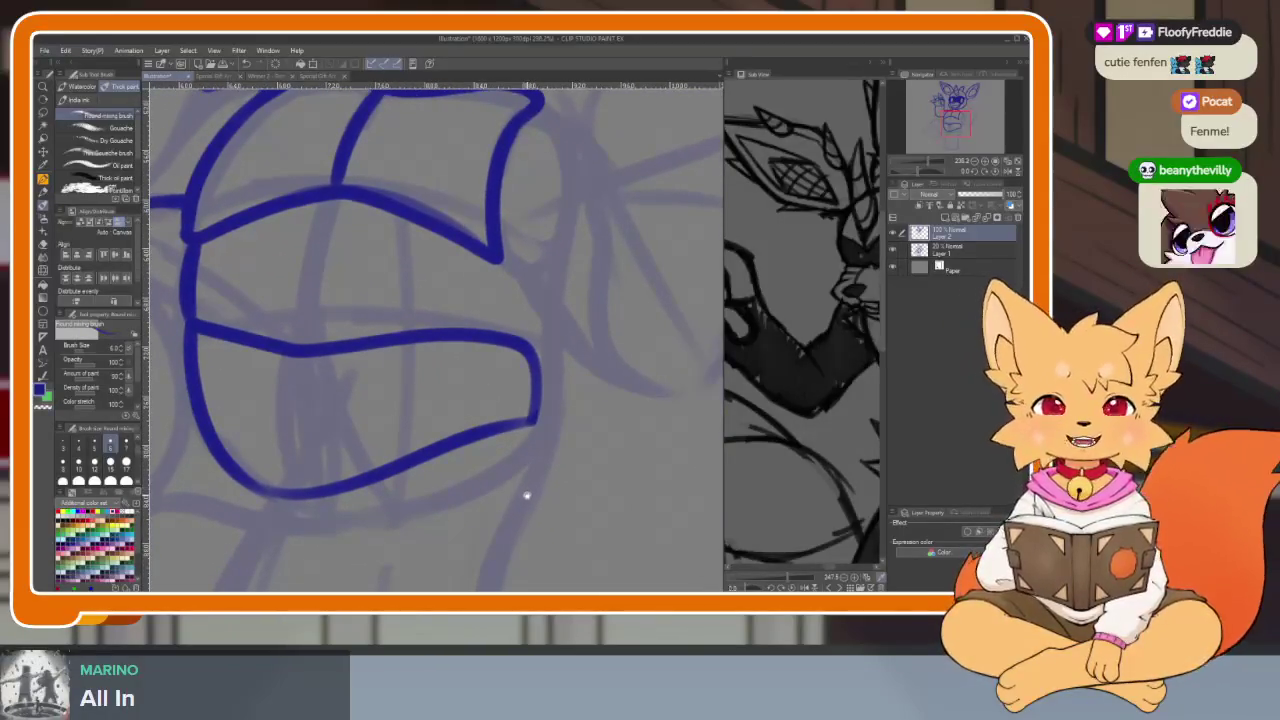
{"action": "scroll", "coordinate": [540, 480], "scroll_direction": "down", "scroll_amount": 2}
{"action": "scroll", "coordinate": [546, 463], "scroll_direction": "down", "scroll_amount": 1}
{"action": "scroll", "coordinate": [540, 475], "scroll_direction": "down", "scroll_amount": 5}
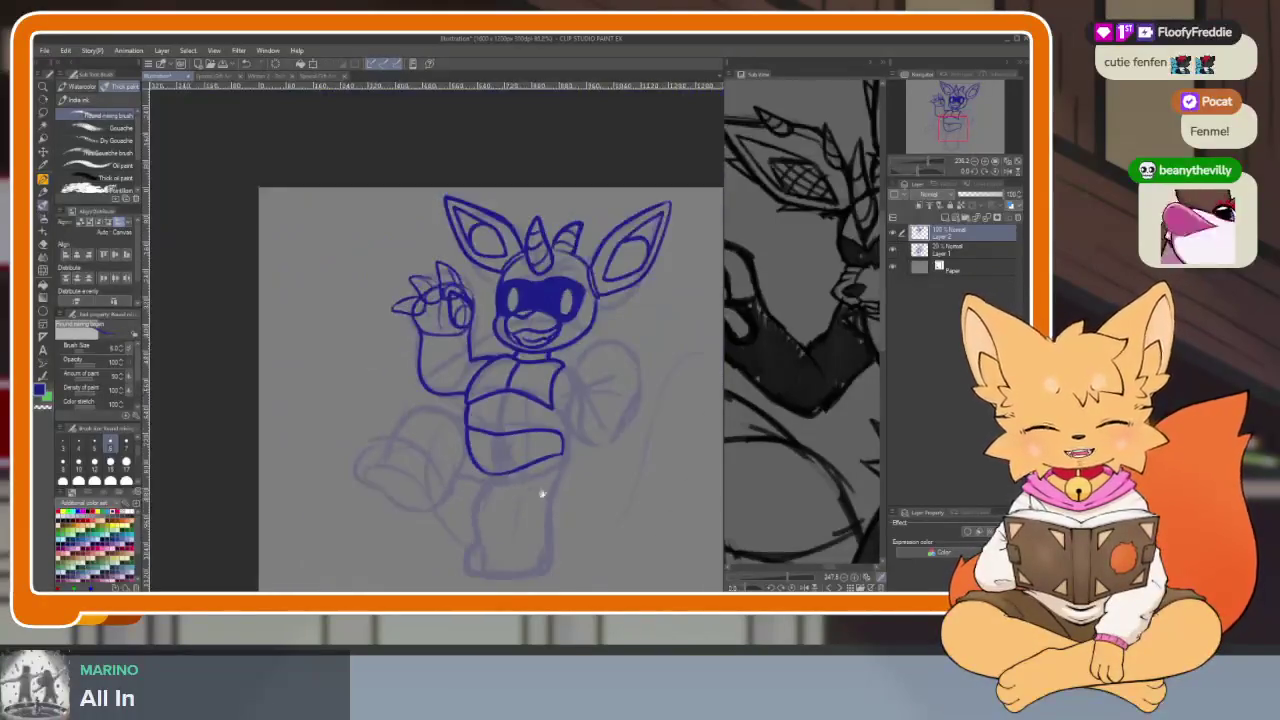
{"action": "scroll", "coordinate": [530, 470], "scroll_direction": "up", "scroll_amount": 2}
{"action": "scroll", "coordinate": [522, 480], "scroll_direction": "up", "scroll_amount": 3}
{"action": "scroll", "coordinate": [524, 500], "scroll_direction": "up", "scroll_amount": 3}
{"action": "scroll", "coordinate": [526, 503], "scroll_direction": "up", "scroll_amount": 1}
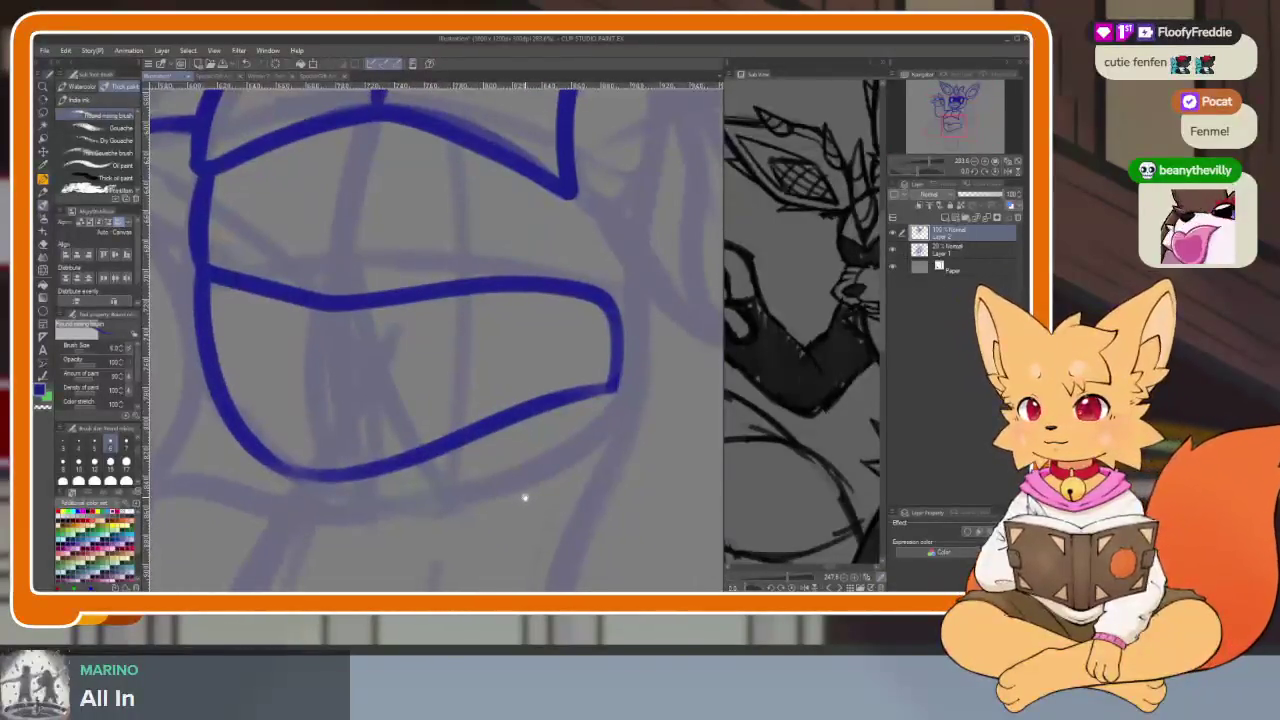
{"action": "scroll", "coordinate": [524, 497], "scroll_direction": "up", "scroll_amount": 2}
{"action": "scroll", "coordinate": [515, 500], "scroll_direction": "down", "scroll_amount": 2}
{"action": "scroll", "coordinate": [515, 500], "scroll_direction": "up", "scroll_amount": 2}
{"action": "scroll", "coordinate": [524, 503], "scroll_direction": "down", "scroll_amount": 1}
{"action": "key", "text": "ctrl+z"}
{"action": "key", "text": "ctrl+y"}
{"action": "key", "text": "ctrl+z"}
{"action": "key", "text": "ctrl+z"}
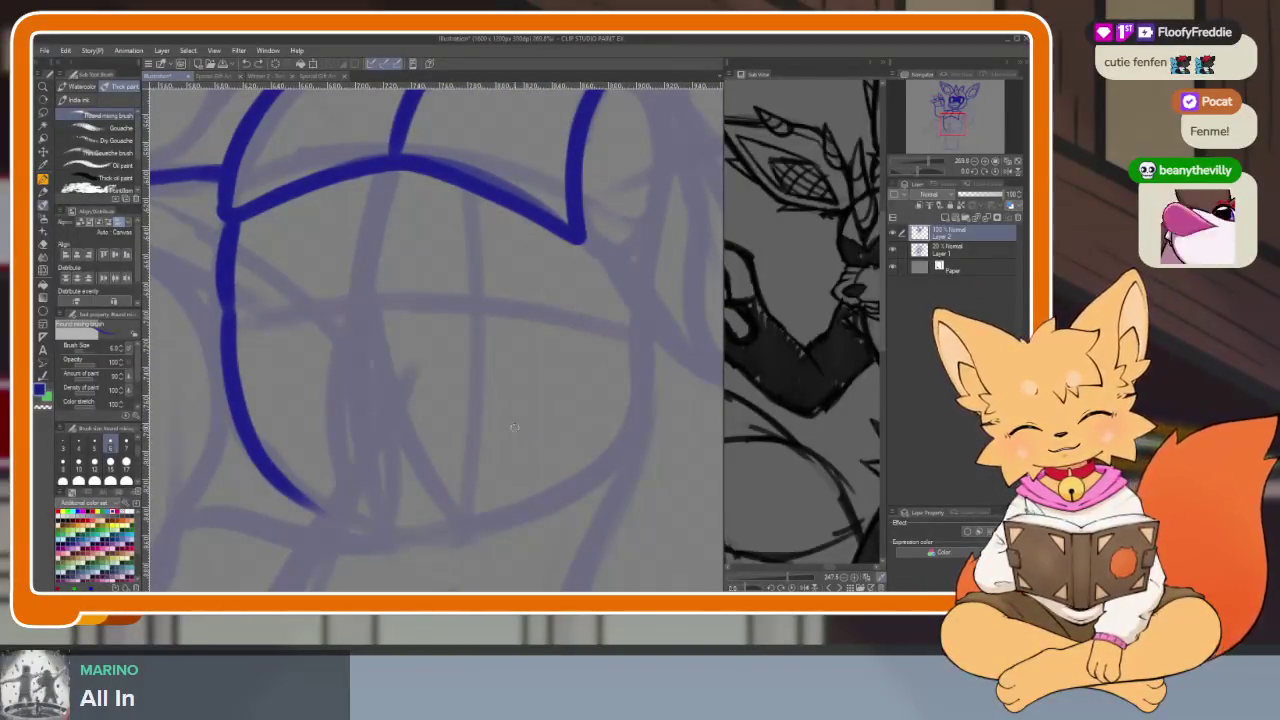
Erase the belly's lower curve and ink a pointed V-shaped shorts outline across the hips
{"action": "scroll", "coordinate": [480, 460], "scroll_direction": "down", "scroll_amount": 1}
{"action": "key", "text": "e"}
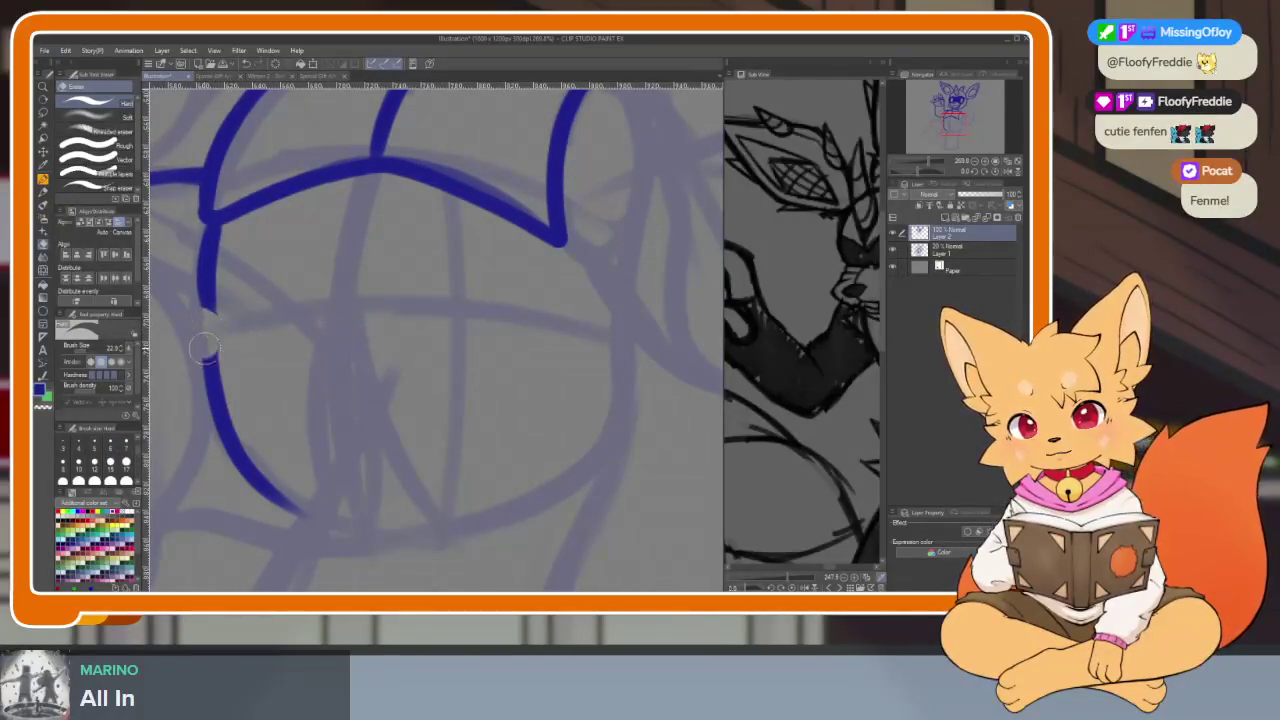
{"action": "left_click_drag", "start_coordinate": [204, 340], "coordinate": [309, 513]}
{"action": "key", "text": "b"}
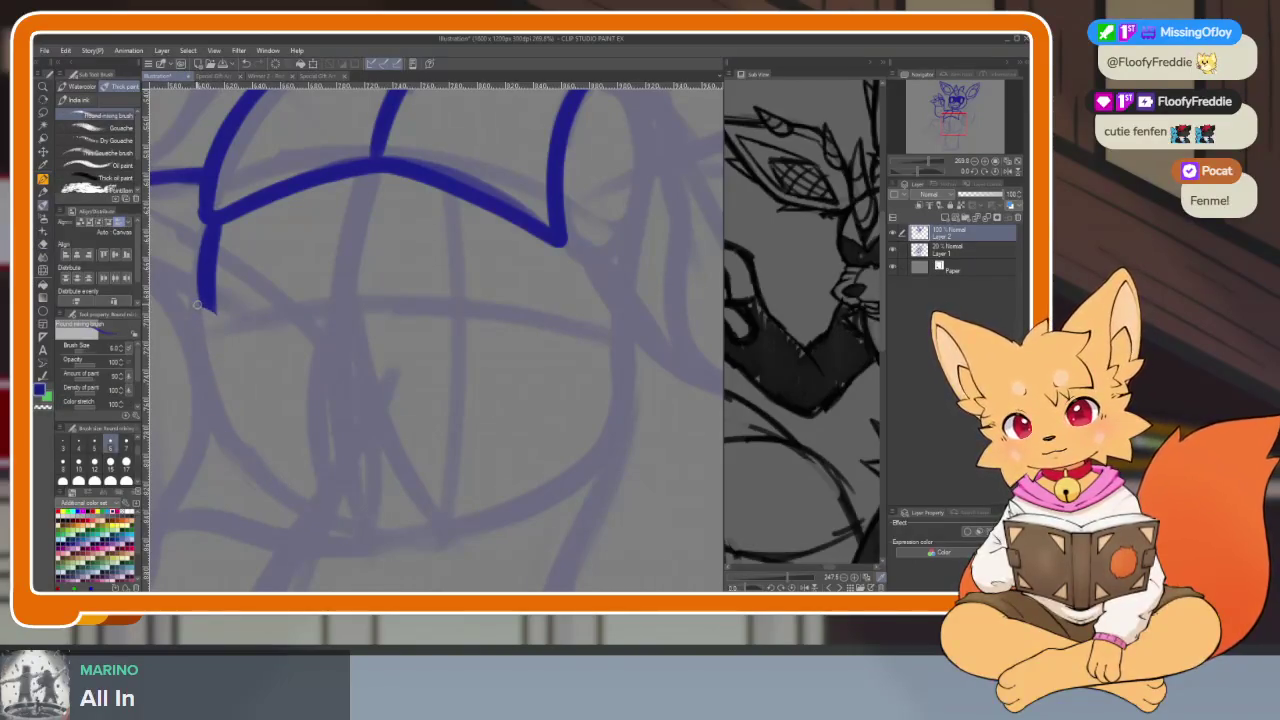
{"action": "left_click_drag", "start_coordinate": [236, 338], "coordinate": [290, 470]}
{"action": "key", "text": "ctrl+z"}
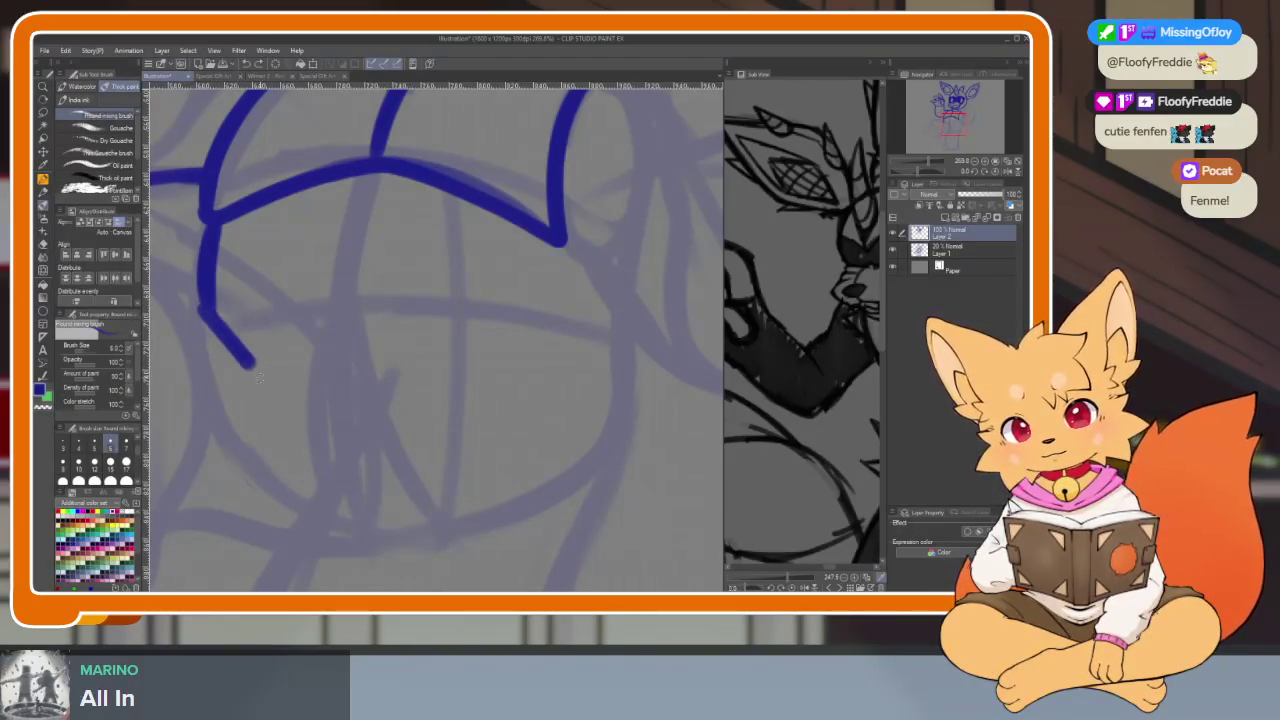
{"action": "left_click_drag", "start_coordinate": [333, 495], "coordinate": [425, 386]}
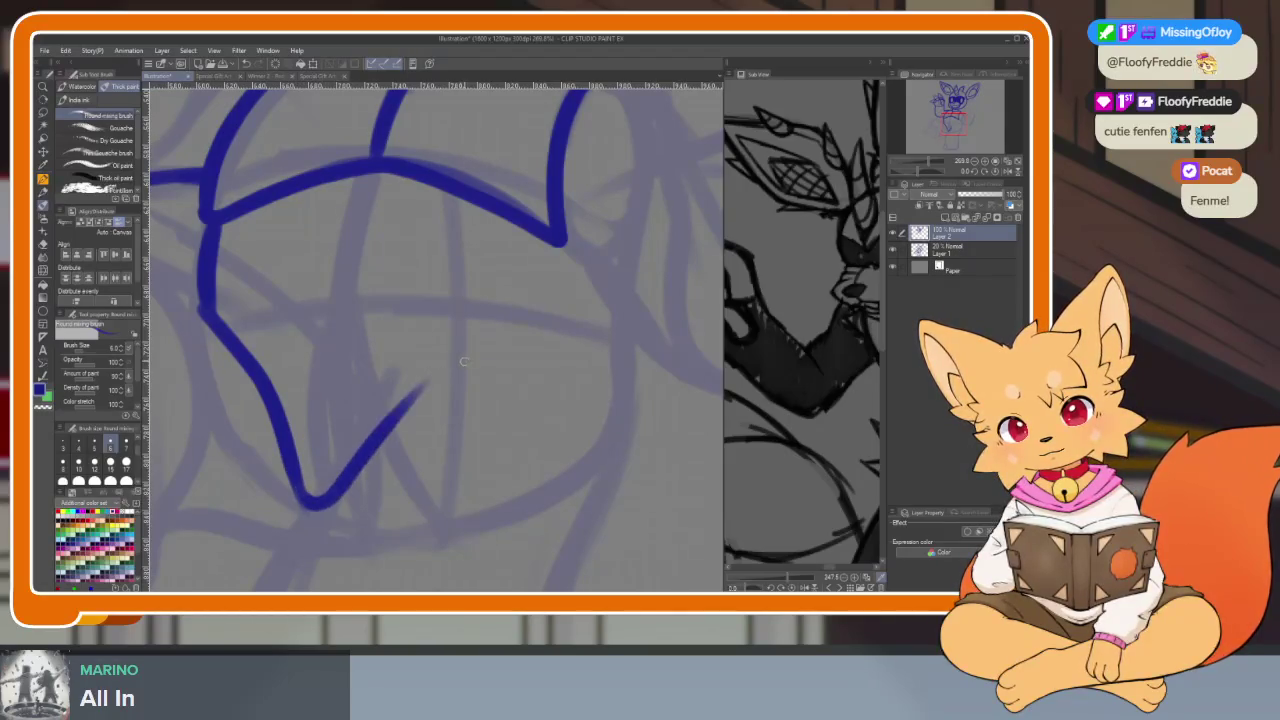
{"action": "mouse_move", "coordinate": [386, 428]}
{"action": "left_mouse_down"}
{"action": "mouse_move", "coordinate": [440, 393]}
{"action": "mouse_move", "coordinate": [582, 360]}
{"action": "left_mouse_up"}
{"action": "key", "text": "ctrl+z"}
{"action": "left_click_drag", "start_coordinate": [390, 432], "coordinate": [605, 354]}
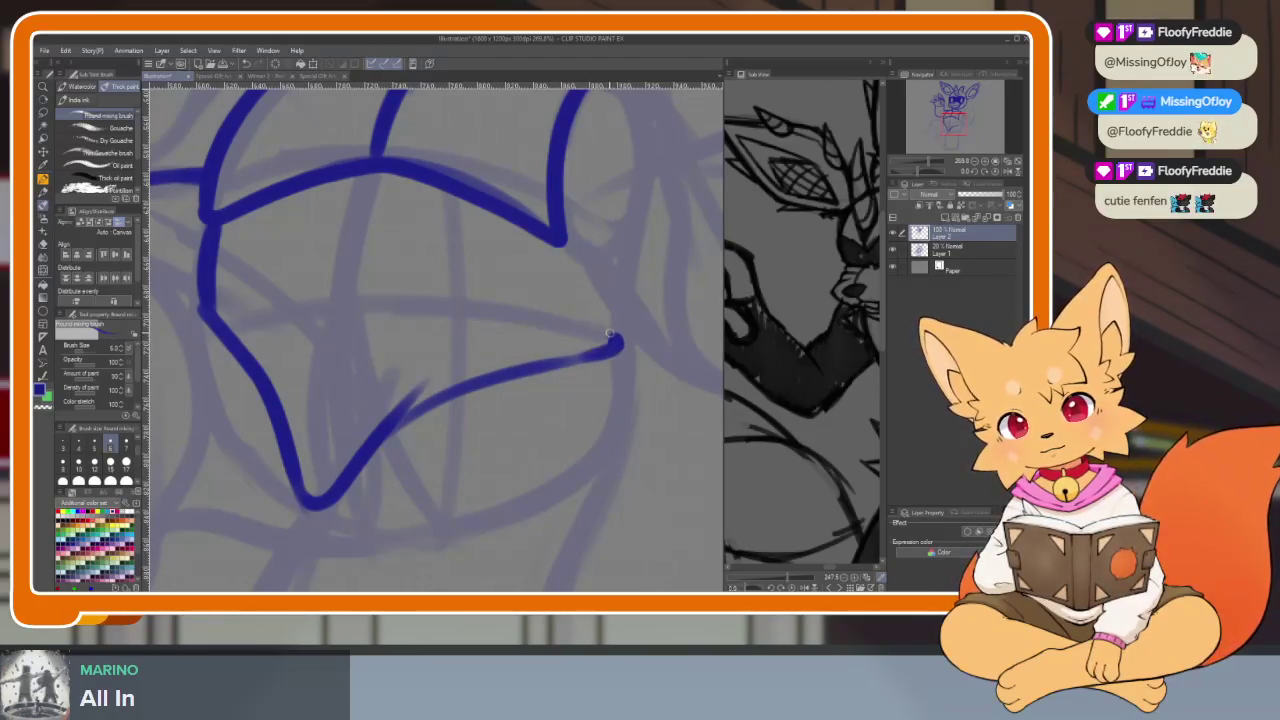
{"action": "key", "text": "ctrl+z"}
Move the reference image down beside the torso
{"action": "left_click_drag", "start_coordinate": [619, 364], "coordinate": [594, 372]}
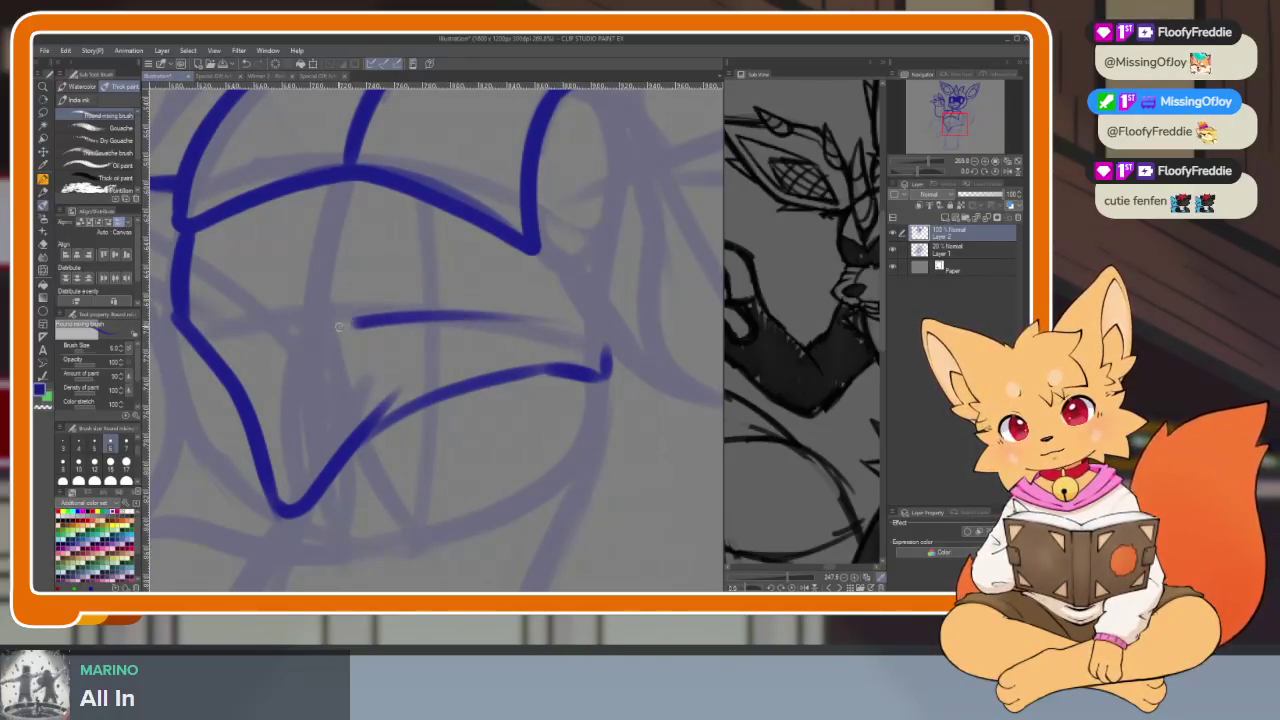
{"action": "left_click_drag", "start_coordinate": [777, 363], "coordinate": [820, 337]}
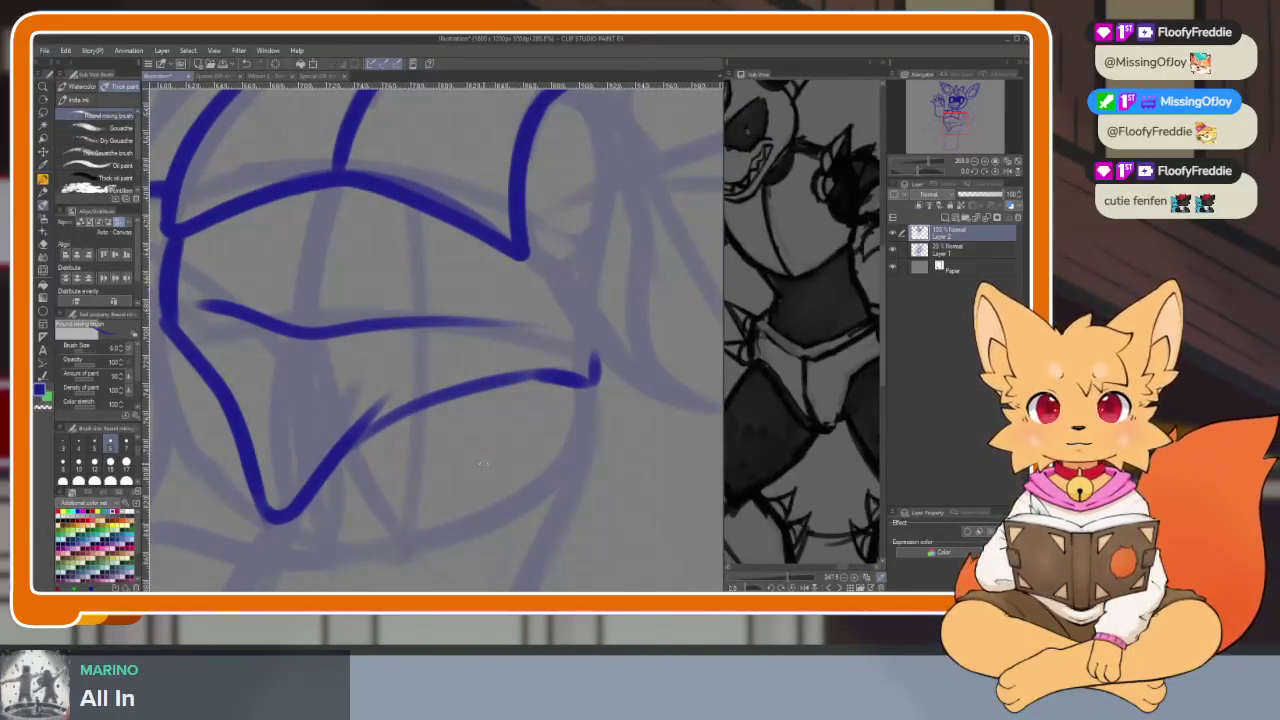
{"action": "scroll", "coordinate": [506, 442], "scroll_direction": "up", "scroll_amount": 1}
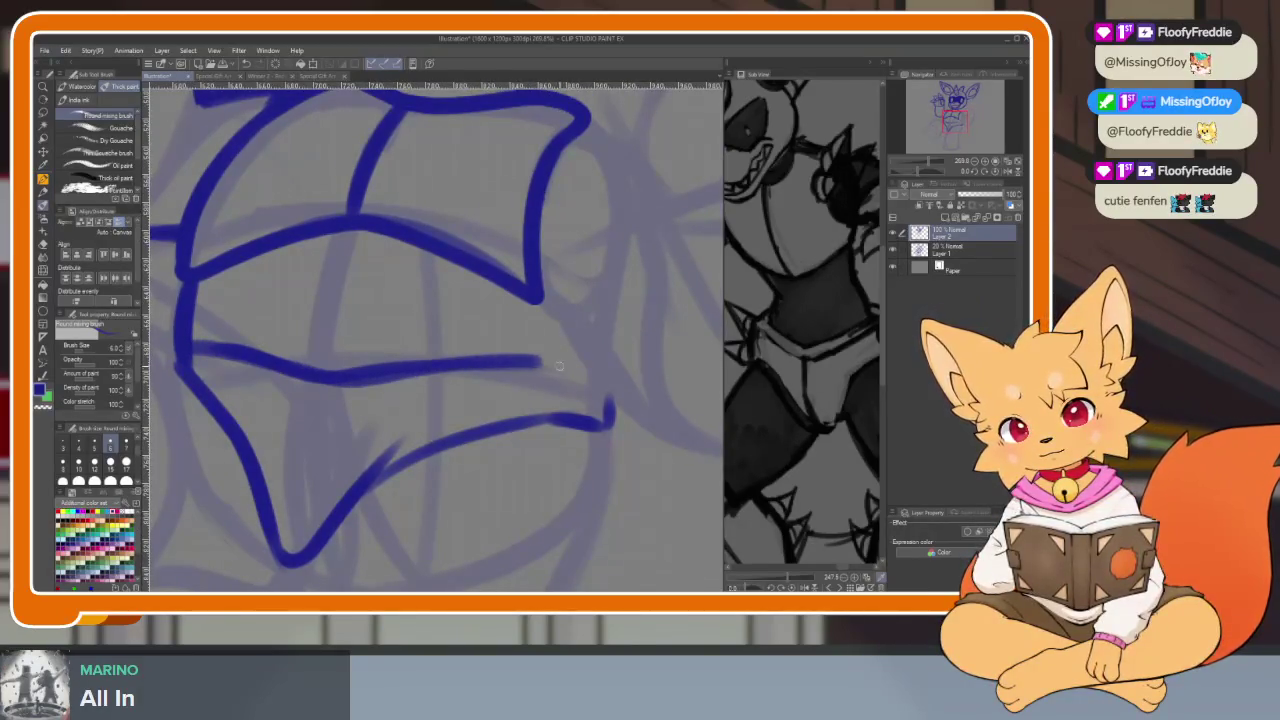
{"action": "scroll", "coordinate": [593, 454], "scroll_direction": "down", "scroll_amount": 5}
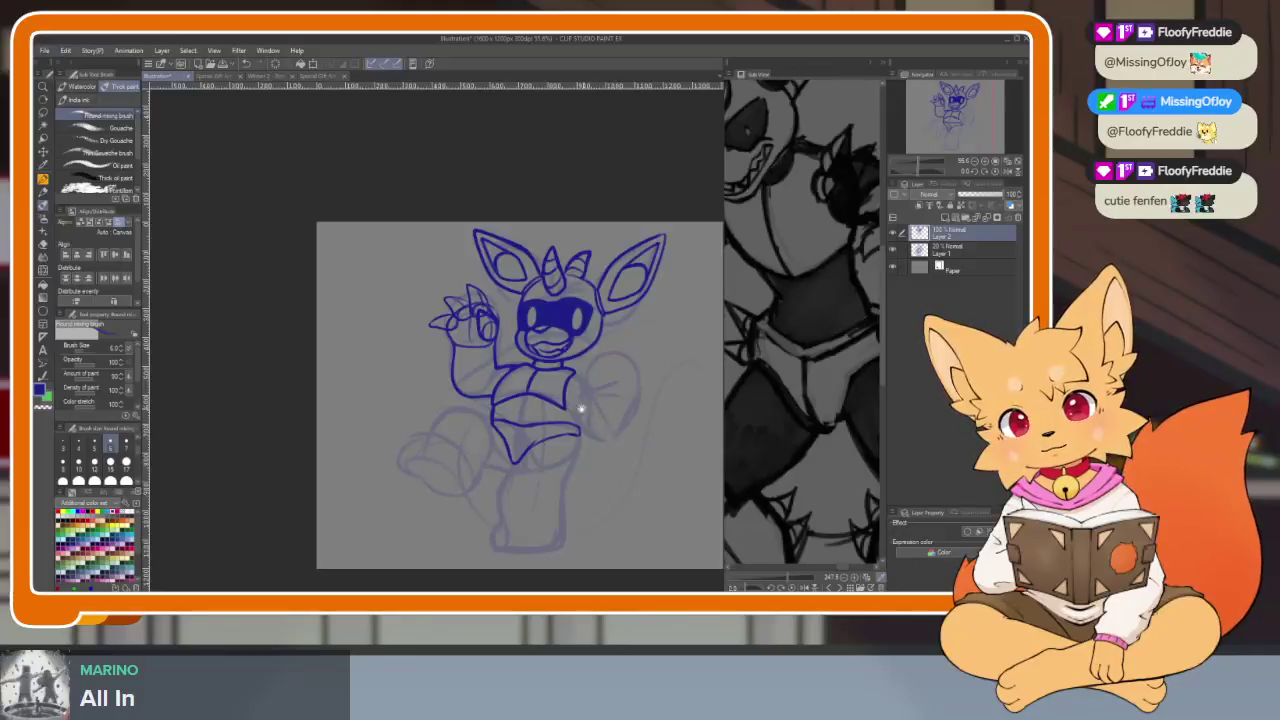
{"action": "scroll", "coordinate": [584, 409], "scroll_direction": "up", "scroll_amount": 3}
{"action": "scroll", "coordinate": [543, 449], "scroll_direction": "up", "scroll_amount": 2}
{"action": "scroll", "coordinate": [437, 457], "scroll_direction": "up", "scroll_amount": 2}
{"action": "scroll", "coordinate": [354, 463], "scroll_direction": "up", "scroll_amount": 1}
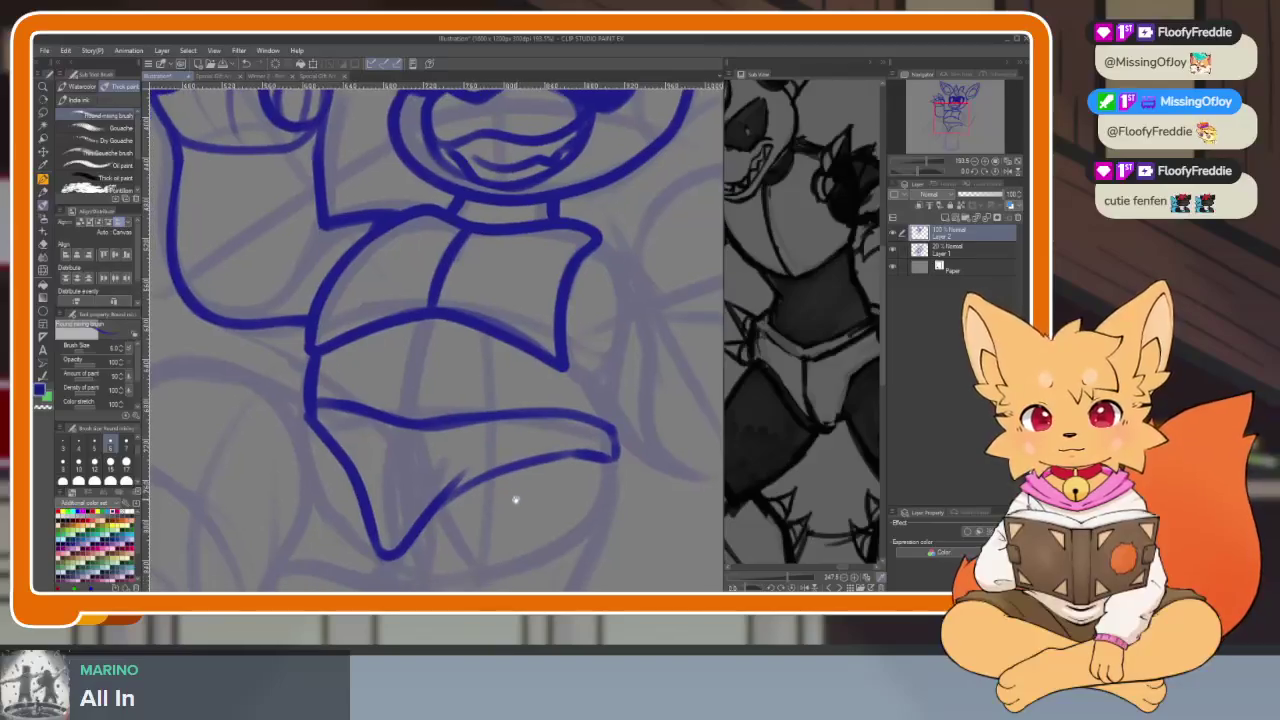
Zoom and frame the torso and shorts outline to check it, hiding the side panels
{"action": "key", "text": "e"}
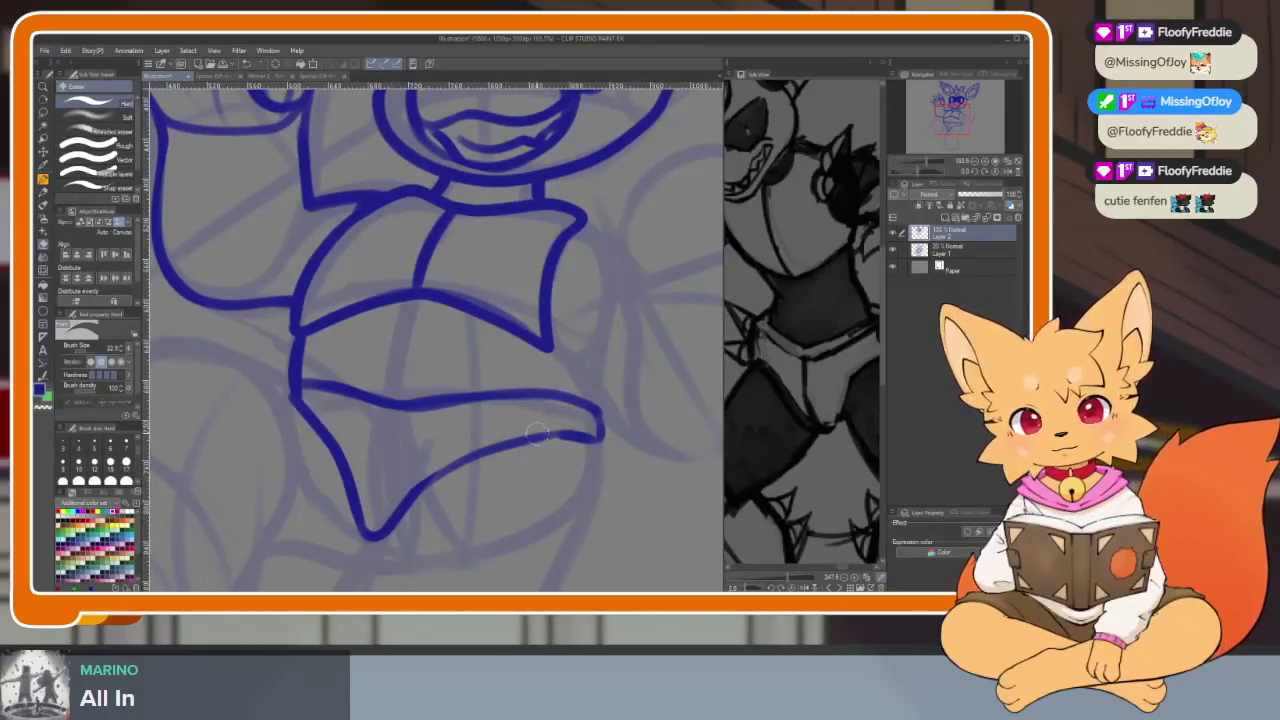
{"action": "scroll", "coordinate": [540, 429], "scroll_direction": "up", "scroll_amount": 1}
{"action": "scroll", "coordinate": [529, 443], "scroll_direction": "up", "scroll_amount": 1}
{"action": "scroll", "coordinate": [523, 457], "scroll_direction": "up", "scroll_amount": 1}
{"action": "scroll", "coordinate": [558, 417], "scroll_direction": "up", "scroll_amount": 1}
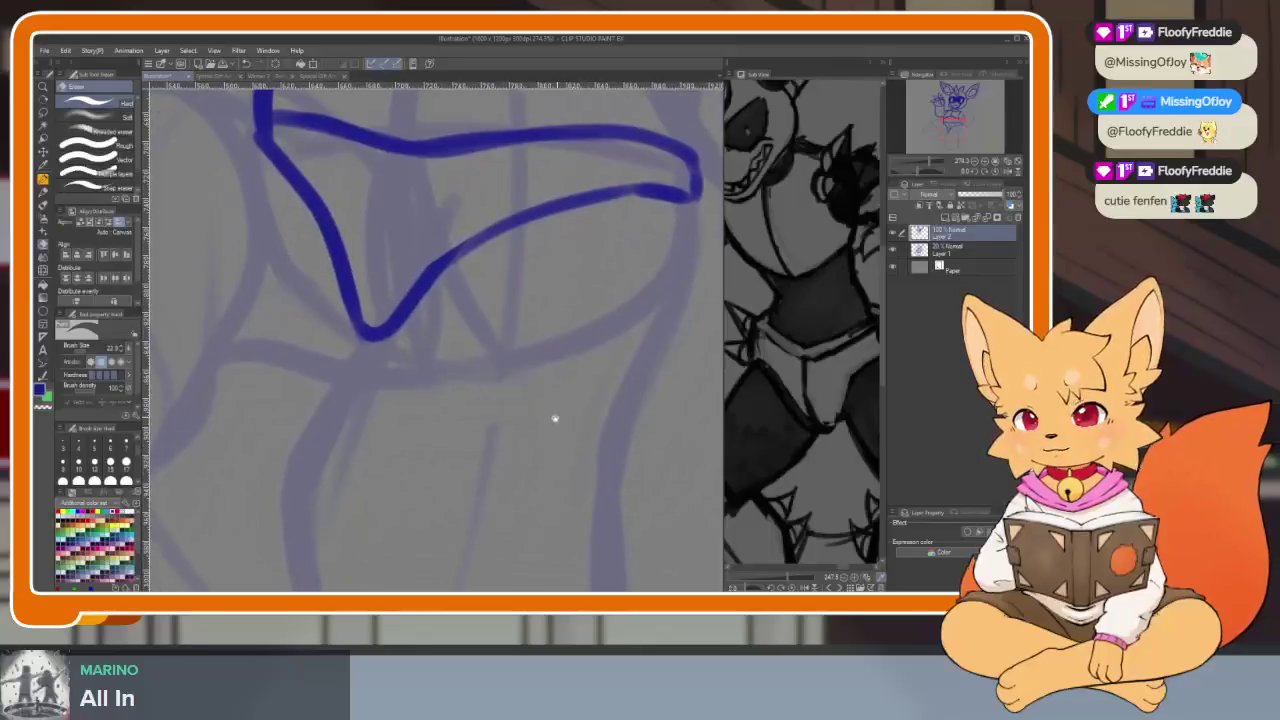
{"action": "scroll", "coordinate": [566, 433], "scroll_direction": "down", "scroll_amount": 1}
{"action": "scroll", "coordinate": [540, 409], "scroll_direction": "down", "scroll_amount": 2}
{"action": "scroll", "coordinate": [549, 429], "scroll_direction": "up", "scroll_amount": 2}
{"action": "scroll", "coordinate": [546, 440], "scroll_direction": "up", "scroll_amount": 1}
{"action": "scroll", "coordinate": [546, 440], "scroll_direction": "down", "scroll_amount": 1}
{"action": "scroll", "coordinate": [531, 434], "scroll_direction": "up", "scroll_amount": 1}
{"action": "scroll", "coordinate": [543, 437], "scroll_direction": "up", "scroll_amount": 1}
{"action": "key", "text": "b"}
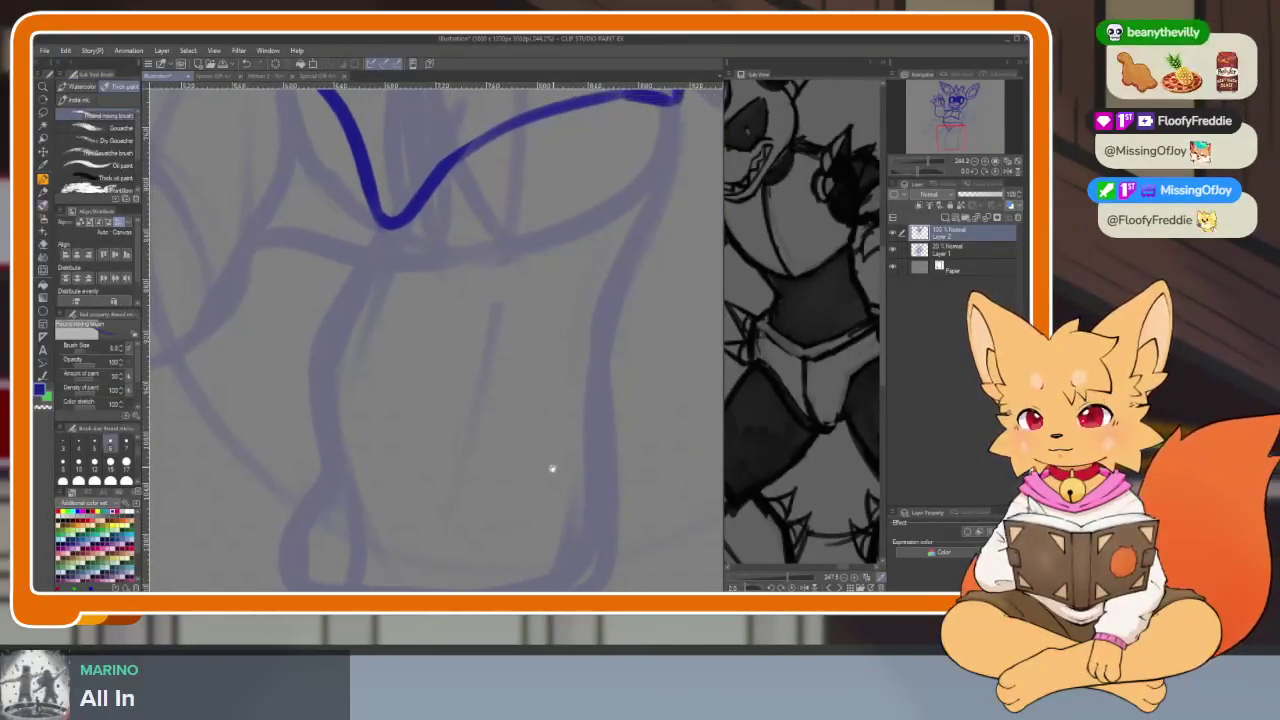
{"action": "scroll", "coordinate": [548, 460], "scroll_direction": "down", "scroll_amount": 1}
{"action": "scroll", "coordinate": [540, 470], "scroll_direction": "up", "scroll_amount": 1}
{"action": "scroll", "coordinate": [533, 467], "scroll_direction": "down", "scroll_amount": 1}
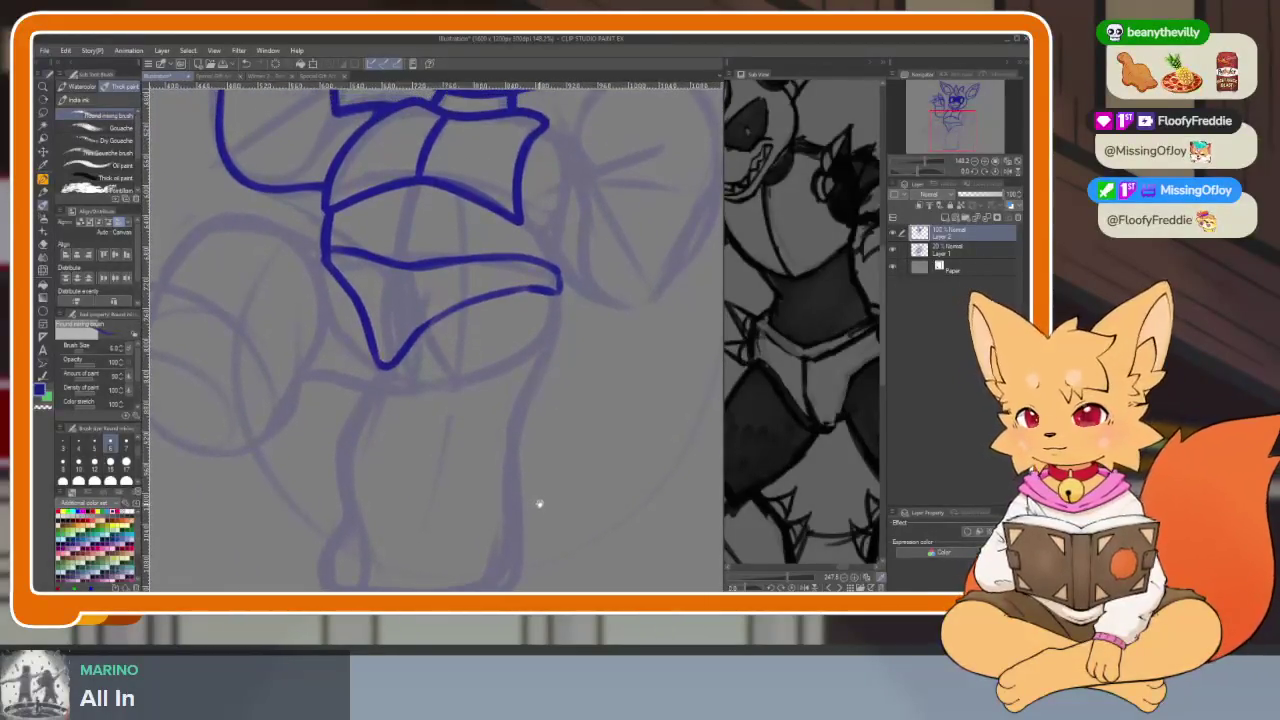
{"action": "scroll", "coordinate": [502, 512], "scroll_direction": "up", "scroll_amount": 1}
{"action": "left_click_drag", "start_coordinate": [514, 514], "coordinate": [506, 460]}
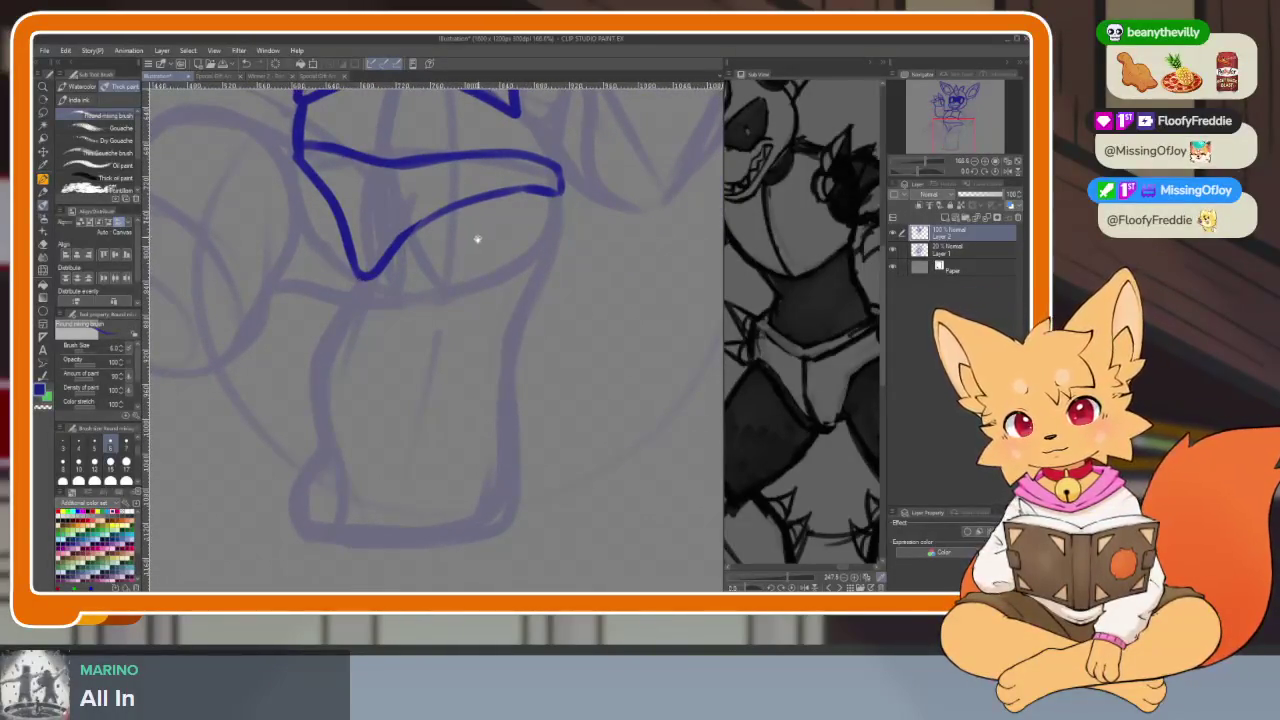
{"action": "scroll", "coordinate": [477, 236], "scroll_direction": "down", "scroll_amount": 1}
{"action": "left_click_drag", "start_coordinate": [449, 257], "coordinate": [452, 310]}
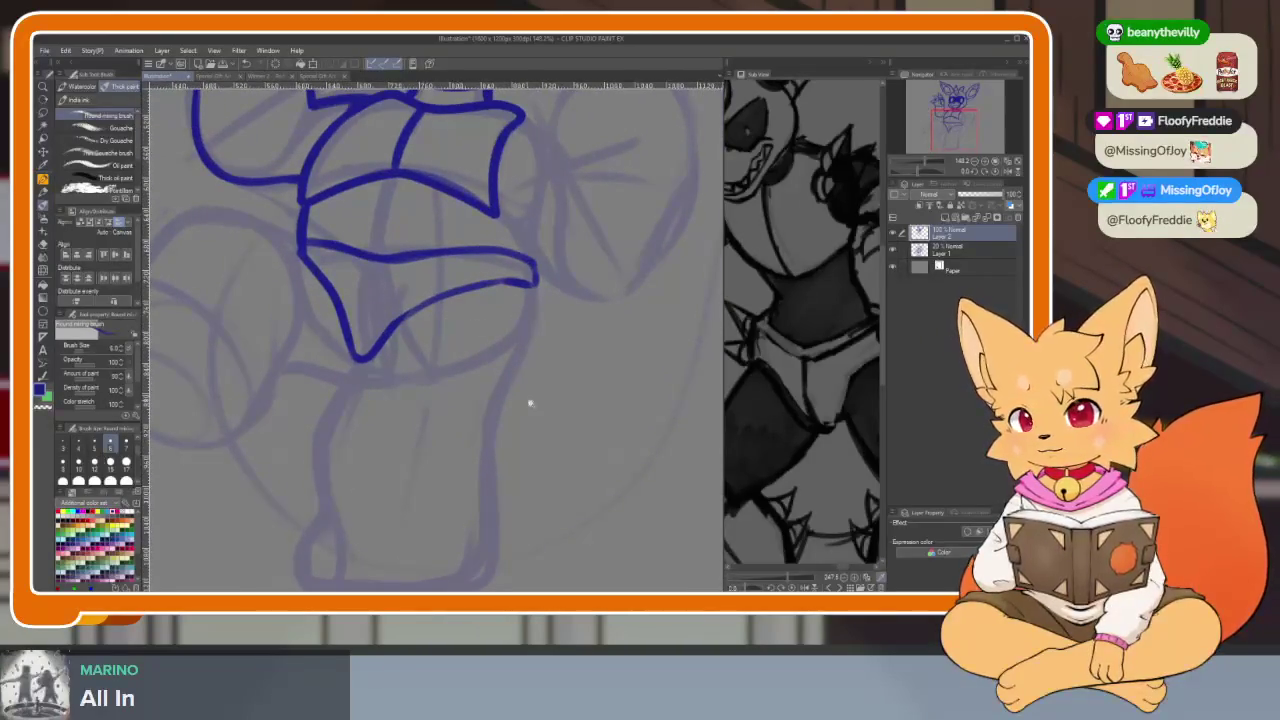
{"action": "scroll", "coordinate": [527, 400], "scroll_direction": "down", "scroll_amount": 5}
{"action": "scroll", "coordinate": [500, 411], "scroll_direction": "up", "scroll_amount": 5}
{"action": "left_click_drag", "start_coordinate": [503, 443], "coordinate": [517, 463]}
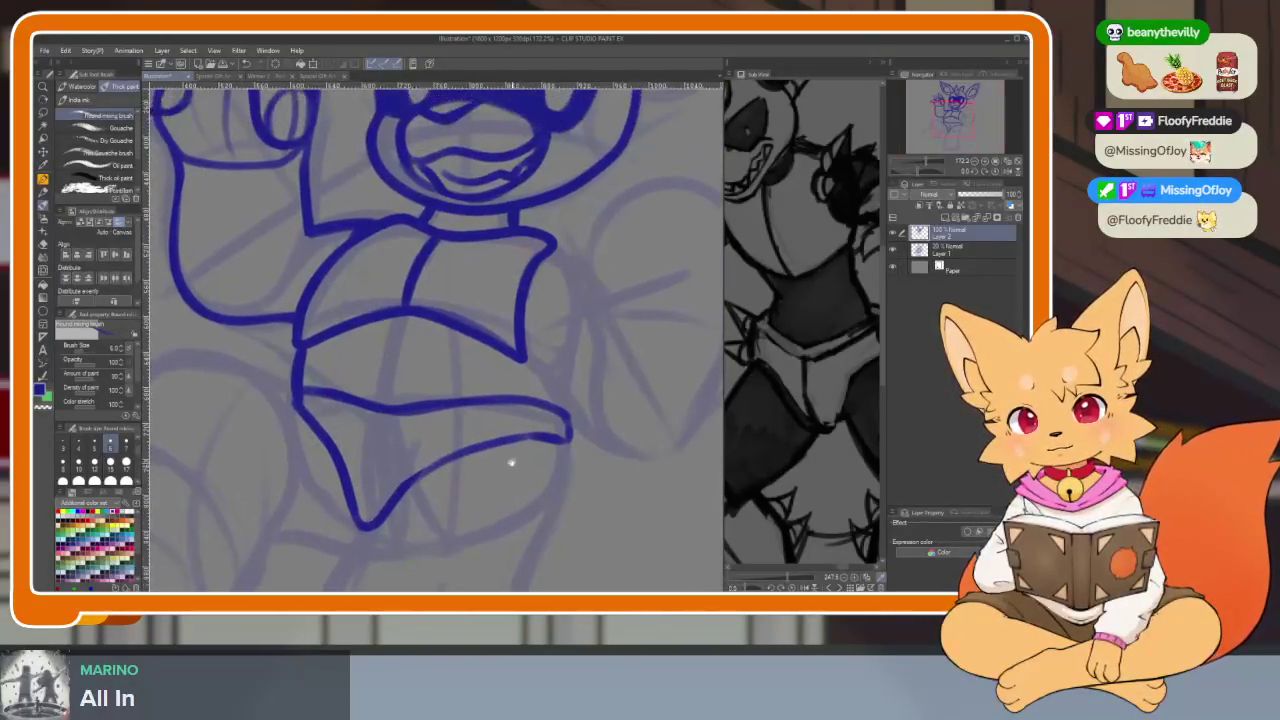
{"action": "scroll", "coordinate": [545, 443], "scroll_direction": "down", "scroll_amount": 3}
{"action": "scroll", "coordinate": [540, 450], "scroll_direction": "up", "scroll_amount": 2}
{"action": "key", "text": "Tab"}
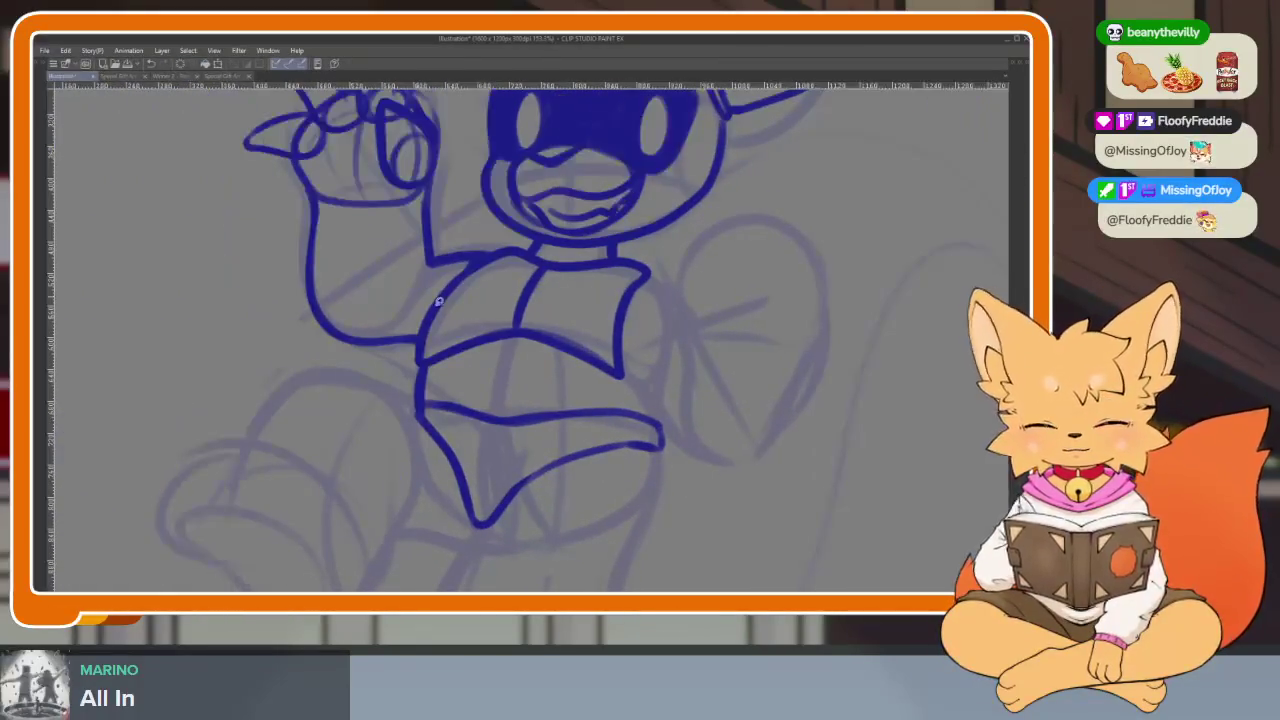
Lasso the inked shorts, squeeze them narrower, shift them slightly right, then deselect
{"action": "left_click_drag", "start_coordinate": [578, 387], "coordinate": [415, 405]}
{"action": "key", "text": "ctrl+t"}
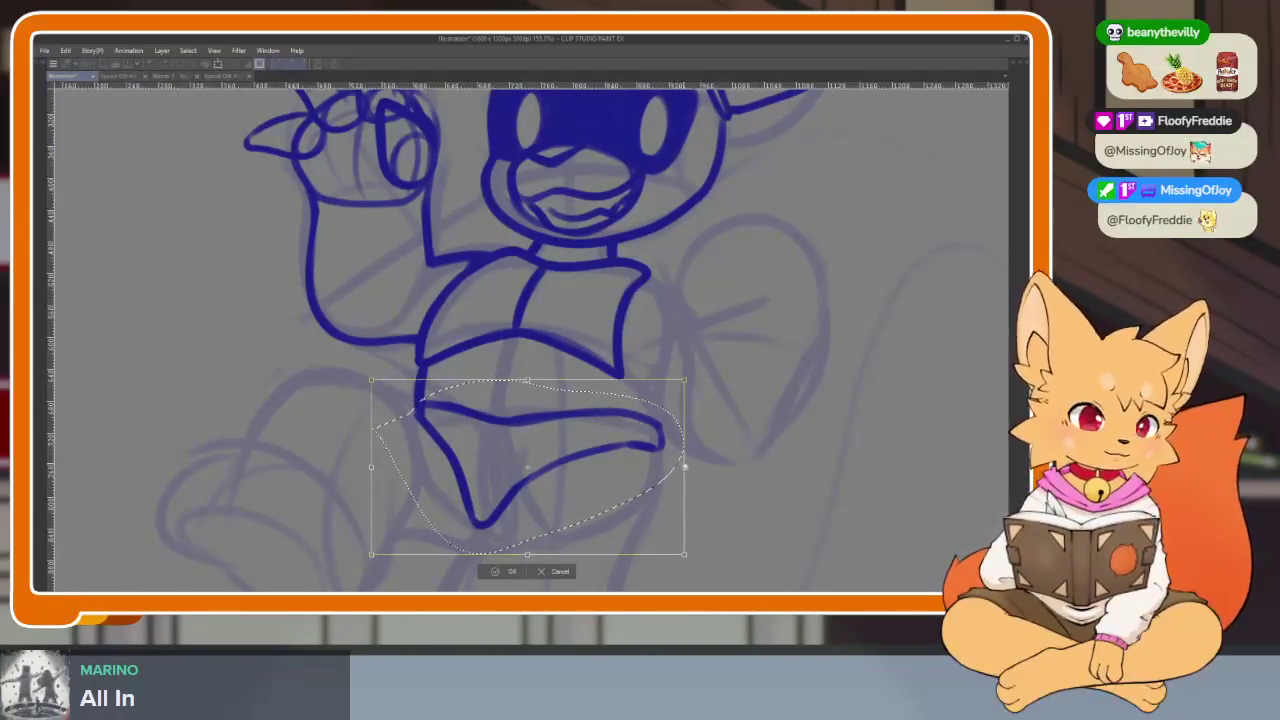
{"action": "left_click_drag", "start_coordinate": [682, 438], "coordinate": [704, 450]}
{"action": "key", "text": "Escape"}
{"action": "key", "text": "ctrl+t"}
{"action": "key", "text": "Escape"}
{"action": "key", "text": "ctrl+t"}
{"action": "mouse_move", "coordinate": [684, 470]}
{"action": "left_mouse_down"}
{"action": "mouse_move", "coordinate": [645, 468]}
{"action": "mouse_move", "coordinate": [678, 446]}
{"action": "left_mouse_up"}
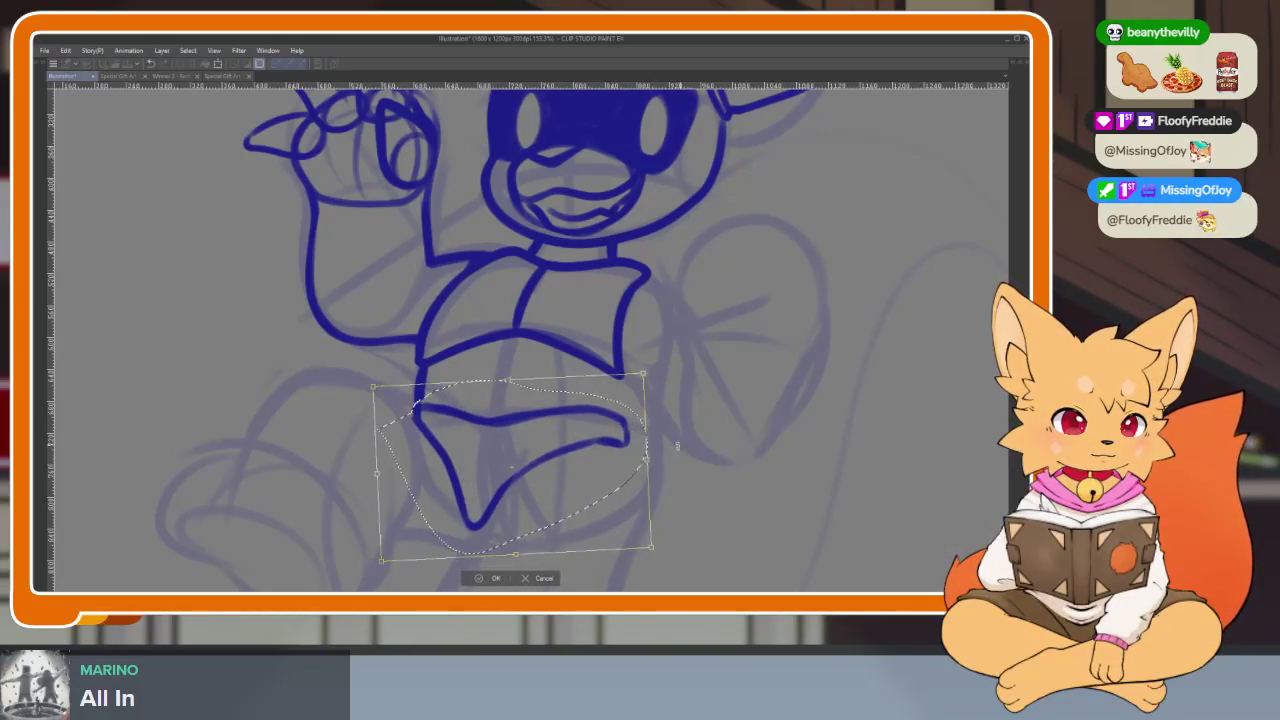
{"action": "left_click_drag", "start_coordinate": [629, 486], "coordinate": [631, 486]}
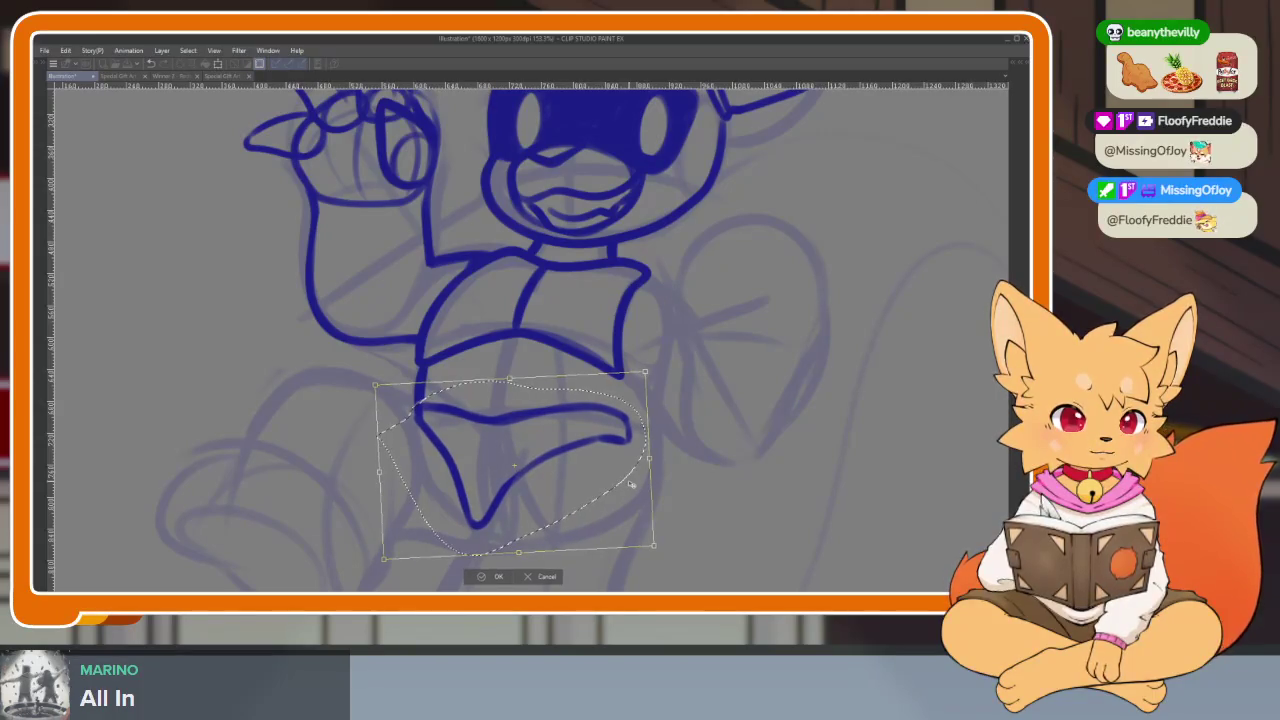
{"action": "key", "text": "Return"}
{"action": "key", "text": "ctrl+d"}
{"action": "scroll", "coordinate": [645, 460], "scroll_direction": "down", "scroll_amount": 3}
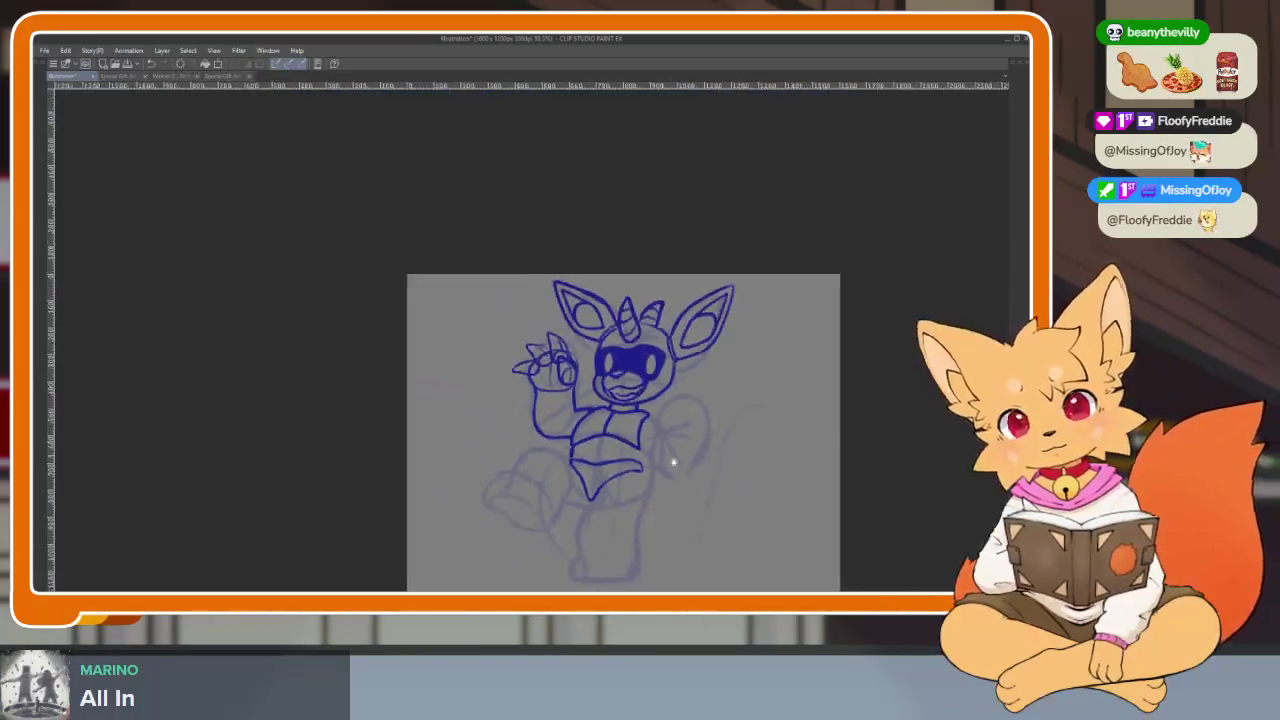
Remove the stray short stroke and a trial extension of the torso line
{"action": "scroll", "coordinate": [610, 410], "scroll_direction": "up", "scroll_amount": 5}
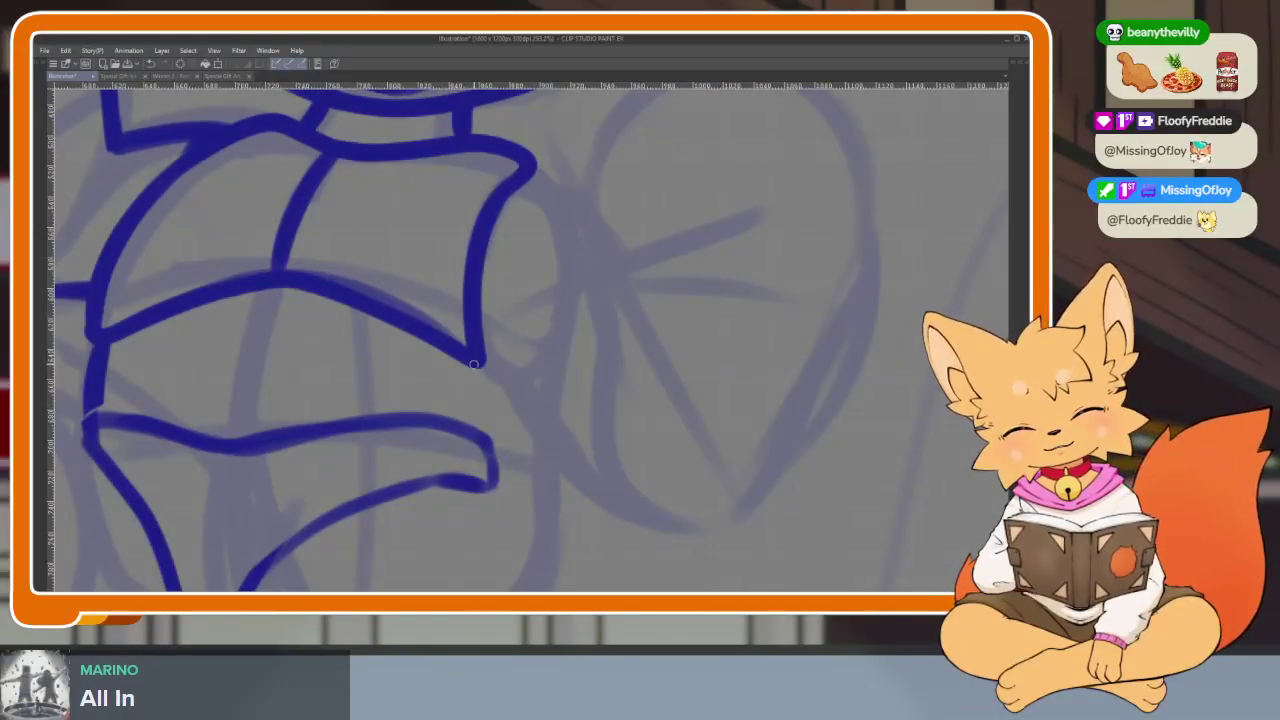
{"action": "scroll", "coordinate": [494, 386], "scroll_direction": "right", "scroll_amount": 1}
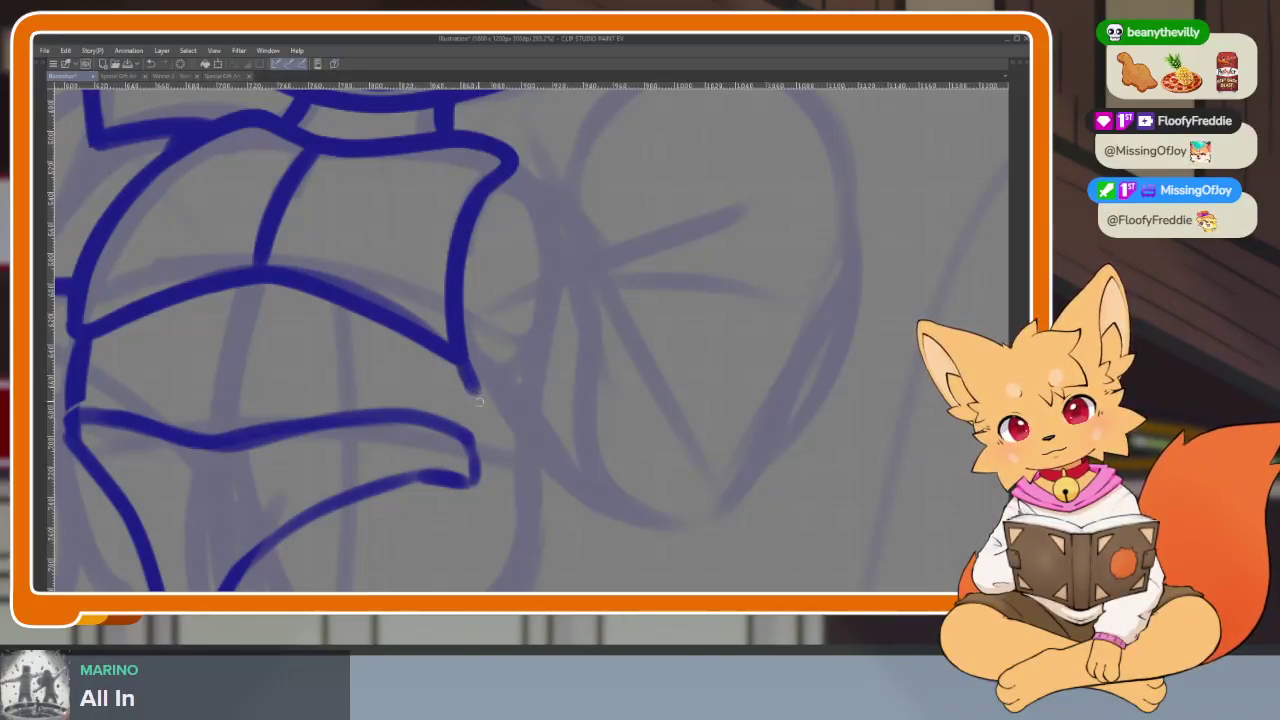
{"action": "key", "text": "ctrl+z"}
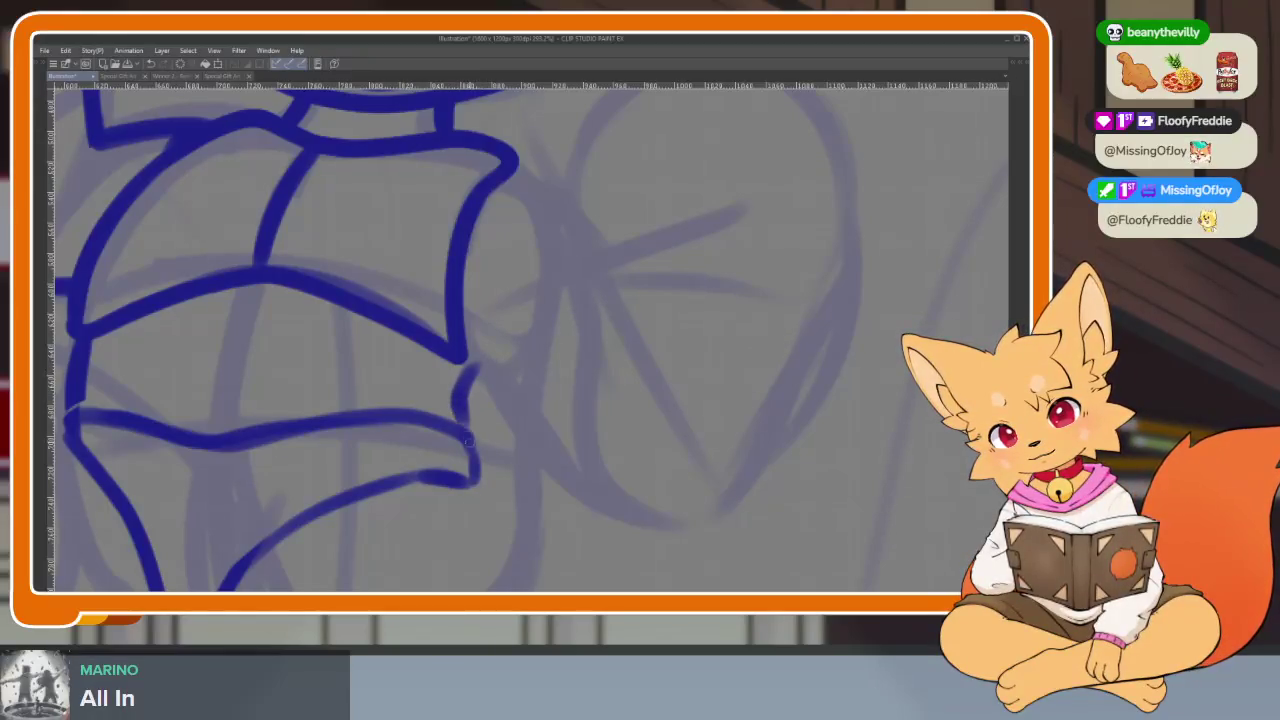
{"action": "scroll", "coordinate": [507, 325], "scroll_direction": "down", "scroll_amount": 5}
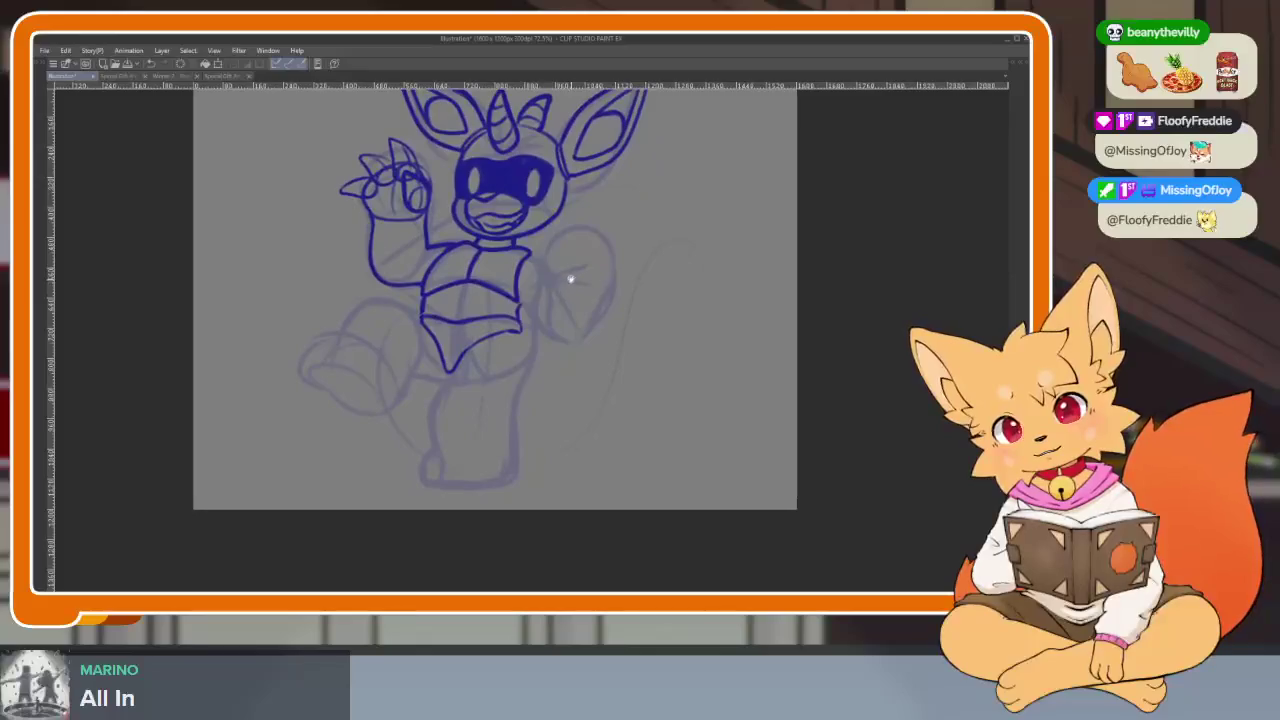
{"action": "scroll", "coordinate": [571, 277], "scroll_direction": "up", "scroll_amount": 5}
{"action": "mouse_move", "coordinate": [570, 328]}
{"action": "left_mouse_down"}
{"action": "mouse_move", "coordinate": [562, 366]}
{"action": "mouse_move", "coordinate": [580, 426]}
{"action": "left_mouse_up"}
{"action": "scroll", "coordinate": [585, 443], "scroll_direction": "down", "scroll_amount": 5}
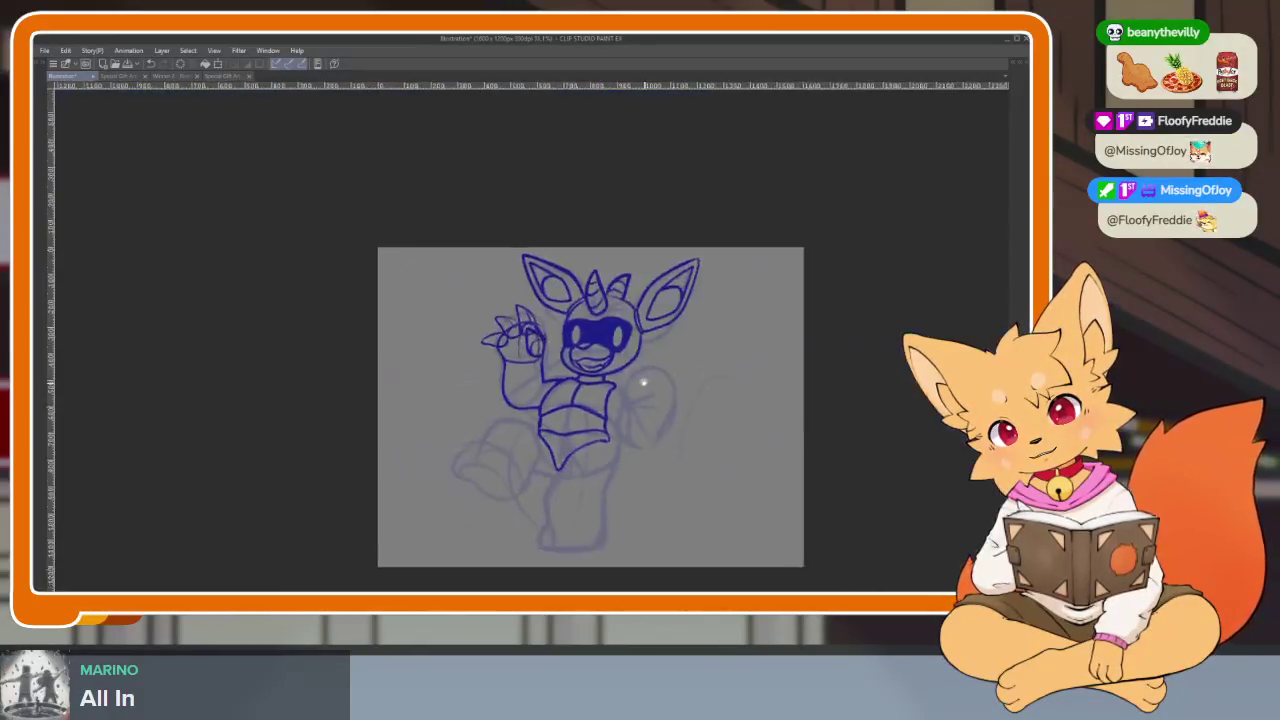
{"action": "scroll", "coordinate": [578, 375], "scroll_direction": "up", "scroll_amount": 3}
{"action": "scroll", "coordinate": [580, 380], "scroll_direction": "up", "scroll_amount": 2}
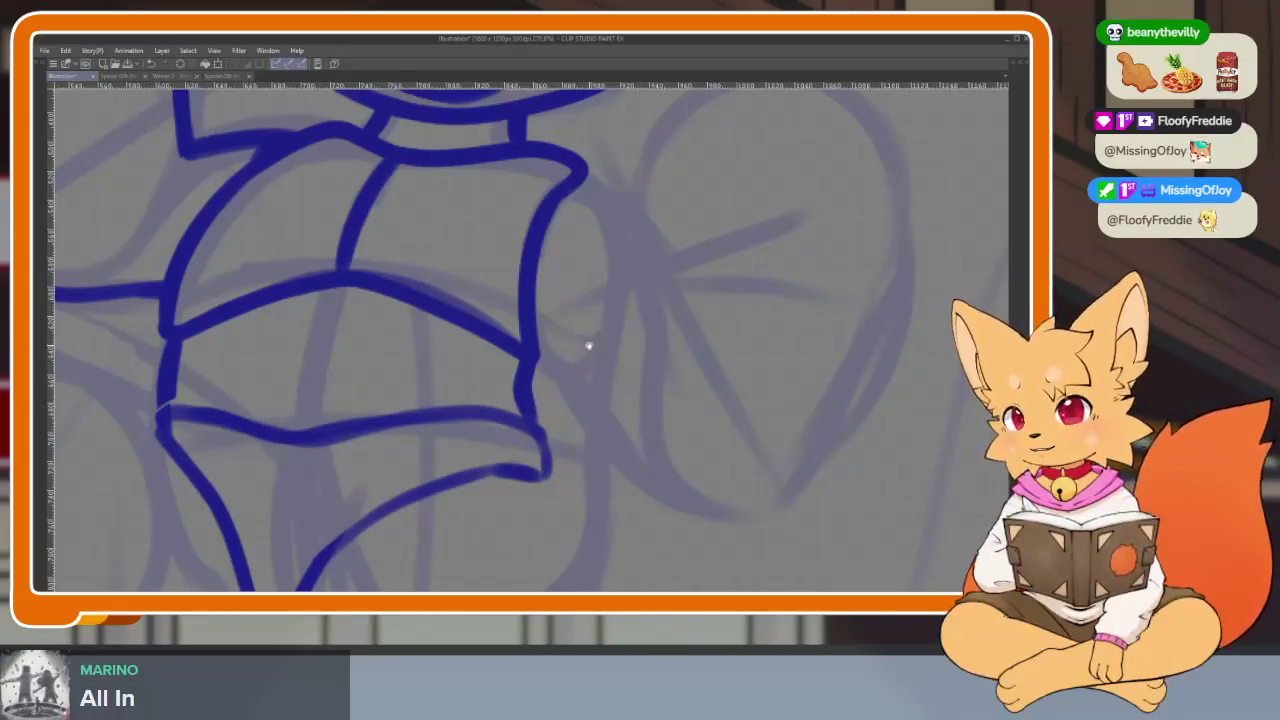
{"action": "left_click_drag", "start_coordinate": [589, 343], "coordinate": [589, 374]}
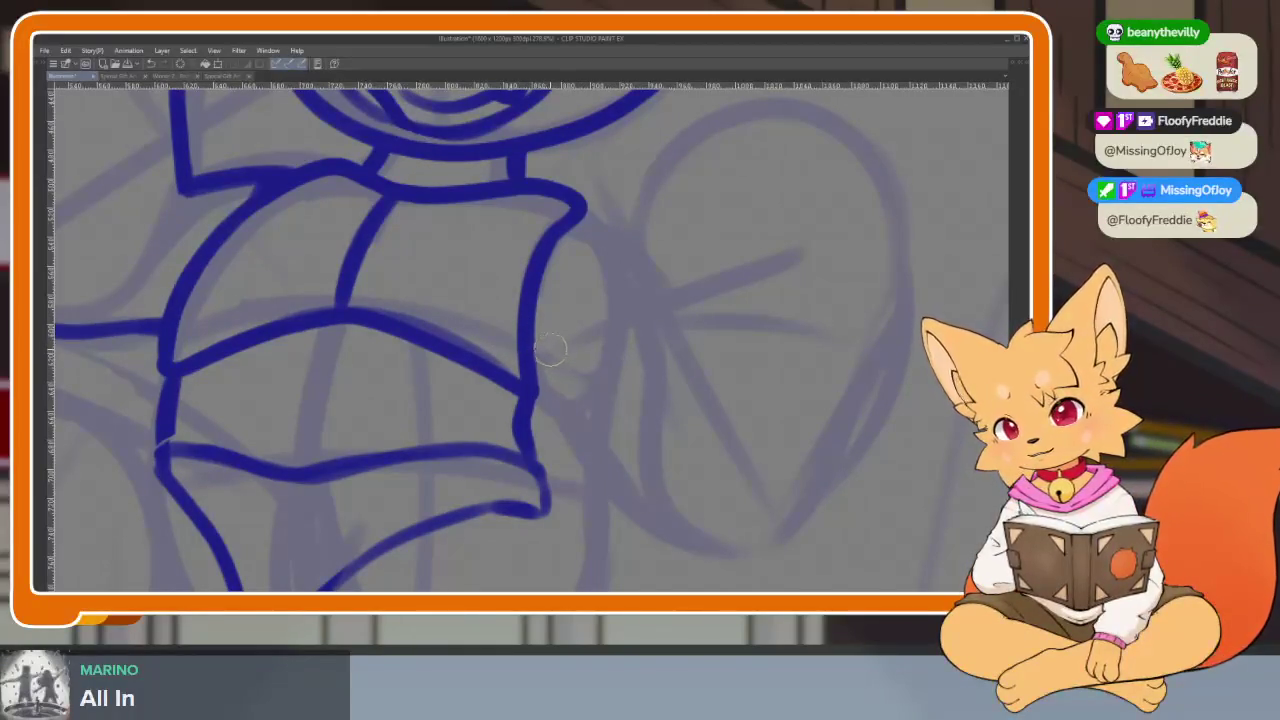
{"action": "key", "text": "ctrl+z"}
Ink the torso's right edge down from the V bend into a tapered hook past the hip tip
{"action": "scroll", "coordinate": [580, 340], "scroll_direction": "down", "scroll_amount": 4}
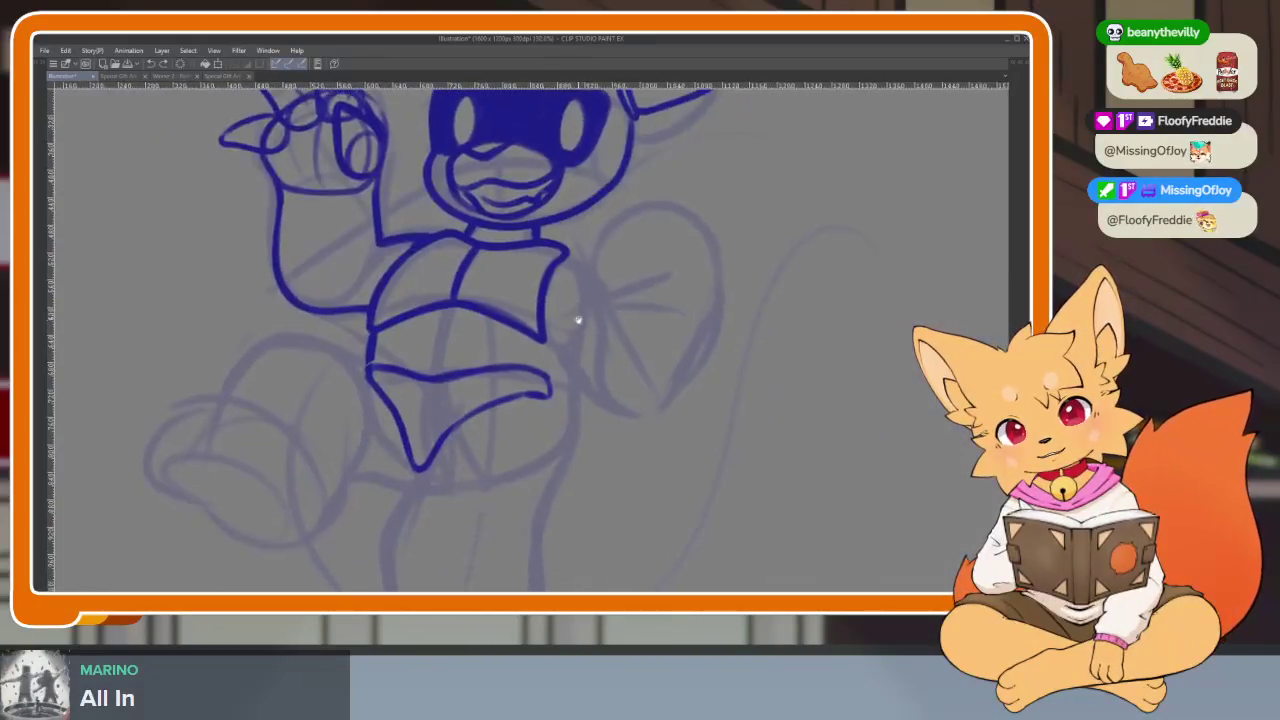
{"action": "scroll", "coordinate": [577, 320], "scroll_direction": "up", "scroll_amount": 2}
{"action": "scroll", "coordinate": [590, 330], "scroll_direction": "up", "scroll_amount": 4}
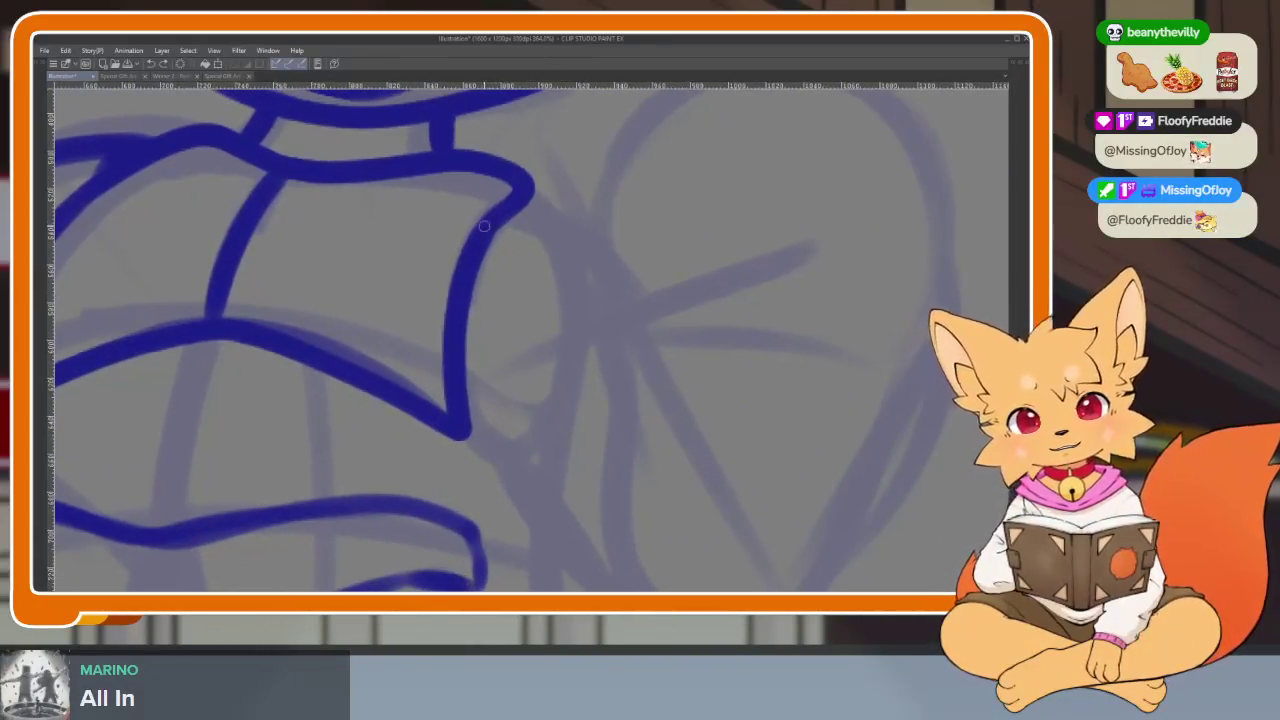
{"action": "left_click_drag", "start_coordinate": [460, 432], "coordinate": [509, 464]}
{"action": "mouse_move", "coordinate": [405, 419]}
{"action": "left_mouse_down"}
{"action": "mouse_move", "coordinate": [518, 470]}
{"action": "mouse_move", "coordinate": [525, 505]}
{"action": "mouse_move", "coordinate": [467, 508]}
{"action": "mouse_move", "coordinate": [470, 470]}
{"action": "mouse_move", "coordinate": [443, 466]}
{"action": "mouse_move", "coordinate": [480, 490]}
{"action": "left_mouse_up"}
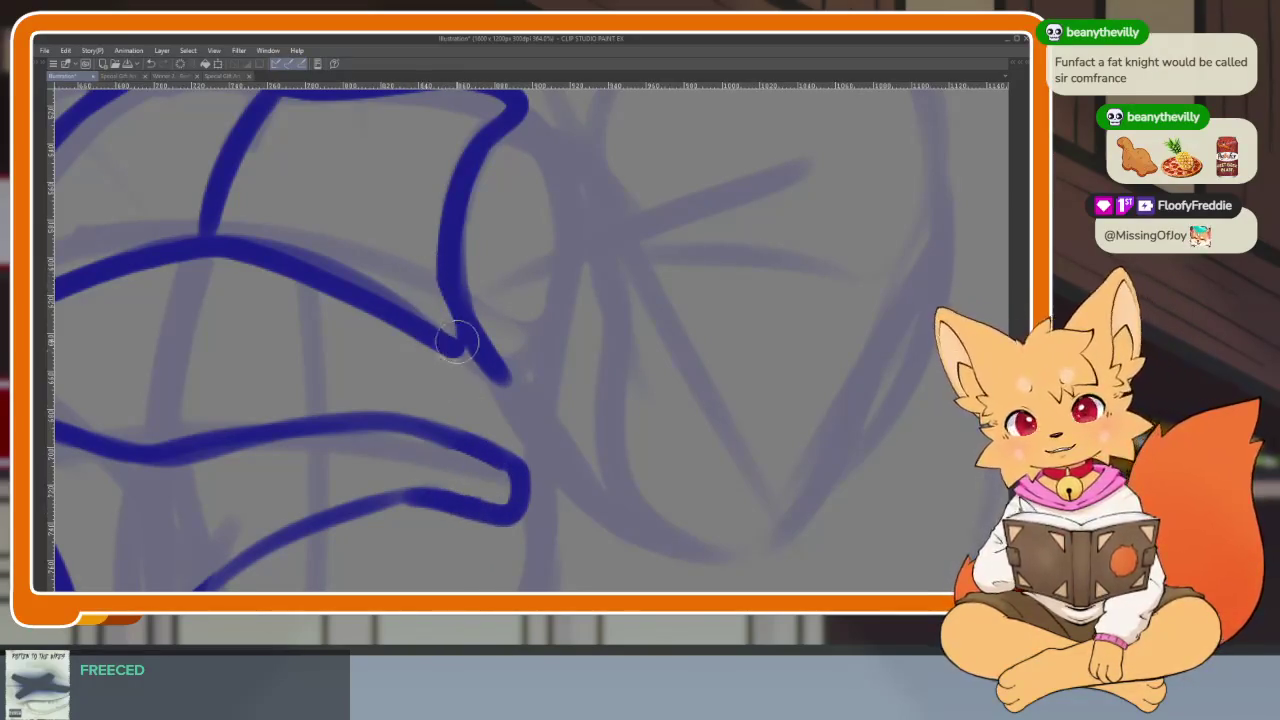
{"action": "left_click_drag", "start_coordinate": [440, 326], "coordinate": [430, 406]}
{"action": "scroll", "coordinate": [430, 406], "scroll_direction": "up", "scroll_amount": 1}
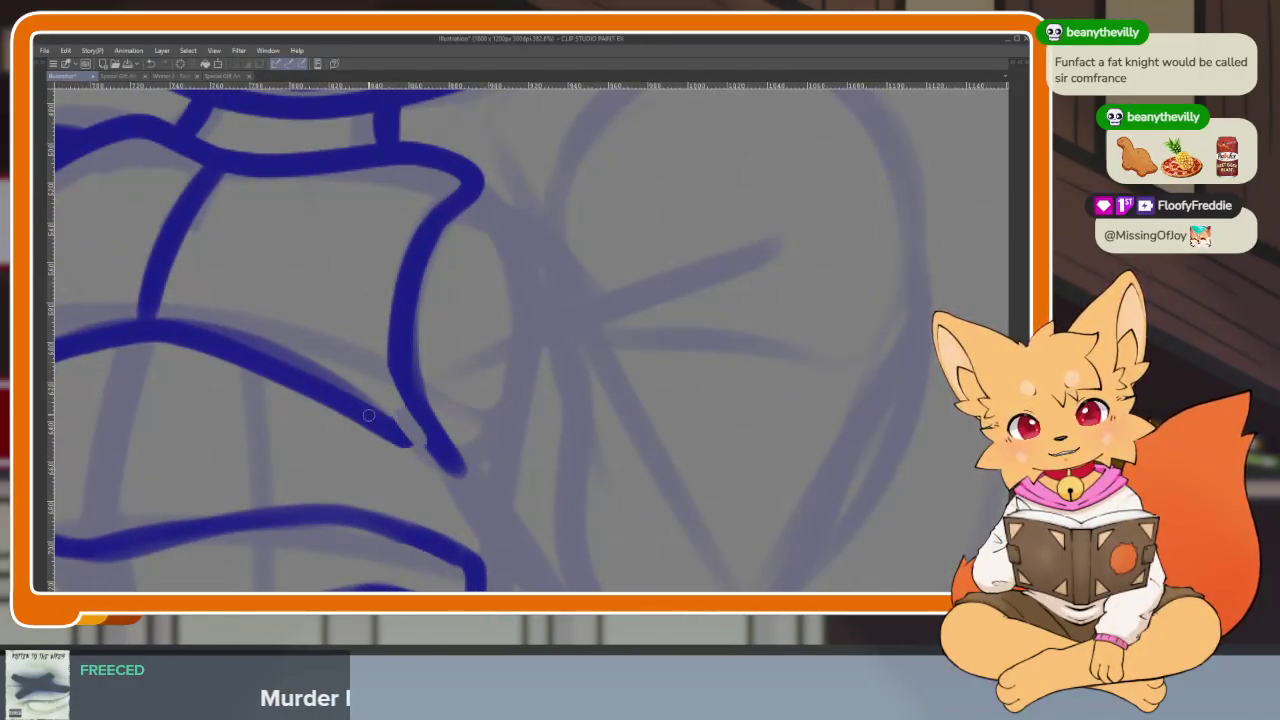
{"action": "scroll", "coordinate": [400, 430], "scroll_direction": "down", "scroll_amount": 5}
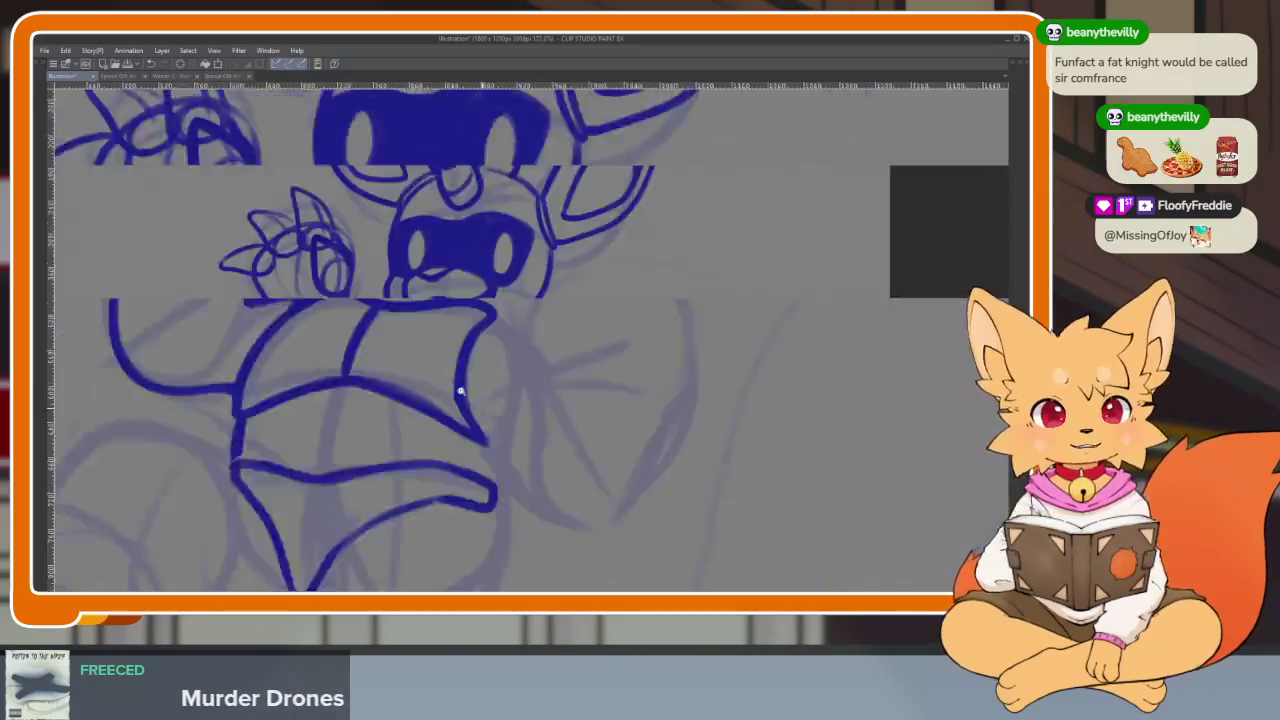
Add a thin stroke along the lower edge of the shorts' right tip
{"action": "scroll", "coordinate": [528, 436], "scroll_direction": "up", "scroll_amount": 2}
{"action": "scroll", "coordinate": [508, 434], "scroll_direction": "up", "scroll_amount": 1}
{"action": "scroll", "coordinate": [543, 443], "scroll_direction": "up", "scroll_amount": 1}
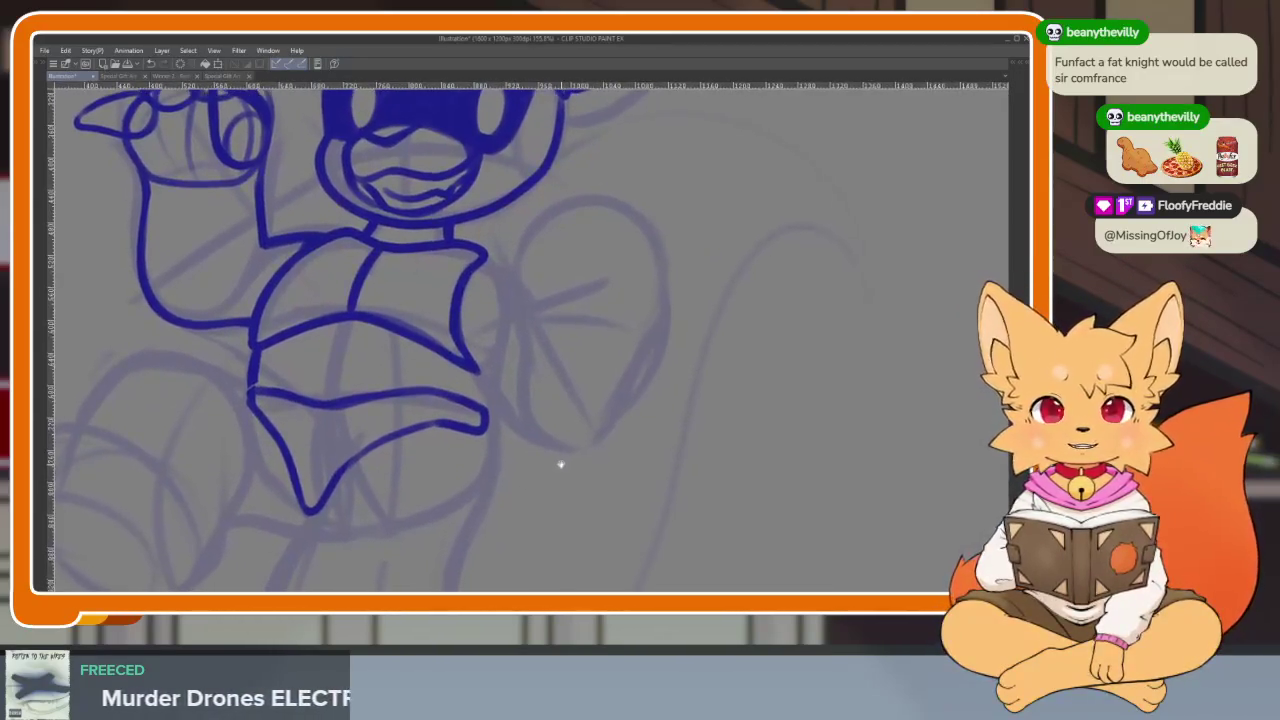
{"action": "scroll", "coordinate": [555, 466], "scroll_direction": "down", "scroll_amount": 2}
{"action": "scroll", "coordinate": [558, 466], "scroll_direction": "up", "scroll_amount": 1}
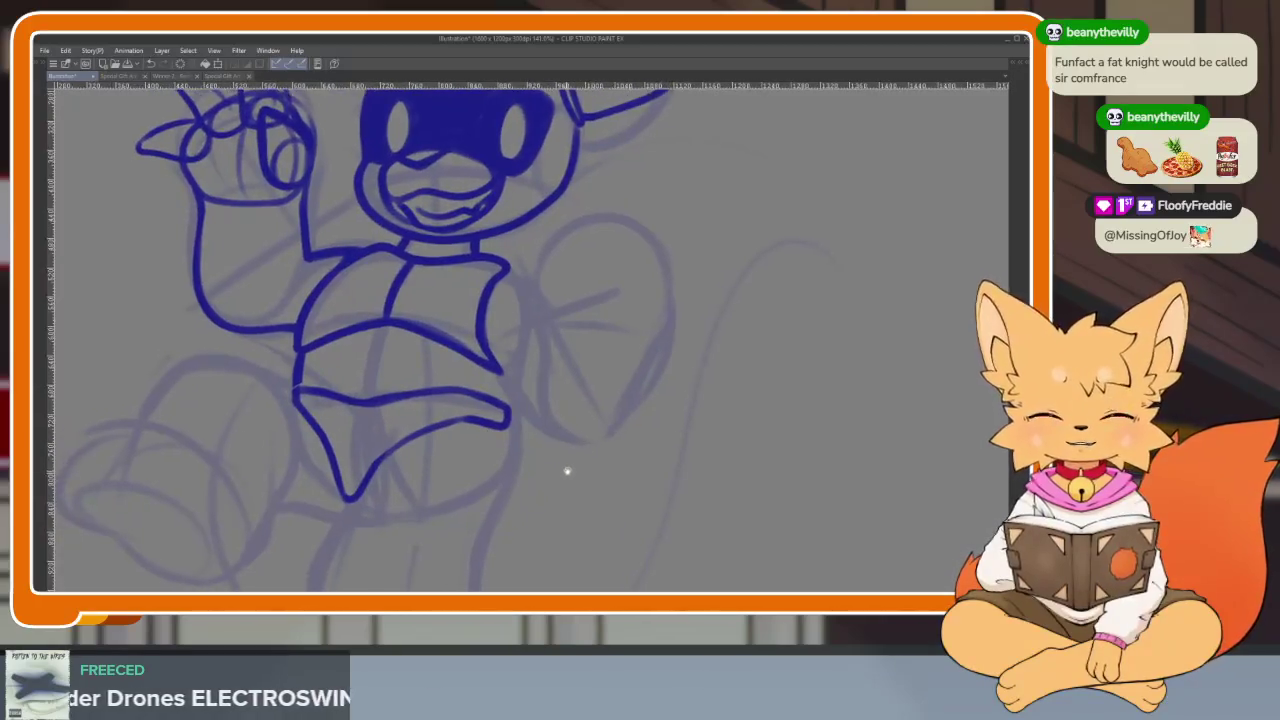
{"action": "scroll", "coordinate": [564, 450], "scroll_direction": "down", "scroll_amount": 1}
{"action": "scroll", "coordinate": [564, 434], "scroll_direction": "down", "scroll_amount": 1}
{"action": "scroll", "coordinate": [580, 442], "scroll_direction": "up", "scroll_amount": 5}
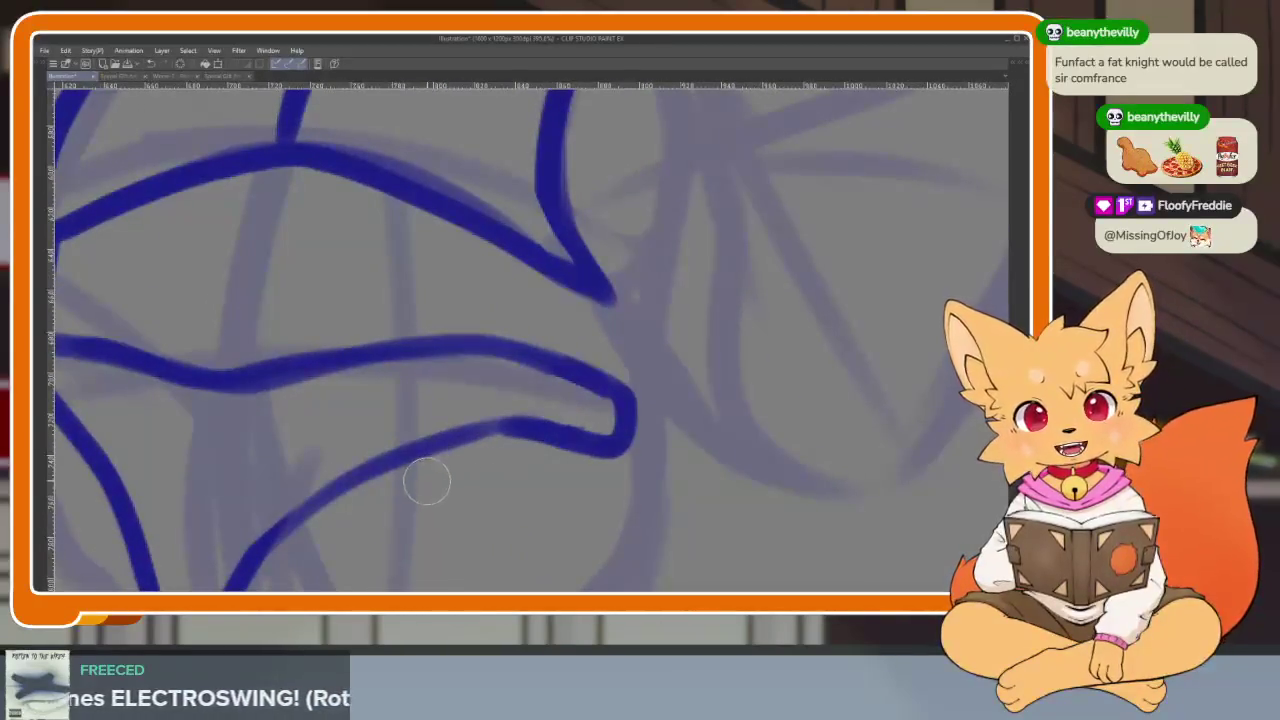
{"action": "scroll", "coordinate": [572, 460], "scroll_direction": "up", "scroll_amount": 1}
{"action": "scroll", "coordinate": [577, 490], "scroll_direction": "up", "scroll_amount": 1}
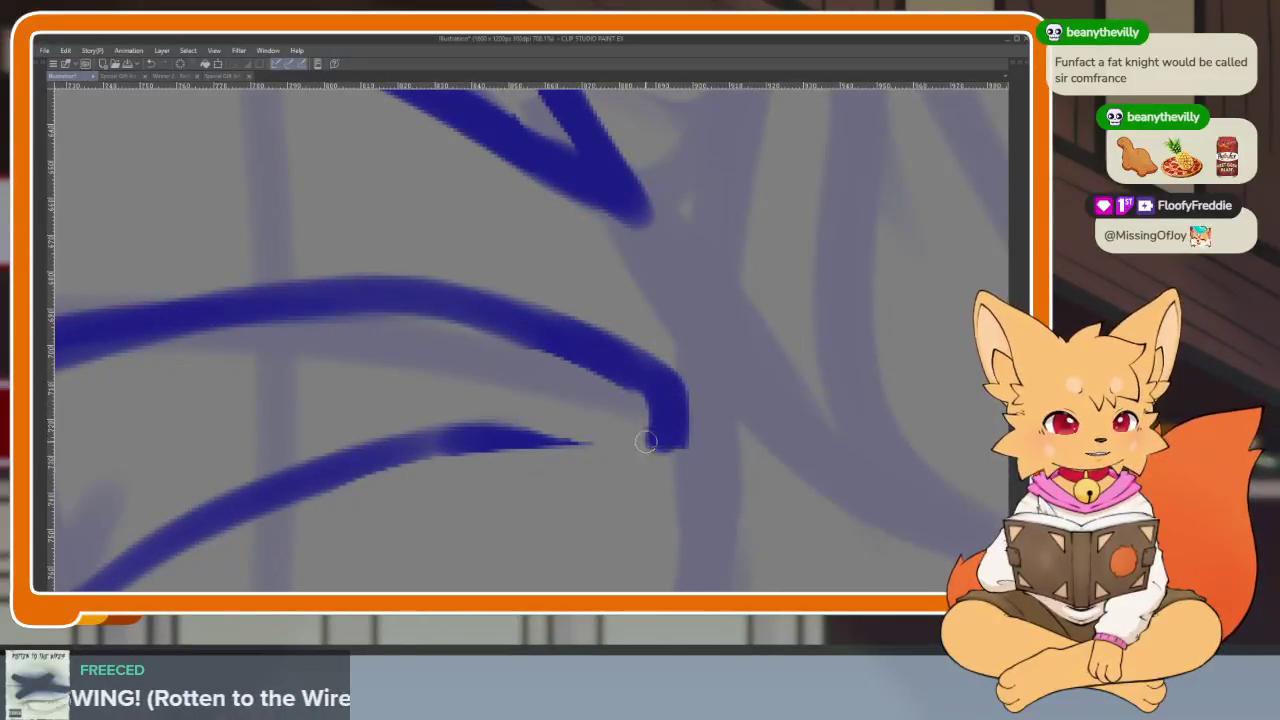
{"action": "left_click_drag", "start_coordinate": [651, 440], "coordinate": [335, 462]}
Erase the overlapping stroke junction at the shorts' left side
{"action": "scroll", "coordinate": [686, 437], "scroll_direction": "down", "scroll_amount": 4}
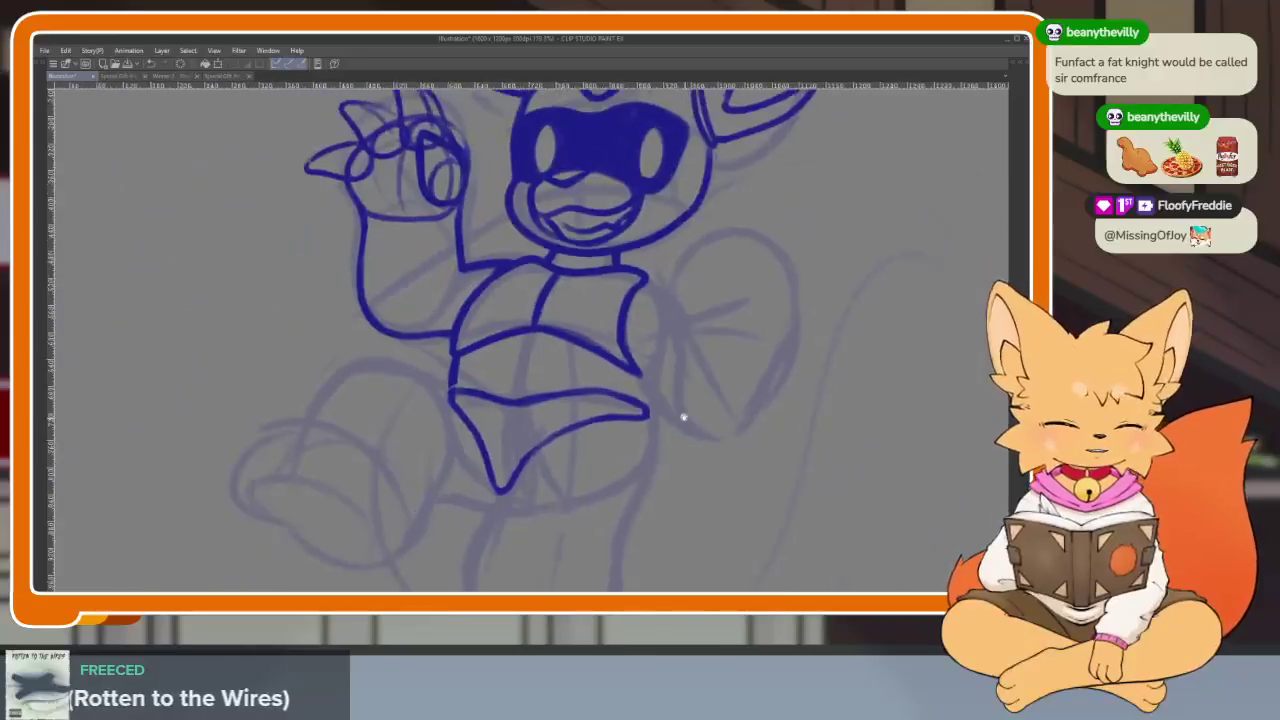
{"action": "scroll", "coordinate": [608, 443], "scroll_direction": "up", "scroll_amount": 1}
{"action": "scroll", "coordinate": [500, 473], "scroll_direction": "up", "scroll_amount": 2}
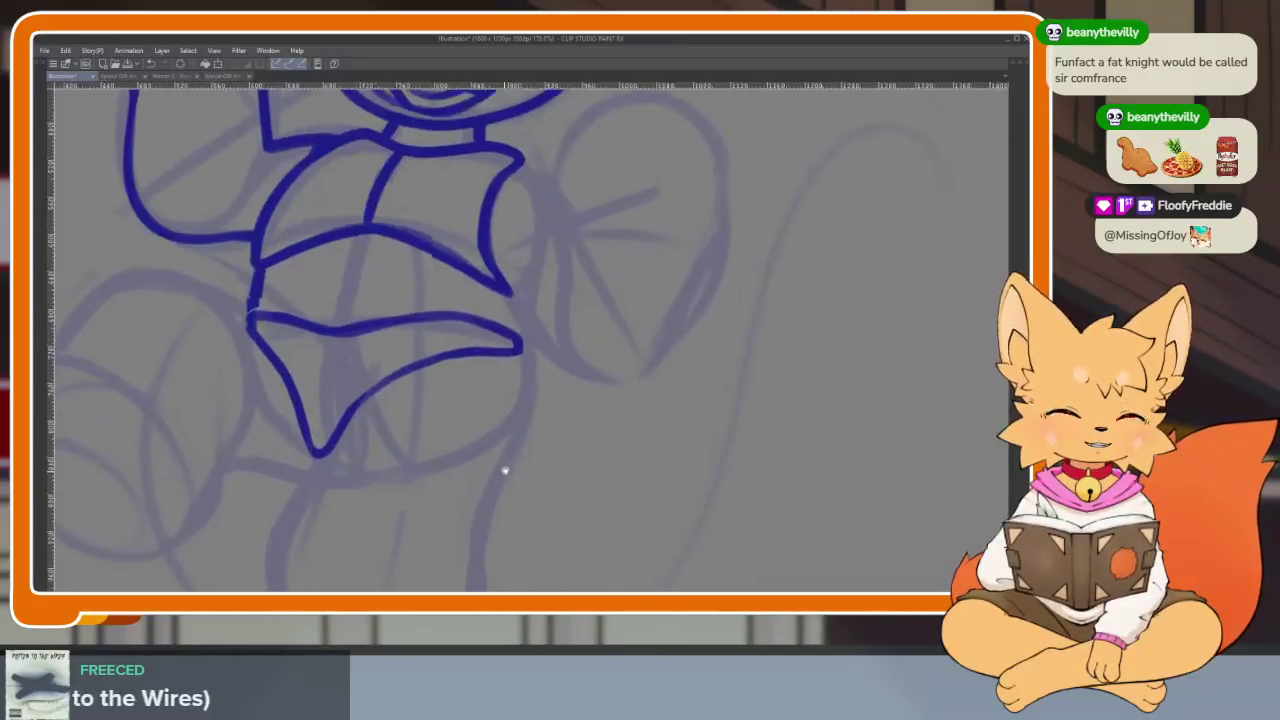
{"action": "scroll", "coordinate": [500, 473], "scroll_direction": "up", "scroll_amount": 1}
{"action": "scroll", "coordinate": [477, 503], "scroll_direction": "up", "scroll_amount": 1}
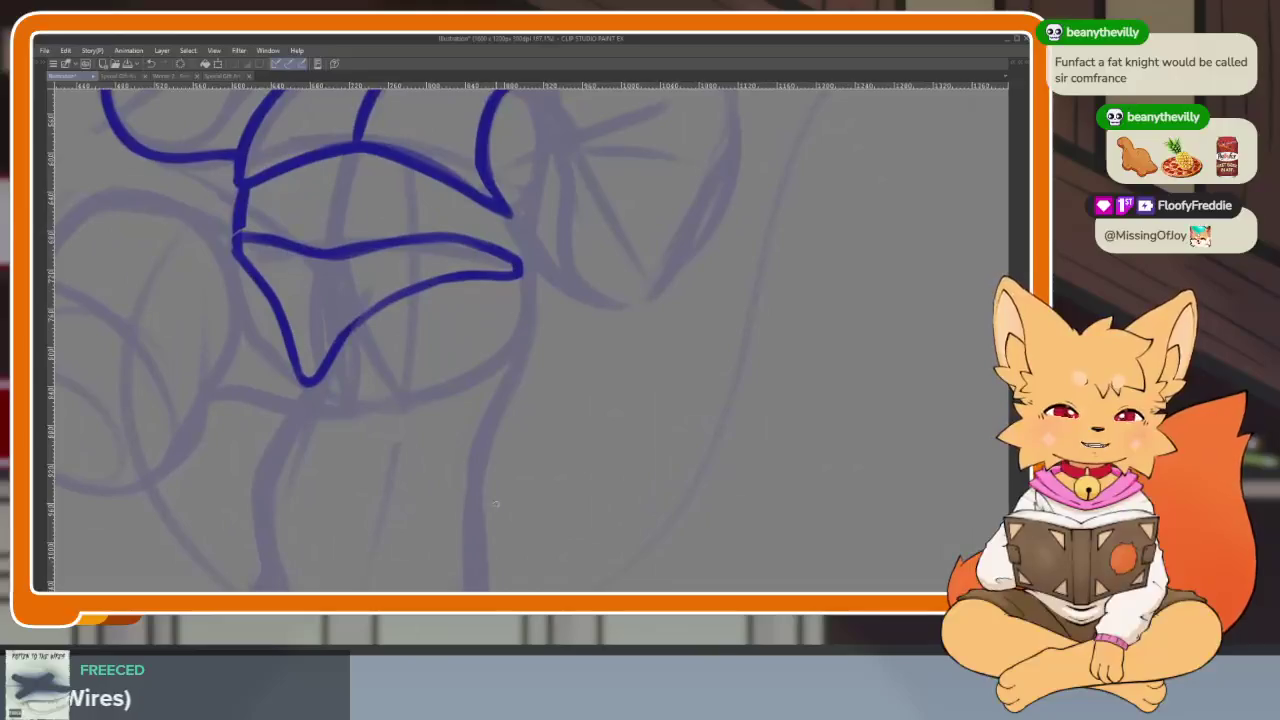
{"action": "scroll", "coordinate": [495, 505], "scroll_direction": "down", "scroll_amount": 2}
{"action": "scroll", "coordinate": [490, 500], "scroll_direction": "down", "scroll_amount": 1}
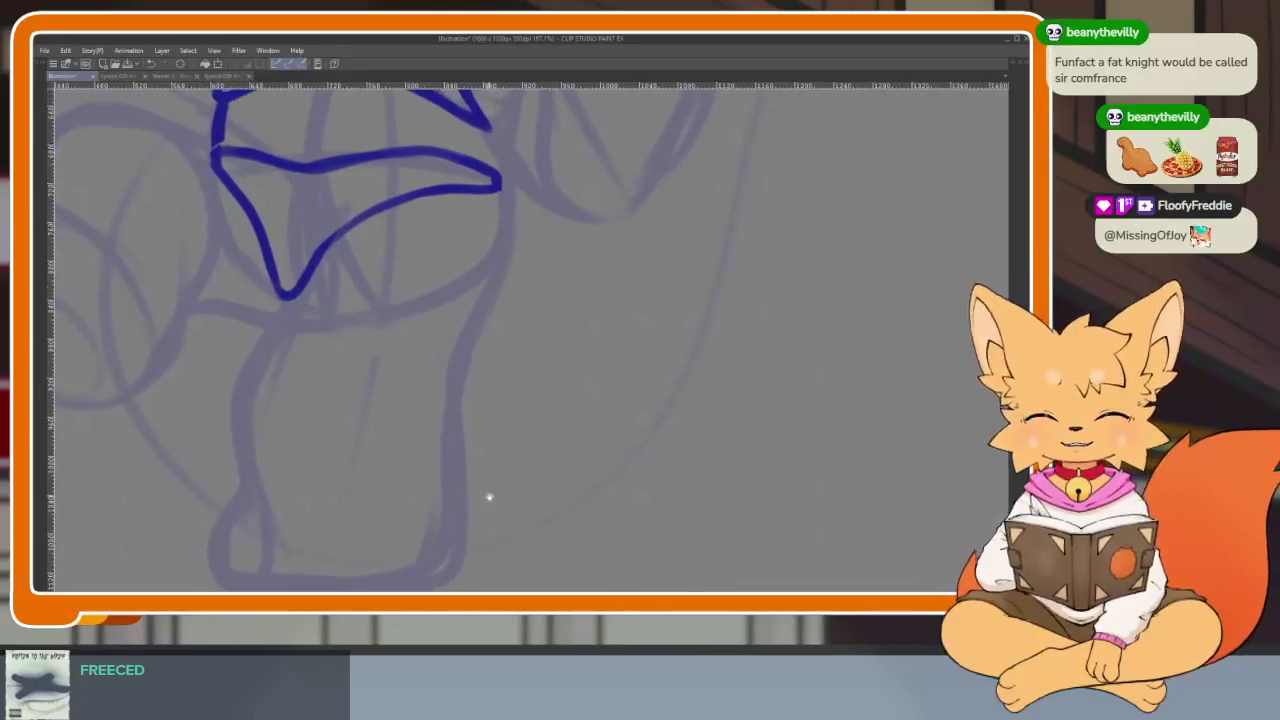
{"action": "scroll", "coordinate": [490, 495], "scroll_direction": "down", "scroll_amount": 1}
{"action": "scroll", "coordinate": [500, 493], "scroll_direction": "up", "scroll_amount": 1}
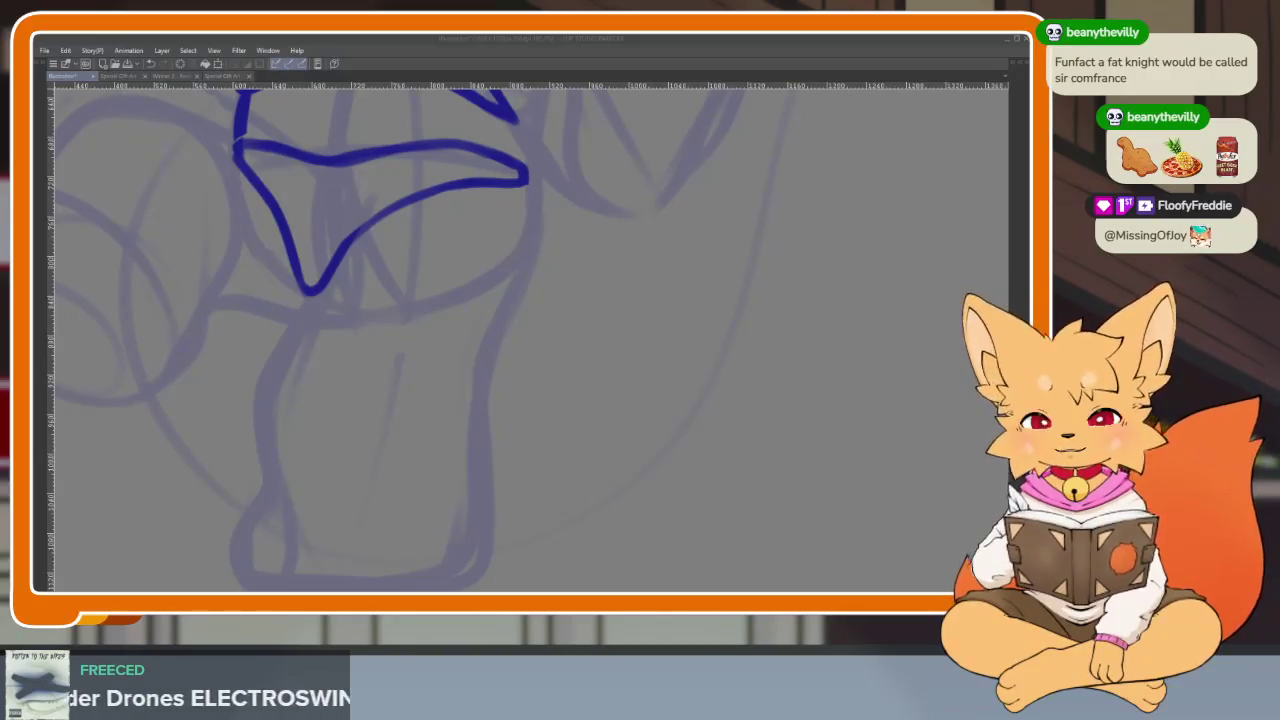
{"action": "scroll", "coordinate": [526, 434], "scroll_direction": "up", "scroll_amount": 3}
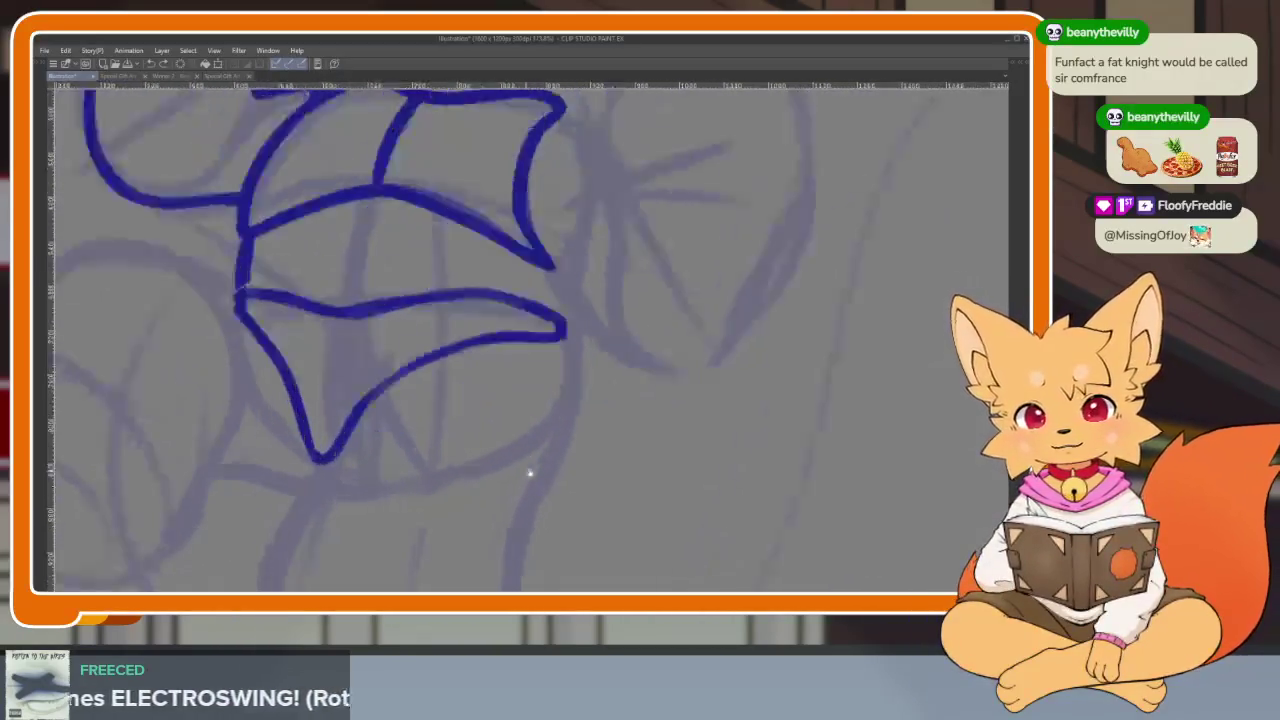
{"action": "mouse_move", "coordinate": [250, 312]}
{"action": "left_mouse_down"}
{"action": "mouse_move", "coordinate": [210, 345]}
{"action": "mouse_move", "coordinate": [277, 420]}
{"action": "mouse_move", "coordinate": [251, 329]}
{"action": "mouse_move", "coordinate": [517, 323]}
{"action": "mouse_move", "coordinate": [491, 356]}
{"action": "mouse_move", "coordinate": [537, 371]}
{"action": "left_mouse_up"}
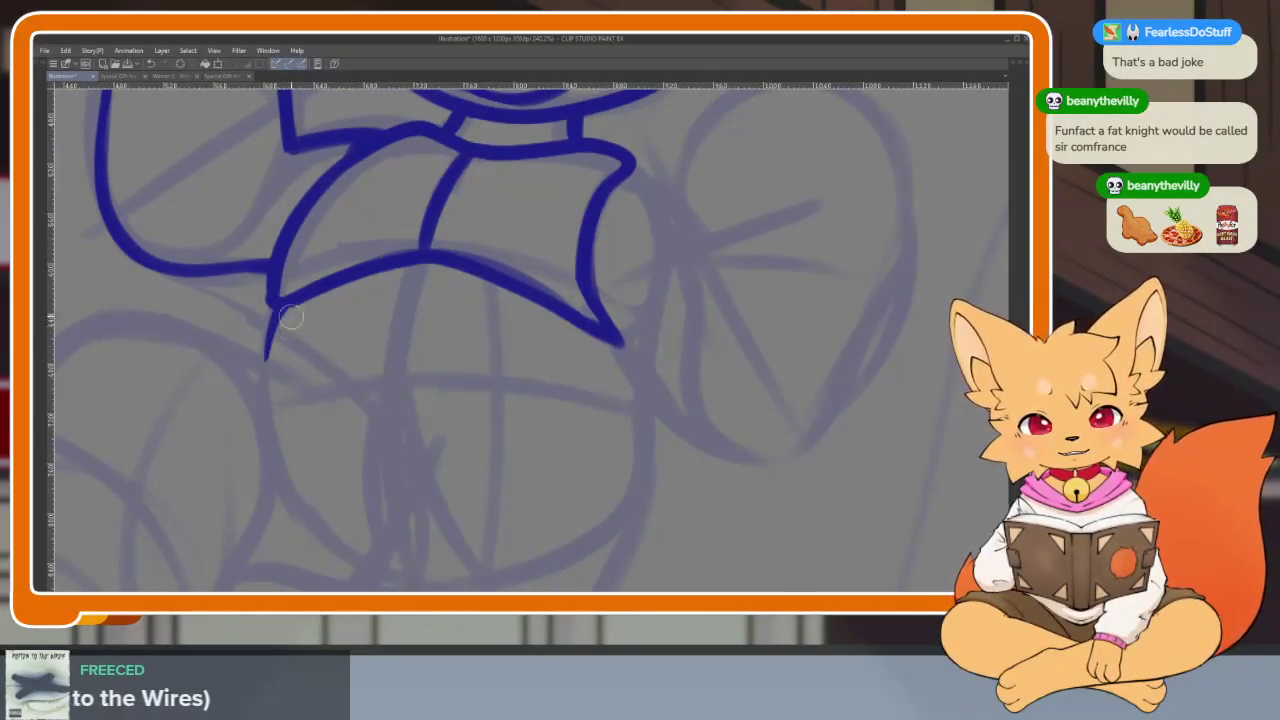
Refine the lower bow edge with a short blue stroke along its left side
{"action": "scroll", "coordinate": [580, 449], "scroll_direction": "down", "scroll_amount": 3}
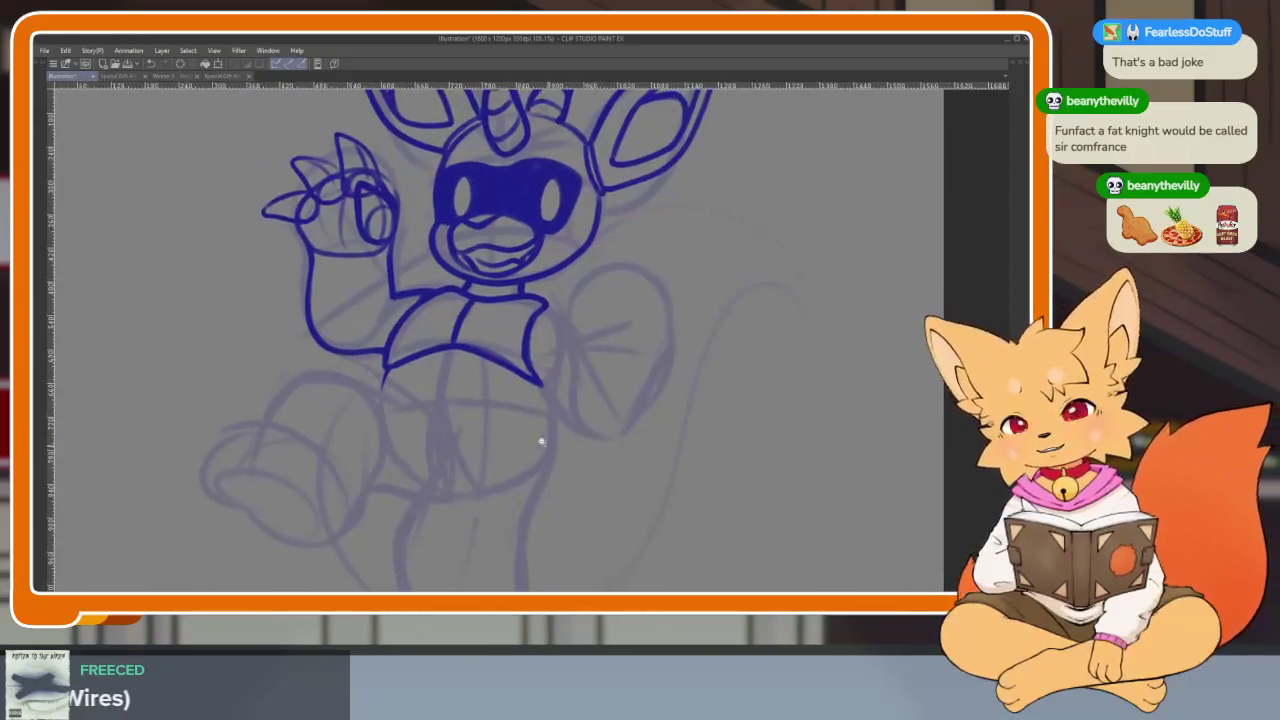
{"action": "scroll", "coordinate": [560, 466], "scroll_direction": "up", "scroll_amount": 2}
{"action": "scroll", "coordinate": [567, 449], "scroll_direction": "up", "scroll_amount": 1}
{"action": "scroll", "coordinate": [567, 449], "scroll_direction": "down", "scroll_amount": 1}
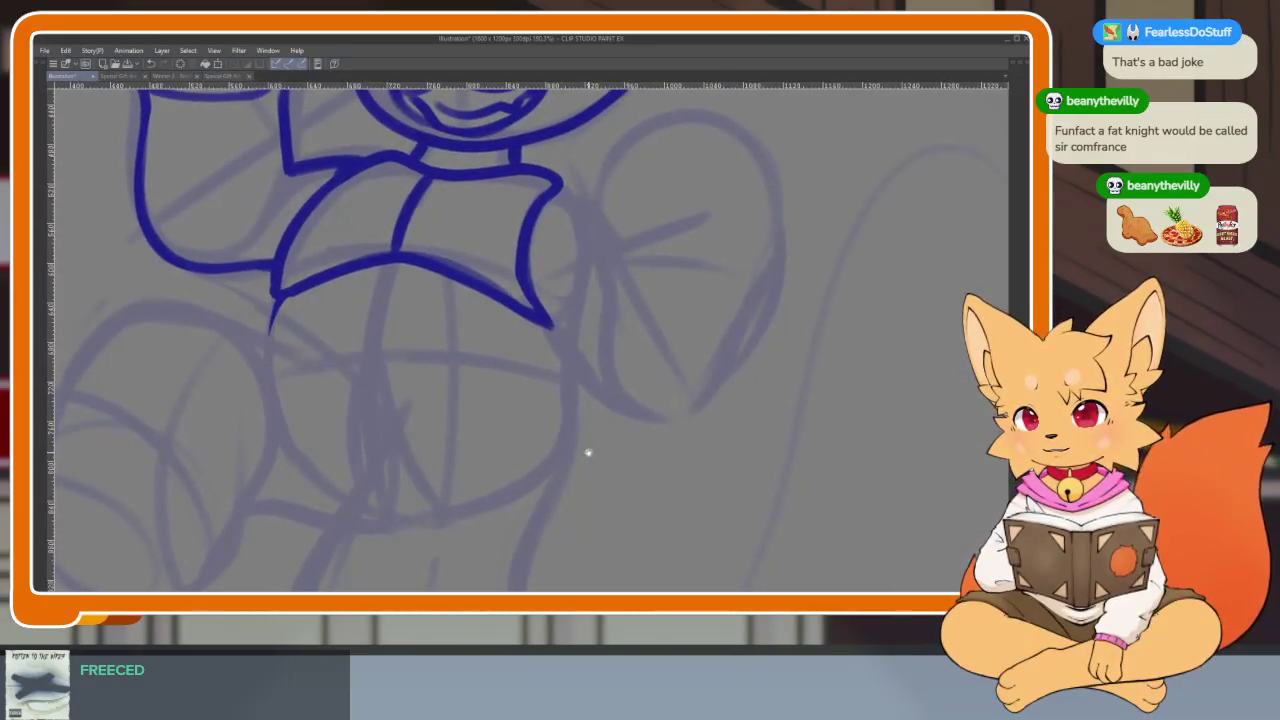
{"action": "scroll", "coordinate": [599, 440], "scroll_direction": "down", "scroll_amount": 2}
{"action": "scroll", "coordinate": [592, 449], "scroll_direction": "down", "scroll_amount": 4}
{"action": "scroll", "coordinate": [603, 409], "scroll_direction": "down", "scroll_amount": 1}
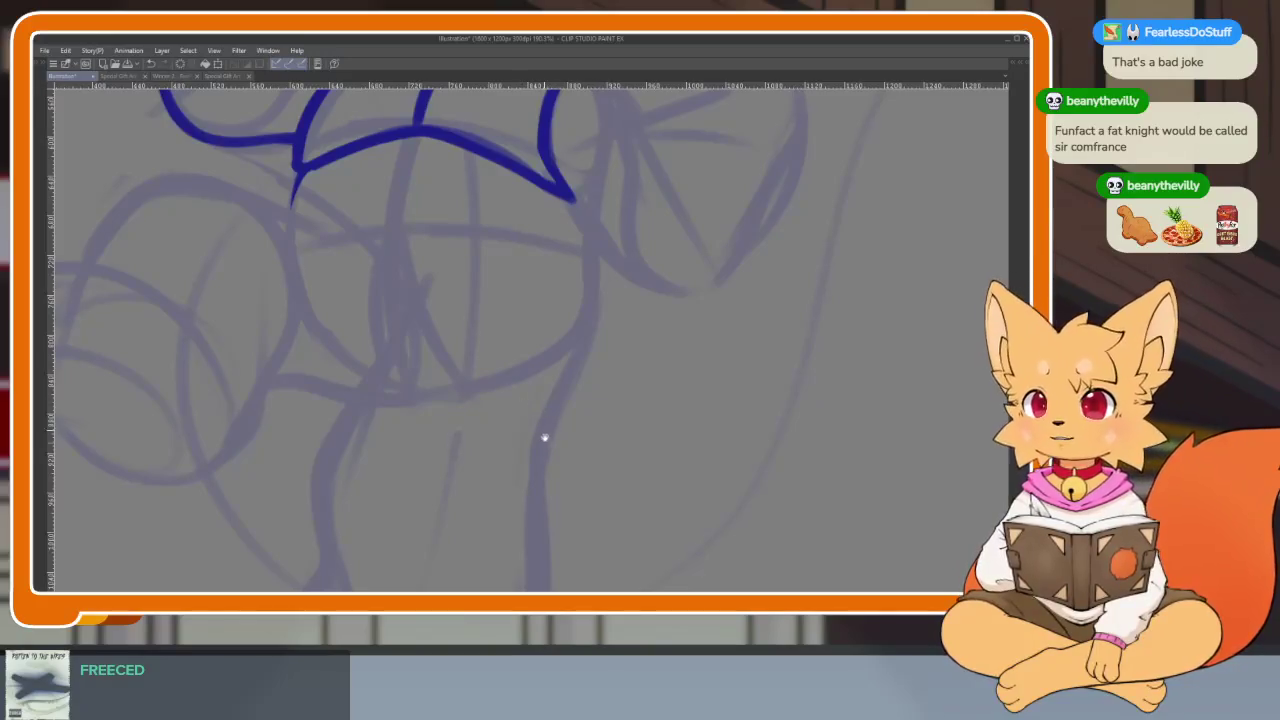
{"action": "scroll", "coordinate": [543, 432], "scroll_direction": "down", "scroll_amount": 3}
{"action": "scroll", "coordinate": [545, 438], "scroll_direction": "down", "scroll_amount": 1}
{"action": "scroll", "coordinate": [543, 380], "scroll_direction": "down", "scroll_amount": 1}
{"action": "scroll", "coordinate": [540, 406], "scroll_direction": "down", "scroll_amount": 1}
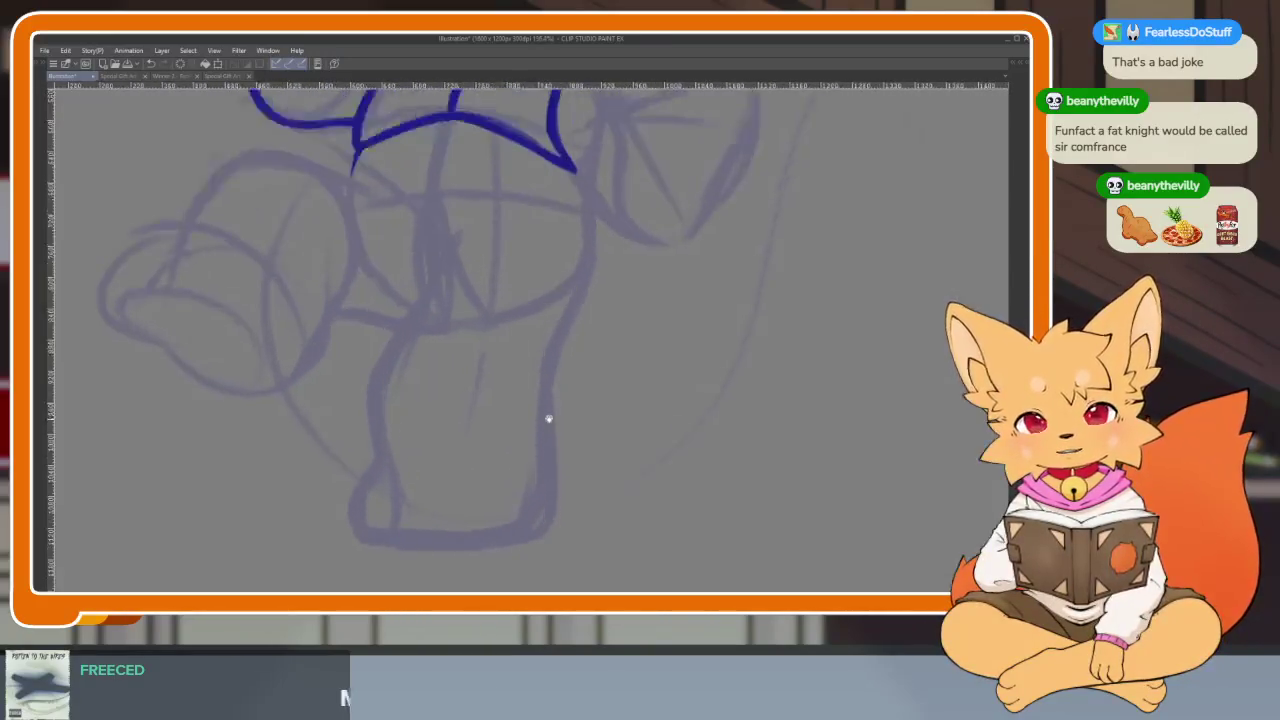
{"action": "scroll", "coordinate": [549, 420], "scroll_direction": "down", "scroll_amount": 1}
{"action": "scroll", "coordinate": [522, 417], "scroll_direction": "up", "scroll_amount": 3}
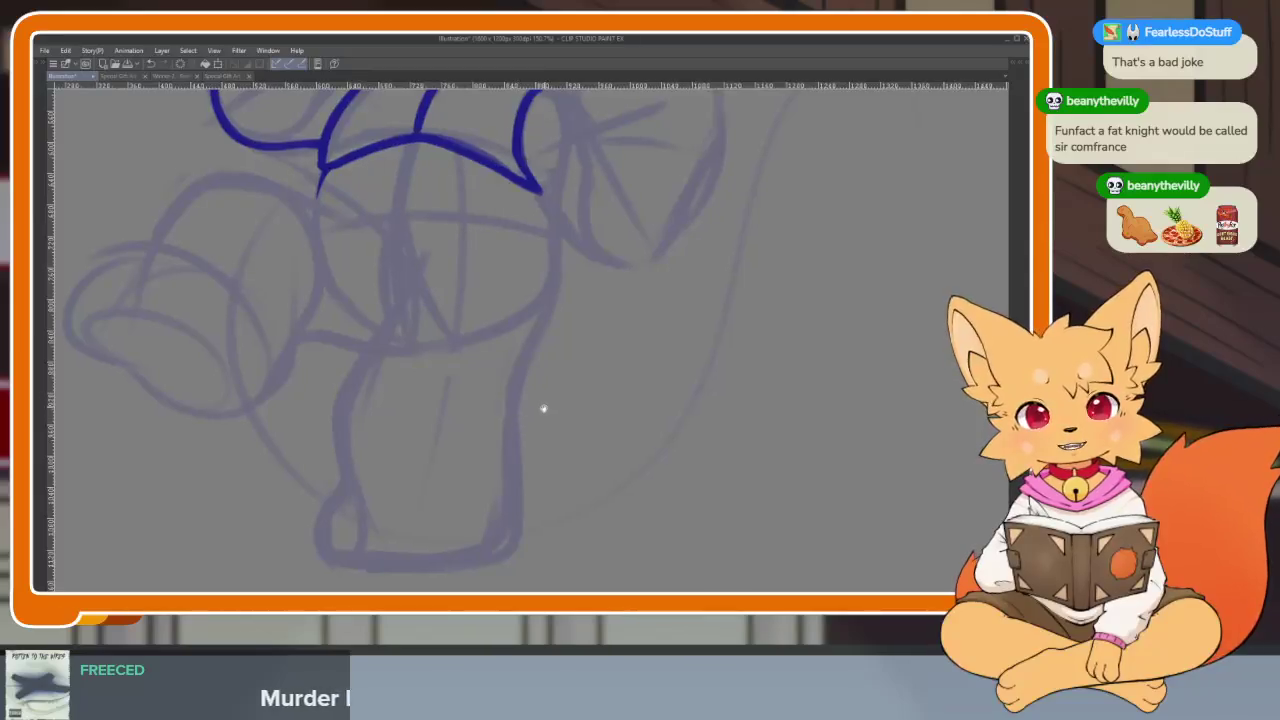
{"action": "scroll", "coordinate": [543, 406], "scroll_direction": "down", "scroll_amount": 2}
{"action": "scroll", "coordinate": [535, 426], "scroll_direction": "up", "scroll_amount": 1}
{"action": "scroll", "coordinate": [451, 320], "scroll_direction": "up", "scroll_amount": 1}
{"action": "scroll", "coordinate": [309, 245], "scroll_direction": "up", "scroll_amount": 1}
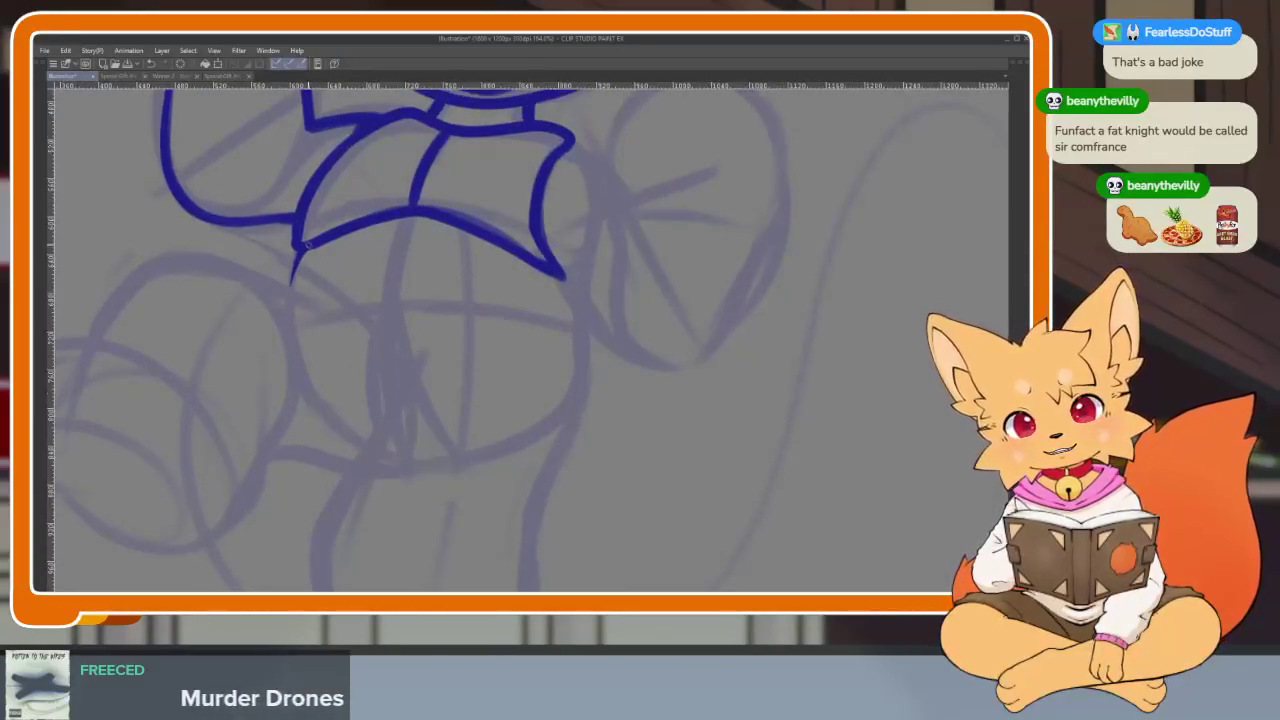
{"action": "left_click_drag", "start_coordinate": [290, 284], "coordinate": [318, 395]}
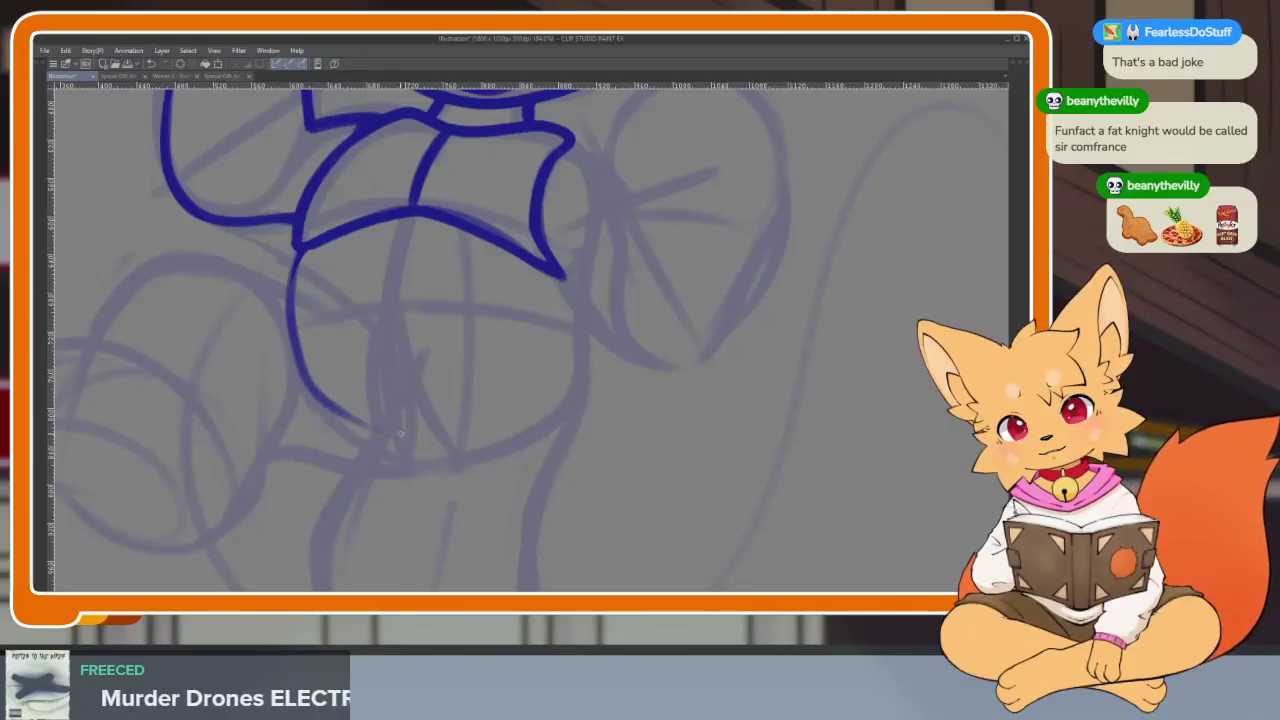
{"action": "key", "text": "ctrl+z"}
{"action": "left_click_drag", "start_coordinate": [291, 284], "coordinate": [300, 250]}
Try lines down from the bow's left corner, then undo them
{"action": "scroll", "coordinate": [370, 238], "scroll_direction": "up", "scroll_amount": 1}
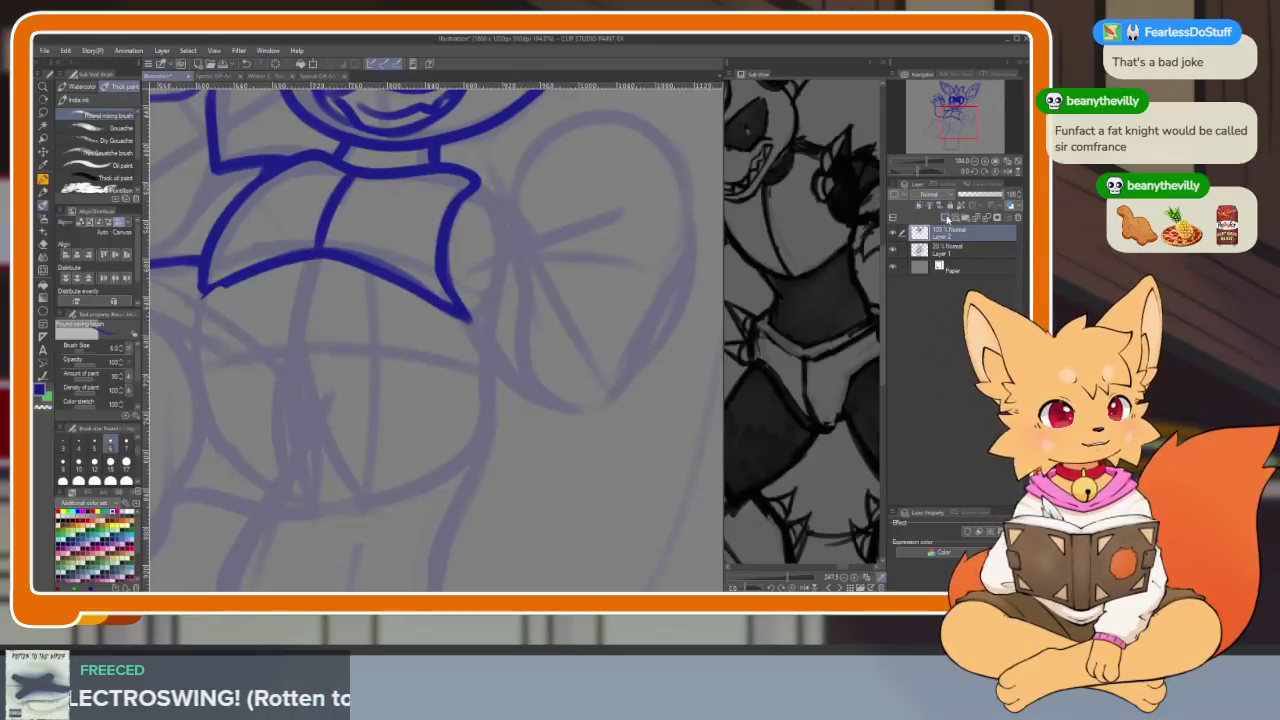
{"action": "left_click_drag", "start_coordinate": [518, 356], "coordinate": [438, 371]}
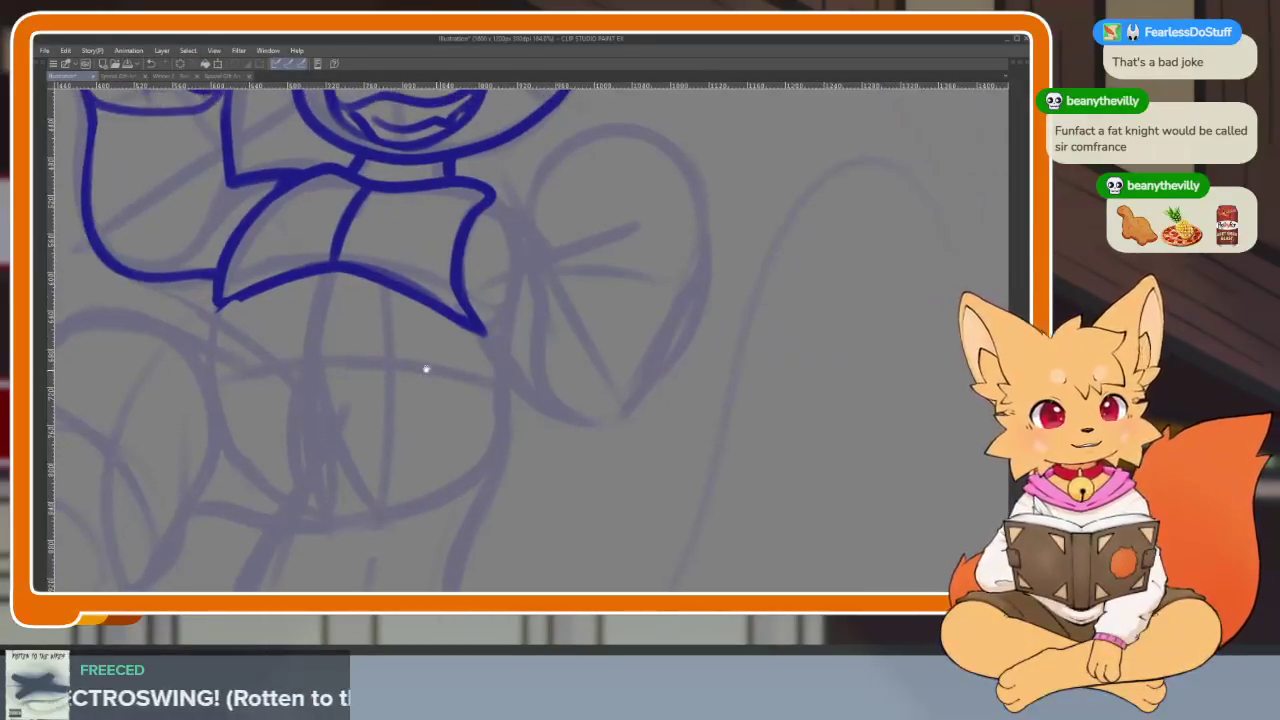
{"action": "mouse_move", "coordinate": [316, 192]}
{"action": "left_mouse_down"}
{"action": "mouse_move", "coordinate": [334, 201]}
{"action": "mouse_move", "coordinate": [234, 318]}
{"action": "mouse_move", "coordinate": [238, 414]}
{"action": "left_mouse_up"}
{"action": "left_click_drag", "start_coordinate": [236, 340], "coordinate": [282, 490]}
{"action": "key", "text": "ctrl+z"}
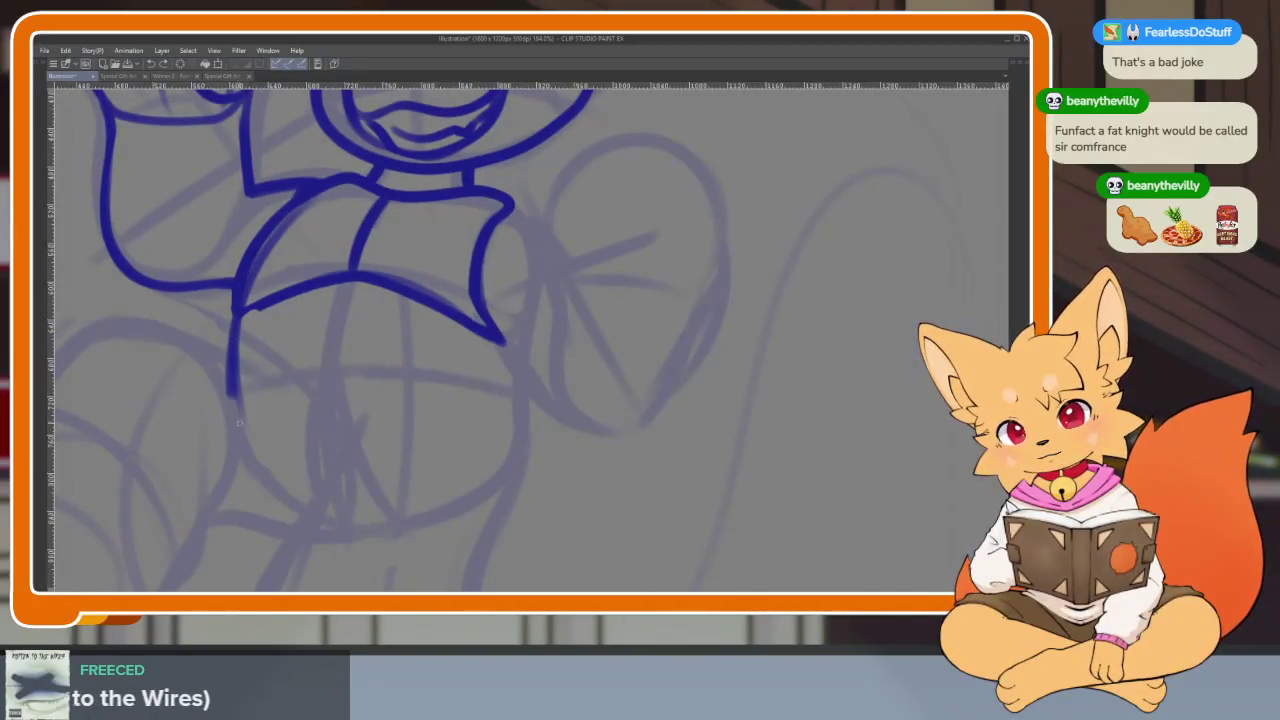
{"action": "left_click_drag", "start_coordinate": [234, 402], "coordinate": [294, 470]}
{"action": "key", "text": "ctrl+z"}
{"action": "key", "text": "ctrl+z"}
{"action": "key", "text": "ctrl+z"}
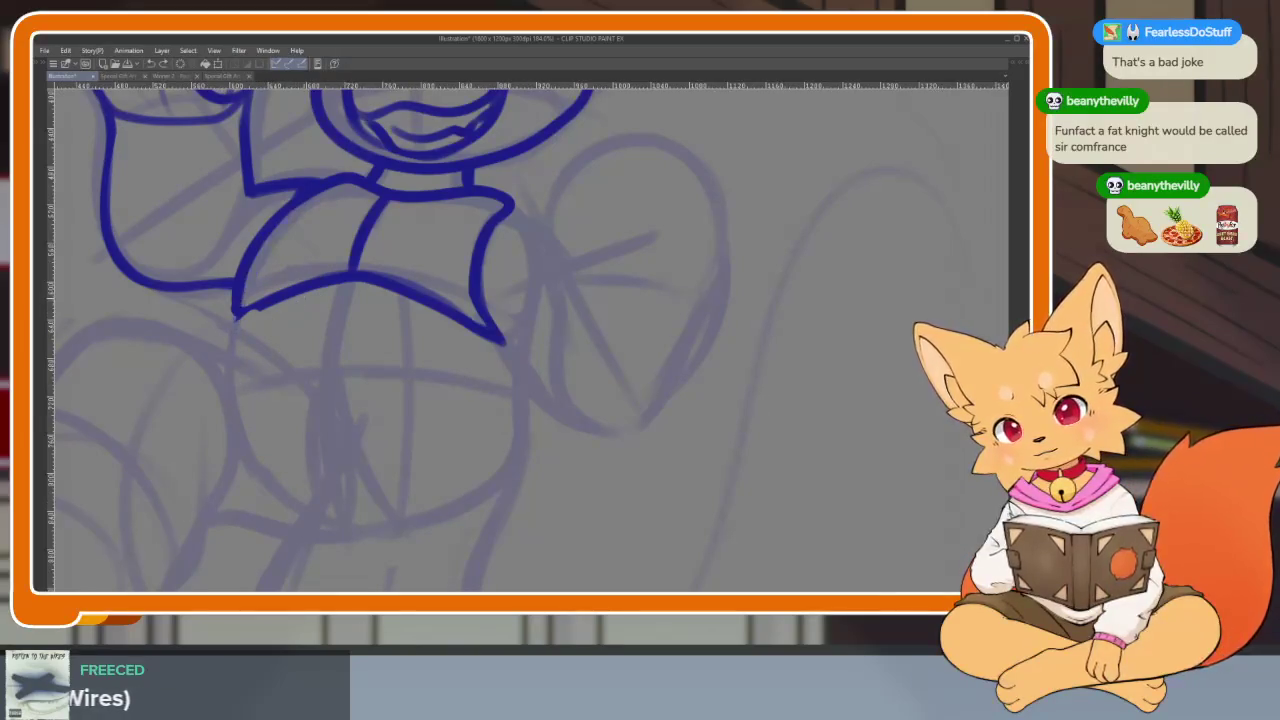
Ink the blue collar line under the chin, extending it to the left
{"action": "mouse_move", "coordinate": [379, 257]}
{"action": "left_mouse_down"}
{"action": "mouse_move", "coordinate": [361, 313]}
{"action": "mouse_move", "coordinate": [362, 293]}
{"action": "left_mouse_up"}
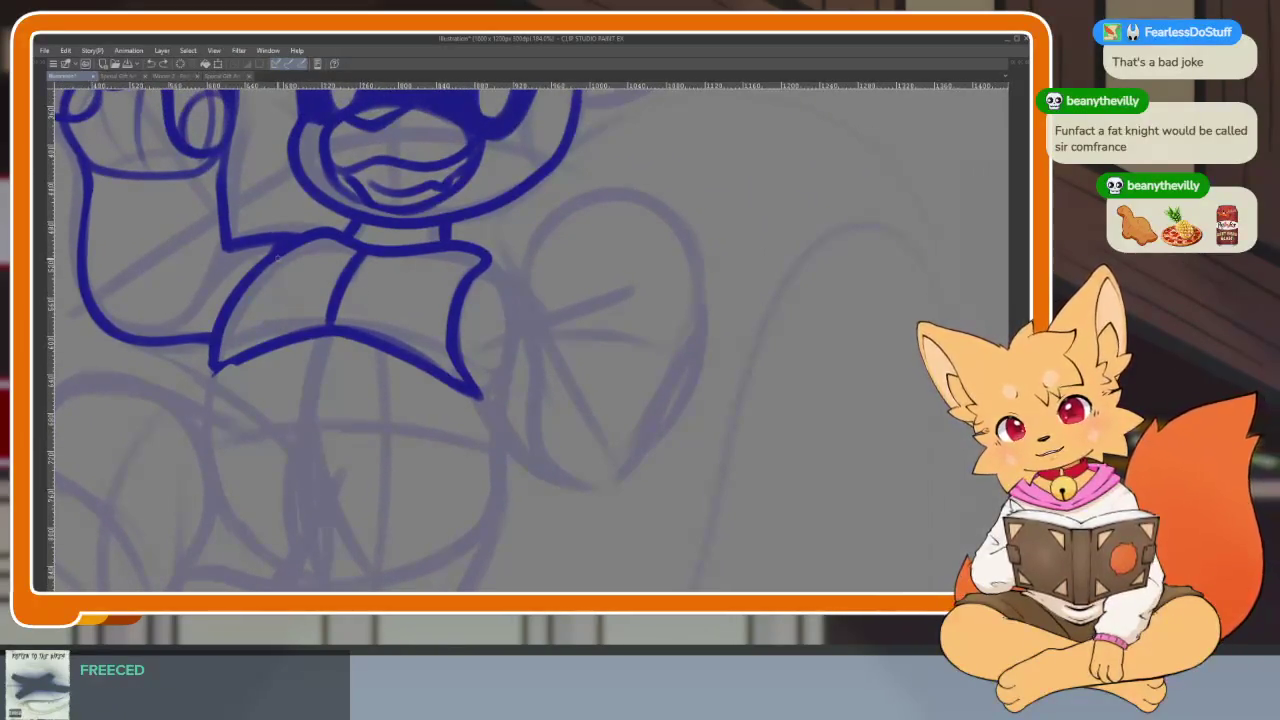
{"action": "left_click_drag", "start_coordinate": [308, 238], "coordinate": [440, 236]}
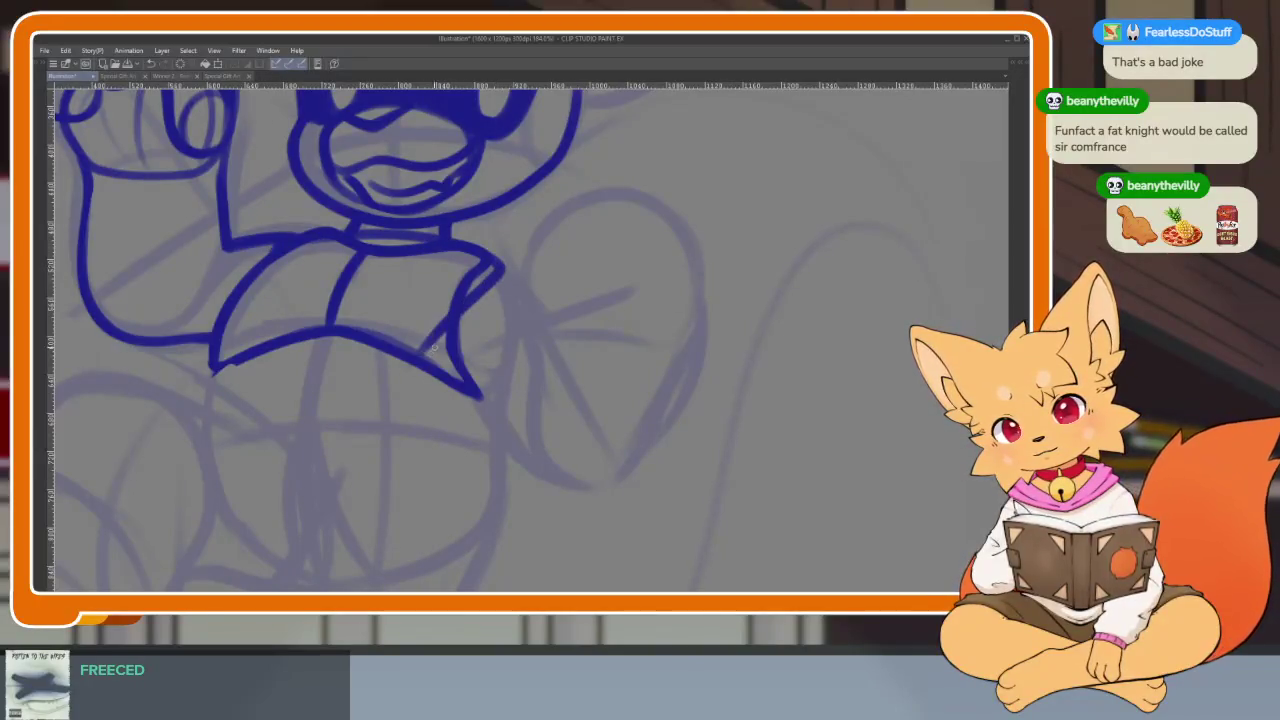
{"action": "left_click_drag", "start_coordinate": [364, 352], "coordinate": [248, 354]}
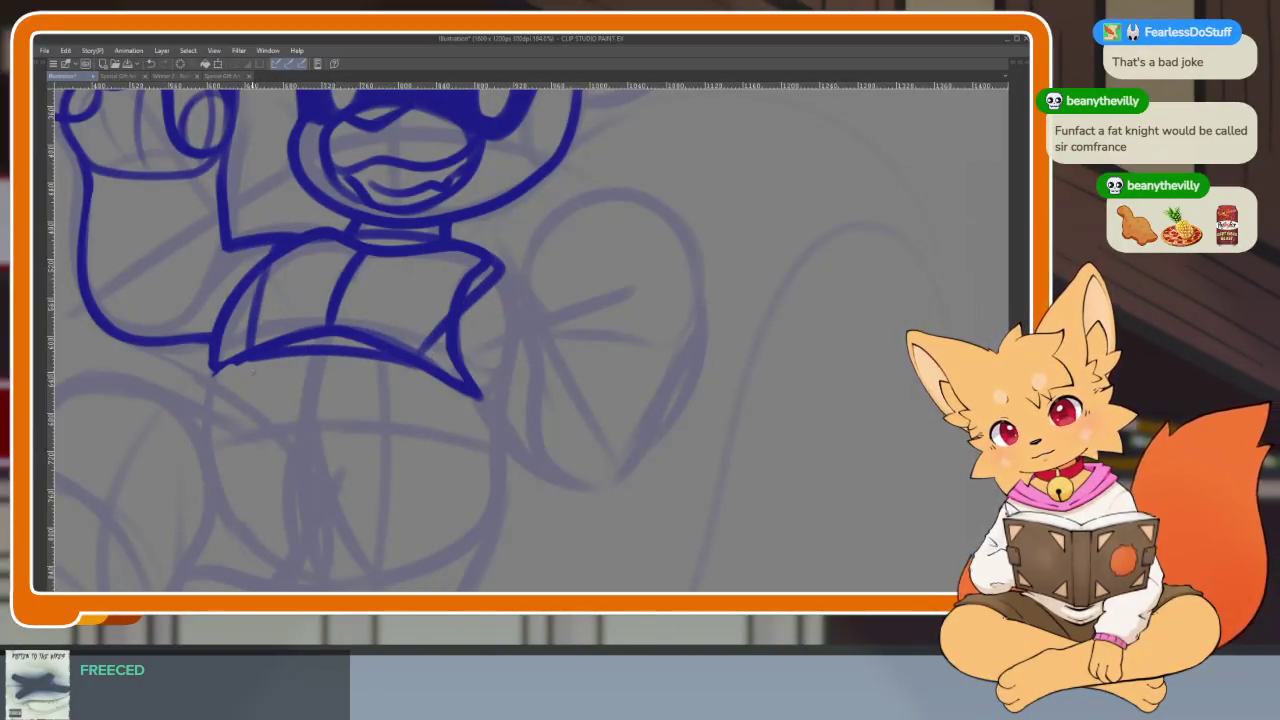
Ink the rounded belly outline, then fade the inked head layer to a faint guide
{"action": "mouse_move", "coordinate": [226, 403]}
{"action": "left_mouse_down"}
{"action": "mouse_move", "coordinate": [206, 458]}
{"action": "mouse_move", "coordinate": [322, 565]}
{"action": "mouse_move", "coordinate": [450, 505]}
{"action": "left_mouse_up"}
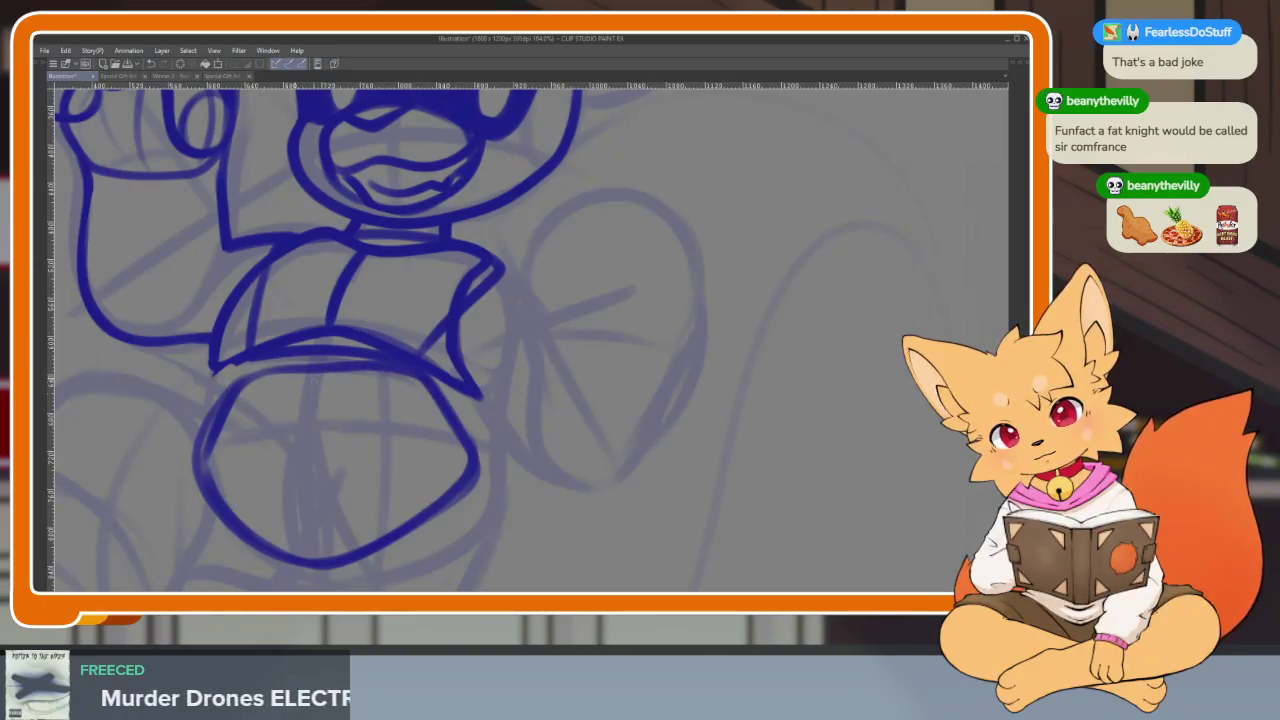
{"action": "scroll", "coordinate": [511, 418], "scroll_direction": "down", "scroll_amount": 5}
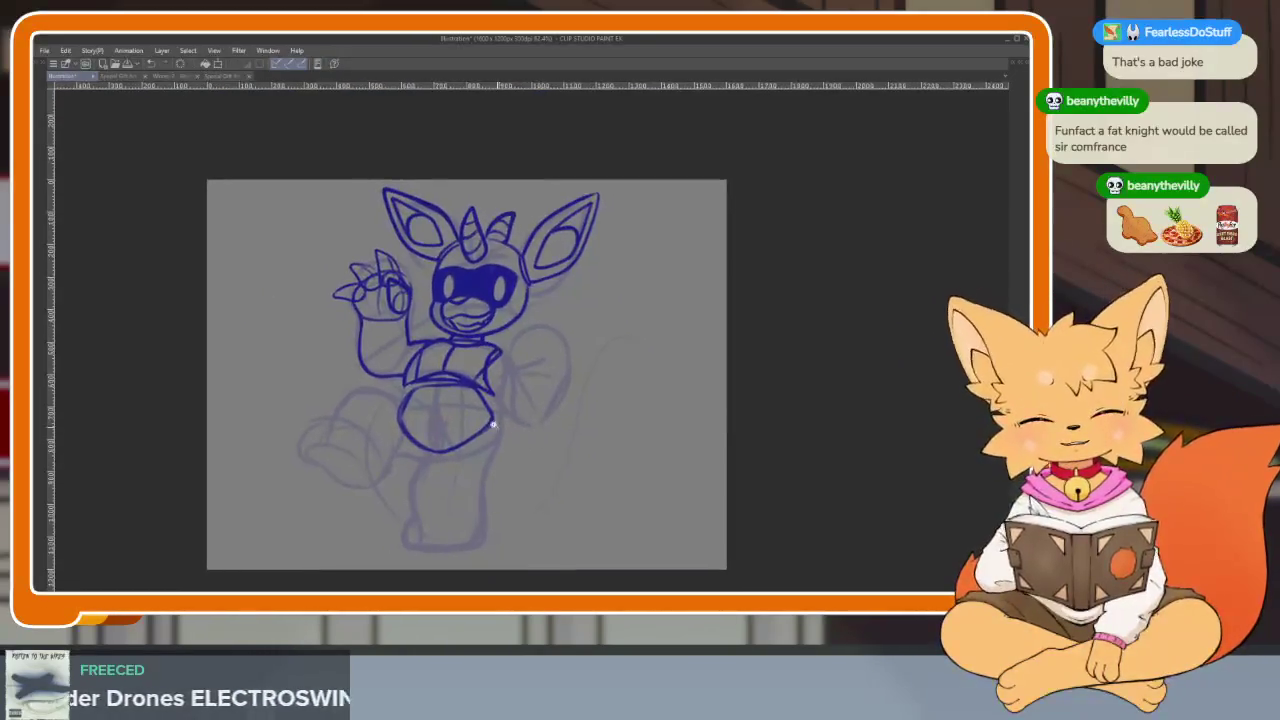
{"action": "scroll", "coordinate": [523, 440], "scroll_direction": "up", "scroll_amount": 5}
{"action": "scroll", "coordinate": [510, 450], "scroll_direction": "up", "scroll_amount": 3}
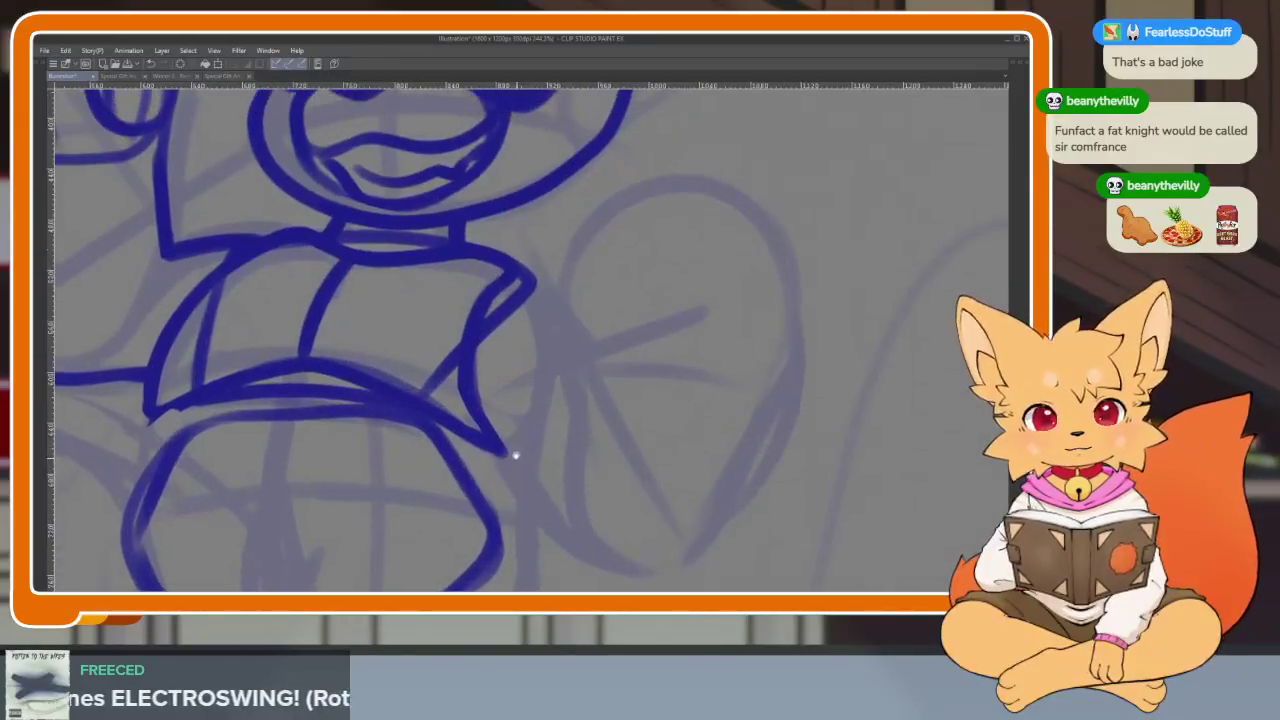
{"action": "scroll", "coordinate": [515, 460], "scroll_direction": "up", "scroll_amount": 2}
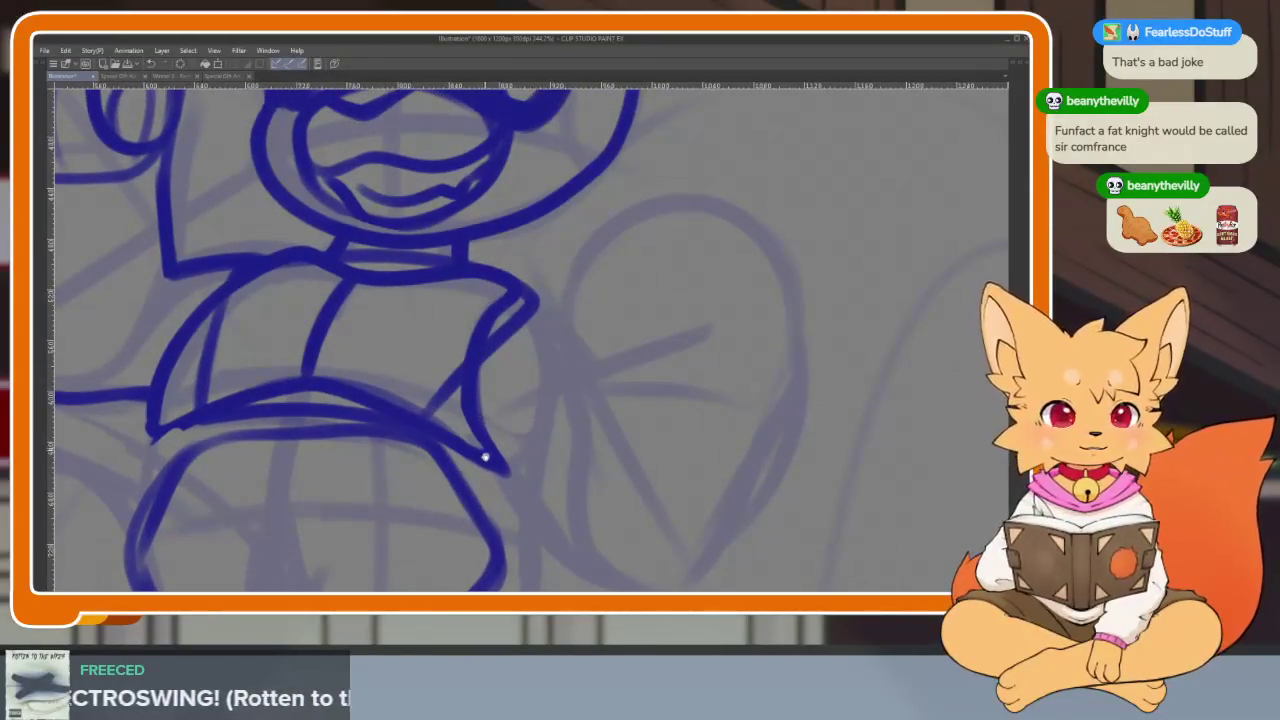
{"action": "left_click_drag", "start_coordinate": [486, 449], "coordinate": [529, 343]}
{"action": "scroll", "coordinate": [539, 377], "scroll_direction": "down", "scroll_amount": 2}
{"action": "key", "text": "Tab"}
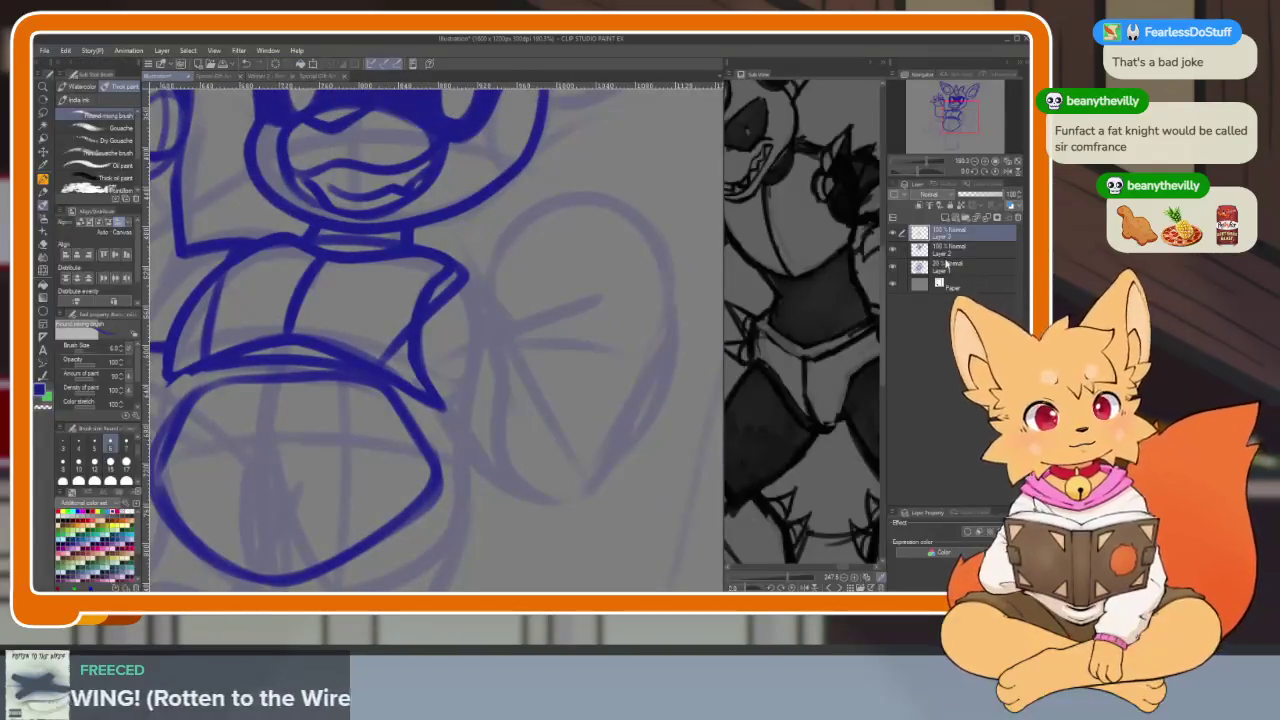
{"action": "left_click", "coordinate": [975, 203]}
Ink strokes inside the torso loop and a line down its right side
{"action": "key", "text": "Tab"}
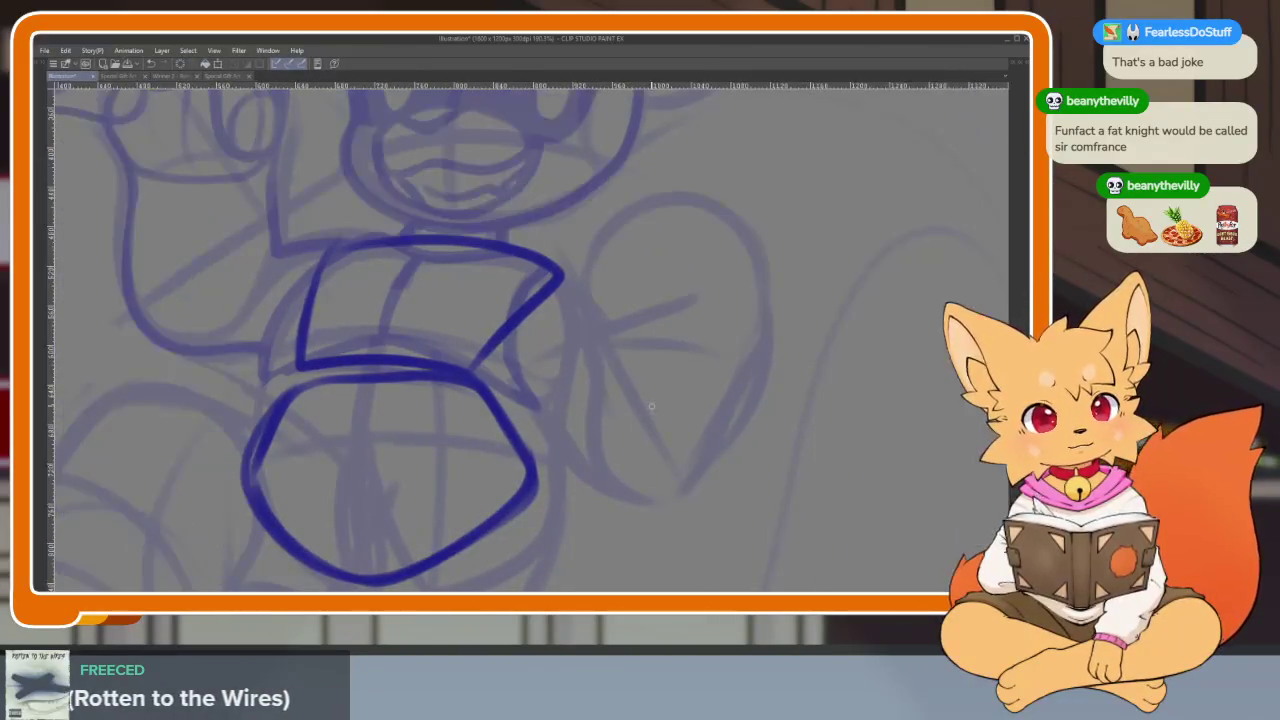
{"action": "scroll", "coordinate": [551, 466], "scroll_direction": "down", "scroll_amount": 5}
{"action": "scroll", "coordinate": [537, 446], "scroll_direction": "up", "scroll_amount": 3}
{"action": "scroll", "coordinate": [465, 334], "scroll_direction": "up", "scroll_amount": 2}
{"action": "mouse_move", "coordinate": [466, 316]}
{"action": "left_mouse_down"}
{"action": "mouse_move", "coordinate": [422, 470]}
{"action": "mouse_move", "coordinate": [424, 520]}
{"action": "mouse_move", "coordinate": [414, 420]}
{"action": "mouse_move", "coordinate": [408, 514]}
{"action": "left_mouse_up"}
{"action": "key", "text": "ctrl+z"}
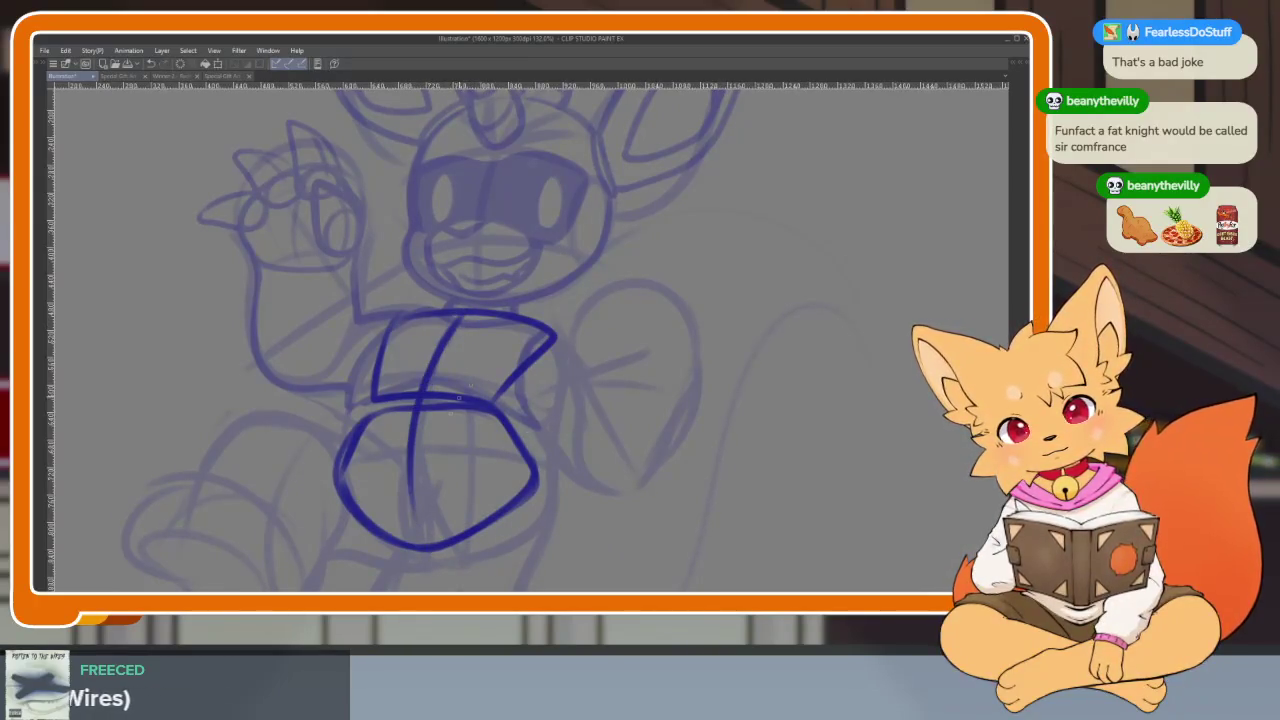
{"action": "scroll", "coordinate": [515, 483], "scroll_direction": "up", "scroll_amount": 3}
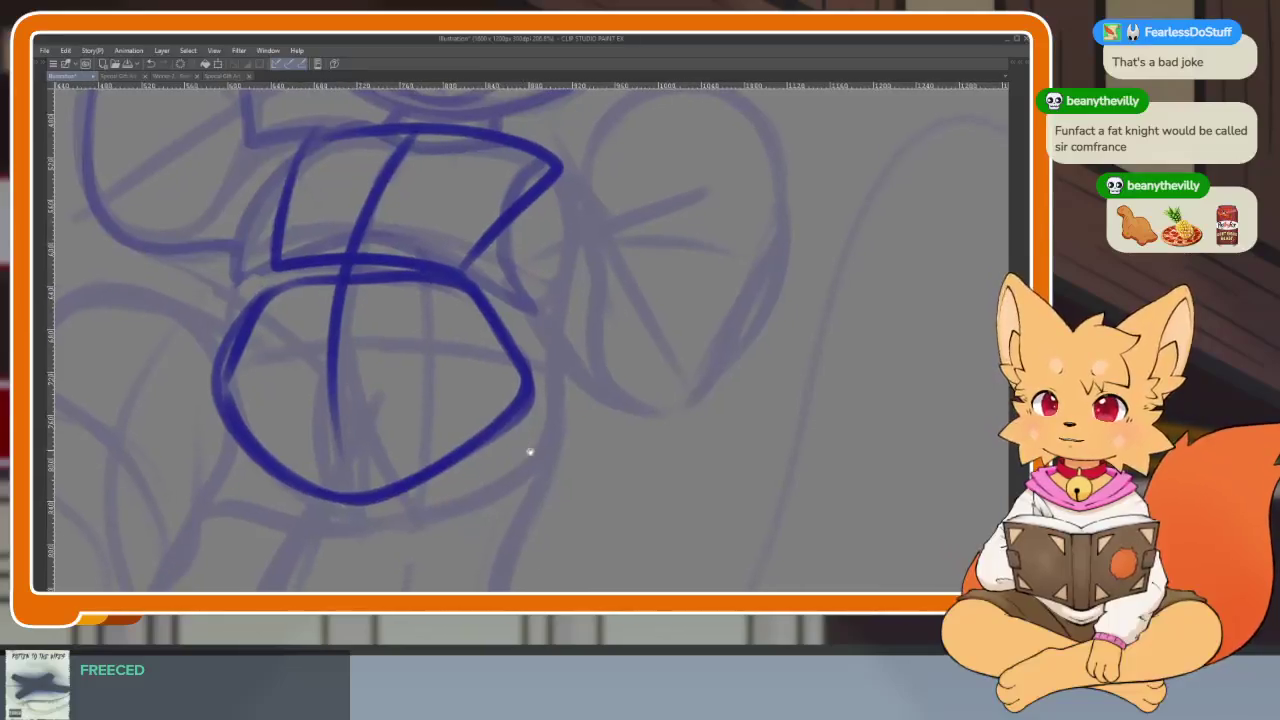
{"action": "scroll", "coordinate": [535, 447], "scroll_direction": "down", "scroll_amount": 1}
{"action": "scroll", "coordinate": [555, 330], "scroll_direction": "up", "scroll_amount": 1}
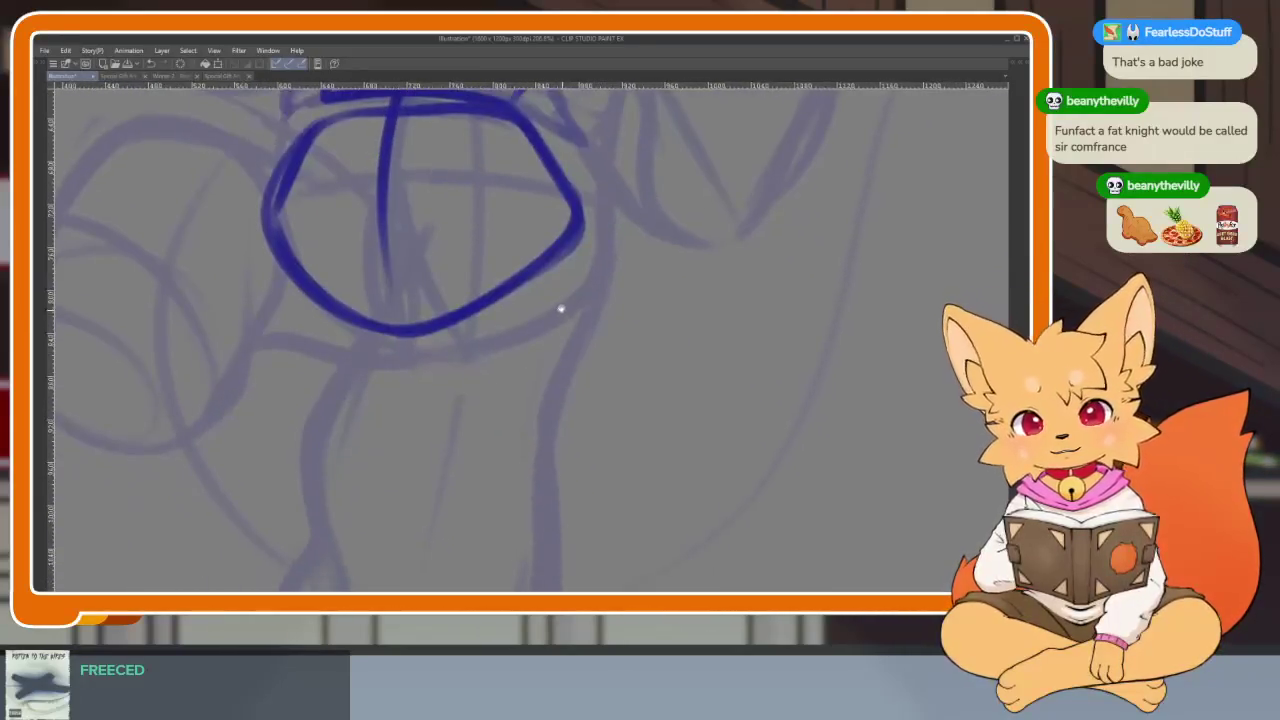
{"action": "left_click_drag", "start_coordinate": [517, 167], "coordinate": [360, 252]}
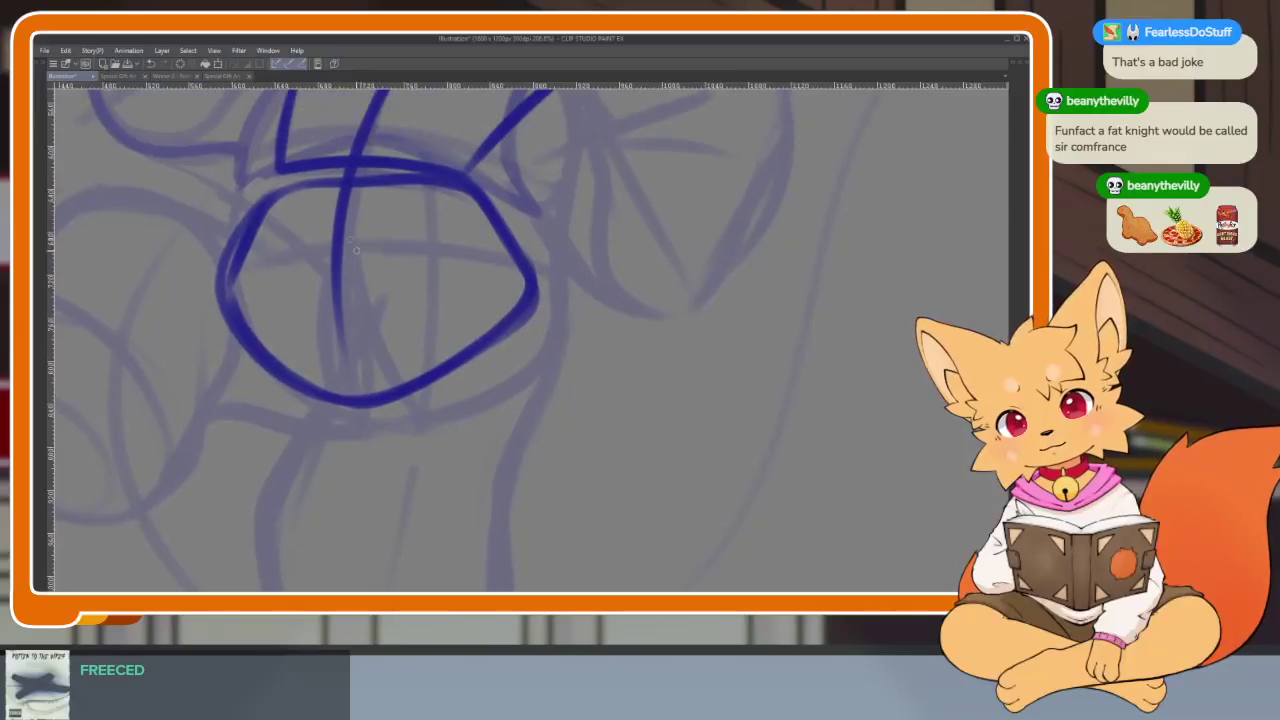
{"action": "mouse_move", "coordinate": [353, 206]}
{"action": "left_mouse_down"}
{"action": "mouse_move", "coordinate": [398, 355]}
{"action": "mouse_move", "coordinate": [300, 378]}
{"action": "left_mouse_up"}
{"action": "left_click_drag", "start_coordinate": [460, 298], "coordinate": [443, 300]}
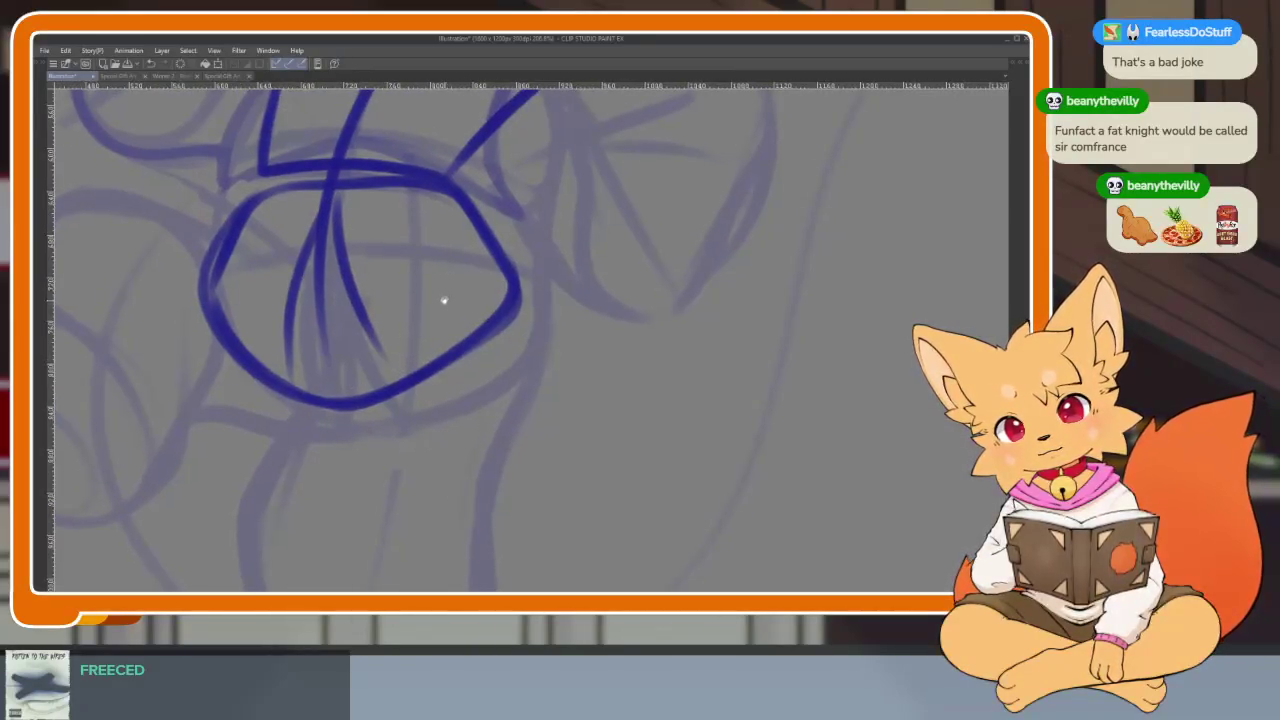
{"action": "mouse_move", "coordinate": [505, 258]}
{"action": "left_mouse_down"}
{"action": "mouse_move", "coordinate": [462, 438]}
{"action": "mouse_move", "coordinate": [435, 485]}
{"action": "left_mouse_up"}
Ink the curve around the bottom of the hips and a shortened left hip line
{"action": "left_click_drag", "start_coordinate": [500, 399], "coordinate": [532, 364]}
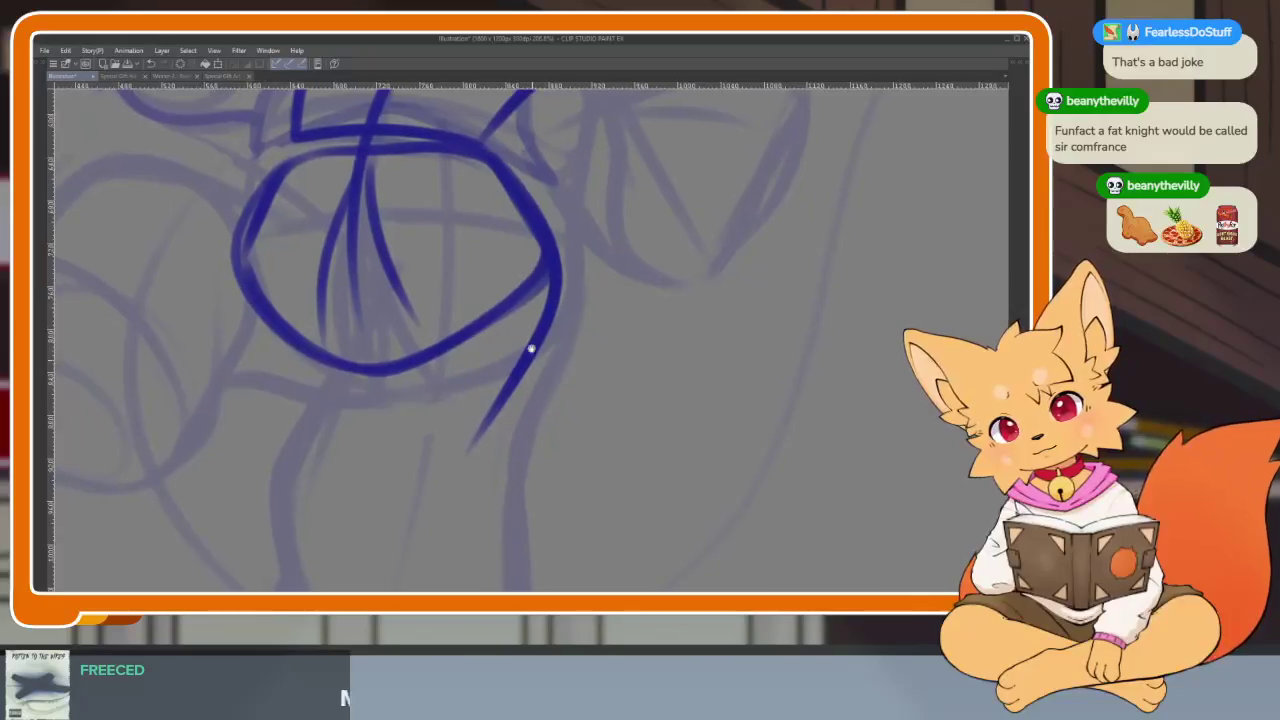
{"action": "mouse_move", "coordinate": [437, 209]}
{"action": "left_mouse_down"}
{"action": "mouse_move", "coordinate": [300, 455]}
{"action": "mouse_move", "coordinate": [410, 460]}
{"action": "left_mouse_up"}
{"action": "key", "text": "ctrl+z"}
{"action": "mouse_move", "coordinate": [306, 382]}
{"action": "left_mouse_down"}
{"action": "mouse_move", "coordinate": [302, 400]}
{"action": "mouse_move", "coordinate": [430, 455]}
{"action": "mouse_move", "coordinate": [505, 385]}
{"action": "left_mouse_up"}
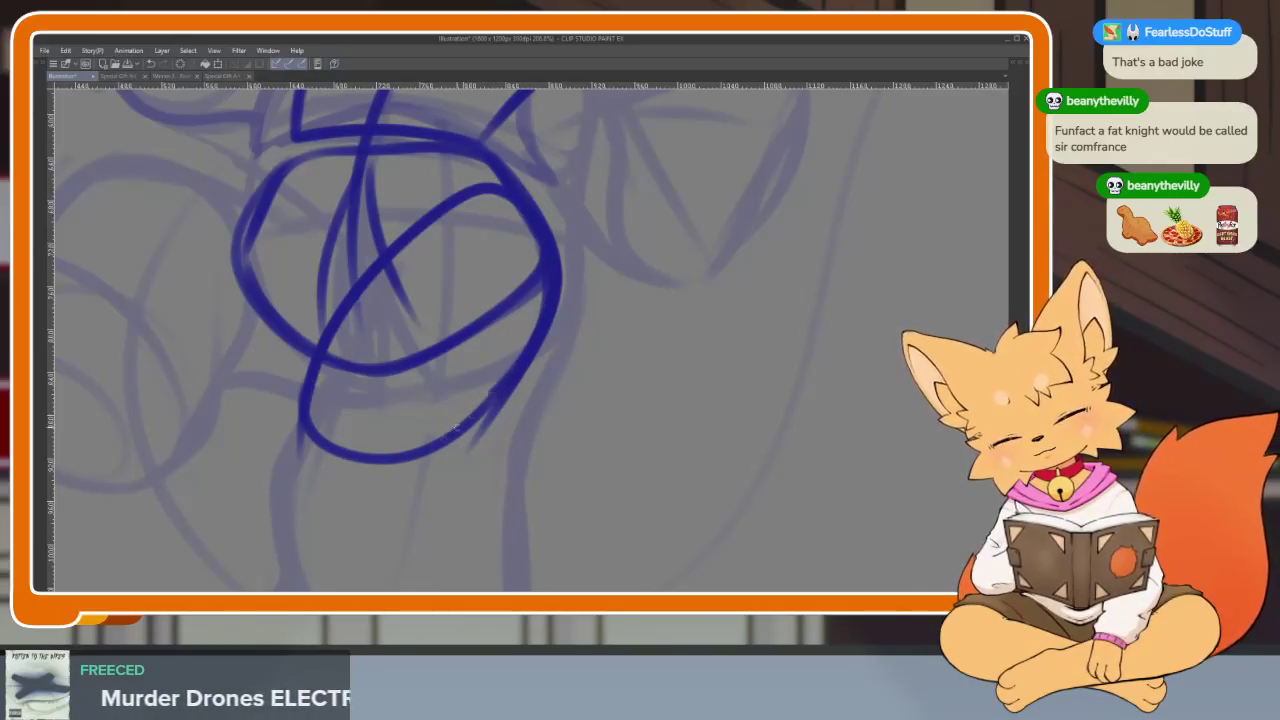
{"action": "scroll", "coordinate": [285, 405], "scroll_direction": "down", "scroll_amount": 3}
{"action": "mouse_move", "coordinate": [285, 290]}
{"action": "left_mouse_down"}
{"action": "mouse_move", "coordinate": [330, 414]}
{"action": "mouse_move", "coordinate": [365, 448]}
{"action": "mouse_move", "coordinate": [315, 530]}
{"action": "left_mouse_up"}
{"action": "key", "text": "ctrl+z"}
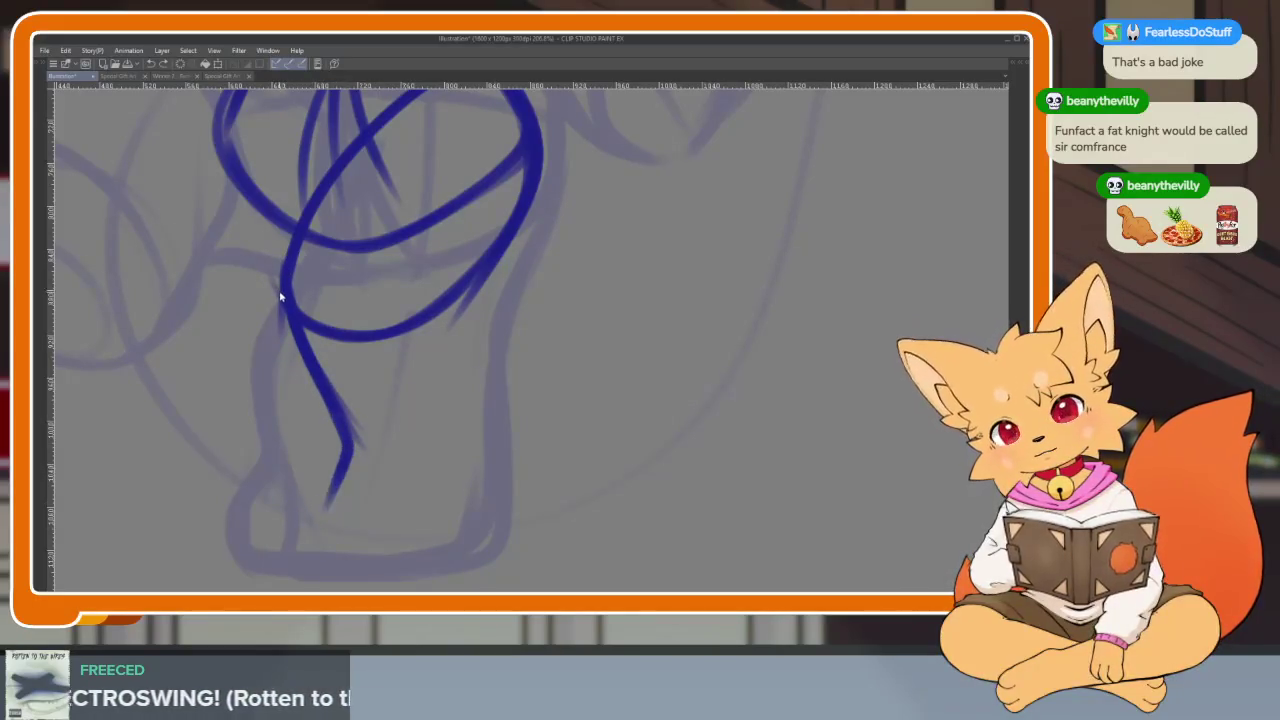
{"action": "key", "text": "ctrl+z"}
{"action": "key", "text": "ctrl+z"}
{"action": "key", "text": "ctrl+z"}
Trace the top and front of the leg, then the foot's base and right side
{"action": "left_click_drag", "start_coordinate": [286, 294], "coordinate": [266, 304]}
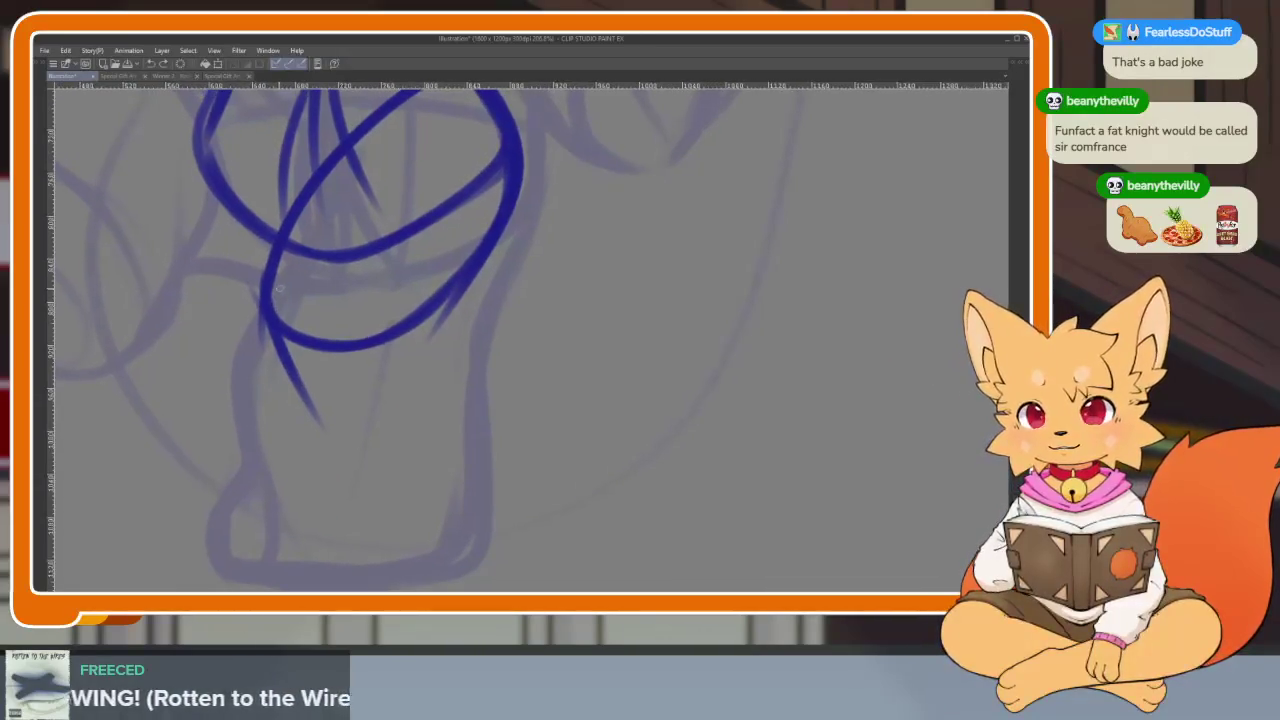
{"action": "mouse_move", "coordinate": [298, 232]}
{"action": "left_mouse_down"}
{"action": "mouse_move", "coordinate": [336, 210]}
{"action": "mouse_move", "coordinate": [425, 285]}
{"action": "mouse_move", "coordinate": [445, 372]}
{"action": "left_mouse_up"}
{"action": "key", "text": "ctrl+z"}
{"action": "mouse_move", "coordinate": [425, 288]}
{"action": "left_mouse_down"}
{"action": "mouse_move", "coordinate": [442, 354]}
{"action": "mouse_move", "coordinate": [391, 443]}
{"action": "mouse_move", "coordinate": [286, 388]}
{"action": "left_mouse_up"}
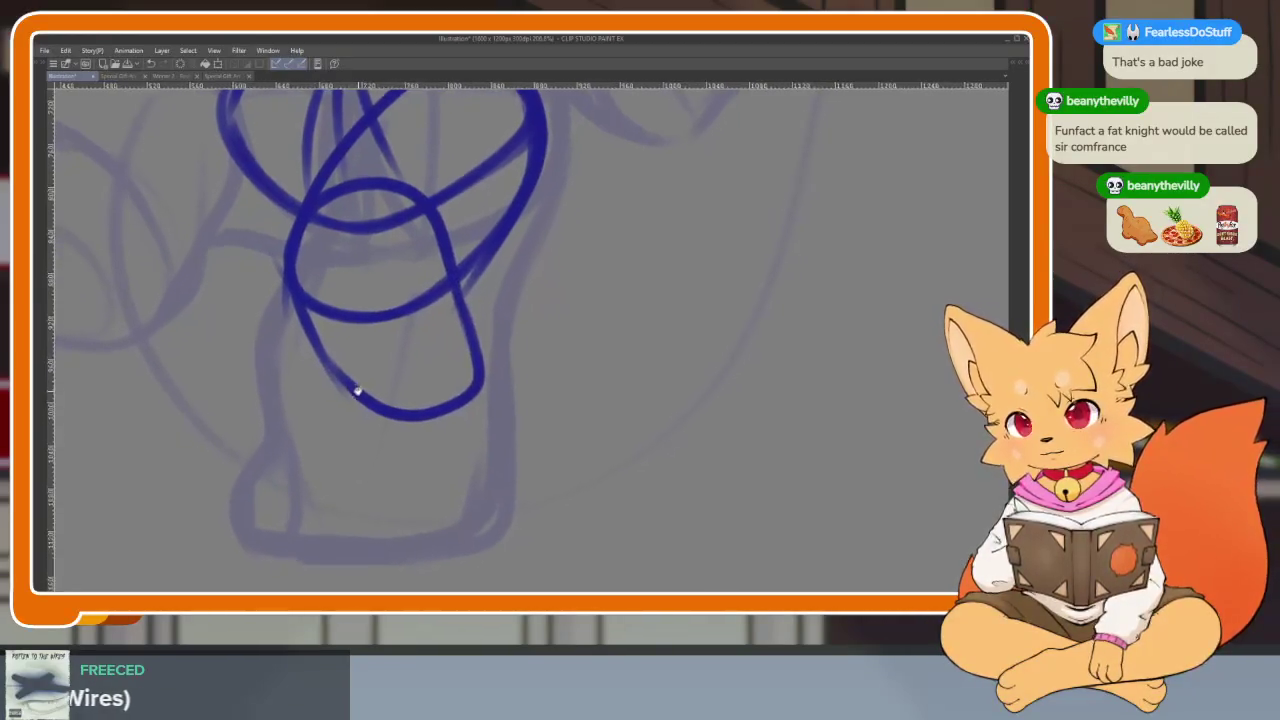
{"action": "left_click_drag", "start_coordinate": [328, 368], "coordinate": [249, 531]}
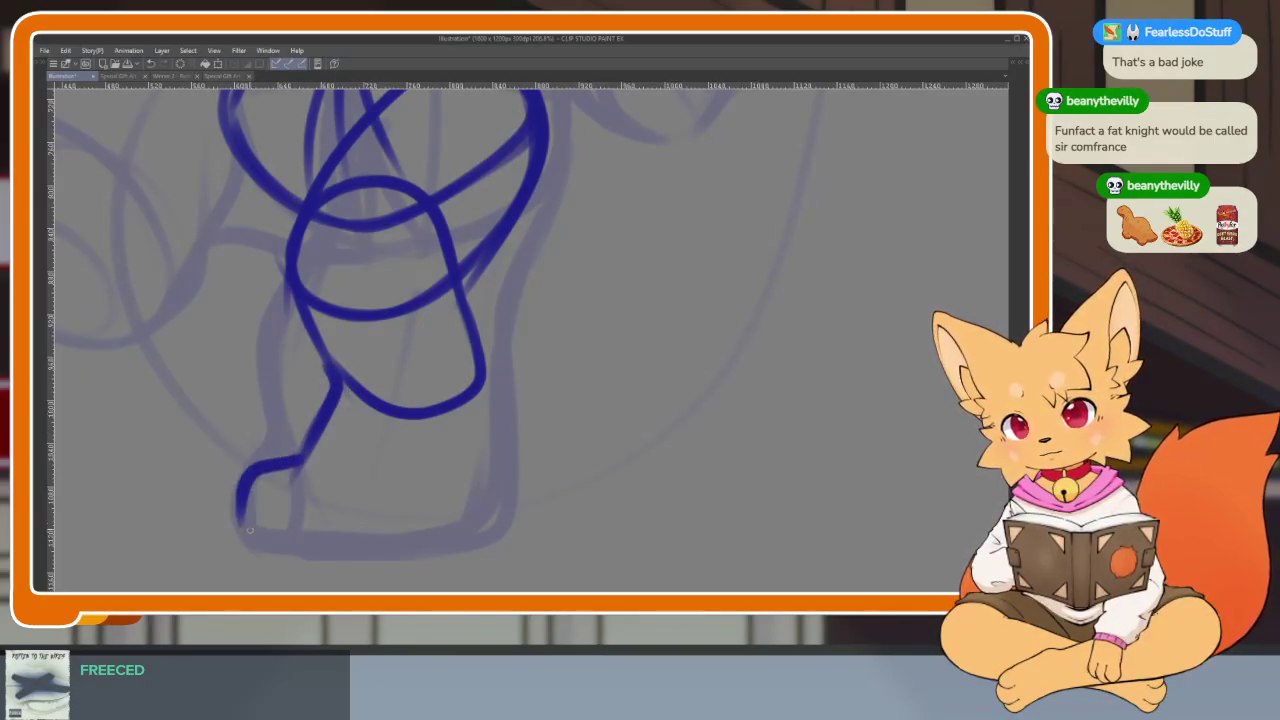
{"action": "key", "text": "ctrl+z"}
{"action": "left_click_drag", "start_coordinate": [336, 386], "coordinate": [258, 514]}
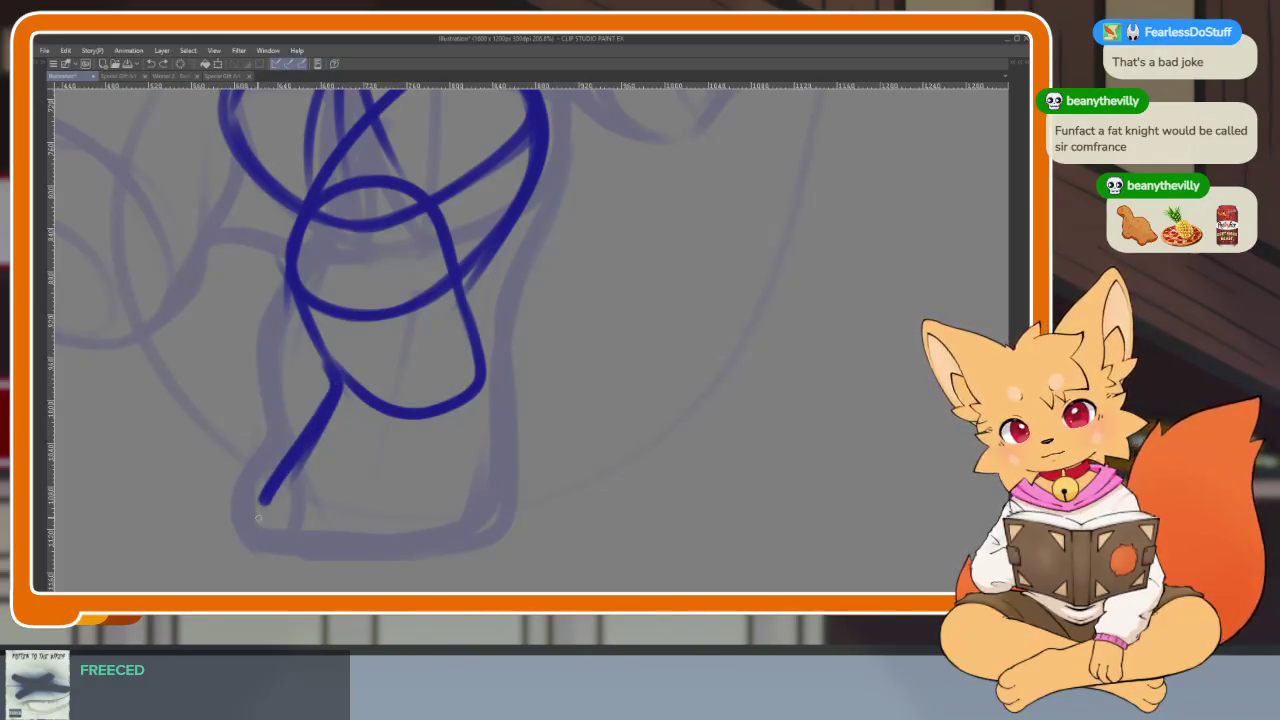
{"action": "mouse_move", "coordinate": [330, 558]}
{"action": "left_mouse_down"}
{"action": "mouse_move", "coordinate": [428, 551]}
{"action": "mouse_move", "coordinate": [488, 372]}
{"action": "mouse_move", "coordinate": [470, 505]}
{"action": "left_mouse_up"}
{"action": "key", "text": "ctrl+z"}
{"action": "mouse_move", "coordinate": [482, 330]}
{"action": "left_mouse_down"}
{"action": "mouse_move", "coordinate": [490, 420]}
{"action": "mouse_move", "coordinate": [465, 512]}
{"action": "left_mouse_up"}
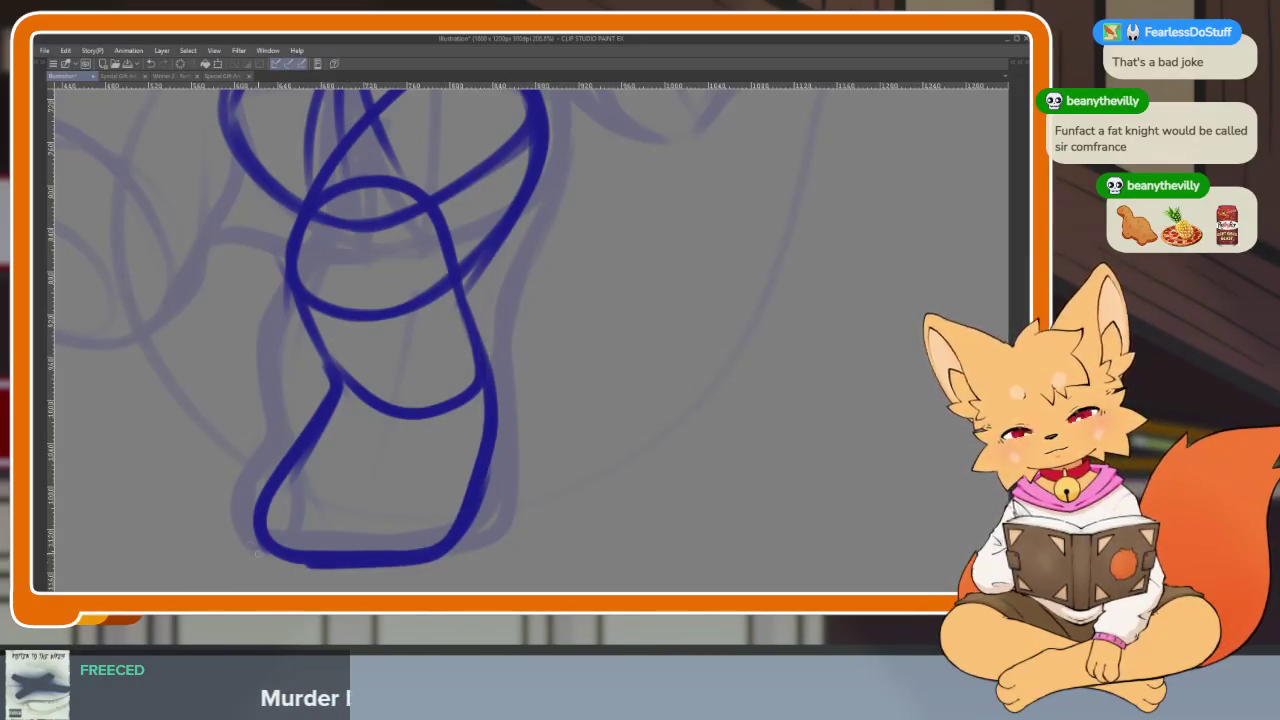
{"action": "scroll", "coordinate": [470, 475], "scroll_direction": "down", "scroll_amount": 5}
{"action": "scroll", "coordinate": [508, 441], "scroll_direction": "up", "scroll_amount": 3}
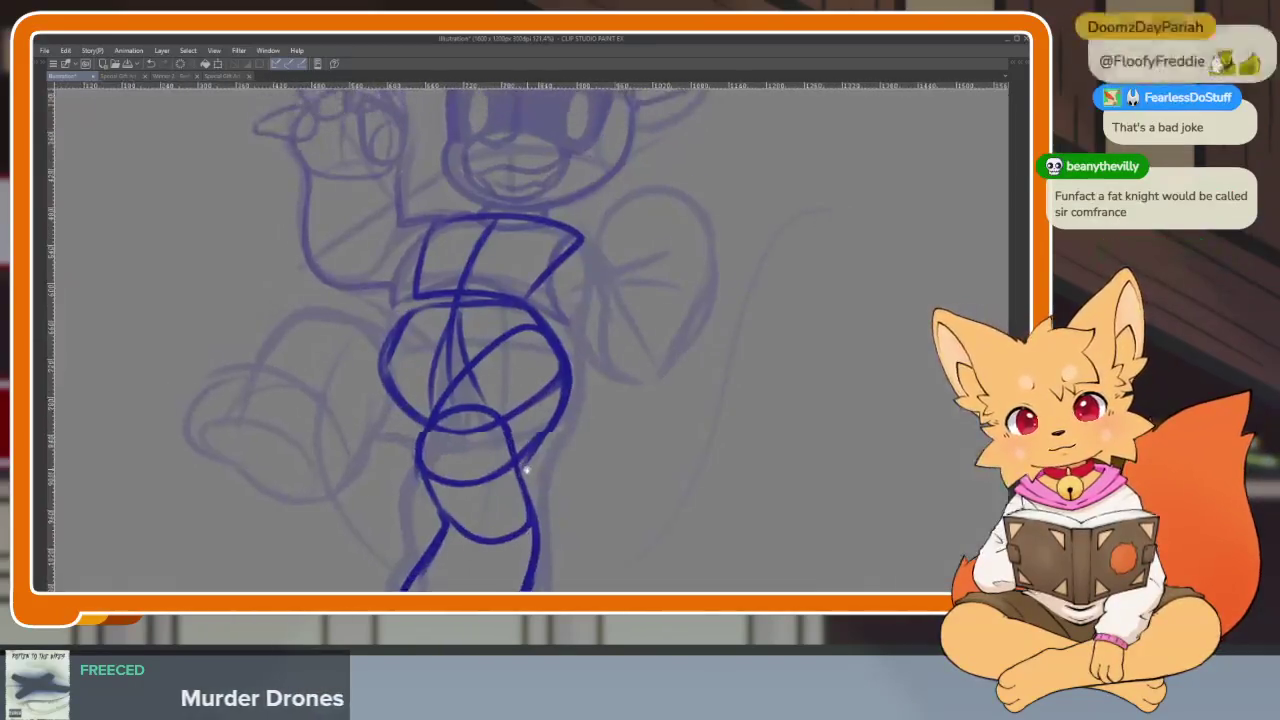
Ink the lower torso curve and a short line on the right hip
{"action": "scroll", "coordinate": [520, 480], "scroll_direction": "up", "scroll_amount": 2}
{"action": "scroll", "coordinate": [500, 478], "scroll_direction": "down", "scroll_amount": 2}
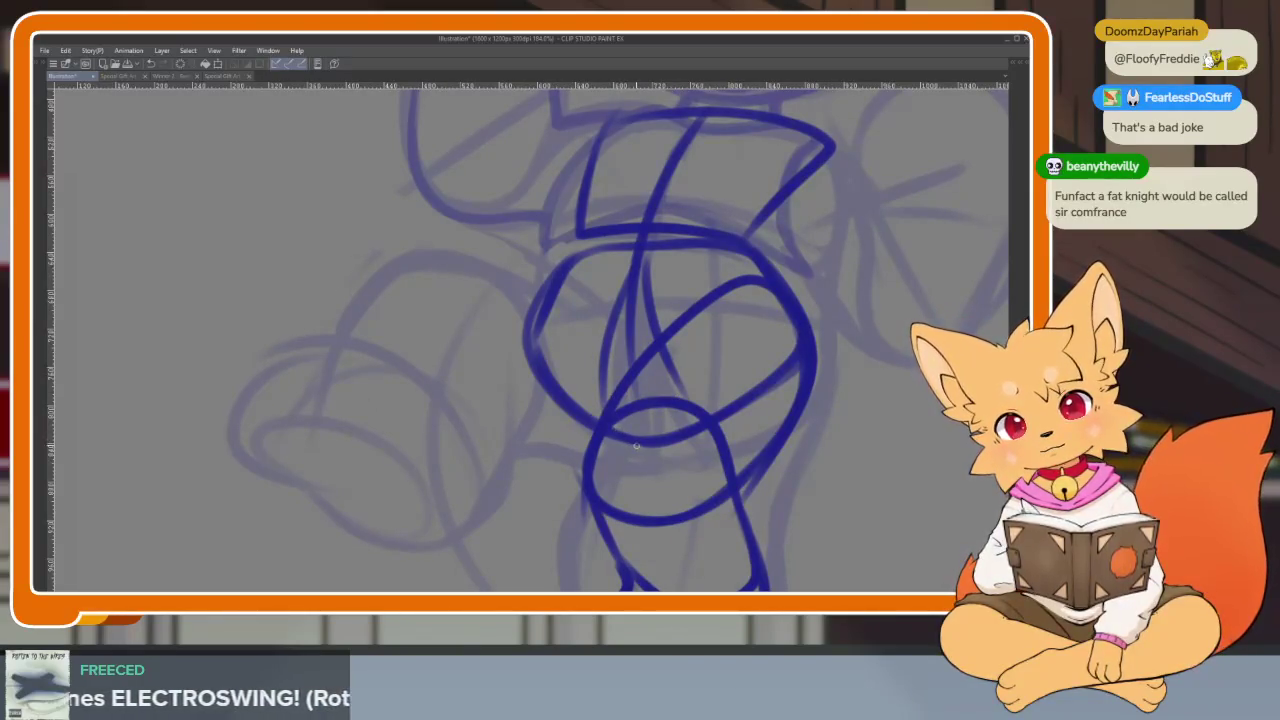
{"action": "mouse_move", "coordinate": [636, 425]}
{"action": "left_mouse_down"}
{"action": "mouse_move", "coordinate": [482, 226]}
{"action": "mouse_move", "coordinate": [416, 242]}
{"action": "mouse_move", "coordinate": [484, 384]}
{"action": "mouse_move", "coordinate": [578, 420]}
{"action": "left_mouse_up"}
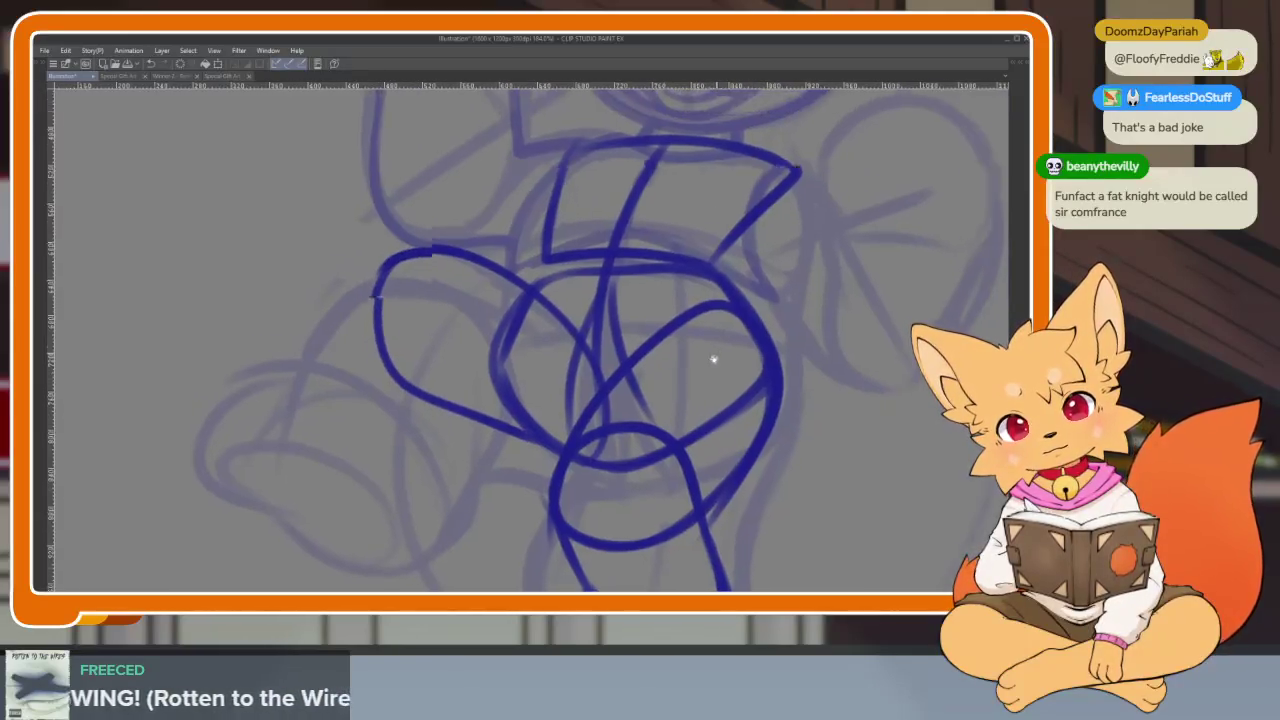
{"action": "left_click_drag", "start_coordinate": [720, 354], "coordinate": [613, 415]}
{"action": "key", "text": "ctrl+z"}
{"action": "left_click_drag", "start_coordinate": [573, 367], "coordinate": [400, 225]}
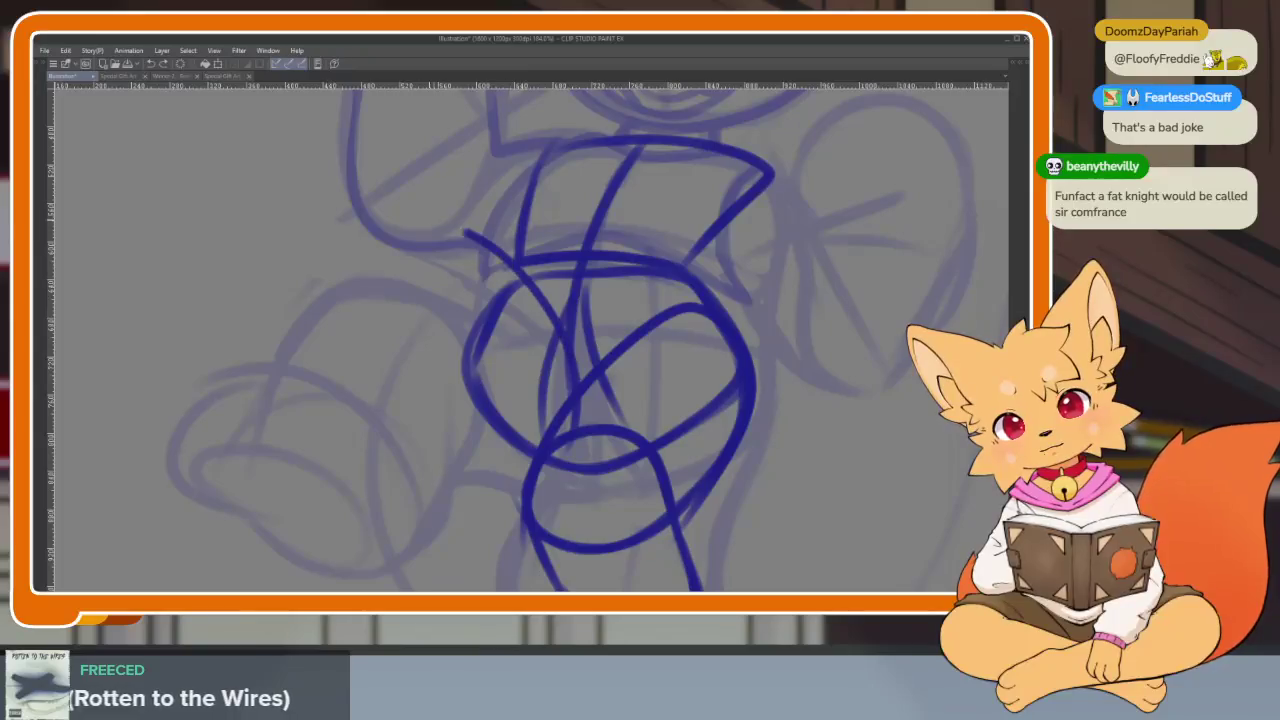
{"action": "key", "text": "ctrl+z"}
{"action": "mouse_move", "coordinate": [568, 402]}
{"action": "left_mouse_down"}
{"action": "mouse_move", "coordinate": [527, 330]}
{"action": "mouse_move", "coordinate": [393, 424]}
{"action": "mouse_move", "coordinate": [552, 455]}
{"action": "left_mouse_up"}
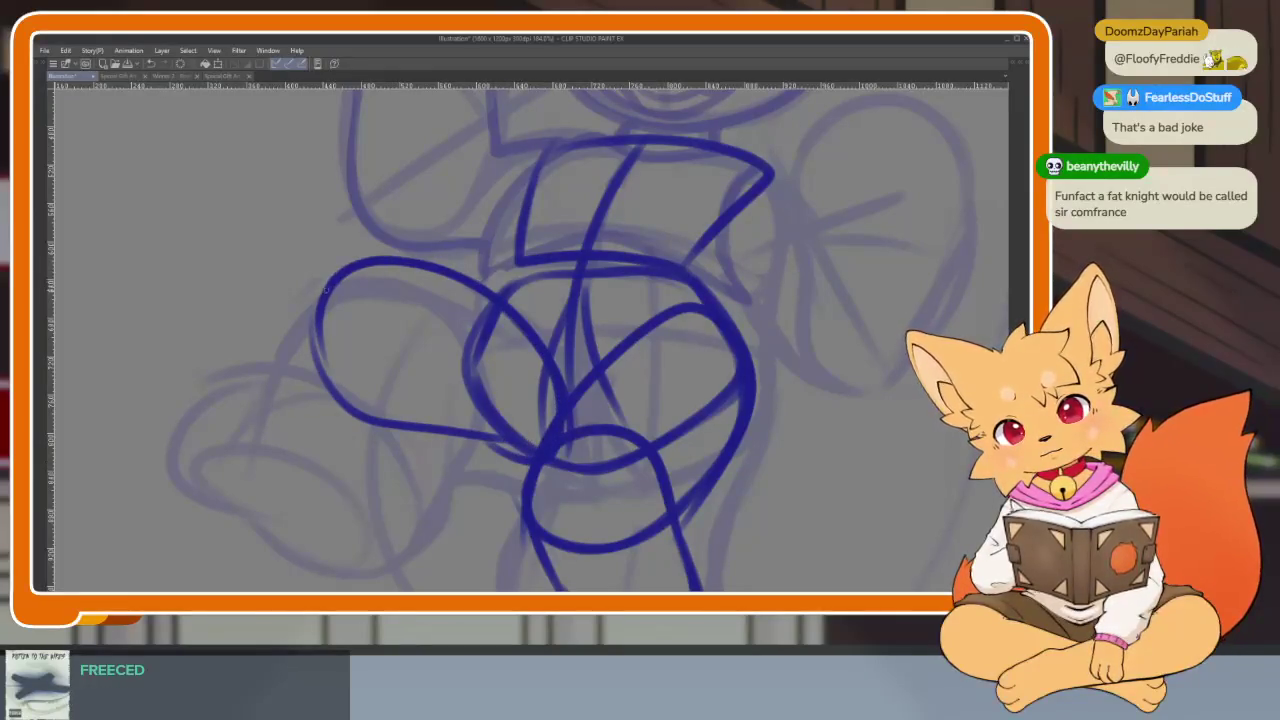
Outline the left thigh loop and close the raised foot along its bottom
{"action": "left_click_drag", "start_coordinate": [320, 312], "coordinate": [350, 478]}
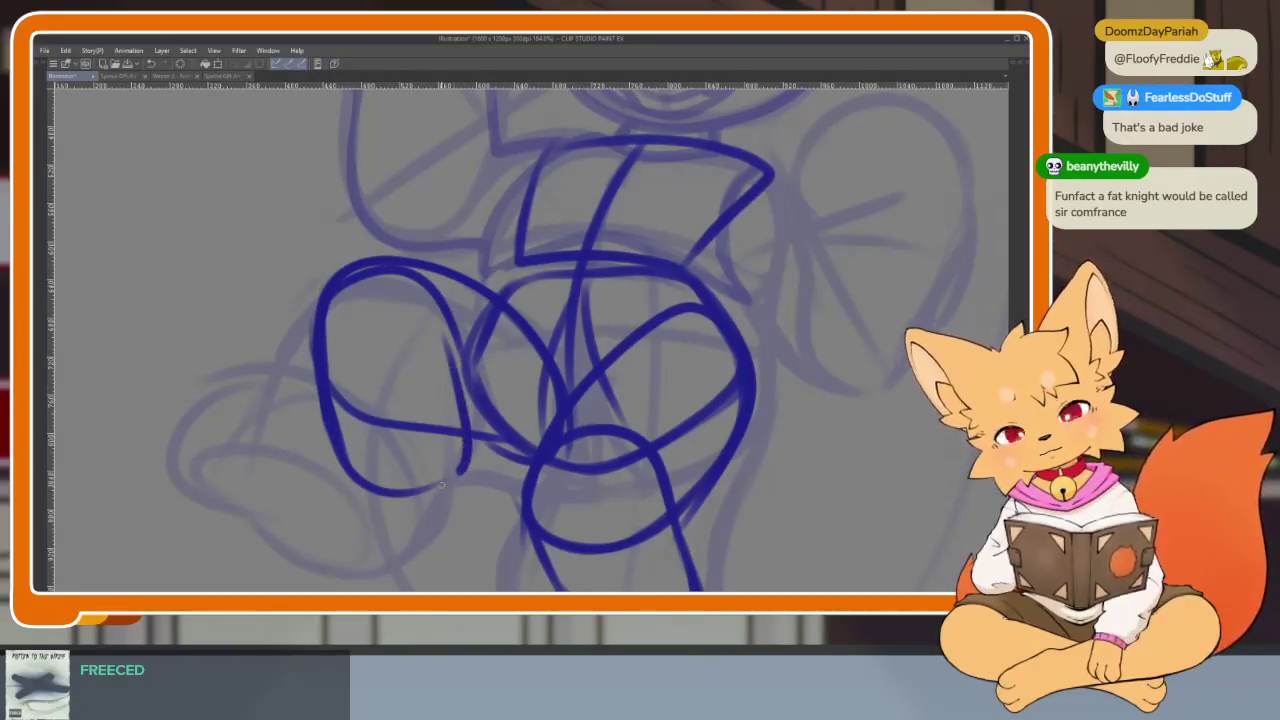
{"action": "mouse_move", "coordinate": [316, 320]}
{"action": "left_mouse_down"}
{"action": "mouse_move", "coordinate": [450, 325]}
{"action": "mouse_move", "coordinate": [445, 460]}
{"action": "left_mouse_up"}
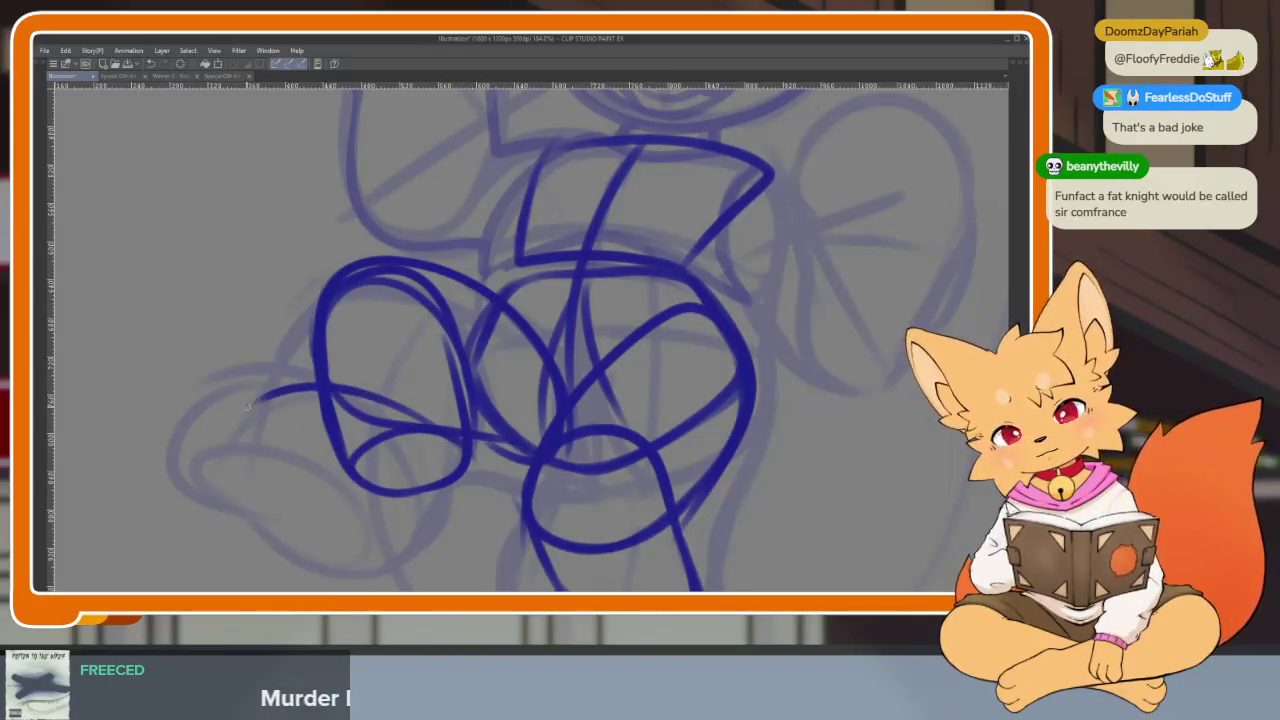
{"action": "key", "text": "ctrl+z"}
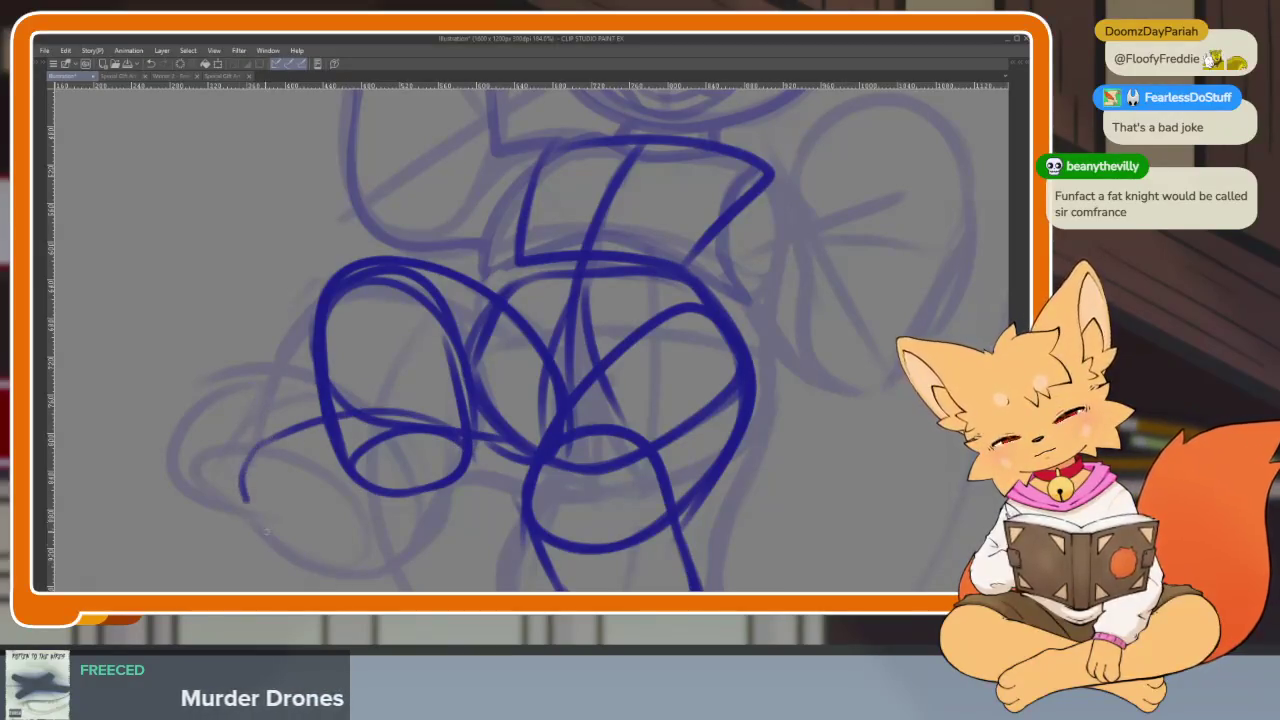
{"action": "left_click_drag", "start_coordinate": [279, 549], "coordinate": [305, 432]}
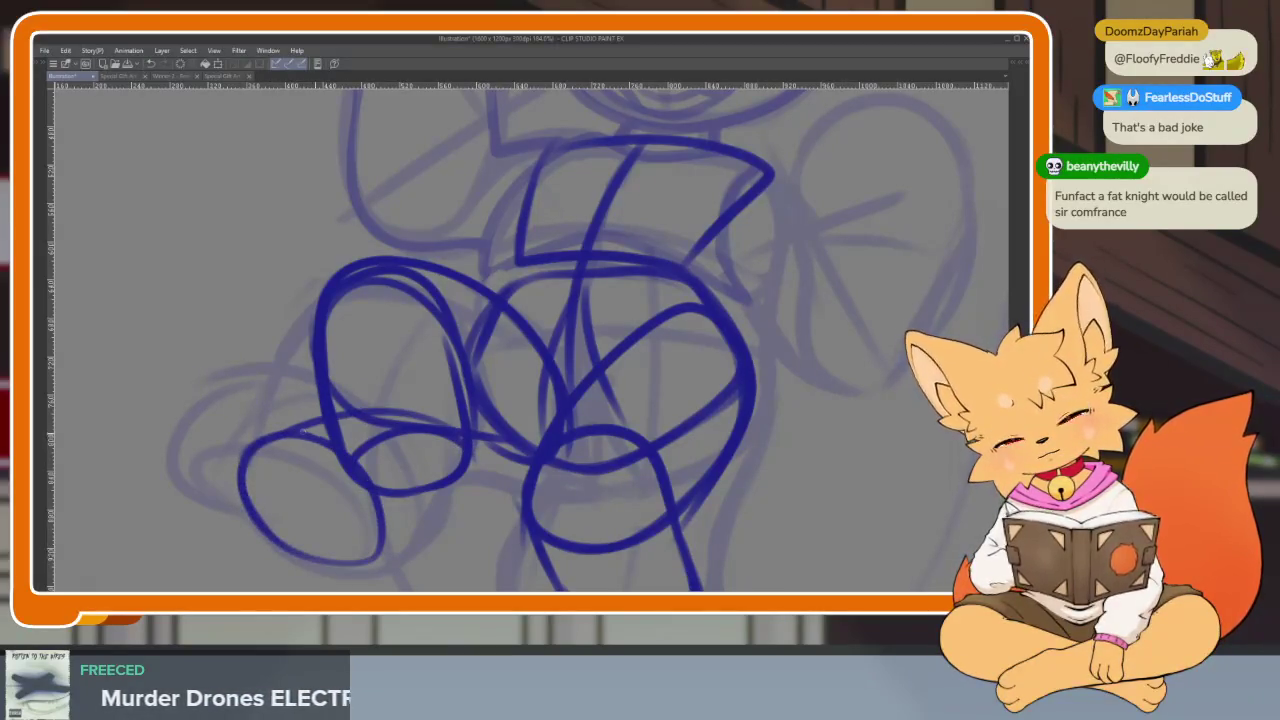
{"action": "left_click_drag", "start_coordinate": [332, 568], "coordinate": [497, 448]}
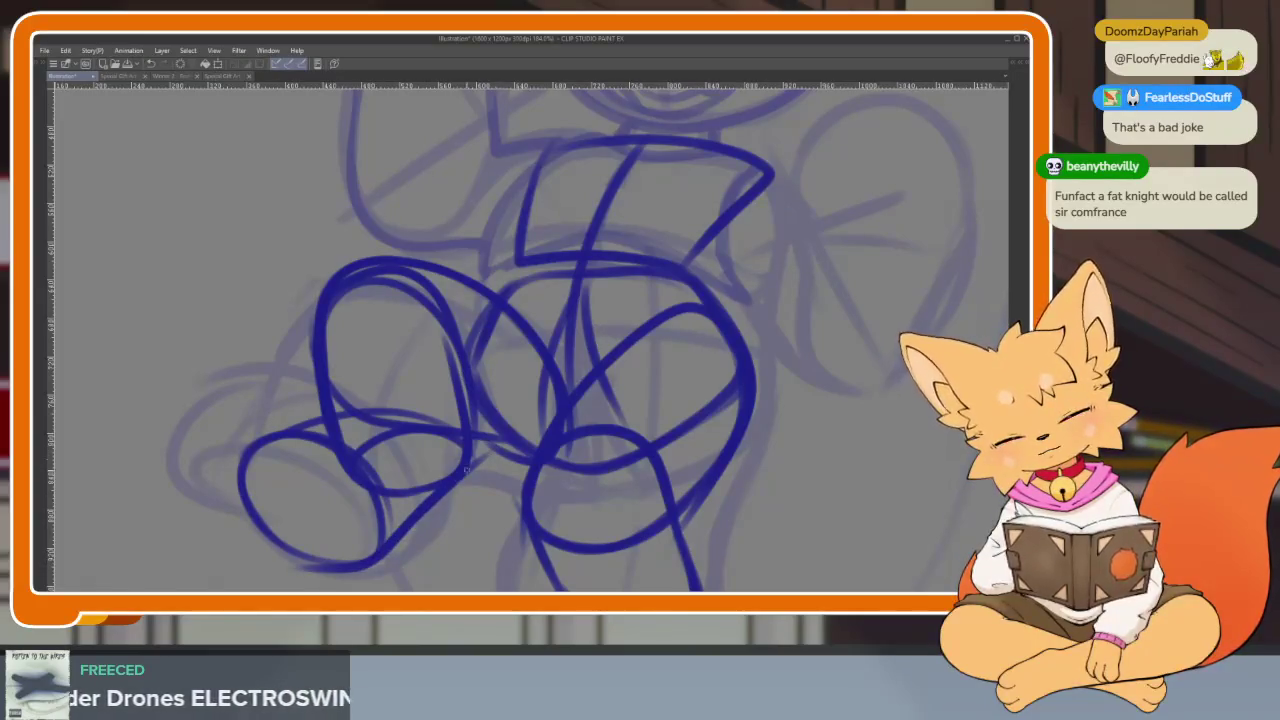
Reinforce the raised foot's left side, then pan back toward the torso and head
{"action": "scroll", "coordinate": [461, 477], "scroll_direction": "down", "scroll_amount": 3}
{"action": "scroll", "coordinate": [652, 423], "scroll_direction": "down", "scroll_amount": 3}
{"action": "scroll", "coordinate": [652, 423], "scroll_direction": "up", "scroll_amount": 5}
{"action": "scroll", "coordinate": [580, 449], "scroll_direction": "up", "scroll_amount": 3}
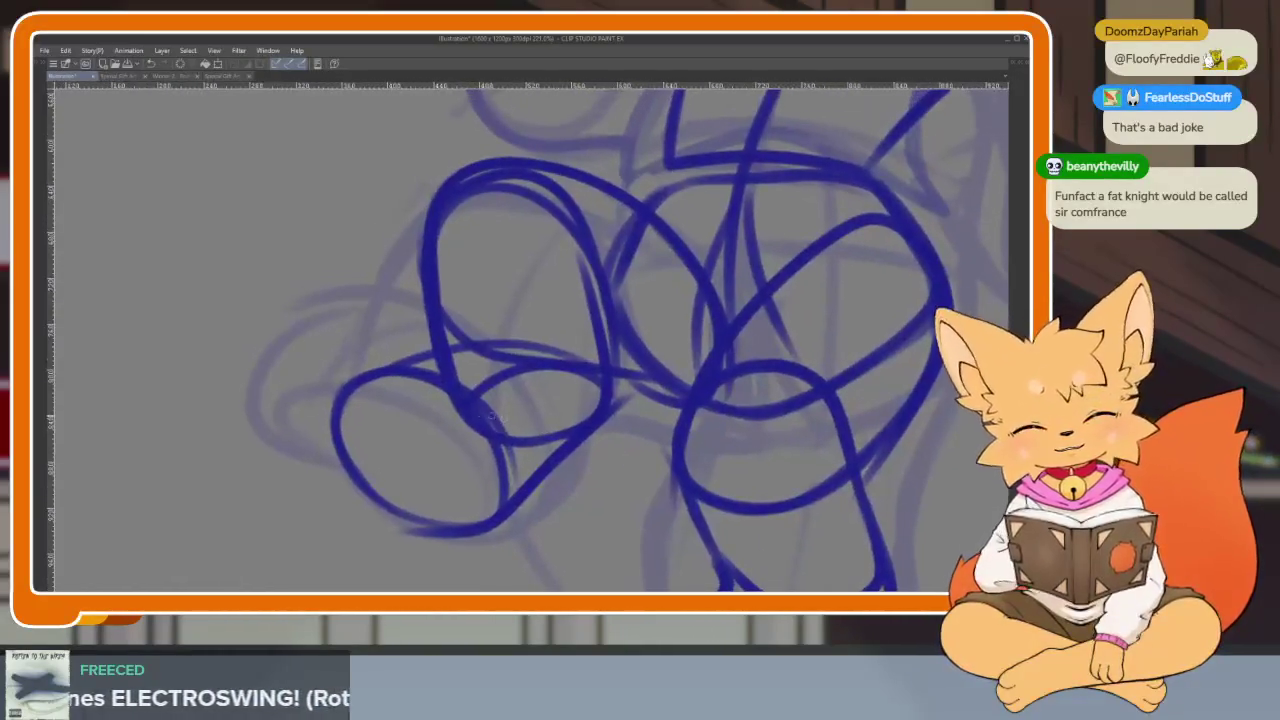
{"action": "left_click_drag", "start_coordinate": [366, 372], "coordinate": [322, 463]}
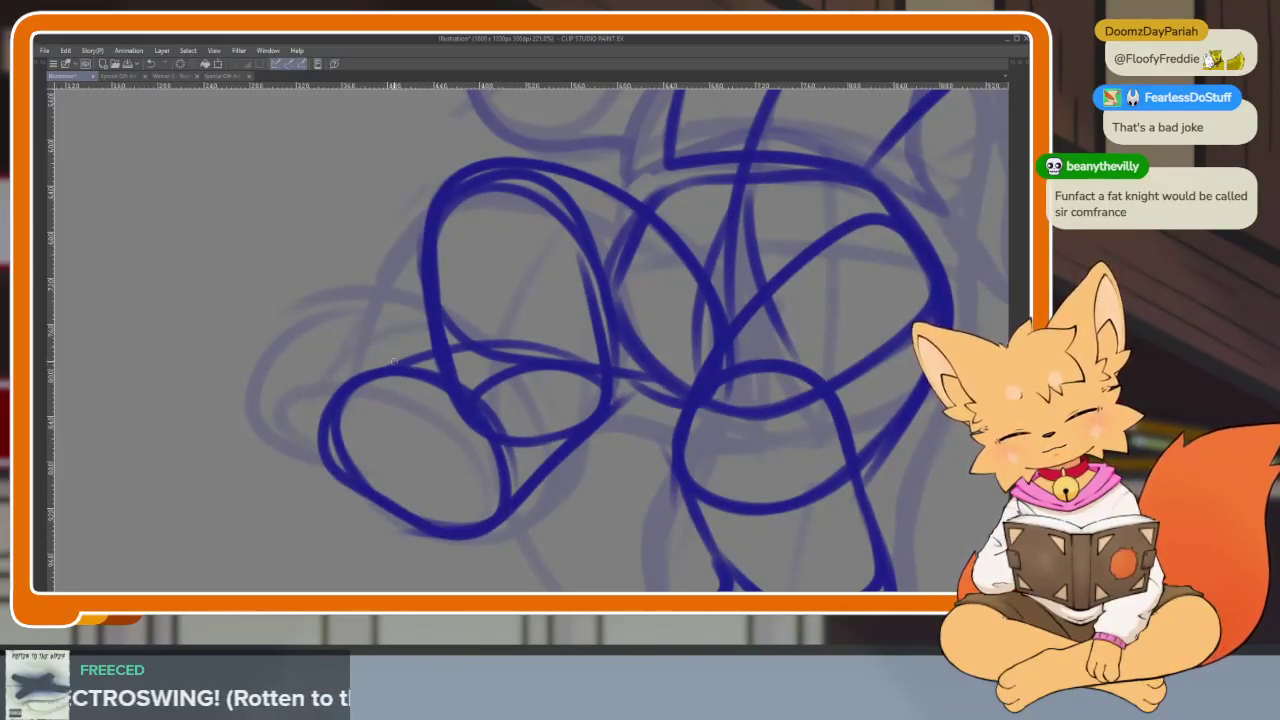
{"action": "scroll", "coordinate": [694, 443], "scroll_direction": "down", "scroll_amount": 3}
{"action": "scroll", "coordinate": [731, 440], "scroll_direction": "up", "scroll_amount": 1}
{"action": "scroll", "coordinate": [651, 443], "scroll_direction": "up", "scroll_amount": 3}
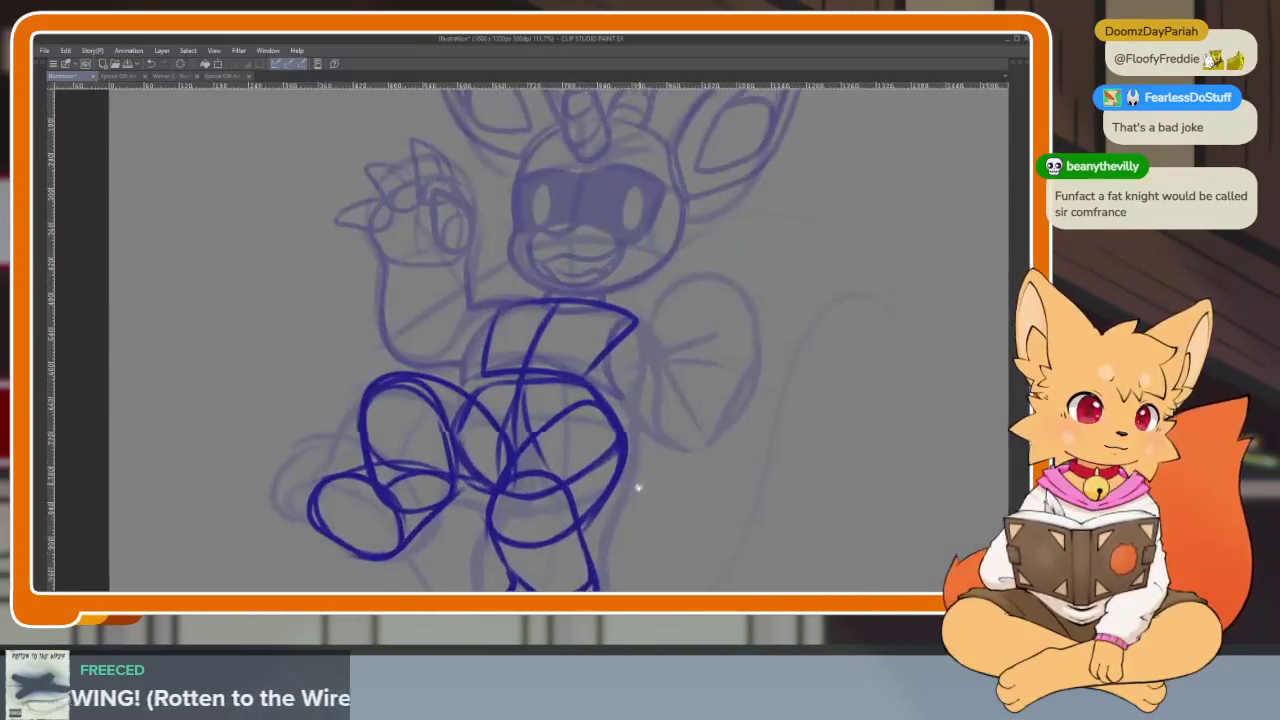
{"action": "scroll", "coordinate": [639, 483], "scroll_direction": "up", "scroll_amount": 2}
{"action": "scroll", "coordinate": [680, 450], "scroll_direction": "down", "scroll_amount": 4}
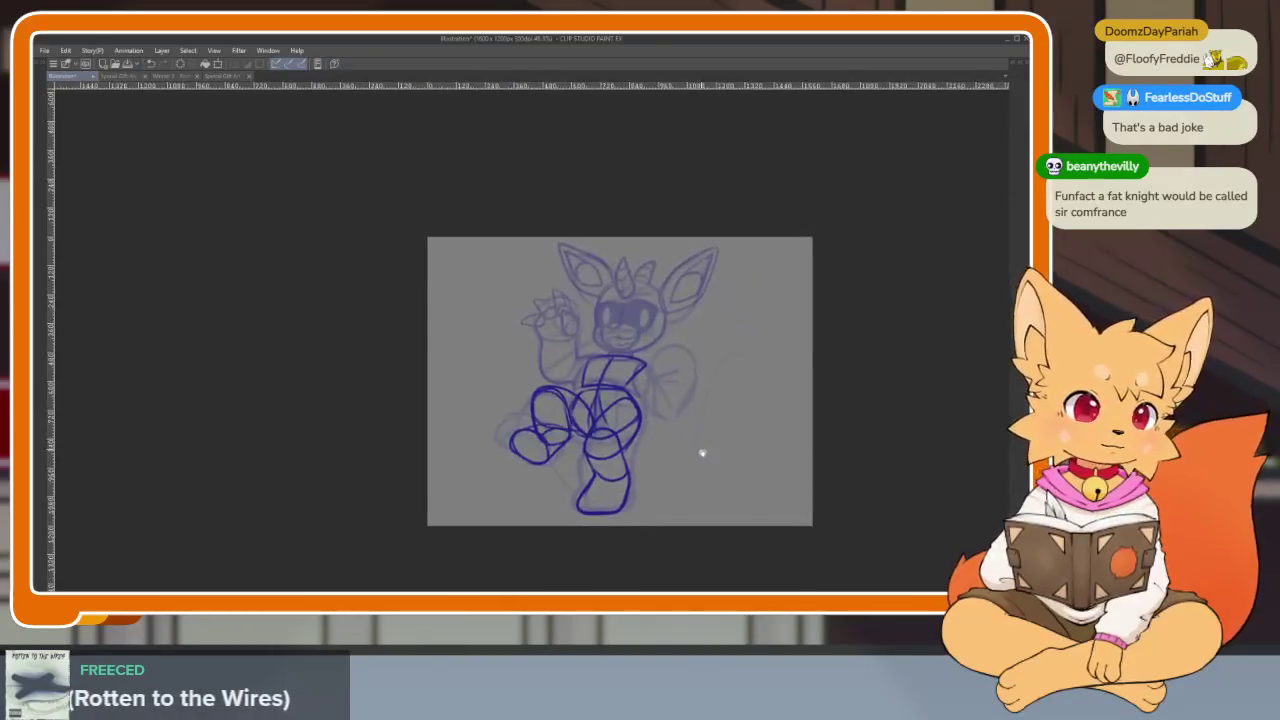
{"action": "scroll", "coordinate": [700, 447], "scroll_direction": "up", "scroll_amount": 3}
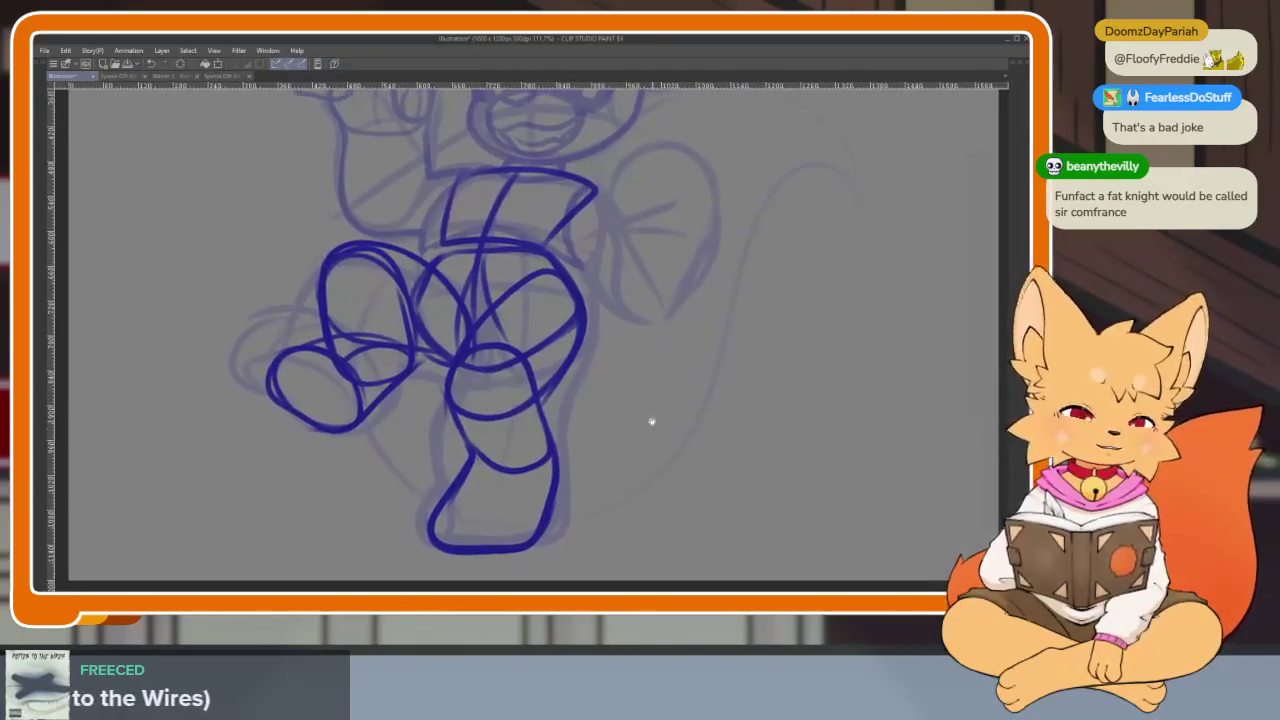
{"action": "left_click_drag", "start_coordinate": [651, 422], "coordinate": [616, 447]}
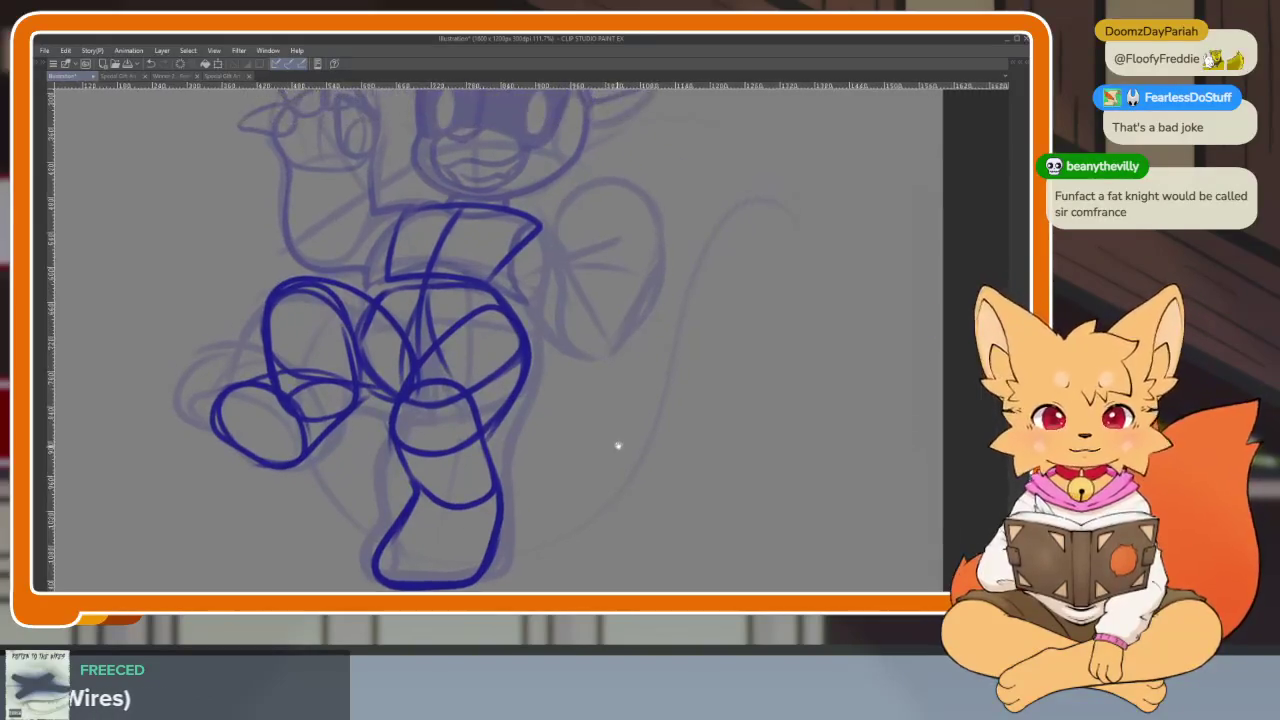
{"action": "scroll", "coordinate": [616, 447], "scroll_direction": "down", "scroll_amount": 2}
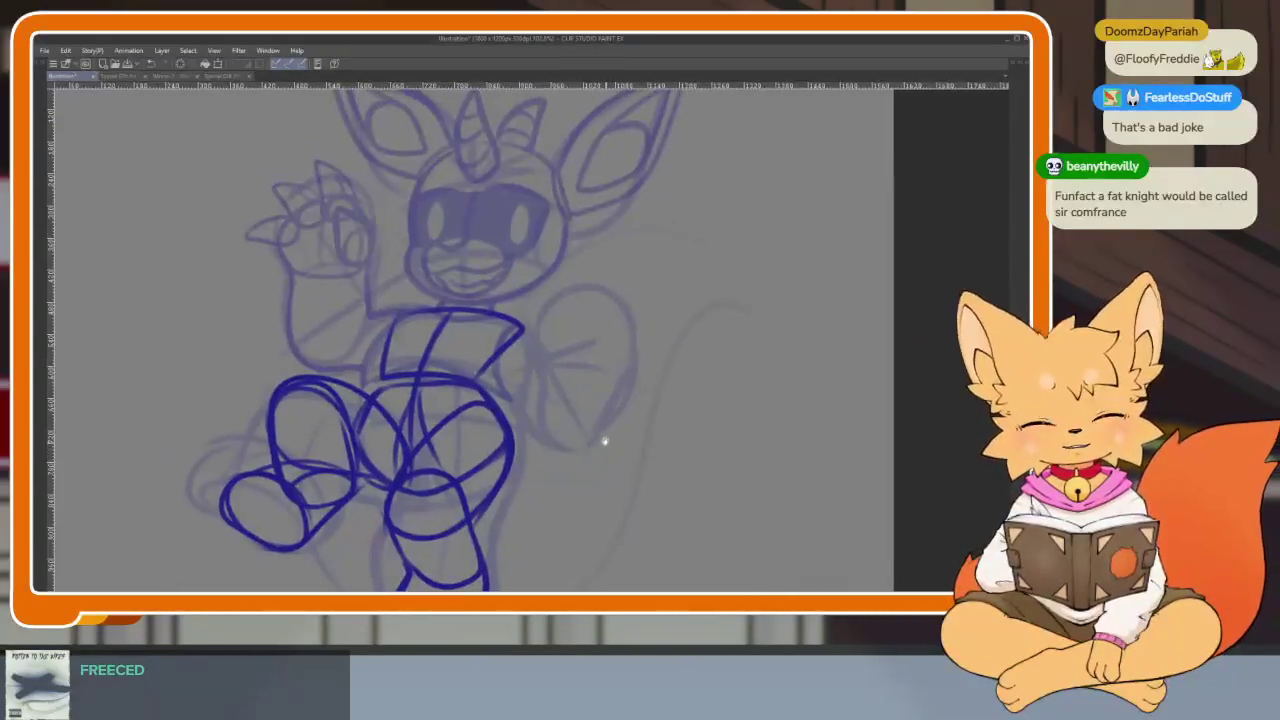
{"action": "scroll", "coordinate": [517, 405], "scroll_direction": "up", "scroll_amount": 3}
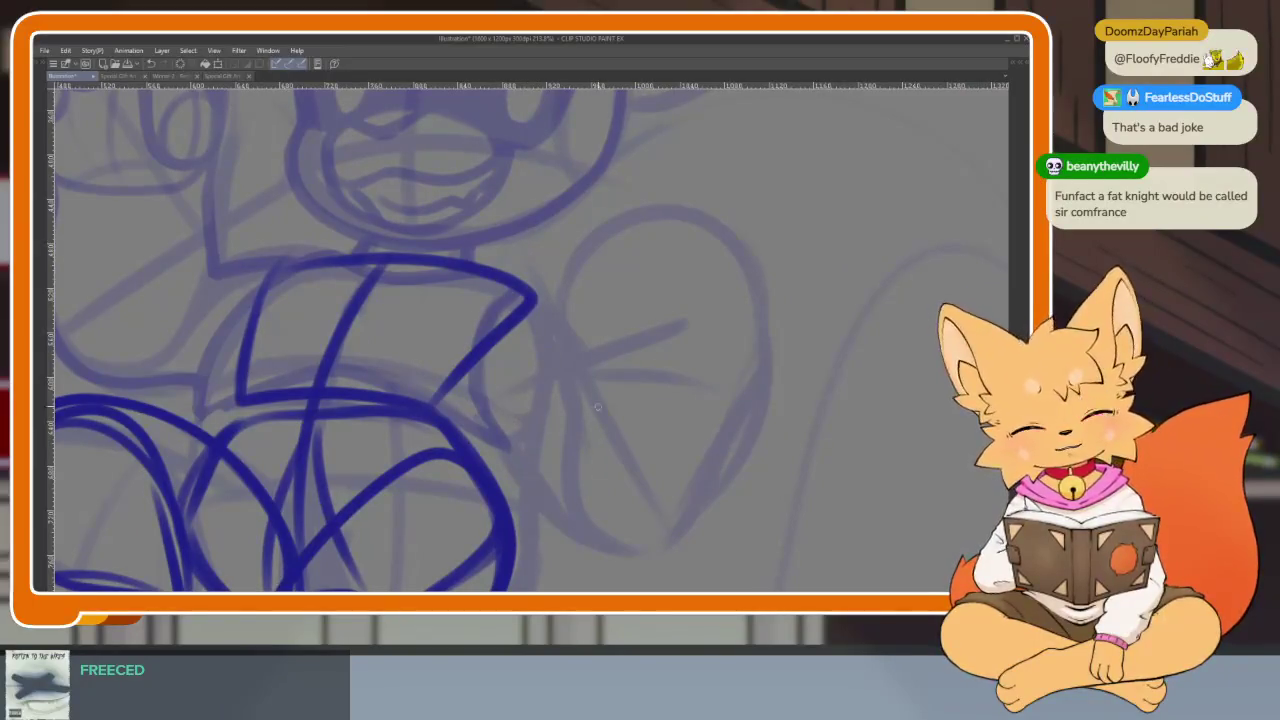
Turn on Layer color for the body line layer and set it to green
{"action": "key", "text": "Tab"}
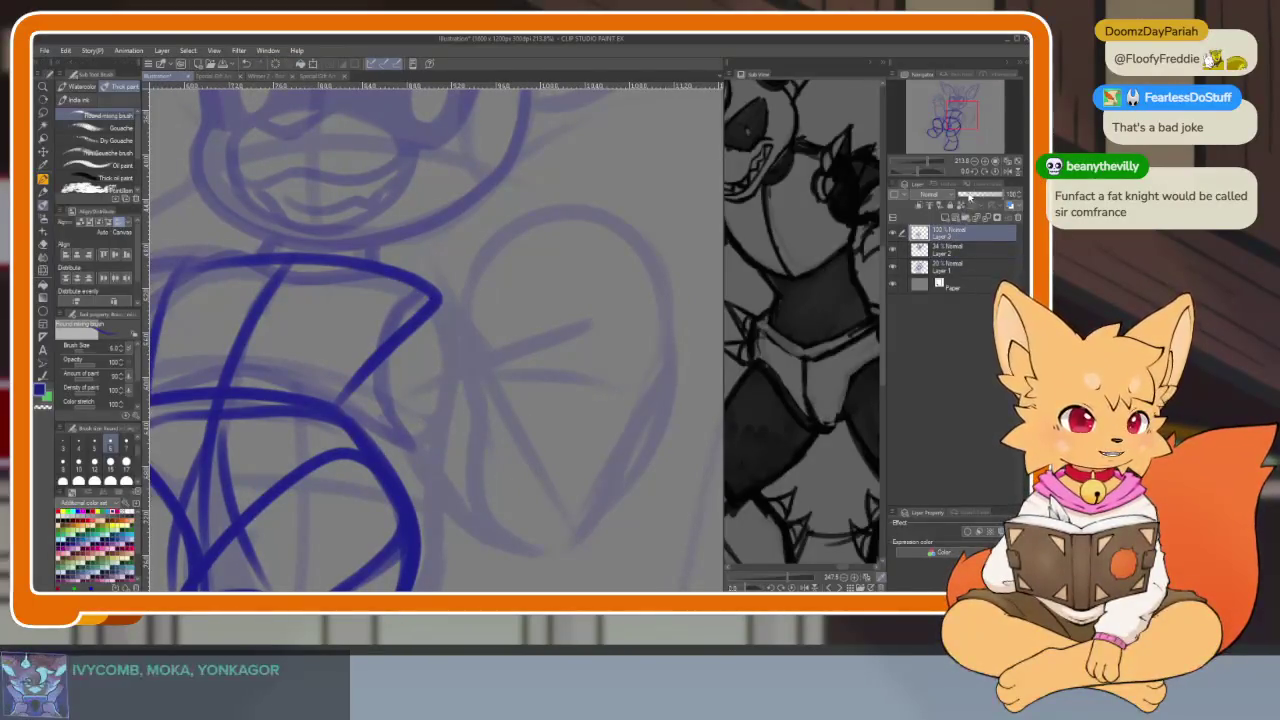
{"action": "left_click", "coordinate": [975, 207]}
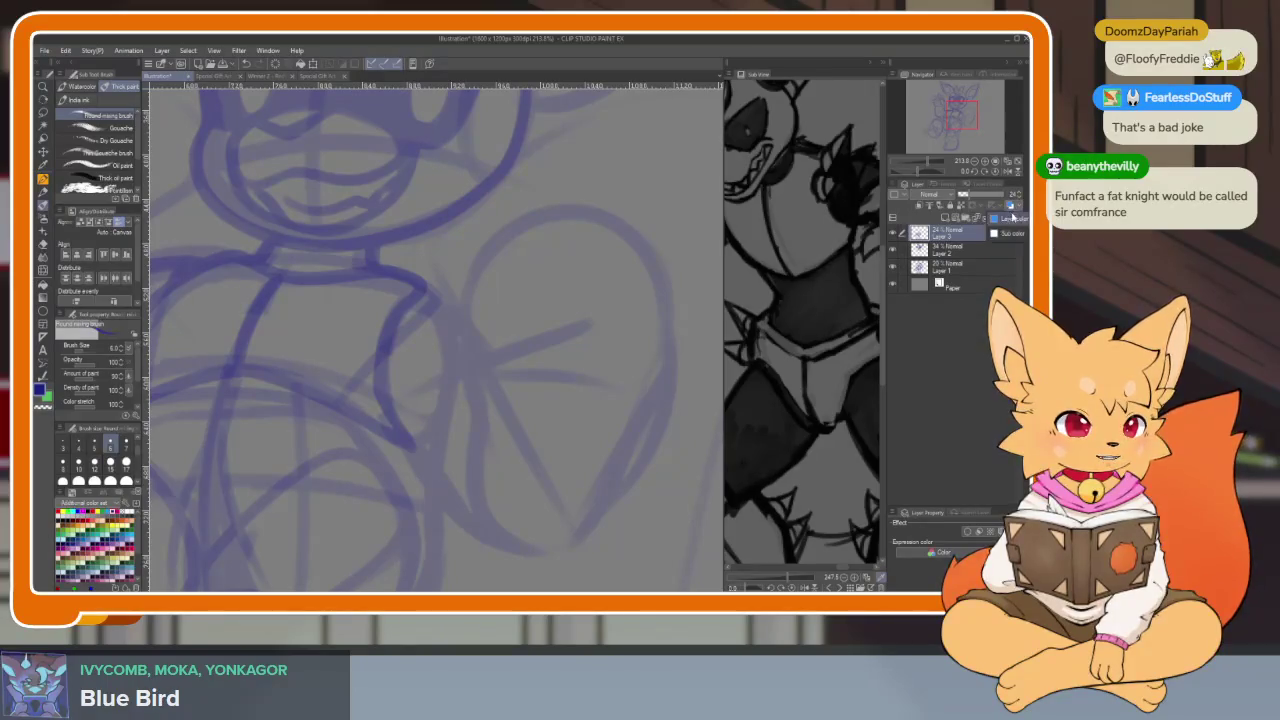
{"action": "left_click", "coordinate": [1010, 205]}
{"action": "left_click", "coordinate": [363, 337]}
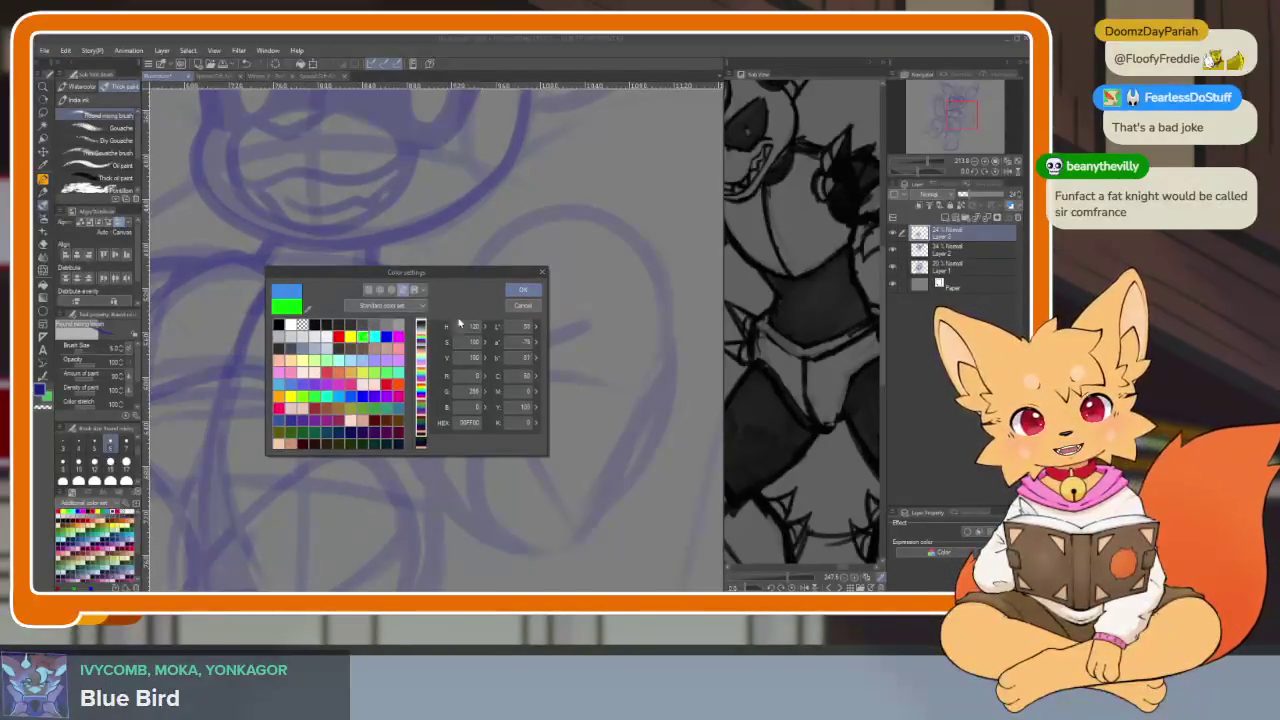
{"action": "left_click", "coordinate": [524, 290]}
Raise Layer 2's opacity back to 100%
{"action": "left_click", "coordinate": [962, 249]}
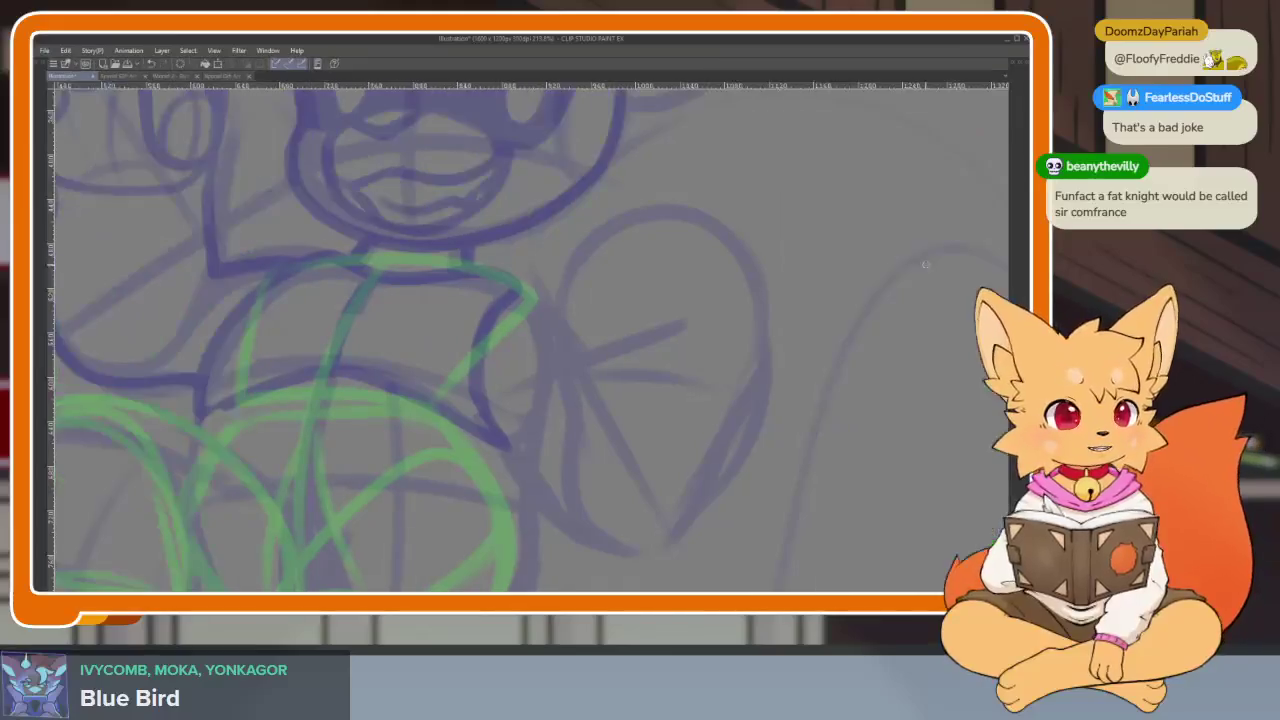
{"action": "scroll", "coordinate": [697, 523], "scroll_direction": "up", "scroll_amount": 1}
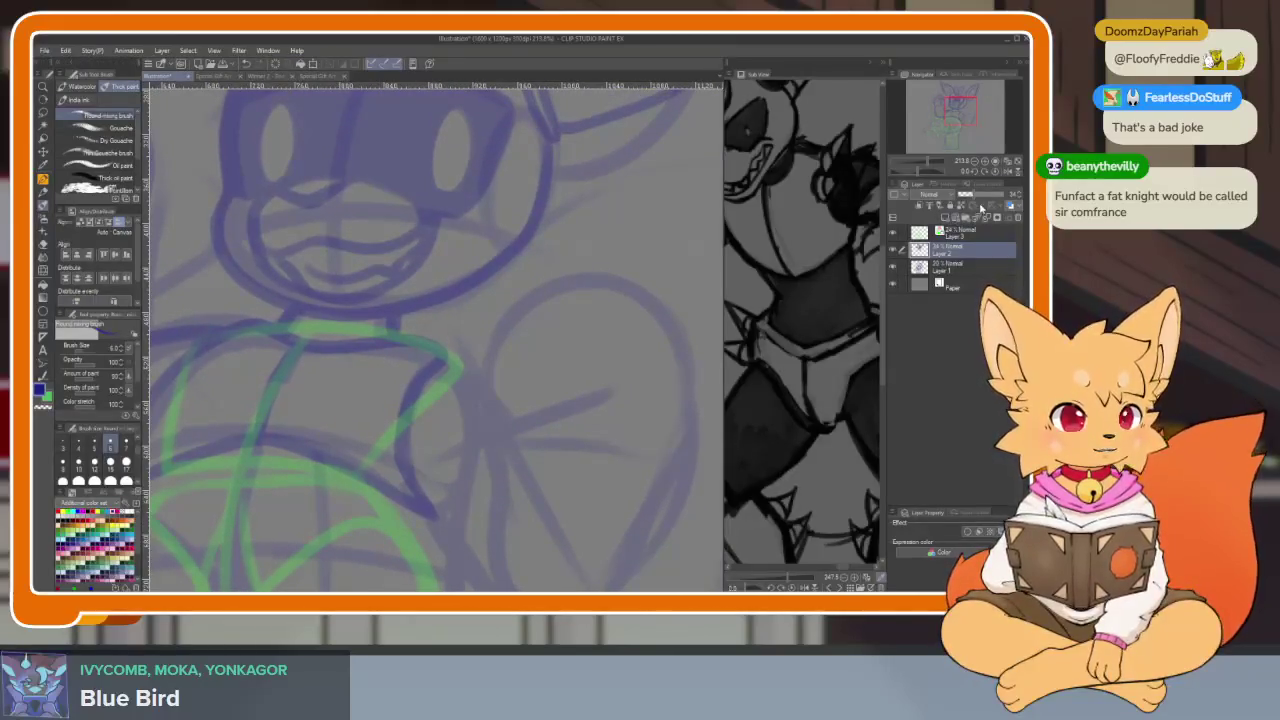
{"action": "left_click_drag", "start_coordinate": [980, 207], "coordinate": [1027, 200]}
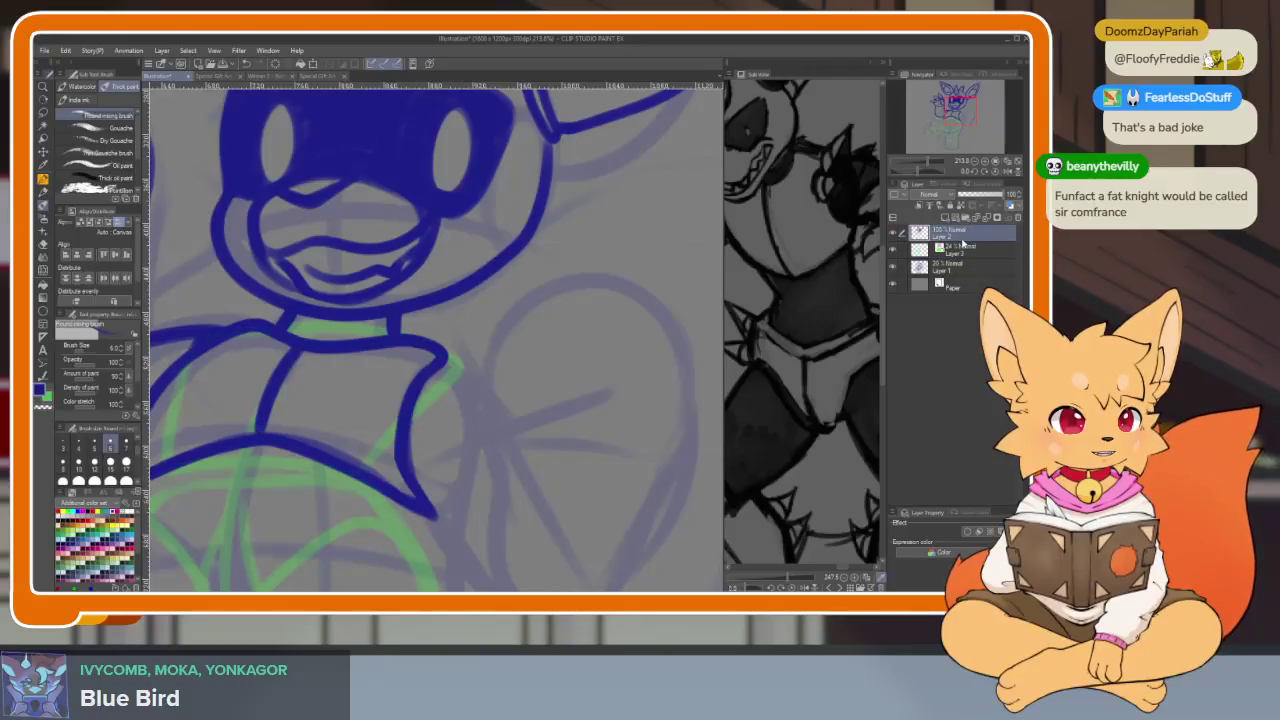
Erase the stray collar strokes around the chin, shrinking the eraser for detail
{"action": "key", "text": "Tab"}
{"action": "scroll", "coordinate": [522, 465], "scroll_direction": "down", "scroll_amount": 1}
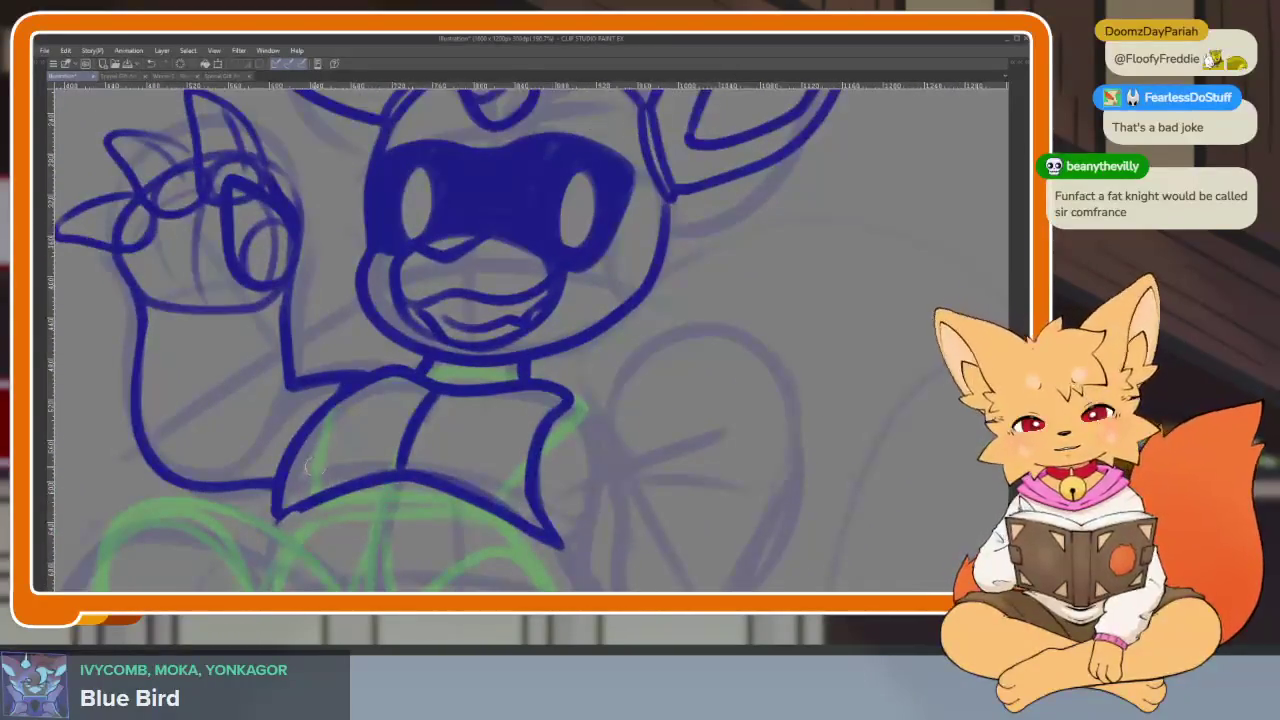
{"action": "mouse_move", "coordinate": [305, 475]}
{"action": "left_mouse_down"}
{"action": "mouse_move", "coordinate": [386, 382]}
{"action": "mouse_move", "coordinate": [500, 408]}
{"action": "mouse_move", "coordinate": [568, 390]}
{"action": "left_mouse_up"}
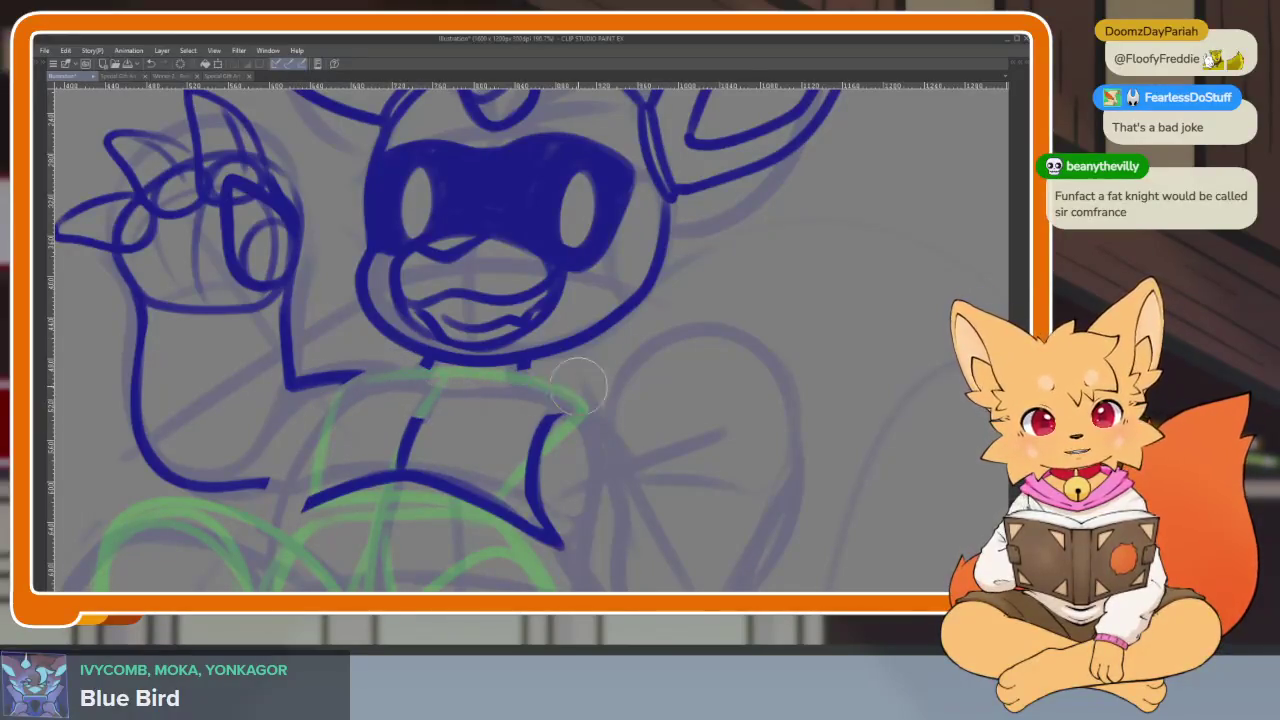
{"action": "mouse_move", "coordinate": [602, 437]}
{"action": "left_mouse_down"}
{"action": "mouse_move", "coordinate": [340, 450]}
{"action": "mouse_move", "coordinate": [480, 470]}
{"action": "mouse_move", "coordinate": [571, 548]}
{"action": "left_mouse_up"}
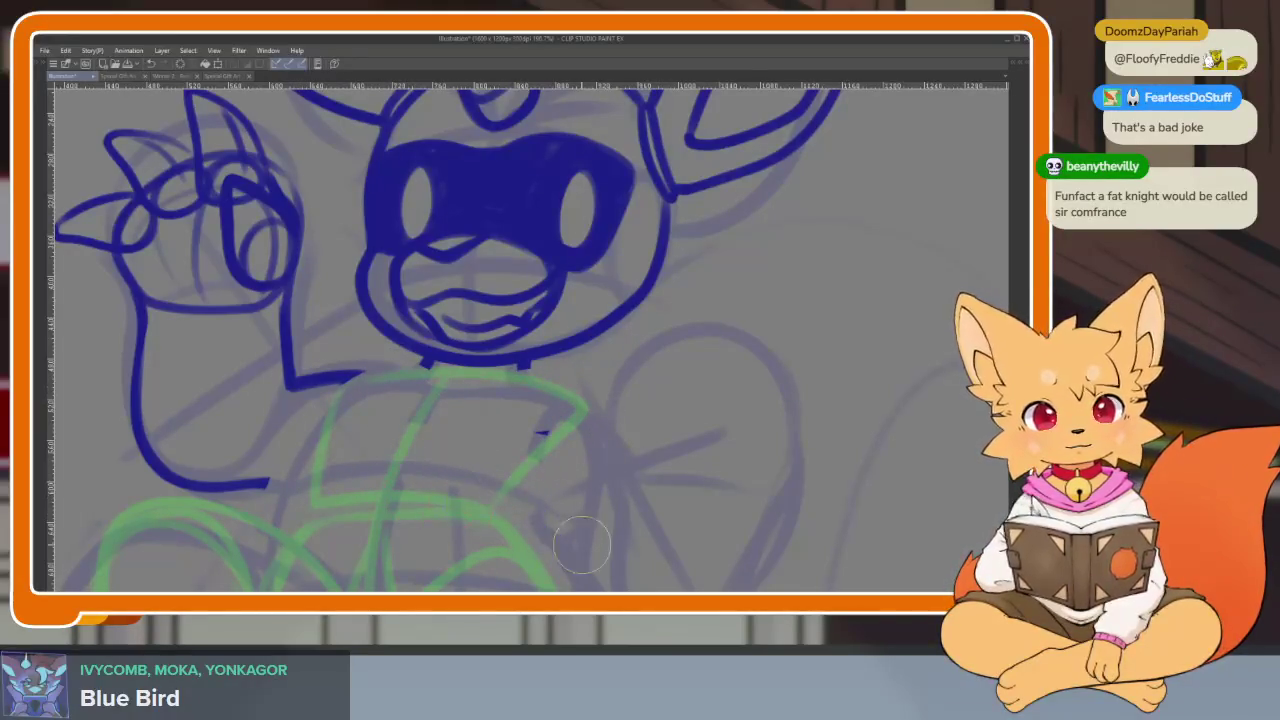
{"action": "scroll", "coordinate": [640, 448], "scroll_direction": "down", "scroll_amount": 10}
{"action": "scroll", "coordinate": [580, 443], "scroll_direction": "up", "scroll_amount": 10}
{"action": "scroll", "coordinate": [534, 443], "scroll_direction": "up", "scroll_amount": 2}
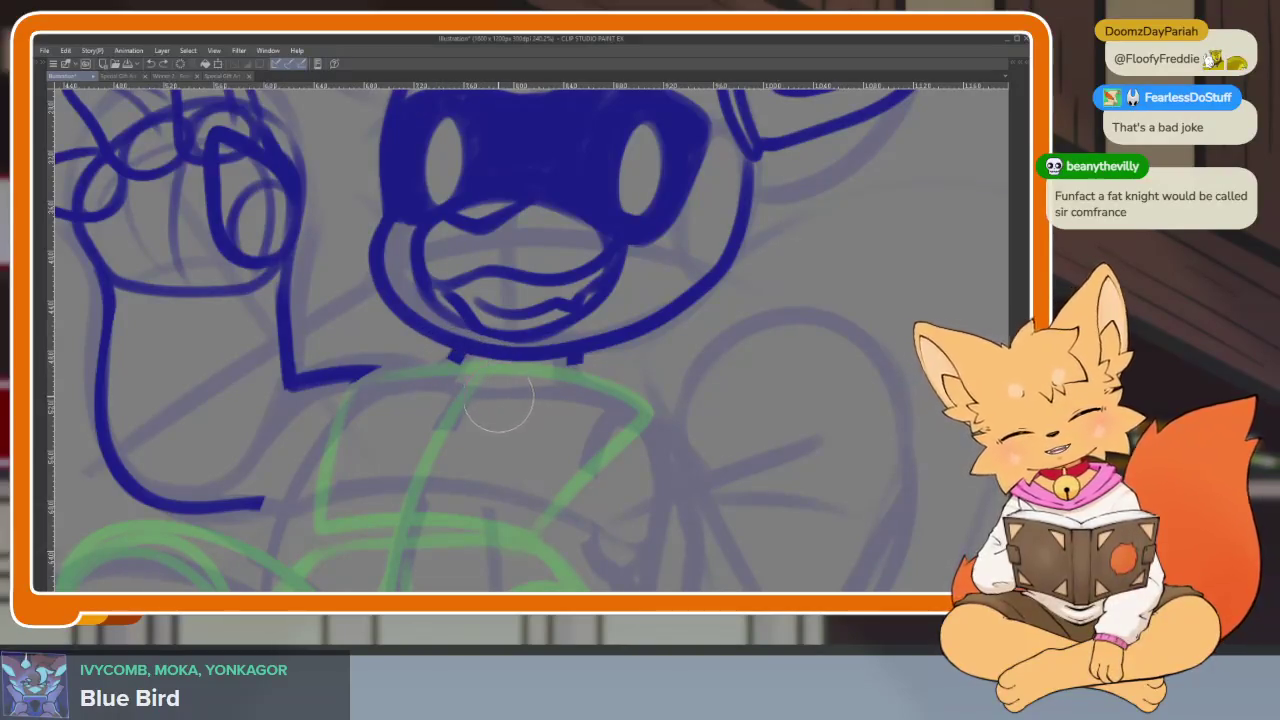
{"action": "key", "text": "["}
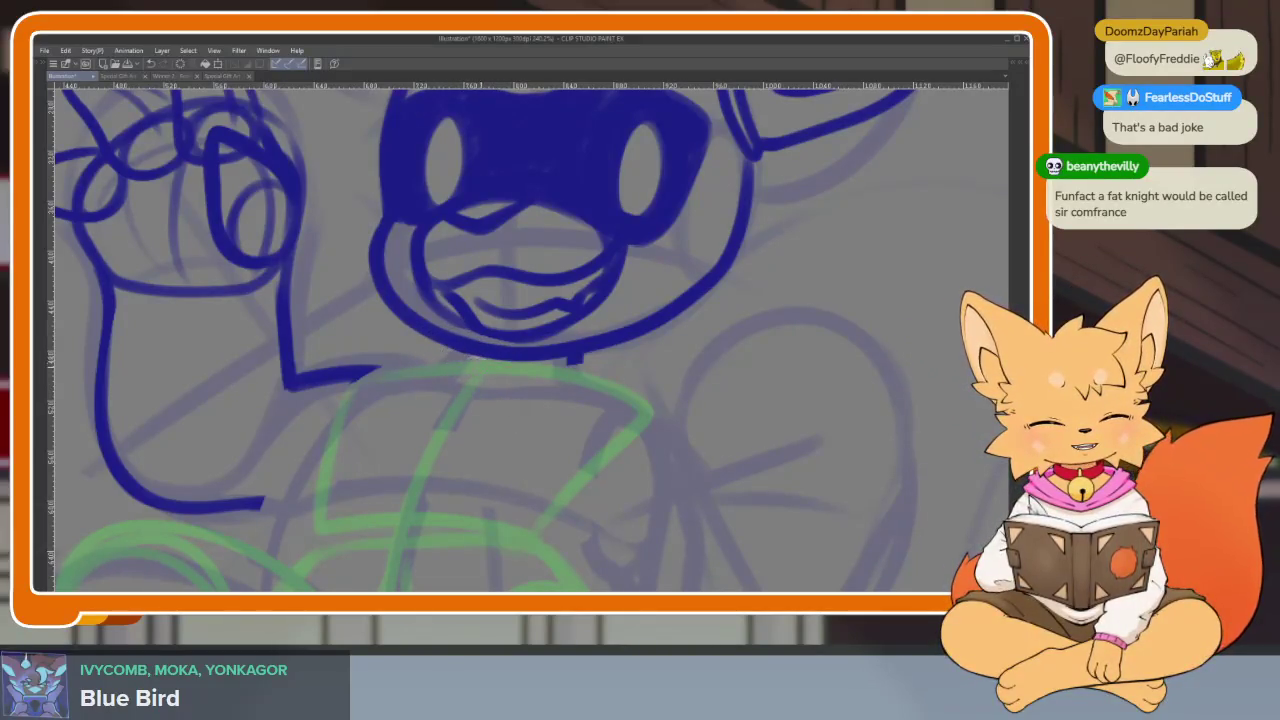
{"action": "left_click_drag", "start_coordinate": [613, 377], "coordinate": [549, 480]}
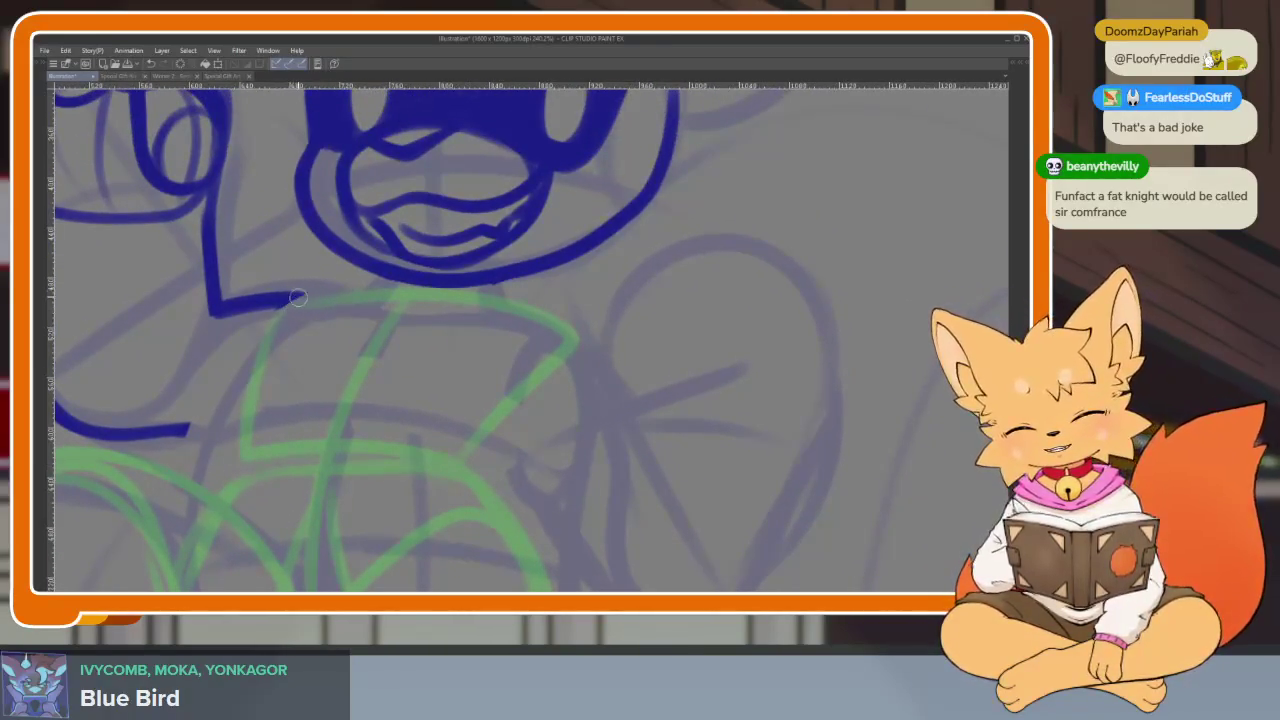
{"action": "scroll", "coordinate": [331, 434], "scroll_direction": "up", "scroll_amount": 2}
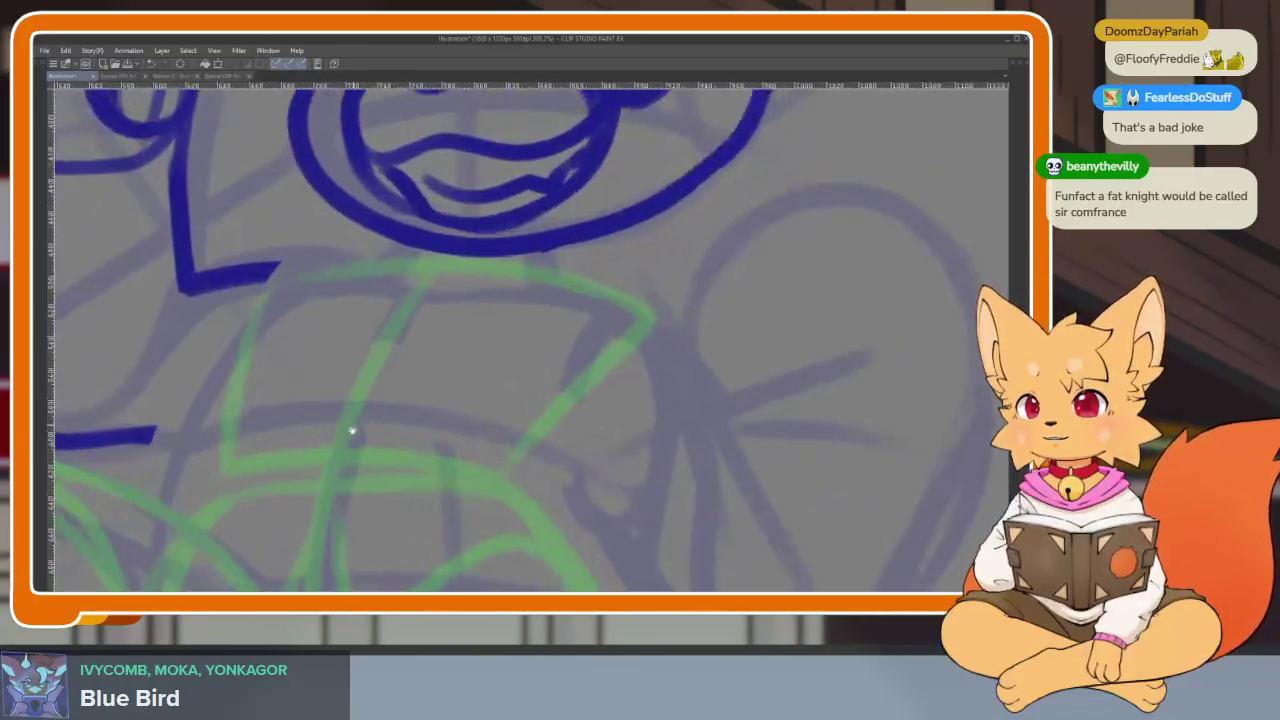
{"action": "left_click_drag", "start_coordinate": [381, 378], "coordinate": [417, 309]}
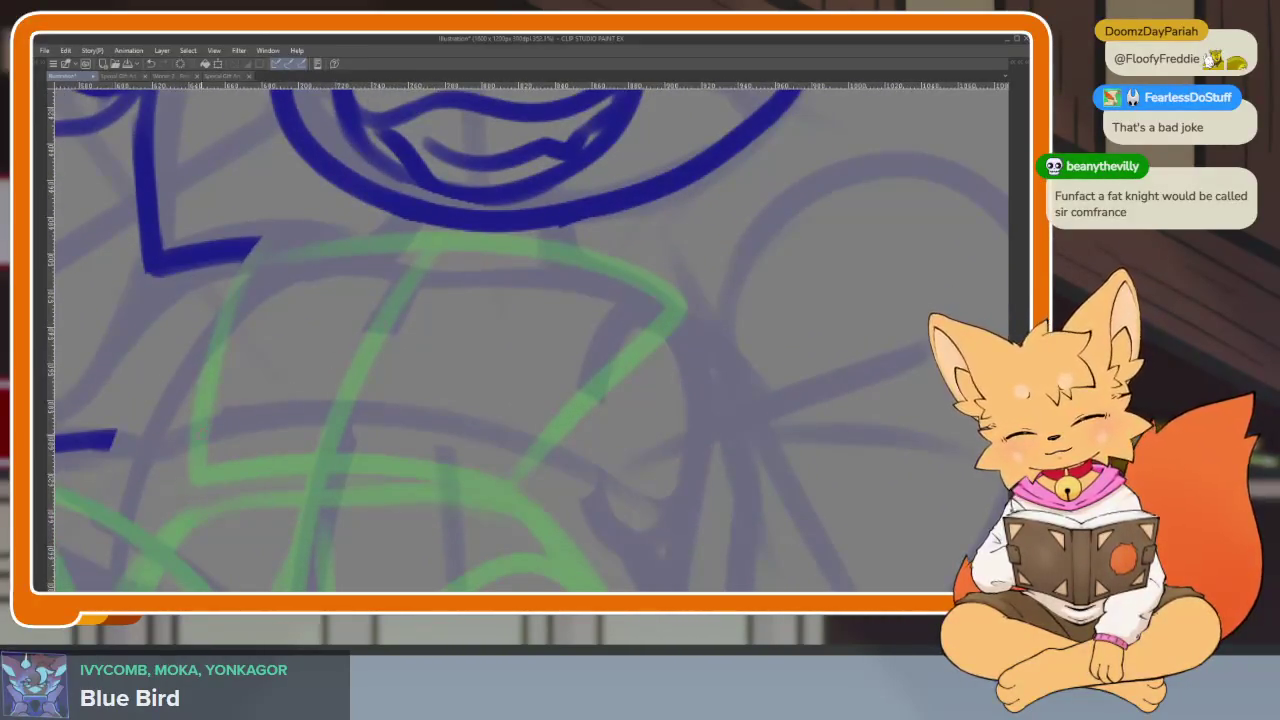
Ink a clean chest arc and the torso's top edge under the chin
{"action": "left_click_drag", "start_coordinate": [182, 458], "coordinate": [535, 474]}
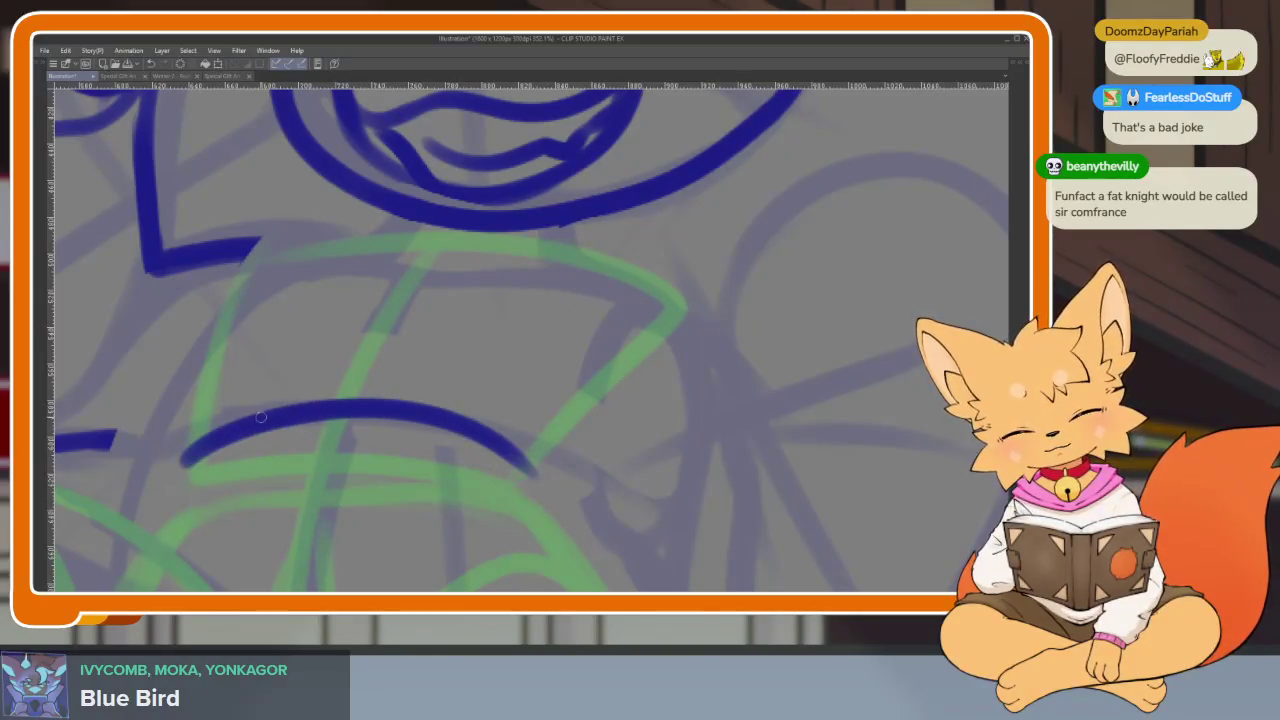
{"action": "key", "text": "ctrl+z"}
{"action": "left_click_drag", "start_coordinate": [184, 458], "coordinate": [522, 472]}
{"action": "key", "text": "ctrl+z"}
{"action": "mouse_move", "coordinate": [190, 448]}
{"action": "left_mouse_down"}
{"action": "mouse_move", "coordinate": [328, 404]}
{"action": "mouse_move", "coordinate": [526, 452]}
{"action": "left_mouse_up"}
{"action": "left_click_drag", "start_coordinate": [357, 238], "coordinate": [603, 254]}
{"action": "mouse_move", "coordinate": [504, 256]}
{"action": "left_mouse_down"}
{"action": "mouse_move", "coordinate": [598, 262]}
{"action": "mouse_move", "coordinate": [664, 298]}
{"action": "mouse_move", "coordinate": [585, 378]}
{"action": "mouse_move", "coordinate": [568, 505]}
{"action": "mouse_move", "coordinate": [640, 532]}
{"action": "left_mouse_up"}
{"action": "key", "text": "ctrl+z"}
Draw the right torso contour curving down into a hooked lower corner
{"action": "mouse_move", "coordinate": [650, 302]}
{"action": "left_mouse_down"}
{"action": "mouse_move", "coordinate": [586, 443]}
{"action": "mouse_move", "coordinate": [634, 522]}
{"action": "left_mouse_up"}
{"action": "scroll", "coordinate": [637, 420], "scroll_direction": "down", "scroll_amount": 3}
{"action": "mouse_move", "coordinate": [602, 402]}
{"action": "left_mouse_down"}
{"action": "mouse_move", "coordinate": [630, 460]}
{"action": "mouse_move", "coordinate": [476, 337]}
{"action": "left_mouse_up"}
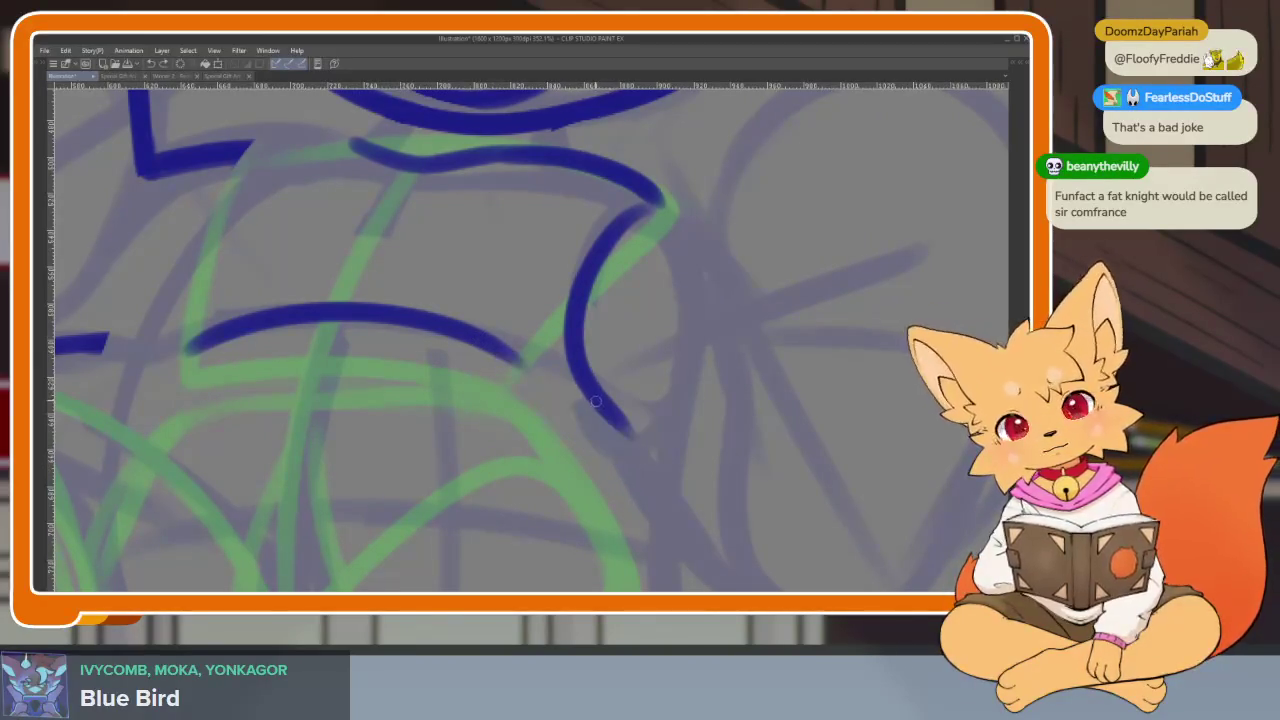
{"action": "scroll", "coordinate": [652, 460], "scroll_direction": "up", "scroll_amount": 2}
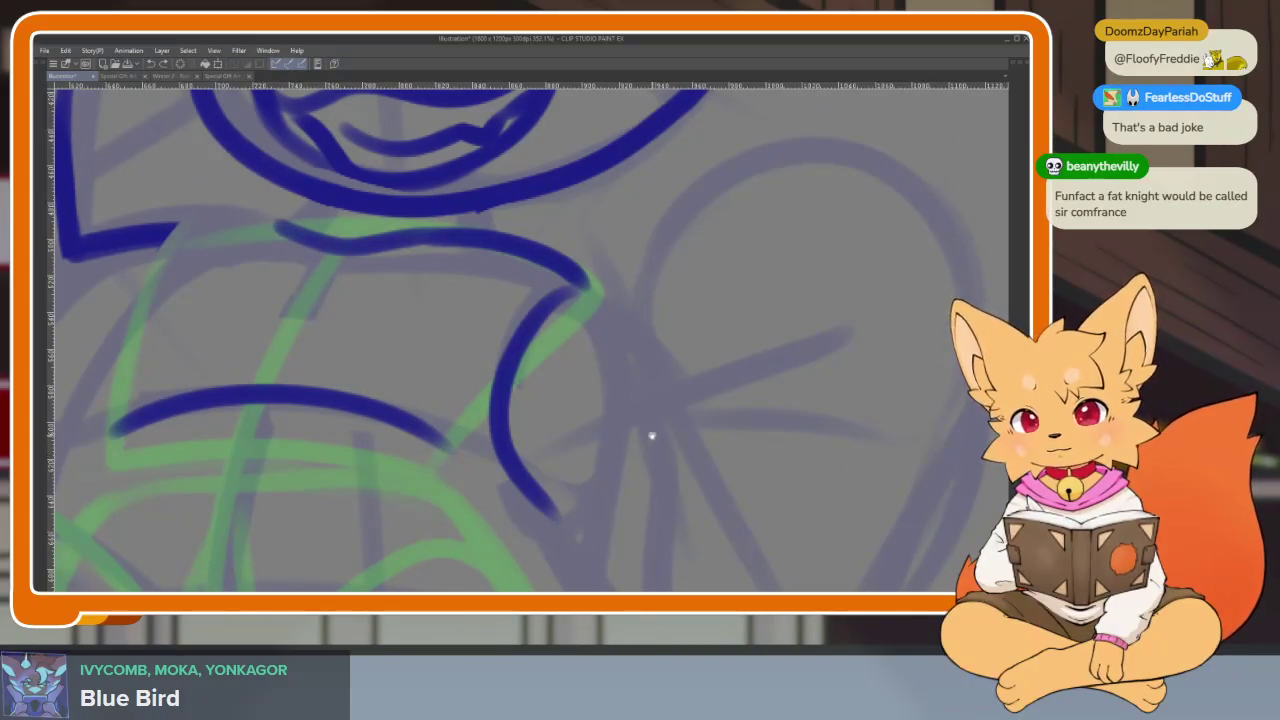
{"action": "key", "text": "ctrl+z"}
{"action": "mouse_move", "coordinate": [581, 286]}
{"action": "left_mouse_down"}
{"action": "mouse_move", "coordinate": [514, 357]}
{"action": "mouse_move", "coordinate": [520, 471]}
{"action": "mouse_move", "coordinate": [395, 409]}
{"action": "left_mouse_up"}
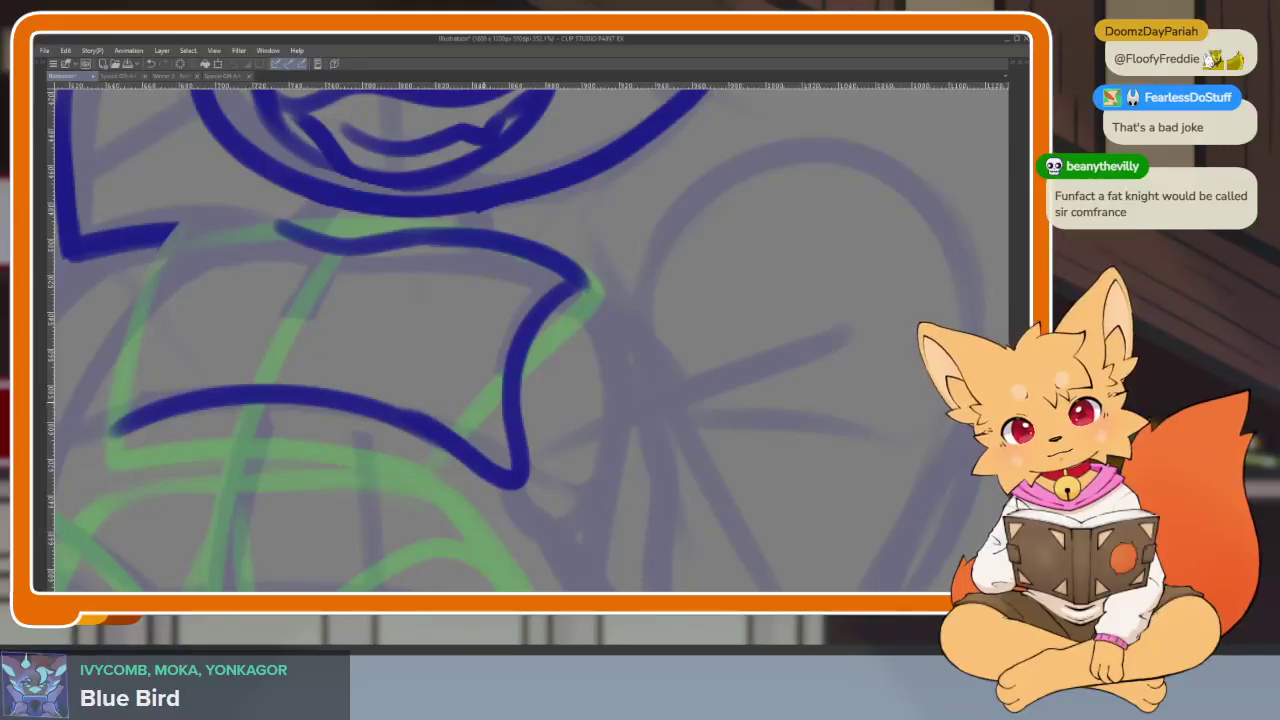
{"action": "key", "text": "ctrl+z"}
{"action": "mouse_move", "coordinate": [579, 287]}
{"action": "left_mouse_down"}
{"action": "mouse_move", "coordinate": [512, 370]}
{"action": "mouse_move", "coordinate": [540, 468]}
{"action": "mouse_move", "coordinate": [558, 469]}
{"action": "left_mouse_up"}
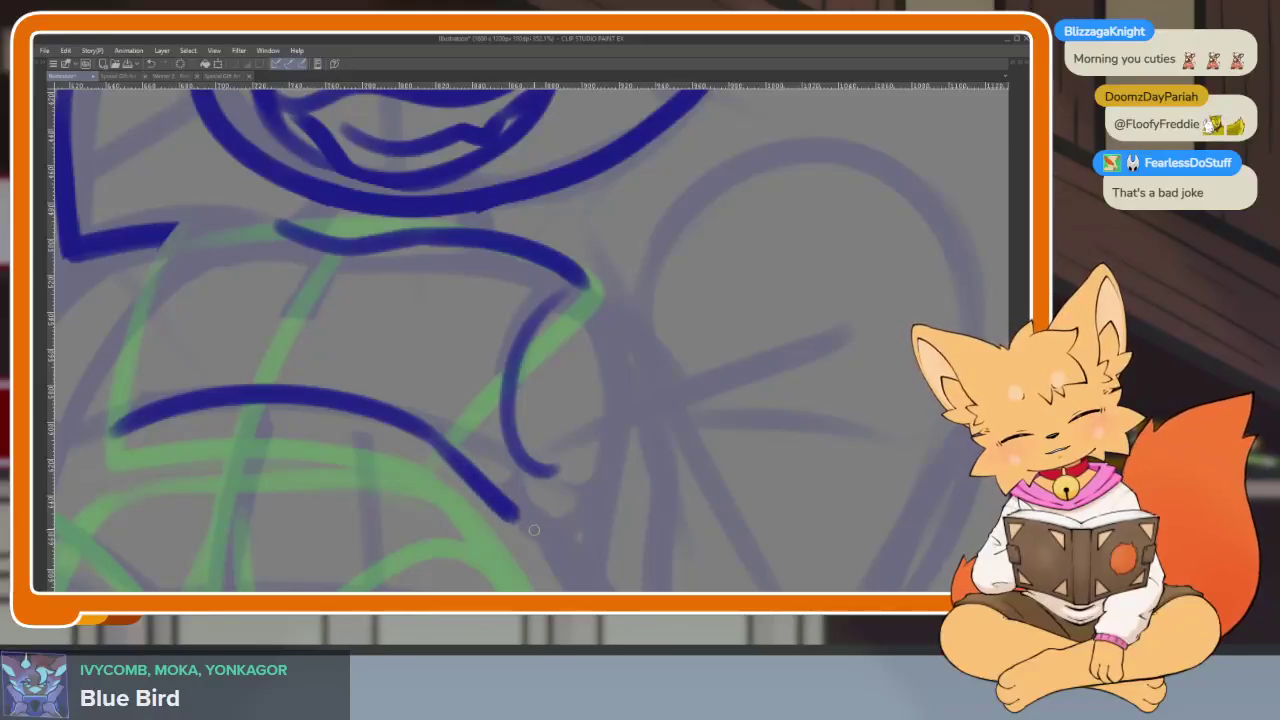
{"action": "mouse_move", "coordinate": [458, 458]}
{"action": "left_mouse_down"}
{"action": "mouse_move", "coordinate": [580, 548]}
{"action": "mouse_move", "coordinate": [563, 474]}
{"action": "mouse_move", "coordinate": [565, 292]}
{"action": "left_mouse_up"}
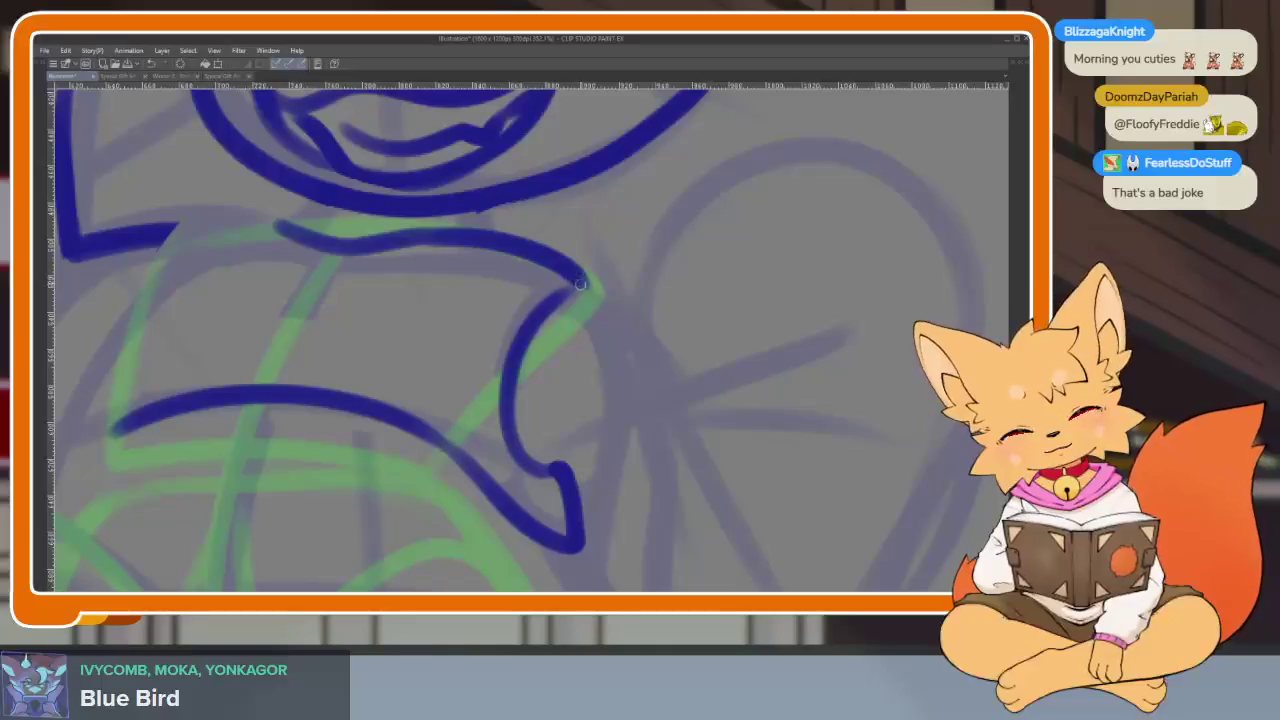
{"action": "left_click_drag", "start_coordinate": [519, 352], "coordinate": [560, 480]}
Zoom in and ink a blue curved left side of the torso, redoing the first attempt
{"action": "scroll", "coordinate": [640, 440], "scroll_direction": "down", "scroll_amount": 5}
{"action": "scroll", "coordinate": [663, 423], "scroll_direction": "up", "scroll_amount": 1}
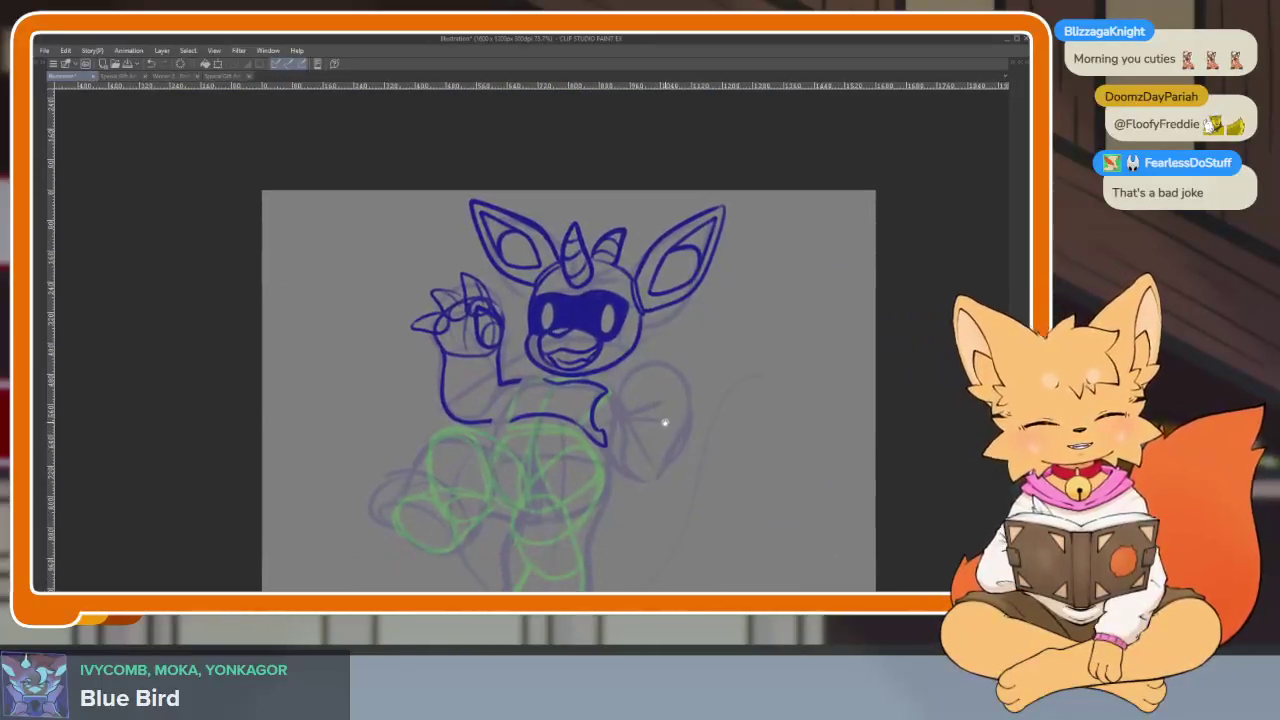
{"action": "scroll", "coordinate": [605, 434], "scroll_direction": "up", "scroll_amount": 3}
{"action": "scroll", "coordinate": [605, 434], "scroll_direction": "up", "scroll_amount": 1}
{"action": "scroll", "coordinate": [606, 463], "scroll_direction": "up", "scroll_amount": 1}
{"action": "scroll", "coordinate": [543, 477], "scroll_direction": "up", "scroll_amount": 1}
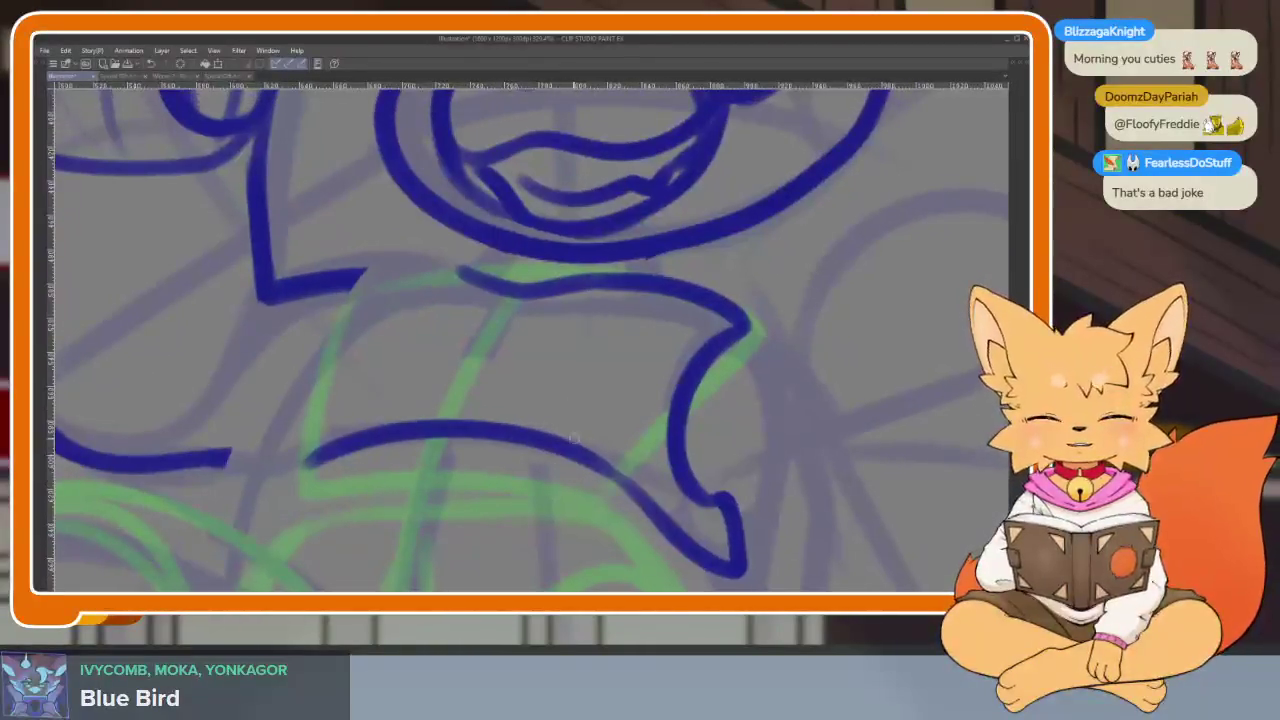
{"action": "scroll", "coordinate": [570, 481], "scroll_direction": "up", "scroll_amount": 1}
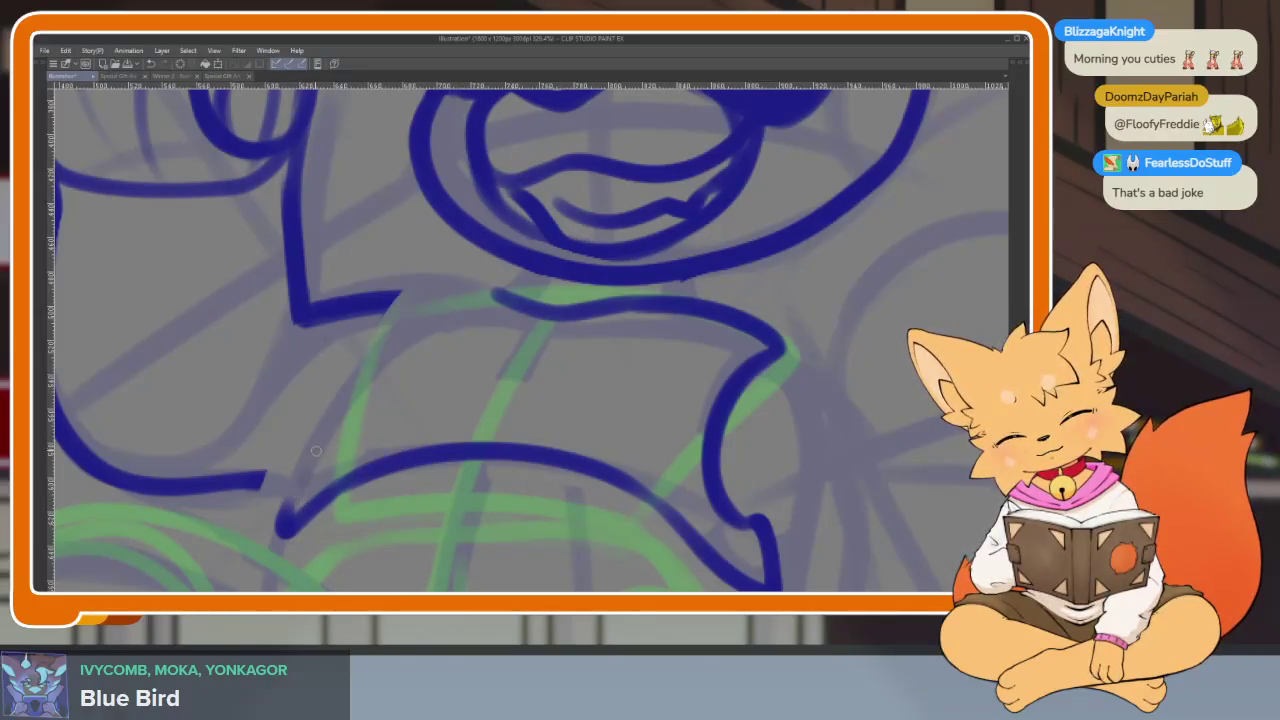
{"action": "left_click_drag", "start_coordinate": [311, 459], "coordinate": [538, 308]}
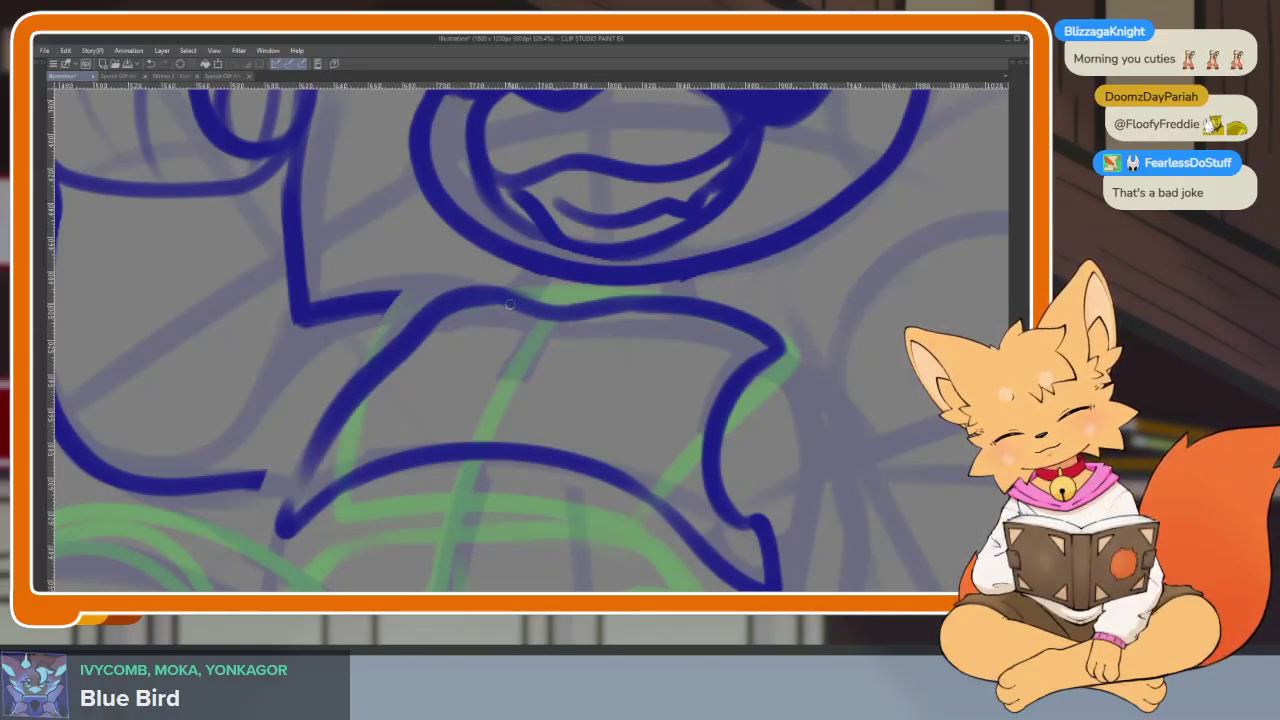
{"action": "key", "text": "ctrl+z"}
{"action": "mouse_move", "coordinate": [477, 291]}
{"action": "left_mouse_down"}
{"action": "mouse_move", "coordinate": [362, 352]}
{"action": "mouse_move", "coordinate": [283, 524]}
{"action": "left_mouse_up"}
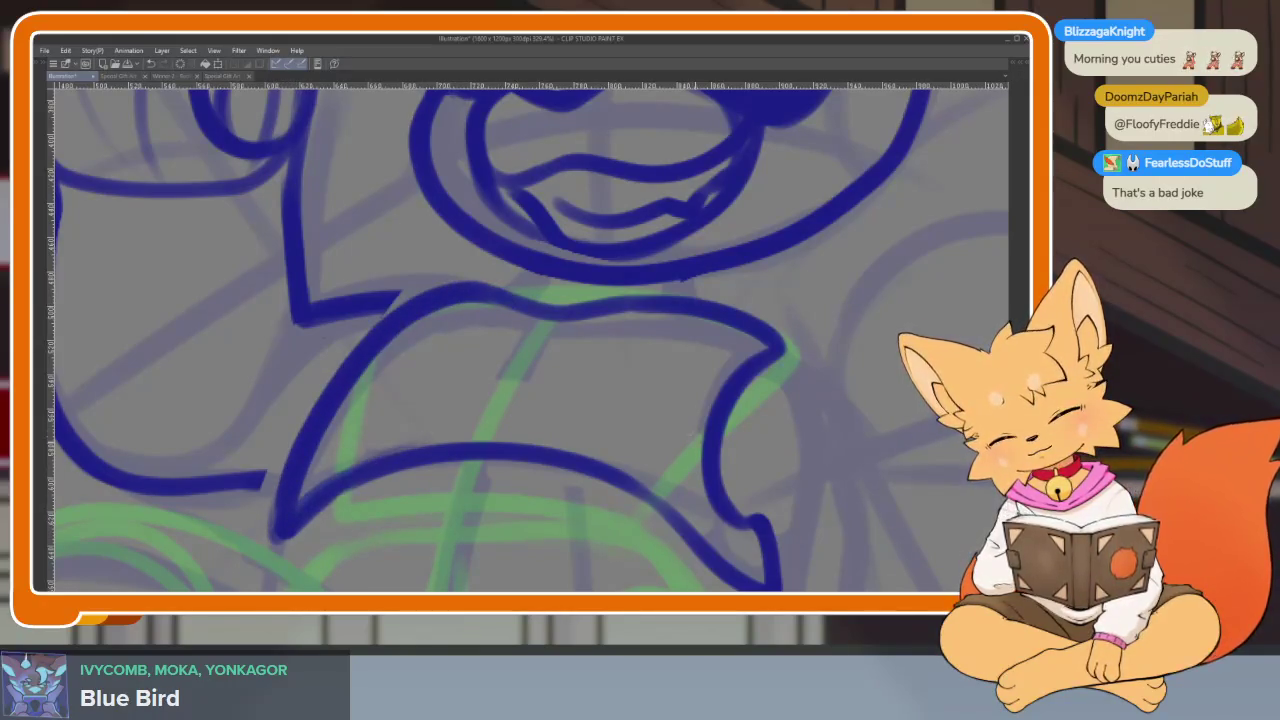
Add a short blue stroke at the torso's edge joining the lower chest arc
{"action": "scroll", "coordinate": [717, 428], "scroll_direction": "down", "scroll_amount": 5}
{"action": "scroll", "coordinate": [717, 428], "scroll_direction": "up", "scroll_amount": 2}
{"action": "scroll", "coordinate": [686, 434], "scroll_direction": "up", "scroll_amount": 2}
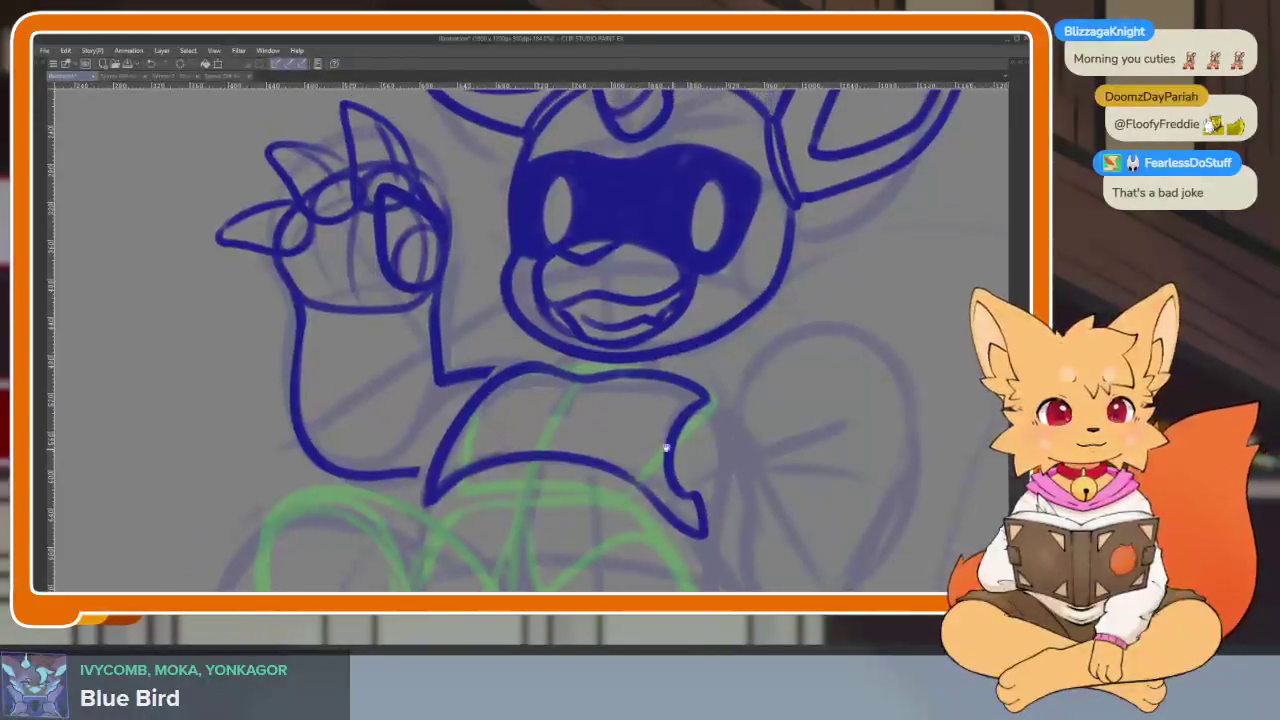
{"action": "scroll", "coordinate": [674, 434], "scroll_direction": "up", "scroll_amount": 2}
{"action": "left_click_drag", "start_coordinate": [585, 345], "coordinate": [485, 500]}
{"action": "scroll", "coordinate": [485, 500], "scroll_direction": "down", "scroll_amount": 5}
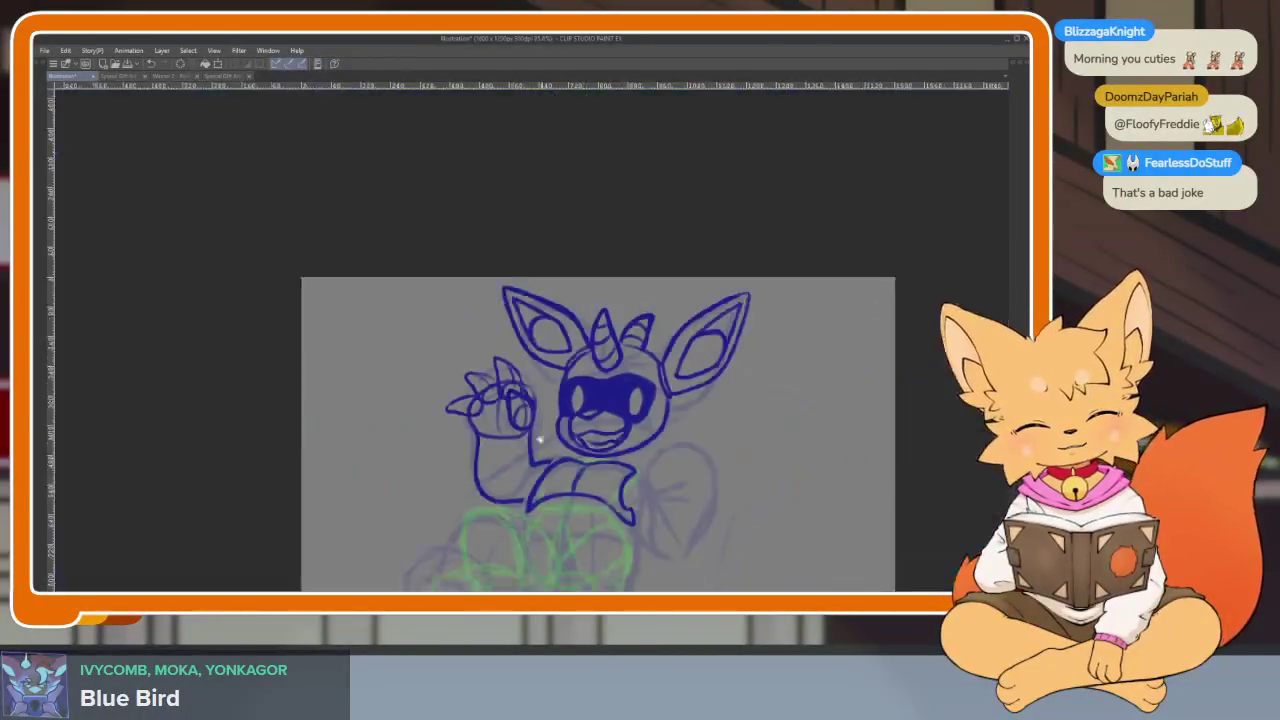
{"action": "scroll", "coordinate": [629, 449], "scroll_direction": "up", "scroll_amount": 1}
{"action": "left_click_drag", "start_coordinate": [585, 480], "coordinate": [512, 447]}
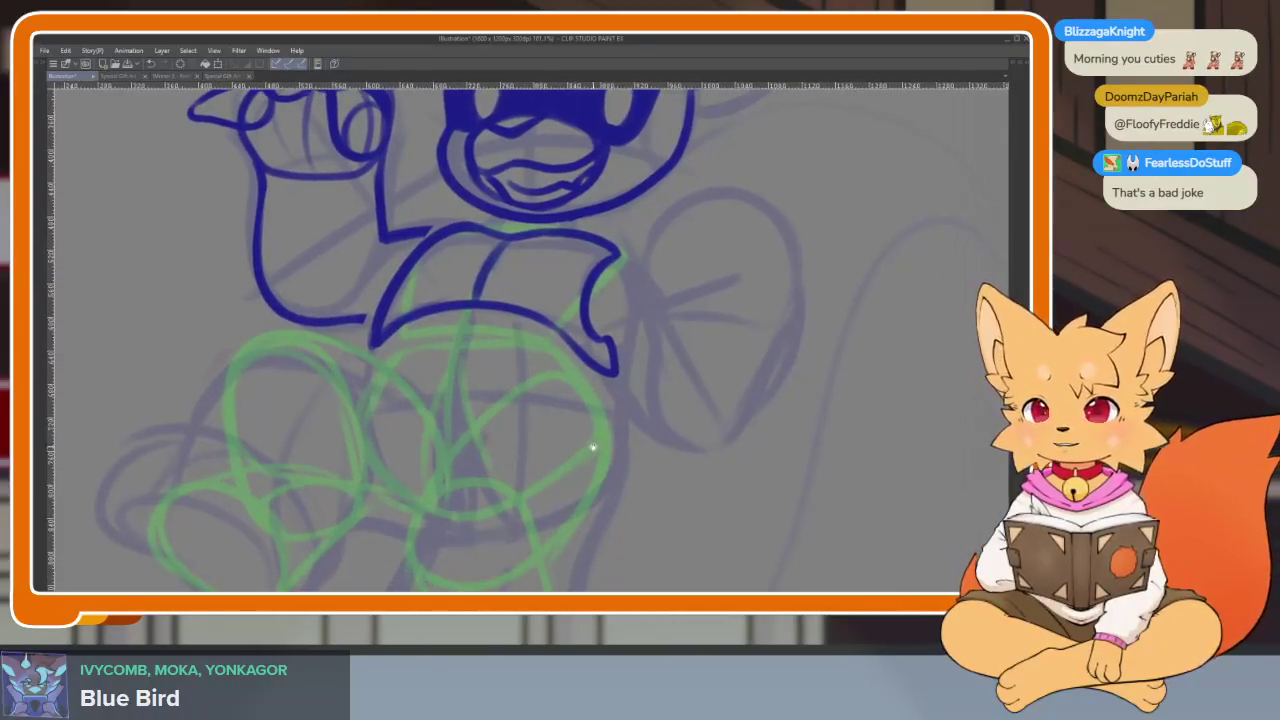
Ink the hips' wavy blue top curve and lower edge over the green leg guides
{"action": "scroll", "coordinate": [512, 447], "scroll_direction": "up", "scroll_amount": 3}
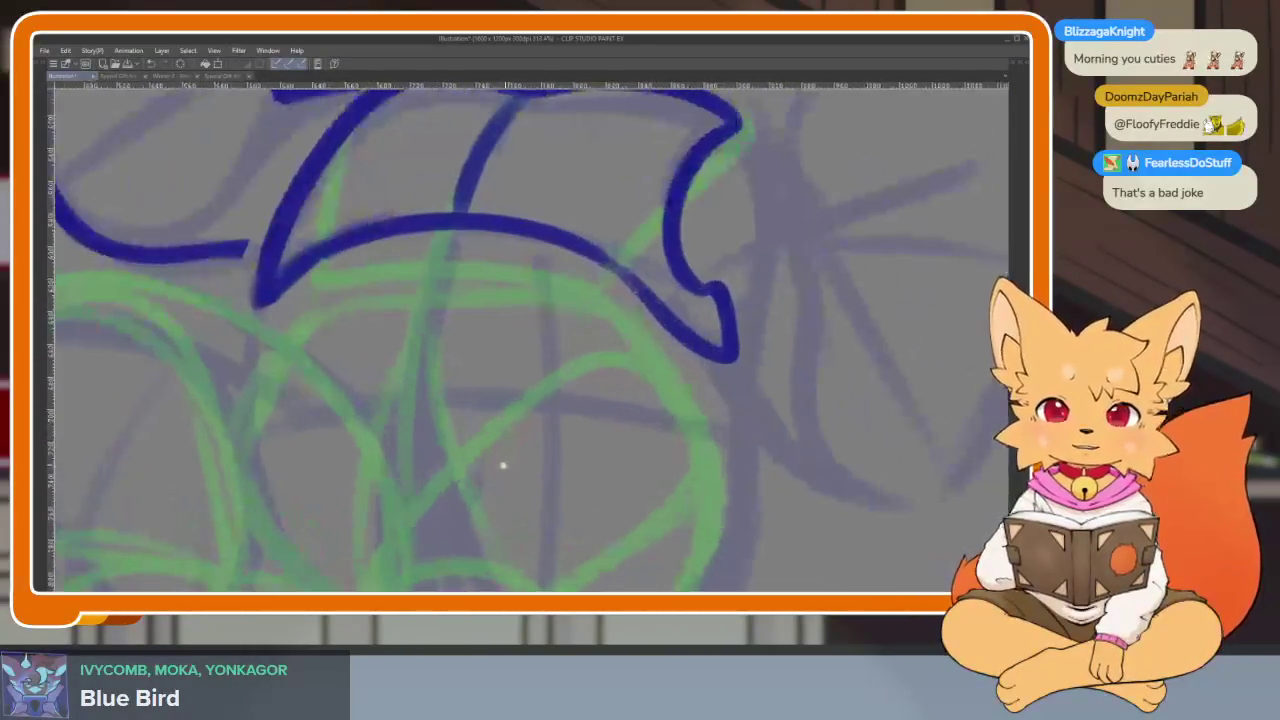
{"action": "scroll", "coordinate": [506, 466], "scroll_direction": "down", "scroll_amount": 1}
{"action": "scroll", "coordinate": [537, 457], "scroll_direction": "up", "scroll_amount": 1}
{"action": "left_click_drag", "start_coordinate": [553, 438], "coordinate": [527, 438]}
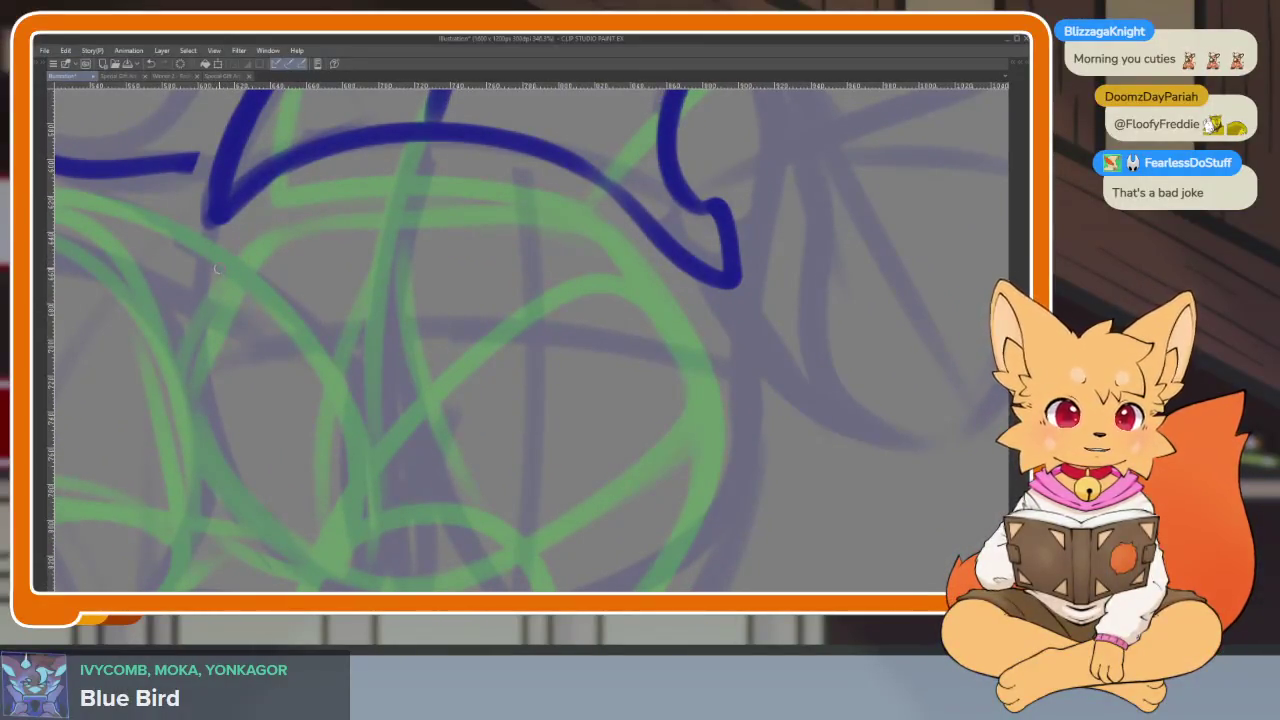
{"action": "mouse_move", "coordinate": [218, 268]}
{"action": "left_mouse_down"}
{"action": "mouse_move", "coordinate": [350, 334]}
{"action": "mouse_move", "coordinate": [600, 288]}
{"action": "mouse_move", "coordinate": [675, 300]}
{"action": "mouse_move", "coordinate": [740, 355]}
{"action": "mouse_move", "coordinate": [731, 402]}
{"action": "left_mouse_up"}
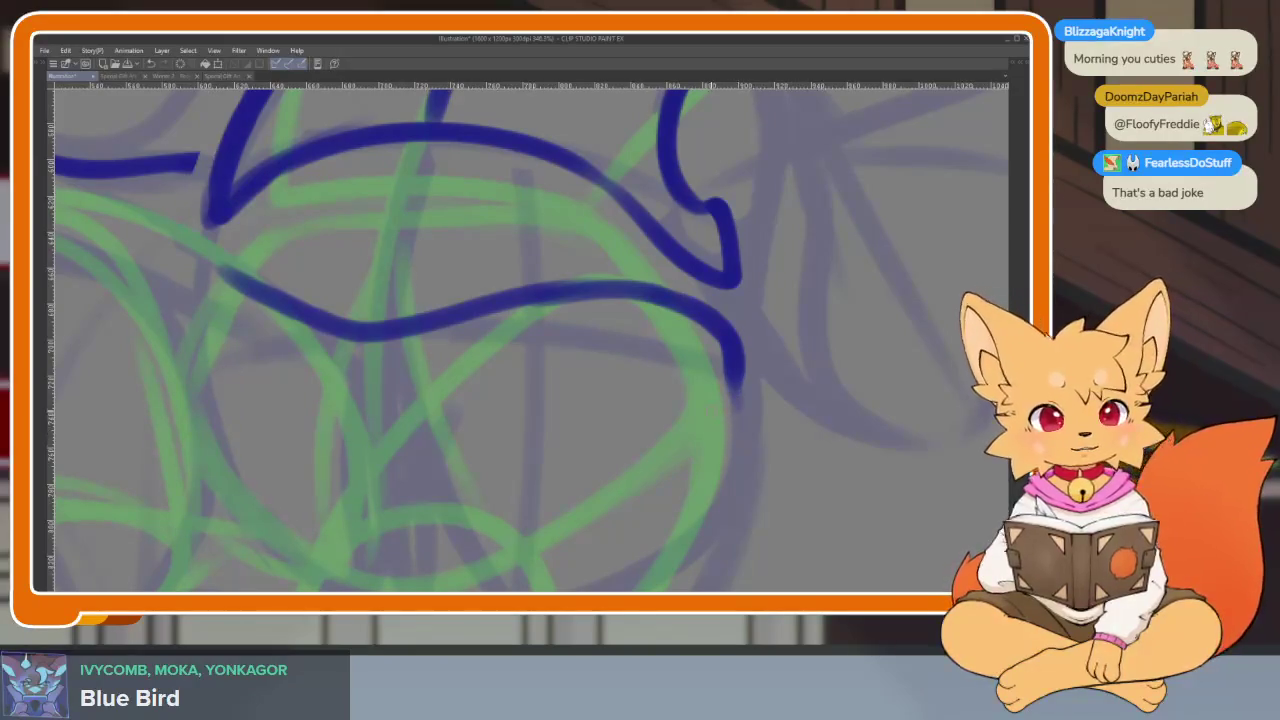
{"action": "mouse_move", "coordinate": [690, 400]}
{"action": "left_mouse_down"}
{"action": "mouse_move", "coordinate": [530, 392]}
{"action": "mouse_move", "coordinate": [400, 470]}
{"action": "mouse_move", "coordinate": [330, 545]}
{"action": "mouse_move", "coordinate": [294, 412]}
{"action": "mouse_move", "coordinate": [255, 345]}
{"action": "mouse_move", "coordinate": [199, 294]}
{"action": "mouse_move", "coordinate": [284, 295]}
{"action": "left_mouse_up"}
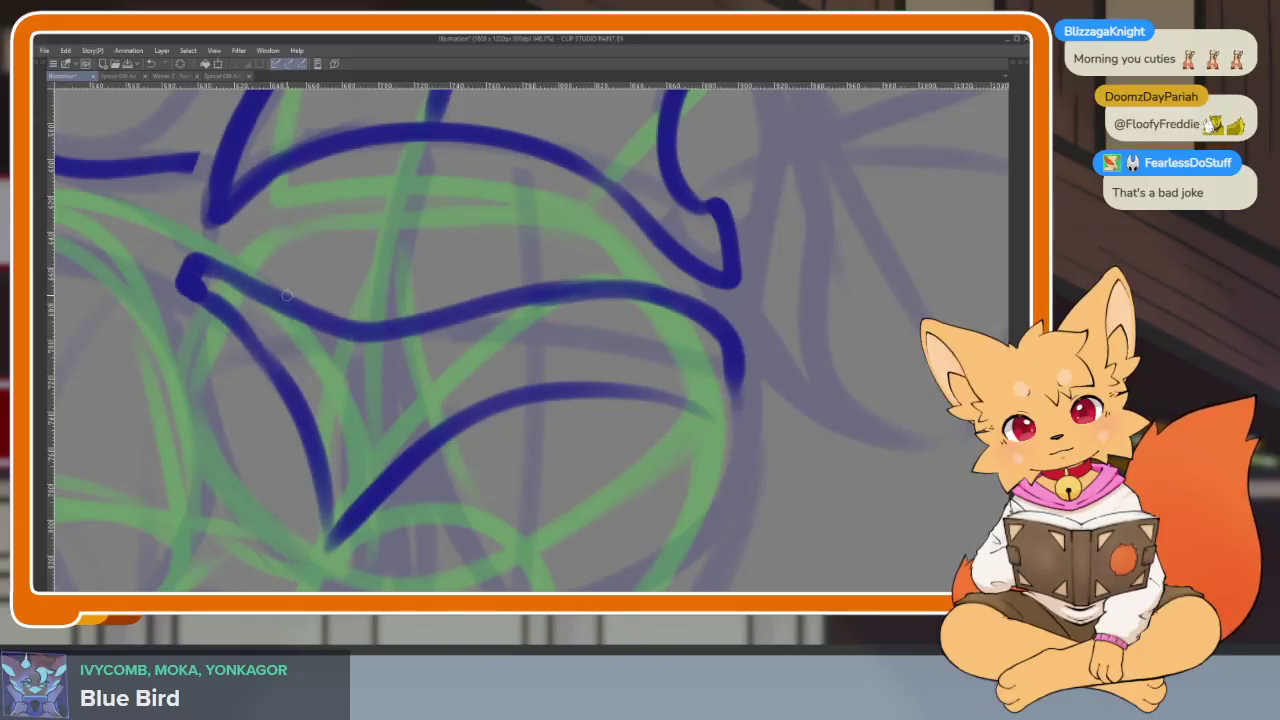
Redraw the left hip side as a blue curve dropping from the waistband to a pointed V
{"action": "key", "text": "ctrl+z"}
{"action": "key", "text": "ctrl+z"}
{"action": "key", "text": "ctrl+z"}
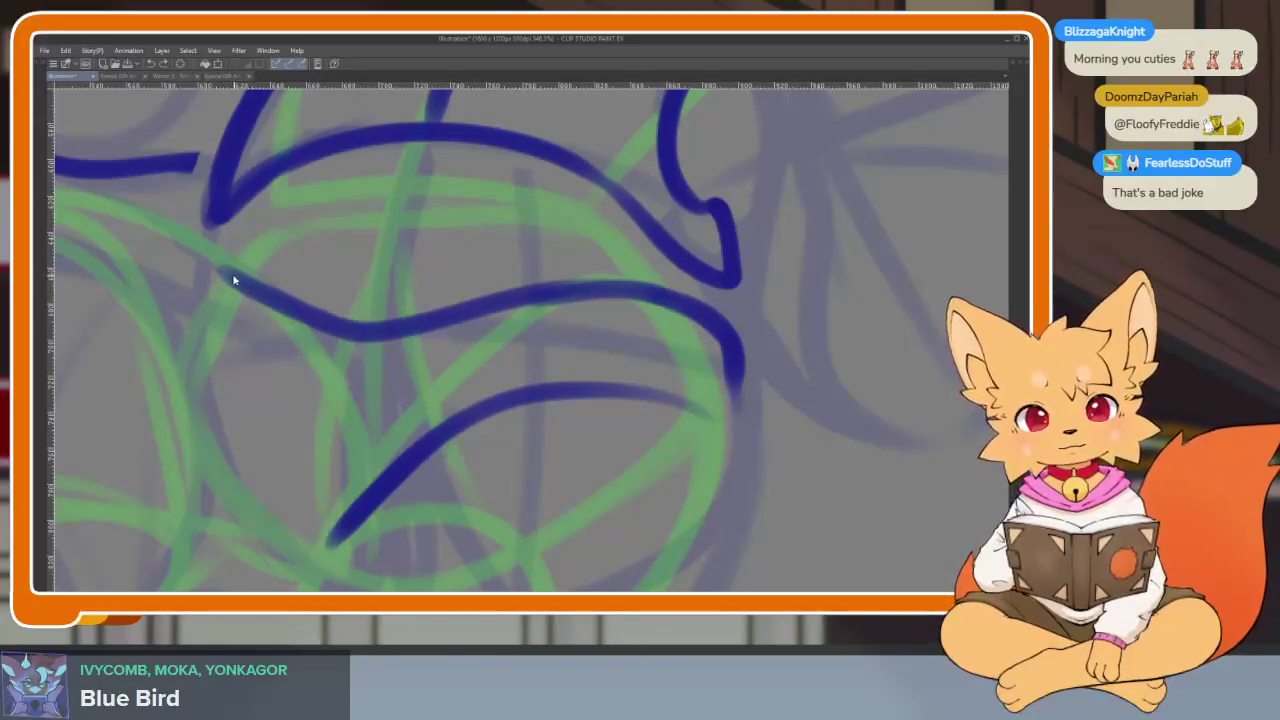
{"action": "left_click_drag", "start_coordinate": [231, 278], "coordinate": [330, 464]}
{"action": "key", "text": "ctrl+z"}
{"action": "left_click_drag", "start_coordinate": [220, 272], "coordinate": [325, 466]}
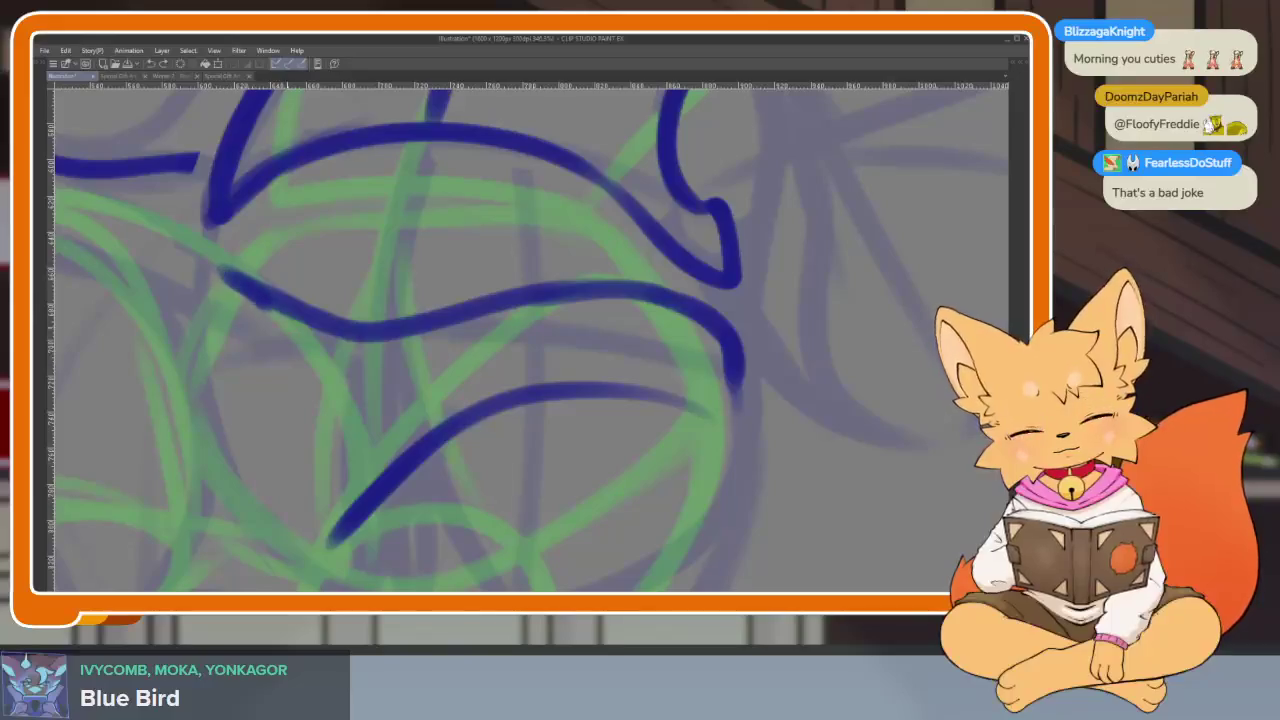
{"action": "scroll", "coordinate": [520, 480], "scroll_direction": "down", "scroll_amount": 5}
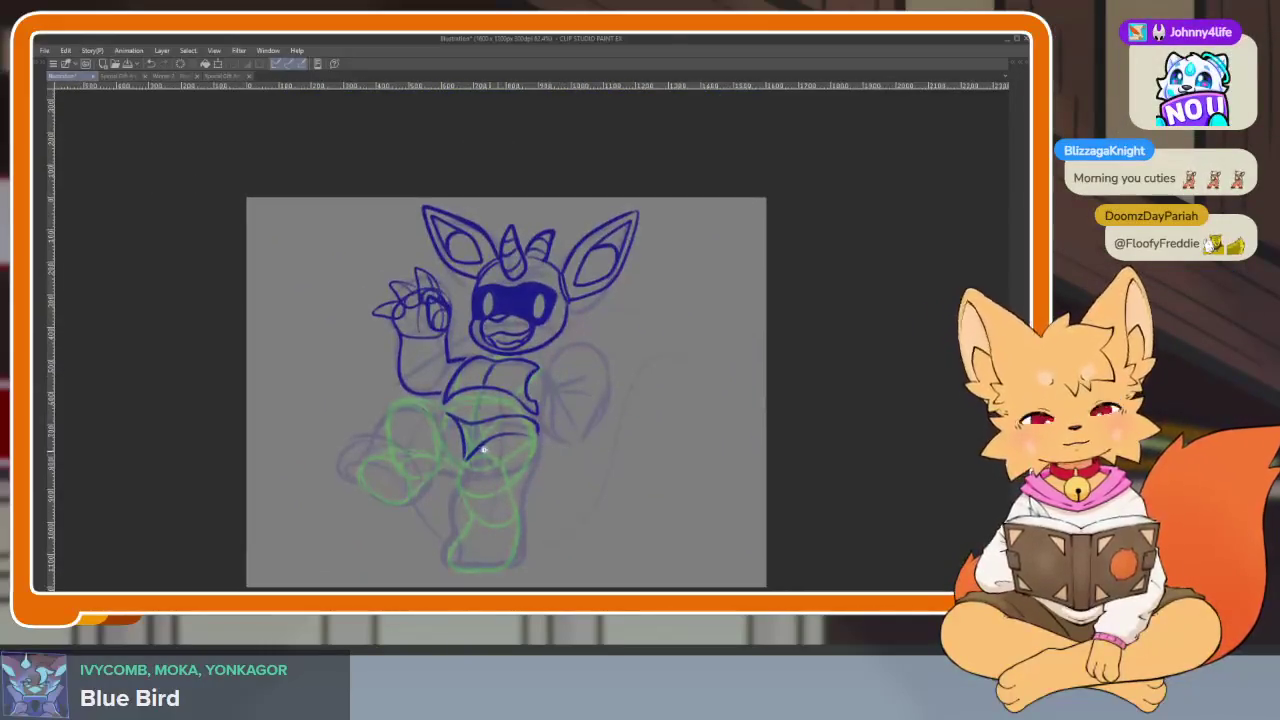
{"action": "scroll", "coordinate": [500, 462], "scroll_direction": "up", "scroll_amount": 5}
{"action": "key", "text": "ctrl+z"}
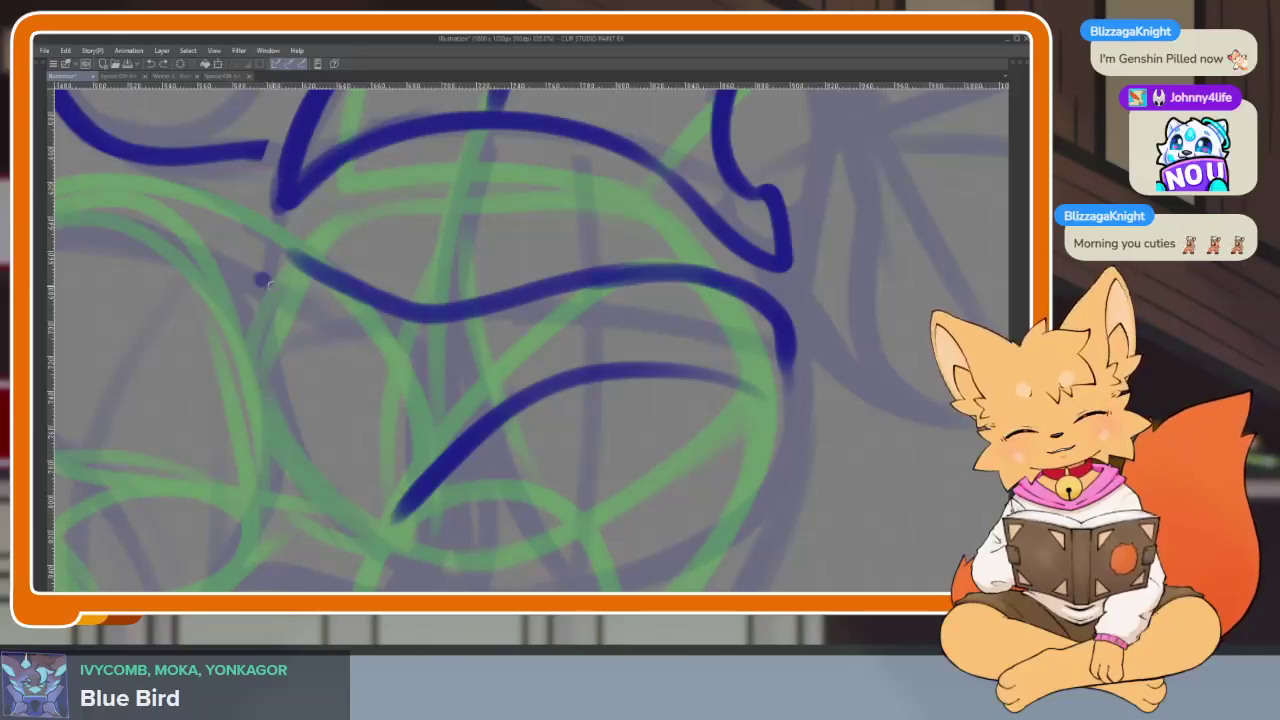
{"action": "left_click_drag", "start_coordinate": [282, 256], "coordinate": [398, 518]}
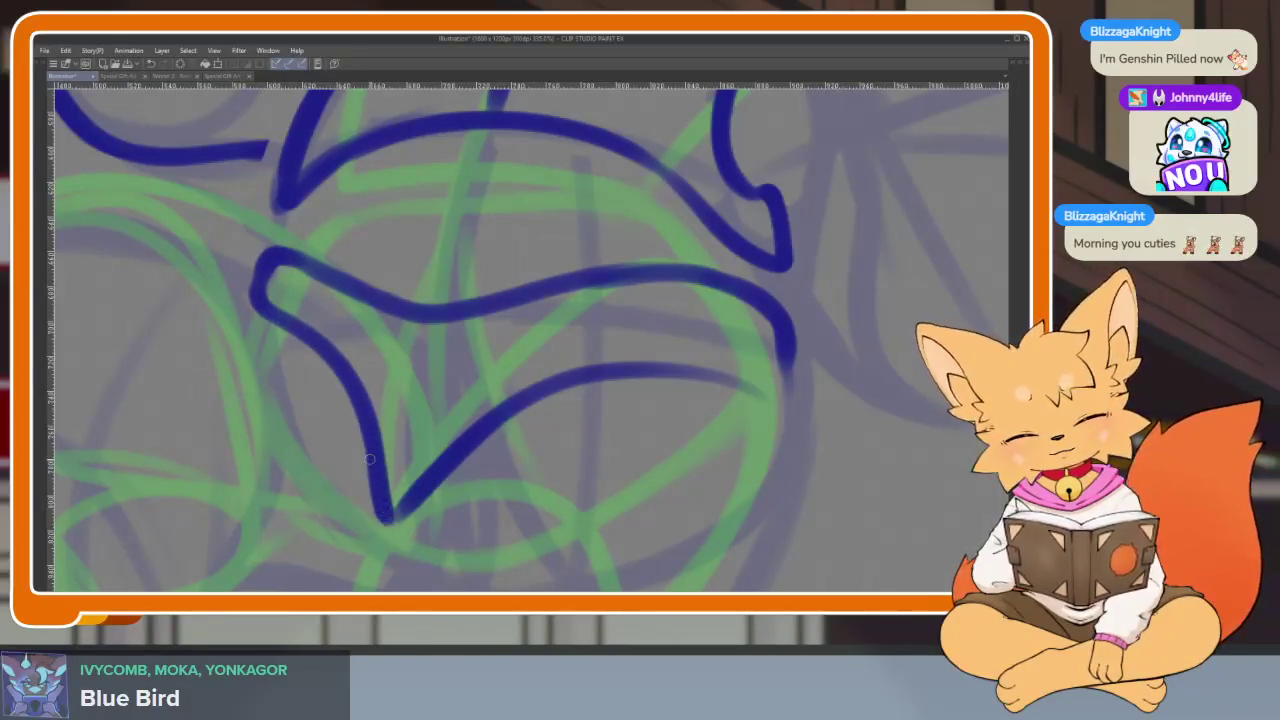
{"action": "key", "text": "ctrl+z"}
{"action": "mouse_move", "coordinate": [282, 256]}
{"action": "left_mouse_down"}
{"action": "mouse_move", "coordinate": [361, 474]}
{"action": "mouse_move", "coordinate": [395, 518]}
{"action": "left_mouse_up"}
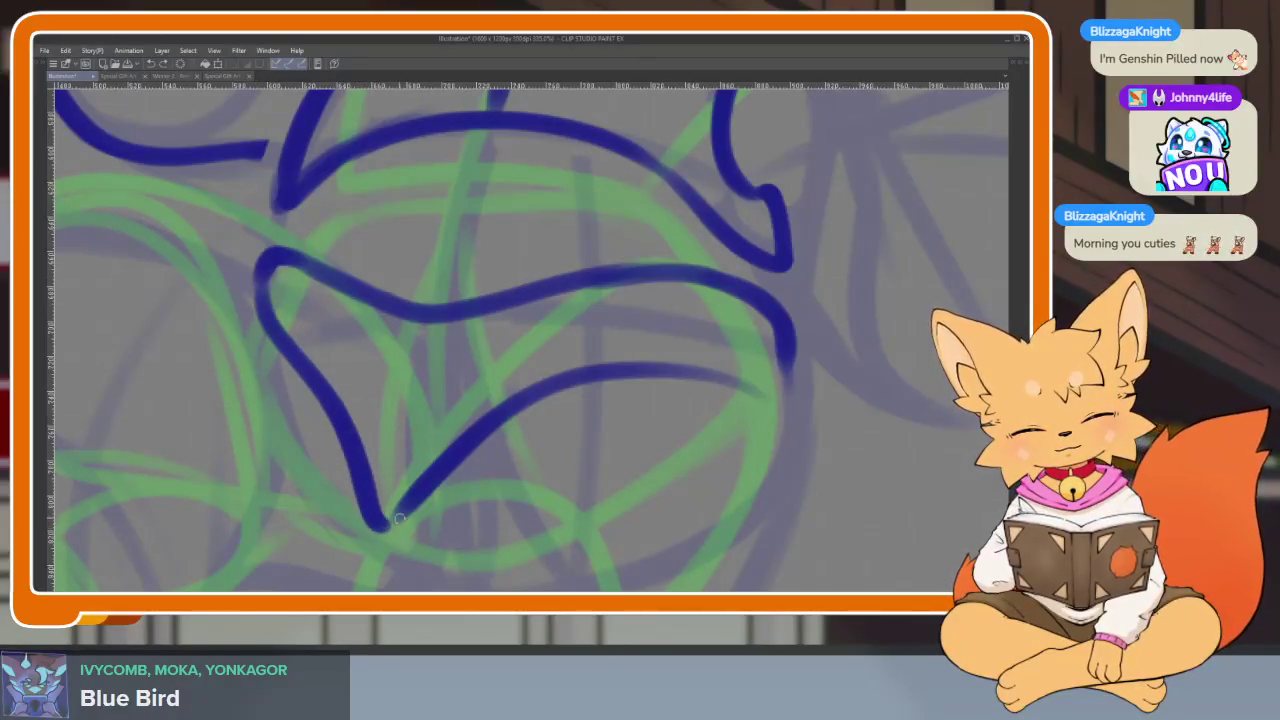
{"action": "scroll", "coordinate": [668, 412], "scroll_direction": "down", "scroll_amount": 5}
{"action": "scroll", "coordinate": [695, 445], "scroll_direction": "up", "scroll_amount": 5}
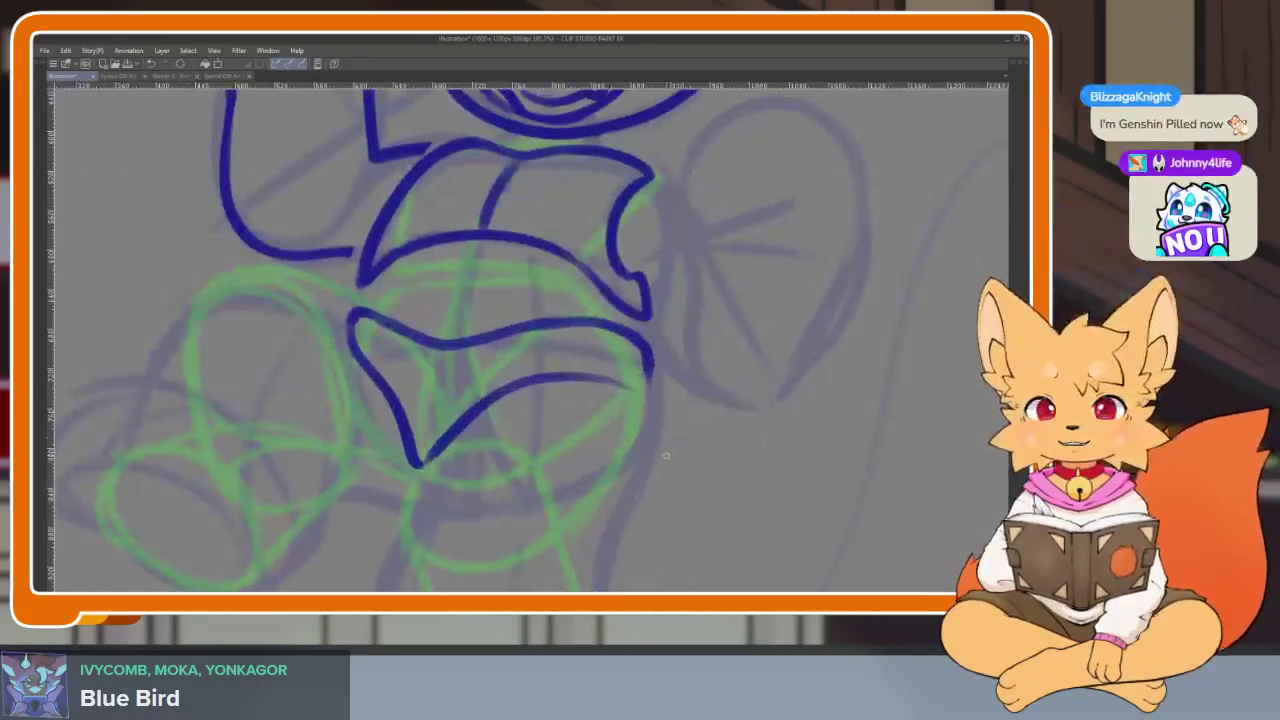
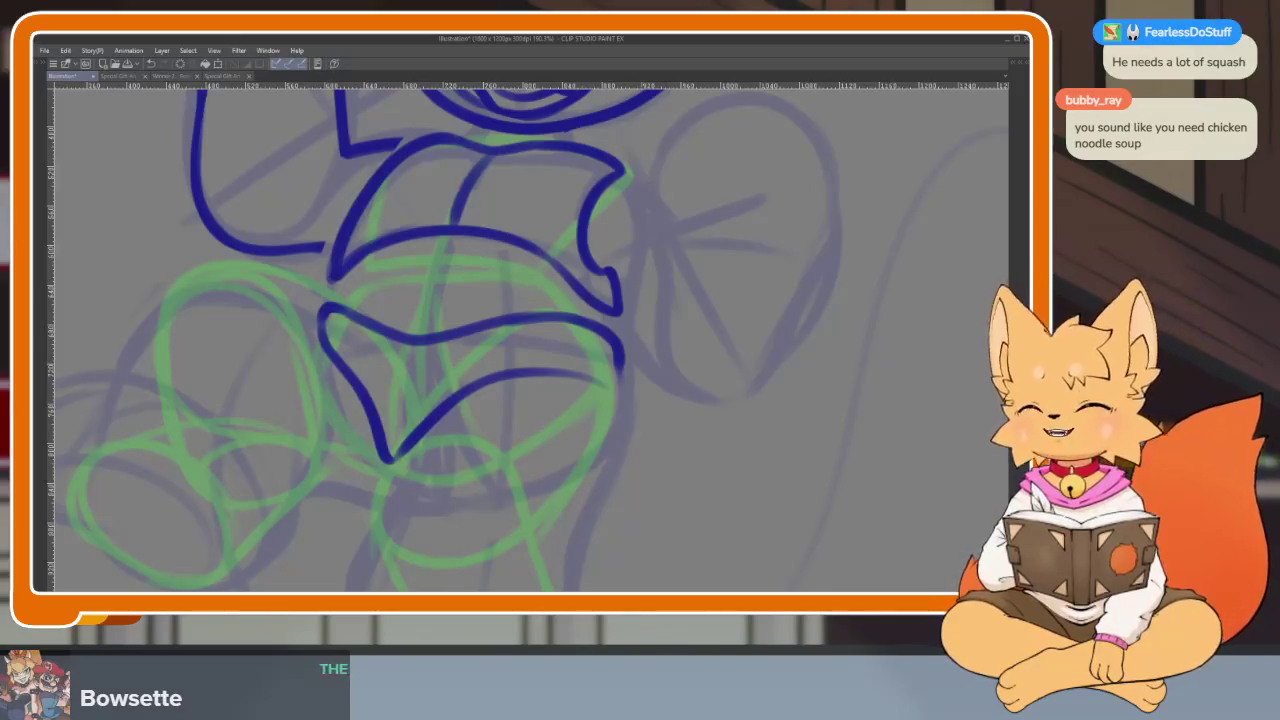
Draw a trial stroke along the lower belly, undo it, and zoom in
{"action": "left_click_drag", "start_coordinate": [700, 436], "coordinate": [780, 410]}
{"action": "key", "text": "ctrl+z"}
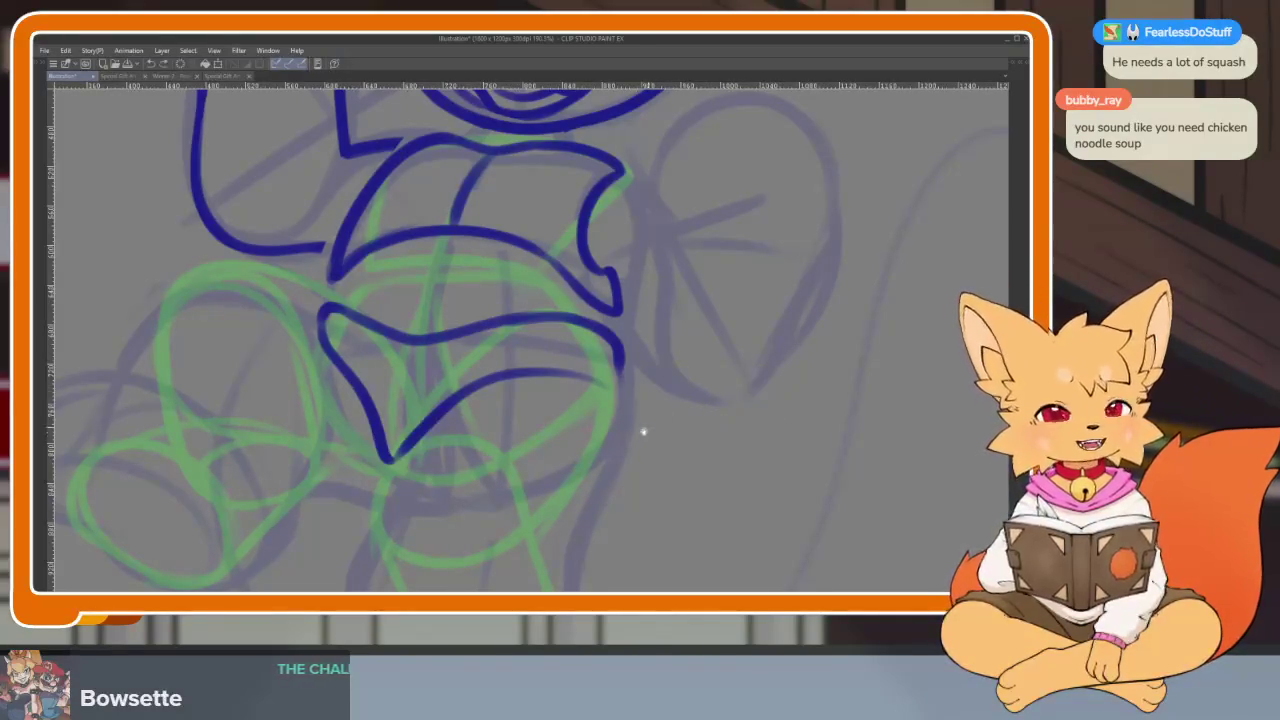
{"action": "scroll", "coordinate": [640, 440], "scroll_direction": "down", "scroll_amount": 2}
{"action": "scroll", "coordinate": [629, 465], "scroll_direction": "up", "scroll_amount": 2}
{"action": "scroll", "coordinate": [629, 465], "scroll_direction": "up", "scroll_amount": 3}
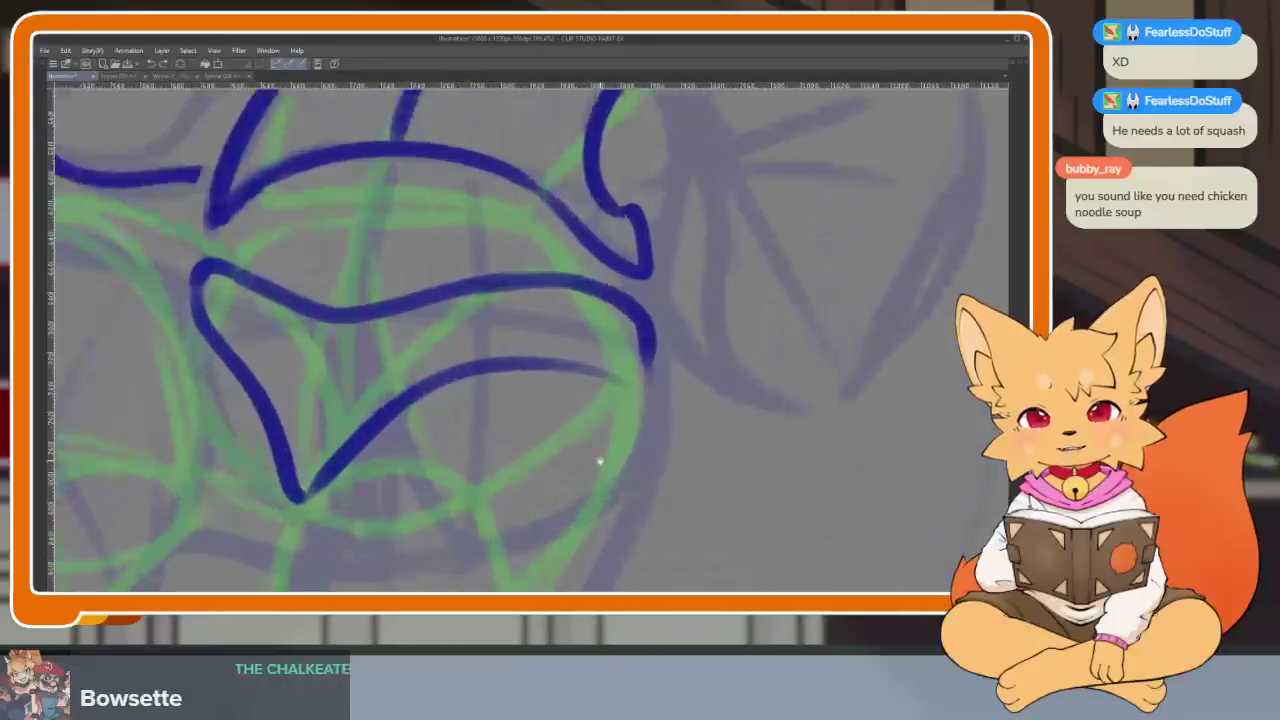
{"action": "scroll", "coordinate": [606, 466], "scroll_direction": "up", "scroll_amount": 1}
Zoom back out and bring the hidden palettes back with Tab
{"action": "scroll", "coordinate": [606, 470], "scroll_direction": "down", "scroll_amount": 1}
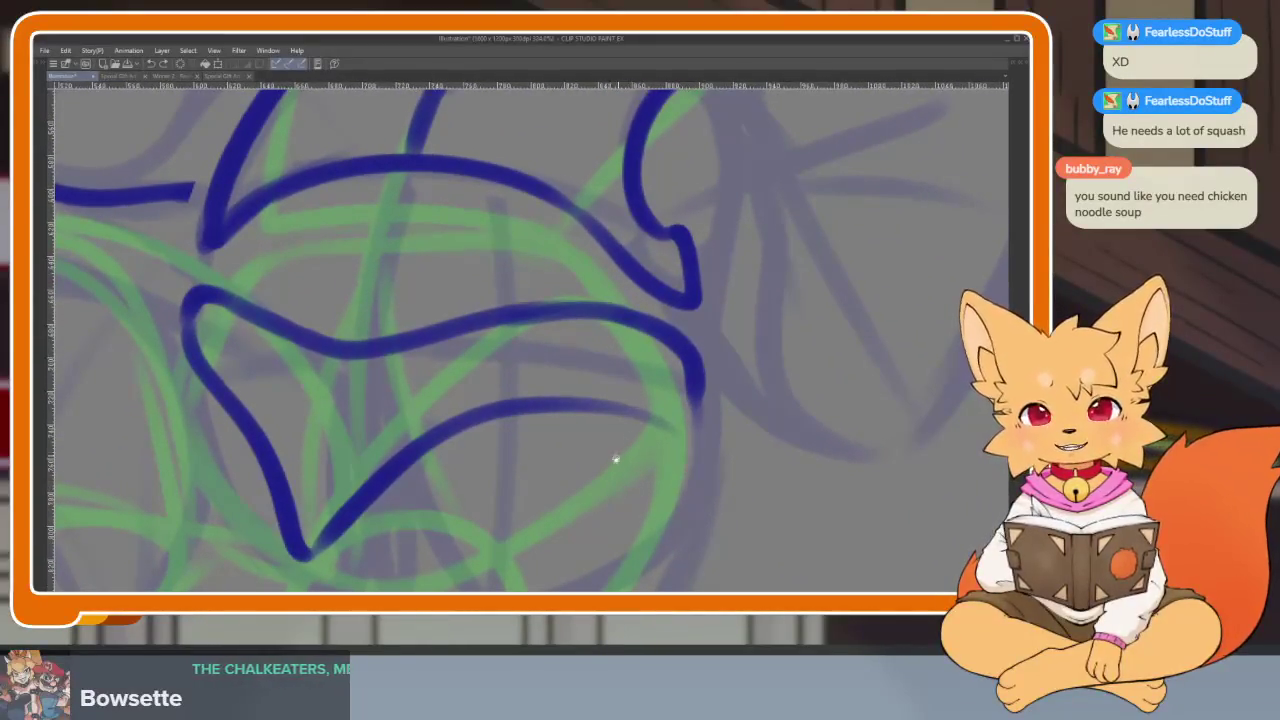
{"action": "scroll", "coordinate": [620, 475], "scroll_direction": "down", "scroll_amount": 1}
{"action": "scroll", "coordinate": [630, 472], "scroll_direction": "down", "scroll_amount": 1}
{"action": "scroll", "coordinate": [663, 443], "scroll_direction": "down", "scroll_amount": 5}
{"action": "scroll", "coordinate": [663, 466], "scroll_direction": "up", "scroll_amount": 5}
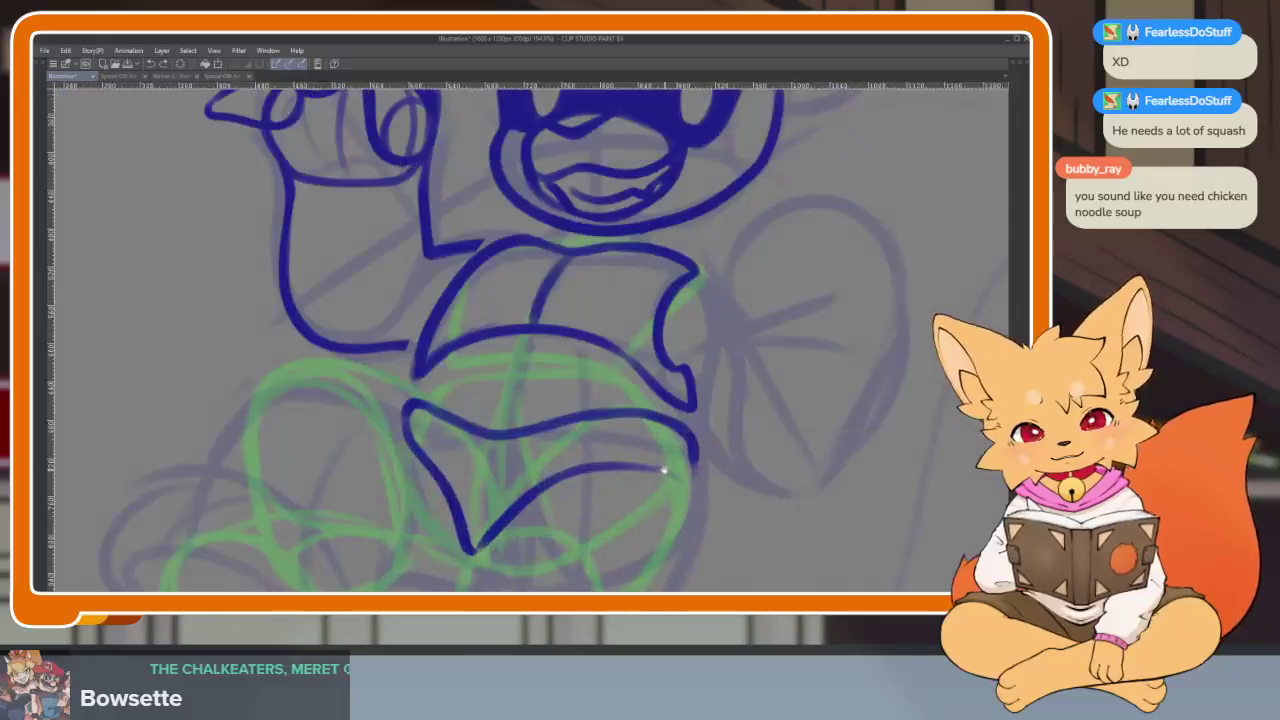
{"action": "key", "text": "Tab"}
{"action": "scroll", "coordinate": [814, 457], "scroll_direction": "up", "scroll_amount": 2}
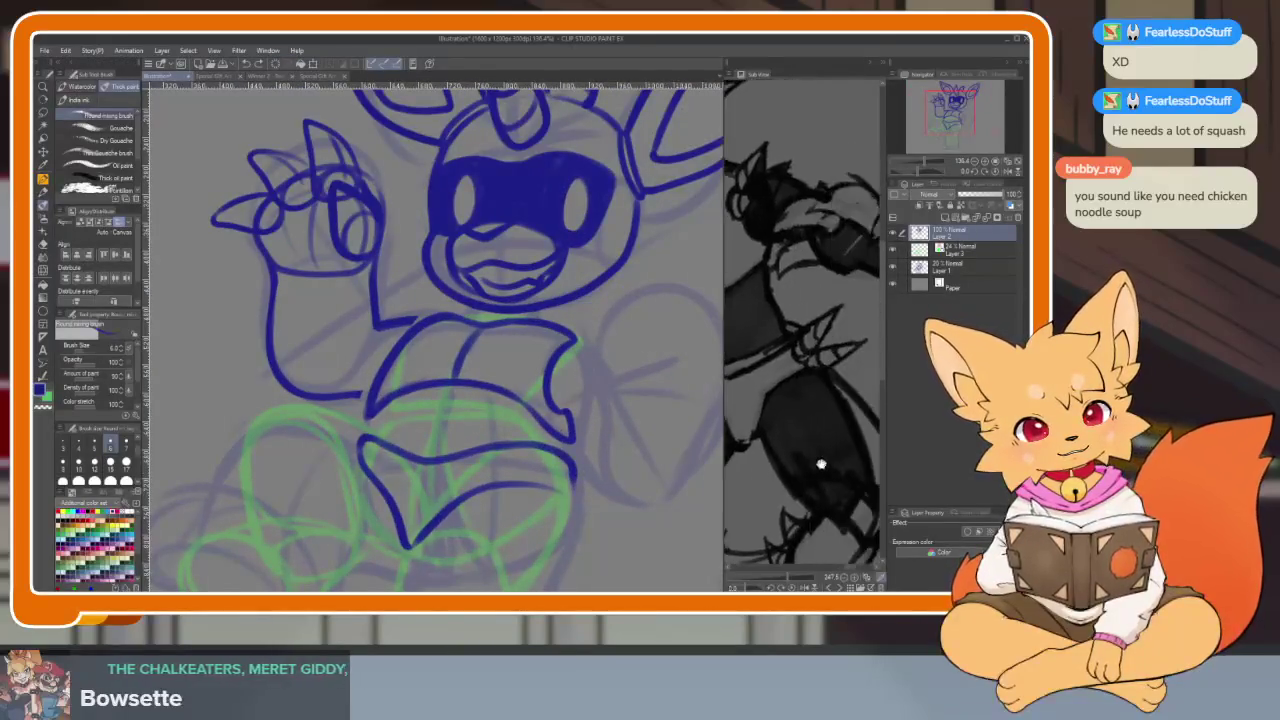
Draw a small loop at the belly line's end, undoing faint or misshapen attempts
{"action": "scroll", "coordinate": [563, 505], "scroll_direction": "up", "scroll_amount": 1}
{"action": "scroll", "coordinate": [562, 500], "scroll_direction": "up", "scroll_amount": 2}
{"action": "scroll", "coordinate": [562, 498], "scroll_direction": "up", "scroll_amount": 1}
{"action": "scroll", "coordinate": [520, 468], "scroll_direction": "up", "scroll_amount": 1}
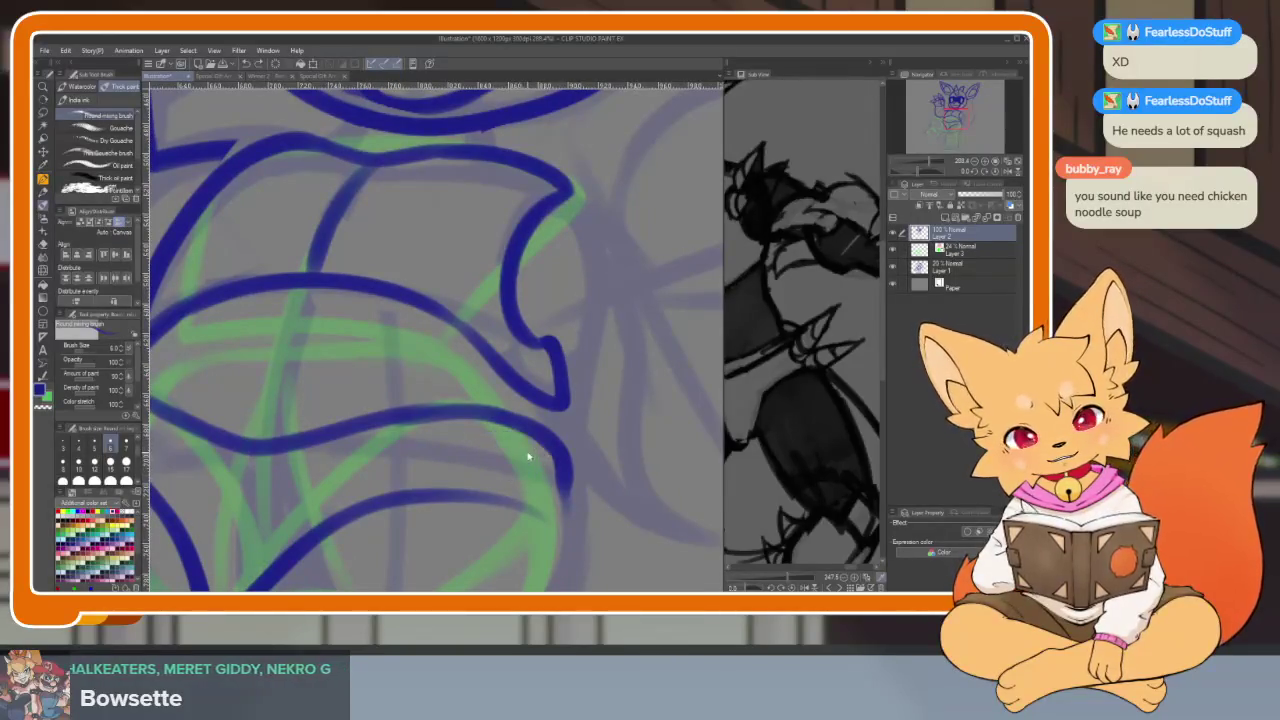
{"action": "mouse_move", "coordinate": [486, 466]}
{"action": "left_mouse_down"}
{"action": "mouse_move", "coordinate": [503, 437]}
{"action": "mouse_move", "coordinate": [575, 435]}
{"action": "left_mouse_up"}
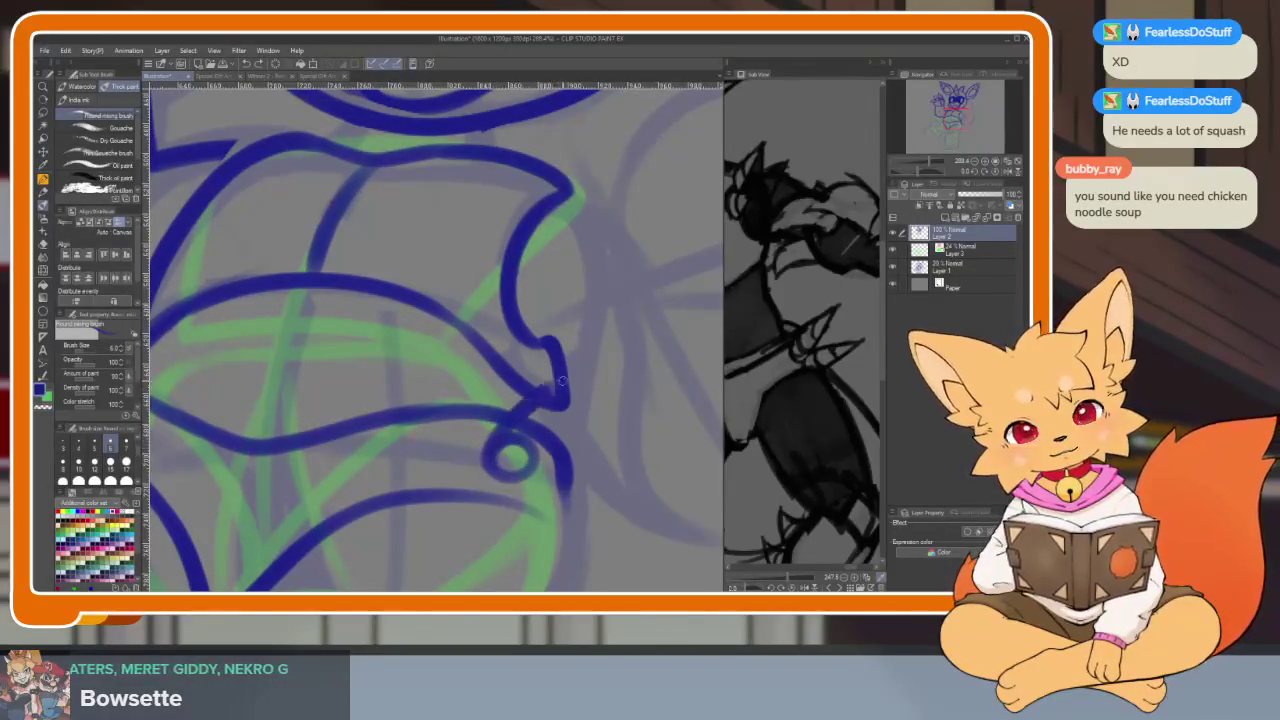
{"action": "key", "text": "ctrl+z"}
{"action": "left_click_drag", "start_coordinate": [480, 446], "coordinate": [553, 404]}
{"action": "key", "text": "ctrl+z"}
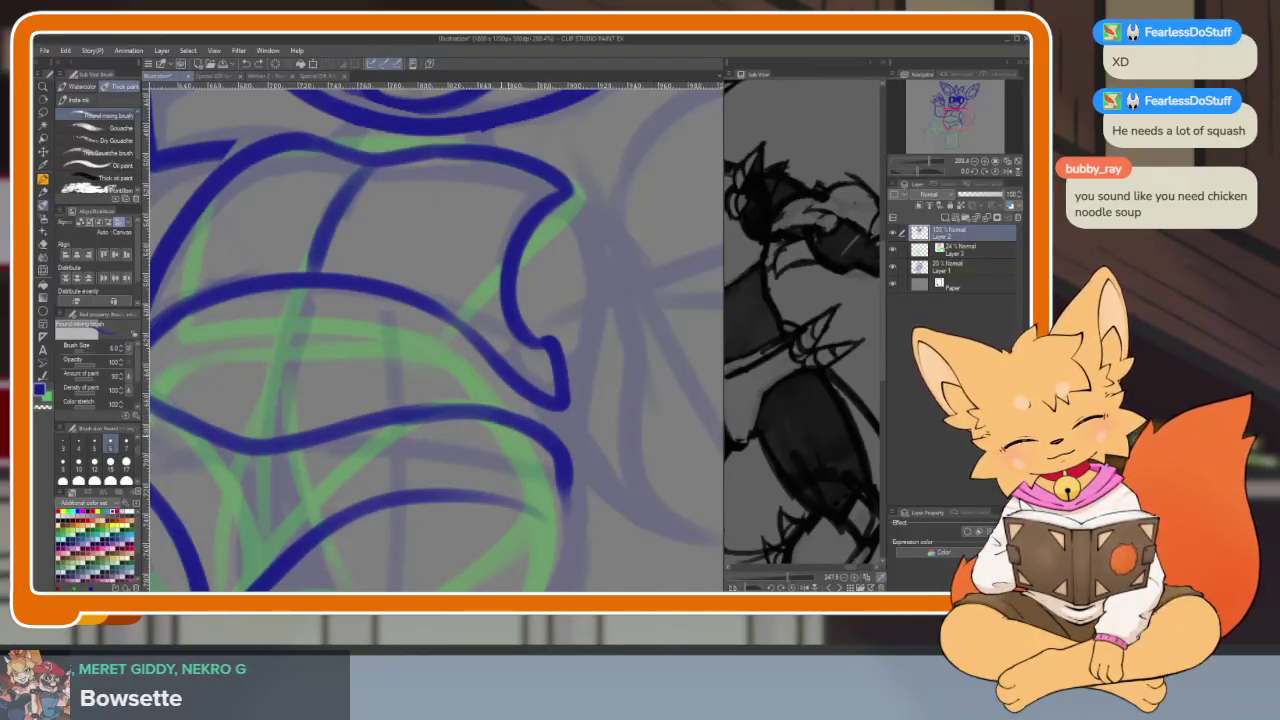
{"action": "mouse_move", "coordinate": [489, 432]}
{"action": "left_mouse_down"}
{"action": "mouse_move", "coordinate": [541, 394]}
{"action": "mouse_move", "coordinate": [503, 473]}
{"action": "mouse_move", "coordinate": [580, 378]}
{"action": "mouse_move", "coordinate": [535, 465]}
{"action": "mouse_move", "coordinate": [480, 440]}
{"action": "left_mouse_up"}
{"action": "key", "text": "ctrl+z"}
{"action": "key", "text": "ctrl+z"}
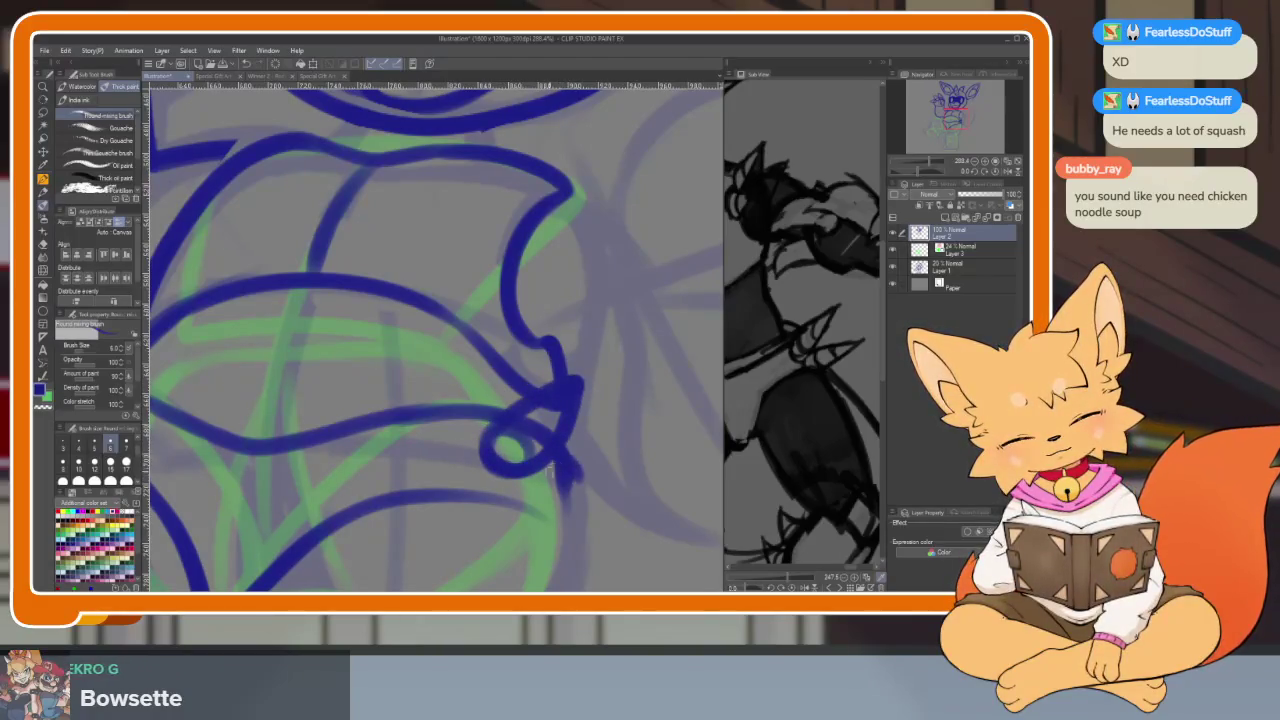
Replace the fussy hook with a simpler curve below the loop, then pan over the lower body
{"action": "key", "text": "ctrl+z"}
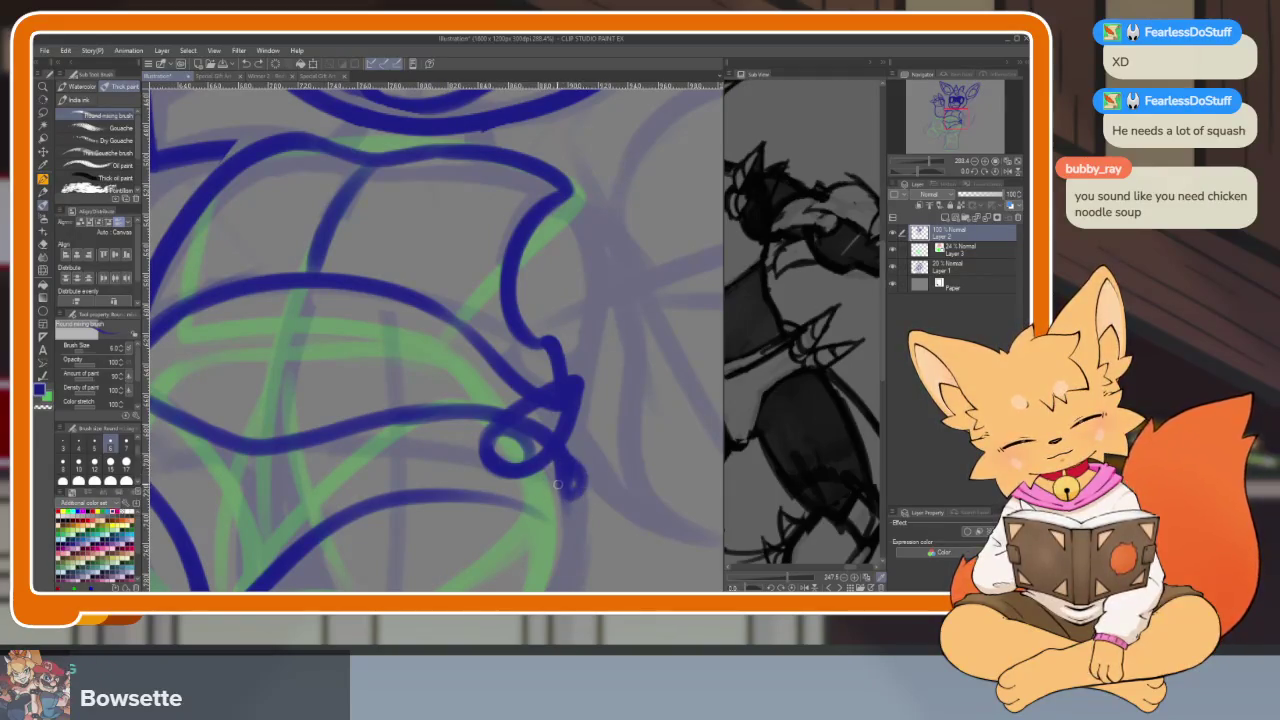
{"action": "left_click_drag", "start_coordinate": [573, 455], "coordinate": [632, 436]}
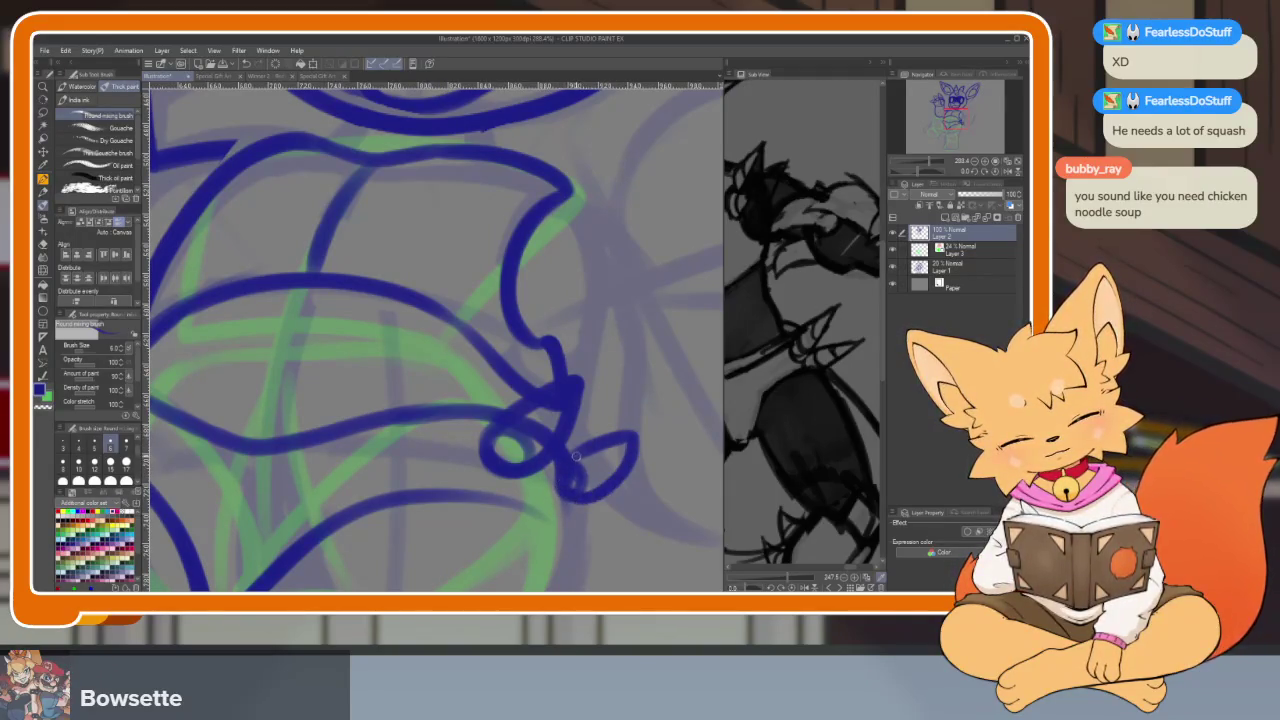
{"action": "key", "text": "ctrl+z"}
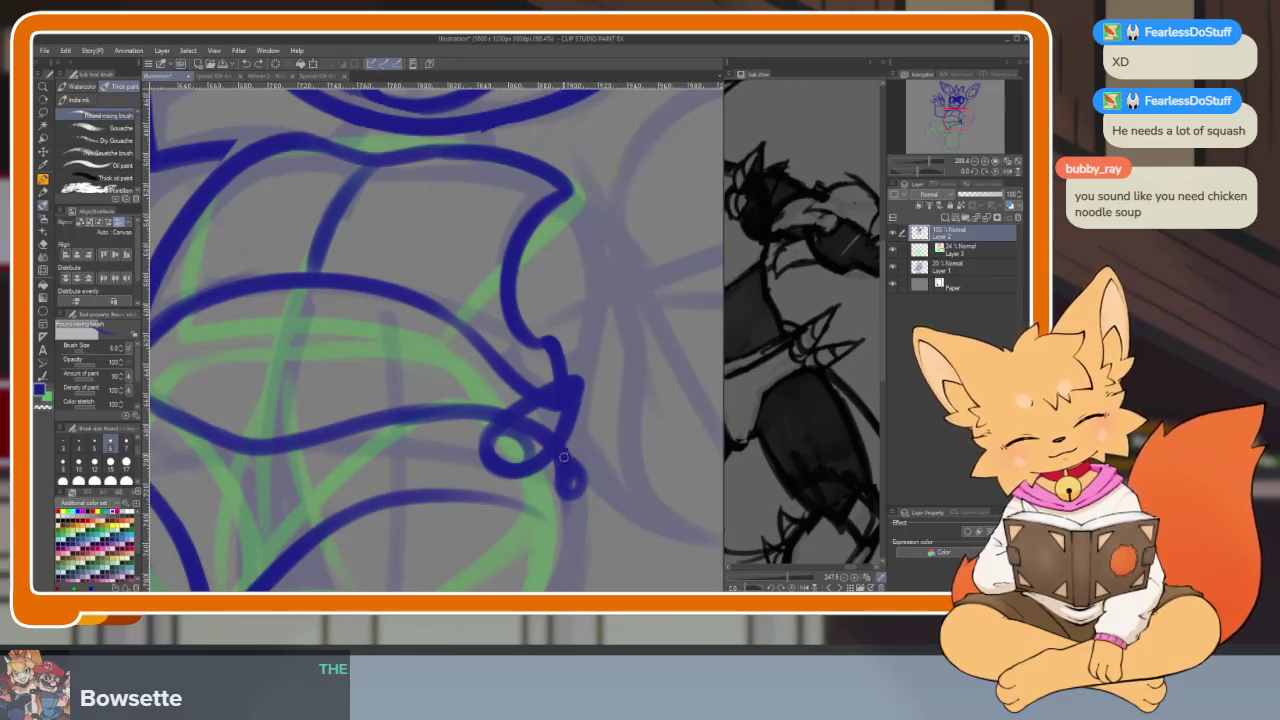
{"action": "left_click_drag", "start_coordinate": [640, 437], "coordinate": [579, 497]}
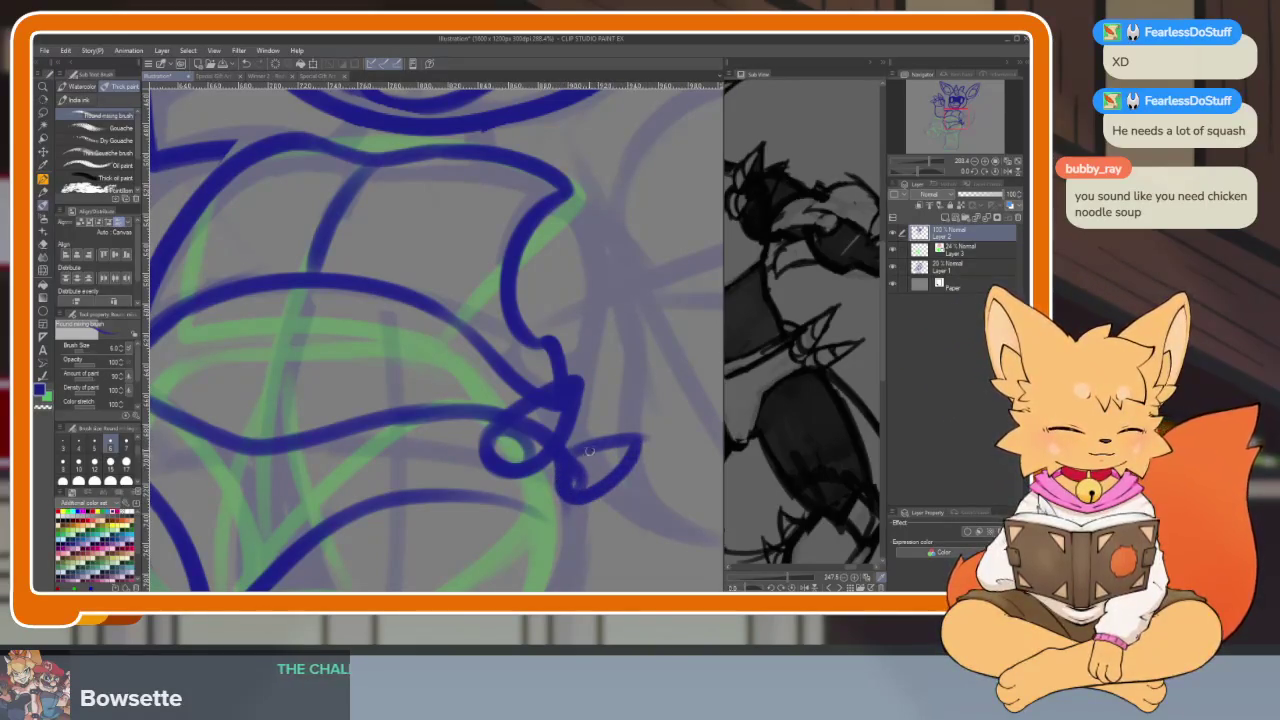
{"action": "scroll", "coordinate": [607, 458], "scroll_direction": "down", "scroll_amount": 5}
{"action": "scroll", "coordinate": [608, 458], "scroll_direction": "up", "scroll_amount": 1}
{"action": "scroll", "coordinate": [600, 465], "scroll_direction": "up", "scroll_amount": 4}
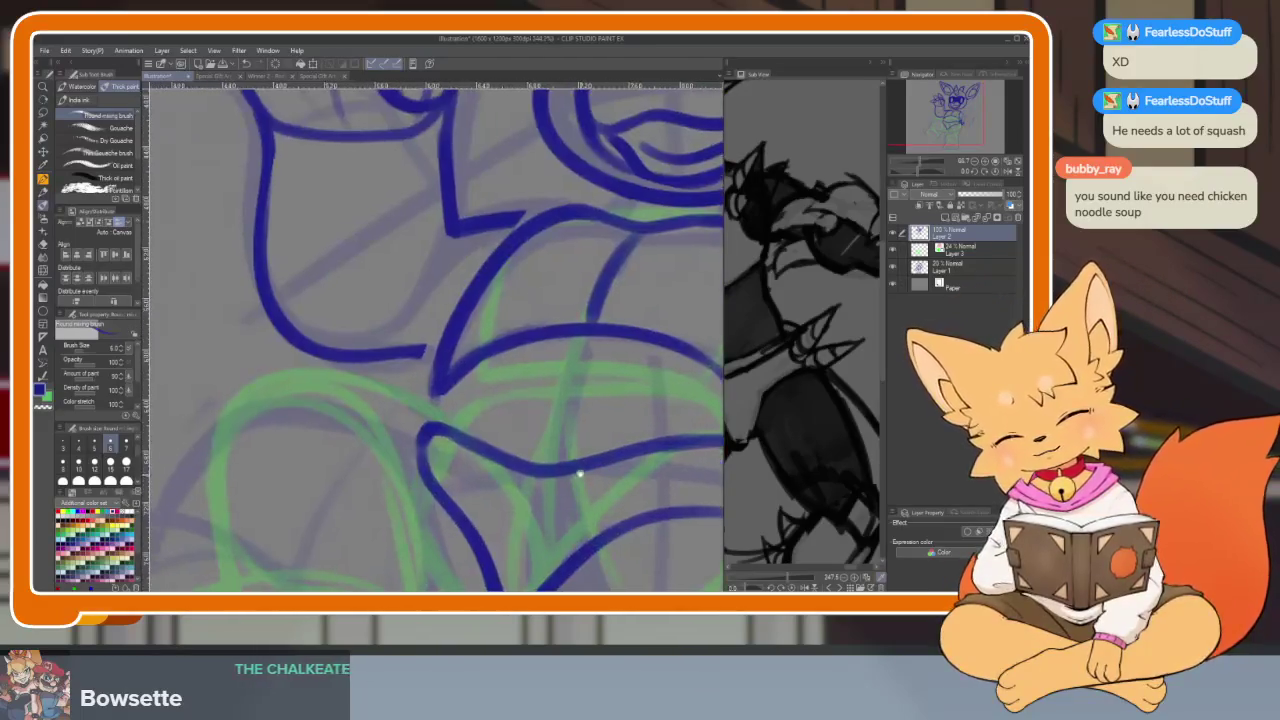
{"action": "mouse_move", "coordinate": [446, 442]}
{"action": "left_mouse_down"}
{"action": "mouse_move", "coordinate": [446, 320]}
{"action": "mouse_move", "coordinate": [437, 370]}
{"action": "mouse_move", "coordinate": [512, 510]}
{"action": "left_mouse_up"}
{"action": "key", "text": "e"}
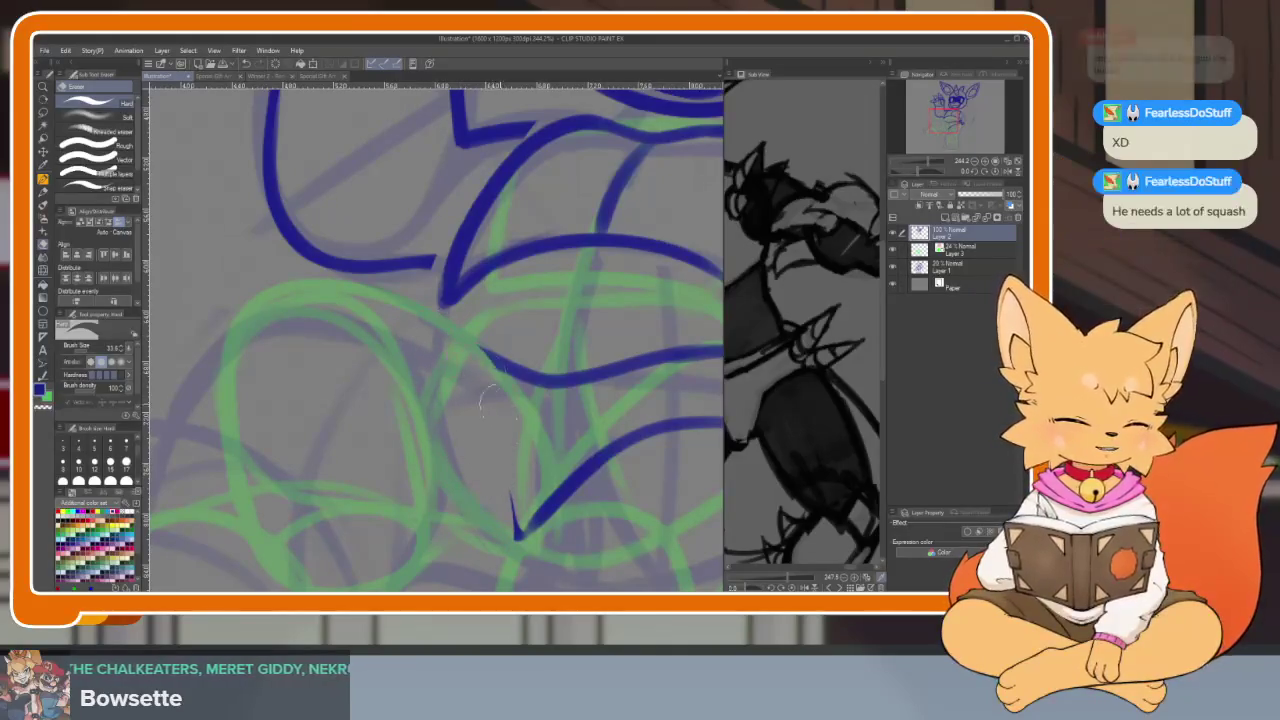
With the brush, ink a line down from the belly toward the leg
{"action": "key", "text": "b"}
{"action": "mouse_move", "coordinate": [458, 338]}
{"action": "left_mouse_down"}
{"action": "mouse_move", "coordinate": [505, 402]}
{"action": "mouse_move", "coordinate": [514, 512]}
{"action": "left_mouse_up"}
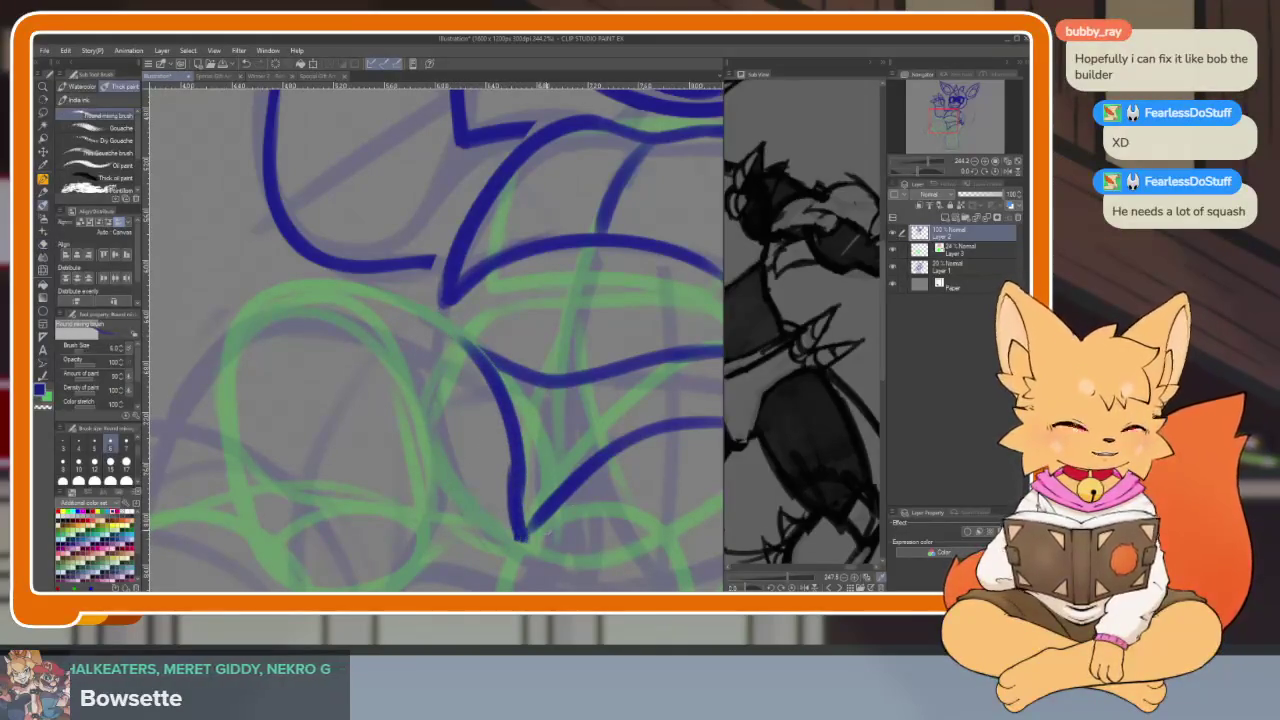
{"action": "scroll", "coordinate": [560, 420], "scroll_direction": "down", "scroll_amount": 5}
{"action": "scroll", "coordinate": [620, 430], "scroll_direction": "up", "scroll_amount": 2}
{"action": "scroll", "coordinate": [600, 457], "scroll_direction": "up", "scroll_amount": 2}
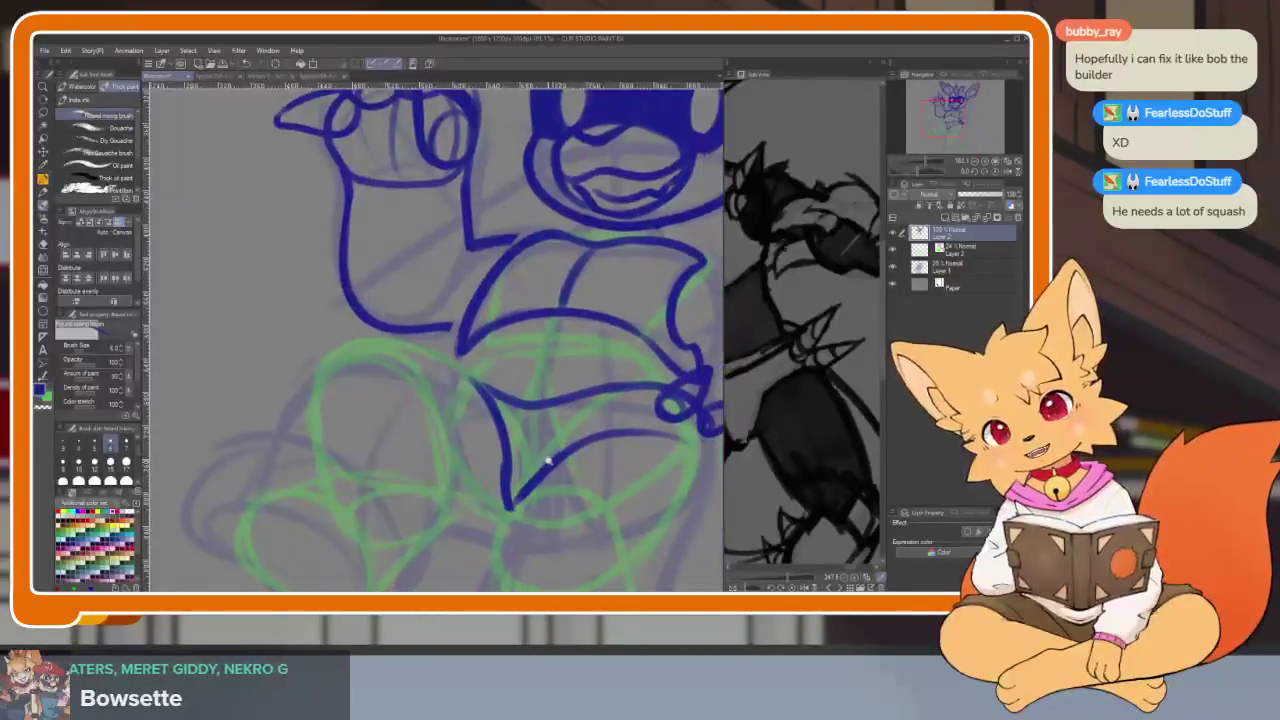
{"action": "scroll", "coordinate": [543, 457], "scroll_direction": "up", "scroll_amount": 2}
Draw the long curve from the leg point, retrying once, and erase the faded overlap
{"action": "left_click_drag", "start_coordinate": [405, 299], "coordinate": [511, 328]}
{"action": "key", "text": "ctrl+z"}
{"action": "mouse_move", "coordinate": [392, 296]}
{"action": "left_mouse_down"}
{"action": "mouse_move", "coordinate": [522, 342]}
{"action": "mouse_move", "coordinate": [690, 318]}
{"action": "left_mouse_up"}
{"action": "key", "text": "e"}
{"action": "left_click_drag", "start_coordinate": [590, 350], "coordinate": [418, 300]}
{"action": "key", "text": "b"}
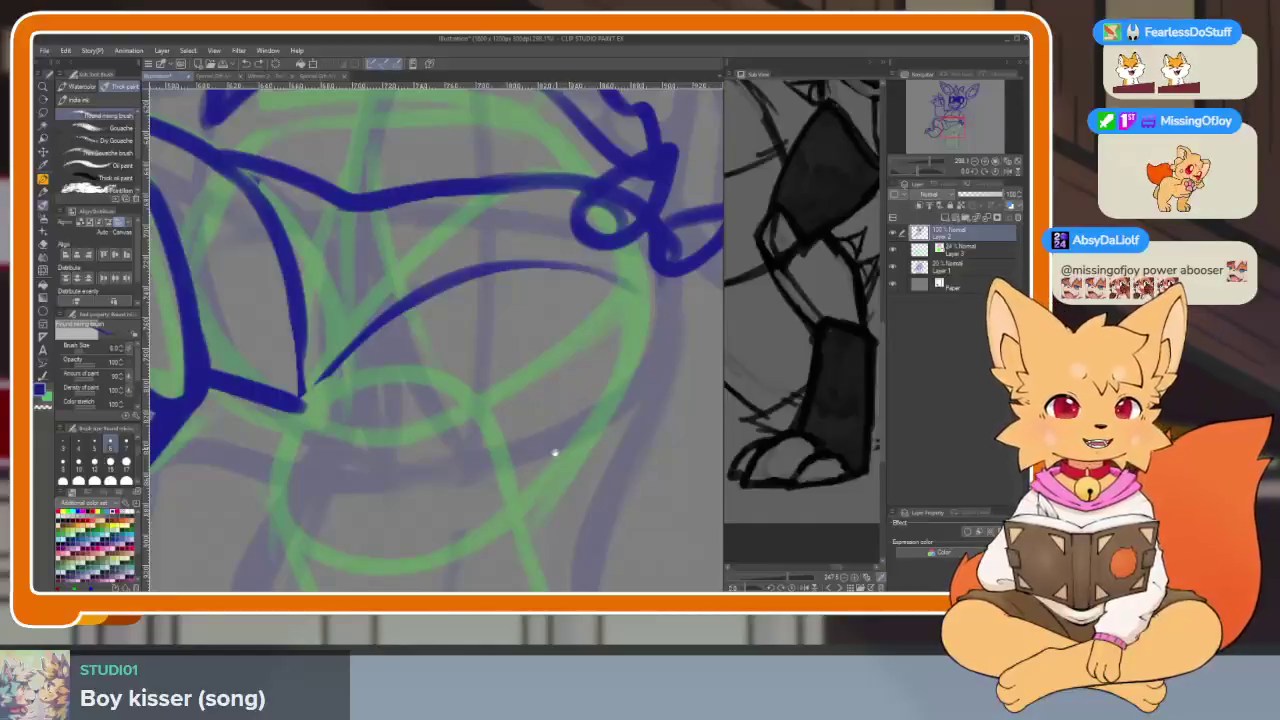
{"action": "left_click_drag", "start_coordinate": [512, 472], "coordinate": [412, 368]}
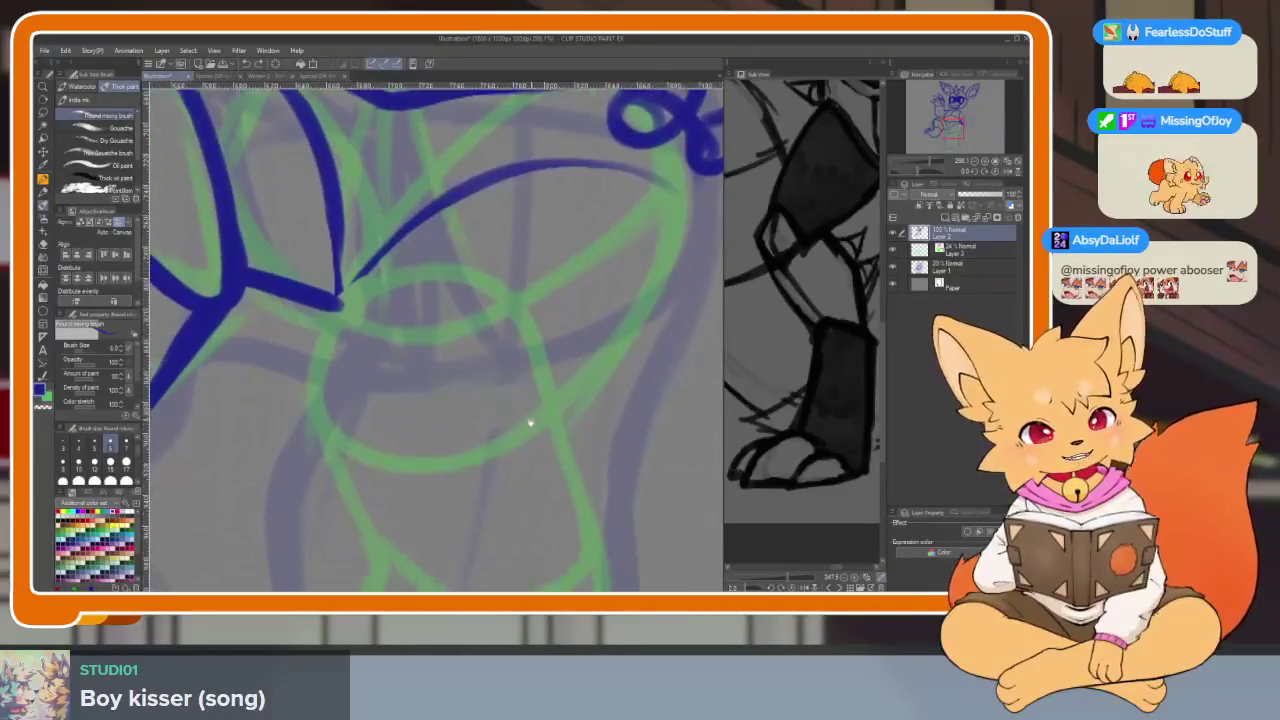
Zoom in on the raised leg and lengthen its short top crease with one stroke
{"action": "scroll", "coordinate": [412, 368], "scroll_direction": "down", "scroll_amount": 2}
{"action": "scroll", "coordinate": [491, 397], "scroll_direction": "down", "scroll_amount": 3}
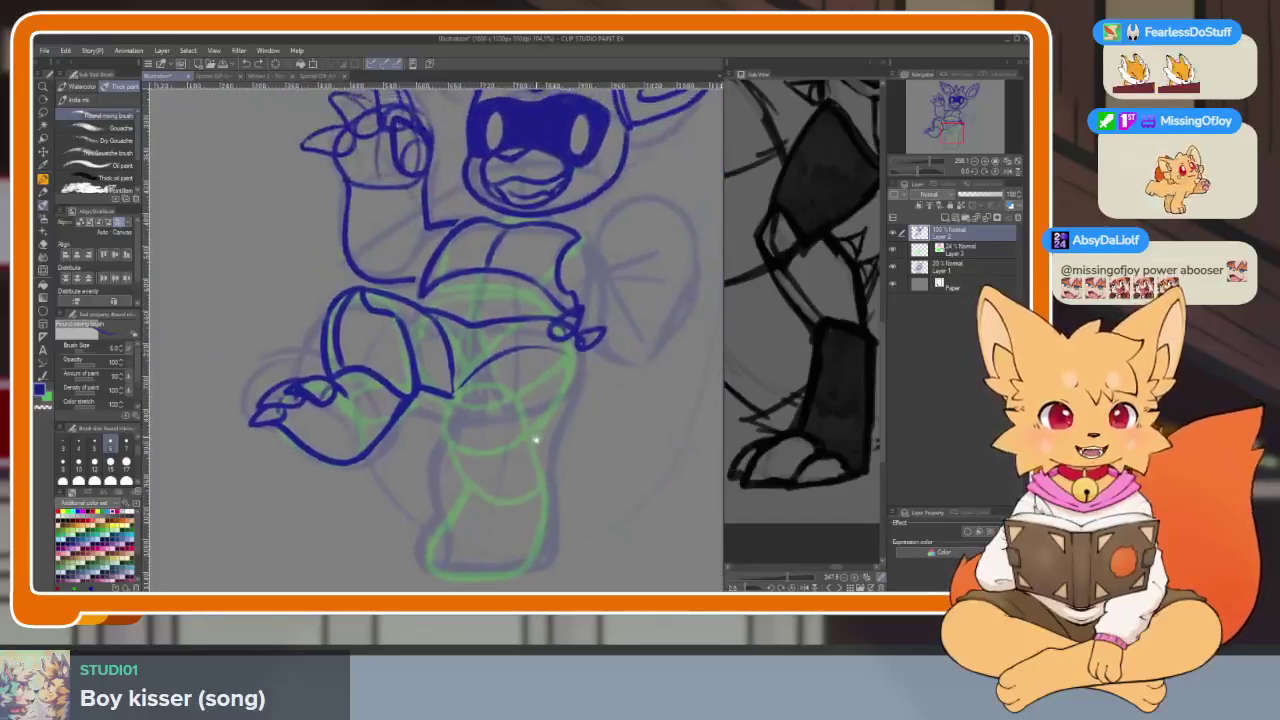
{"action": "scroll", "coordinate": [556, 498], "scroll_direction": "up", "scroll_amount": 2}
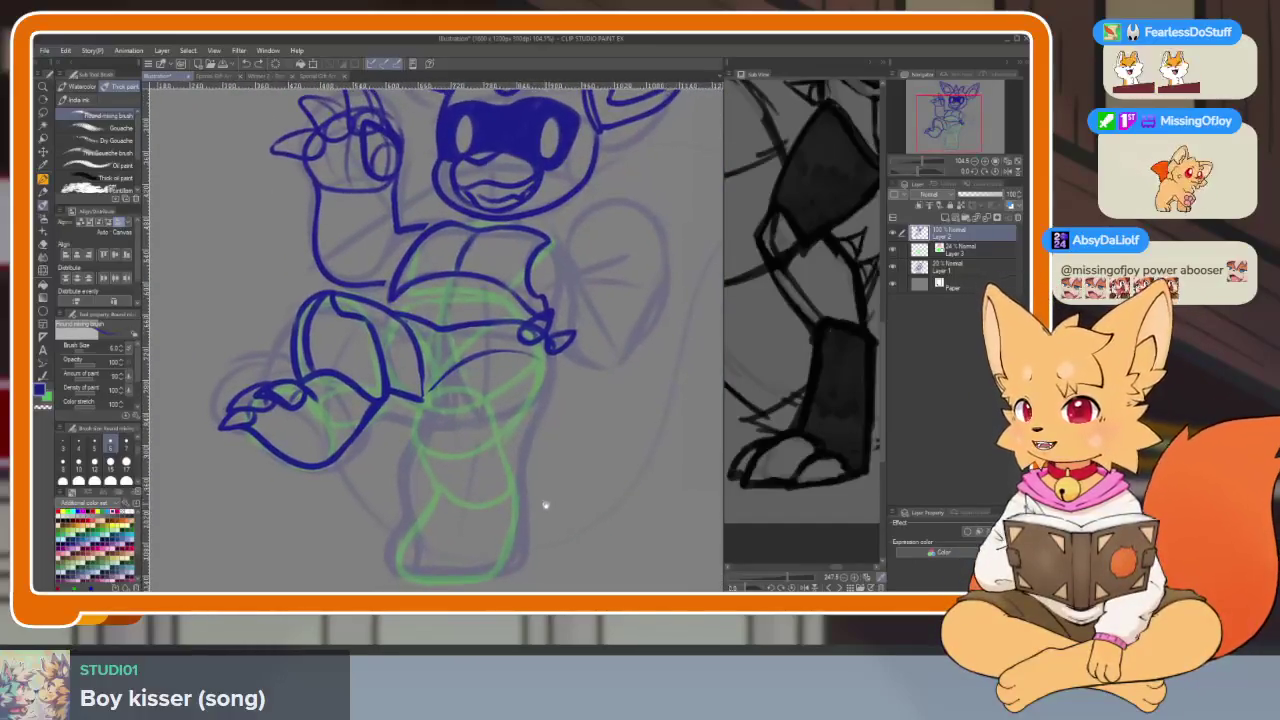
{"action": "scroll", "coordinate": [543, 490], "scroll_direction": "up", "scroll_amount": 3}
{"action": "scroll", "coordinate": [534, 515], "scroll_direction": "down", "scroll_amount": 2}
{"action": "scroll", "coordinate": [359, 390], "scroll_direction": "up", "scroll_amount": 4}
{"action": "scroll", "coordinate": [359, 390], "scroll_direction": "up", "scroll_amount": 1}
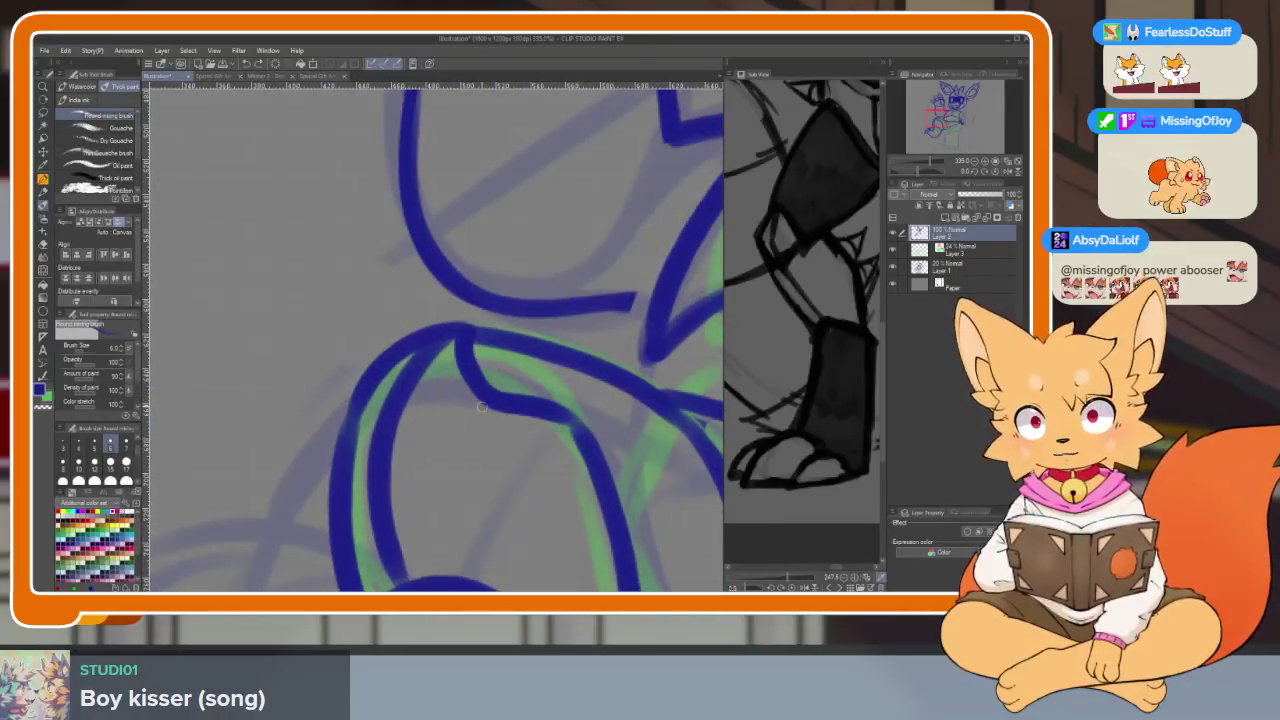
{"action": "left_click_drag", "start_coordinate": [413, 420], "coordinate": [368, 392]}
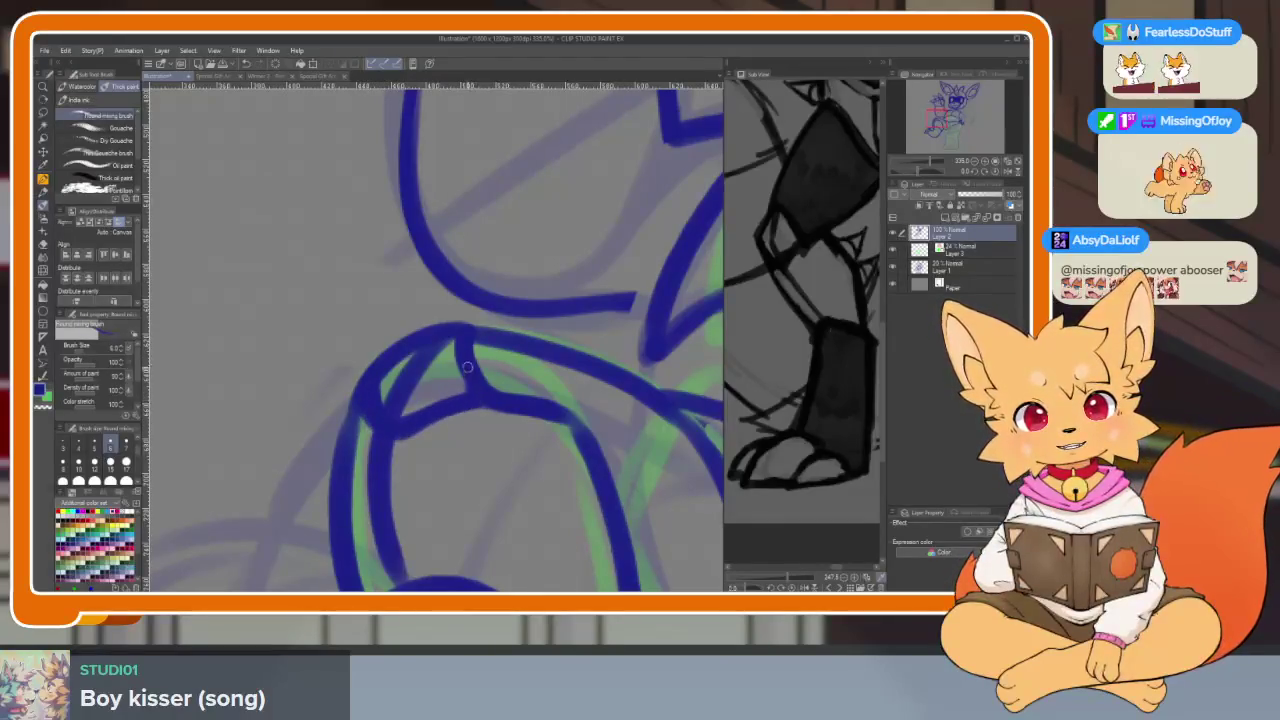
Zoom toward the lower leg and ink a small rounded outline under the belly point
{"action": "scroll", "coordinate": [366, 380], "scroll_direction": "down", "scroll_amount": 3}
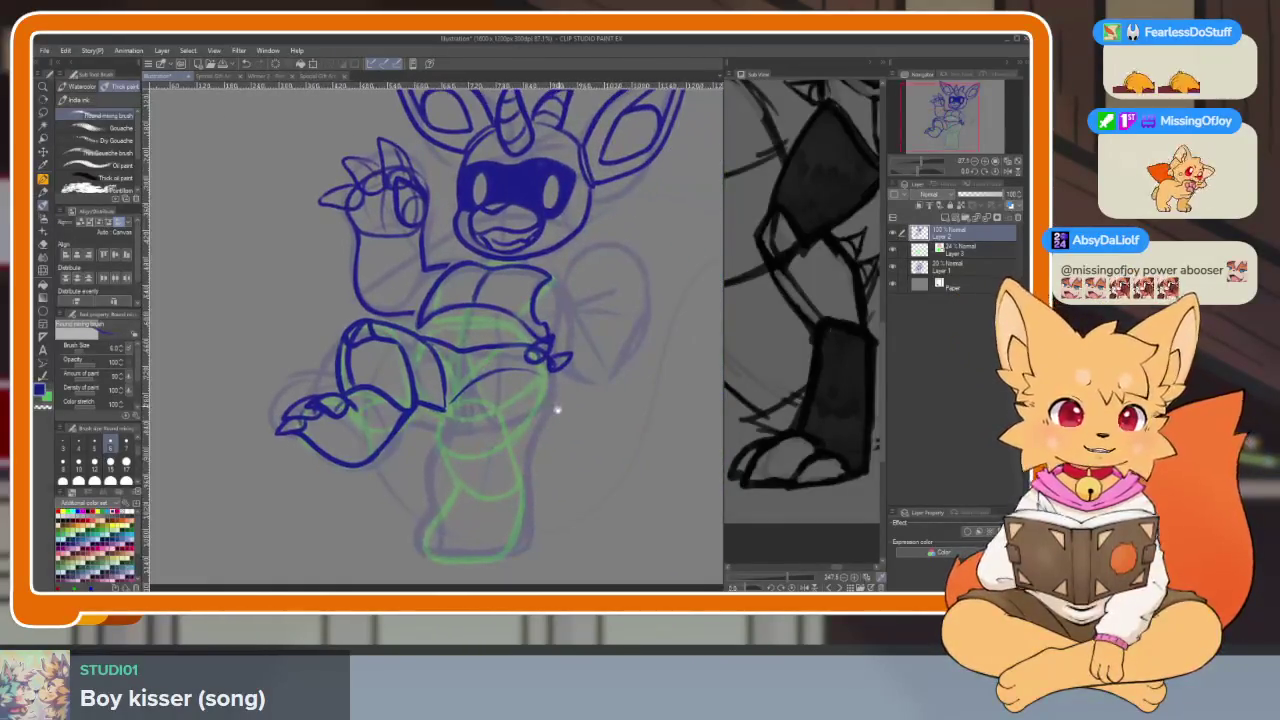
{"action": "scroll", "coordinate": [456, 393], "scroll_direction": "up", "scroll_amount": 3}
{"action": "scroll", "coordinate": [380, 330], "scroll_direction": "up", "scroll_amount": 1}
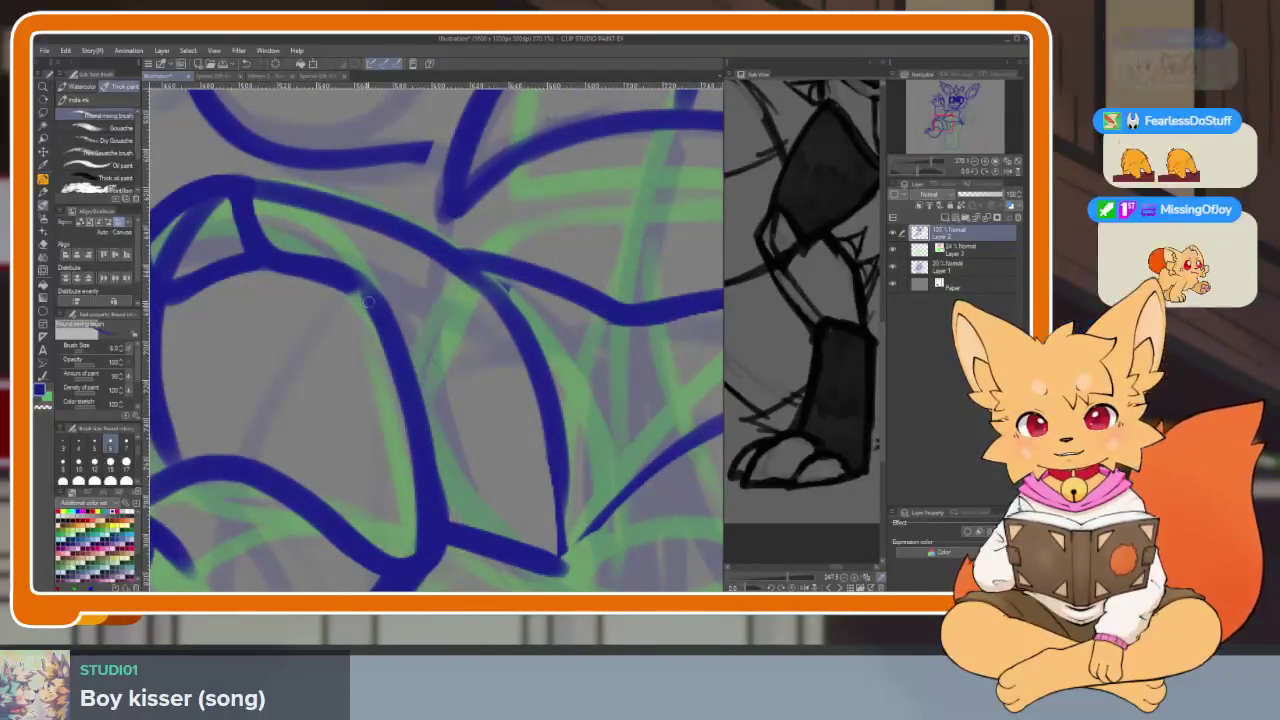
{"action": "scroll", "coordinate": [529, 451], "scroll_direction": "down", "scroll_amount": 3}
{"action": "scroll", "coordinate": [432, 345], "scroll_direction": "up", "scroll_amount": 3}
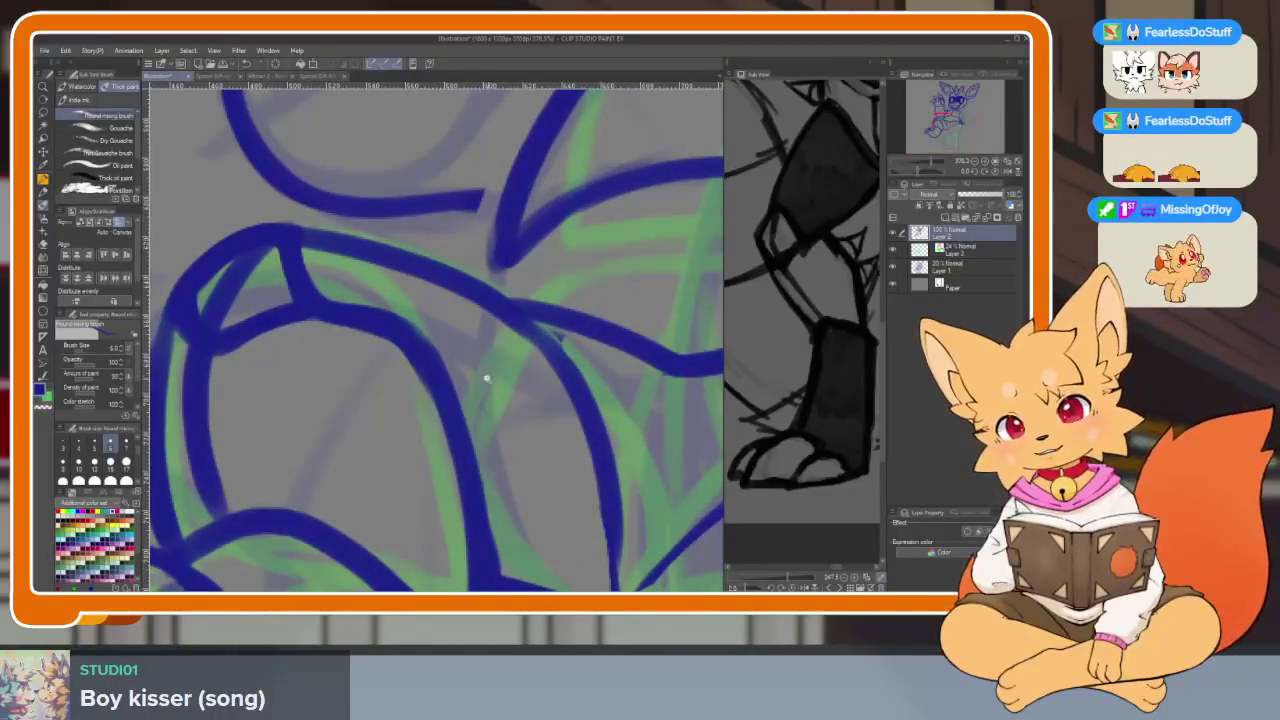
{"action": "scroll", "coordinate": [489, 379], "scroll_direction": "down", "scroll_amount": 3}
{"action": "scroll", "coordinate": [549, 423], "scroll_direction": "up", "scroll_amount": 1}
{"action": "scroll", "coordinate": [586, 420], "scroll_direction": "up", "scroll_amount": 2}
{"action": "scroll", "coordinate": [529, 449], "scroll_direction": "up", "scroll_amount": 1}
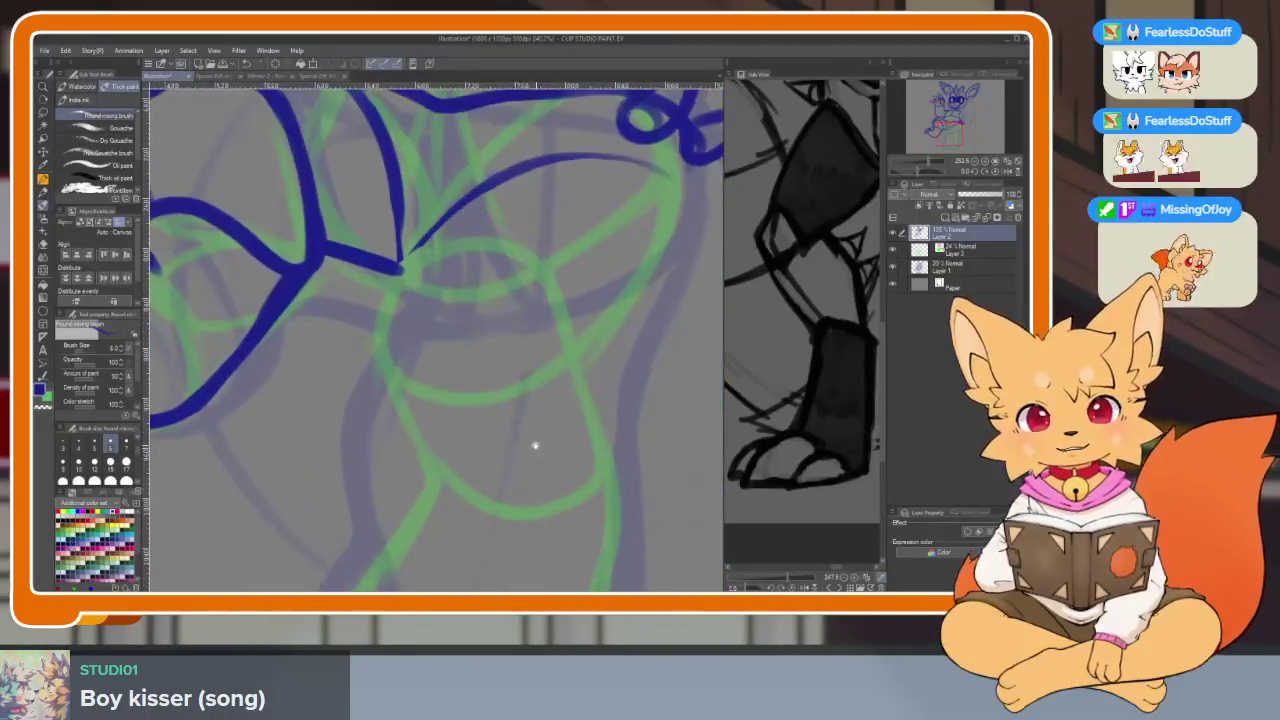
{"action": "scroll", "coordinate": [535, 448], "scroll_direction": "up", "scroll_amount": 1}
{"action": "scroll", "coordinate": [523, 457], "scroll_direction": "up", "scroll_amount": 1}
{"action": "scroll", "coordinate": [400, 320], "scroll_direction": "up", "scroll_amount": 1}
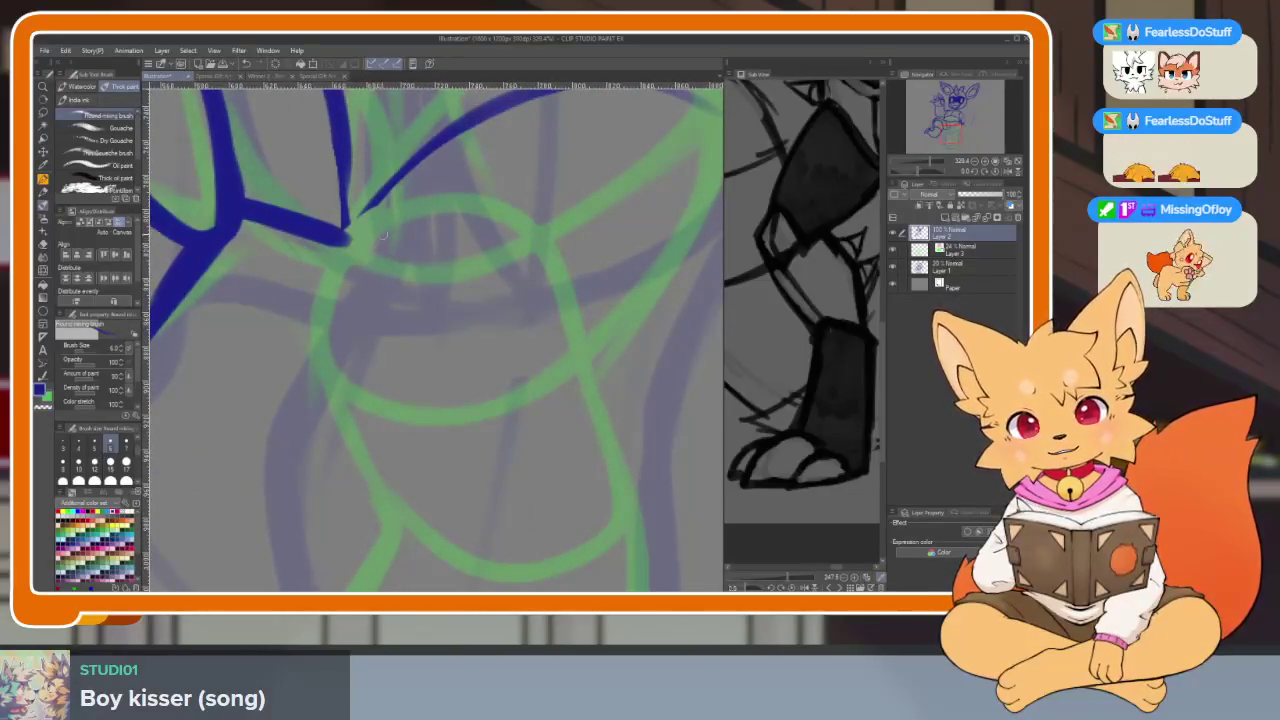
{"action": "mouse_move", "coordinate": [378, 233]}
{"action": "left_mouse_down"}
{"action": "mouse_move", "coordinate": [340, 345]}
{"action": "mouse_move", "coordinate": [405, 388]}
{"action": "mouse_move", "coordinate": [462, 300]}
{"action": "mouse_move", "coordinate": [370, 218]}
{"action": "mouse_move", "coordinate": [335, 310]}
{"action": "mouse_move", "coordinate": [454, 299]}
{"action": "left_mouse_up"}
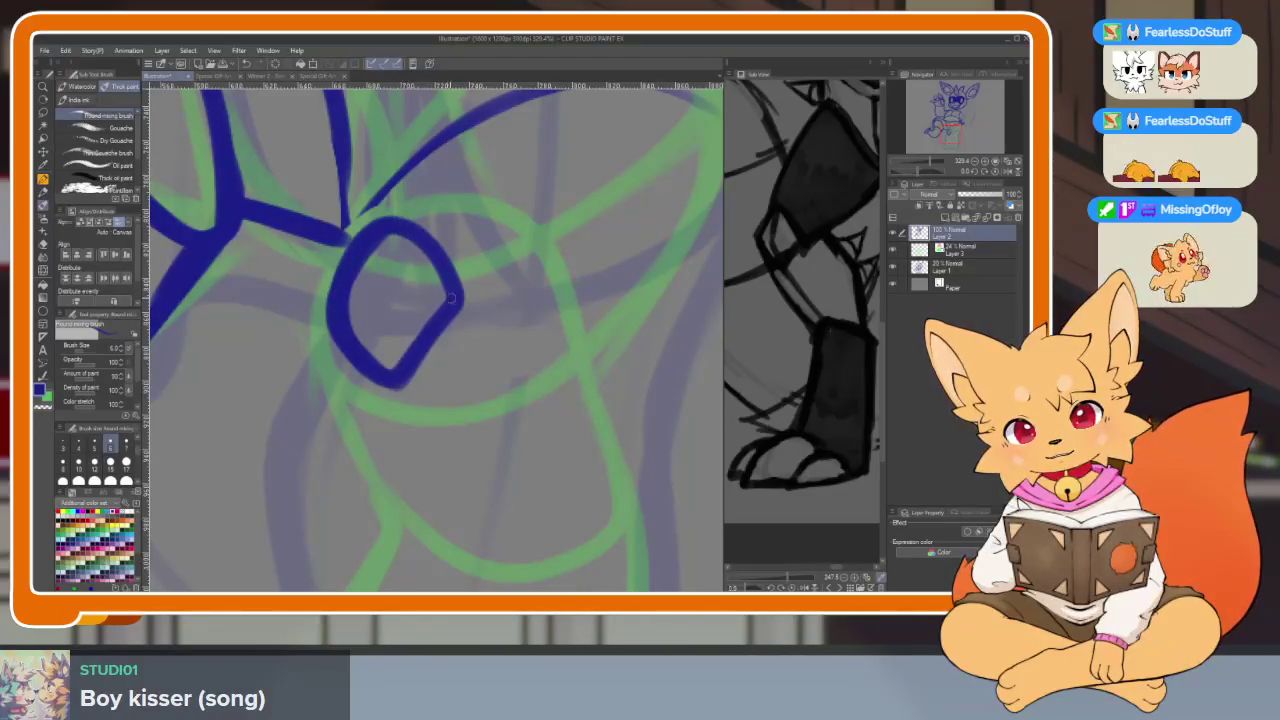
Ink the loop and bottom curve of the lower-leg shape, redoing shaky strokes
{"action": "mouse_move", "coordinate": [386, 229]}
{"action": "left_mouse_down"}
{"action": "mouse_move", "coordinate": [376, 366]}
{"action": "mouse_move", "coordinate": [480, 545]}
{"action": "left_mouse_up"}
{"action": "scroll", "coordinate": [500, 463], "scroll_direction": "down", "scroll_amount": 2}
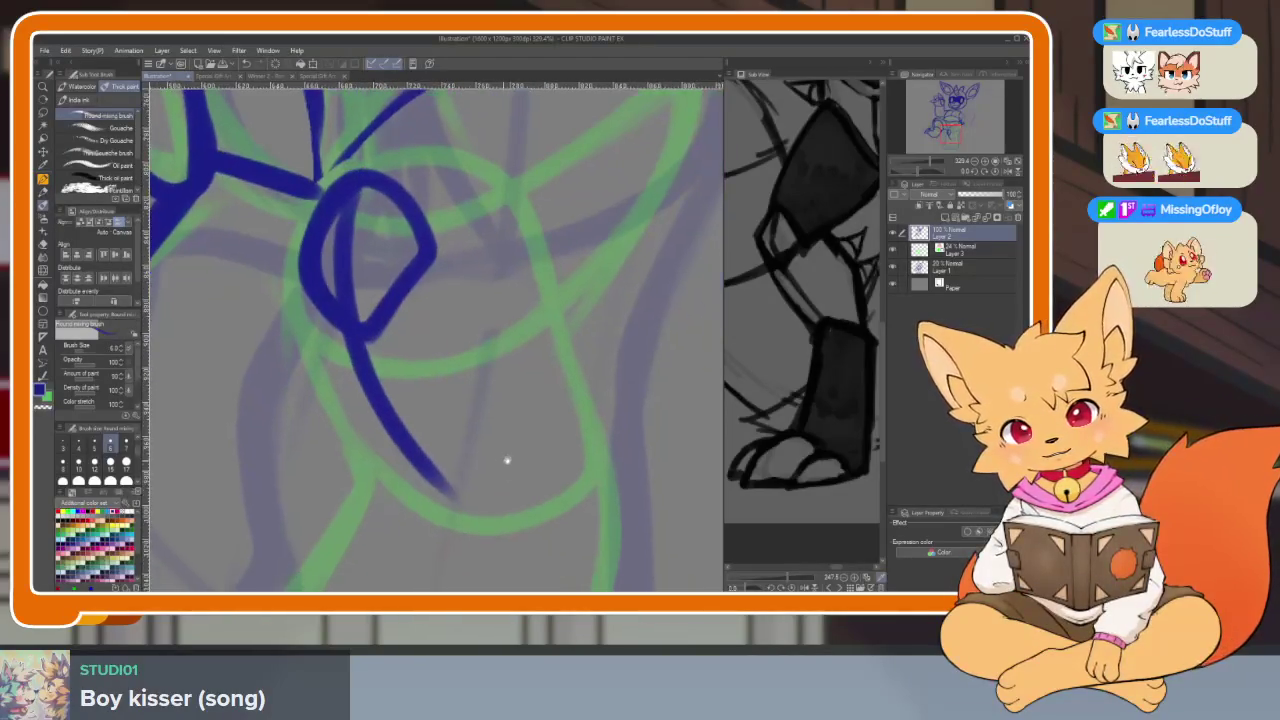
{"action": "key", "text": "ctrl+z"}
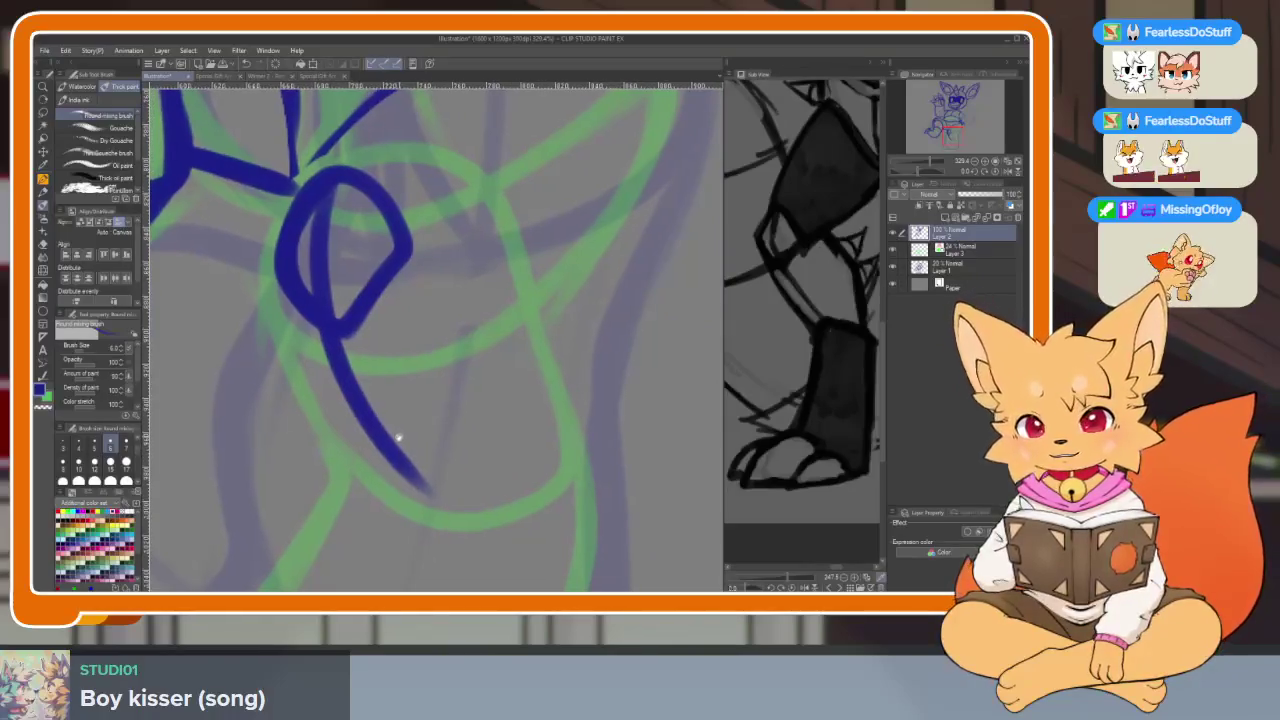
{"action": "left_click_drag", "start_coordinate": [330, 185], "coordinate": [335, 330]}
{"action": "mouse_move", "coordinate": [380, 479]}
{"action": "left_mouse_down"}
{"action": "mouse_move", "coordinate": [455, 506]}
{"action": "mouse_move", "coordinate": [555, 497]}
{"action": "mouse_move", "coordinate": [572, 462]}
{"action": "left_mouse_up"}
{"action": "key", "text": "ctrl+z"}
{"action": "mouse_move", "coordinate": [345, 483]}
{"action": "left_mouse_down"}
{"action": "mouse_move", "coordinate": [545, 487]}
{"action": "mouse_move", "coordinate": [575, 448]}
{"action": "mouse_move", "coordinate": [572, 460]}
{"action": "mouse_move", "coordinate": [515, 340]}
{"action": "mouse_move", "coordinate": [405, 290]}
{"action": "left_mouse_up"}
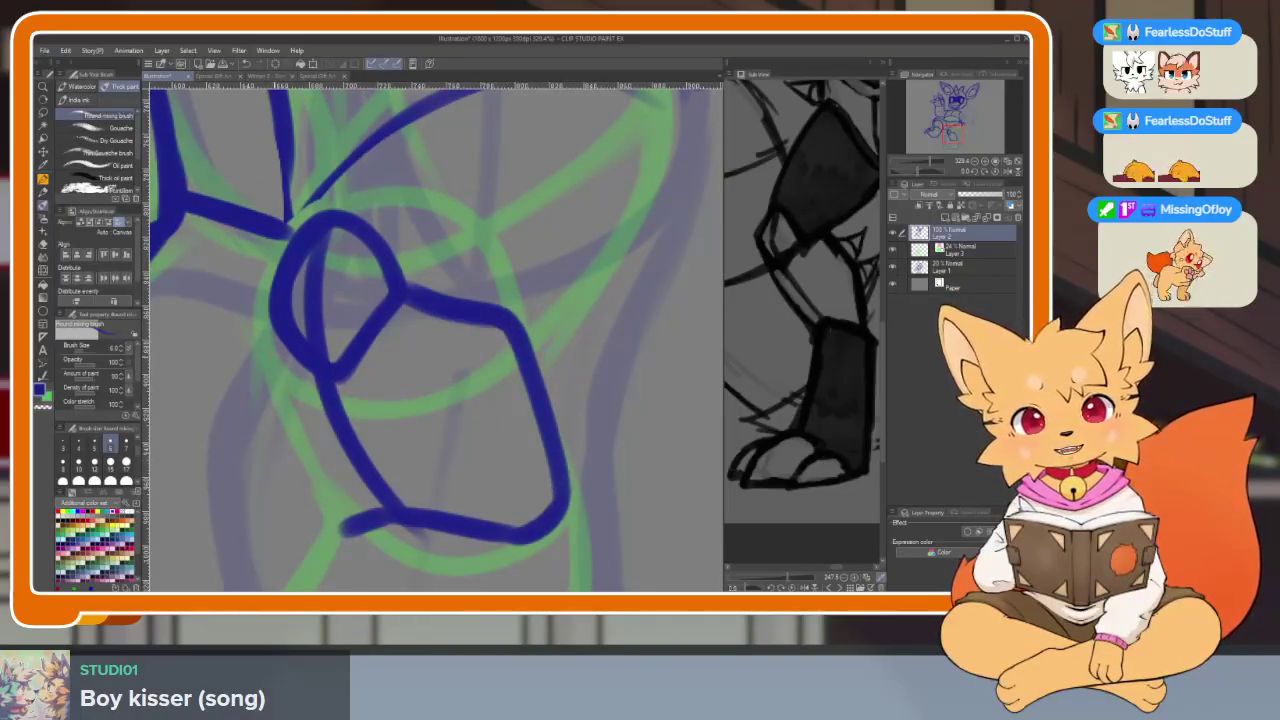
Close the lower-leg shape with its left side and zoom around to review it
{"action": "mouse_move", "coordinate": [268, 312]}
{"action": "left_mouse_down"}
{"action": "mouse_move", "coordinate": [272, 425]}
{"action": "mouse_move", "coordinate": [337, 513]}
{"action": "left_mouse_up"}
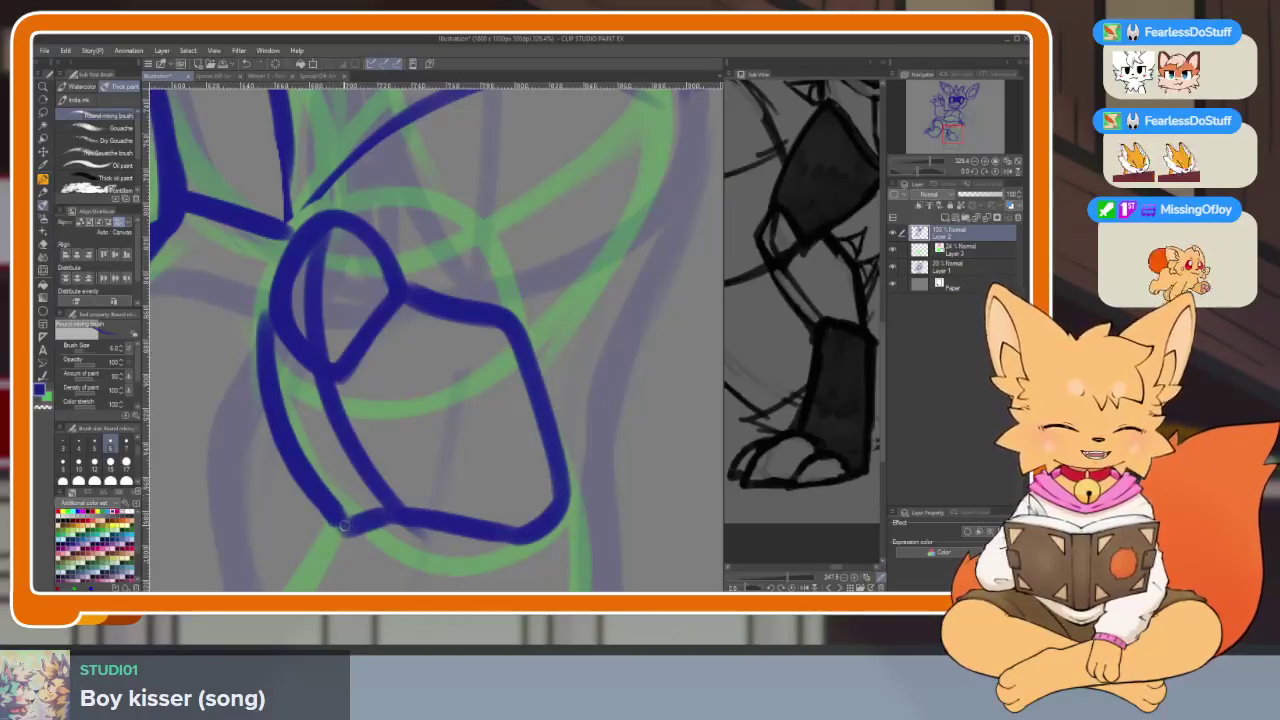
{"action": "scroll", "coordinate": [576, 516], "scroll_direction": "down", "scroll_amount": 5}
{"action": "scroll", "coordinate": [570, 476], "scroll_direction": "up", "scroll_amount": 3}
{"action": "scroll", "coordinate": [565, 470], "scroll_direction": "down", "scroll_amount": 2}
{"action": "scroll", "coordinate": [550, 445], "scroll_direction": "up", "scroll_amount": 4}
{"action": "scroll", "coordinate": [550, 445], "scroll_direction": "down", "scroll_amount": 3}
{"action": "scroll", "coordinate": [546, 454], "scroll_direction": "up", "scroll_amount": 1}
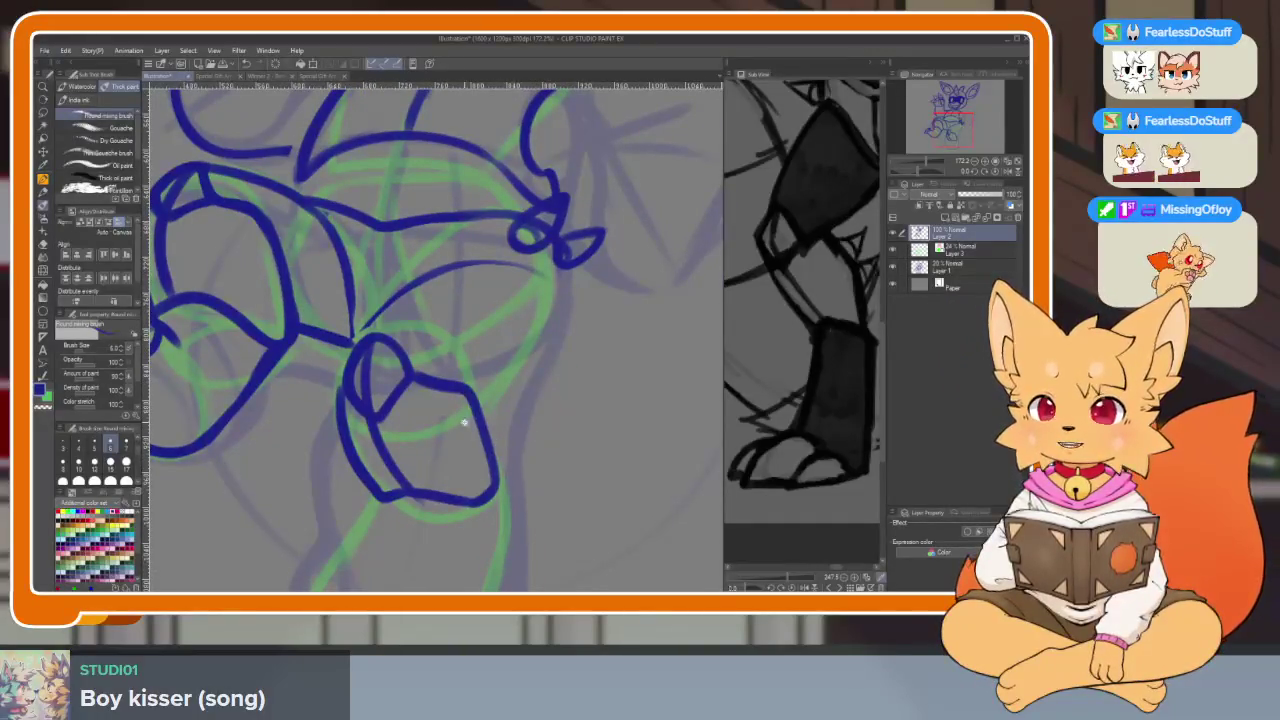
{"action": "scroll", "coordinate": [466, 424], "scroll_direction": "up", "scroll_amount": 4}
{"action": "scroll", "coordinate": [500, 443], "scroll_direction": "down", "scroll_amount": 1}
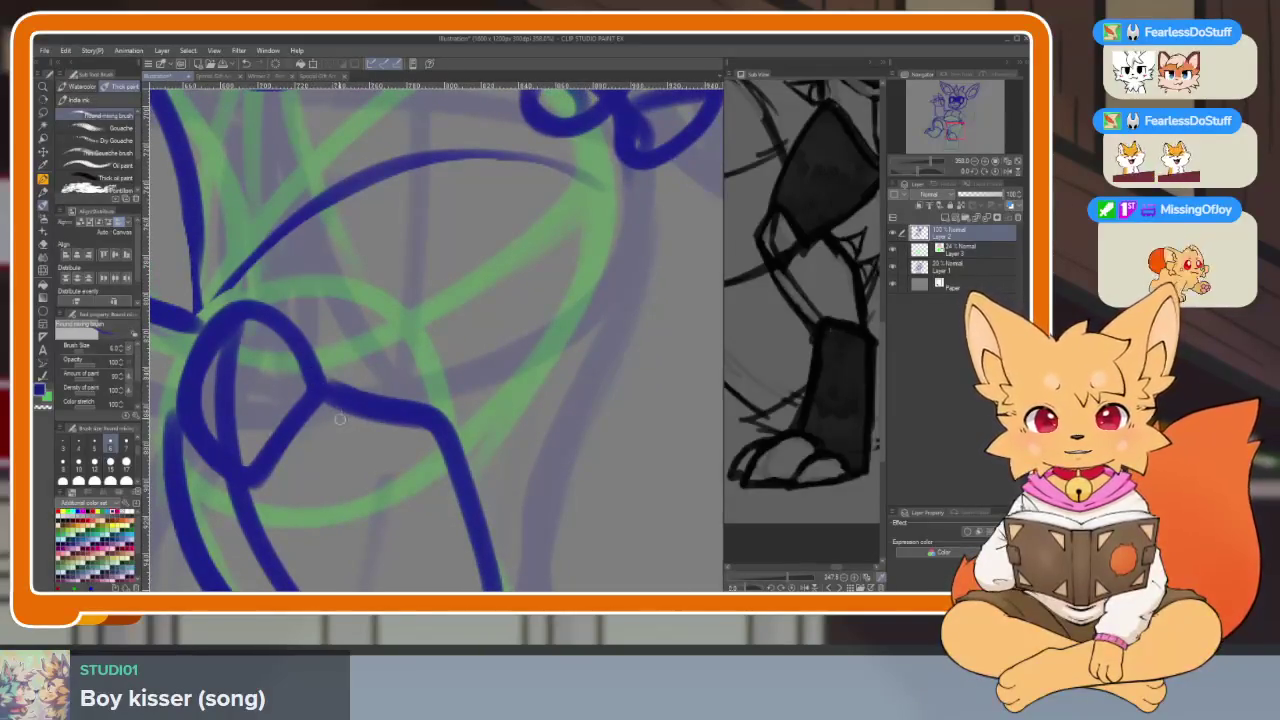
{"action": "scroll", "coordinate": [356, 400], "scroll_direction": "down", "scroll_amount": 1}
{"action": "scroll", "coordinate": [380, 400], "scroll_direction": "down", "scroll_amount": 3}
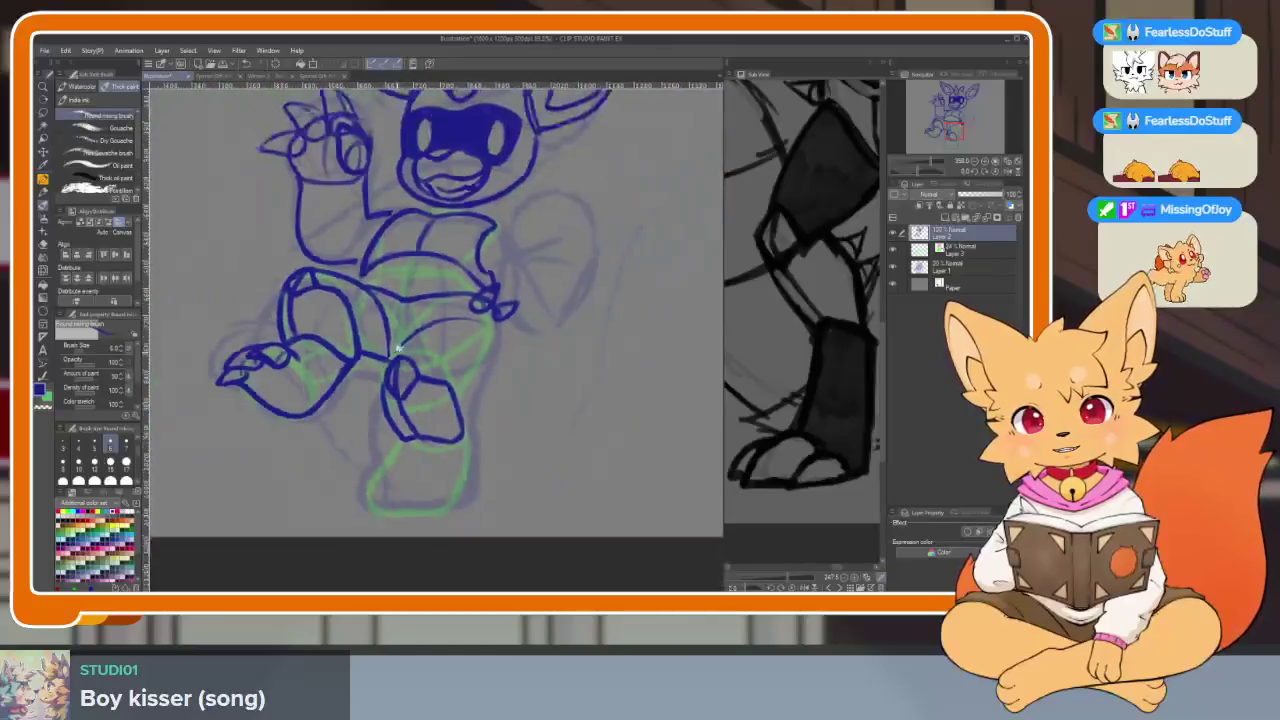
{"action": "scroll", "coordinate": [420, 395], "scroll_direction": "up", "scroll_amount": 1}
{"action": "scroll", "coordinate": [444, 392], "scroll_direction": "up", "scroll_amount": 1}
{"action": "scroll", "coordinate": [443, 392], "scroll_direction": "up", "scroll_amount": 3}
{"action": "scroll", "coordinate": [437, 403], "scroll_direction": "down", "scroll_amount": 2}
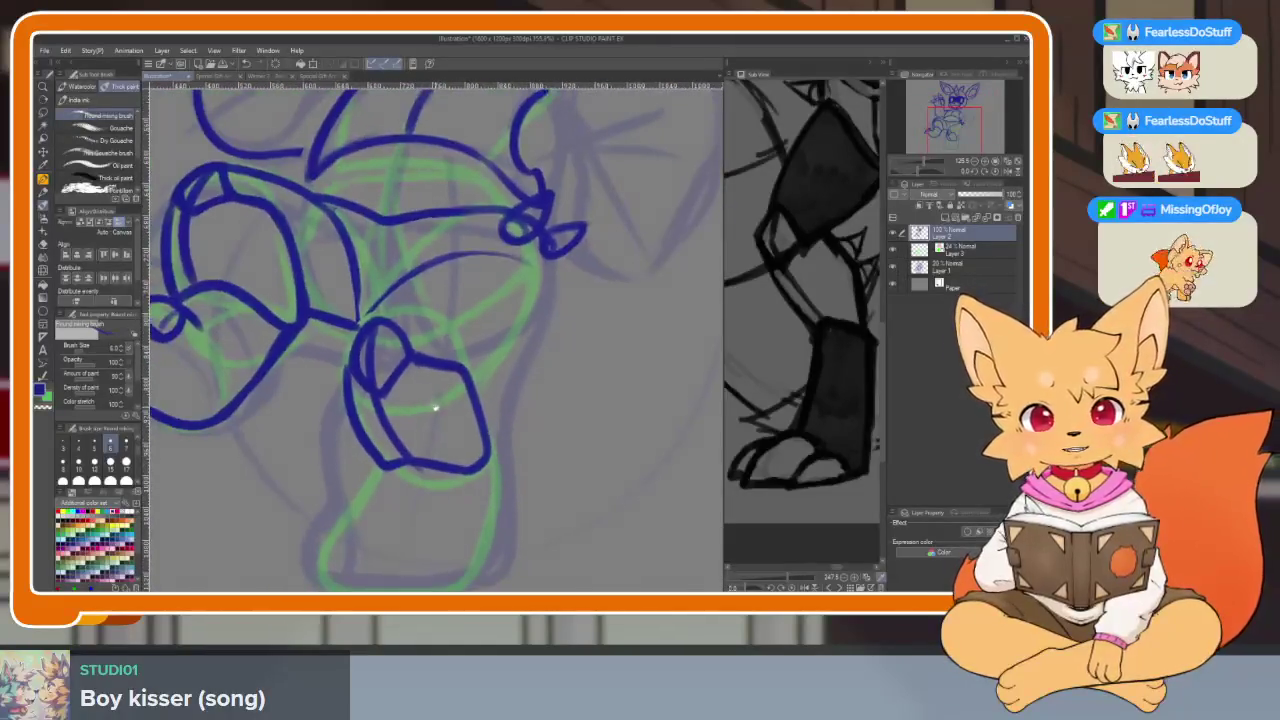
{"action": "scroll", "coordinate": [434, 406], "scroll_direction": "up", "scroll_amount": 1}
{"action": "key", "text": "Tab"}
Lasso the lower-leg shape, move it down slightly, and deselect
{"action": "key", "text": "Tab"}
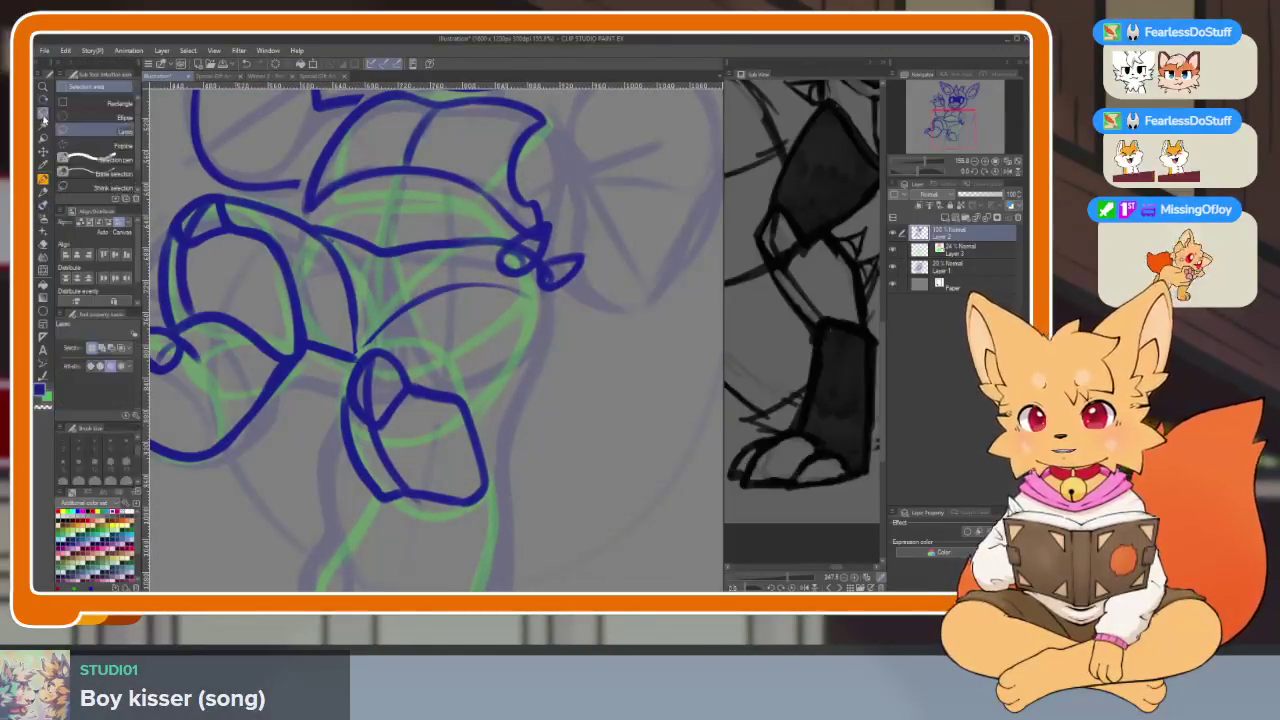
{"action": "key", "text": "Tab"}
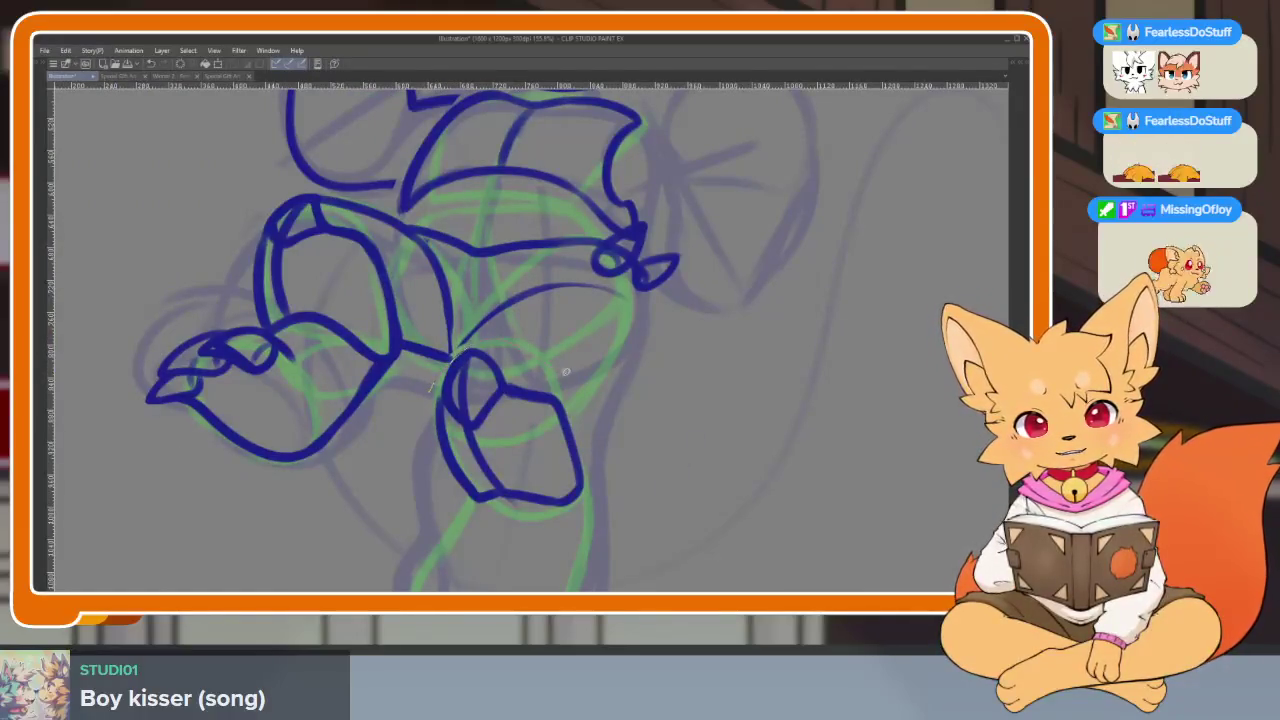
{"action": "left_click_drag", "start_coordinate": [483, 536], "coordinate": [429, 432]}
{"action": "left_click_drag", "start_coordinate": [531, 457], "coordinate": [531, 483]}
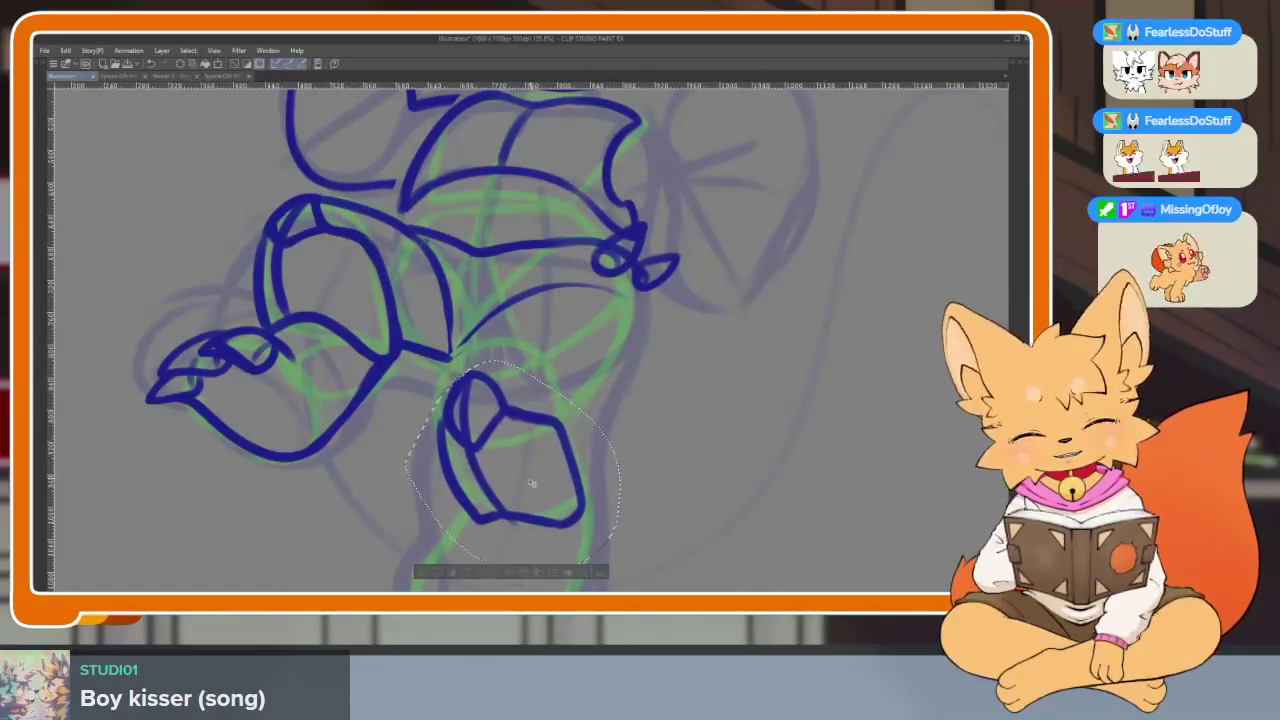
{"action": "key", "text": "ctrl+d"}
Erase the doubled outer line on the shape's left edge
{"action": "scroll", "coordinate": [586, 477], "scroll_direction": "down", "scroll_amount": 5}
{"action": "scroll", "coordinate": [551, 474], "scroll_direction": "up", "scroll_amount": 4}
{"action": "scroll", "coordinate": [380, 368], "scroll_direction": "up", "scroll_amount": 2}
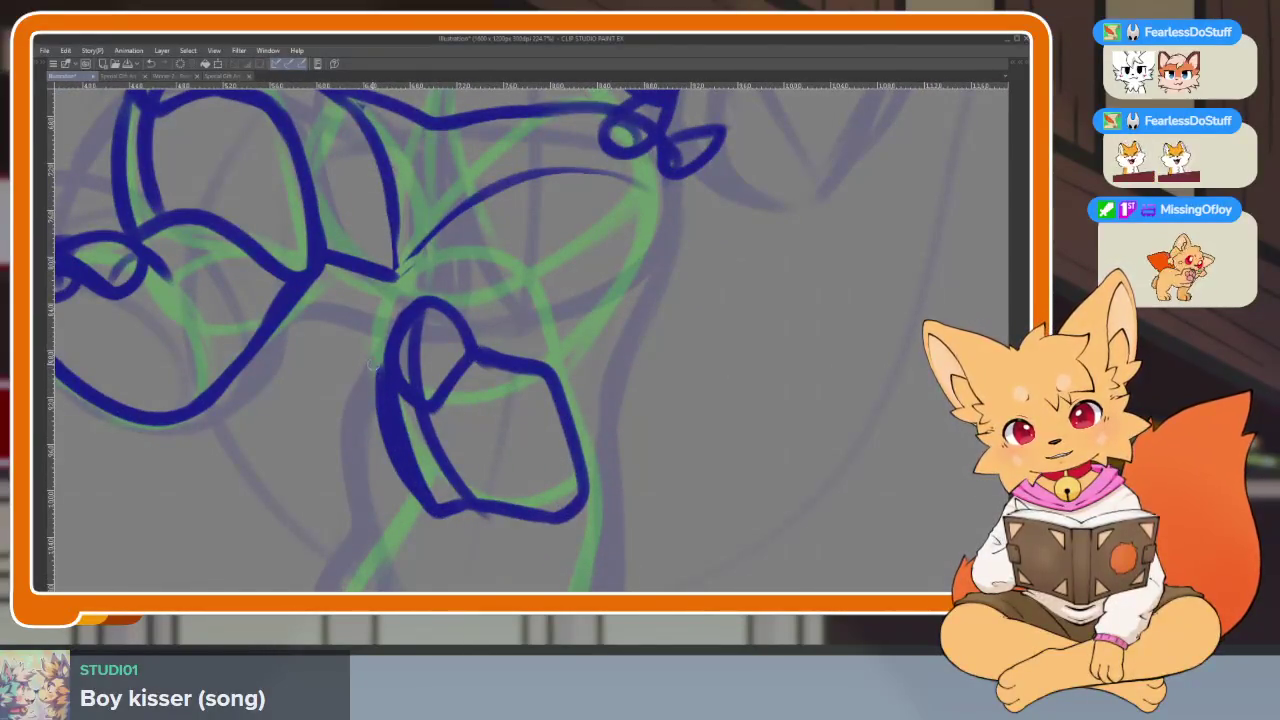
{"action": "left_click_drag", "start_coordinate": [372, 366], "coordinate": [404, 480]}
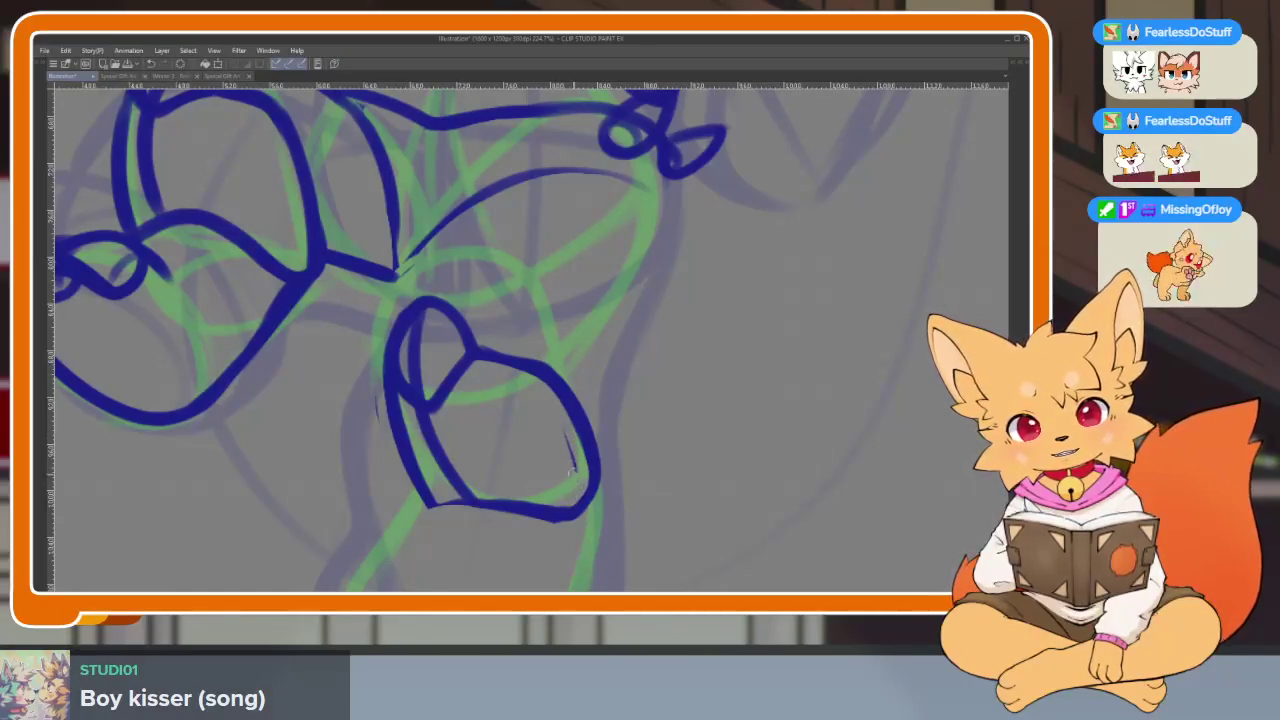
Ink three claw marks on the foot, undoing a stray mark beside the paw
{"action": "scroll", "coordinate": [561, 431], "scroll_direction": "down", "scroll_amount": 5}
{"action": "scroll", "coordinate": [606, 486], "scroll_direction": "up", "scroll_amount": 5}
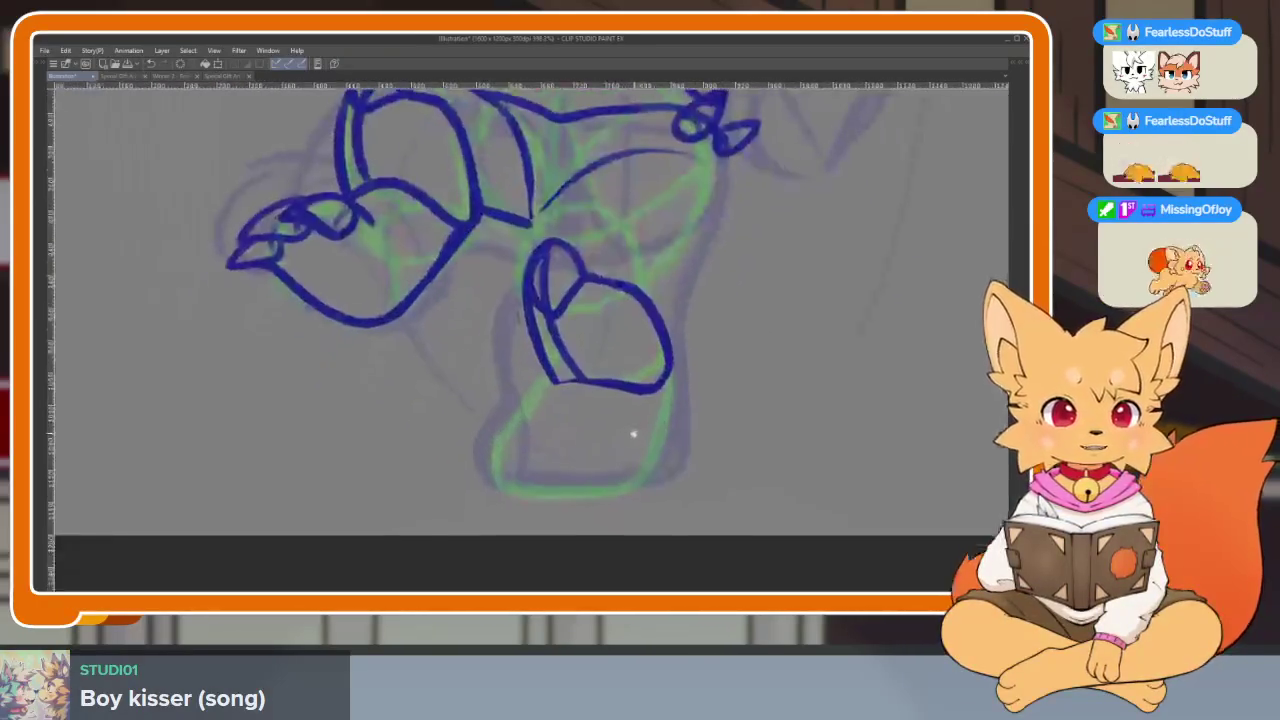
{"action": "scroll", "coordinate": [612, 472], "scroll_direction": "up", "scroll_amount": 2}
{"action": "scroll", "coordinate": [612, 472], "scroll_direction": "down", "scroll_amount": 2}
{"action": "scroll", "coordinate": [600, 466], "scroll_direction": "down", "scroll_amount": 1}
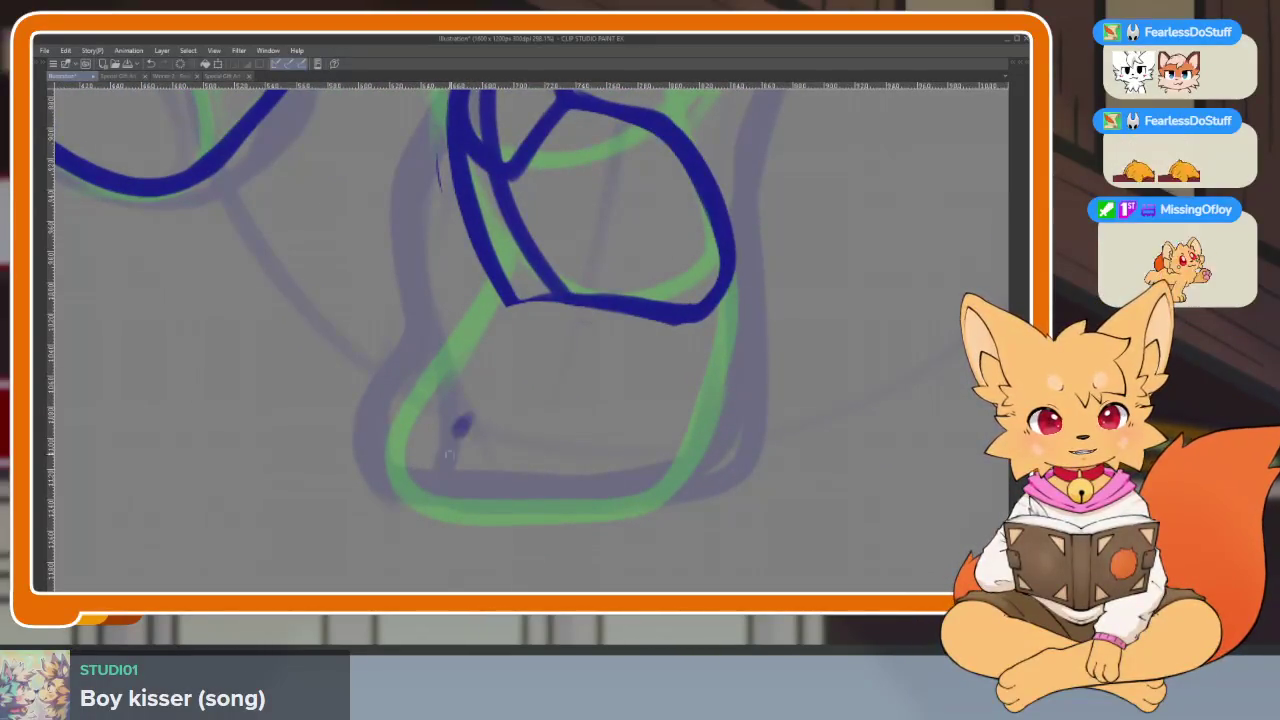
{"action": "left_click_drag", "start_coordinate": [463, 422], "coordinate": [457, 502]}
{"action": "left_click_drag", "start_coordinate": [568, 428], "coordinate": [538, 482]}
{"action": "left_click_drag", "start_coordinate": [404, 436], "coordinate": [398, 494]}
{"action": "scroll", "coordinate": [588, 466], "scroll_direction": "down", "scroll_amount": 2}
{"action": "scroll", "coordinate": [592, 467], "scroll_direction": "up", "scroll_amount": 2}
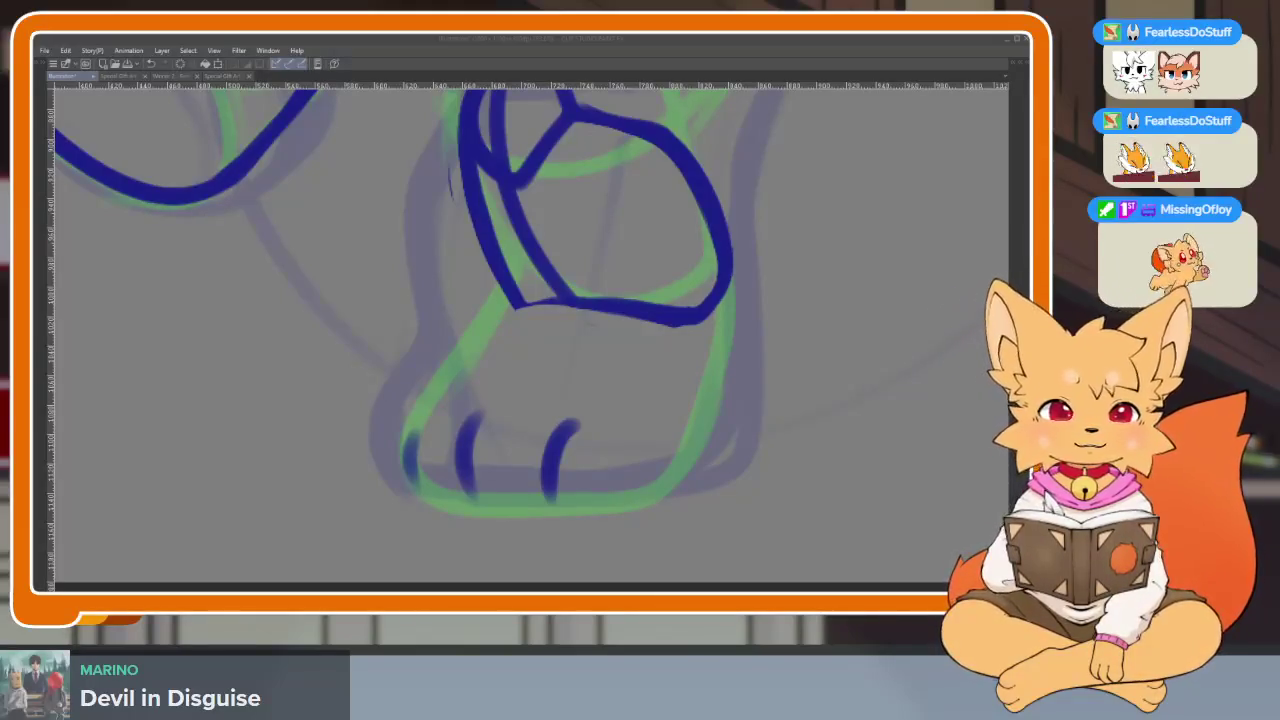
{"action": "left_click_drag", "start_coordinate": [765, 418], "coordinate": [796, 402]}
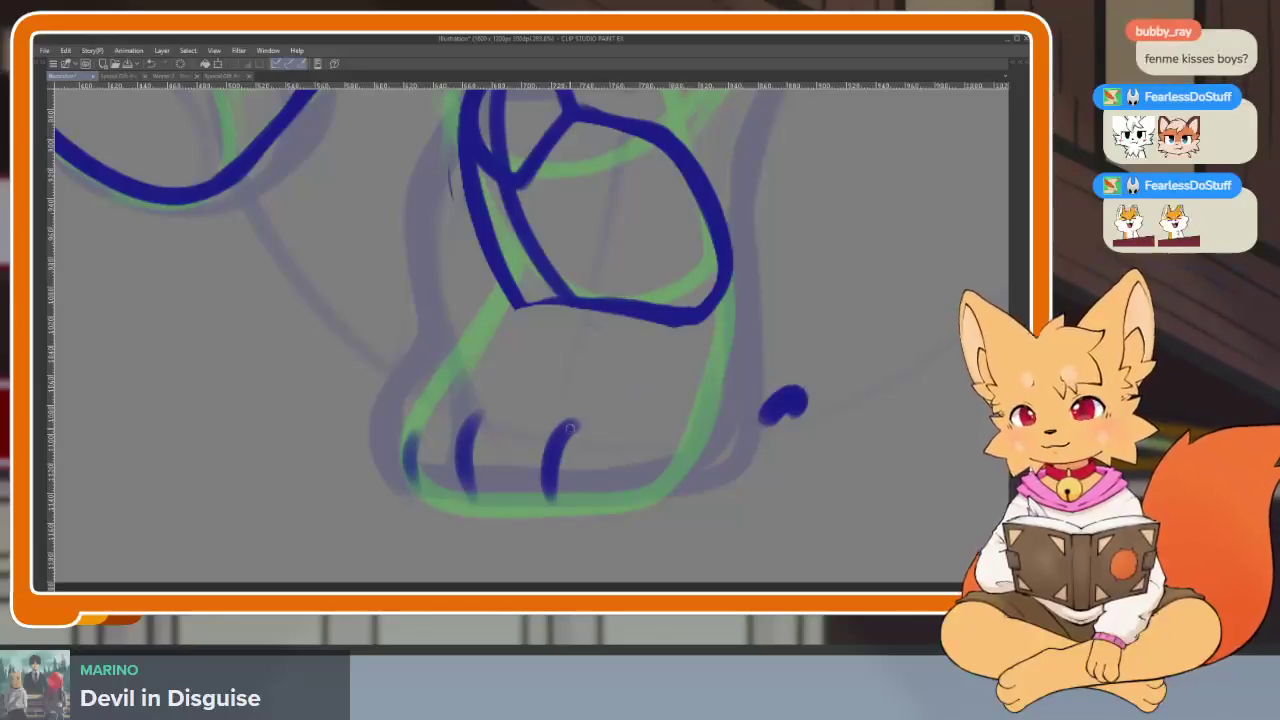
{"action": "key", "text": "ctrl+z"}
Draw the curved toe line and rounded toe shapes, redrawing the outer toe tip
{"action": "scroll", "coordinate": [537, 466], "scroll_direction": "up", "scroll_amount": 2}
{"action": "scroll", "coordinate": [527, 477], "scroll_direction": "up", "scroll_amount": 2}
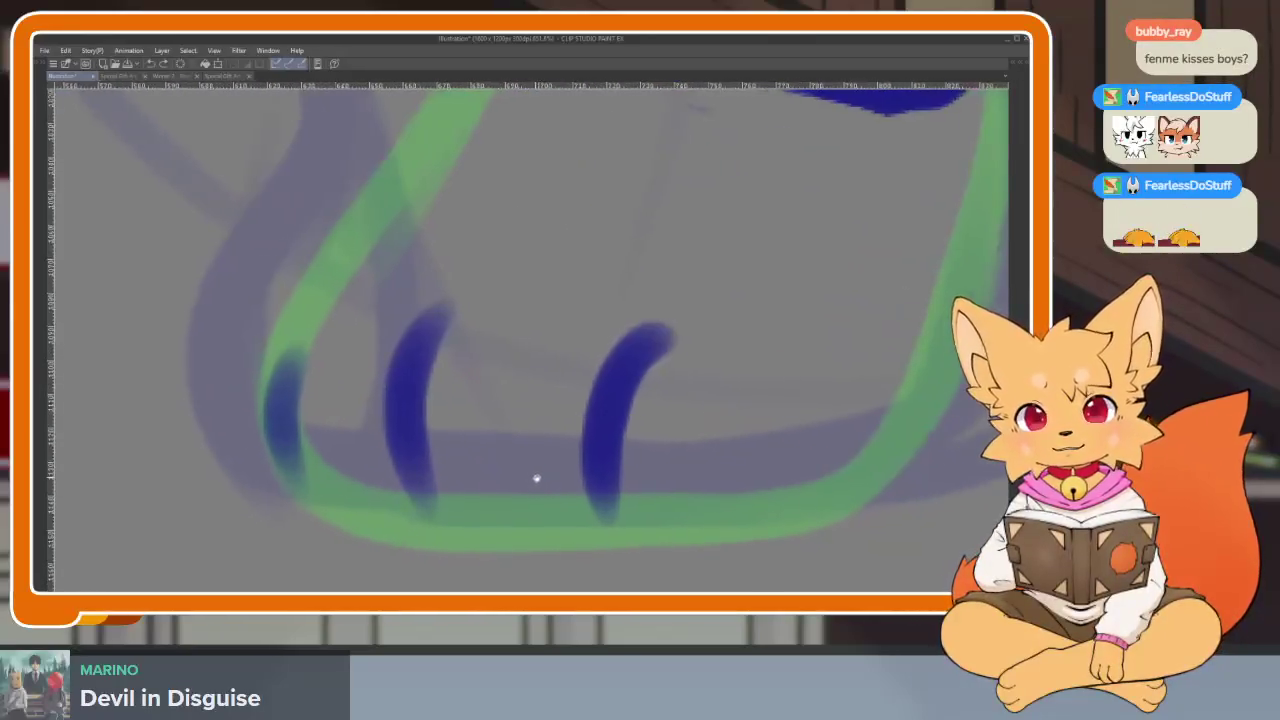
{"action": "scroll", "coordinate": [580, 491], "scroll_direction": "down", "scroll_amount": 1}
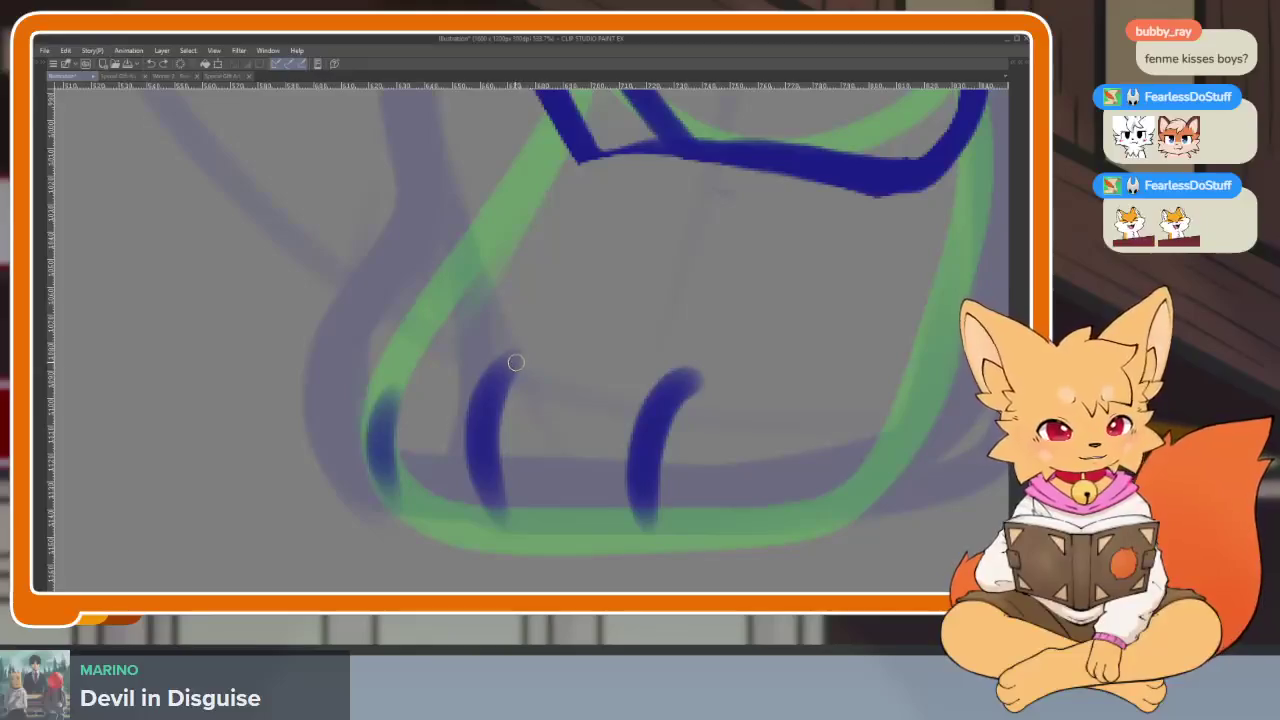
{"action": "mouse_move", "coordinate": [508, 358]}
{"action": "left_mouse_down"}
{"action": "mouse_move", "coordinate": [357, 405]}
{"action": "mouse_move", "coordinate": [338, 517]}
{"action": "mouse_move", "coordinate": [455, 520]}
{"action": "mouse_move", "coordinate": [540, 420]}
{"action": "mouse_move", "coordinate": [505, 360]}
{"action": "left_mouse_up"}
{"action": "mouse_move", "coordinate": [683, 377]}
{"action": "left_mouse_down"}
{"action": "mouse_move", "coordinate": [560, 378]}
{"action": "mouse_move", "coordinate": [445, 508]}
{"action": "mouse_move", "coordinate": [605, 525]}
{"action": "mouse_move", "coordinate": [686, 402]}
{"action": "left_mouse_up"}
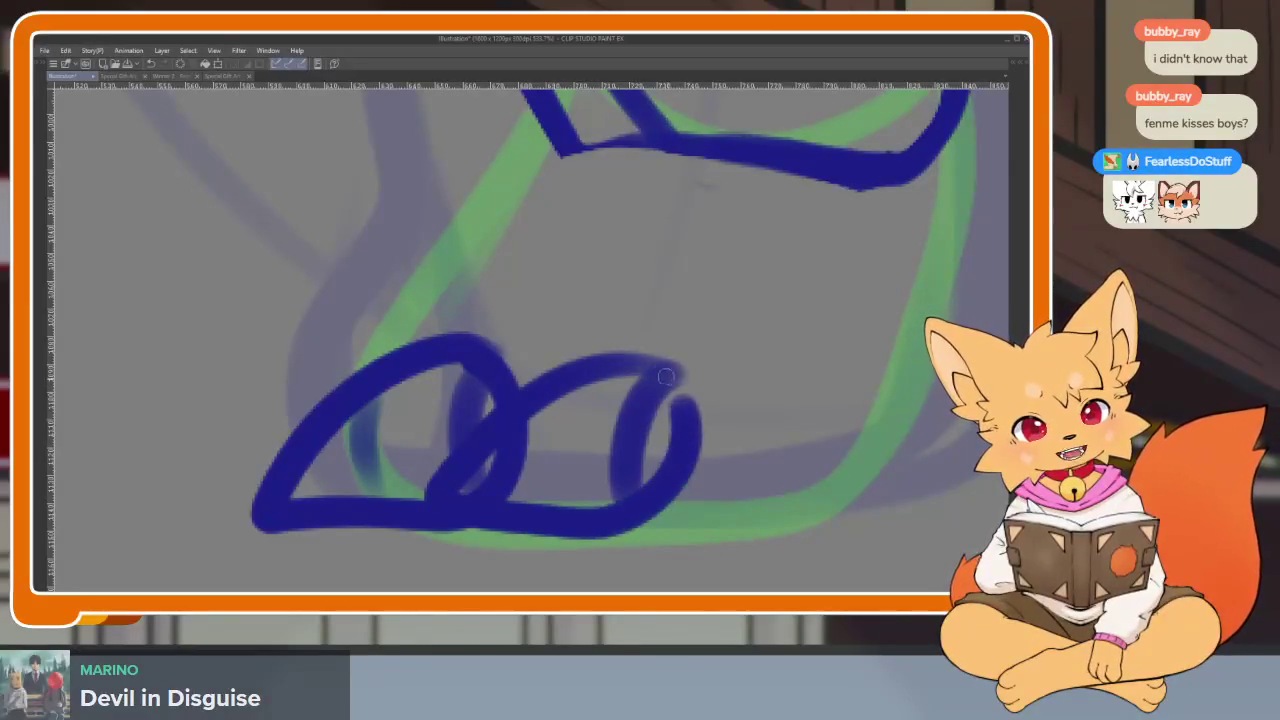
{"action": "scroll", "coordinate": [600, 360], "scroll_direction": "left", "scroll_amount": 3}
{"action": "mouse_move", "coordinate": [558, 345]}
{"action": "left_mouse_down"}
{"action": "mouse_move", "coordinate": [371, 443]}
{"action": "mouse_move", "coordinate": [445, 490]}
{"action": "left_mouse_up"}
{"action": "key", "text": "ctrl+z"}
{"action": "mouse_move", "coordinate": [581, 342]}
{"action": "left_mouse_down"}
{"action": "mouse_move", "coordinate": [429, 434]}
{"action": "mouse_move", "coordinate": [400, 490]}
{"action": "left_mouse_up"}
{"action": "scroll", "coordinate": [700, 420], "scroll_direction": "down", "scroll_amount": 5}
{"action": "scroll", "coordinate": [745, 440], "scroll_direction": "down", "scroll_amount": 1}
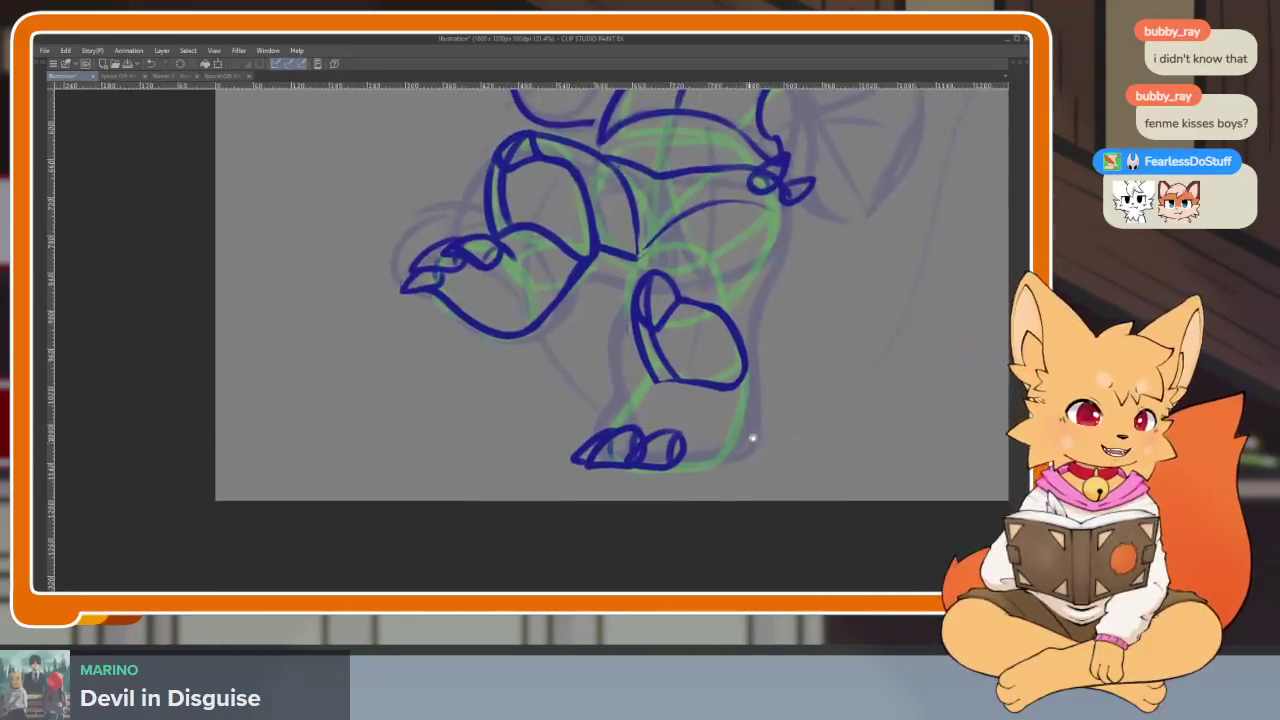
{"action": "scroll", "coordinate": [745, 440], "scroll_direction": "down", "scroll_amount": 3}
{"action": "scroll", "coordinate": [680, 443], "scroll_direction": "up", "scroll_amount": 1}
{"action": "scroll", "coordinate": [671, 457], "scroll_direction": "up", "scroll_amount": 3}
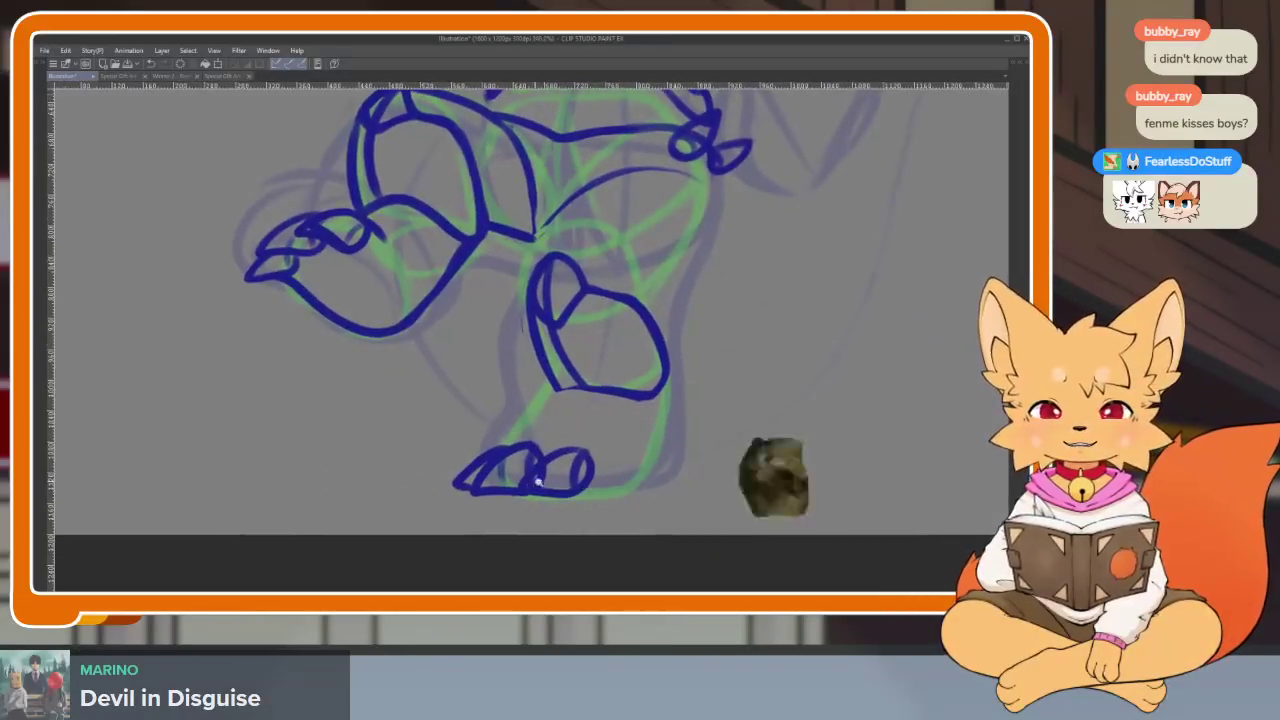
{"action": "scroll", "coordinate": [533, 483], "scroll_direction": "up", "scroll_amount": 3}
{"action": "scroll", "coordinate": [557, 480], "scroll_direction": "up", "scroll_amount": 3}
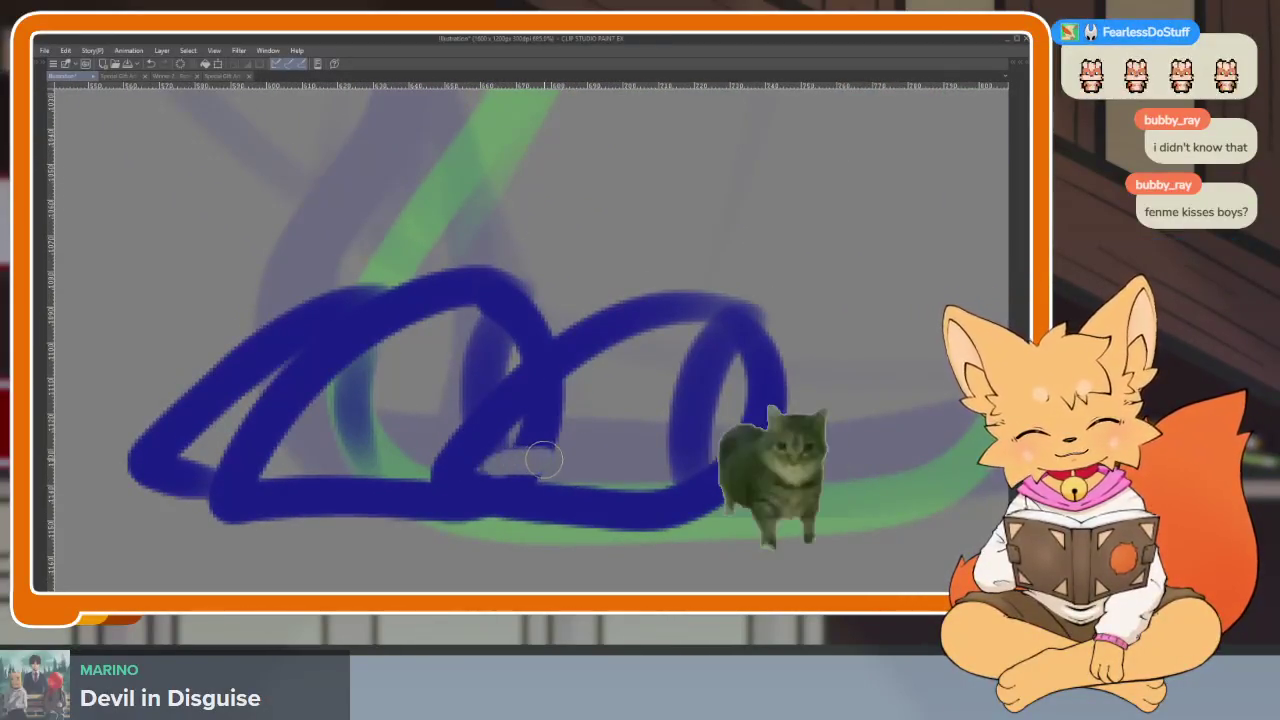
Touch up the toes and ink both leg sides down into the foot
{"action": "left_click_drag", "start_coordinate": [548, 450], "coordinate": [543, 420]}
{"action": "scroll", "coordinate": [548, 450], "scroll_direction": "down", "scroll_amount": 3}
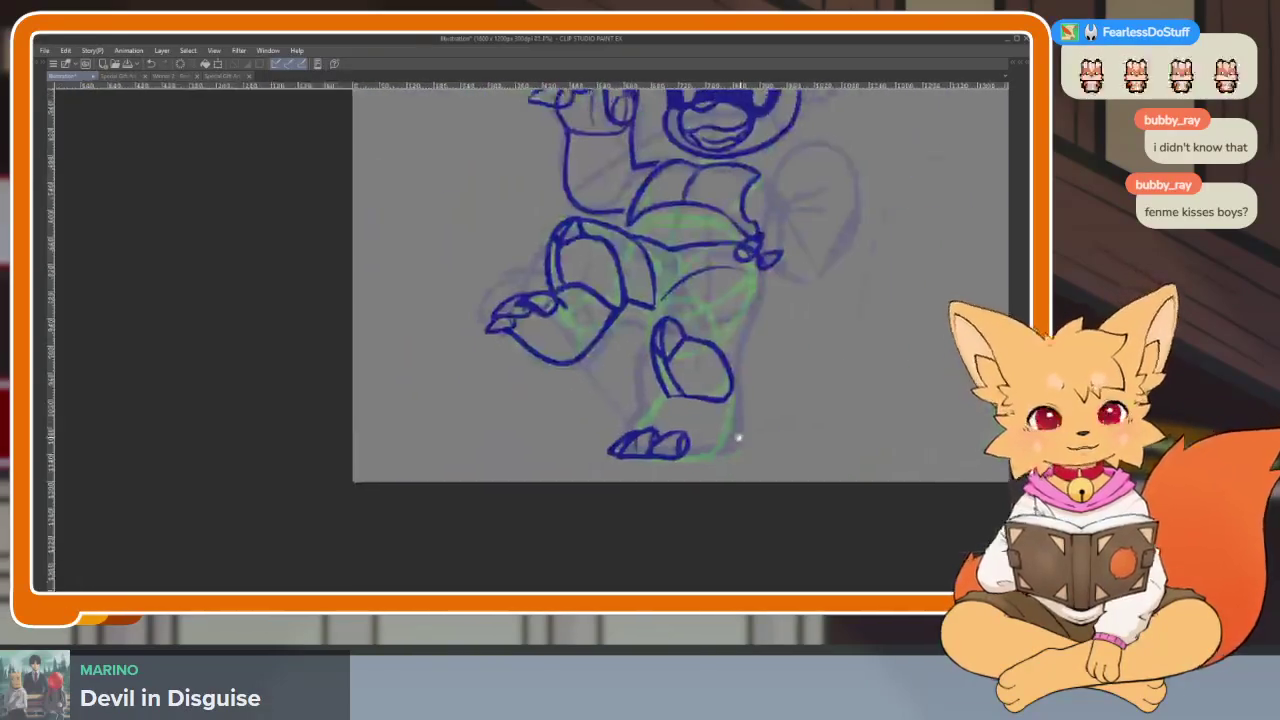
{"action": "scroll", "coordinate": [737, 437], "scroll_direction": "up", "scroll_amount": 1}
{"action": "scroll", "coordinate": [663, 428], "scroll_direction": "up", "scroll_amount": 3}
{"action": "left_click_drag", "start_coordinate": [614, 264], "coordinate": [478, 425]}
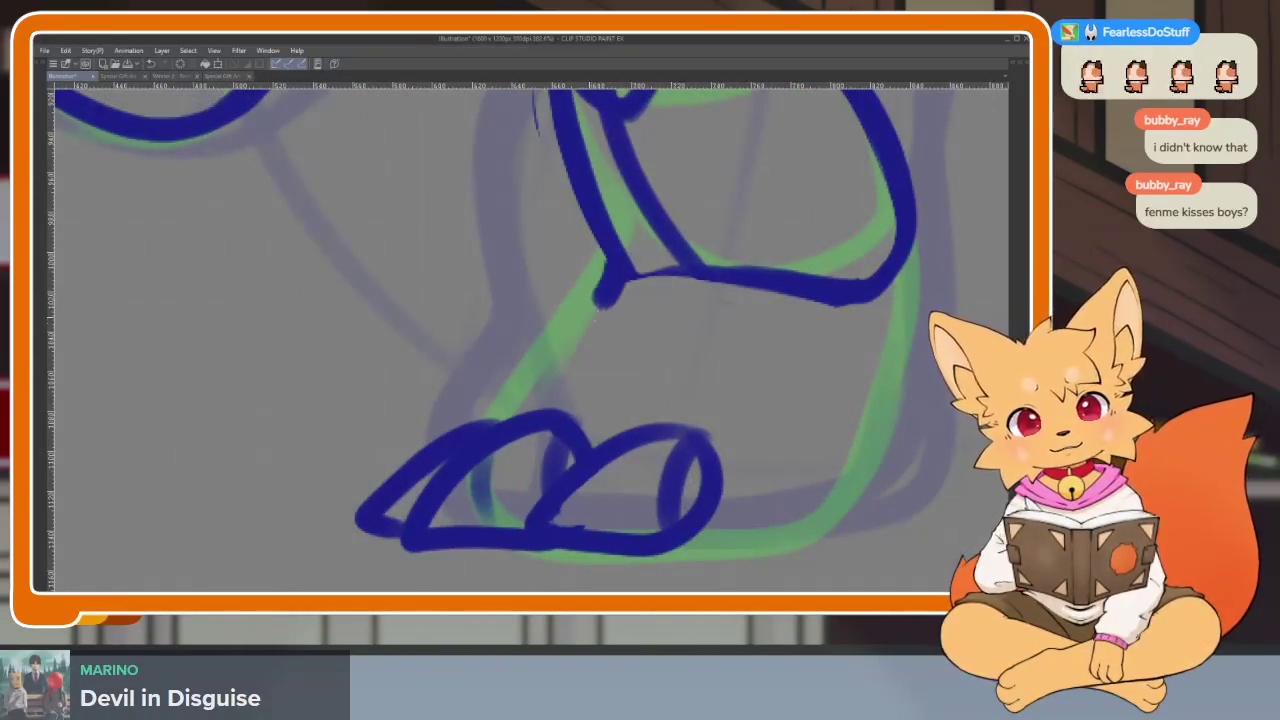
{"action": "mouse_move", "coordinate": [801, 258]}
{"action": "left_mouse_down"}
{"action": "mouse_move", "coordinate": [786, 429]}
{"action": "mouse_move", "coordinate": [670, 545]}
{"action": "mouse_move", "coordinate": [515, 555]}
{"action": "left_mouse_up"}
Ink a dark-blue curve rising from the leg to the hip, plus a short connecting stroke
{"action": "scroll", "coordinate": [790, 463], "scroll_direction": "down", "scroll_amount": 3}
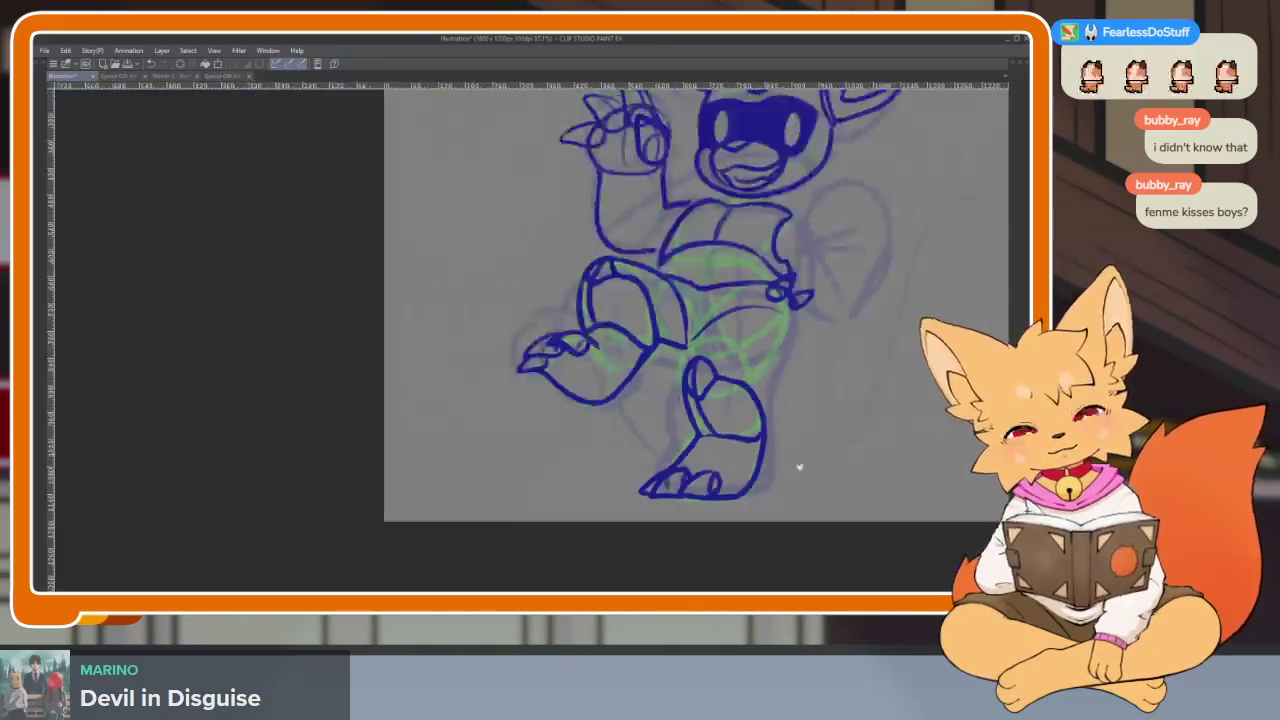
{"action": "scroll", "coordinate": [760, 480], "scroll_direction": "up", "scroll_amount": 1}
{"action": "scroll", "coordinate": [720, 497], "scroll_direction": "up", "scroll_amount": 1}
{"action": "scroll", "coordinate": [614, 429], "scroll_direction": "up", "scroll_amount": 2}
{"action": "scroll", "coordinate": [481, 430], "scroll_direction": "up", "scroll_amount": 2}
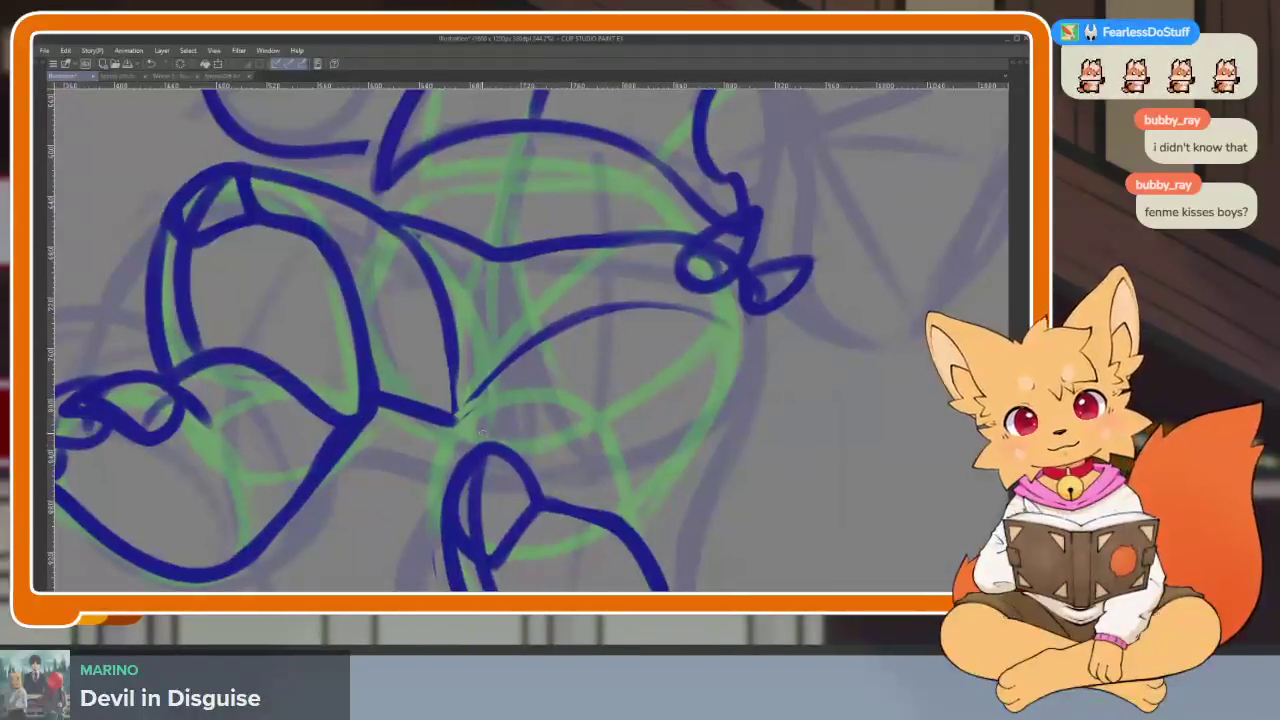
{"action": "left_click_drag", "start_coordinate": [445, 495], "coordinate": [557, 320]}
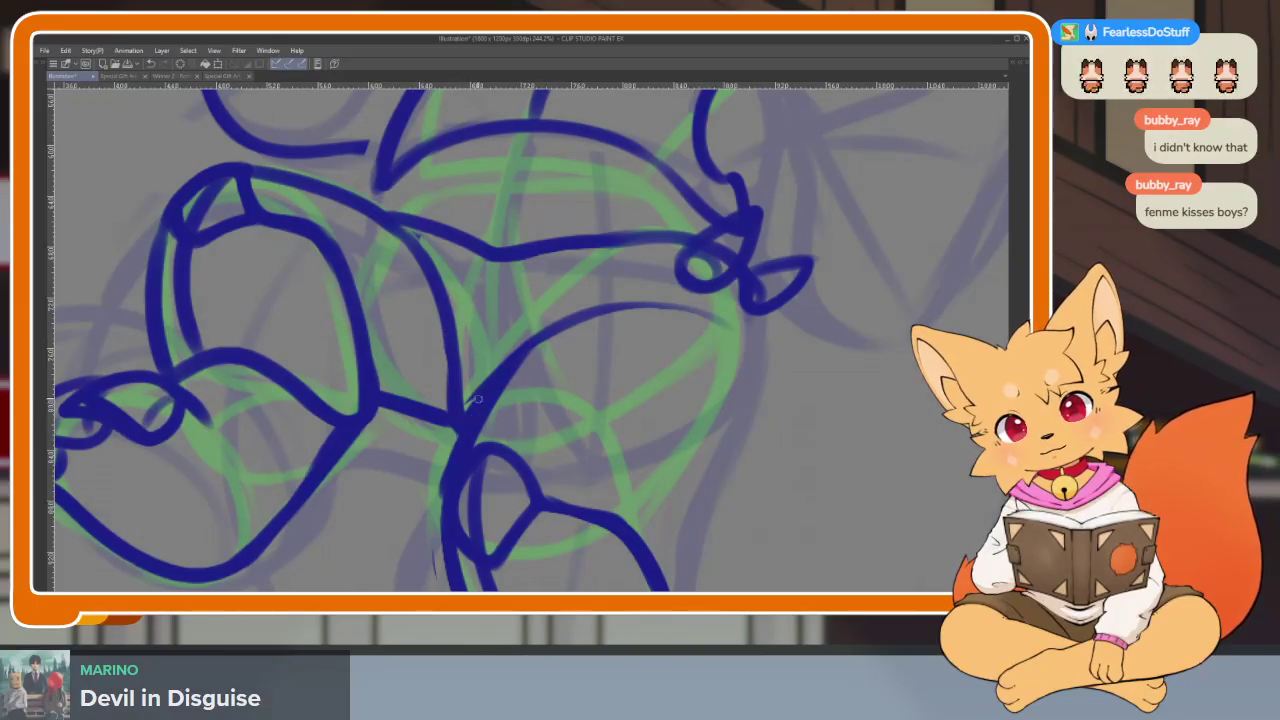
{"action": "left_click_drag", "start_coordinate": [502, 262], "coordinate": [467, 346]}
Extend the ink line along the upper hip curve and down the torso outline
{"action": "scroll", "coordinate": [514, 254], "scroll_direction": "down", "scroll_amount": 5}
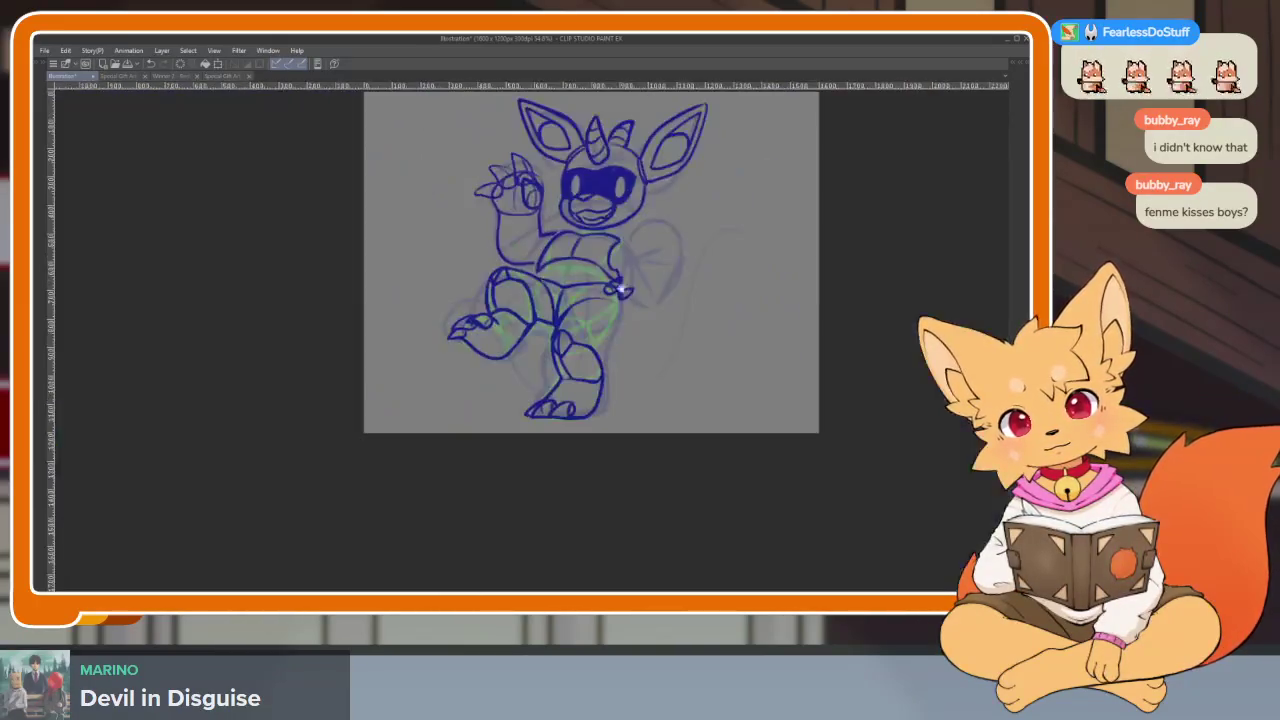
{"action": "scroll", "coordinate": [623, 360], "scroll_direction": "up", "scroll_amount": 5}
{"action": "scroll", "coordinate": [634, 377], "scroll_direction": "up", "scroll_amount": 2}
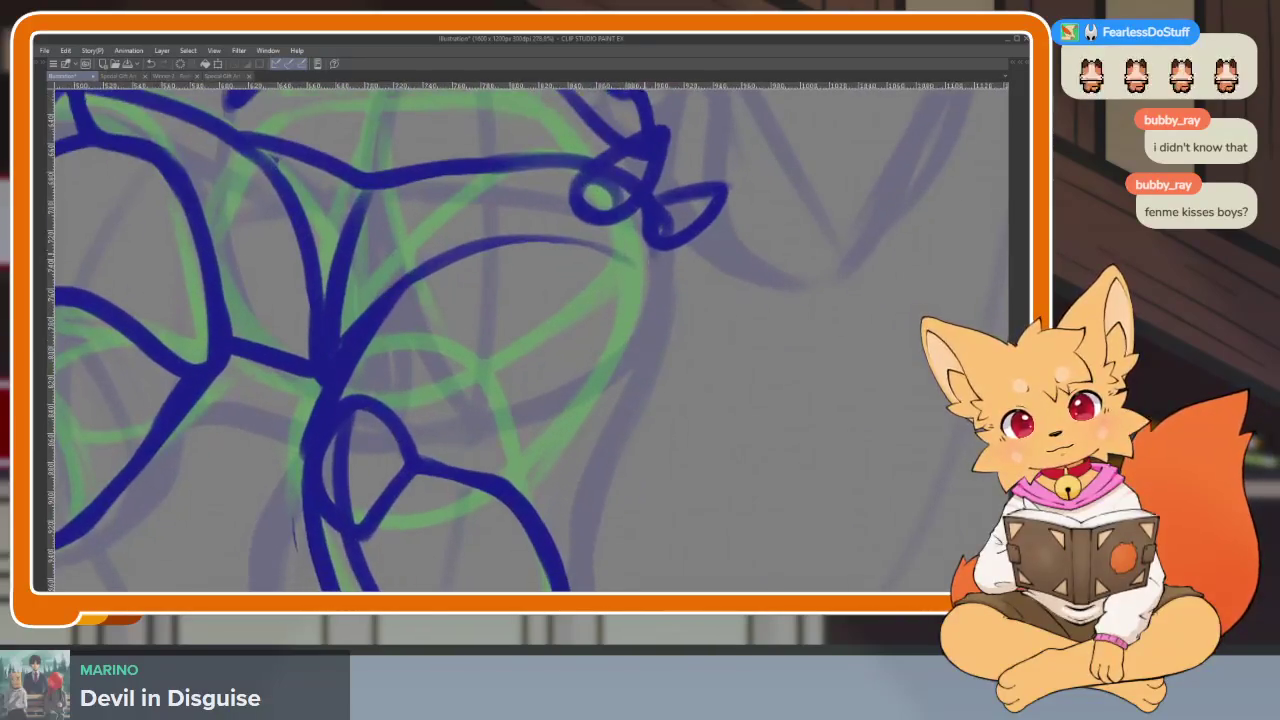
{"action": "left_click_drag", "start_coordinate": [452, 262], "coordinate": [600, 256]}
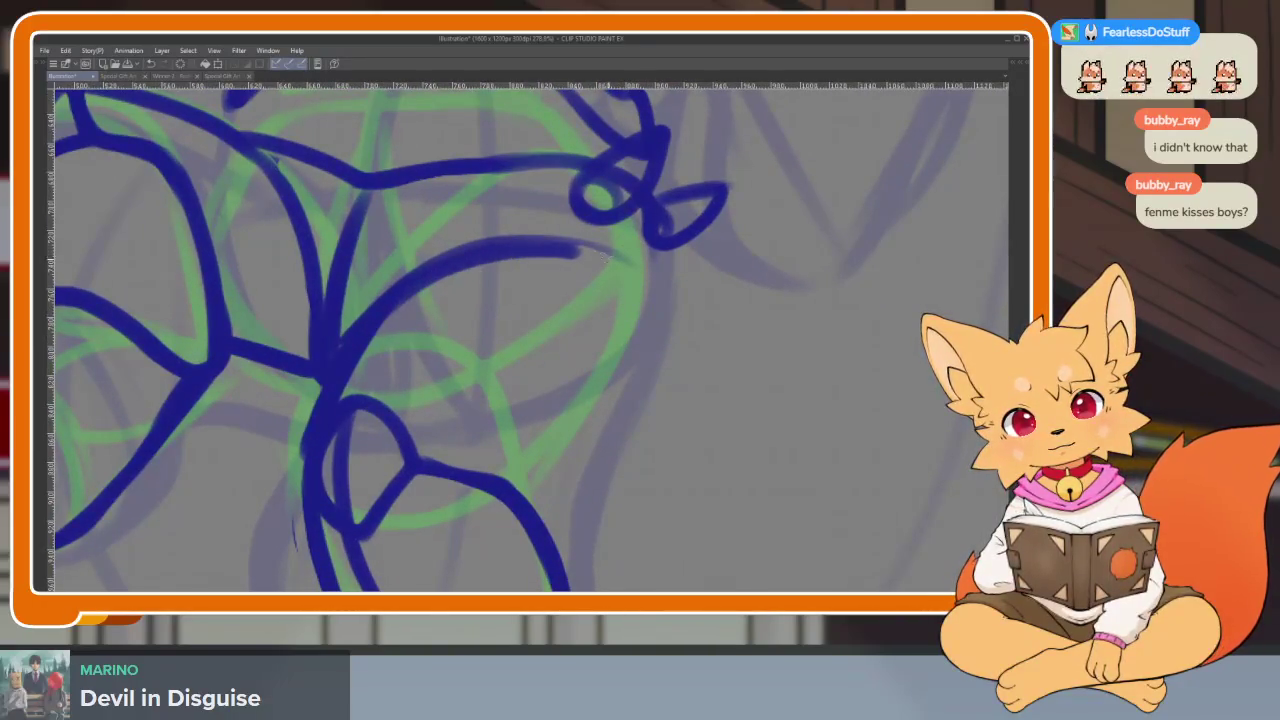
{"action": "scroll", "coordinate": [660, 290], "scroll_direction": "down", "scroll_amount": 1}
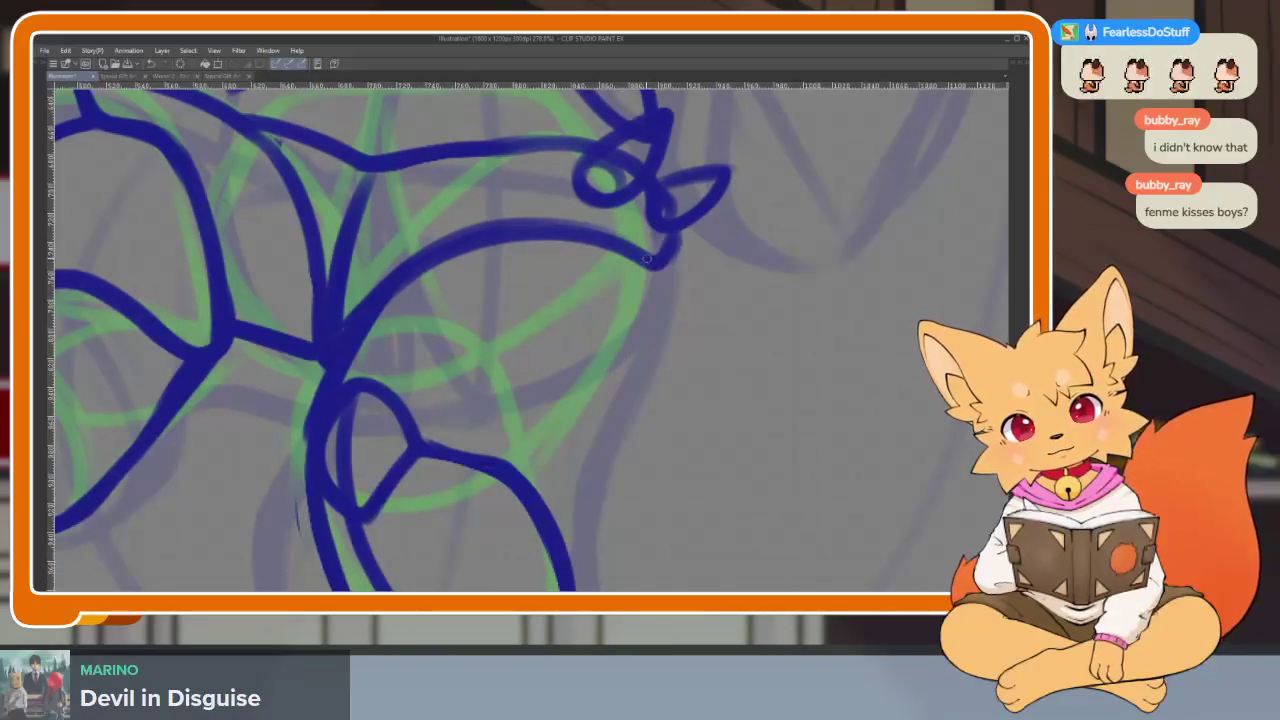
{"action": "left_click_drag", "start_coordinate": [626, 318], "coordinate": [541, 456]}
Zoom and pan around the lower torso to check the new hip linework
{"action": "scroll", "coordinate": [630, 460], "scroll_direction": "down", "scroll_amount": 3}
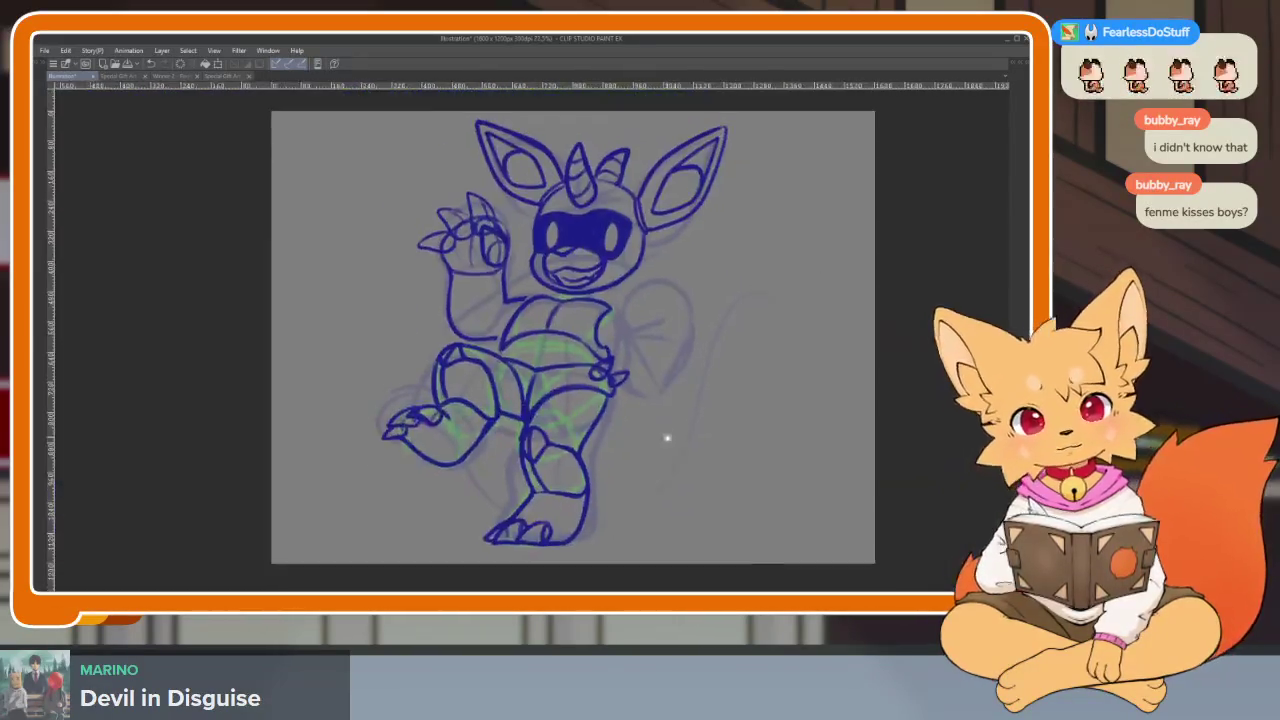
{"action": "scroll", "coordinate": [686, 415], "scroll_direction": "down", "scroll_amount": 1}
{"action": "scroll", "coordinate": [660, 430], "scroll_direction": "up", "scroll_amount": 4}
{"action": "scroll", "coordinate": [641, 426], "scroll_direction": "up", "scroll_amount": 1}
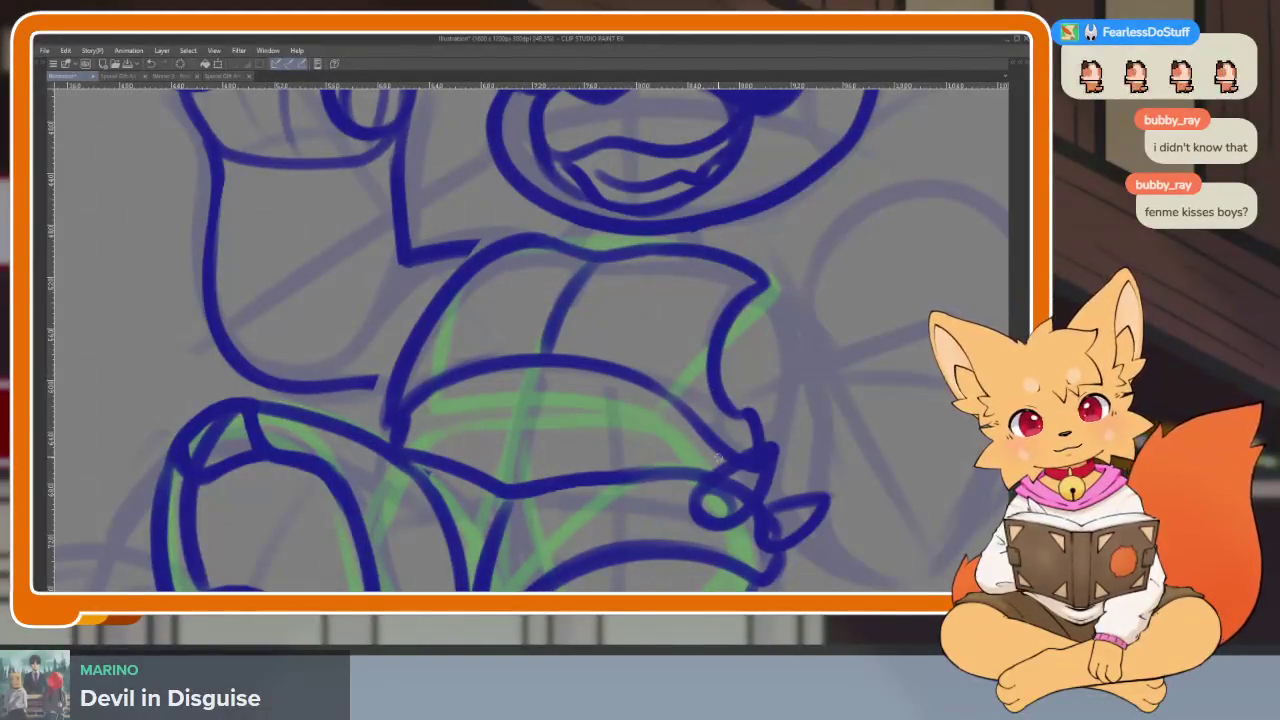
{"action": "scroll", "coordinate": [717, 455], "scroll_direction": "down", "scroll_amount": 1}
{"action": "scroll", "coordinate": [717, 455], "scroll_direction": "right", "scroll_amount": 1}
{"action": "scroll", "coordinate": [717, 450], "scroll_direction": "right", "scroll_amount": 2}
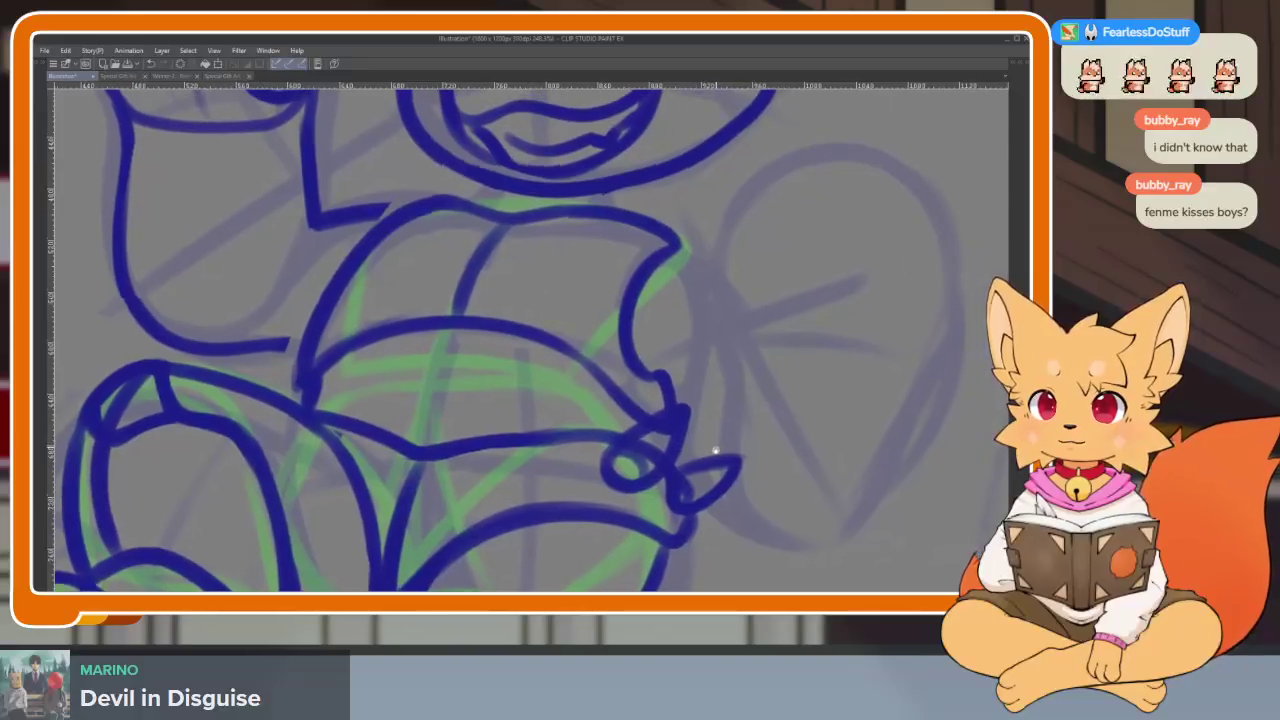
{"action": "scroll", "coordinate": [717, 447], "scroll_direction": "up", "scroll_amount": 1}
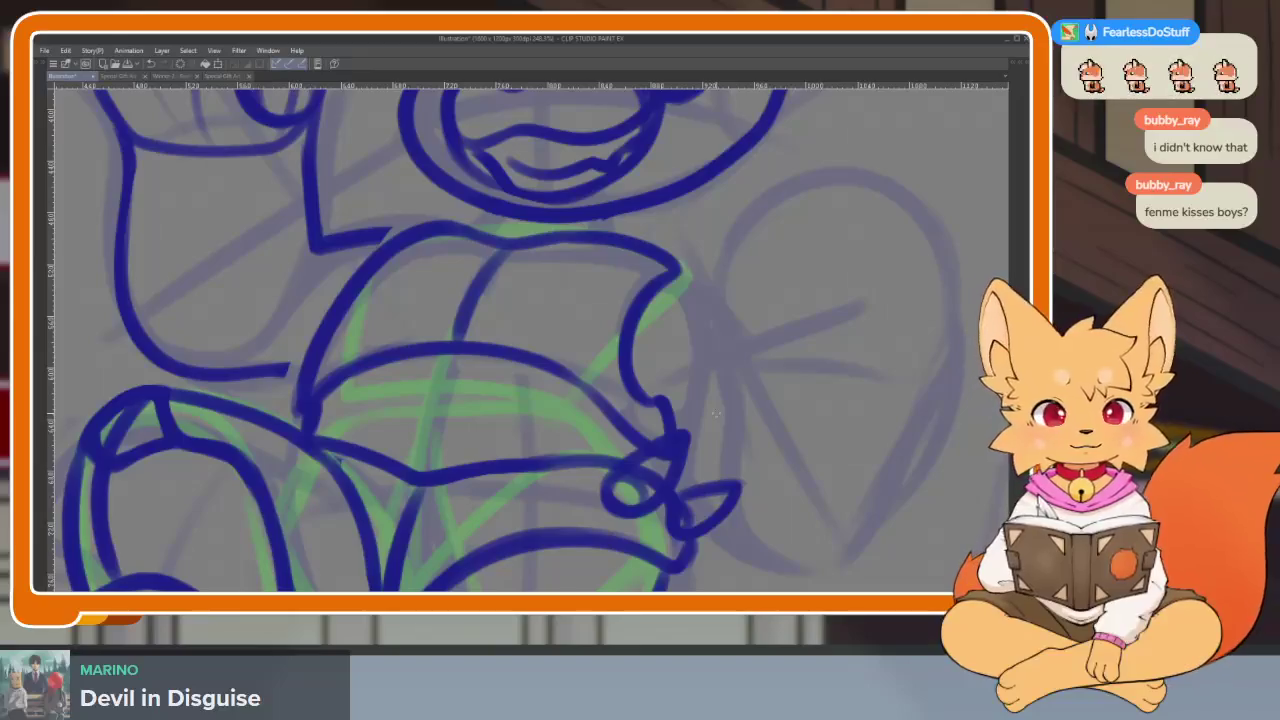
{"action": "scroll", "coordinate": [716, 413], "scroll_direction": "down", "scroll_amount": 2}
{"action": "scroll", "coordinate": [717, 425], "scroll_direction": "down", "scroll_amount": 2}
{"action": "scroll", "coordinate": [718, 436], "scroll_direction": "up", "scroll_amount": 2}
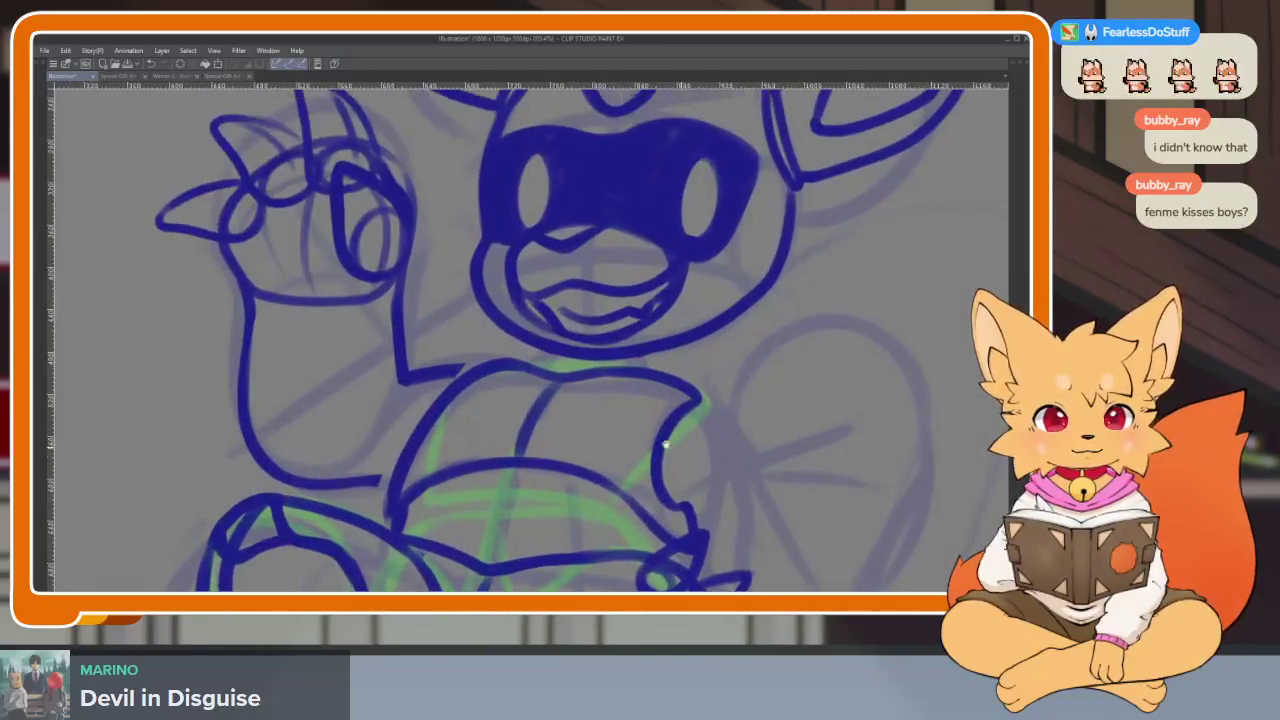
{"action": "scroll", "coordinate": [680, 443], "scroll_direction": "up", "scroll_amount": 2}
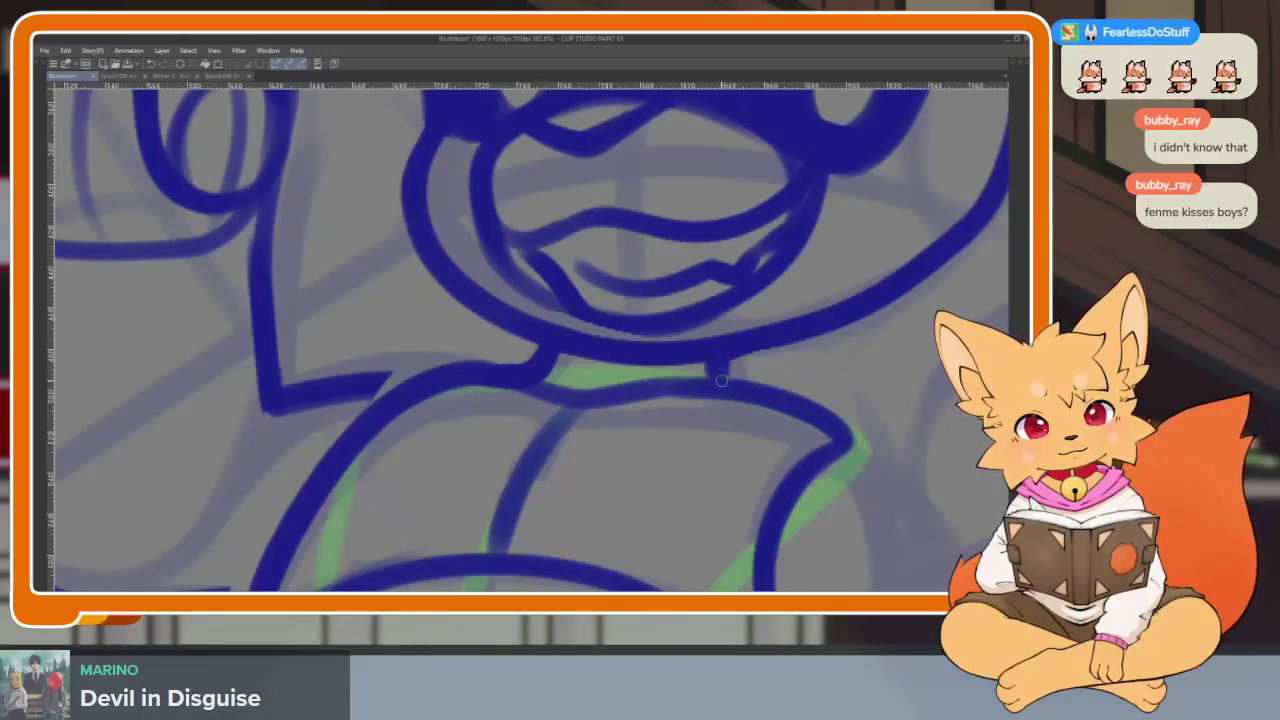
{"action": "scroll", "coordinate": [806, 428], "scroll_direction": "down", "scroll_amount": 4}
{"action": "scroll", "coordinate": [777, 409], "scroll_direction": "up", "scroll_amount": 1}
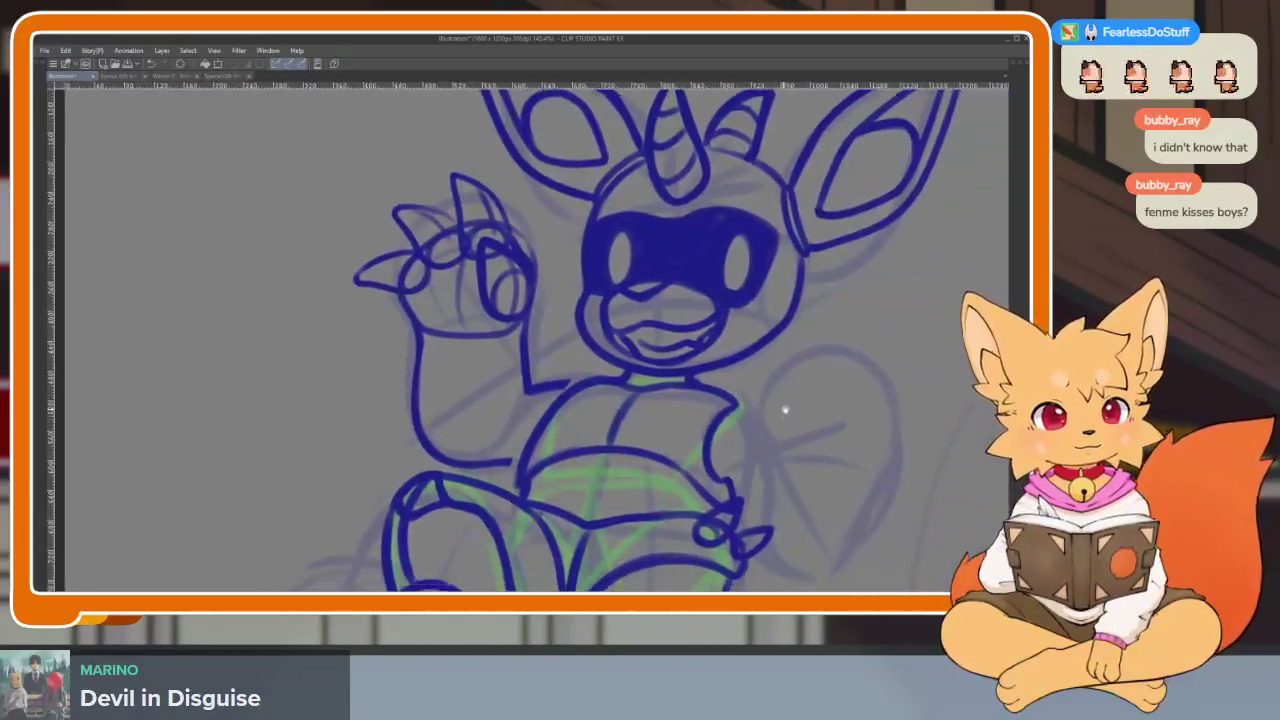
Ink fluffy cheek tufts on the right and left sides of the head
{"action": "mouse_move", "coordinate": [829, 353]}
{"action": "left_mouse_down"}
{"action": "mouse_move", "coordinate": [757, 451]}
{"action": "mouse_move", "coordinate": [802, 382]}
{"action": "left_mouse_up"}
{"action": "scroll", "coordinate": [766, 420], "scroll_direction": "up", "scroll_amount": 2}
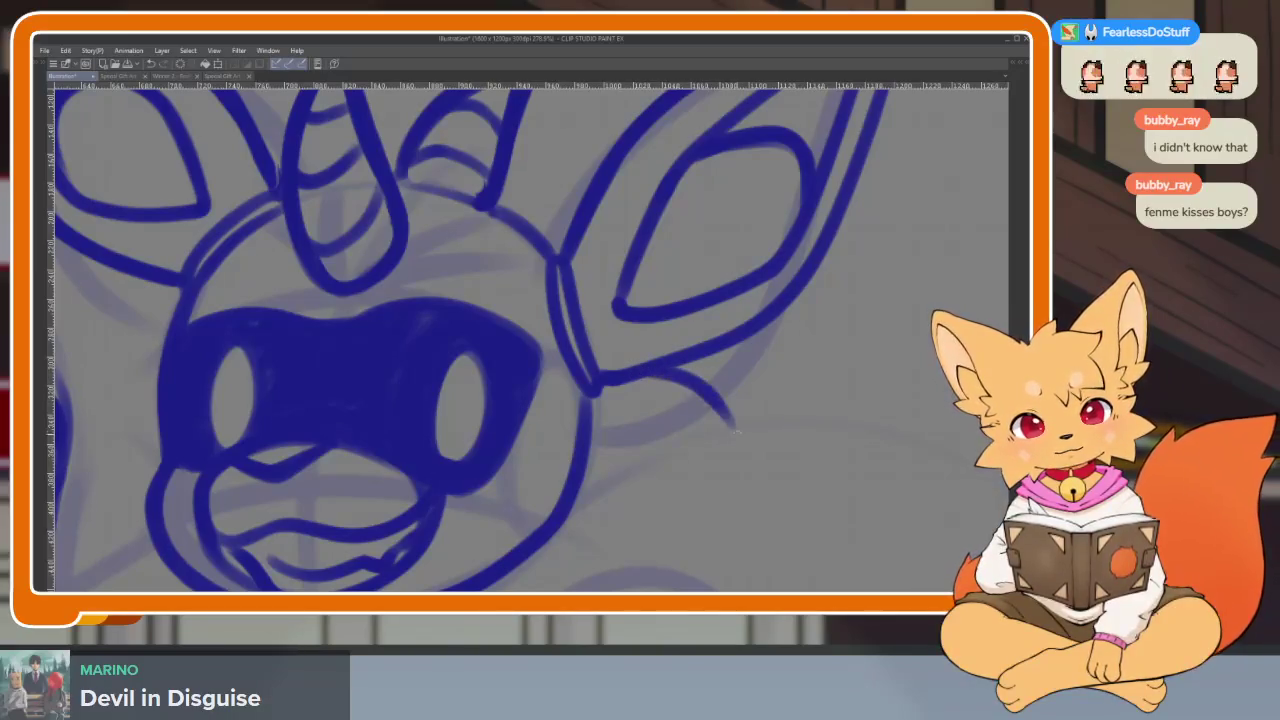
{"action": "left_click_drag", "start_coordinate": [727, 449], "coordinate": [601, 441]}
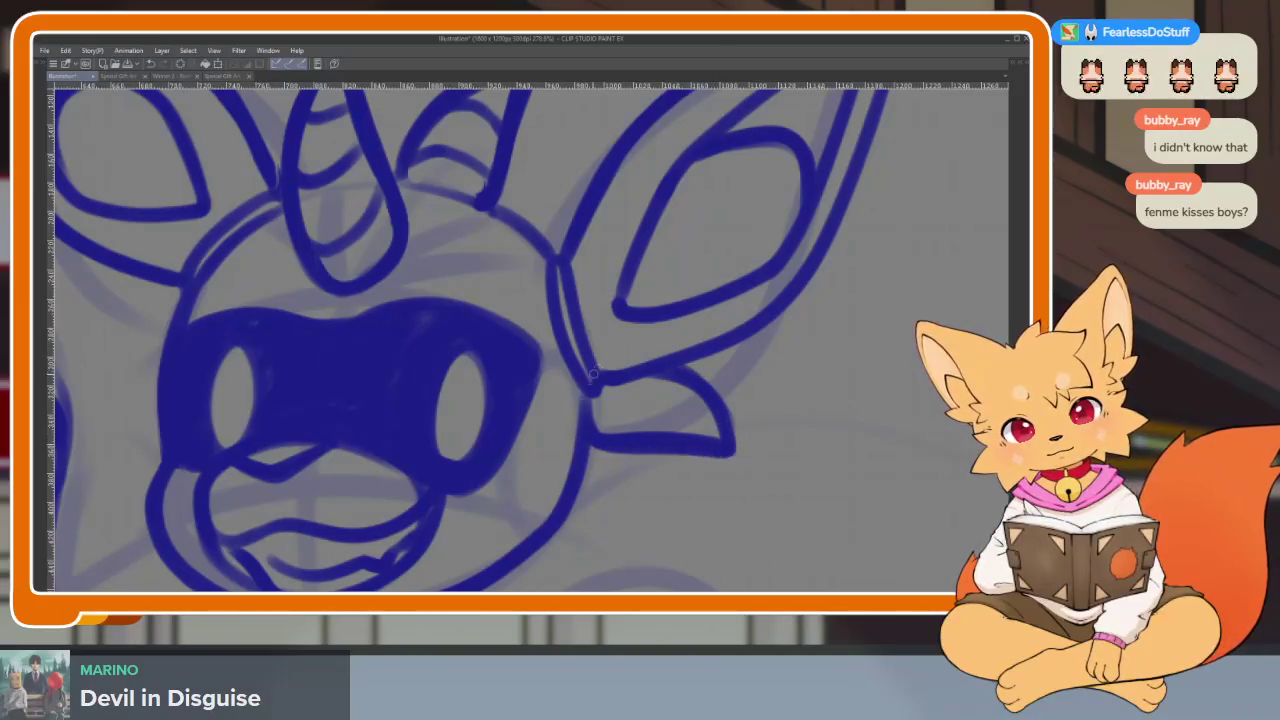
{"action": "scroll", "coordinate": [757, 371], "scroll_direction": "down", "scroll_amount": 5}
{"action": "scroll", "coordinate": [757, 371], "scroll_direction": "up", "scroll_amount": 1}
{"action": "scroll", "coordinate": [566, 359], "scroll_direction": "up", "scroll_amount": 3}
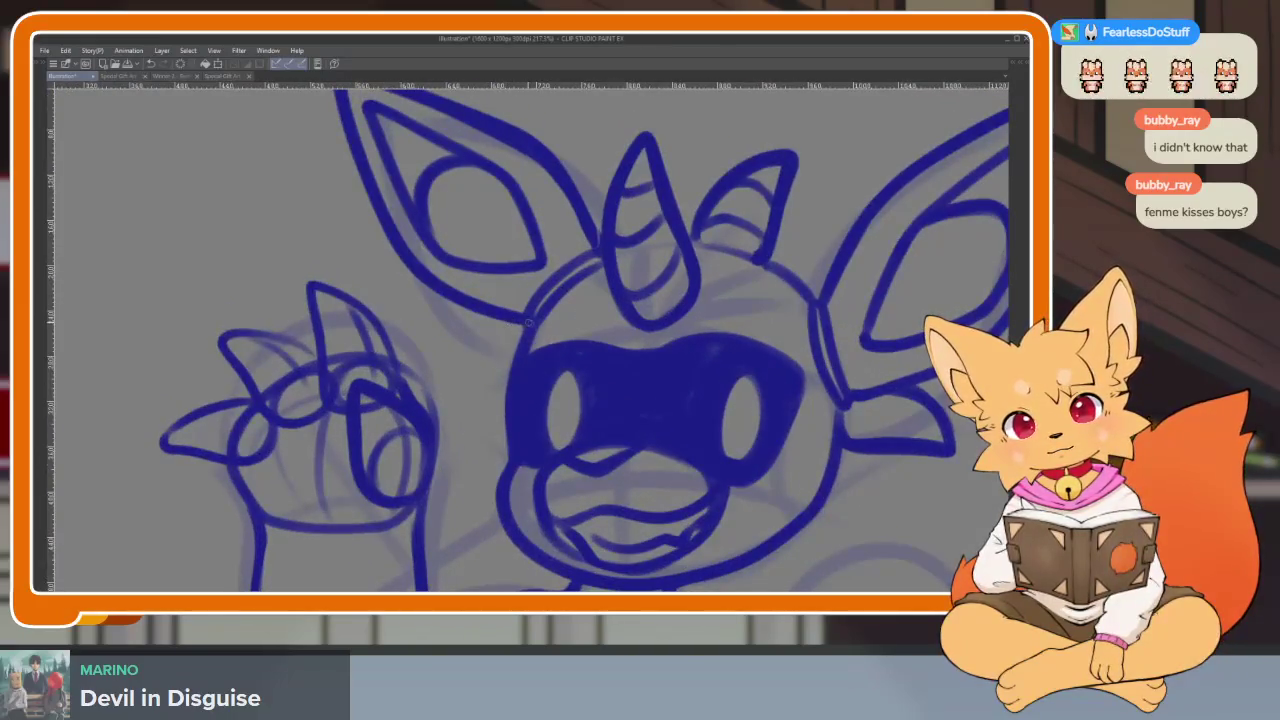
{"action": "left_click_drag", "start_coordinate": [530, 322], "coordinate": [409, 340]}
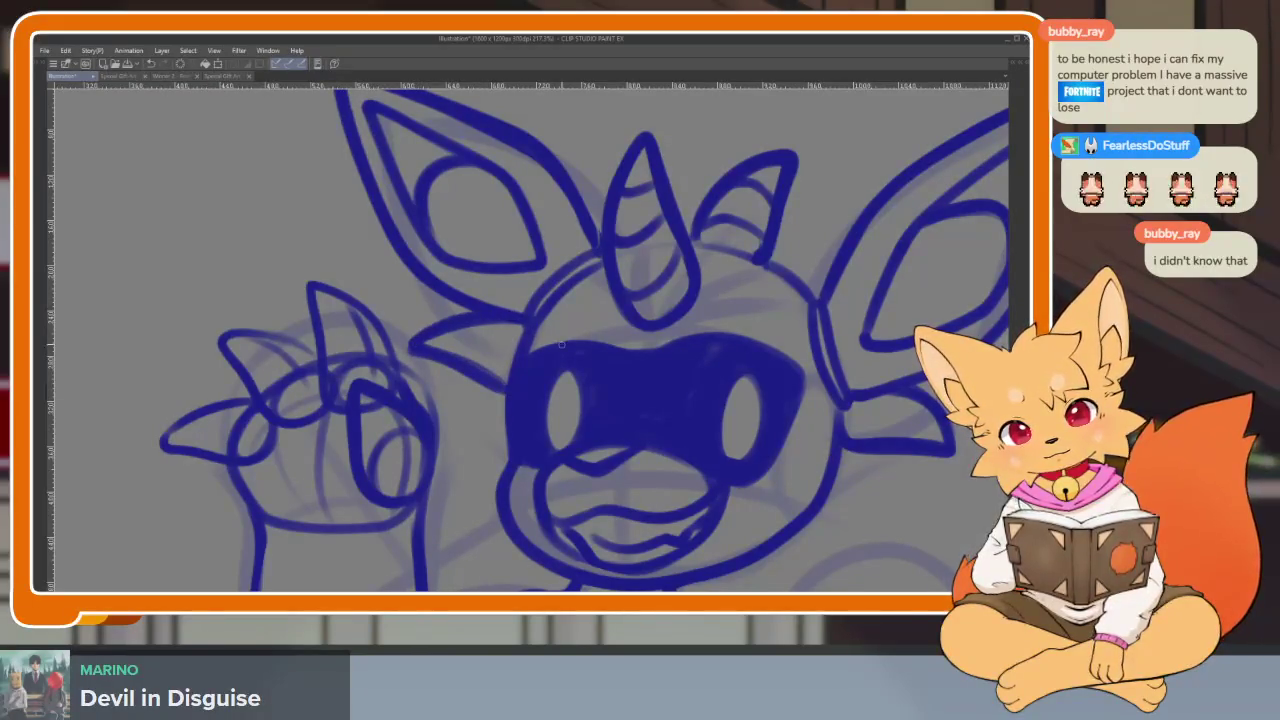
Undo a hooked stroke and draw a fur tuft off the ear's outer edge
{"action": "scroll", "coordinate": [809, 391], "scroll_direction": "down", "scroll_amount": 5}
{"action": "scroll", "coordinate": [774, 383], "scroll_direction": "up", "scroll_amount": 3}
{"action": "scroll", "coordinate": [690, 445], "scroll_direction": "up", "scroll_amount": 1}
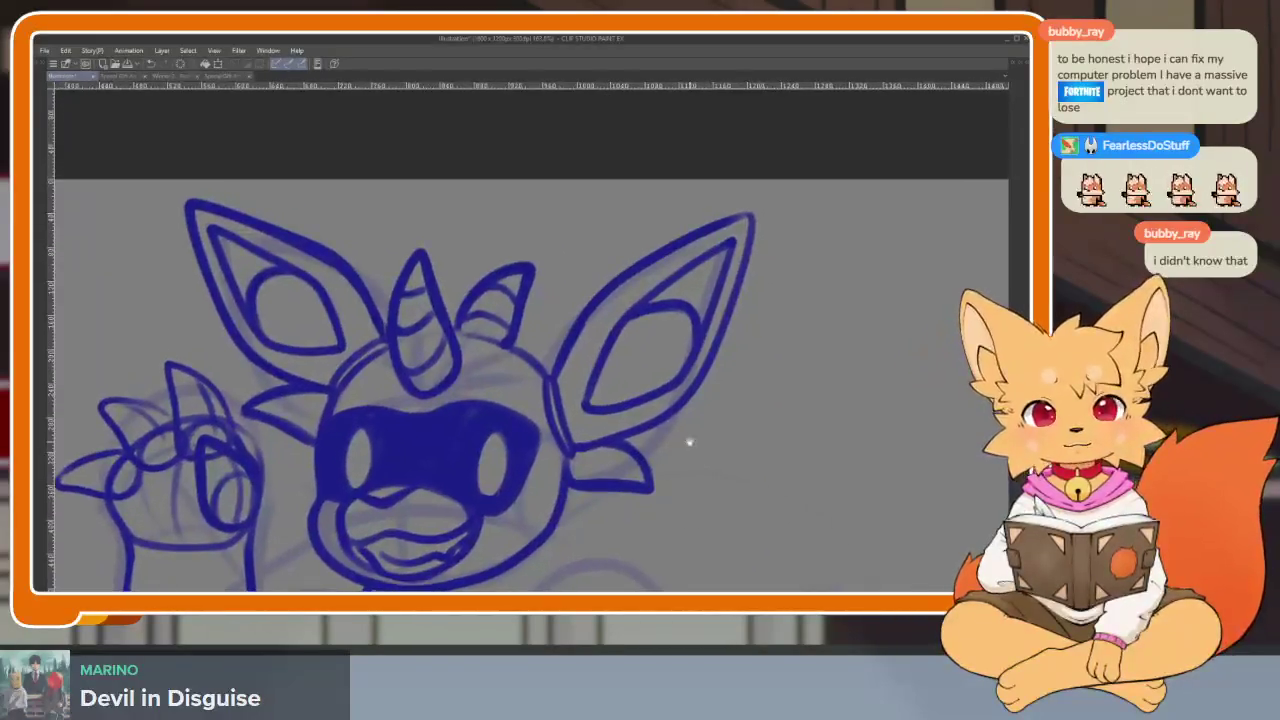
{"action": "scroll", "coordinate": [690, 445], "scroll_direction": "up", "scroll_amount": 2}
{"action": "scroll", "coordinate": [705, 460], "scroll_direction": "down", "scroll_amount": 1}
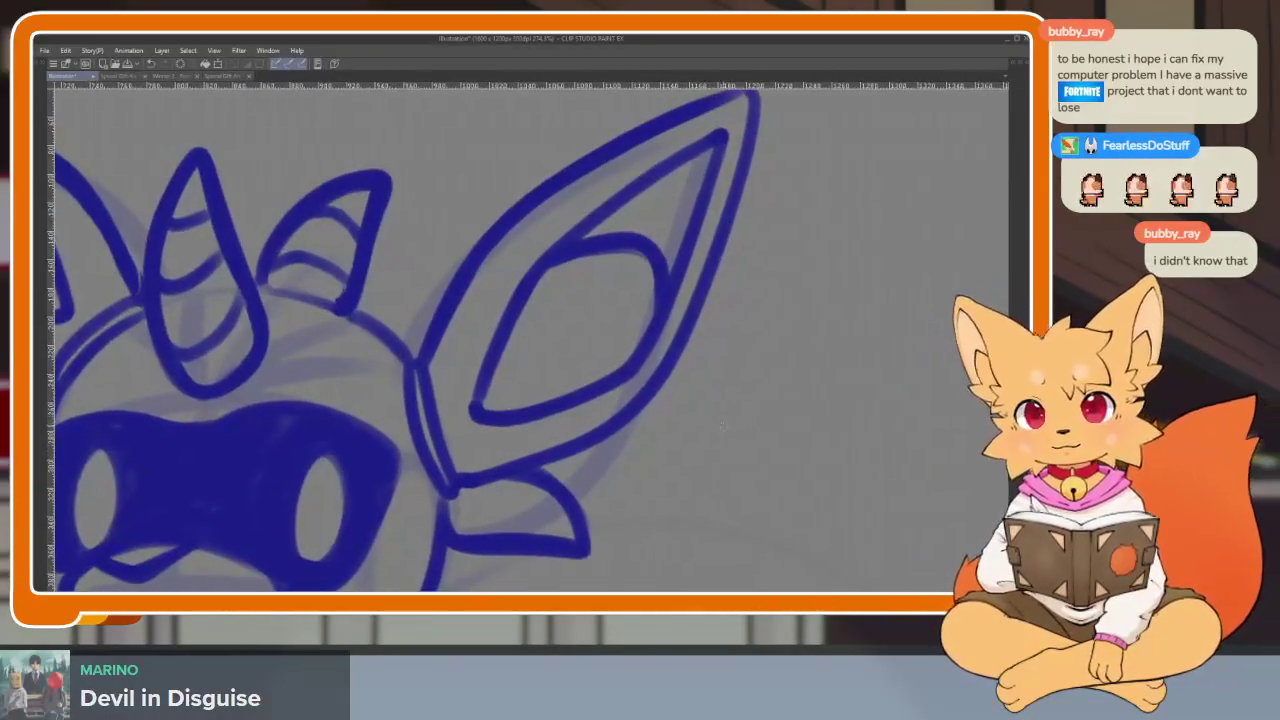
{"action": "scroll", "coordinate": [680, 460], "scroll_direction": "down", "scroll_amount": 1}
{"action": "scroll", "coordinate": [687, 473], "scroll_direction": "up", "scroll_amount": 2}
{"action": "scroll", "coordinate": [687, 473], "scroll_direction": "down", "scroll_amount": 1}
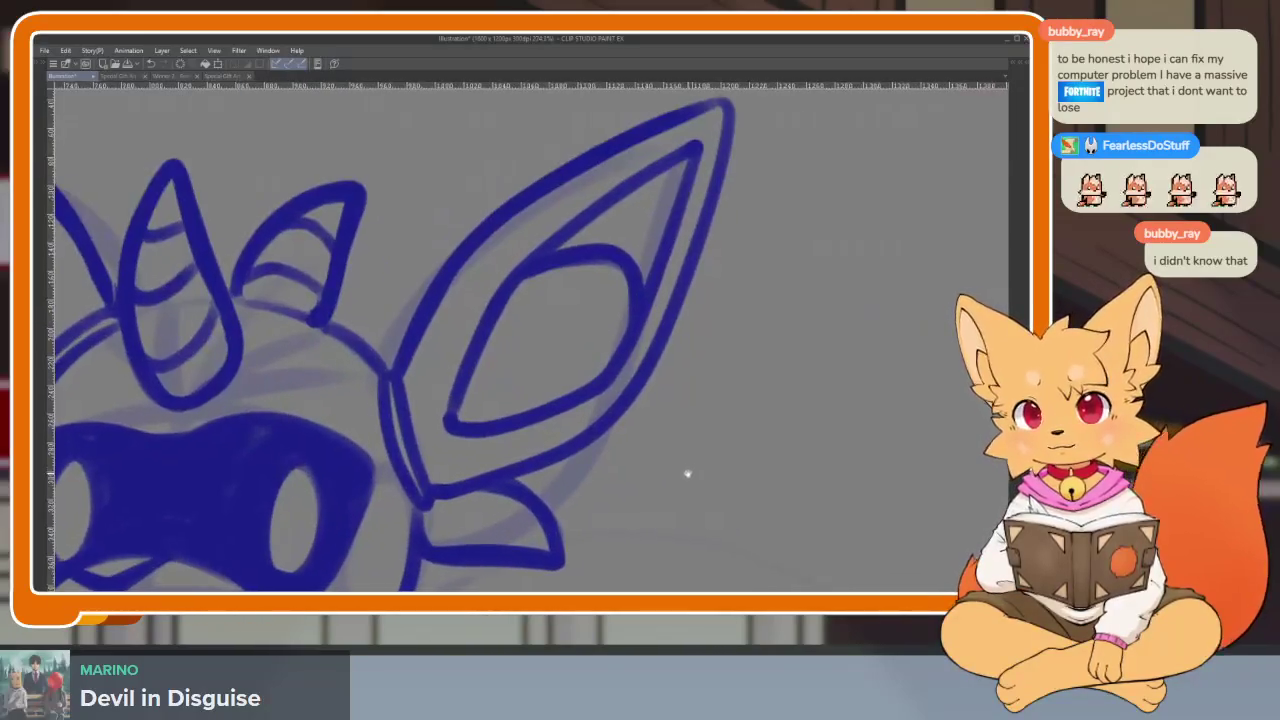
{"action": "scroll", "coordinate": [686, 469], "scroll_direction": "up", "scroll_amount": 2}
{"action": "scroll", "coordinate": [671, 489], "scroll_direction": "down", "scroll_amount": 1}
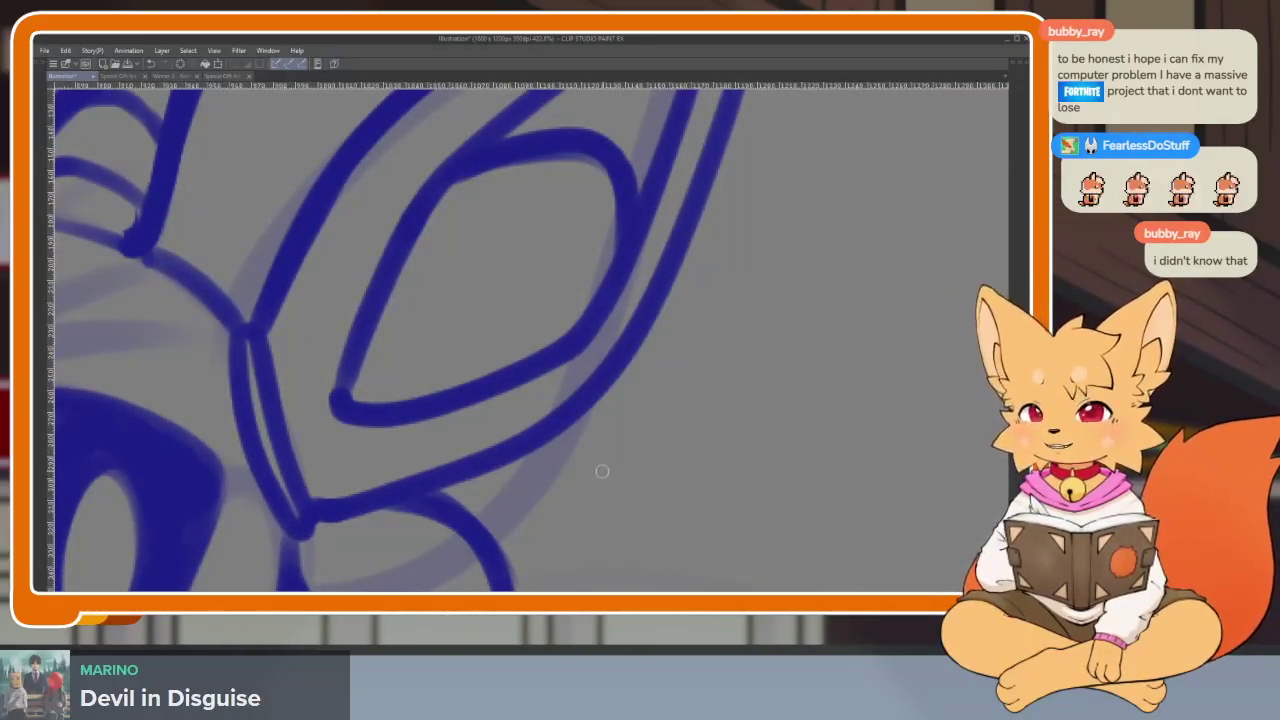
{"action": "mouse_move", "coordinate": [545, 457]}
{"action": "left_mouse_down"}
{"action": "mouse_move", "coordinate": [566, 483]}
{"action": "mouse_move", "coordinate": [652, 428]}
{"action": "left_mouse_up"}
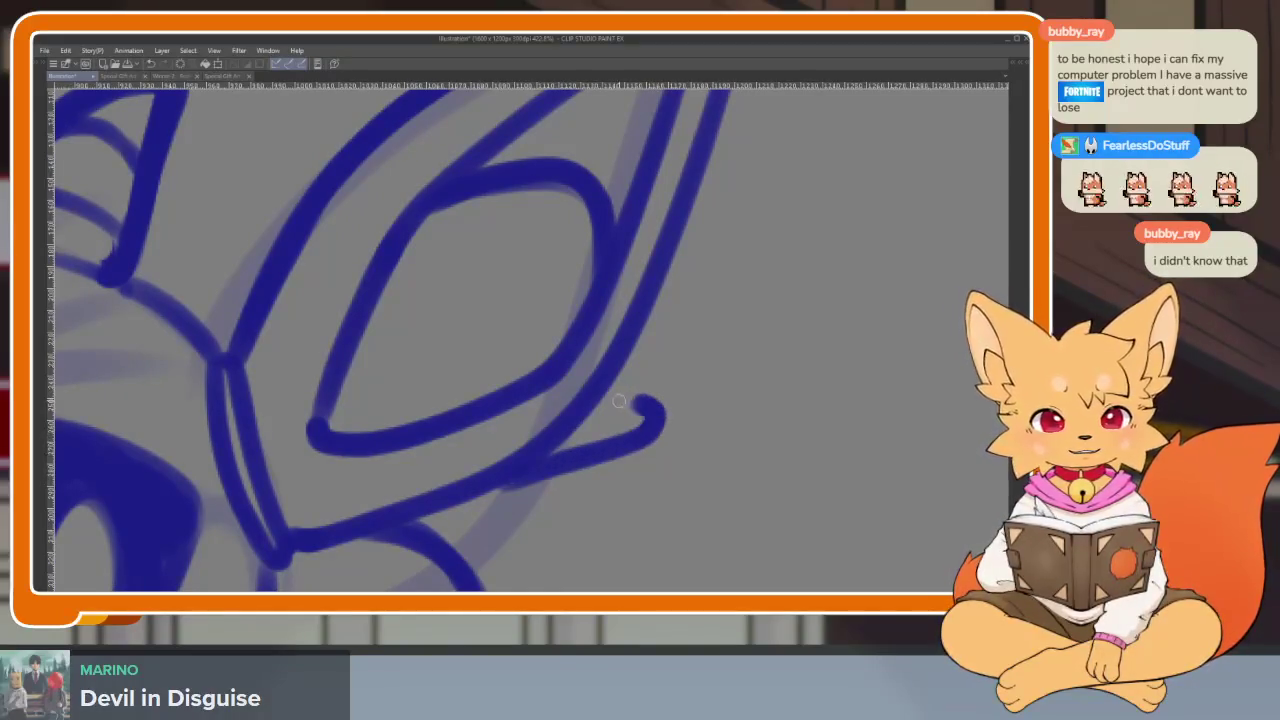
{"action": "key", "text": "ctrl+z"}
{"action": "mouse_move", "coordinate": [521, 470]}
{"action": "left_mouse_down"}
{"action": "mouse_move", "coordinate": [651, 414]}
{"action": "mouse_move", "coordinate": [668, 385]}
{"action": "mouse_move", "coordinate": [590, 397]}
{"action": "left_mouse_up"}
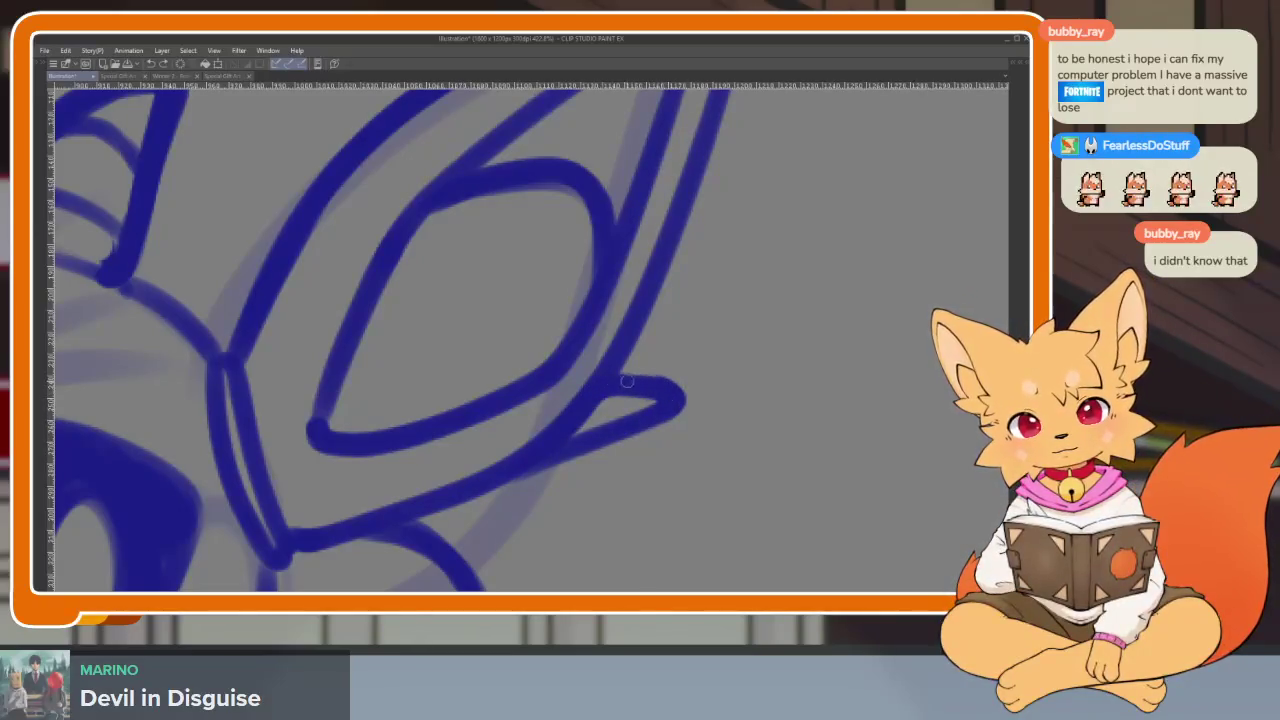
Remove the stray stroke beside the ear tip and add a fur line along its upper edge
{"action": "scroll", "coordinate": [632, 381], "scroll_direction": "down", "scroll_amount": 3}
{"action": "scroll", "coordinate": [686, 394], "scroll_direction": "up", "scroll_amount": 1}
{"action": "scroll", "coordinate": [686, 394], "scroll_direction": "up", "scroll_amount": 1}
{"action": "scroll", "coordinate": [690, 400], "scroll_direction": "up", "scroll_amount": 1}
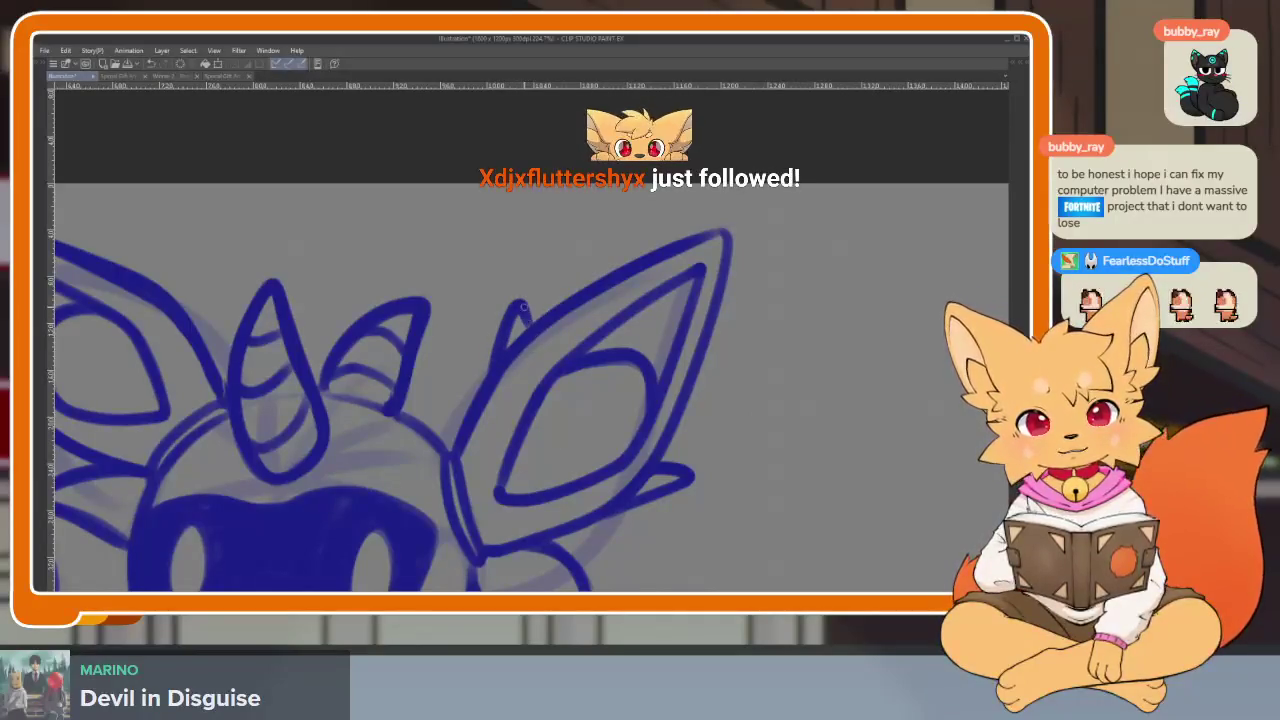
{"action": "scroll", "coordinate": [643, 449], "scroll_direction": "right", "scroll_amount": 2}
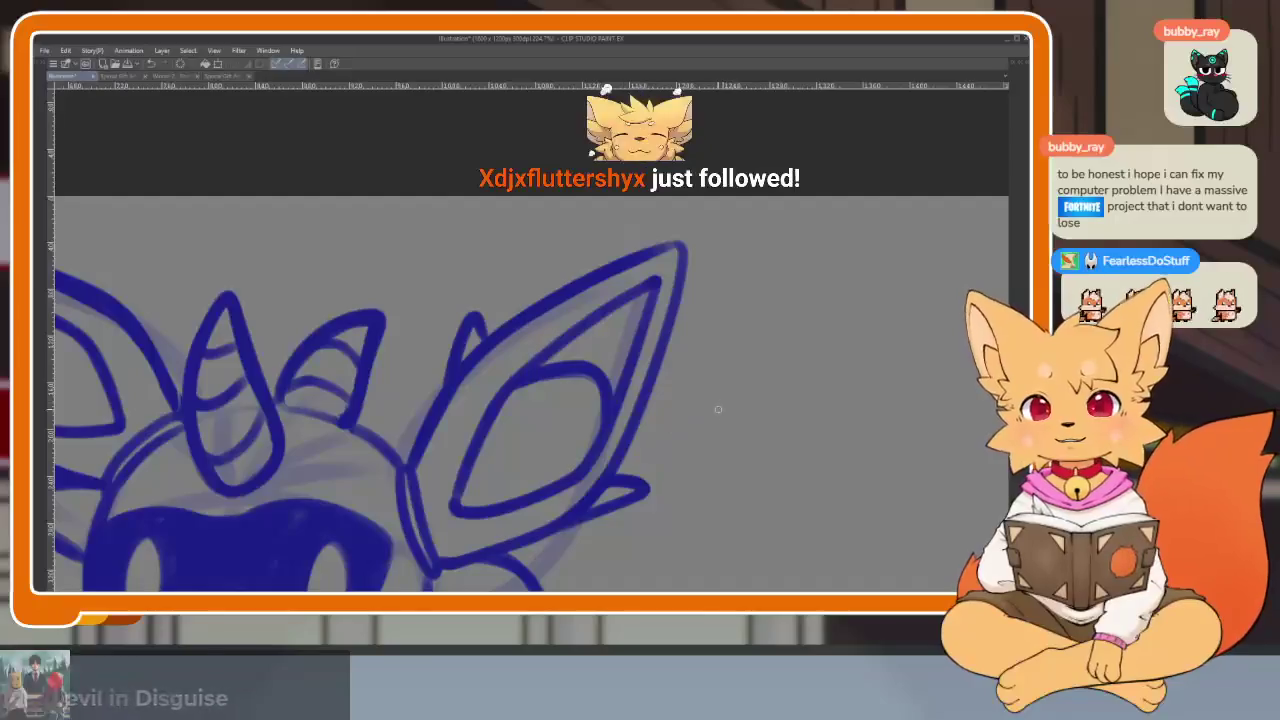
{"action": "scroll", "coordinate": [714, 431], "scroll_direction": "right", "scroll_amount": 2}
{"action": "mouse_move", "coordinate": [714, 431]}
{"action": "left_mouse_down"}
{"action": "mouse_move", "coordinate": [703, 449]}
{"action": "mouse_move", "coordinate": [671, 443]}
{"action": "mouse_move", "coordinate": [651, 457]}
{"action": "mouse_move", "coordinate": [666, 471]}
{"action": "mouse_move", "coordinate": [632, 471]}
{"action": "left_mouse_up"}
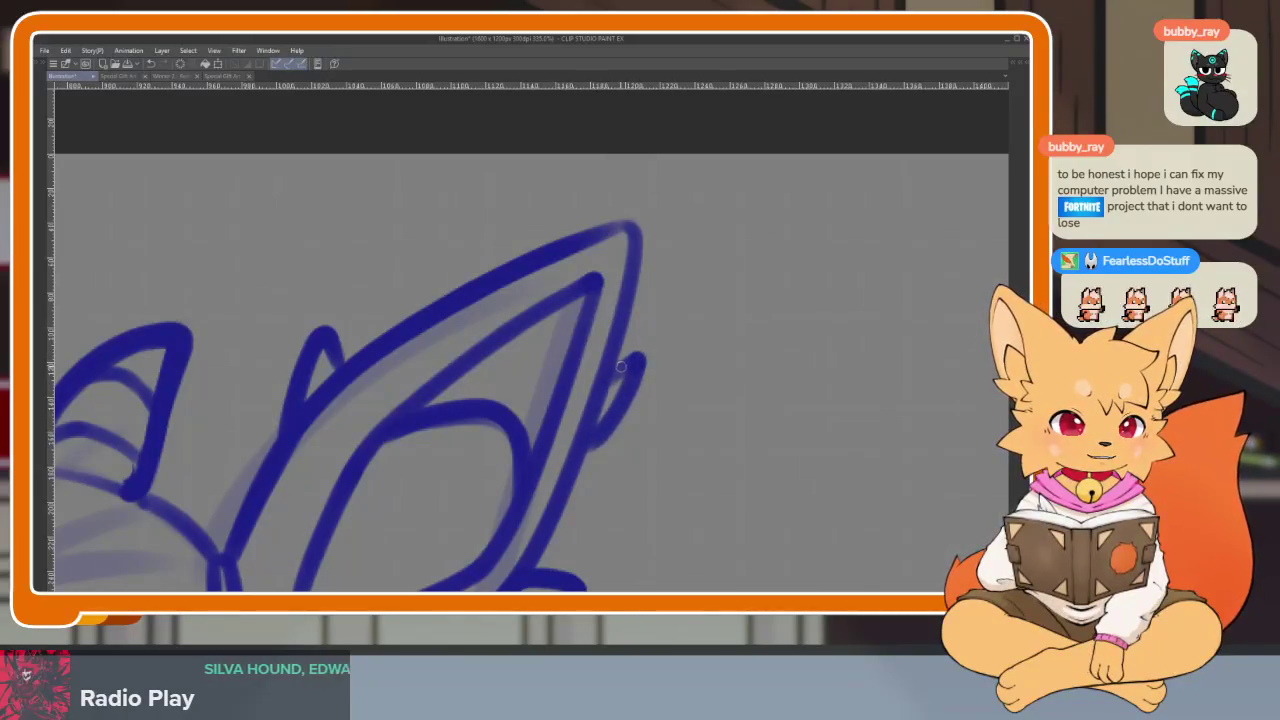
{"action": "key", "text": "ctrl+z"}
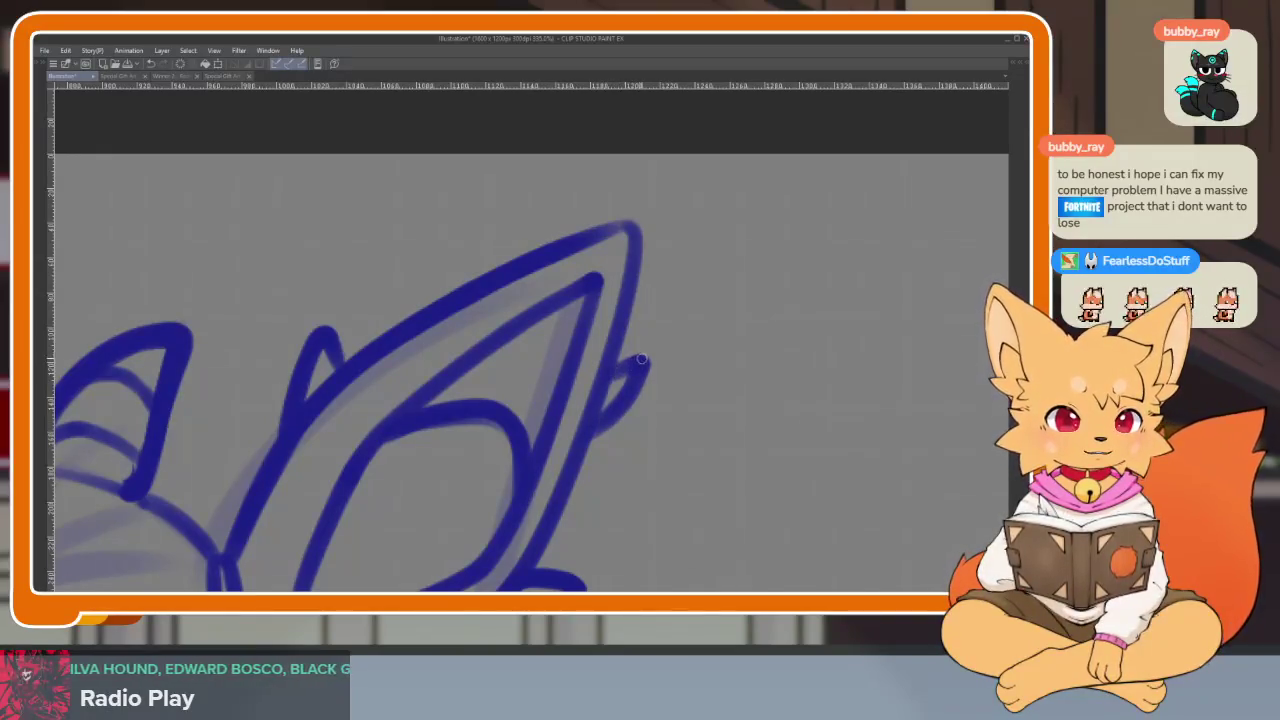
{"action": "scroll", "coordinate": [588, 441], "scroll_direction": "down", "scroll_amount": 5}
{"action": "scroll", "coordinate": [580, 420], "scroll_direction": "up", "scroll_amount": 4}
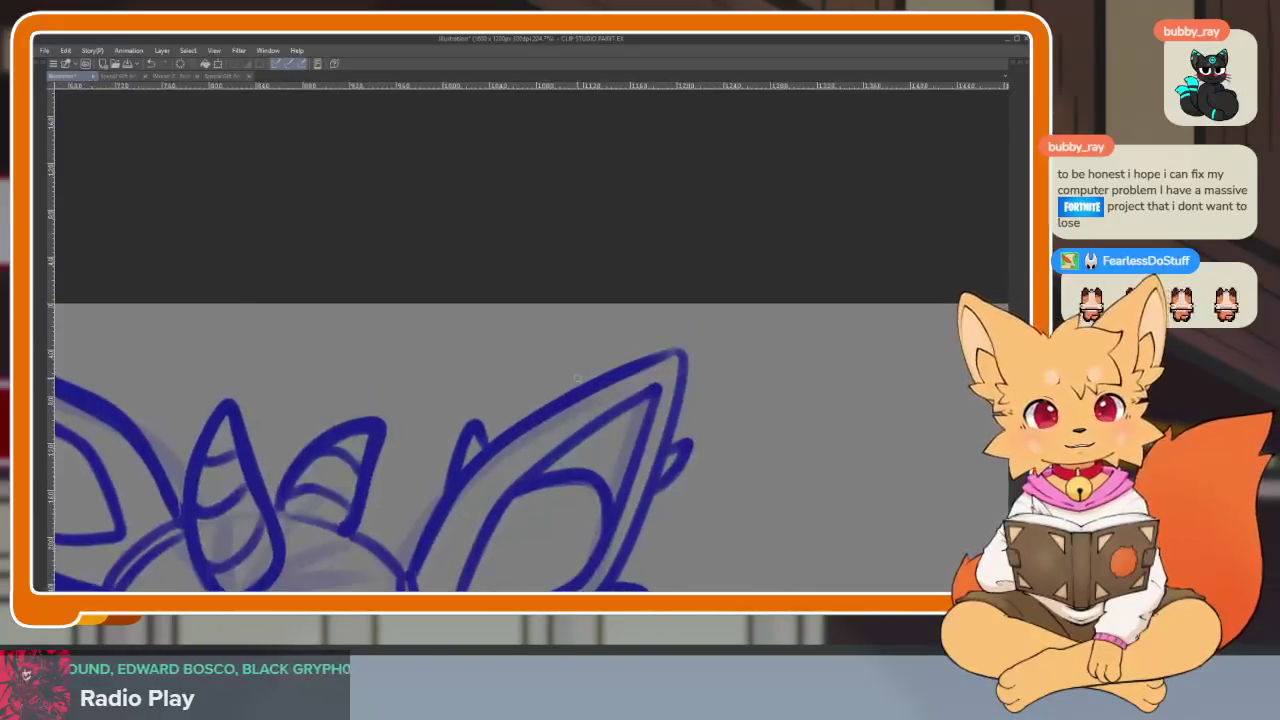
{"action": "left_click_drag", "start_coordinate": [556, 402], "coordinate": [594, 354]}
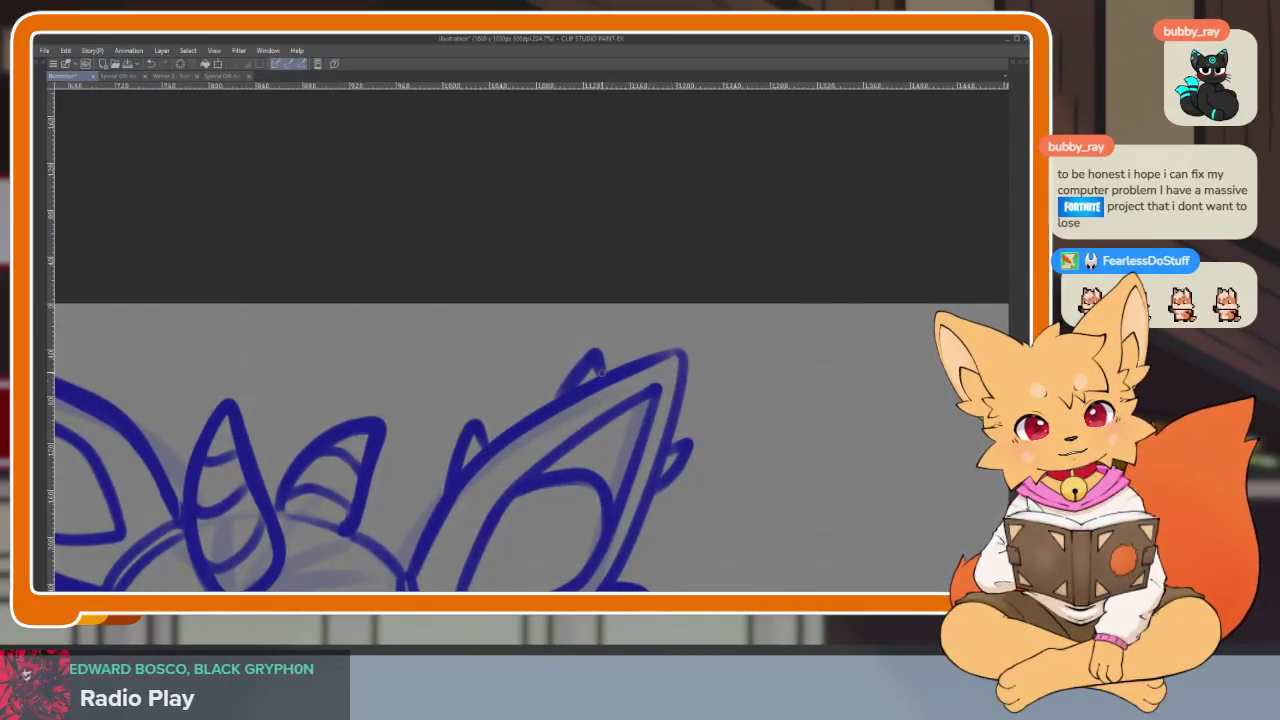
Close the ear's lower tip, sharpen its point, and ink jagged fur tufts along its top edge
{"action": "scroll", "coordinate": [559, 406], "scroll_direction": "down", "scroll_amount": 4}
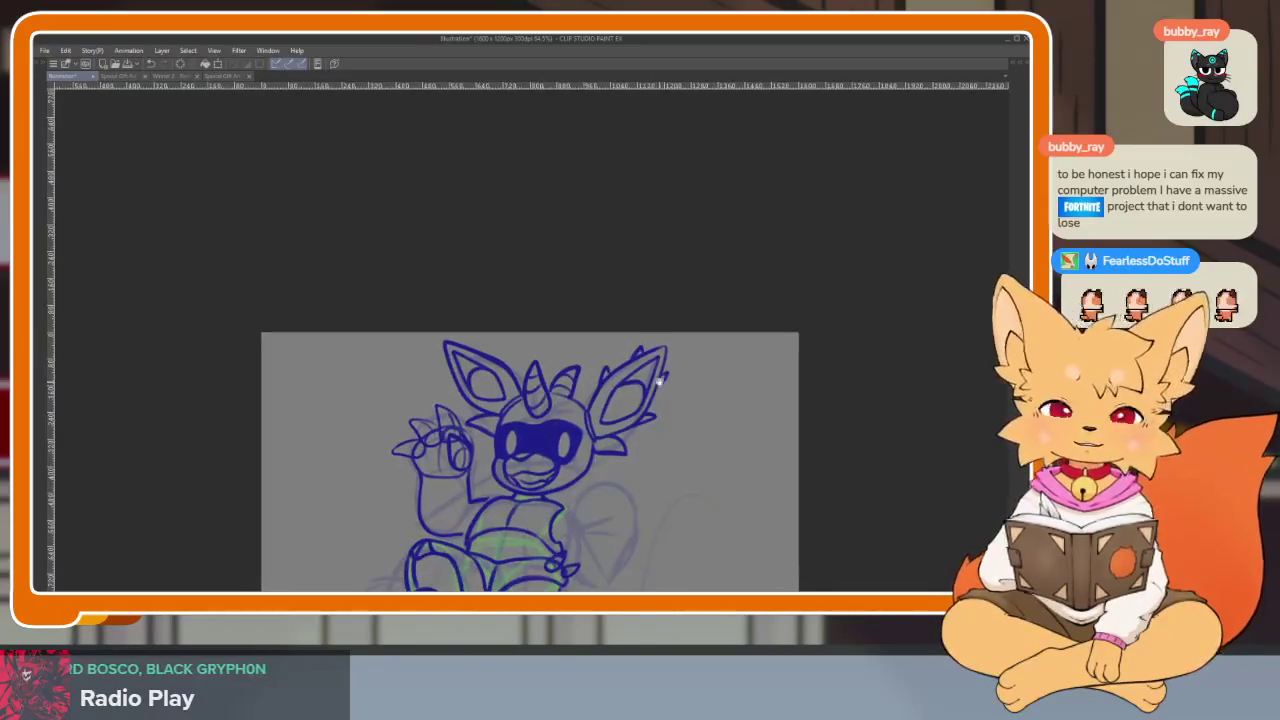
{"action": "scroll", "coordinate": [530, 400], "scroll_direction": "up", "scroll_amount": 4}
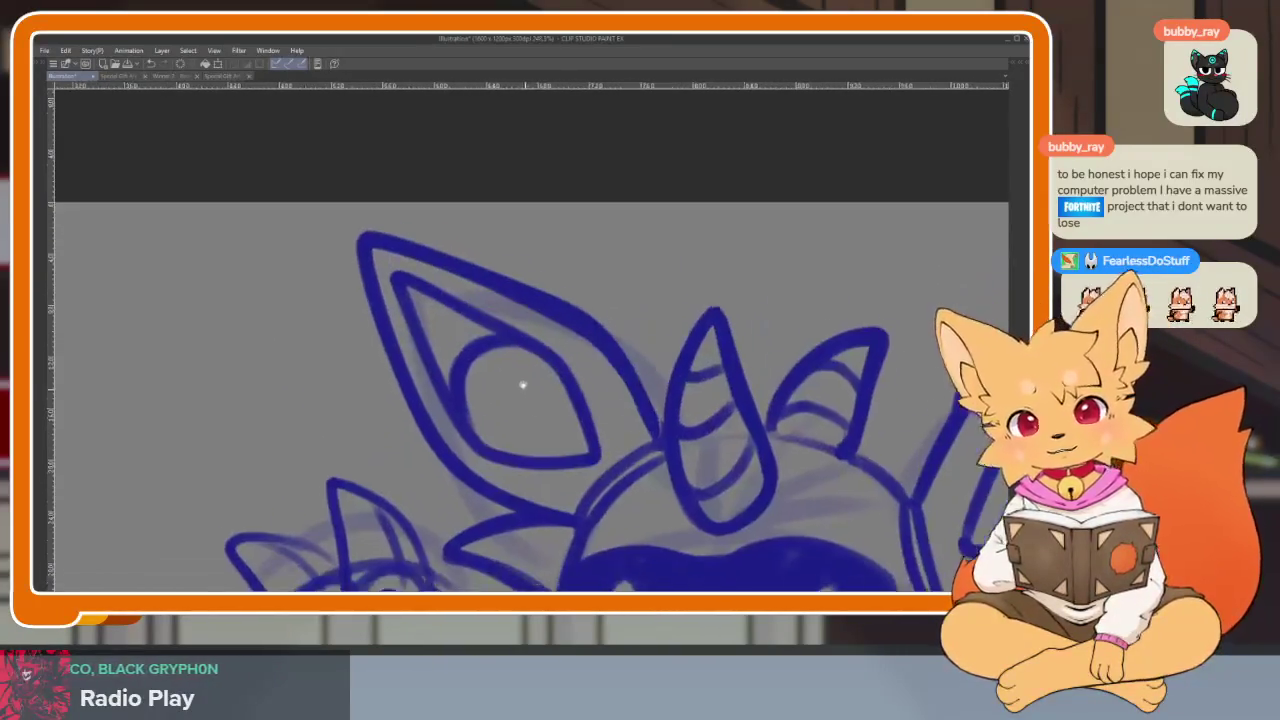
{"action": "left_click_drag", "start_coordinate": [405, 450], "coordinate": [455, 465]}
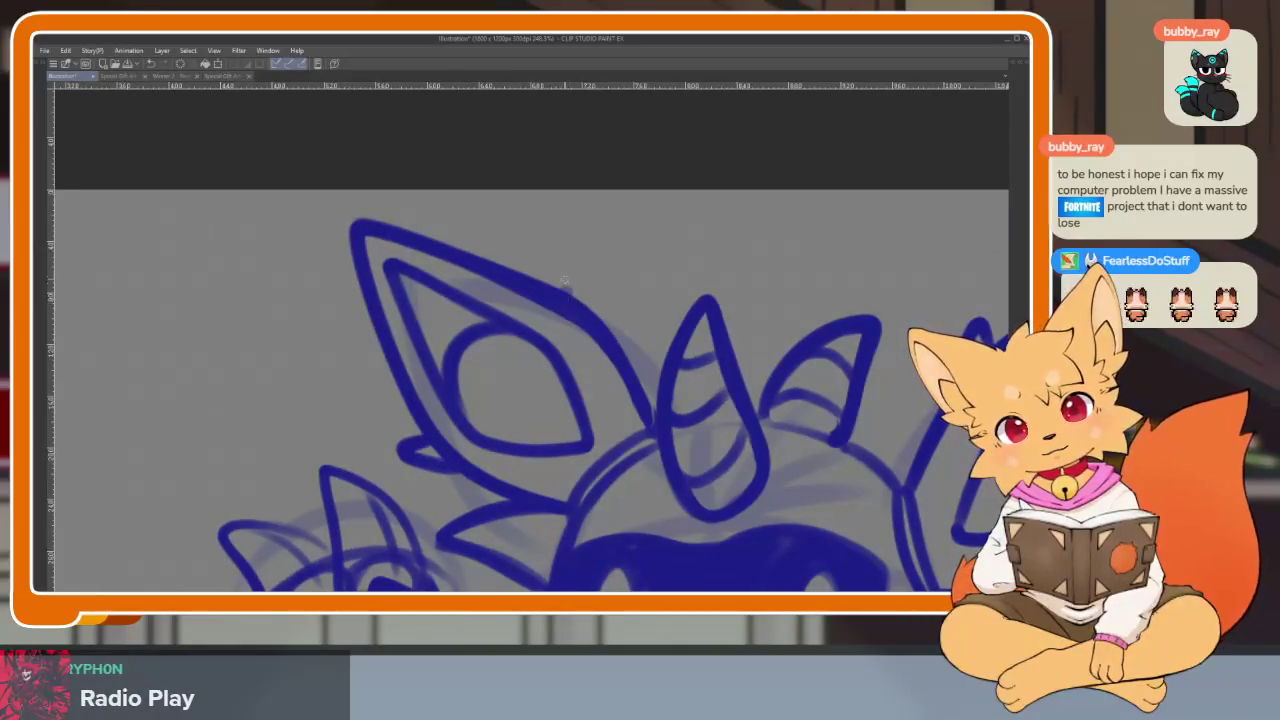
{"action": "left_click_drag", "start_coordinate": [568, 271], "coordinate": [596, 304]}
{"action": "mouse_move", "coordinate": [440, 225]}
{"action": "left_mouse_down"}
{"action": "mouse_move", "coordinate": [454, 248]}
{"action": "mouse_move", "coordinate": [488, 256]}
{"action": "left_mouse_up"}
{"action": "mouse_move", "coordinate": [370, 313]}
{"action": "left_mouse_down"}
{"action": "mouse_move", "coordinate": [342, 310]}
{"action": "mouse_move", "coordinate": [395, 362]}
{"action": "left_mouse_up"}
{"action": "scroll", "coordinate": [573, 318], "scroll_direction": "down", "scroll_amount": 4}
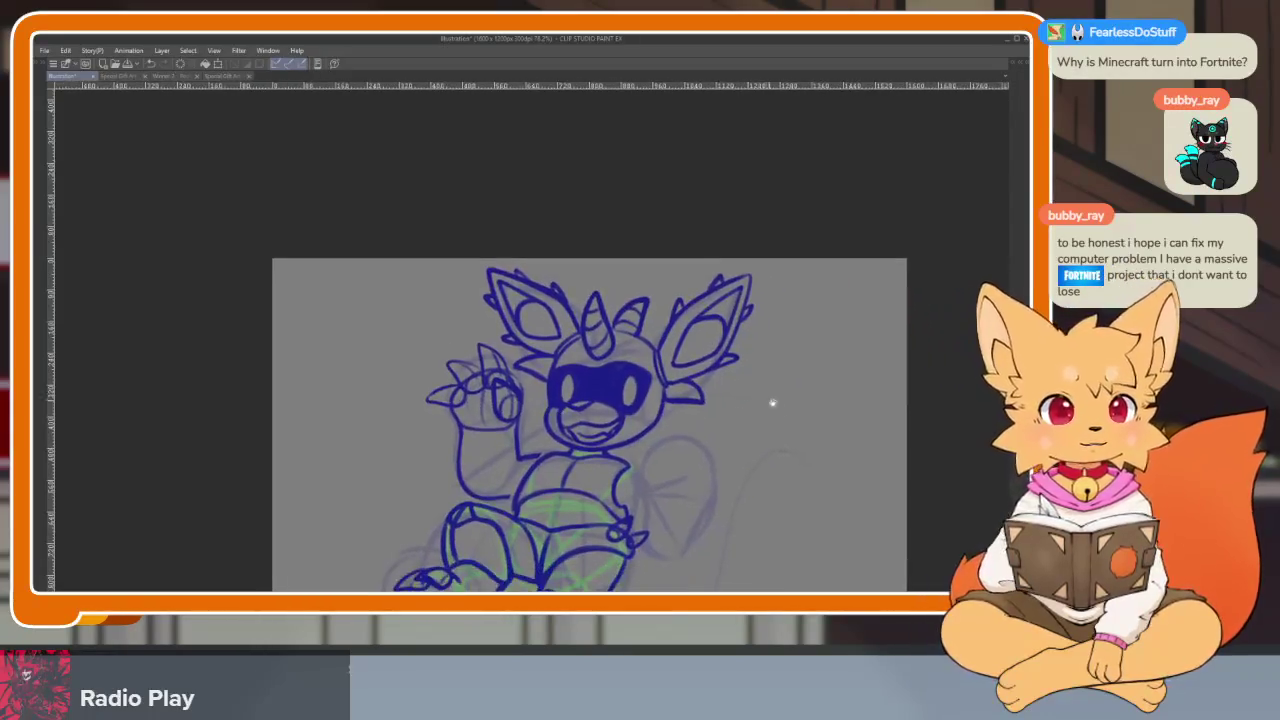
Zoom into the area near the tail and hip, undoing a stray short stroke
{"action": "scroll", "coordinate": [740, 431], "scroll_direction": "down", "scroll_amount": 1}
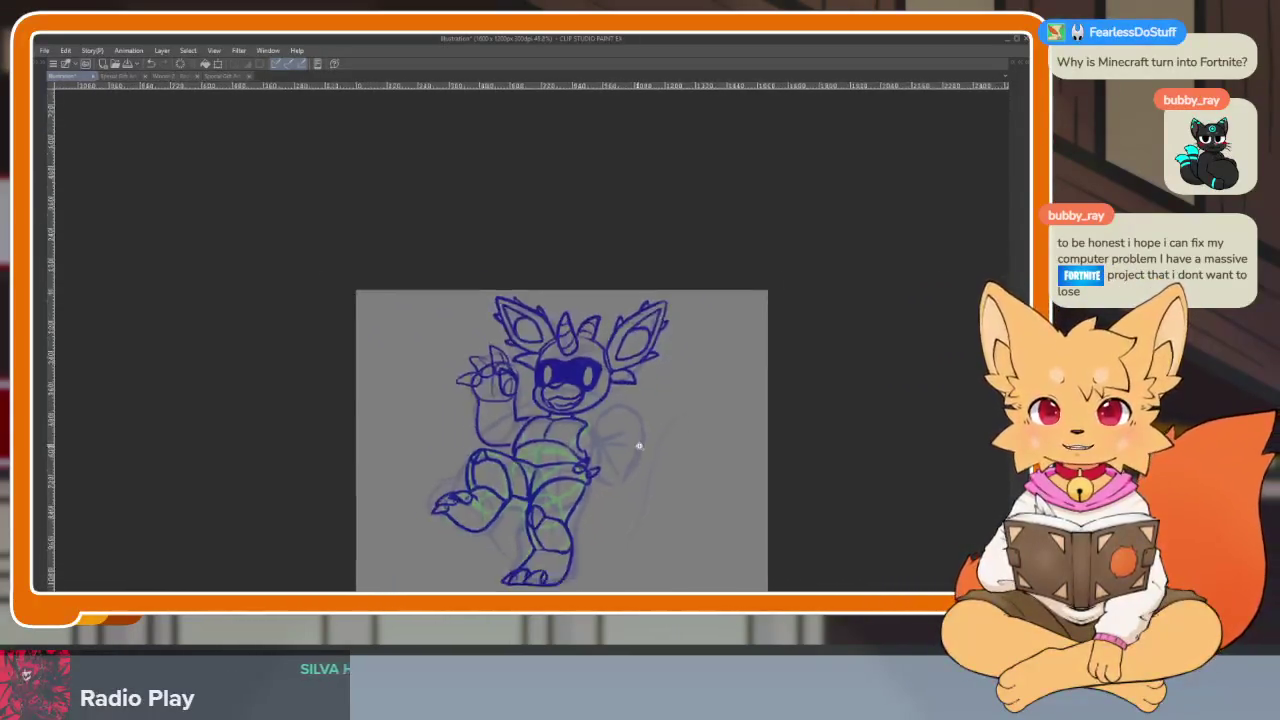
{"action": "scroll", "coordinate": [634, 446], "scroll_direction": "up", "scroll_amount": 3}
{"action": "scroll", "coordinate": [648, 446], "scroll_direction": "right", "scroll_amount": 1}
{"action": "scroll", "coordinate": [639, 463], "scroll_direction": "right", "scroll_amount": 1}
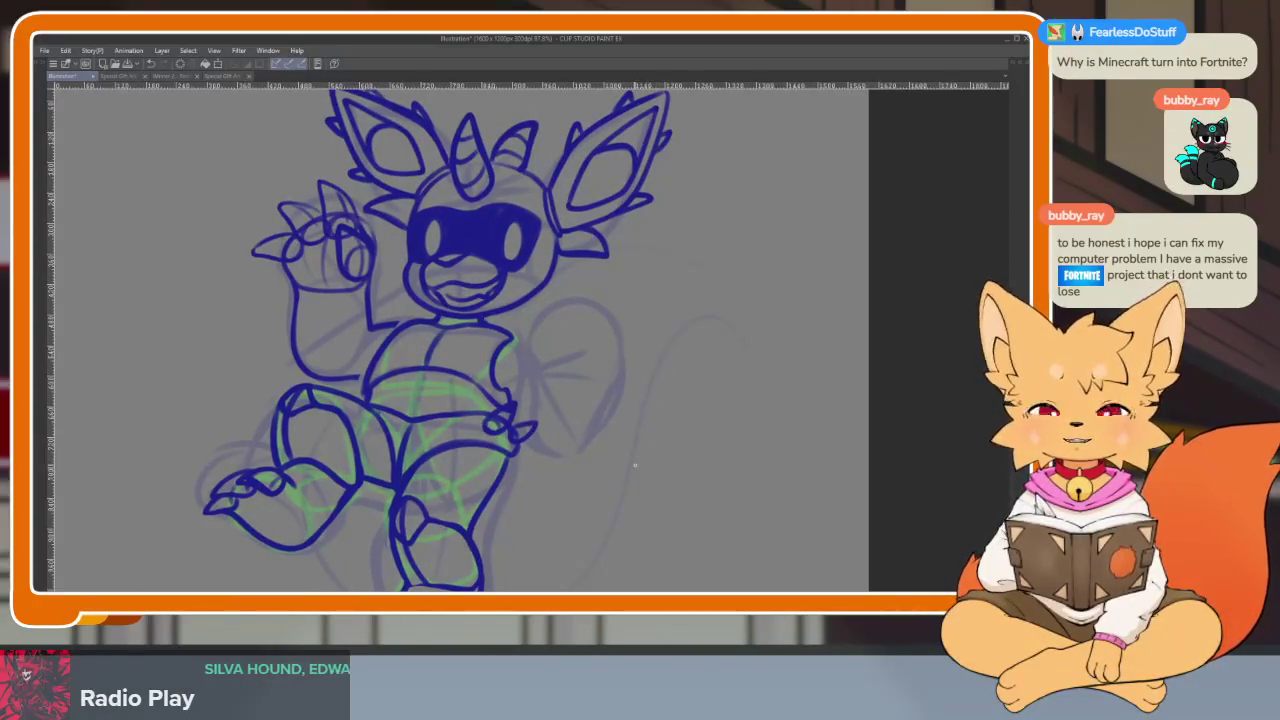
{"action": "scroll", "coordinate": [540, 491], "scroll_direction": "up", "scroll_amount": 1}
{"action": "scroll", "coordinate": [623, 526], "scroll_direction": "up", "scroll_amount": 1}
{"action": "scroll", "coordinate": [480, 543], "scroll_direction": "up", "scroll_amount": 2}
{"action": "scroll", "coordinate": [441, 500], "scroll_direction": "up", "scroll_amount": 3}
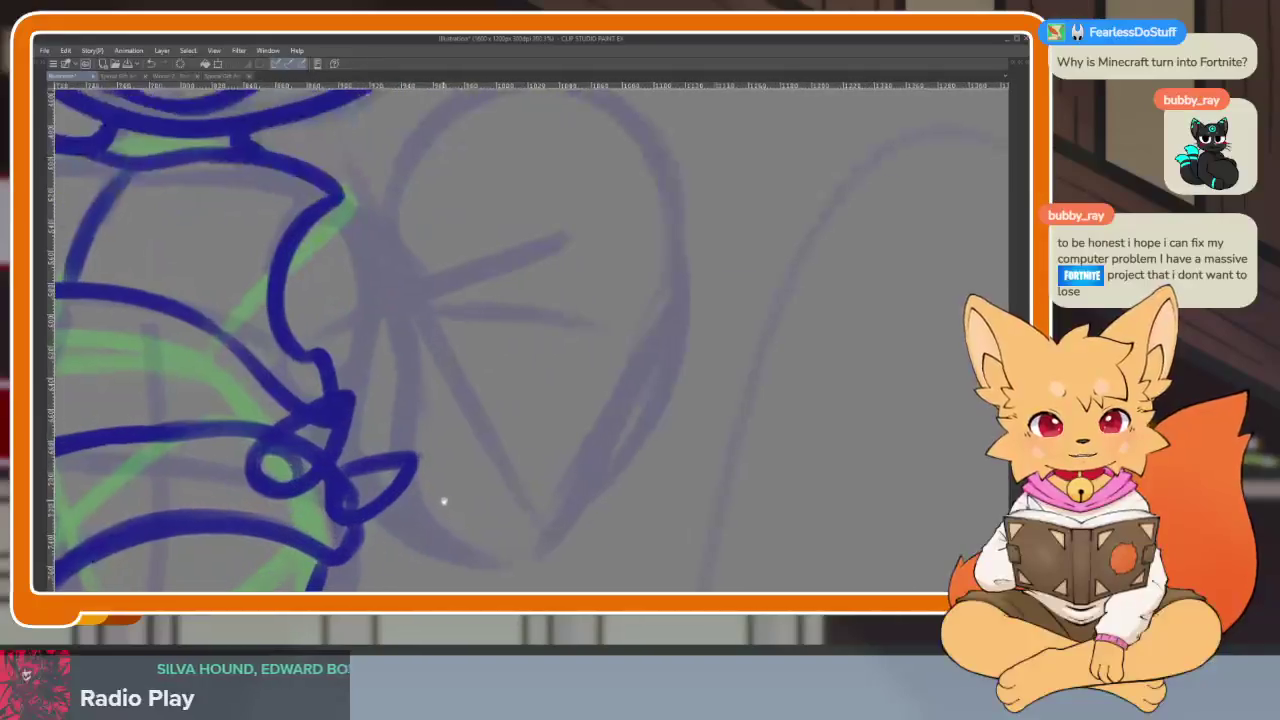
{"action": "scroll", "coordinate": [608, 486], "scroll_direction": "down", "scroll_amount": 1}
{"action": "scroll", "coordinate": [611, 488], "scroll_direction": "down", "scroll_amount": 2}
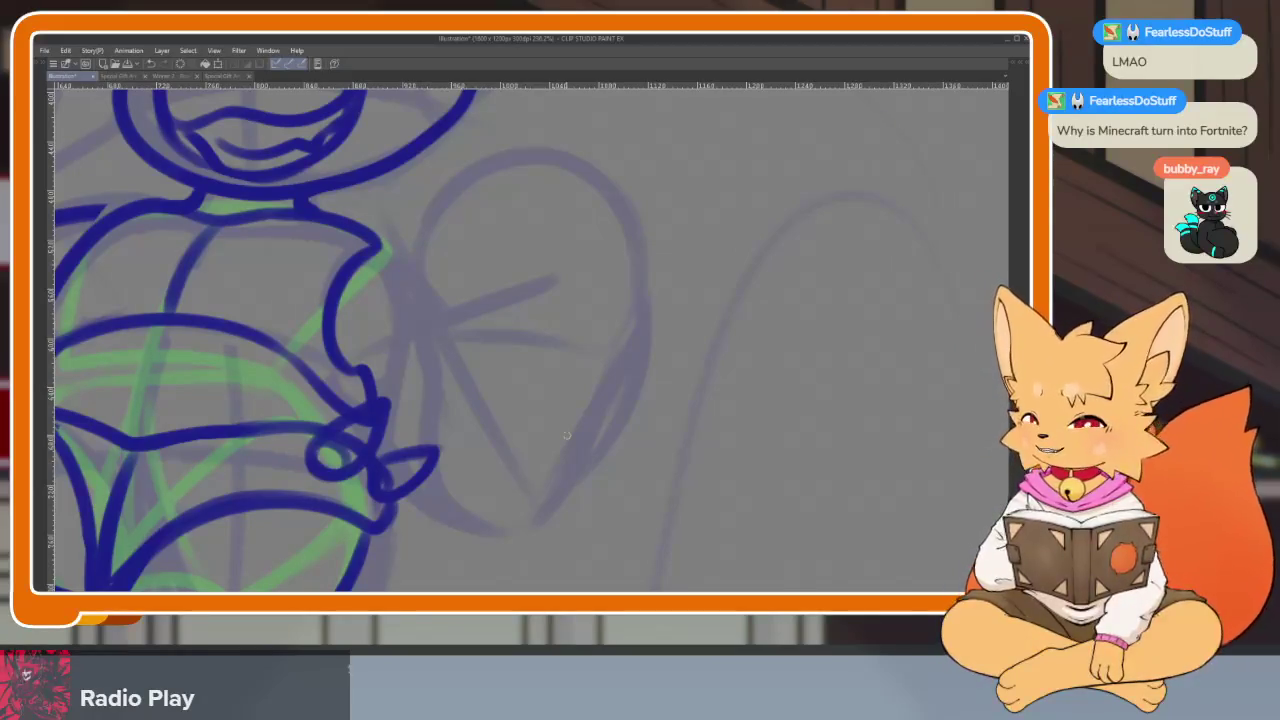
{"action": "left_click_drag", "start_coordinate": [604, 432], "coordinate": [643, 400]}
{"action": "key", "text": "ctrl+z"}
Ink the hip outline, a curve around the green-marked area, and a small extended loop on the side
{"action": "scroll", "coordinate": [651, 403], "scroll_direction": "up", "scroll_amount": 1}
{"action": "scroll", "coordinate": [613, 410], "scroll_direction": "up", "scroll_amount": 2}
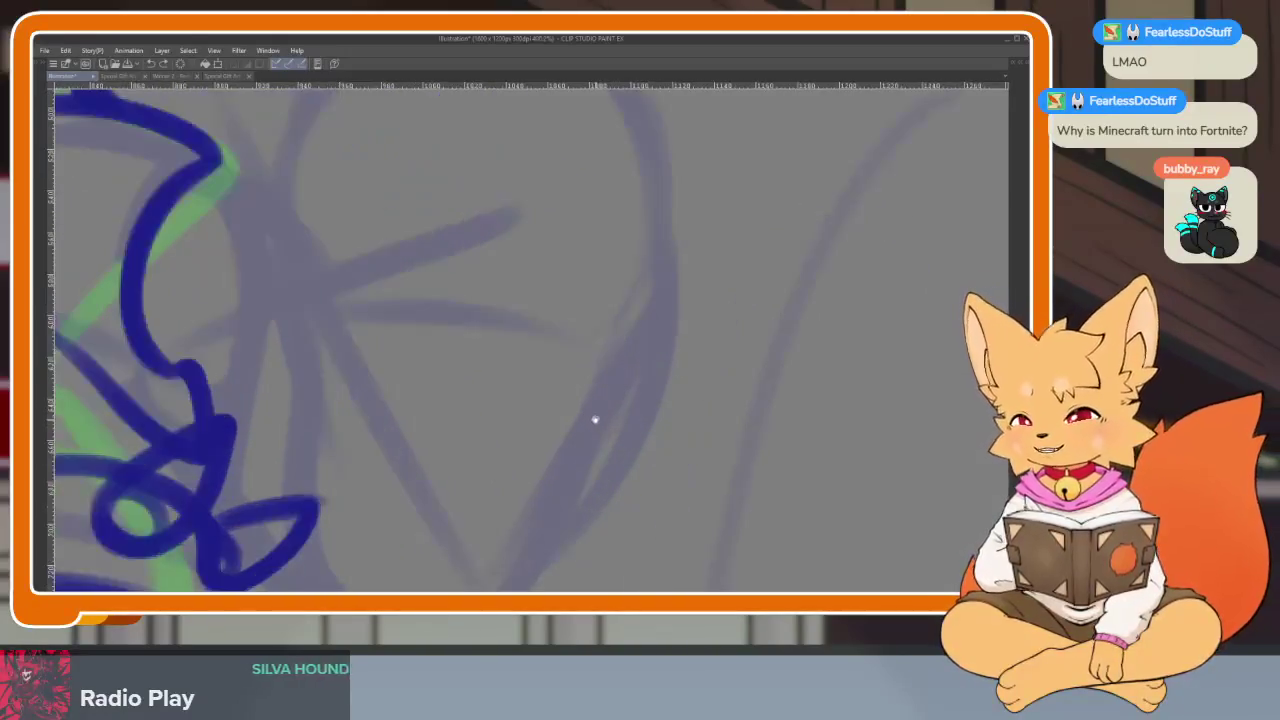
{"action": "scroll", "coordinate": [590, 428], "scroll_direction": "up", "scroll_amount": 2}
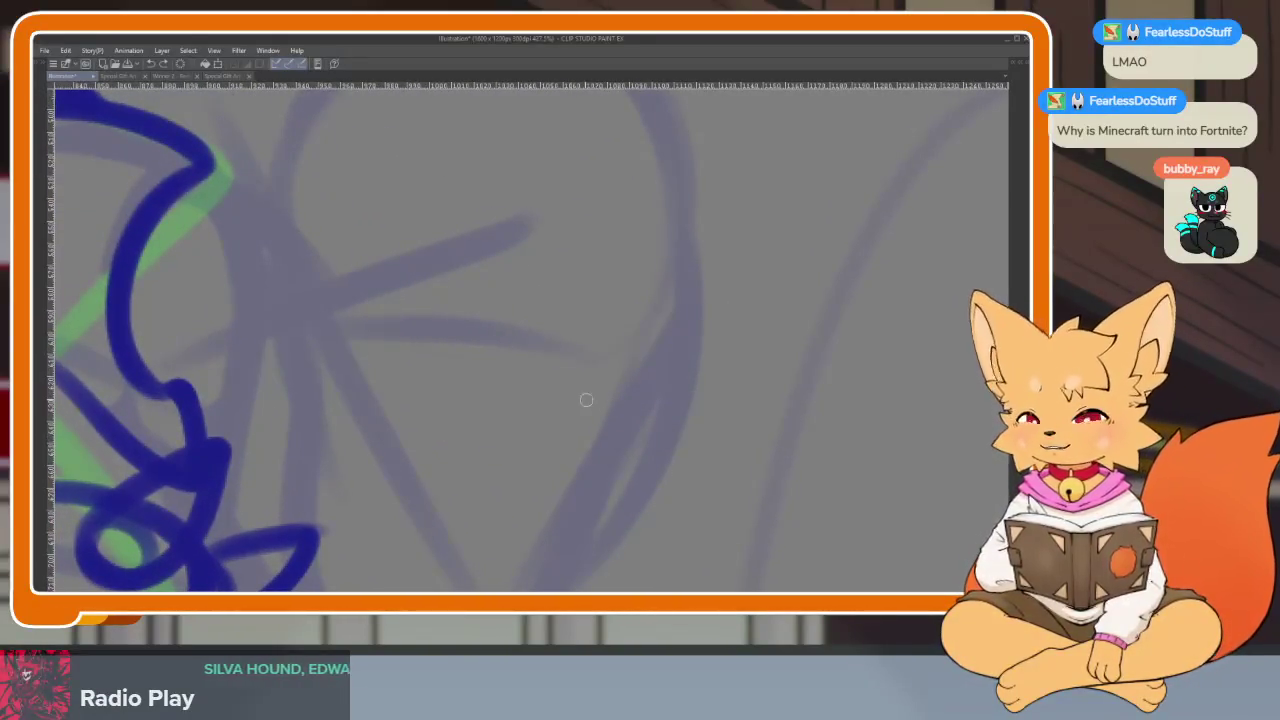
{"action": "left_click_drag", "start_coordinate": [334, 371], "coordinate": [494, 446]}
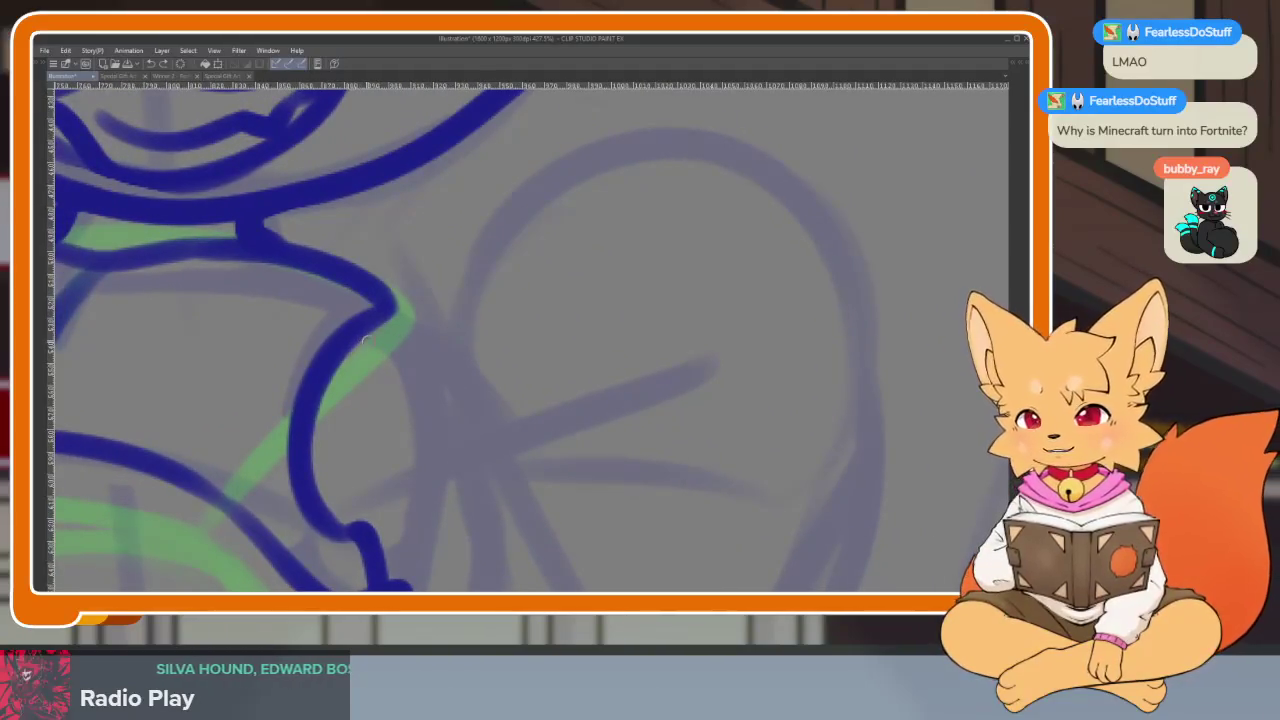
{"action": "left_click_drag", "start_coordinate": [332, 331], "coordinate": [300, 398]}
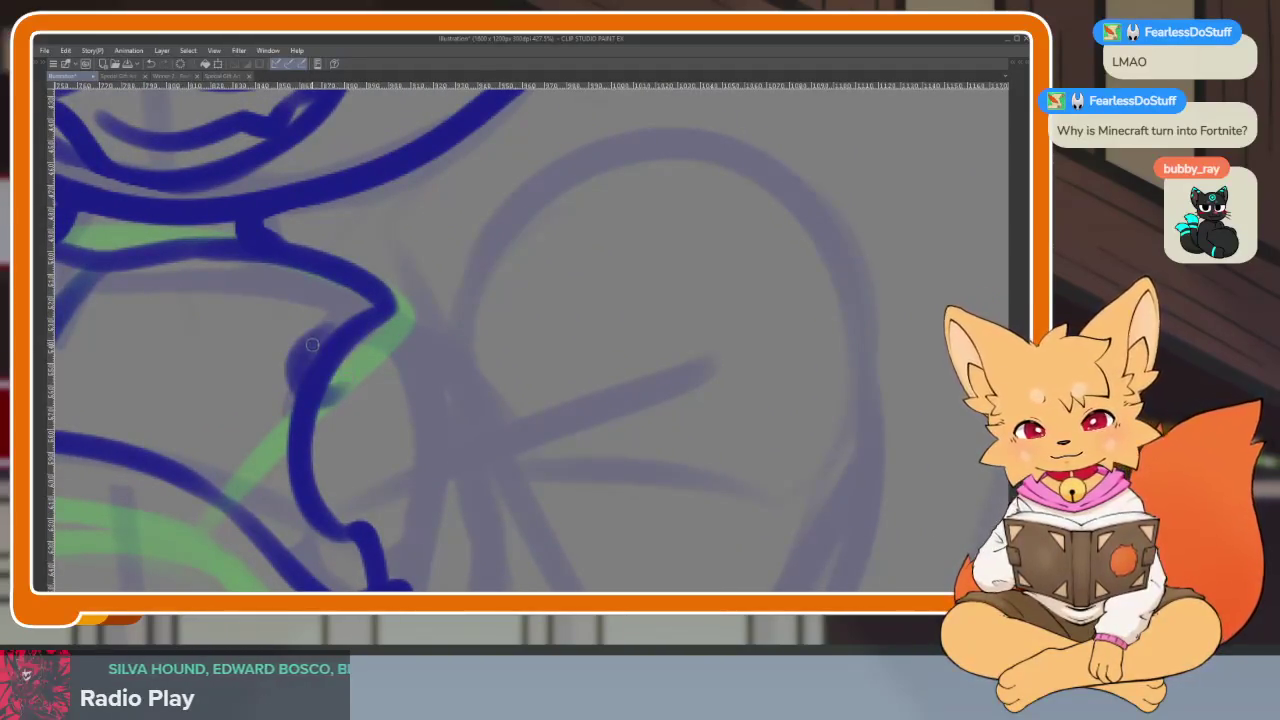
{"action": "left_click_drag", "start_coordinate": [396, 368], "coordinate": [291, 359]}
{"action": "mouse_move", "coordinate": [339, 321]}
{"action": "left_mouse_down"}
{"action": "mouse_move", "coordinate": [410, 280]}
{"action": "mouse_move", "coordinate": [465, 300]}
{"action": "mouse_move", "coordinate": [355, 321]}
{"action": "left_mouse_up"}
{"action": "mouse_move", "coordinate": [465, 274]}
{"action": "left_mouse_down"}
{"action": "mouse_move", "coordinate": [485, 315]}
{"action": "mouse_move", "coordinate": [405, 345]}
{"action": "left_mouse_up"}
{"action": "scroll", "coordinate": [523, 323], "scroll_direction": "down", "scroll_amount": 2}
{"action": "scroll", "coordinate": [623, 371], "scroll_direction": "down", "scroll_amount": 2}
{"action": "scroll", "coordinate": [642, 421], "scroll_direction": "down", "scroll_amount": 2}
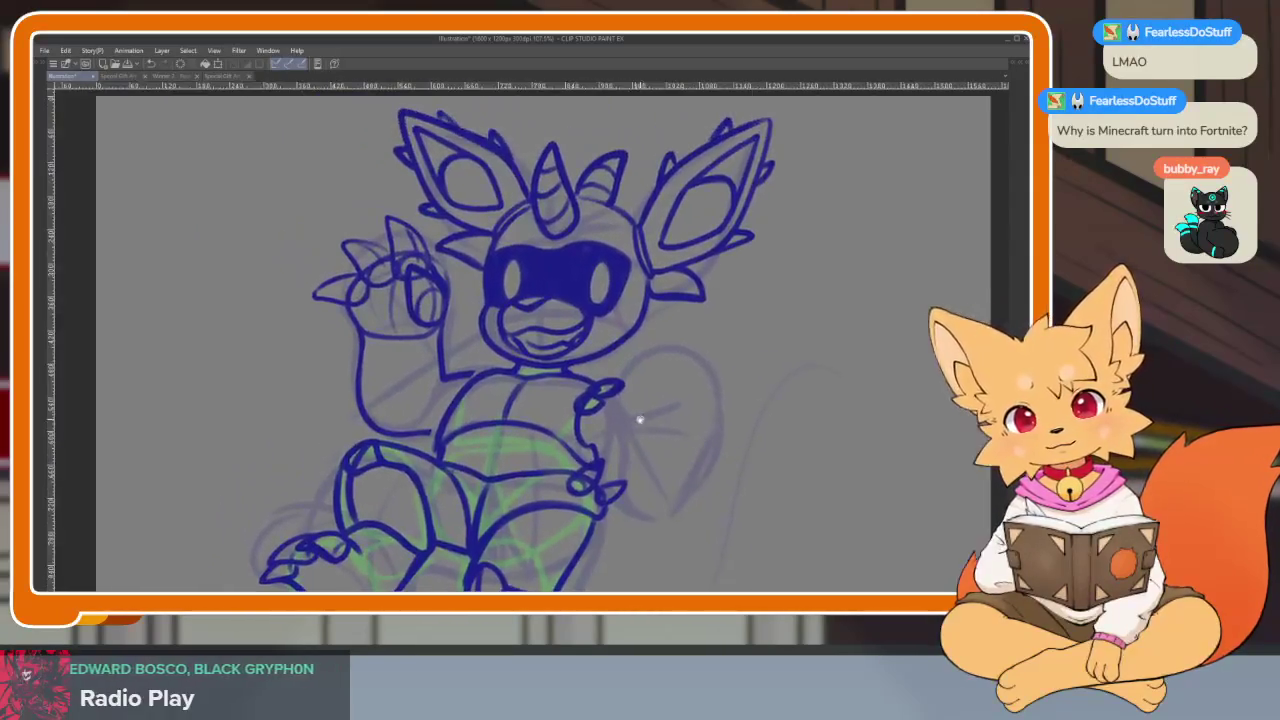
{"action": "scroll", "coordinate": [531, 377], "scroll_direction": "up", "scroll_amount": 3}
{"action": "scroll", "coordinate": [473, 404], "scroll_direction": "up", "scroll_amount": 1}
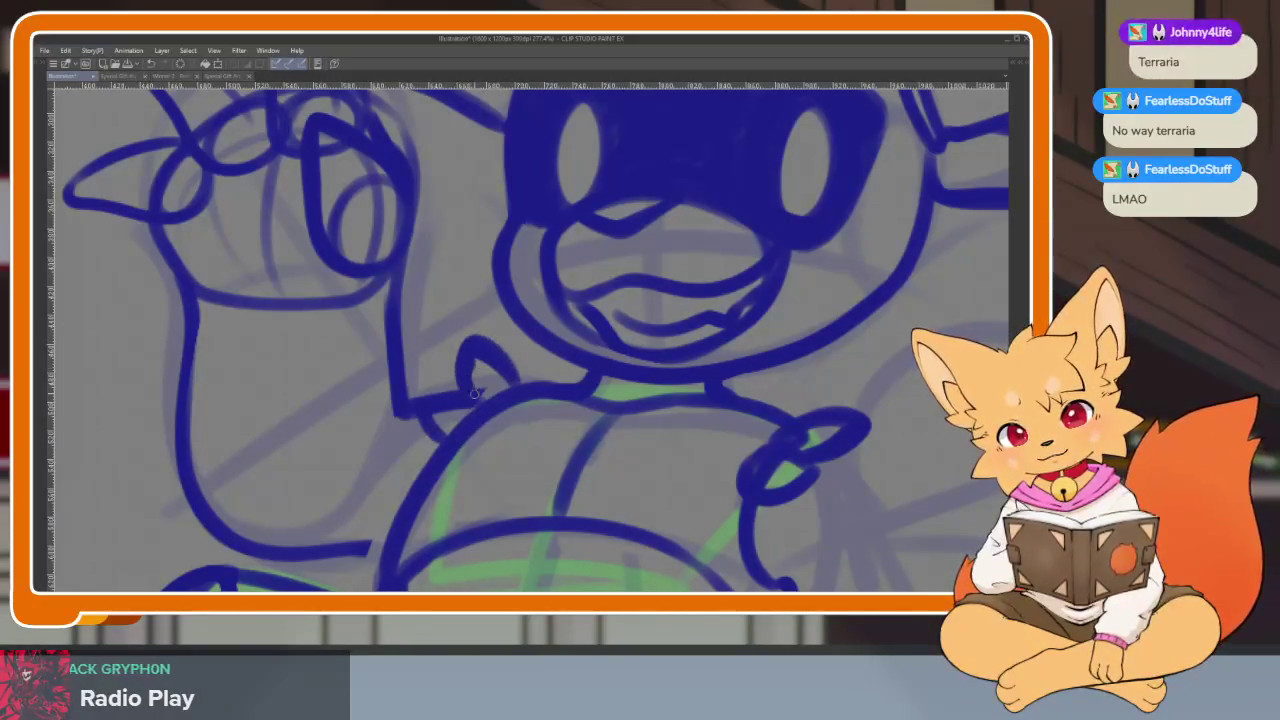
Zoom out and pan to the blank canvas area right of the character
{"action": "scroll", "coordinate": [504, 435], "scroll_direction": "down", "scroll_amount": 3}
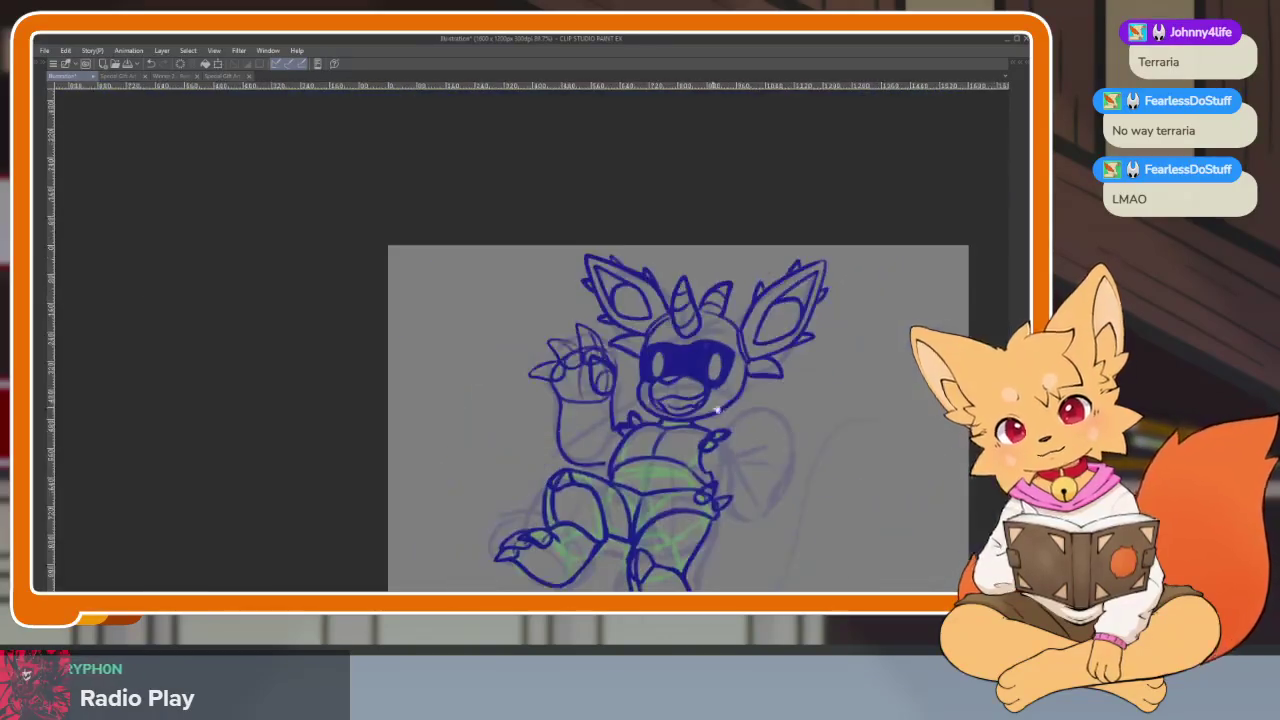
{"action": "scroll", "coordinate": [629, 423], "scroll_direction": "up", "scroll_amount": 2}
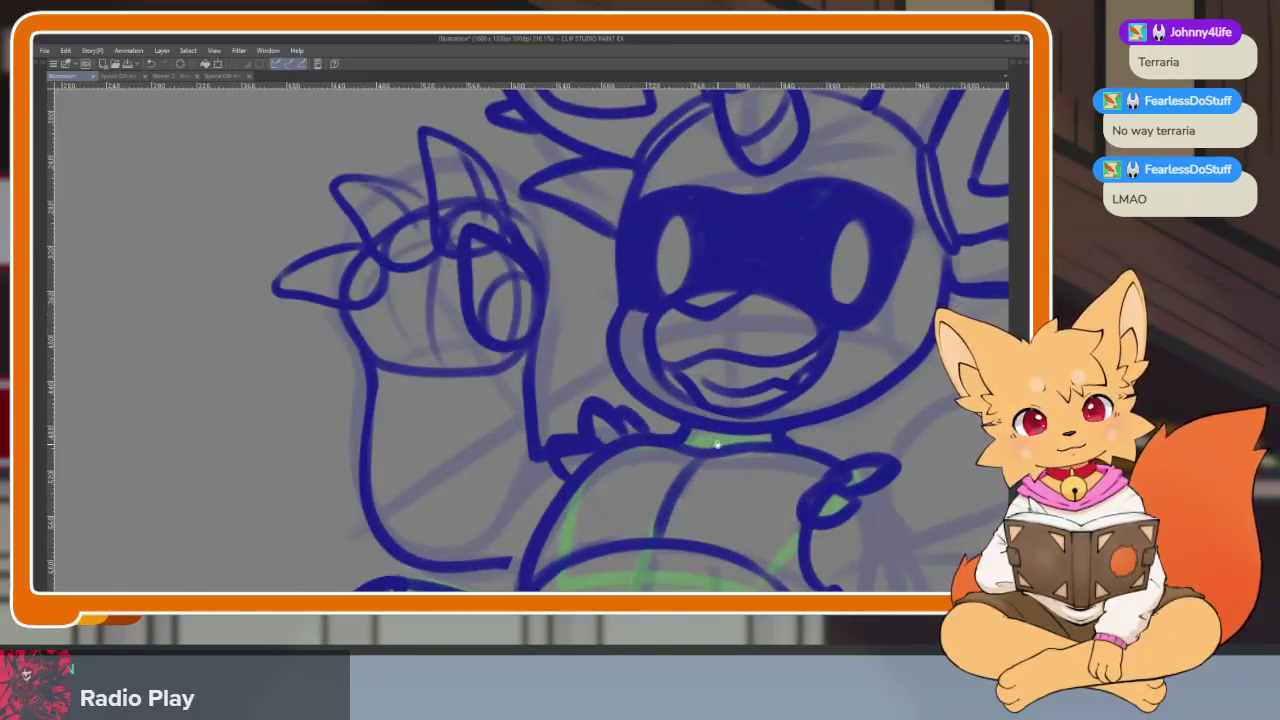
{"action": "scroll", "coordinate": [714, 443], "scroll_direction": "down", "scroll_amount": 5}
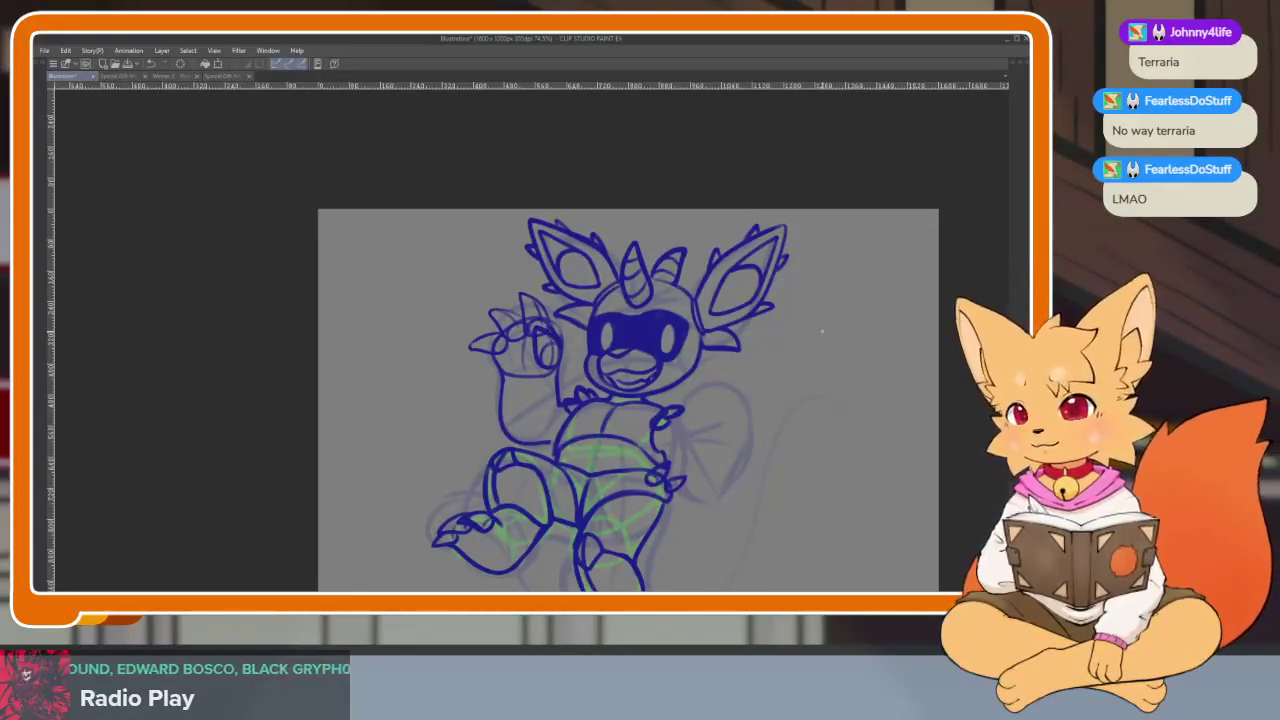
{"action": "left_click_drag", "start_coordinate": [824, 448], "coordinate": [606, 409]}
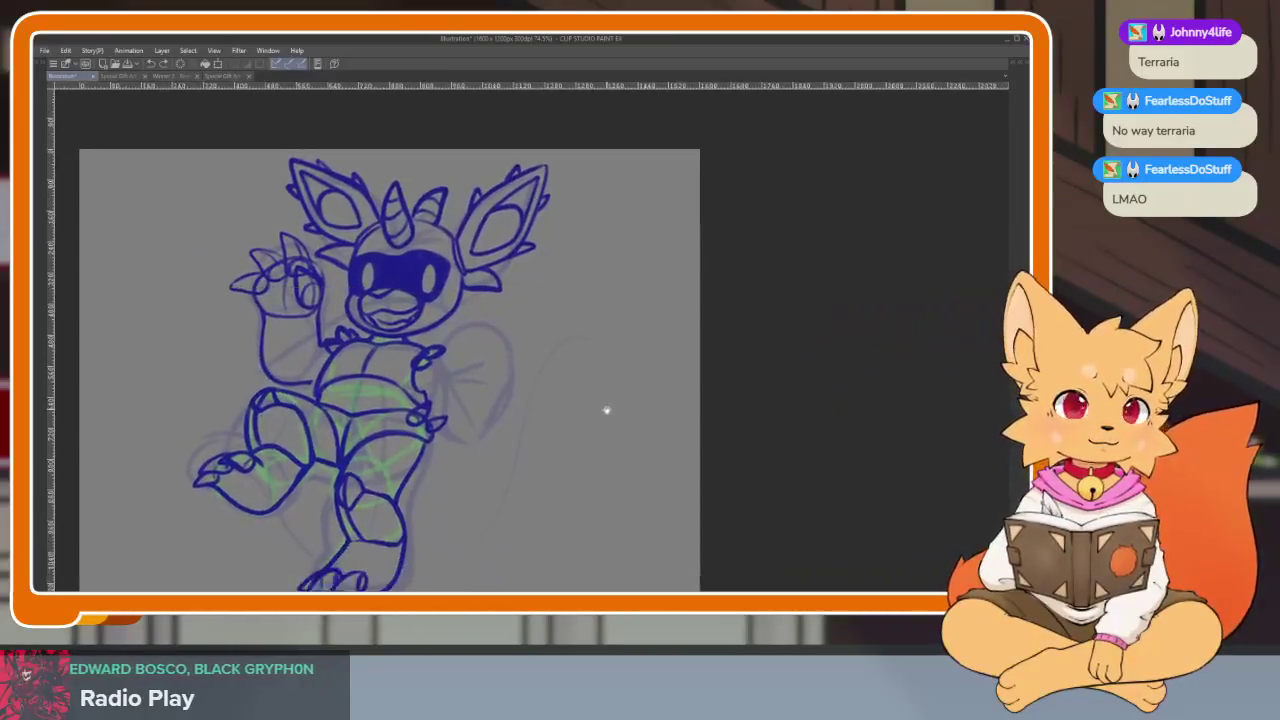
Sketch a curved guide line and a large round head circle, undoing stray strokes
{"action": "scroll", "coordinate": [606, 409], "scroll_direction": "up", "scroll_amount": 5}
{"action": "scroll", "coordinate": [654, 445], "scroll_direction": "up", "scroll_amount": 2}
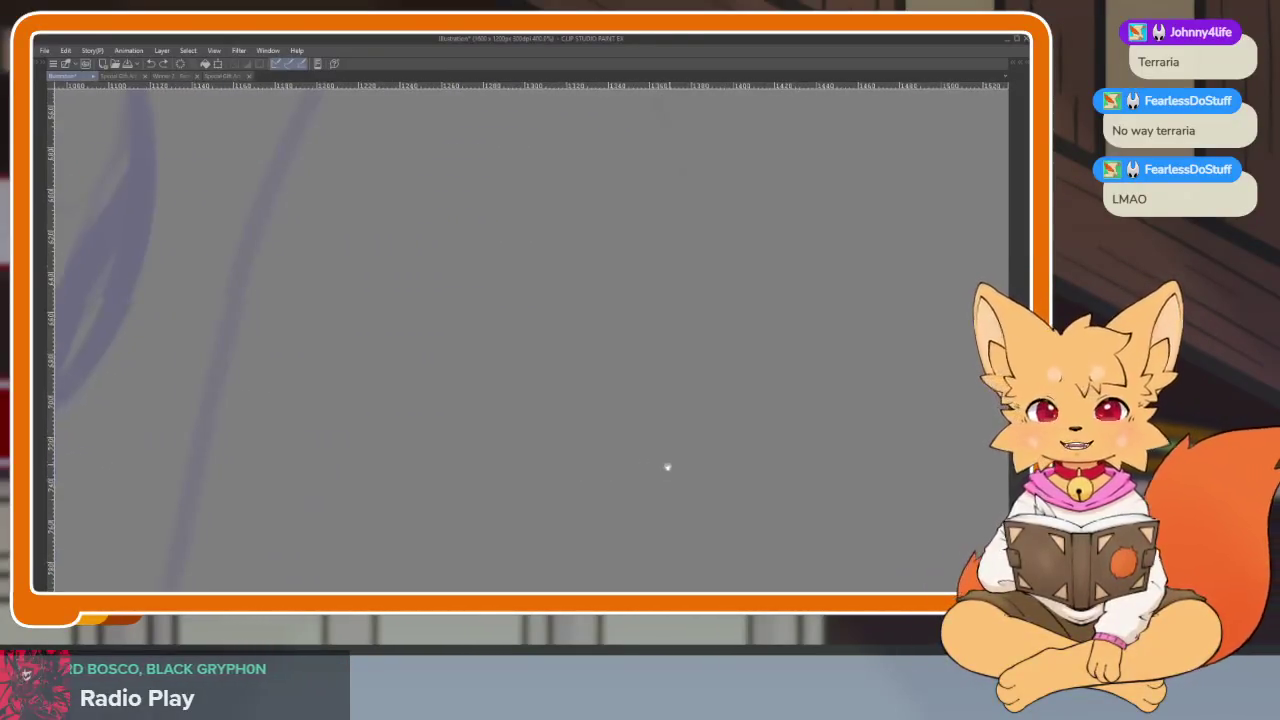
{"action": "scroll", "coordinate": [674, 463], "scroll_direction": "up", "scroll_amount": 1}
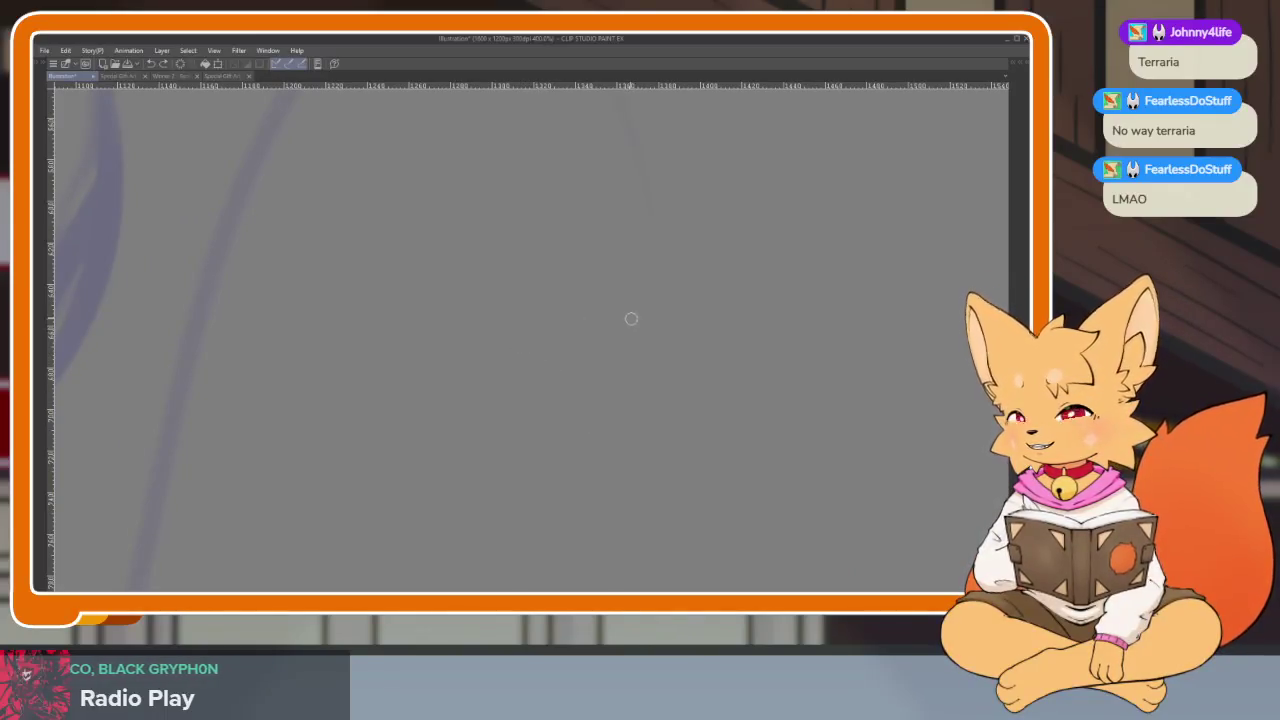
{"action": "left_click_drag", "start_coordinate": [652, 294], "coordinate": [570, 528]}
{"action": "mouse_move", "coordinate": [480, 410]}
{"action": "left_mouse_down"}
{"action": "mouse_move", "coordinate": [720, 334]}
{"action": "mouse_move", "coordinate": [690, 490]}
{"action": "left_mouse_up"}
{"action": "mouse_move", "coordinate": [478, 440]}
{"action": "left_mouse_down"}
{"action": "mouse_move", "coordinate": [515, 342]}
{"action": "mouse_move", "coordinate": [714, 438]}
{"action": "left_mouse_up"}
{"action": "key", "text": "ctrl+z"}
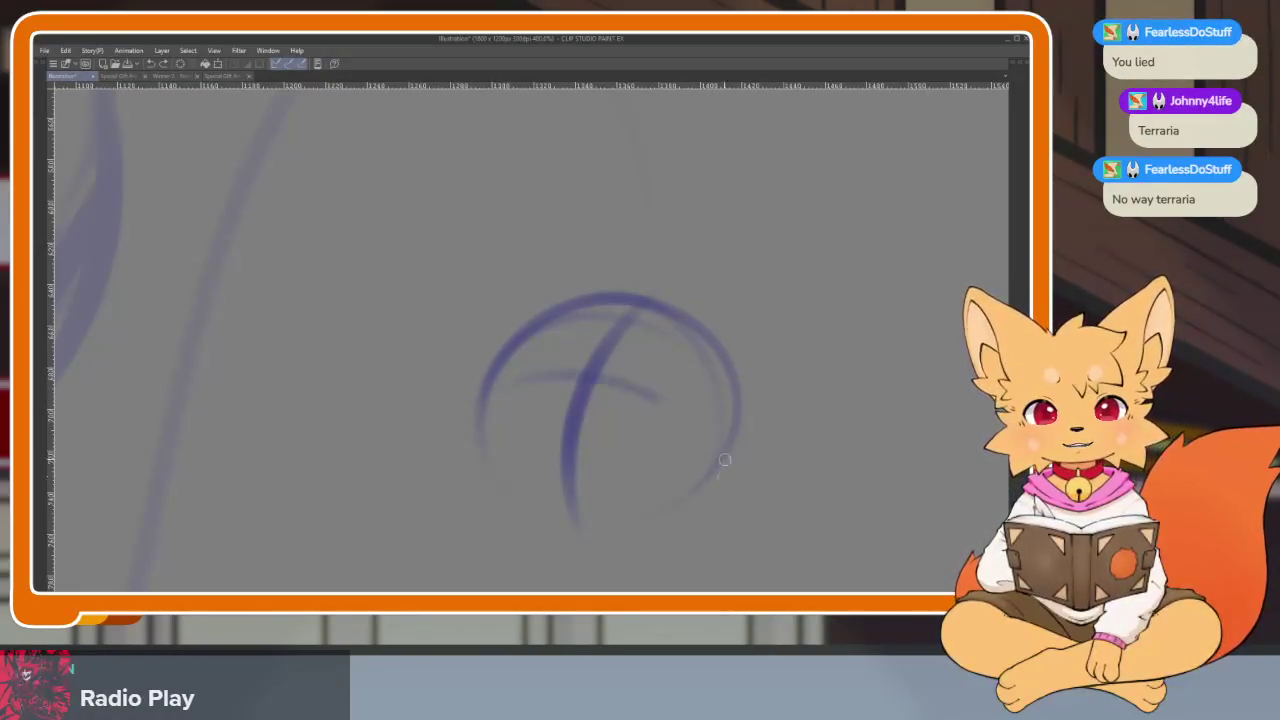
{"action": "mouse_move", "coordinate": [533, 377]}
{"action": "left_mouse_down"}
{"action": "mouse_move", "coordinate": [473, 450]}
{"action": "mouse_move", "coordinate": [540, 485]}
{"action": "left_mouse_up"}
{"action": "key", "text": "ctrl+z"}
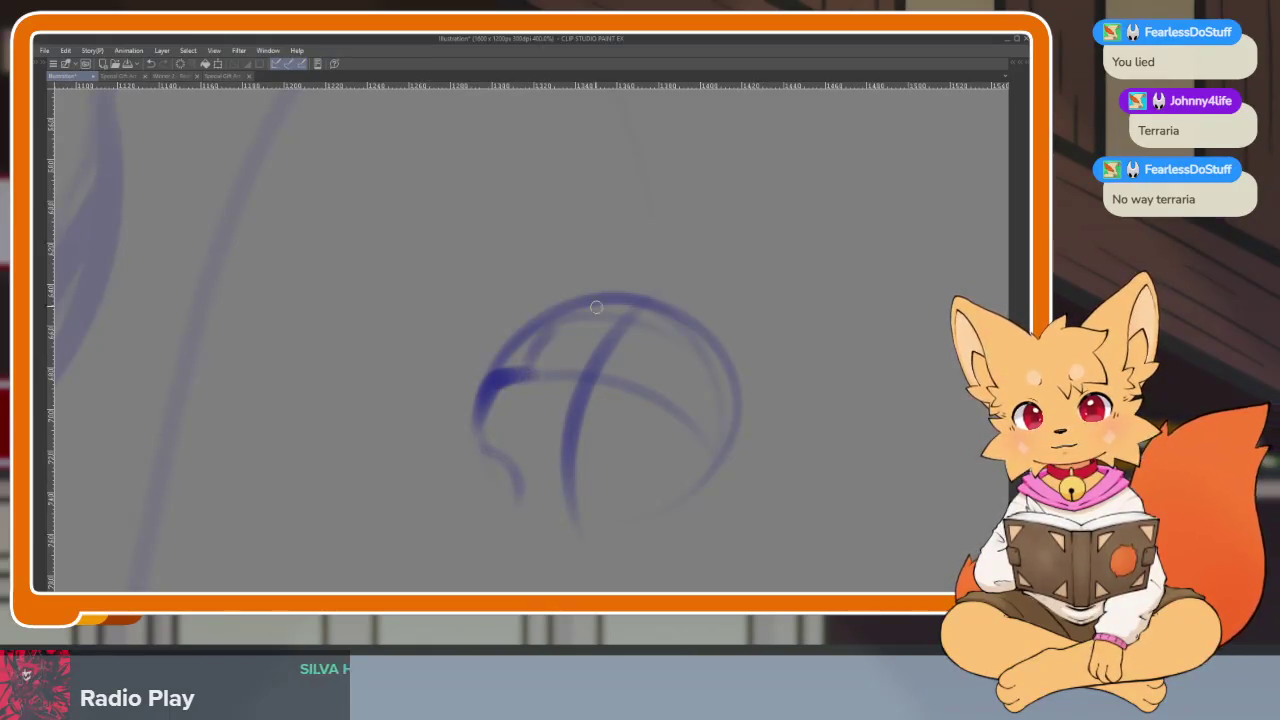
Darken the circle's top arc and sketch a faint second circle to its left
{"action": "mouse_move", "coordinate": [555, 331]}
{"action": "left_mouse_down"}
{"action": "mouse_move", "coordinate": [705, 335]}
{"action": "mouse_move", "coordinate": [607, 322]}
{"action": "left_mouse_up"}
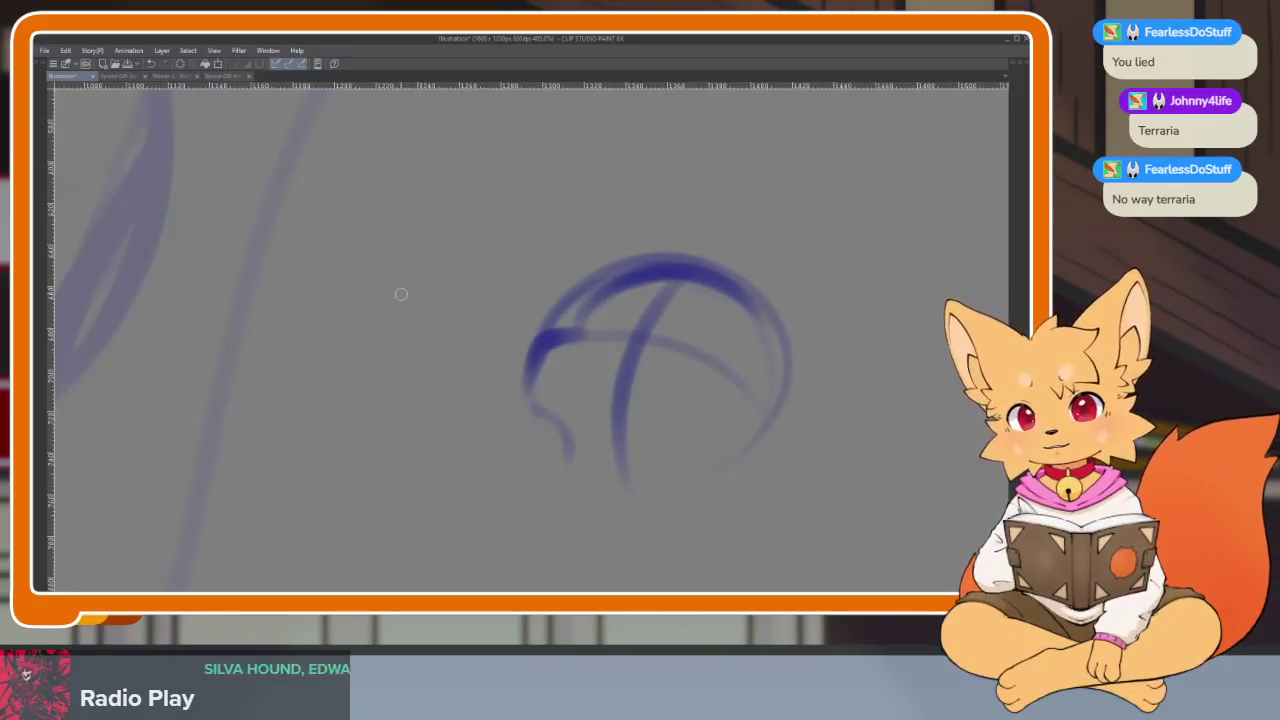
{"action": "left_click_drag", "start_coordinate": [486, 338], "coordinate": [456, 444]}
{"action": "key", "text": "ctrl+z"}
{"action": "left_click_drag", "start_coordinate": [510, 322], "coordinate": [478, 456]}
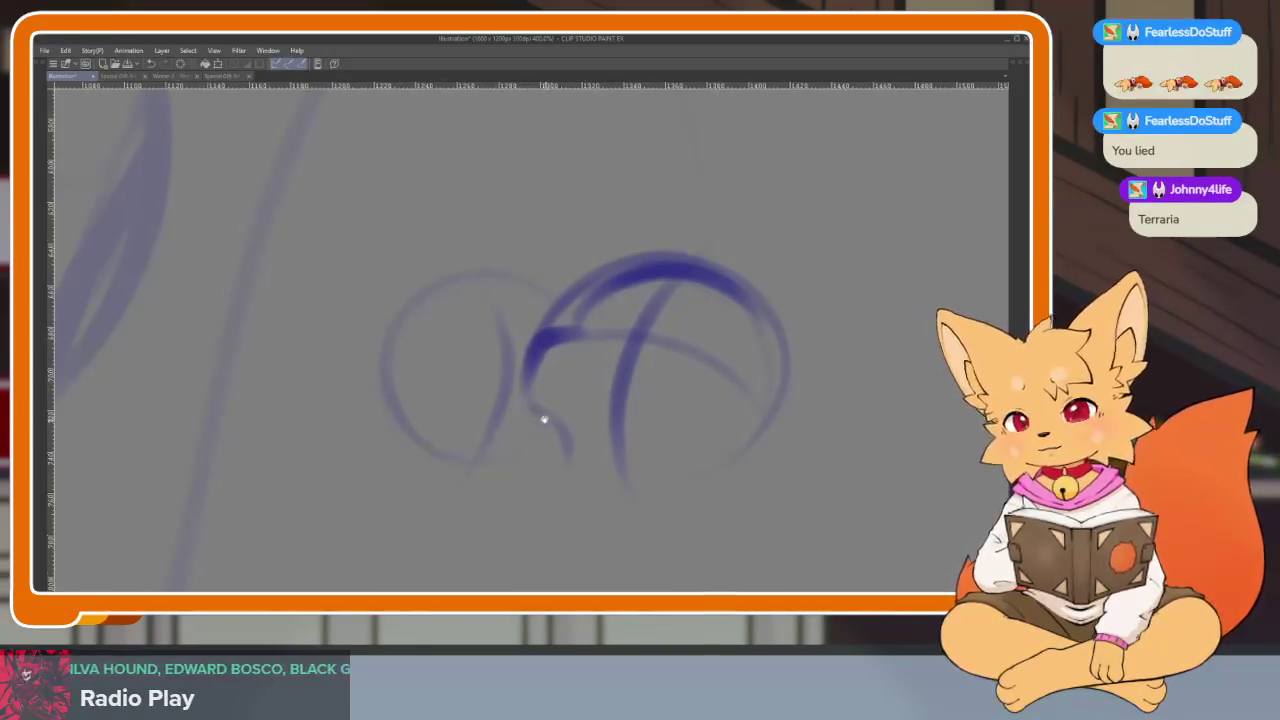
{"action": "scroll", "coordinate": [522, 401], "scroll_direction": "up", "scroll_amount": 2}
{"action": "left_click_drag", "start_coordinate": [532, 425], "coordinate": [540, 429]}
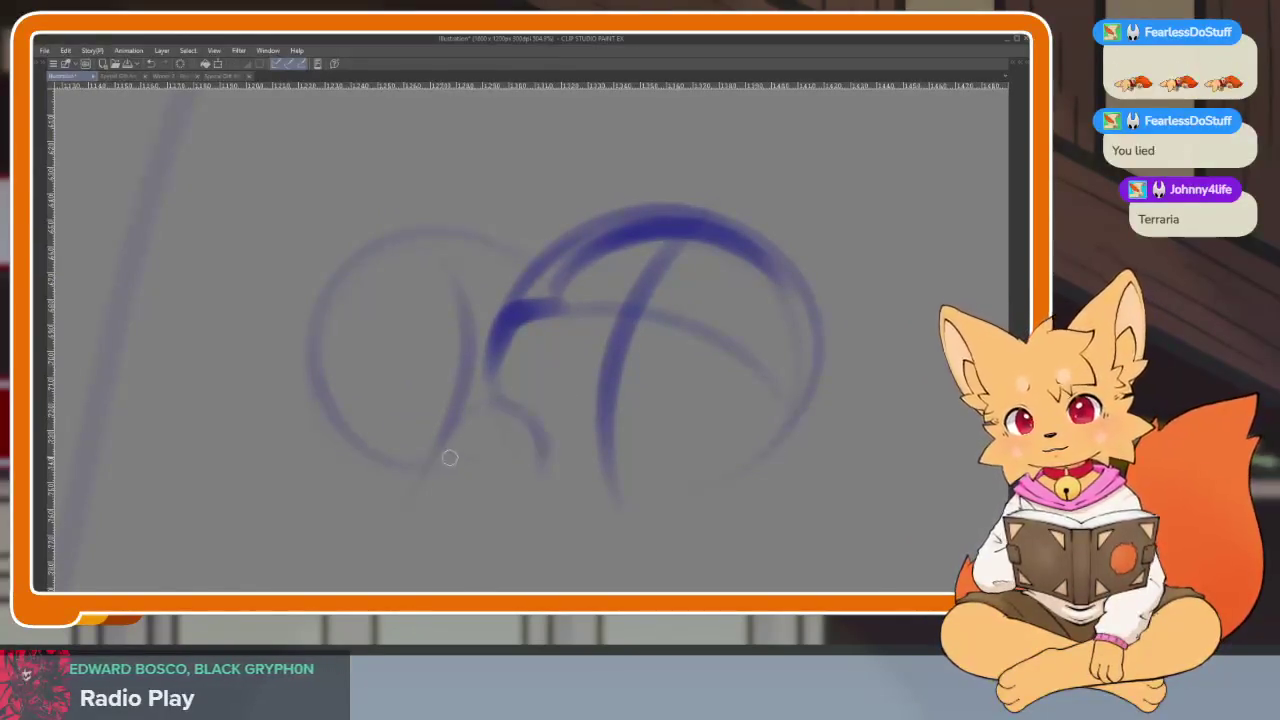
{"action": "scroll", "coordinate": [450, 455], "scroll_direction": "up", "scroll_amount": 2}
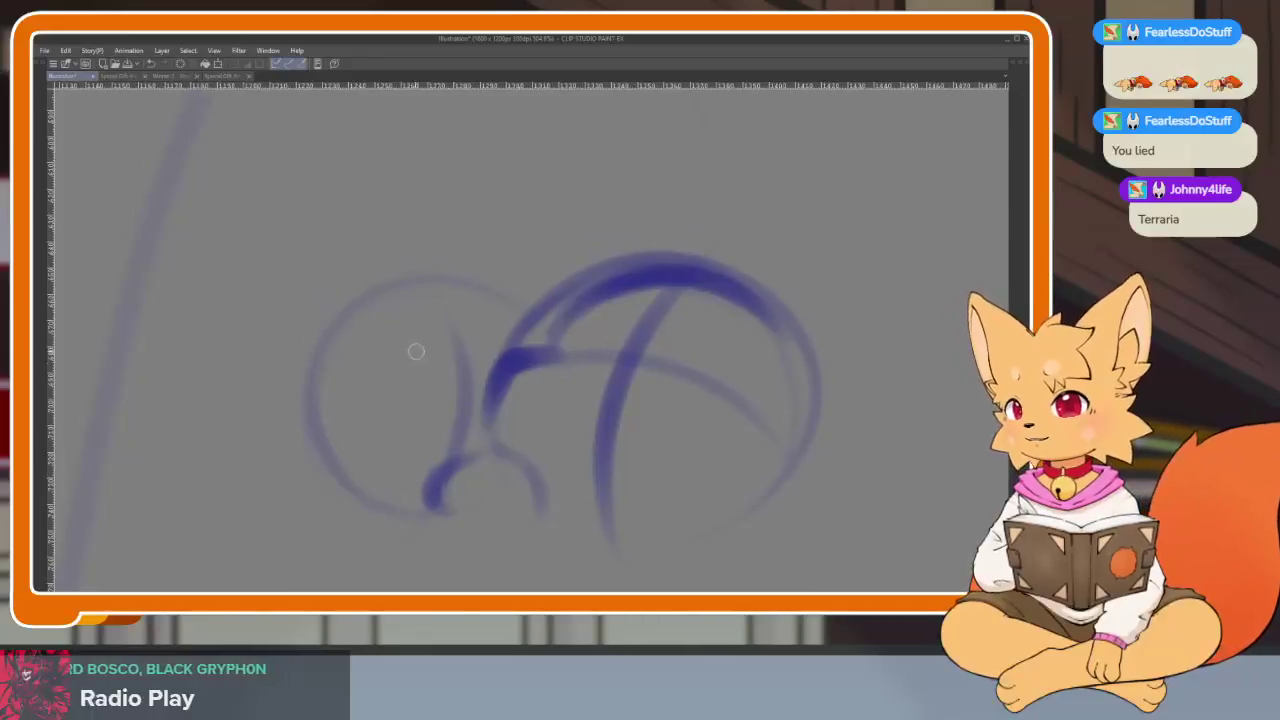
Add strokes inside and below the circles and darken the left circle's upper outline
{"action": "left_click_drag", "start_coordinate": [400, 379], "coordinate": [365, 390]}
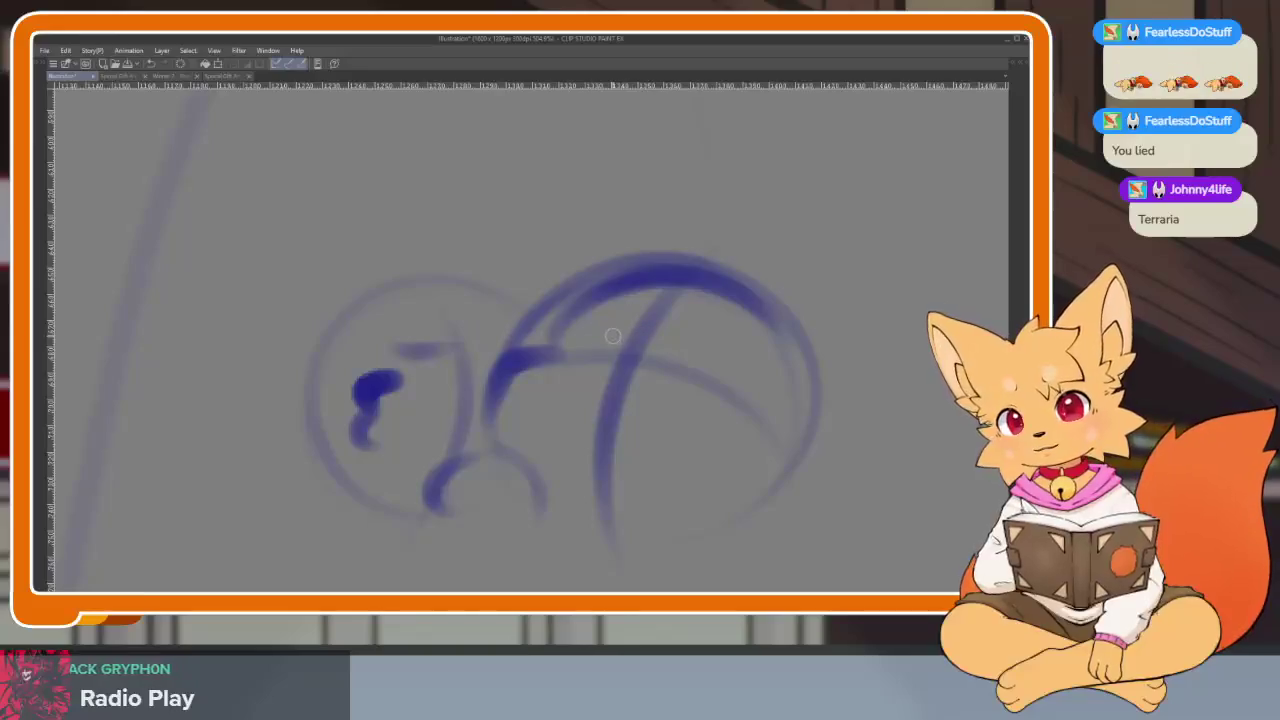
{"action": "left_click_drag", "start_coordinate": [661, 341], "coordinate": [594, 334]}
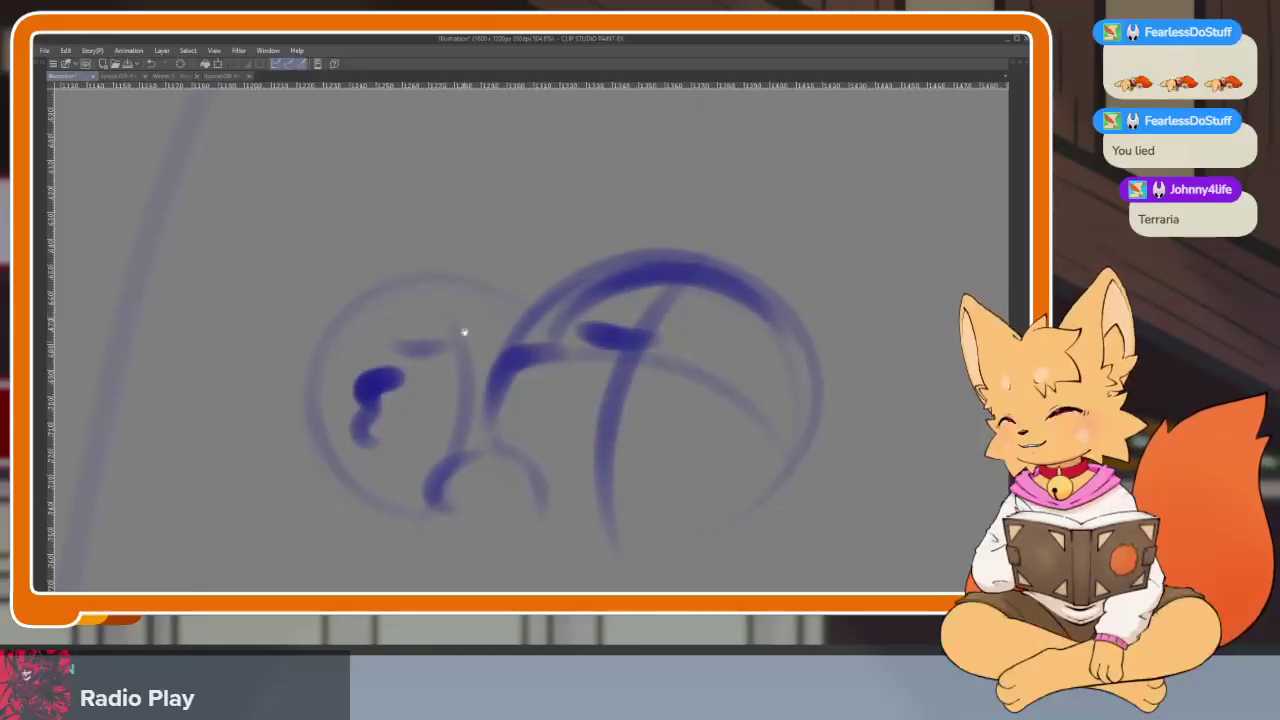
{"action": "left_click_drag", "start_coordinate": [272, 455], "coordinate": [392, 428]}
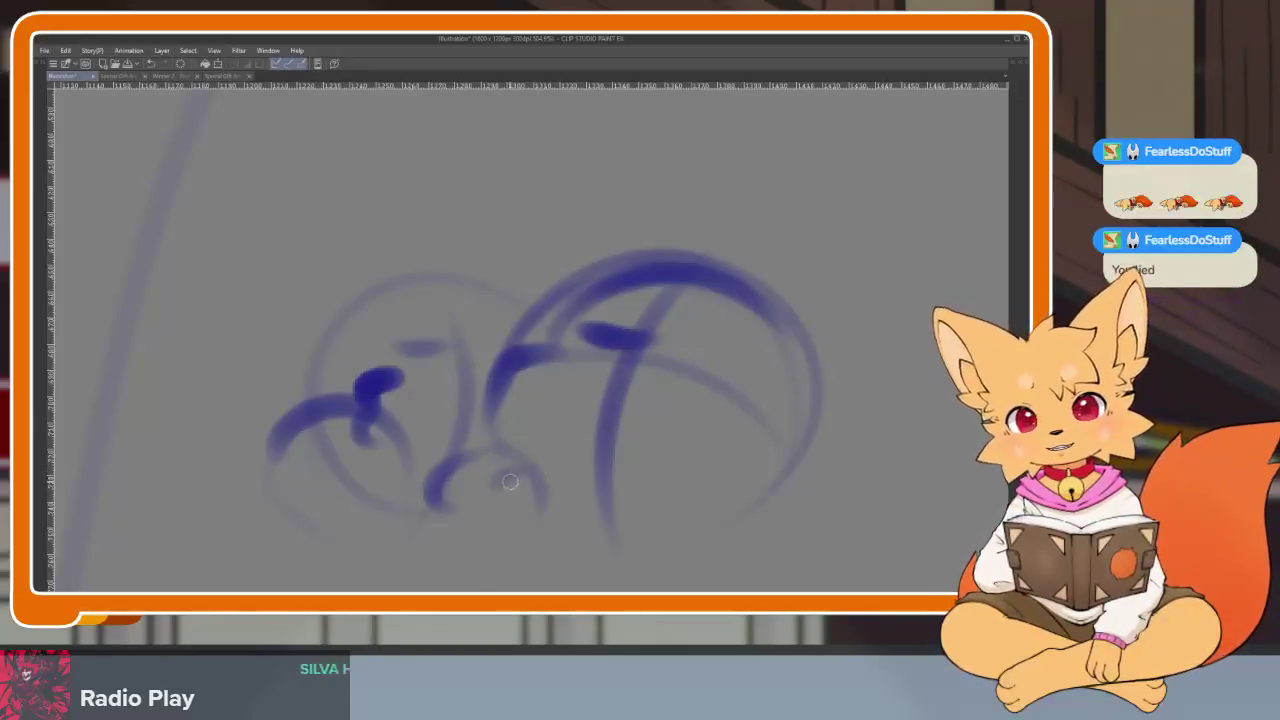
{"action": "left_click_drag", "start_coordinate": [462, 468], "coordinate": [545, 516]}
{"action": "key", "text": "ctrl+z"}
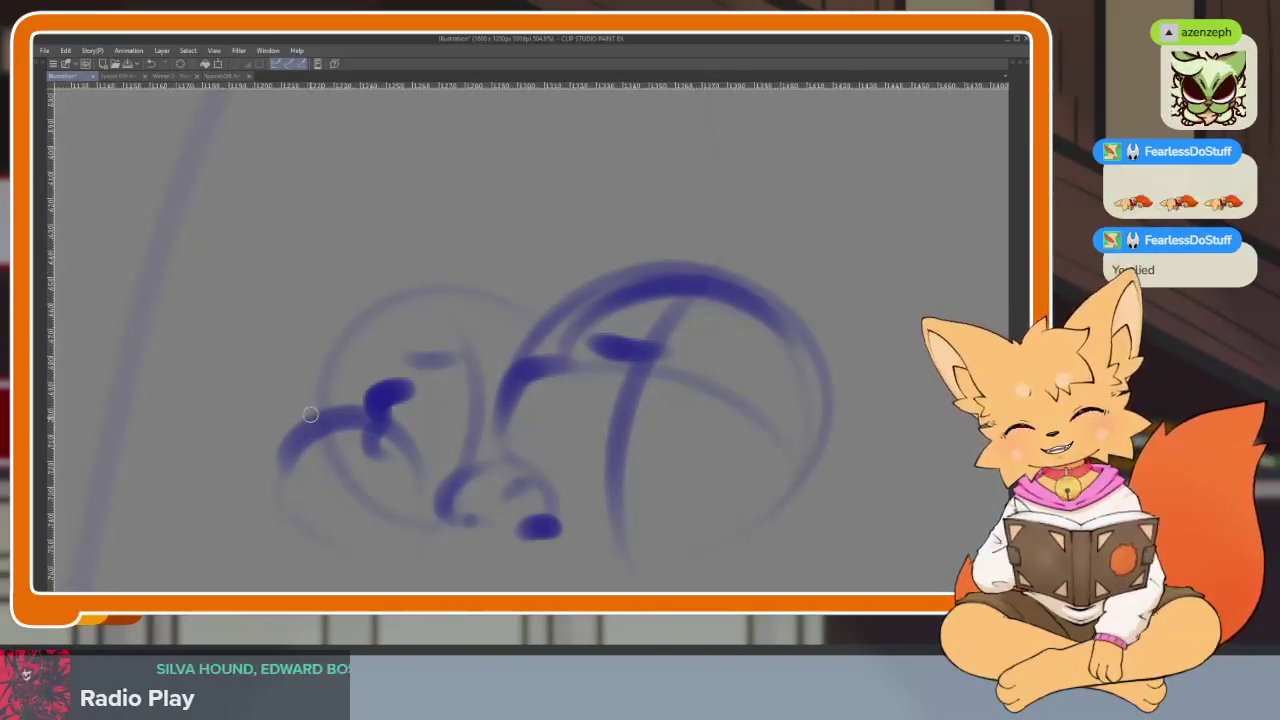
{"action": "left_click_drag", "start_coordinate": [325, 362], "coordinate": [540, 283]}
Erase the rough head circles from the area right of the character
{"action": "left_click_drag", "start_coordinate": [703, 368], "coordinate": [673, 338]}
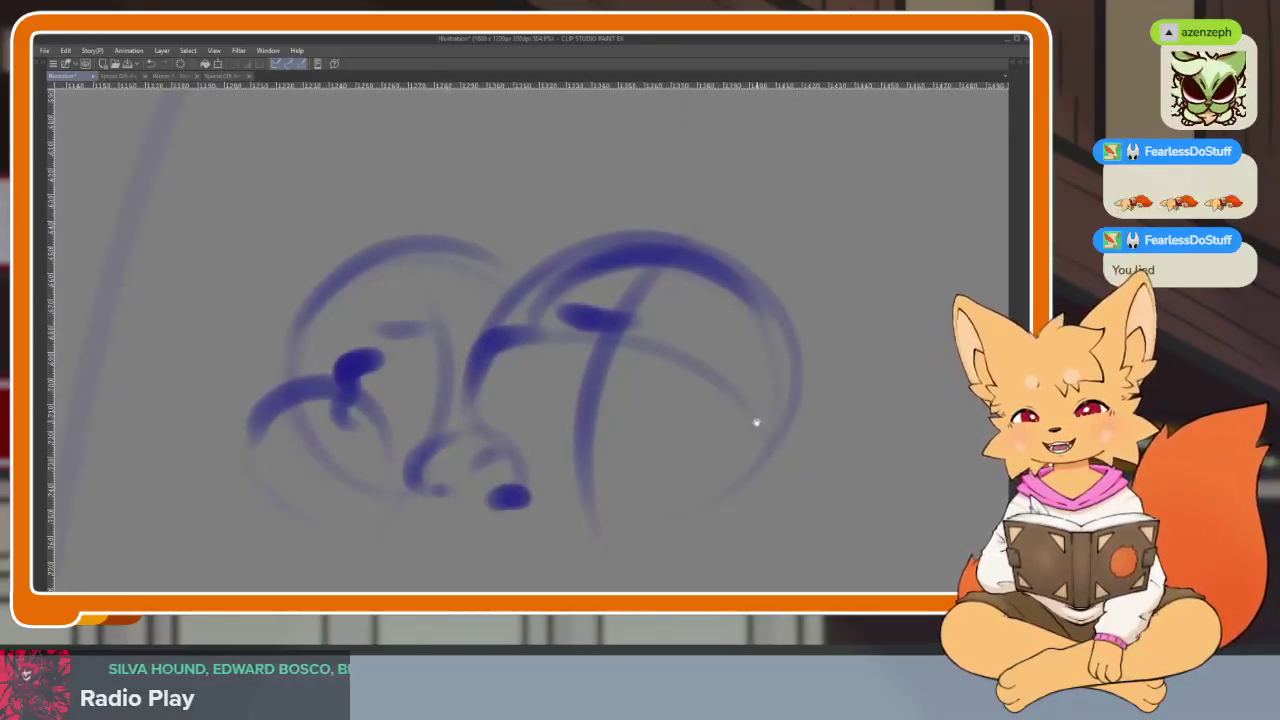
{"action": "left_click_drag", "start_coordinate": [759, 466], "coordinate": [751, 466]}
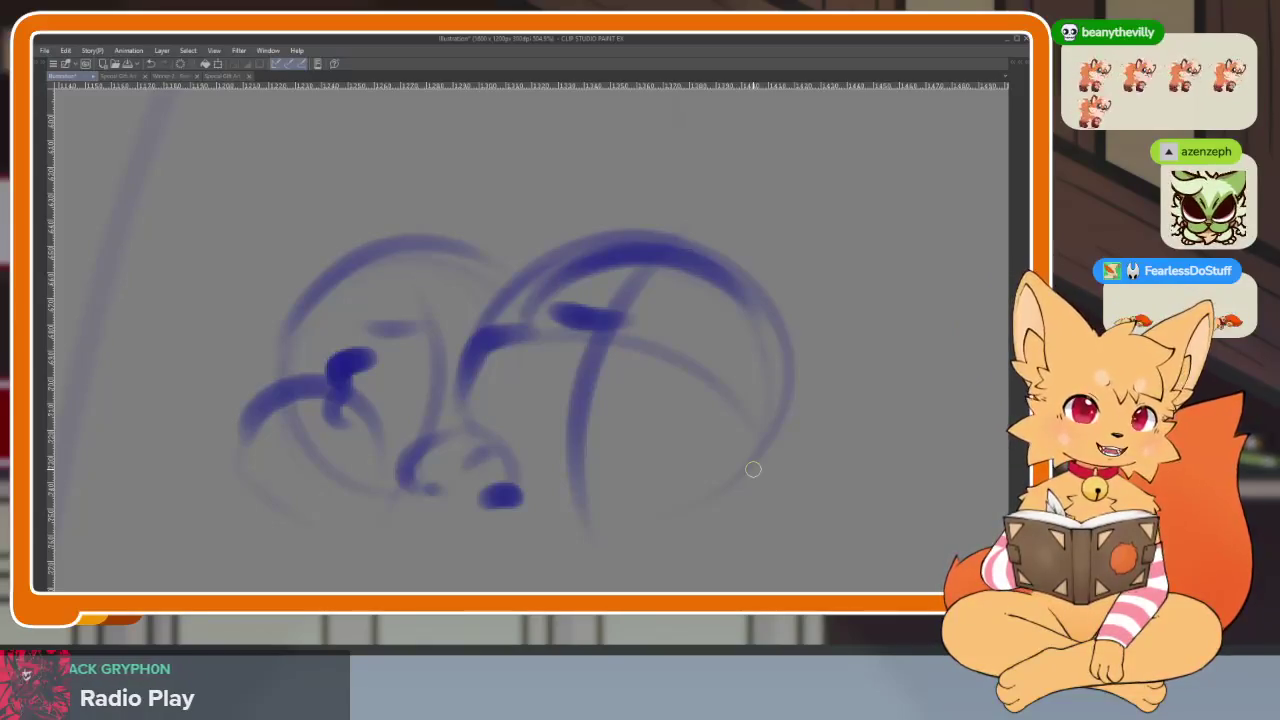
{"action": "left_click", "coordinate": [777, 423]}
{"action": "key", "text": "ctrl+z"}
{"action": "scroll", "coordinate": [760, 430], "scroll_direction": "down", "scroll_amount": 1}
{"action": "scroll", "coordinate": [747, 435], "scroll_direction": "down", "scroll_amount": 1}
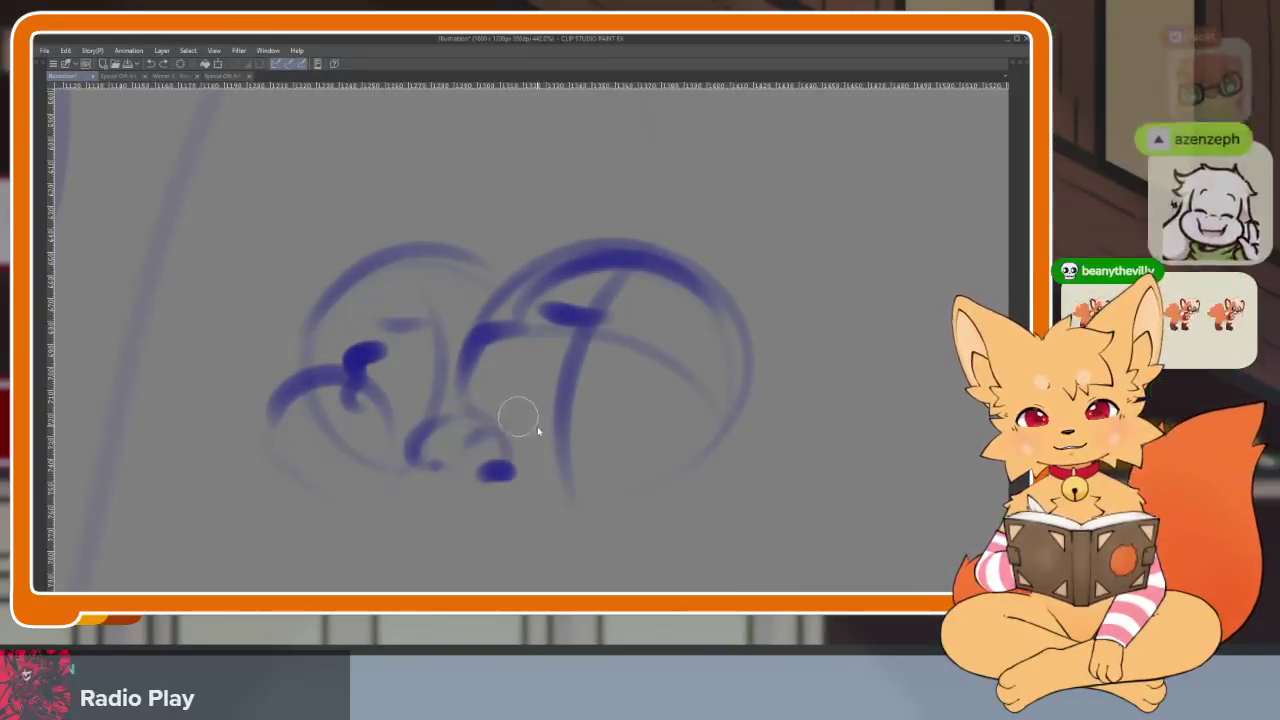
{"action": "mouse_move", "coordinate": [337, 300]}
{"action": "left_mouse_down"}
{"action": "mouse_move", "coordinate": [437, 243]}
{"action": "mouse_move", "coordinate": [428, 334]}
{"action": "mouse_move", "coordinate": [505, 380]}
{"action": "mouse_move", "coordinate": [730, 300]}
{"action": "mouse_move", "coordinate": [595, 530]}
{"action": "left_mouse_up"}
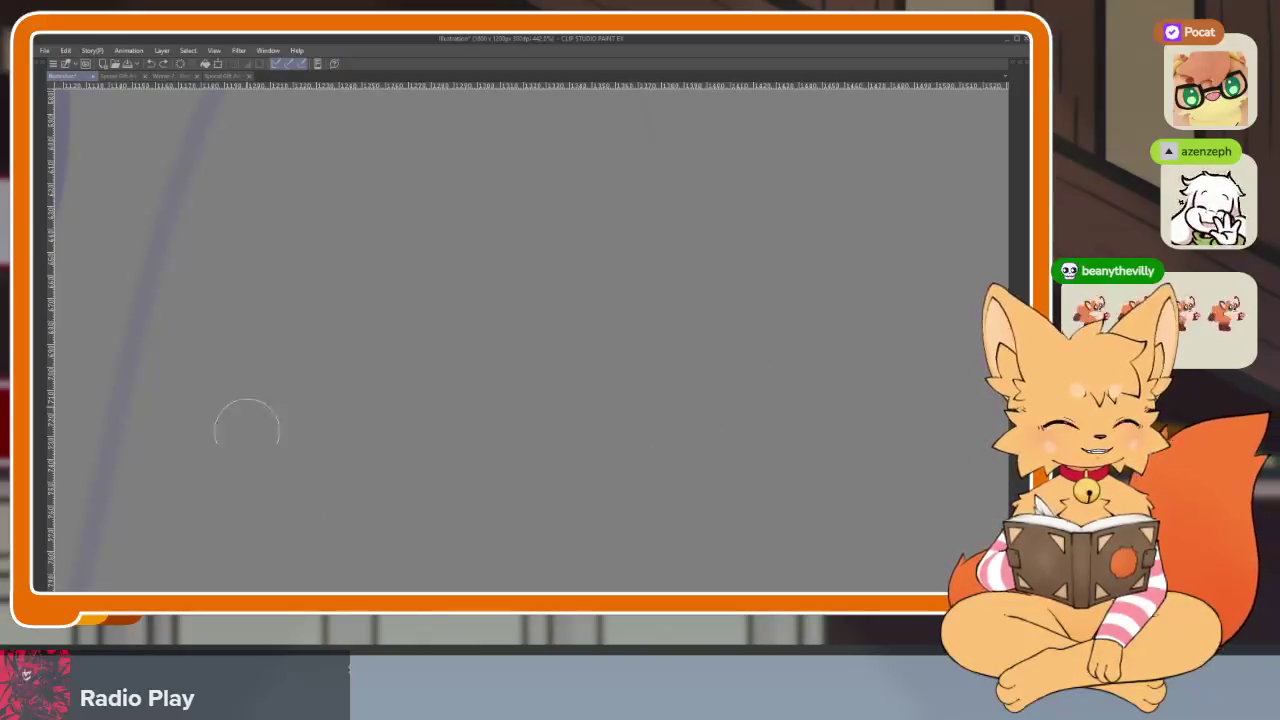
Zoom in on the raised paw and ink its top arc and closed bottom, undoing a stray stroke
{"action": "scroll", "coordinate": [755, 398], "scroll_direction": "down", "scroll_amount": 2}
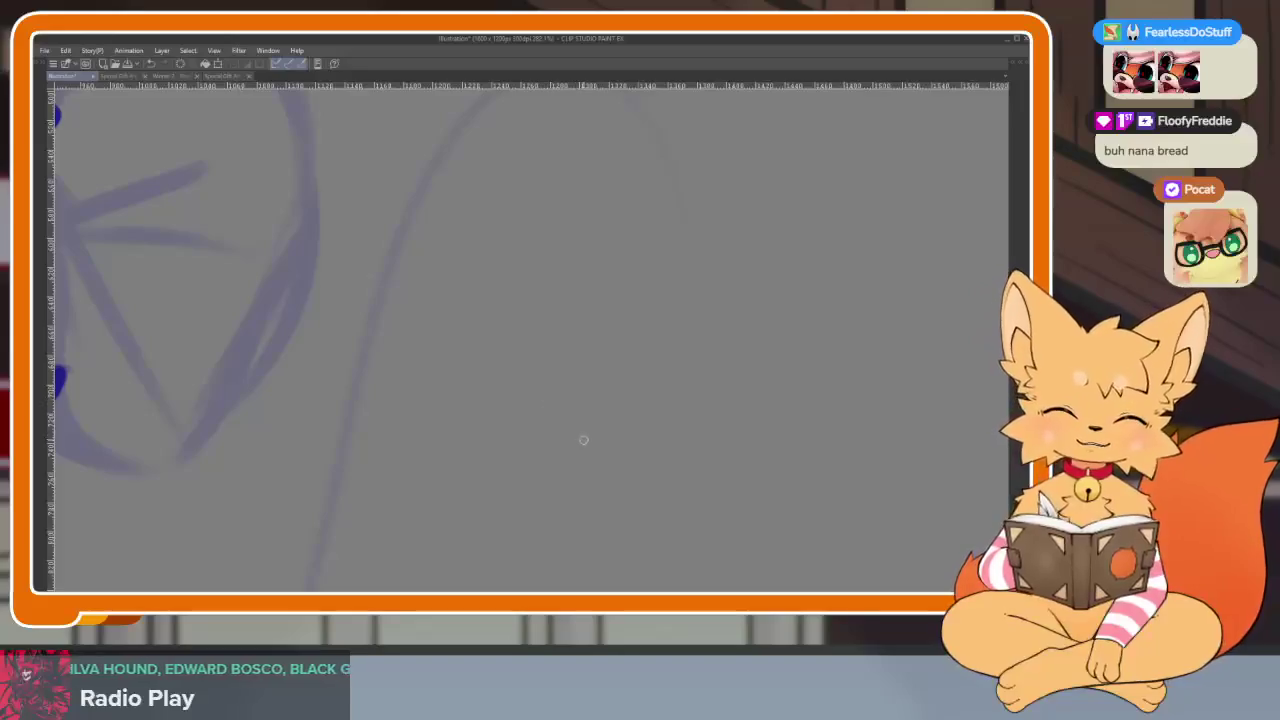
{"action": "scroll", "coordinate": [575, 437], "scroll_direction": "down", "scroll_amount": 5}
{"action": "scroll", "coordinate": [612, 444], "scroll_direction": "down", "scroll_amount": 2}
{"action": "scroll", "coordinate": [612, 444], "scroll_direction": "up", "scroll_amount": 1}
{"action": "scroll", "coordinate": [588, 457], "scroll_direction": "up", "scroll_amount": 2}
{"action": "scroll", "coordinate": [563, 440], "scroll_direction": "up", "scroll_amount": 1}
{"action": "scroll", "coordinate": [574, 443], "scroll_direction": "down", "scroll_amount": 1}
{"action": "scroll", "coordinate": [561, 447], "scroll_direction": "up", "scroll_amount": 2}
{"action": "scroll", "coordinate": [577, 465], "scroll_direction": "up", "scroll_amount": 1}
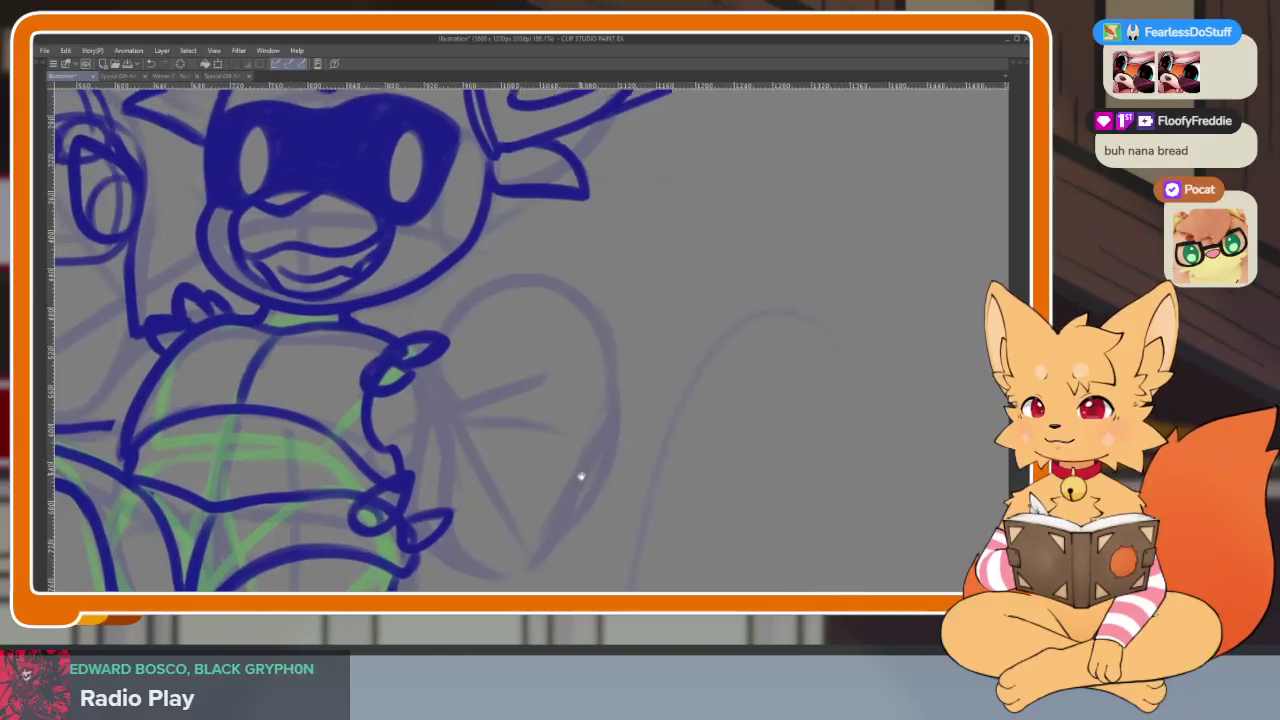
{"action": "scroll", "coordinate": [577, 468], "scroll_direction": "up", "scroll_amount": 1}
{"action": "mouse_move", "coordinate": [412, 347]}
{"action": "left_mouse_down"}
{"action": "mouse_move", "coordinate": [562, 292]}
{"action": "mouse_move", "coordinate": [632, 365]}
{"action": "left_mouse_up"}
{"action": "mouse_move", "coordinate": [396, 382]}
{"action": "left_mouse_down"}
{"action": "mouse_move", "coordinate": [462, 408]}
{"action": "mouse_move", "coordinate": [580, 415]}
{"action": "left_mouse_up"}
{"action": "mouse_move", "coordinate": [626, 380]}
{"action": "left_mouse_down"}
{"action": "mouse_move", "coordinate": [622, 440]}
{"action": "mouse_move", "coordinate": [570, 463]}
{"action": "mouse_move", "coordinate": [450, 450]}
{"action": "mouse_move", "coordinate": [398, 392]}
{"action": "left_mouse_up"}
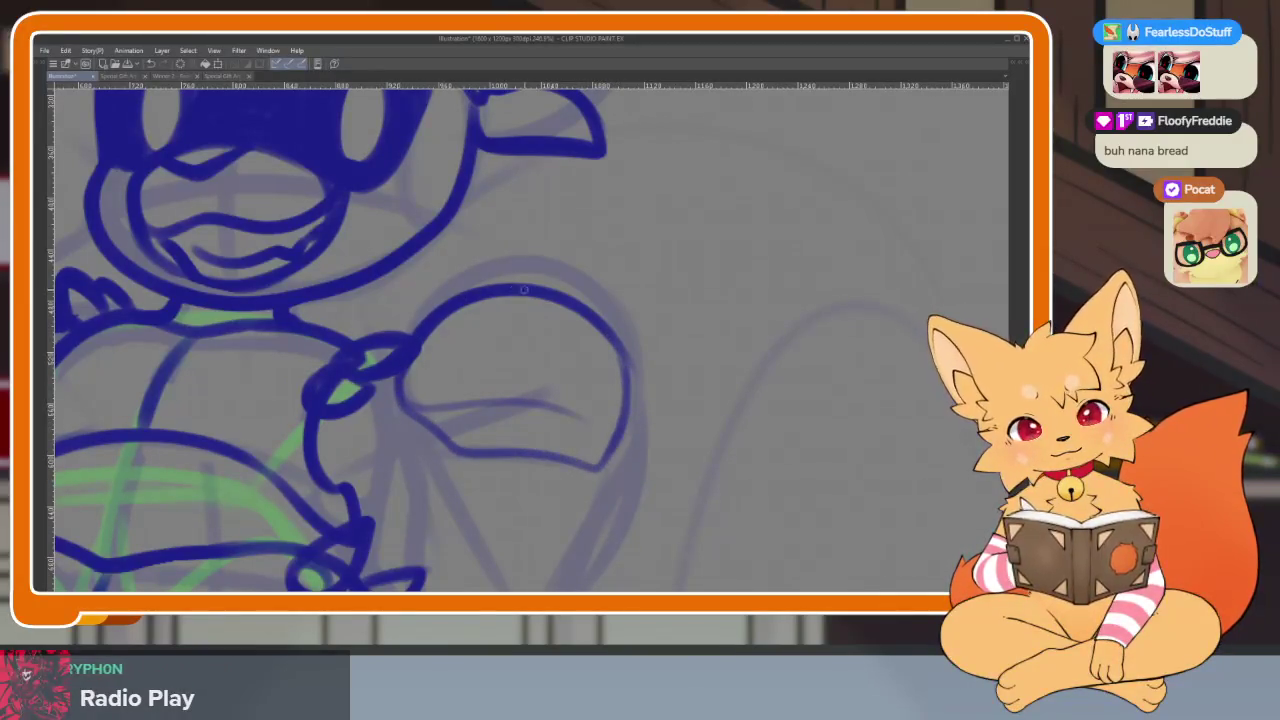
{"action": "scroll", "coordinate": [692, 421], "scroll_direction": "down", "scroll_amount": 5}
{"action": "scroll", "coordinate": [690, 425], "scroll_direction": "up", "scroll_amount": 3}
{"action": "scroll", "coordinate": [645, 462], "scroll_direction": "down", "scroll_amount": 3}
{"action": "scroll", "coordinate": [652, 432], "scroll_direction": "up", "scroll_amount": 1}
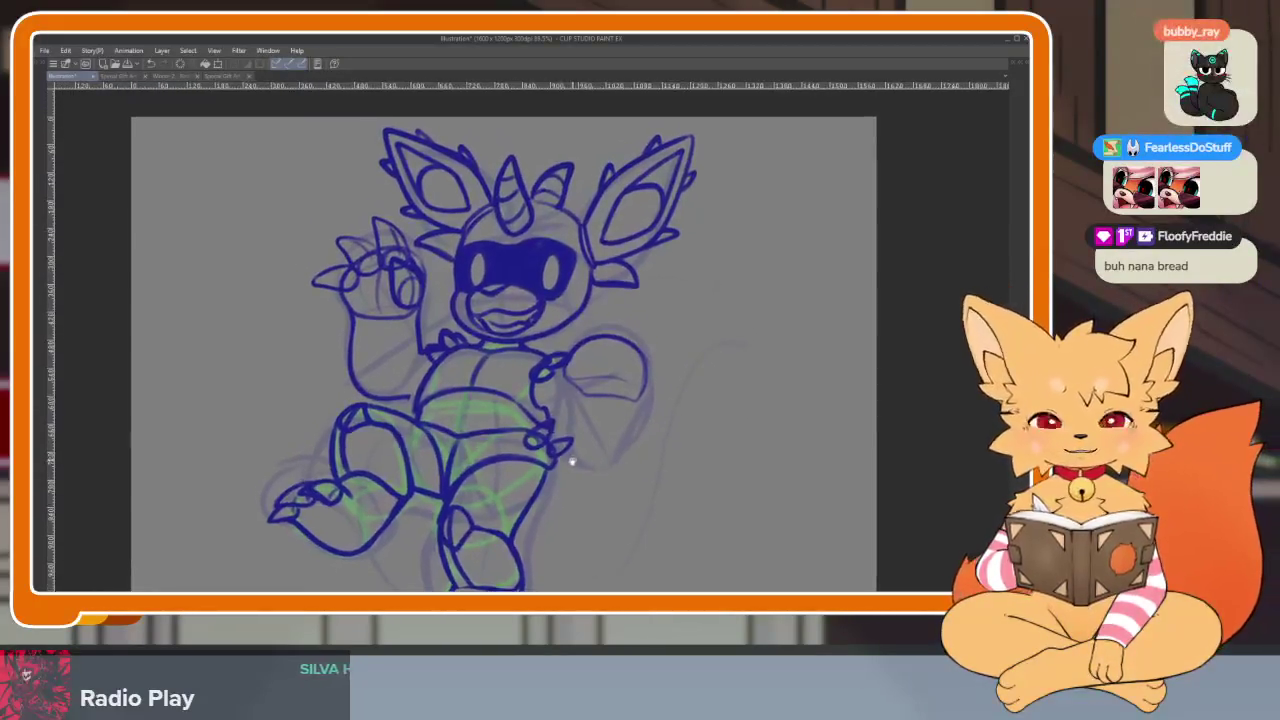
{"action": "scroll", "coordinate": [562, 440], "scroll_direction": "up", "scroll_amount": 2}
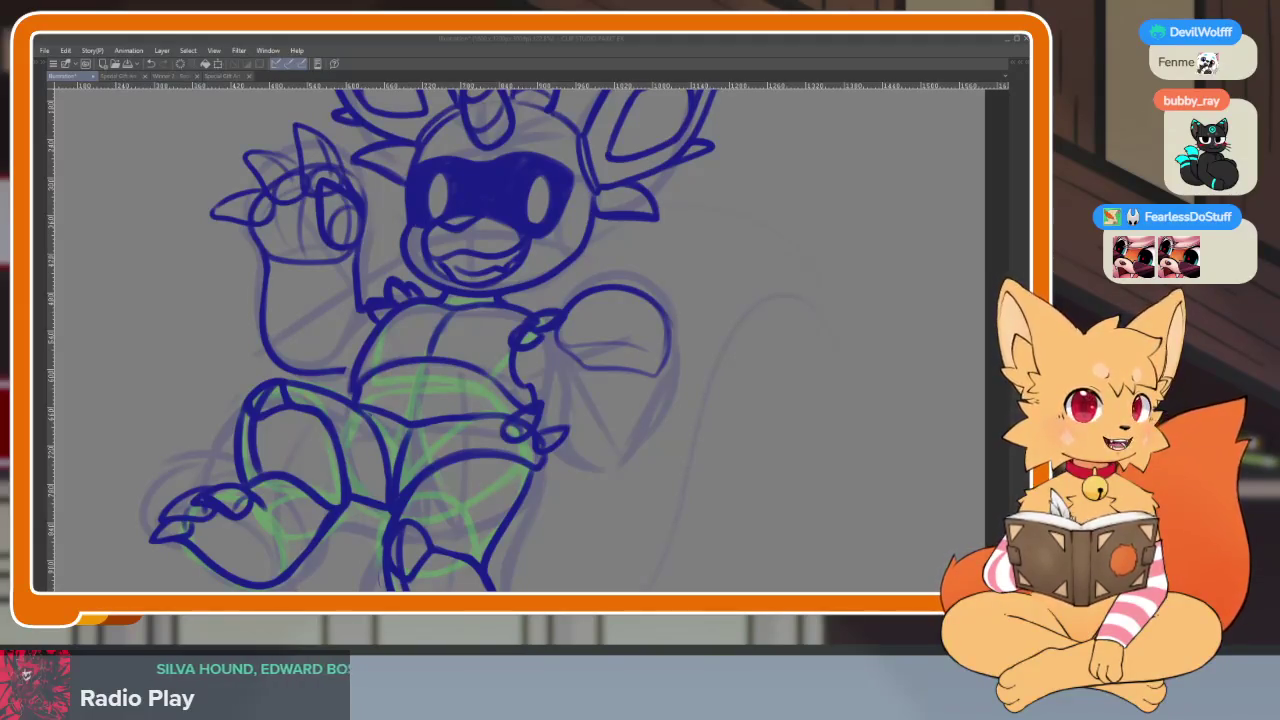
{"action": "left_click_drag", "start_coordinate": [738, 432], "coordinate": [772, 402]}
{"action": "key", "text": "ctrl+z"}
Redraw the paw's bottom loop and inner left line, undoing faint extra curves
{"action": "scroll", "coordinate": [709, 434], "scroll_direction": "up", "scroll_amount": 3}
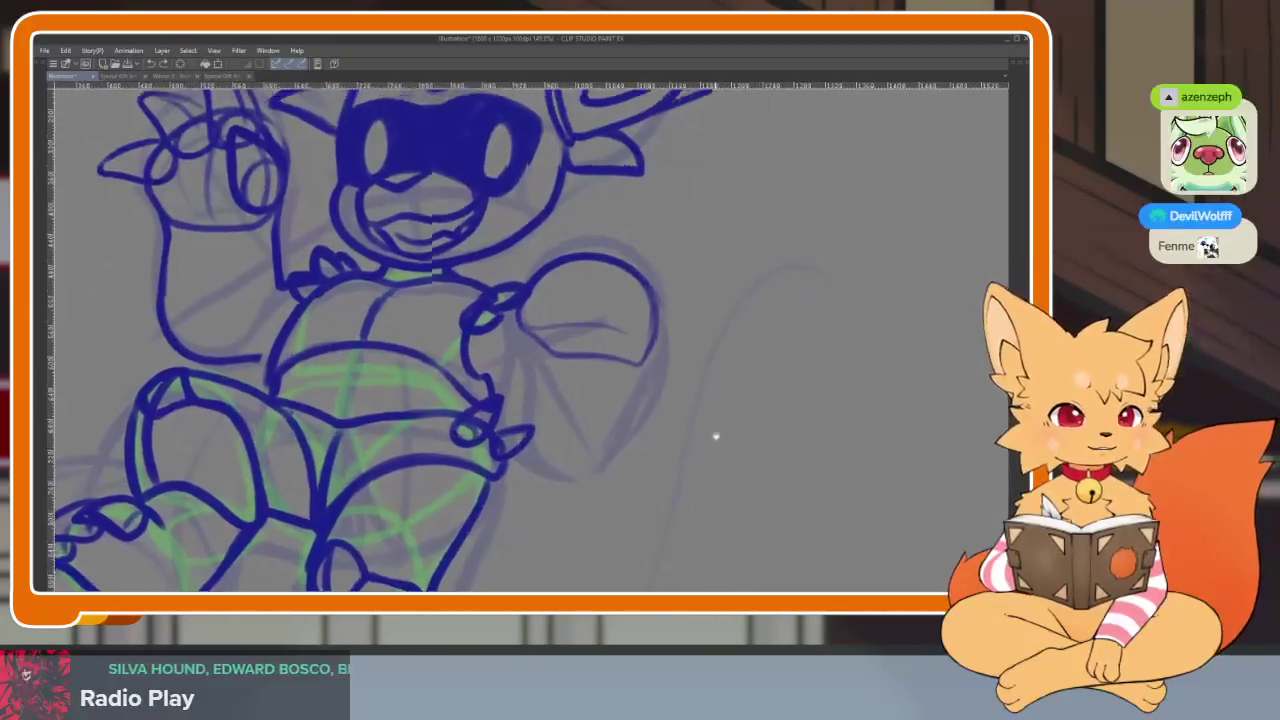
{"action": "scroll", "coordinate": [700, 432], "scroll_direction": "up", "scroll_amount": 2}
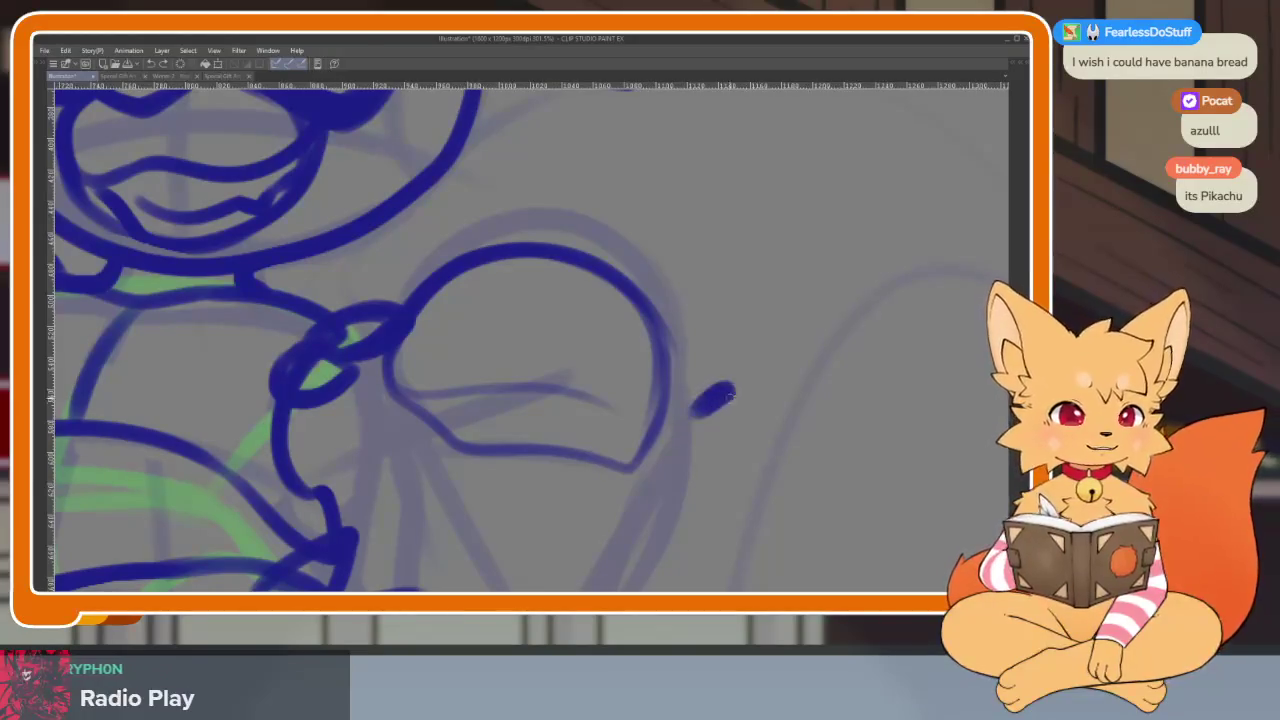
{"action": "scroll", "coordinate": [617, 437], "scroll_direction": "up", "scroll_amount": 2}
{"action": "scroll", "coordinate": [587, 444], "scroll_direction": "up", "scroll_amount": 1}
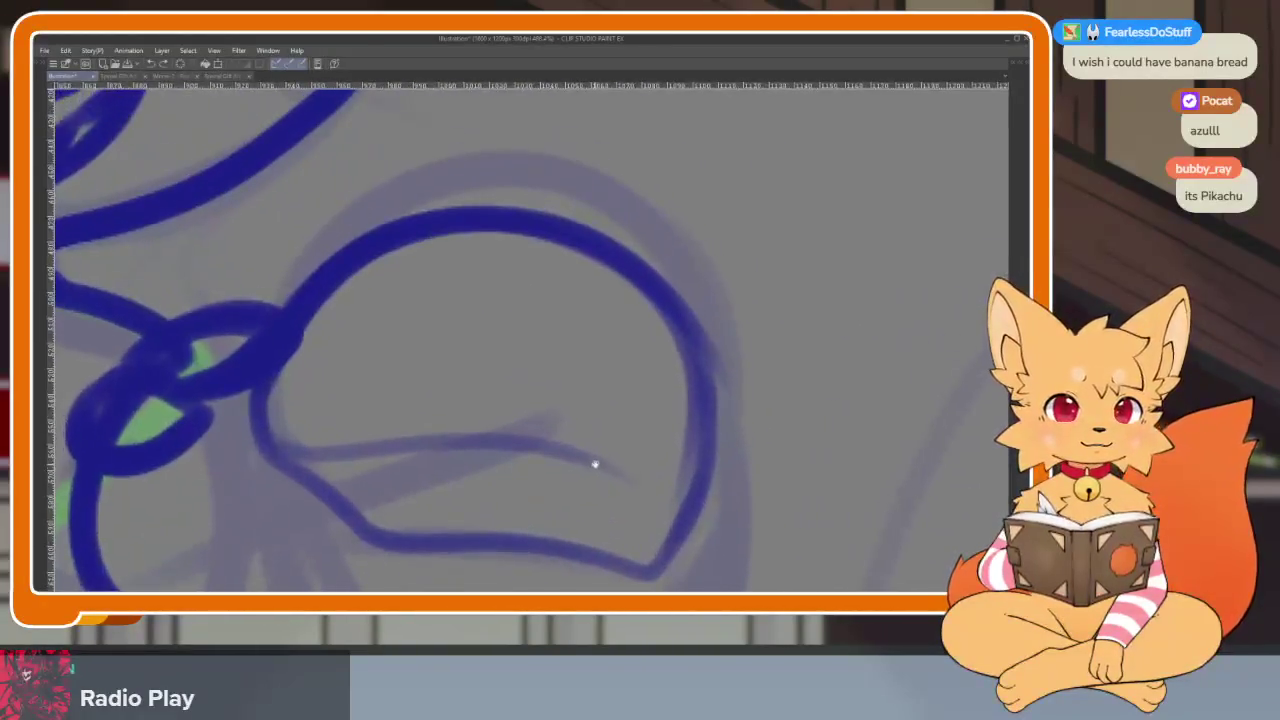
{"action": "scroll", "coordinate": [585, 424], "scroll_direction": "down", "scroll_amount": 1}
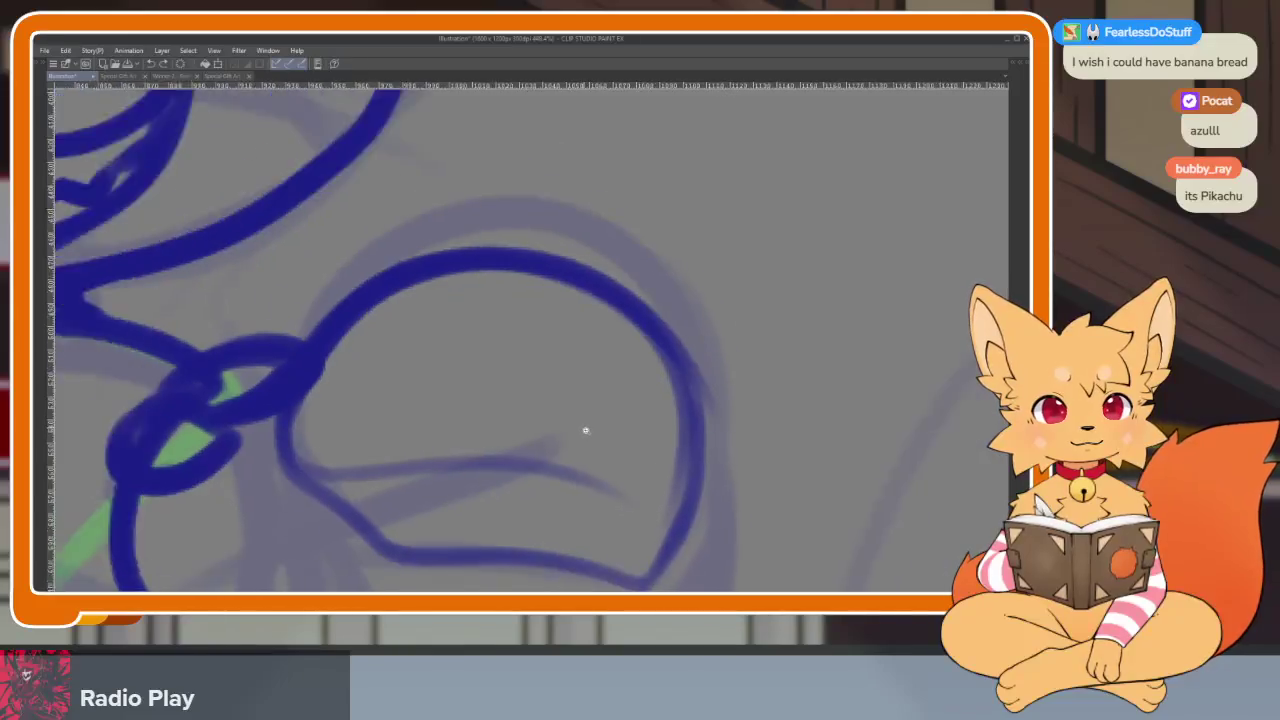
{"action": "scroll", "coordinate": [594, 424], "scroll_direction": "up", "scroll_amount": 2}
{"action": "scroll", "coordinate": [609, 425], "scroll_direction": "down", "scroll_amount": 1}
{"action": "scroll", "coordinate": [611, 427], "scroll_direction": "up", "scroll_amount": 1}
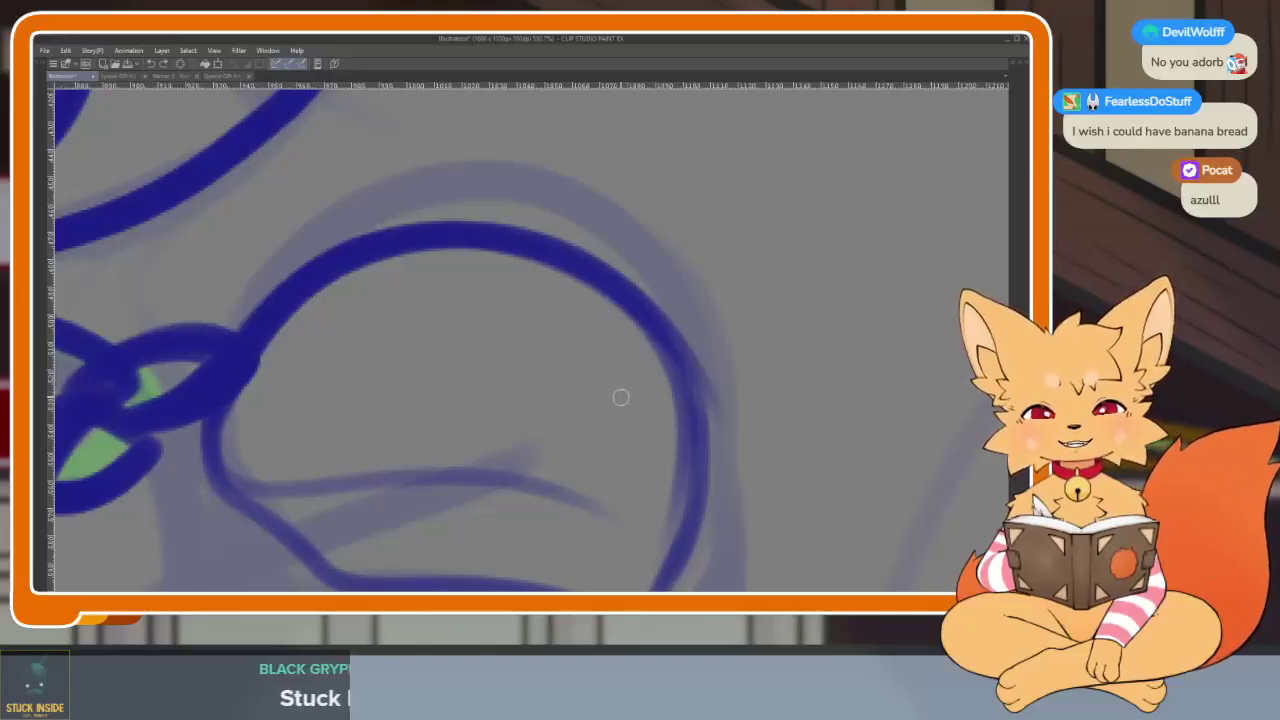
{"action": "scroll", "coordinate": [596, 430], "scroll_direction": "down", "scroll_amount": 1}
{"action": "scroll", "coordinate": [594, 446], "scroll_direction": "up", "scroll_amount": 1}
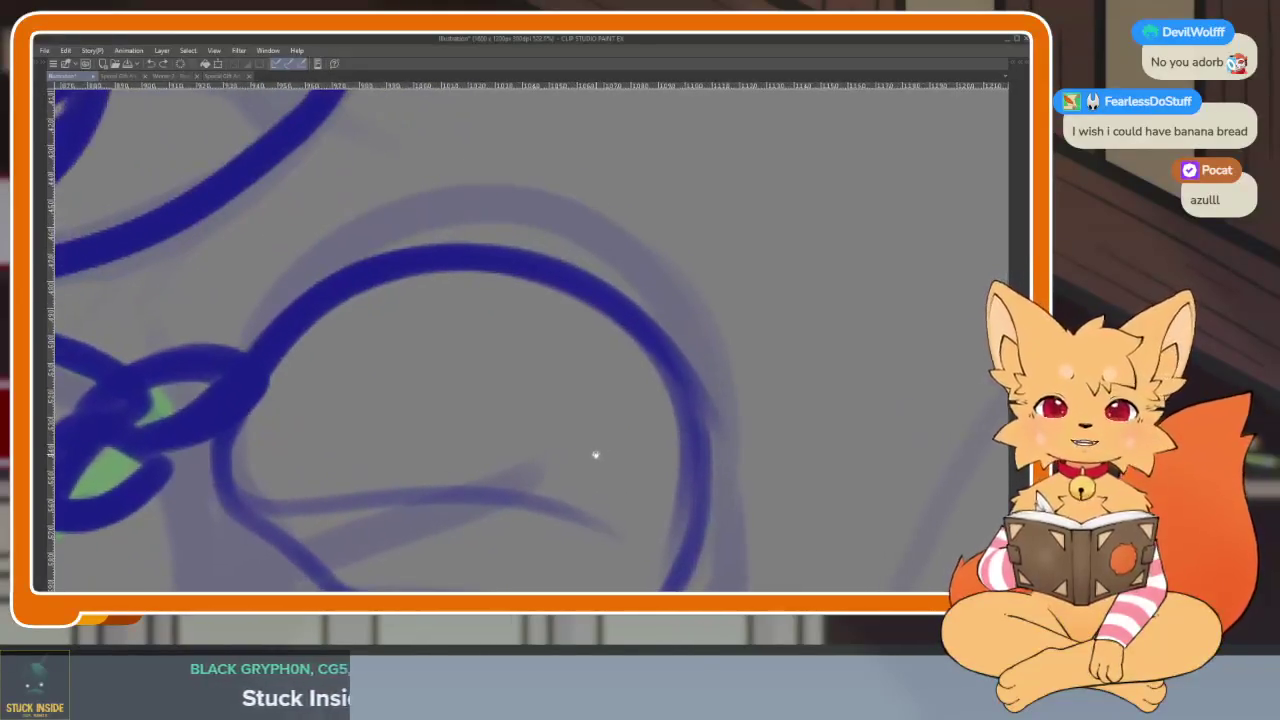
{"action": "scroll", "coordinate": [590, 448], "scroll_direction": "down", "scroll_amount": 1}
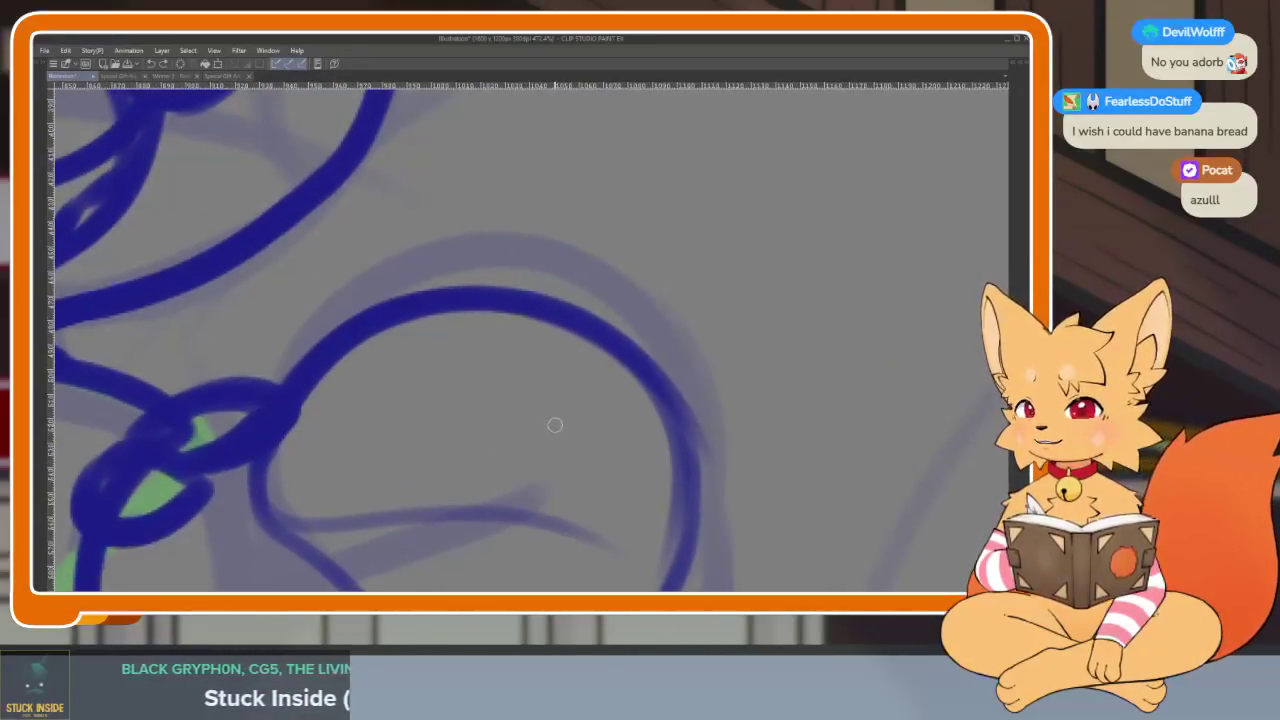
{"action": "left_click_drag", "start_coordinate": [398, 327], "coordinate": [361, 387]}
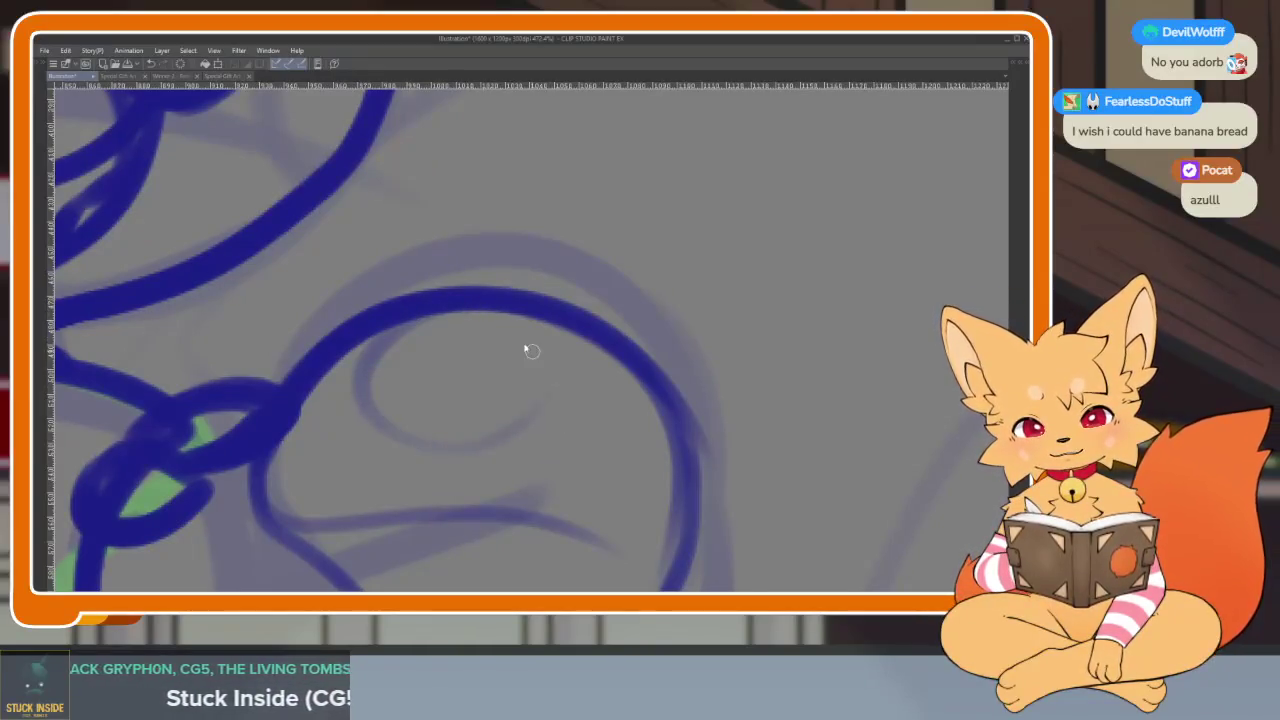
{"action": "key", "text": "ctrl+z"}
{"action": "scroll", "coordinate": [455, 280], "scroll_direction": "down", "scroll_amount": 3}
{"action": "left_click_drag", "start_coordinate": [262, 390], "coordinate": [640, 540]}
{"action": "mouse_move", "coordinate": [367, 311]}
{"action": "left_mouse_down"}
{"action": "mouse_move", "coordinate": [394, 443]}
{"action": "mouse_move", "coordinate": [450, 492]}
{"action": "left_mouse_up"}
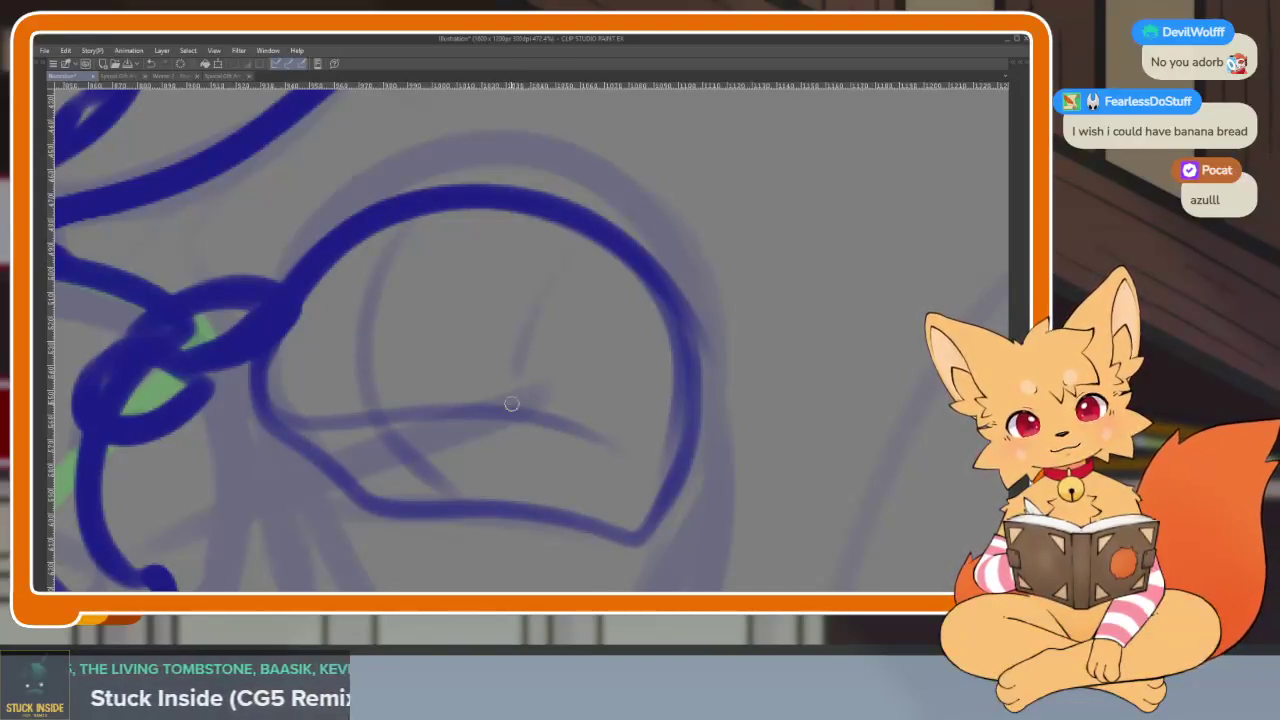
{"action": "scroll", "coordinate": [577, 443], "scroll_direction": "up", "scroll_amount": 2}
{"action": "mouse_move", "coordinate": [425, 288]}
{"action": "left_mouse_down"}
{"action": "mouse_move", "coordinate": [402, 368]}
{"action": "mouse_move", "coordinate": [573, 330]}
{"action": "left_mouse_up"}
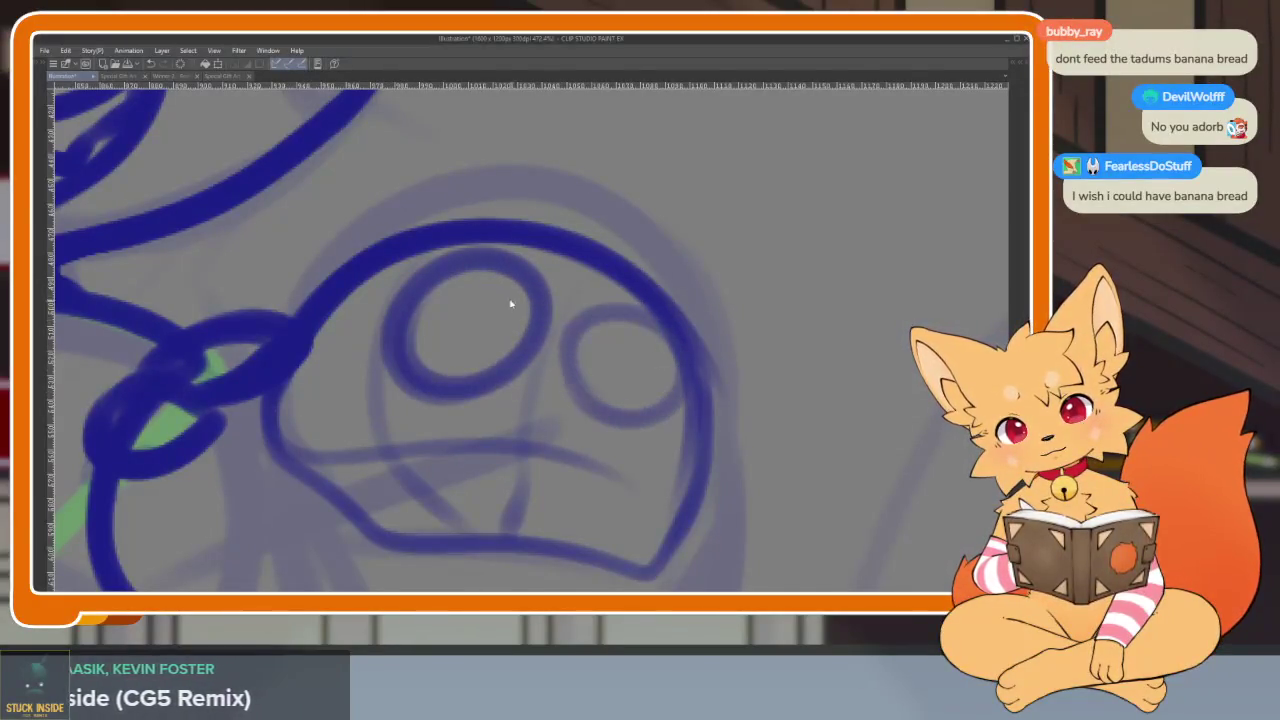
{"action": "key", "text": "ctrl+z"}
Draw the left and right toe marks, curved toe loops and the paw's left side
{"action": "left_click_drag", "start_coordinate": [478, 272], "coordinate": [455, 392]}
{"action": "left_click_drag", "start_coordinate": [650, 322], "coordinate": [615, 415]}
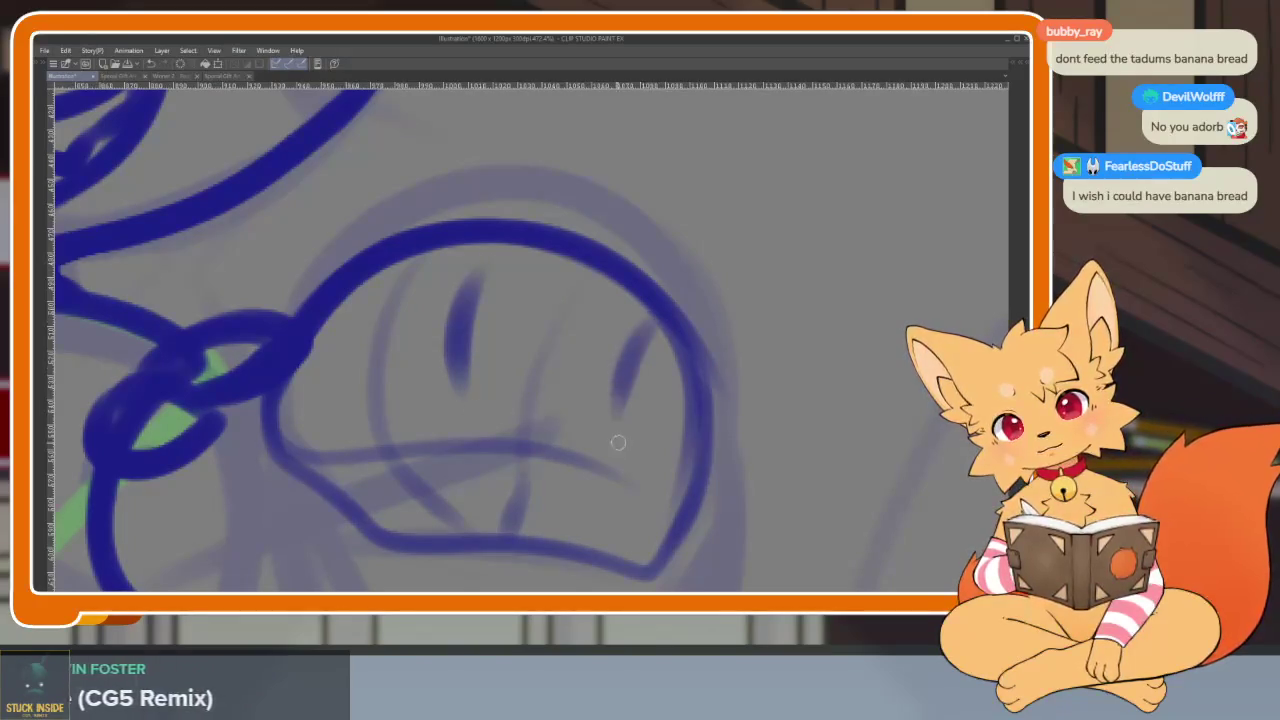
{"action": "left_click_drag", "start_coordinate": [337, 299], "coordinate": [340, 417]}
{"action": "left_click_drag", "start_coordinate": [512, 324], "coordinate": [550, 346]}
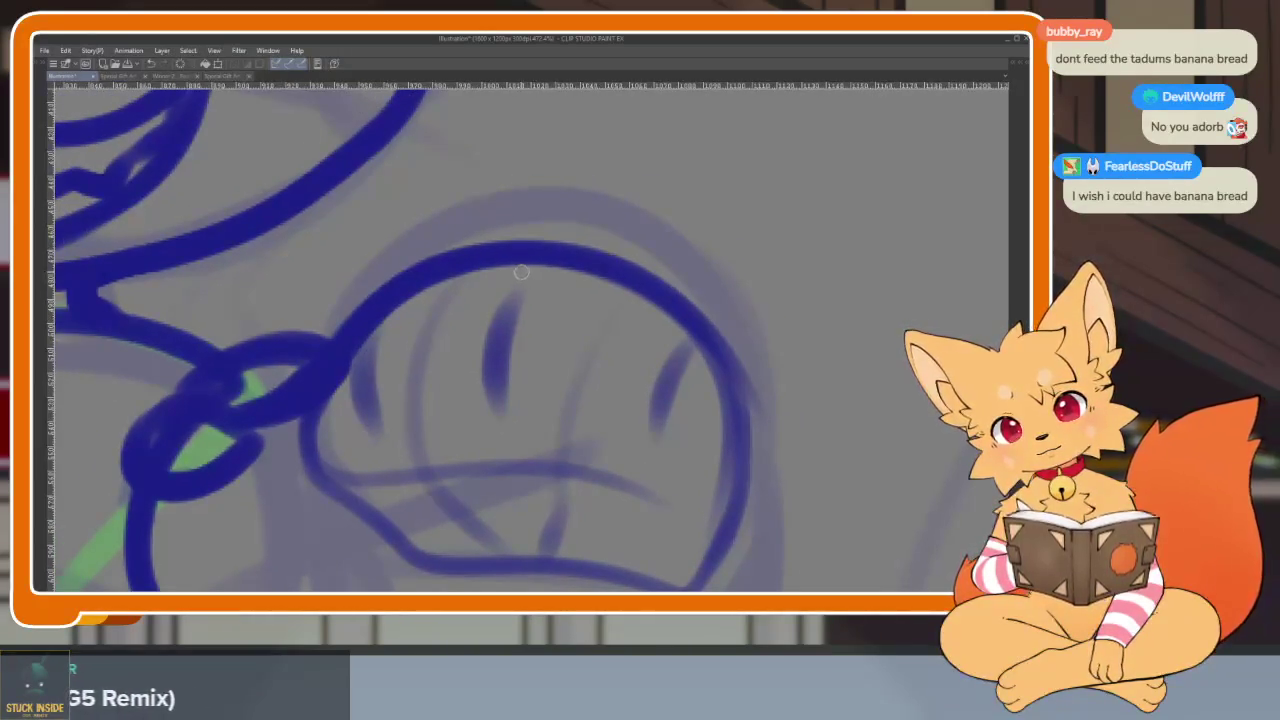
{"action": "mouse_move", "coordinate": [531, 271]}
{"action": "left_mouse_down"}
{"action": "mouse_move", "coordinate": [418, 322]}
{"action": "mouse_move", "coordinate": [396, 436]}
{"action": "left_mouse_up"}
{"action": "mouse_move", "coordinate": [510, 268]}
{"action": "left_mouse_down"}
{"action": "mouse_move", "coordinate": [400, 390]}
{"action": "mouse_move", "coordinate": [457, 494]}
{"action": "mouse_move", "coordinate": [530, 428]}
{"action": "mouse_move", "coordinate": [548, 268]}
{"action": "mouse_move", "coordinate": [465, 285]}
{"action": "left_mouse_up"}
{"action": "mouse_move", "coordinate": [608, 346]}
{"action": "left_mouse_down"}
{"action": "mouse_move", "coordinate": [578, 496]}
{"action": "mouse_move", "coordinate": [730, 375]}
{"action": "mouse_move", "coordinate": [560, 400]}
{"action": "left_mouse_up"}
{"action": "mouse_move", "coordinate": [288, 436]}
{"action": "left_mouse_down"}
{"action": "mouse_move", "coordinate": [371, 514]}
{"action": "mouse_move", "coordinate": [403, 420]}
{"action": "left_mouse_up"}
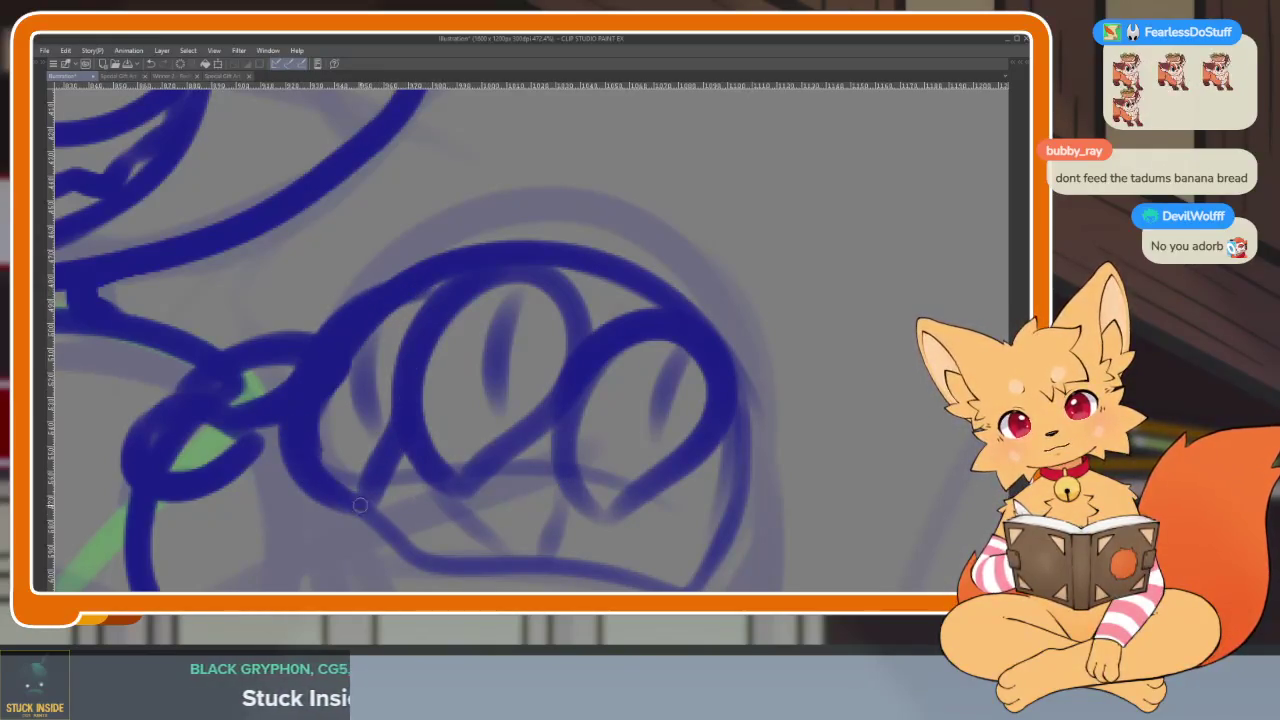
Add the pad stroke below the toes and extend the paw's right outline downward
{"action": "scroll", "coordinate": [423, 287], "scroll_direction": "down", "scroll_amount": 5}
{"action": "scroll", "coordinate": [583, 403], "scroll_direction": "up", "scroll_amount": 5}
{"action": "left_click_drag", "start_coordinate": [540, 400], "coordinate": [492, 455]}
{"action": "key", "text": "ctrl+z"}
{"action": "mouse_move", "coordinate": [560, 405]}
{"action": "left_mouse_down"}
{"action": "mouse_move", "coordinate": [498, 458]}
{"action": "mouse_move", "coordinate": [645, 466]}
{"action": "mouse_move", "coordinate": [433, 443]}
{"action": "left_mouse_up"}
{"action": "mouse_move", "coordinate": [772, 291]}
{"action": "left_mouse_down"}
{"action": "mouse_move", "coordinate": [735, 468]}
{"action": "mouse_move", "coordinate": [758, 233]}
{"action": "left_mouse_up"}
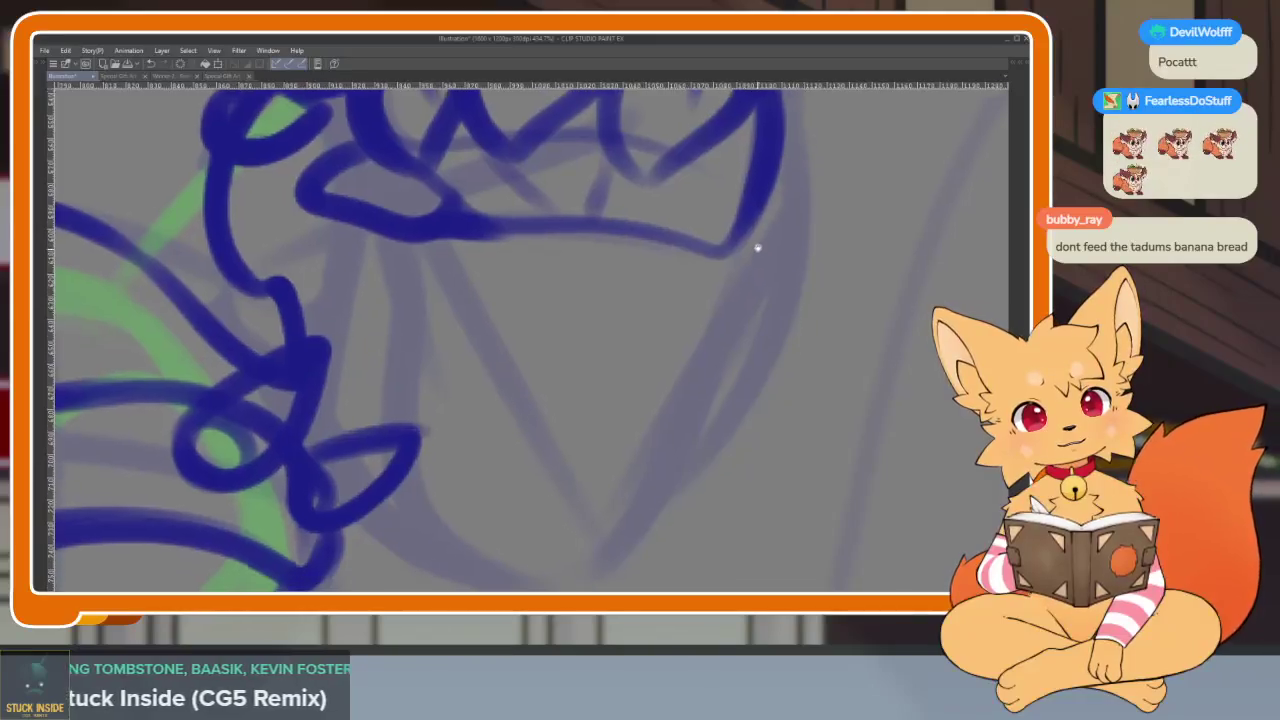
{"action": "scroll", "coordinate": [757, 250], "scroll_direction": "down", "scroll_amount": 3}
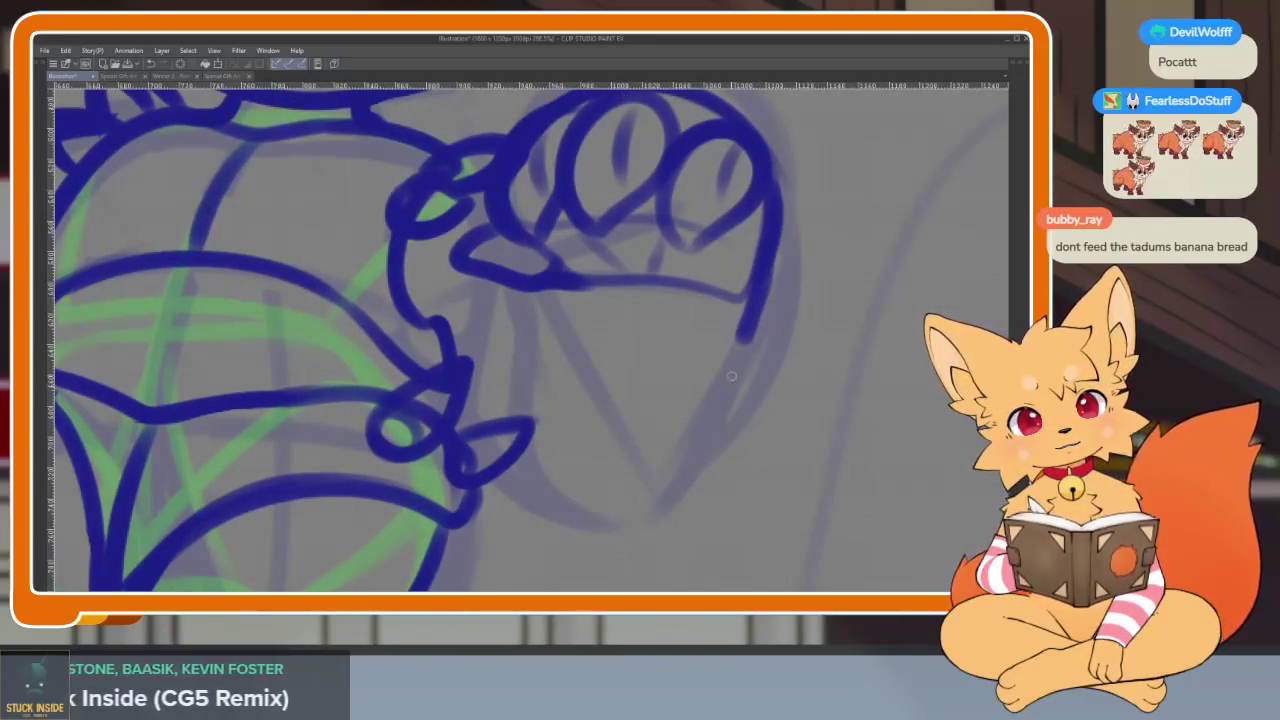
{"action": "left_click_drag", "start_coordinate": [768, 240], "coordinate": [706, 425]}
{"action": "key", "text": "ctrl+z"}
{"action": "mouse_move", "coordinate": [770, 245]}
{"action": "left_mouse_down"}
{"action": "mouse_move", "coordinate": [706, 425]}
{"action": "mouse_move", "coordinate": [535, 495]}
{"action": "mouse_move", "coordinate": [522, 467]}
{"action": "left_mouse_up"}
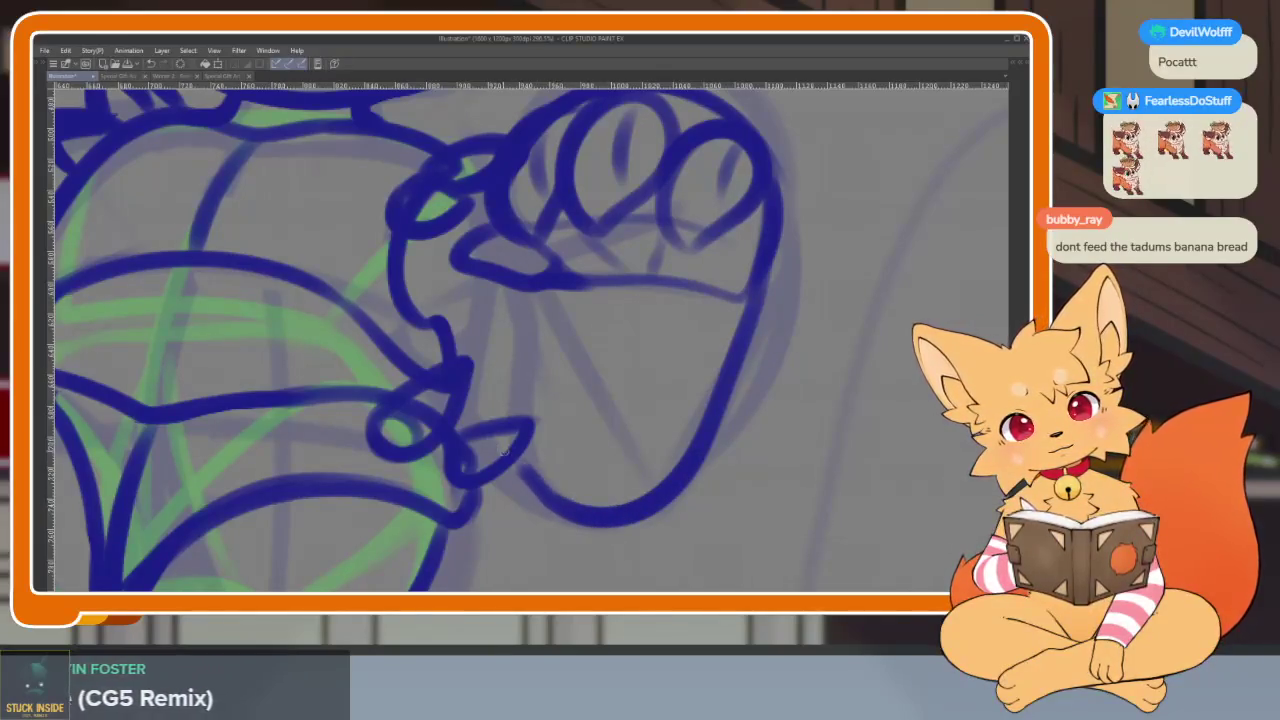
{"action": "scroll", "coordinate": [586, 423], "scroll_direction": "down", "scroll_amount": 1}
{"action": "scroll", "coordinate": [634, 443], "scroll_direction": "down", "scroll_amount": 5}
{"action": "scroll", "coordinate": [630, 450], "scroll_direction": "up", "scroll_amount": 2}
{"action": "scroll", "coordinate": [600, 466], "scroll_direction": "up", "scroll_amount": 2}
{"action": "scroll", "coordinate": [597, 466], "scroll_direction": "up", "scroll_amount": 2}
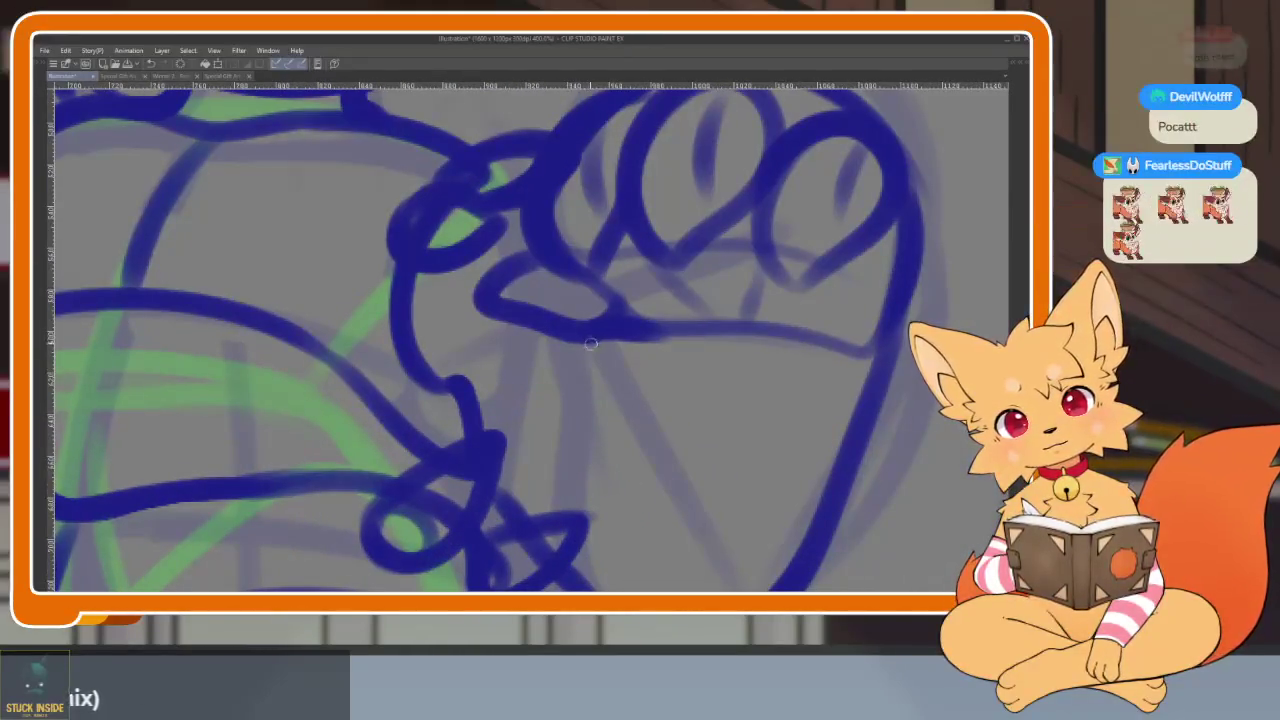
{"action": "left_click_drag", "start_coordinate": [591, 334], "coordinate": [562, 510]}
Extend the paw's lower line toward the arm
{"action": "left_click_drag", "start_coordinate": [719, 462], "coordinate": [664, 400]}
{"action": "scroll", "coordinate": [700, 415], "scroll_direction": "down", "scroll_amount": 5}
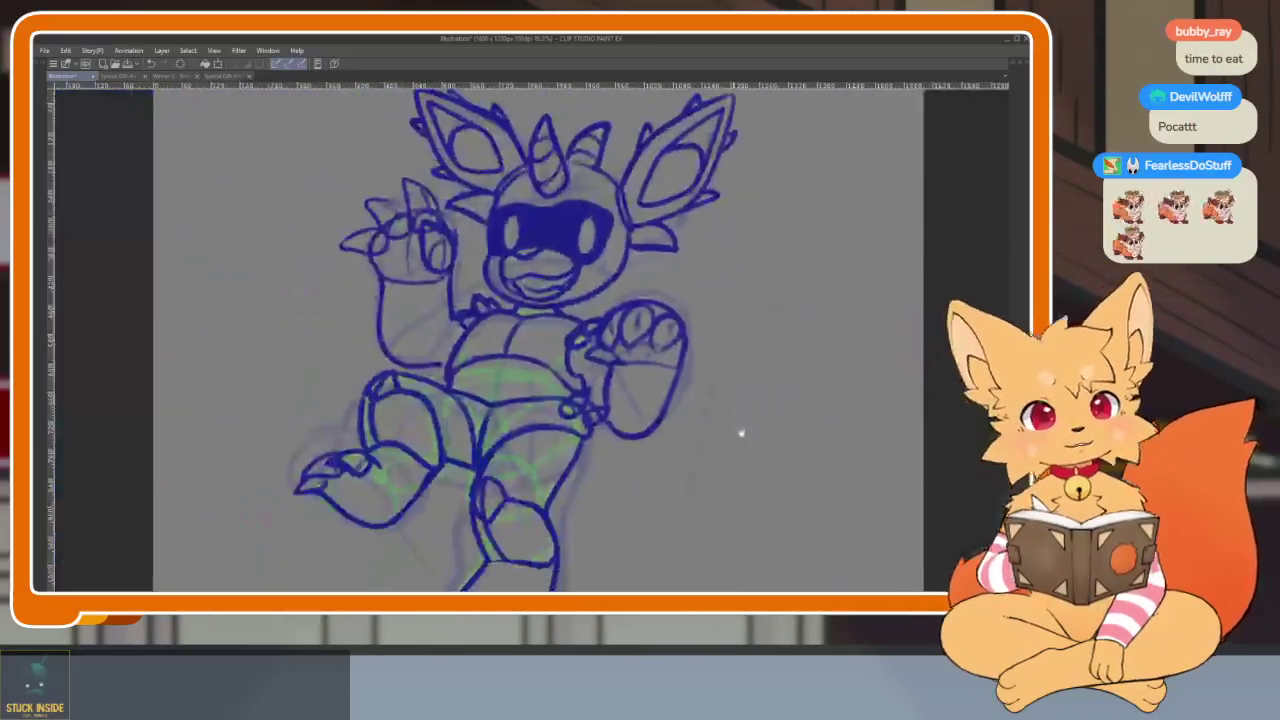
{"action": "left_click_drag", "start_coordinate": [734, 429], "coordinate": [766, 480]}
Zoom out to review the whole inked character, then zoom in on the legs and feet
{"action": "scroll", "coordinate": [690, 480], "scroll_direction": "up", "scroll_amount": 1}
{"action": "scroll", "coordinate": [698, 462], "scroll_direction": "down", "scroll_amount": 2}
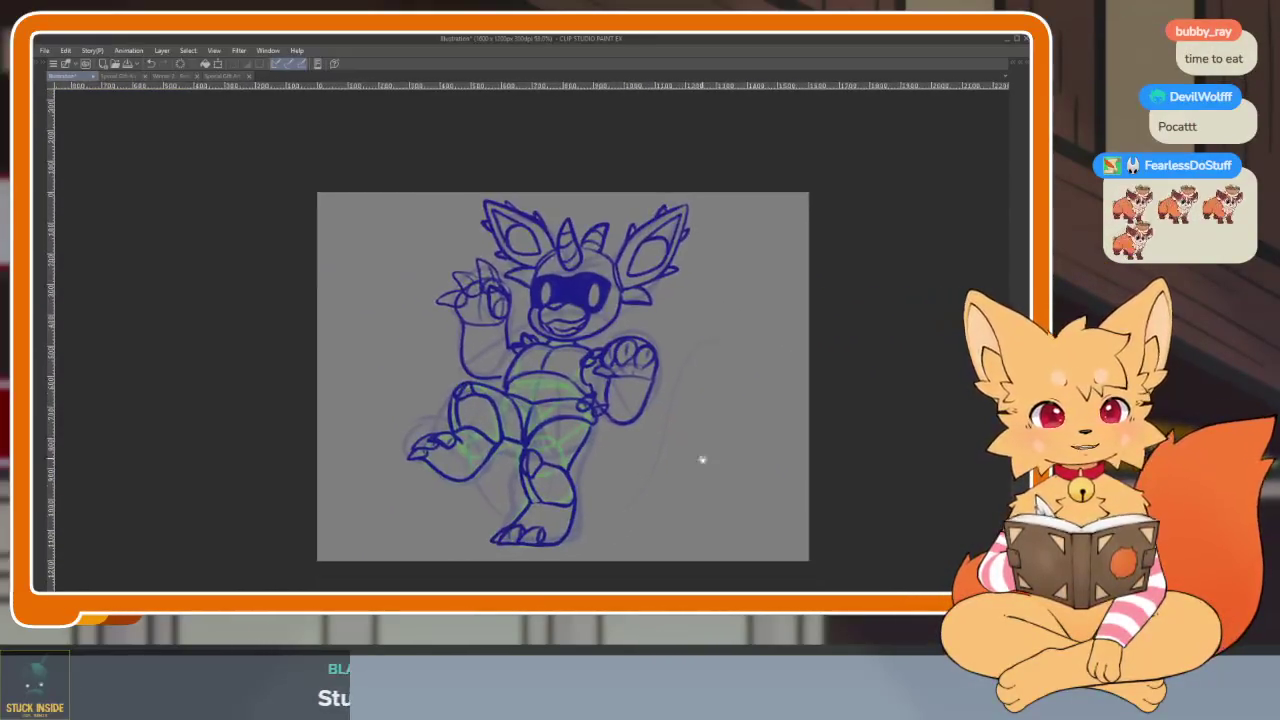
{"action": "scroll", "coordinate": [671, 470], "scroll_direction": "up", "scroll_amount": 2}
{"action": "scroll", "coordinate": [680, 480], "scroll_direction": "down", "scroll_amount": 1}
{"action": "scroll", "coordinate": [668, 490], "scroll_direction": "down", "scroll_amount": 1}
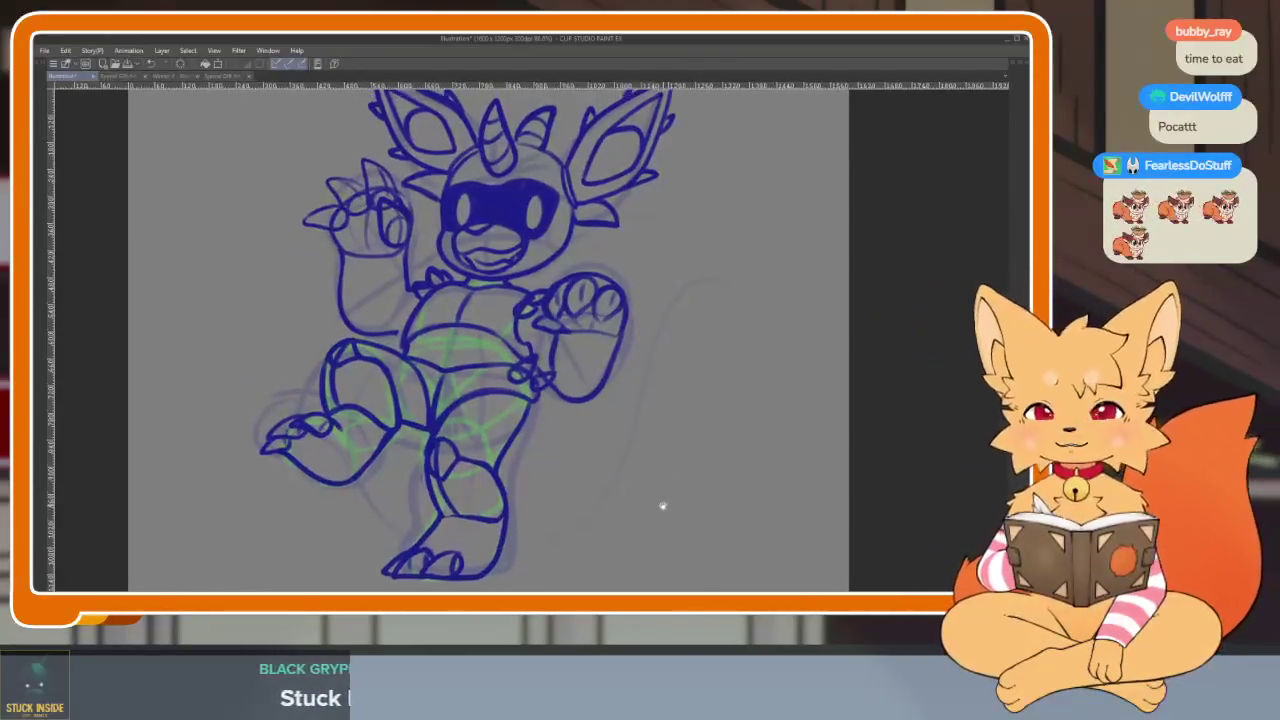
{"action": "scroll", "coordinate": [640, 500], "scroll_direction": "up", "scroll_amount": 1}
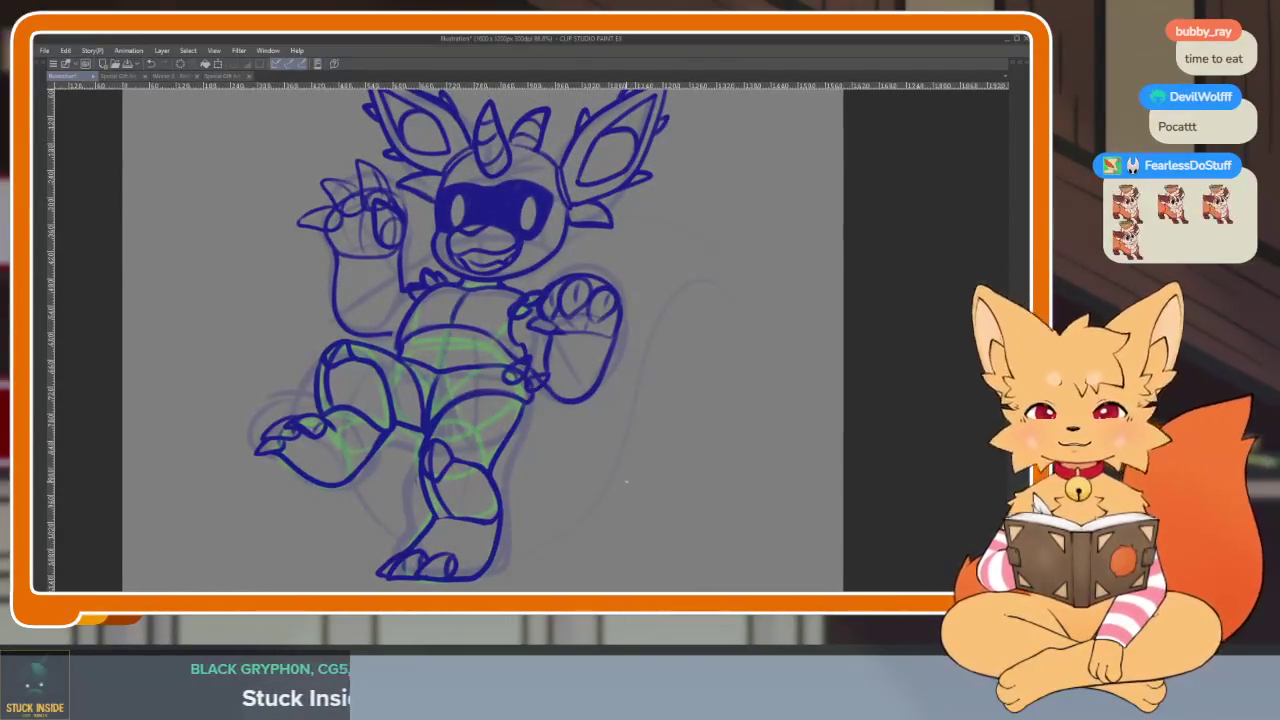
{"action": "scroll", "coordinate": [632, 500], "scroll_direction": "down", "scroll_amount": 2}
{"action": "scroll", "coordinate": [608, 512], "scroll_direction": "up", "scroll_amount": 3}
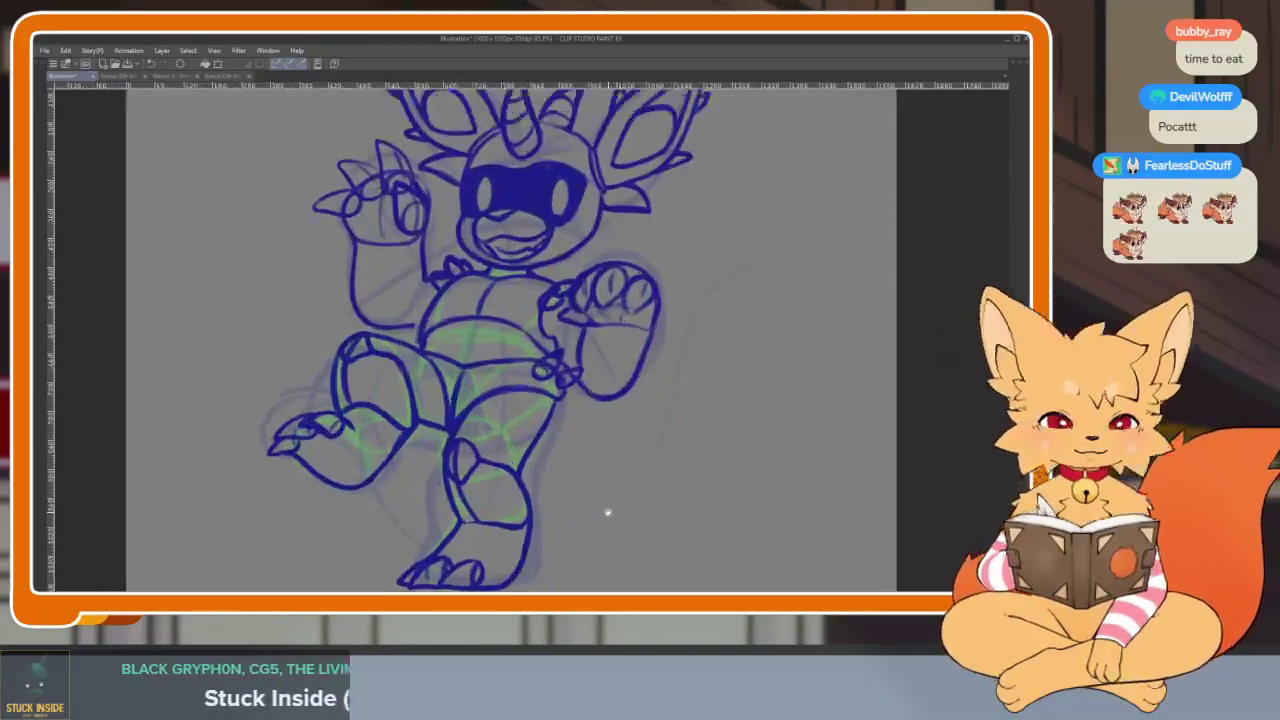
{"action": "scroll", "coordinate": [590, 512], "scroll_direction": "up", "scroll_amount": 1}
{"action": "scroll", "coordinate": [580, 518], "scroll_direction": "up", "scroll_amount": 1}
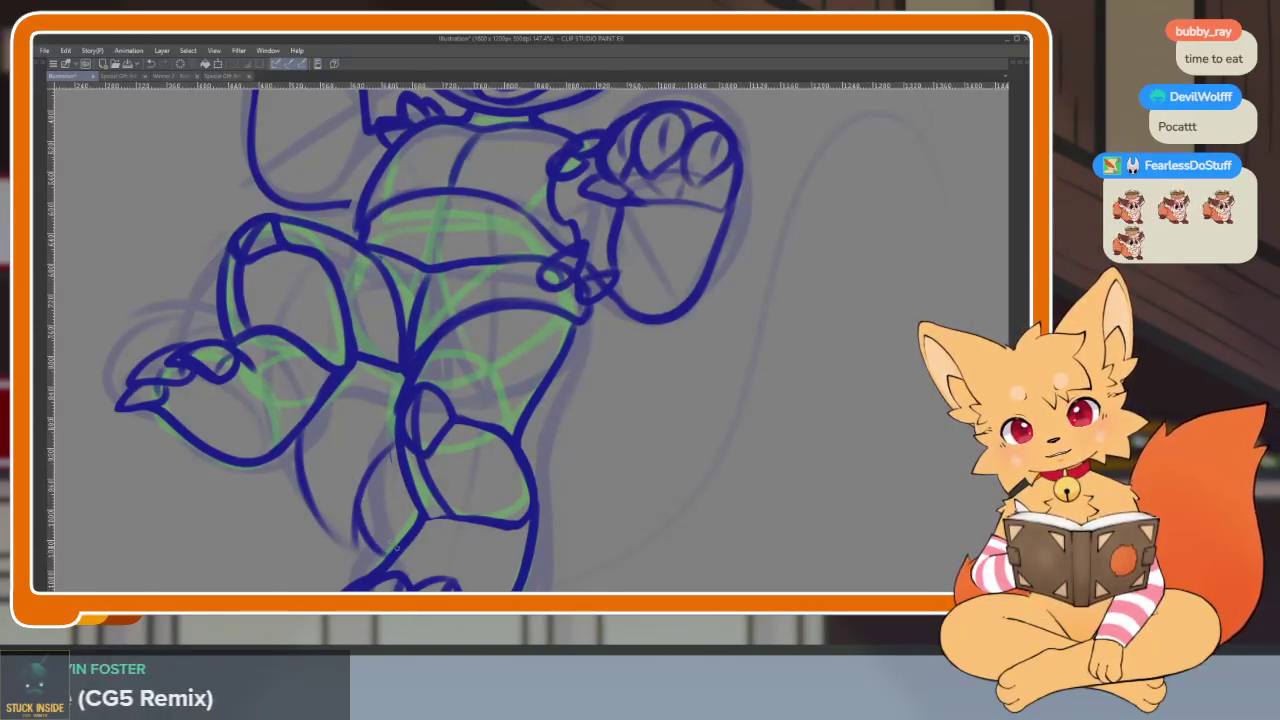
Undo the previous tail strokes while panning toward the tail sketch
{"action": "left_click_drag", "start_coordinate": [677, 451], "coordinate": [569, 529]}
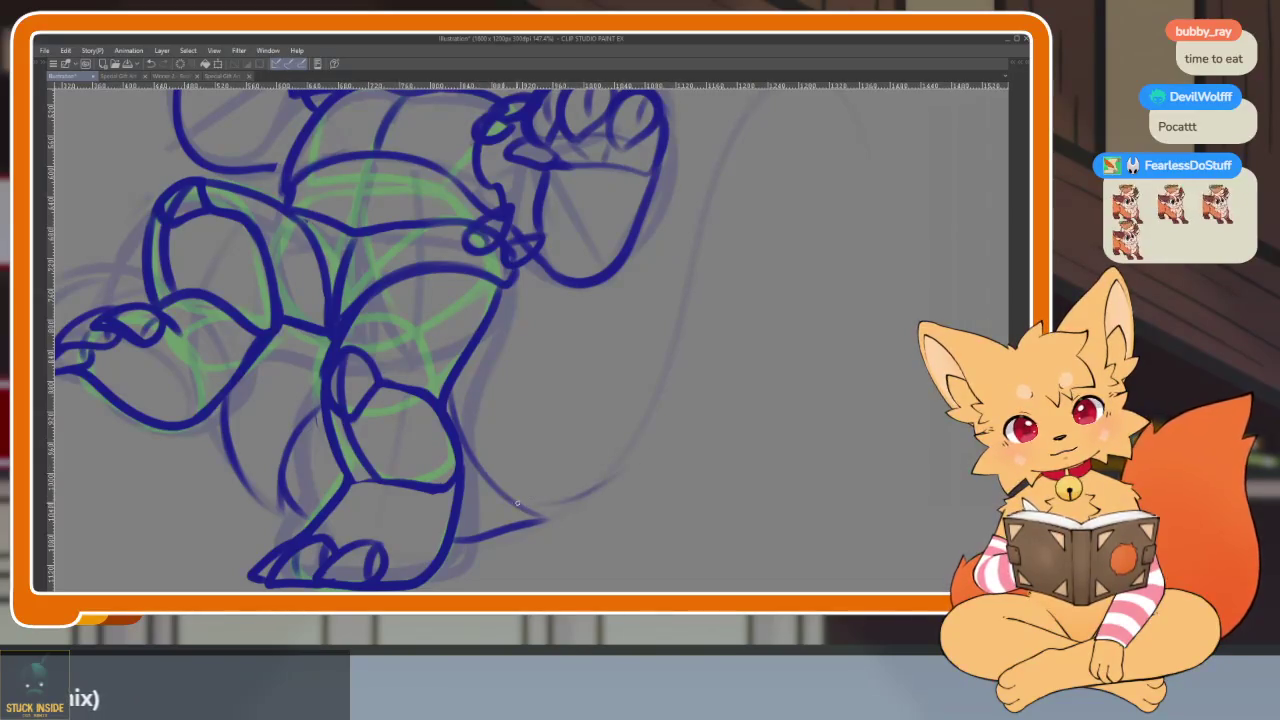
{"action": "key", "text": "ctrl+z"}
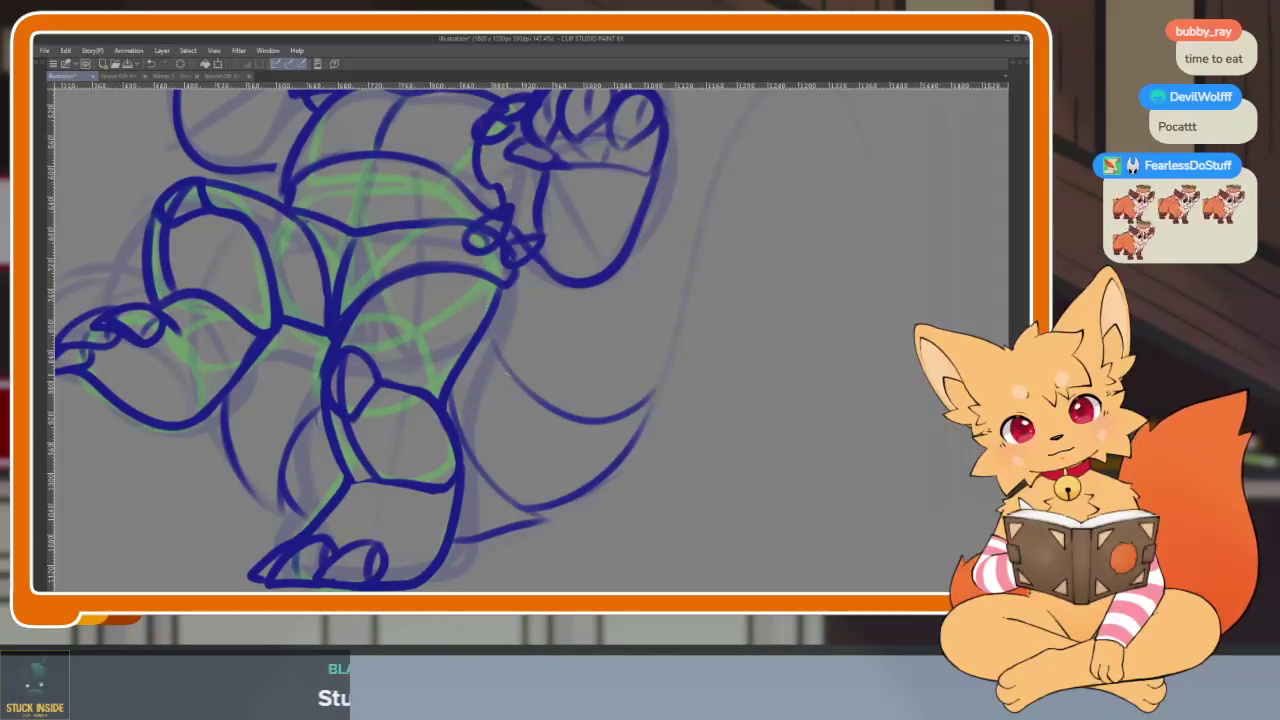
{"action": "left_click_drag", "start_coordinate": [711, 342], "coordinate": [683, 447]}
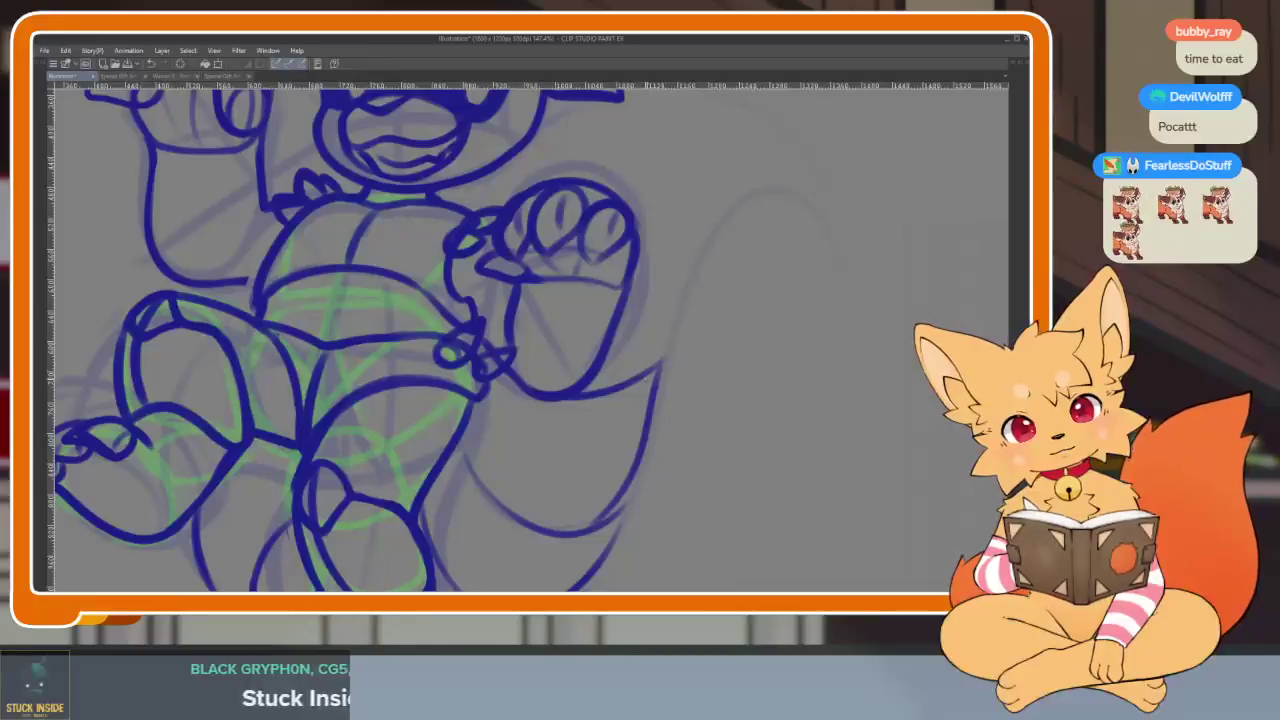
{"action": "key", "text": "ctrl+z"}
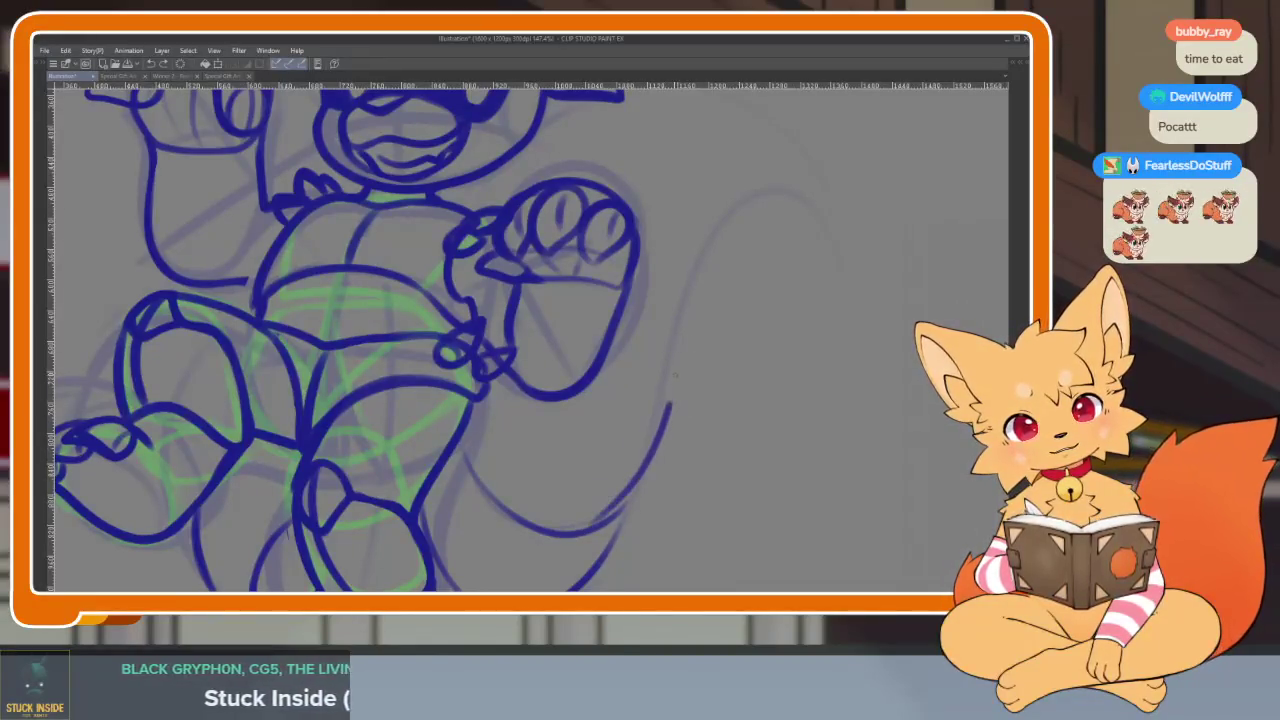
{"action": "left_click_drag", "start_coordinate": [745, 387], "coordinate": [705, 467]}
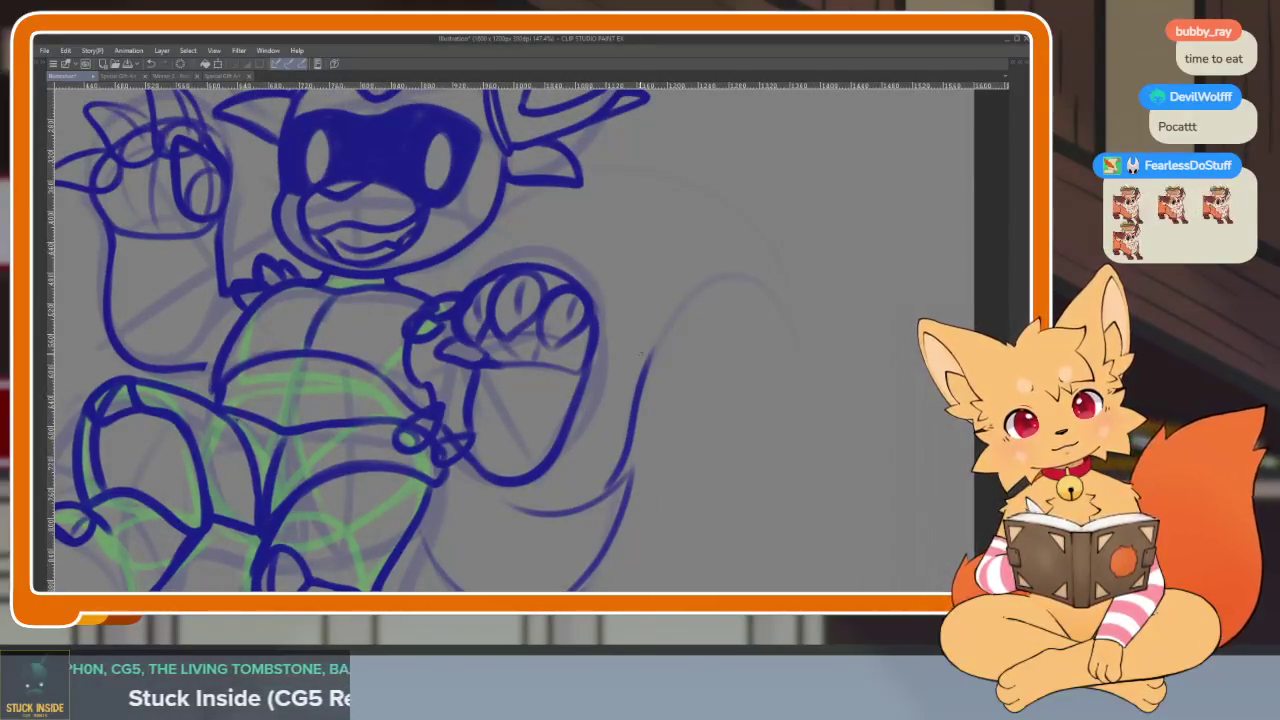
Ink a new sweeping dark-blue outer tail curve up to a pointed tip
{"action": "scroll", "coordinate": [726, 266], "scroll_direction": "down", "scroll_amount": 2}
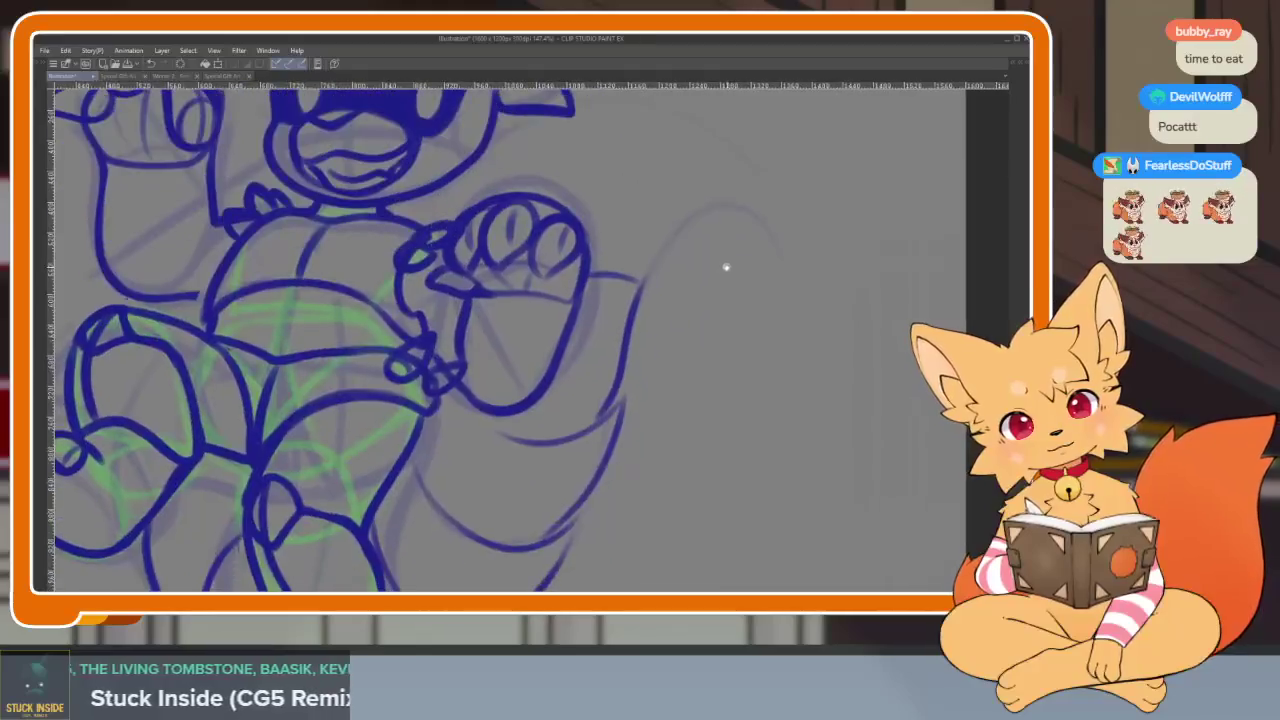
{"action": "scroll", "coordinate": [763, 349], "scroll_direction": "down", "scroll_amount": 5}
{"action": "scroll", "coordinate": [717, 357], "scroll_direction": "up", "scroll_amount": 2}
{"action": "scroll", "coordinate": [720, 390], "scroll_direction": "down", "scroll_amount": 1}
{"action": "scroll", "coordinate": [720, 390], "scroll_direction": "up", "scroll_amount": 3}
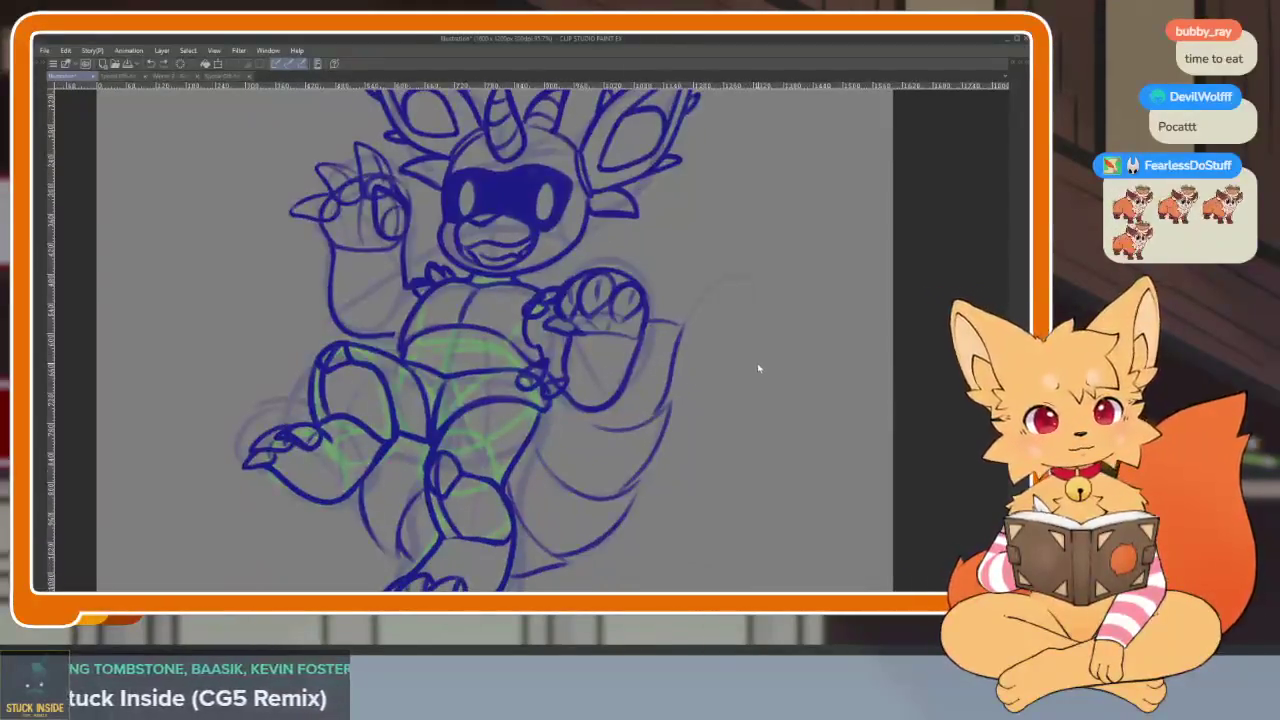
{"action": "scroll", "coordinate": [697, 371], "scroll_direction": "down", "scroll_amount": 1}
{"action": "scroll", "coordinate": [695, 434], "scroll_direction": "up", "scroll_amount": 2}
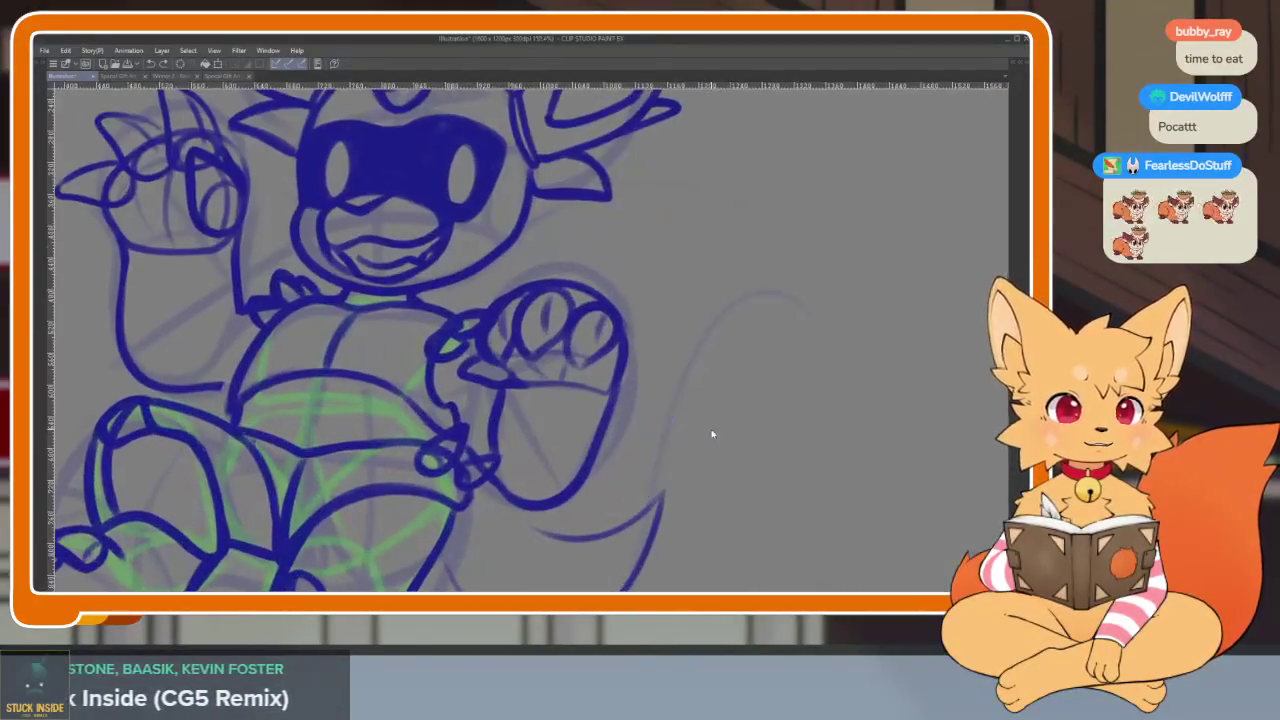
{"action": "scroll", "coordinate": [705, 445], "scroll_direction": "up", "scroll_amount": 1}
{"action": "scroll", "coordinate": [715, 430], "scroll_direction": "up", "scroll_amount": 1}
{"action": "scroll", "coordinate": [722, 430], "scroll_direction": "down", "scroll_amount": 1}
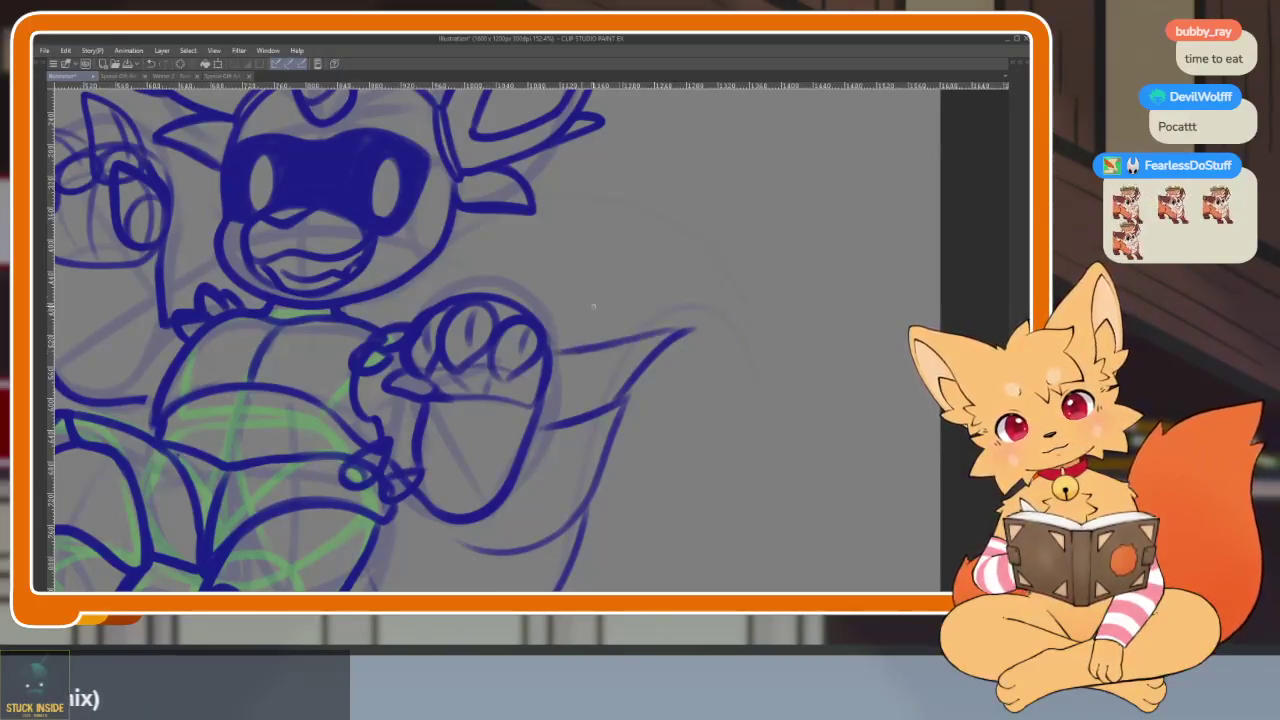
{"action": "scroll", "coordinate": [670, 350], "scroll_direction": "down", "scroll_amount": 1}
{"action": "mouse_move", "coordinate": [622, 376]}
{"action": "left_mouse_down"}
{"action": "mouse_move", "coordinate": [702, 368]}
{"action": "mouse_move", "coordinate": [650, 308]}
{"action": "mouse_move", "coordinate": [487, 305]}
{"action": "left_mouse_up"}
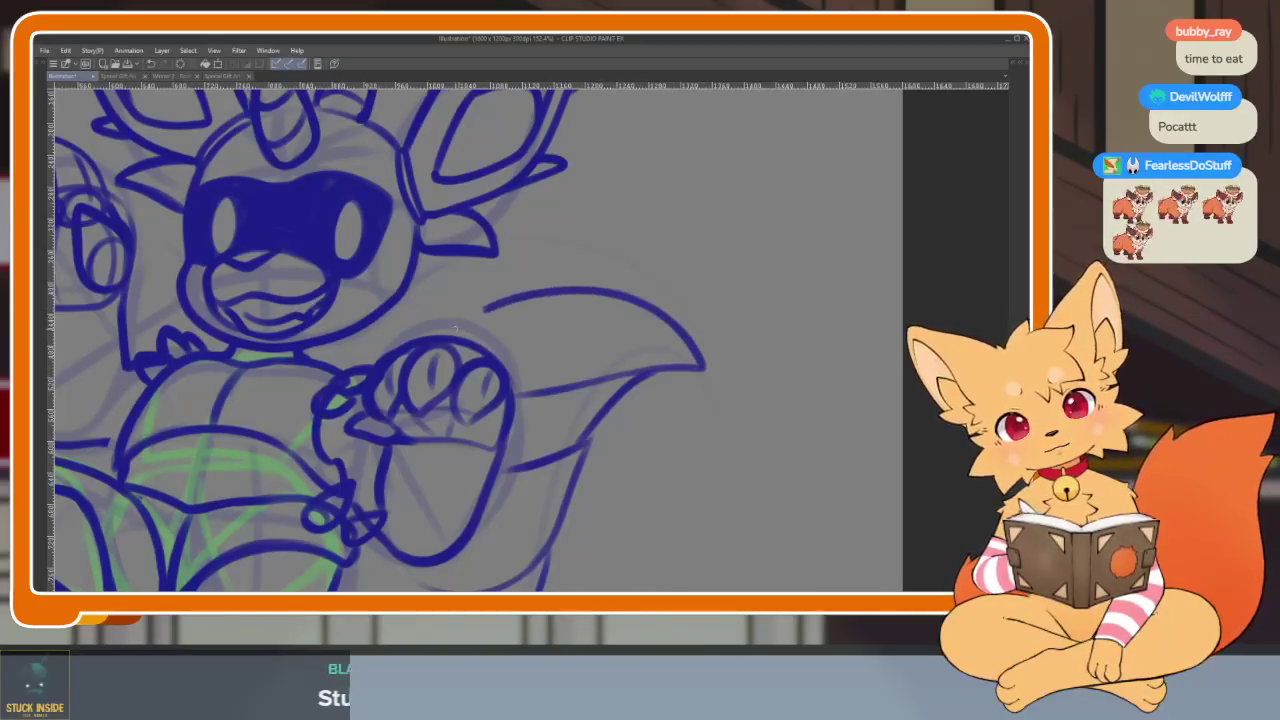
{"action": "scroll", "coordinate": [709, 338], "scroll_direction": "down", "scroll_amount": 3}
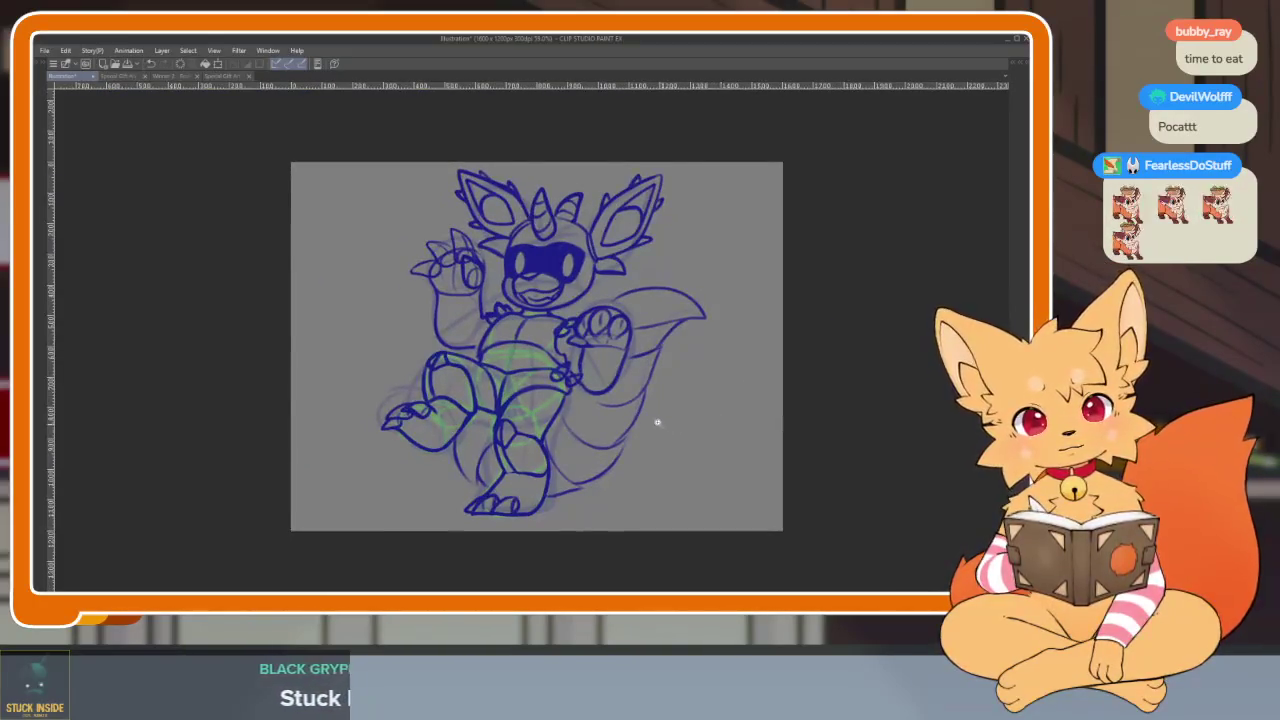
{"action": "scroll", "coordinate": [666, 426], "scroll_direction": "up", "scroll_amount": 2}
{"action": "scroll", "coordinate": [680, 438], "scroll_direction": "down", "scroll_amount": 2}
{"action": "scroll", "coordinate": [680, 426], "scroll_direction": "up", "scroll_amount": 2}
{"action": "scroll", "coordinate": [660, 449], "scroll_direction": "up", "scroll_amount": 2}
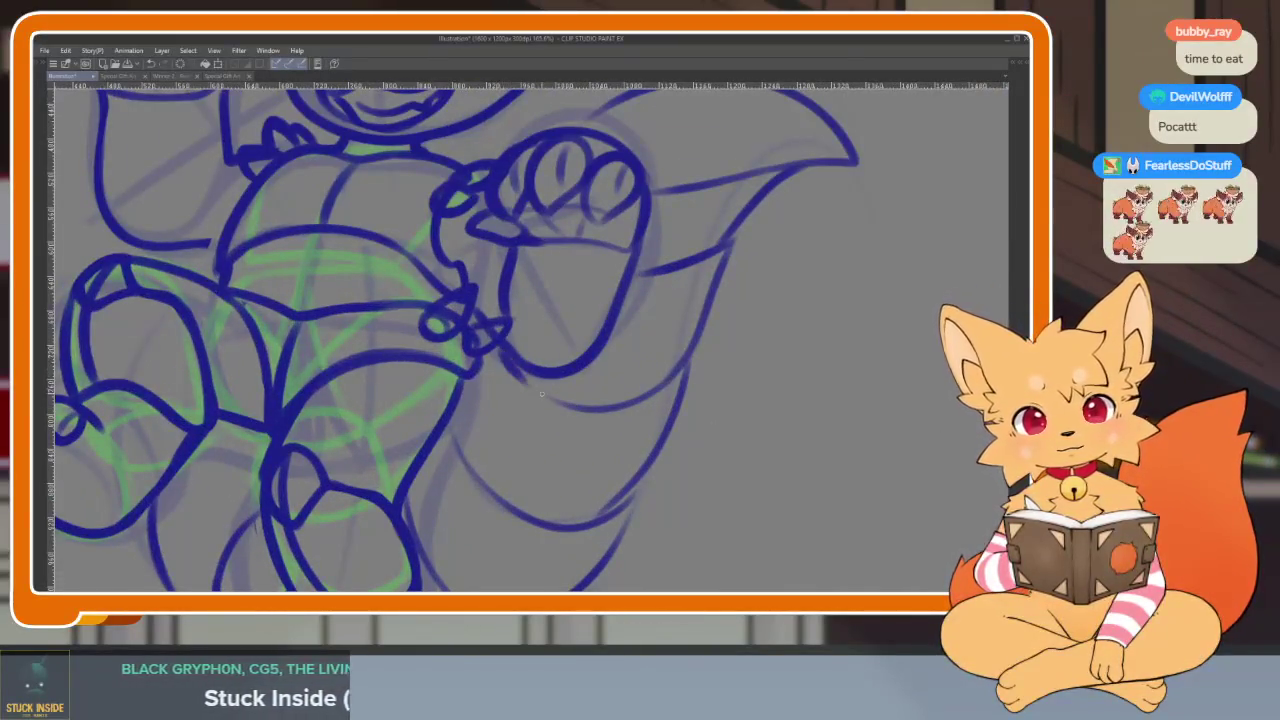
{"action": "scroll", "coordinate": [637, 440], "scroll_direction": "down", "scroll_amount": 4}
{"action": "scroll", "coordinate": [640, 445], "scroll_direction": "up", "scroll_amount": 2}
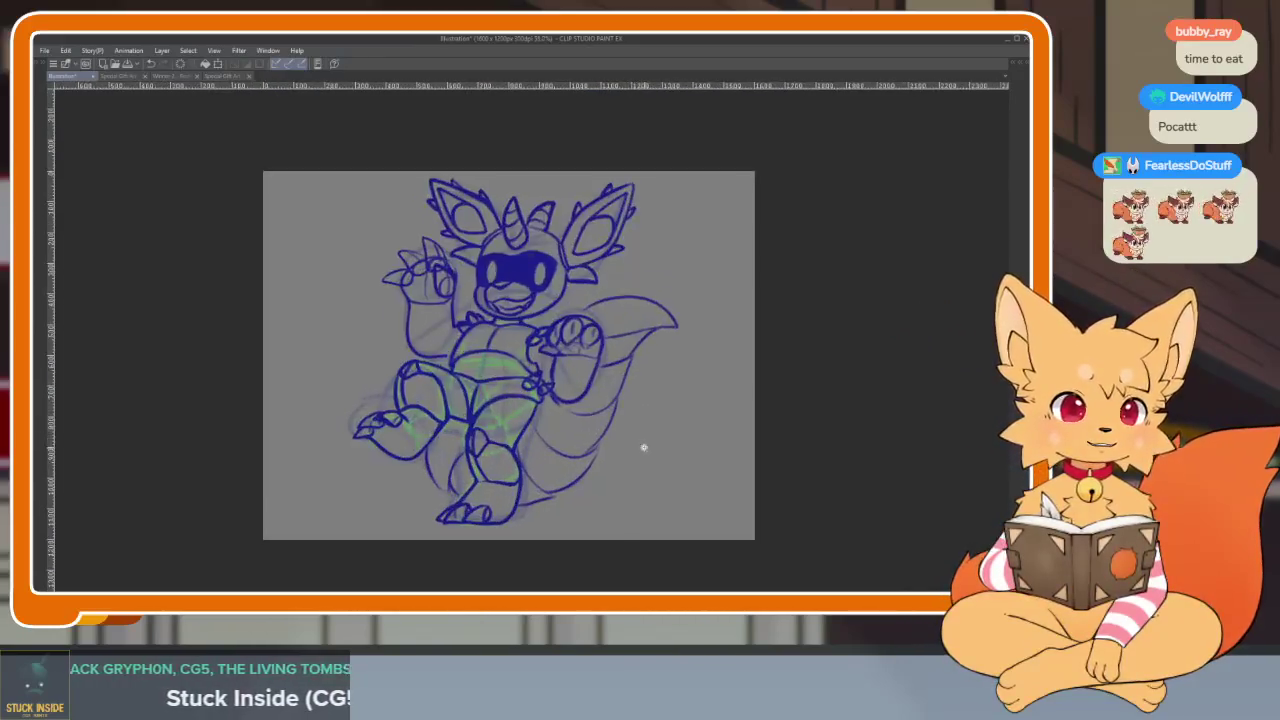
{"action": "scroll", "coordinate": [646, 449], "scroll_direction": "up", "scroll_amount": 1}
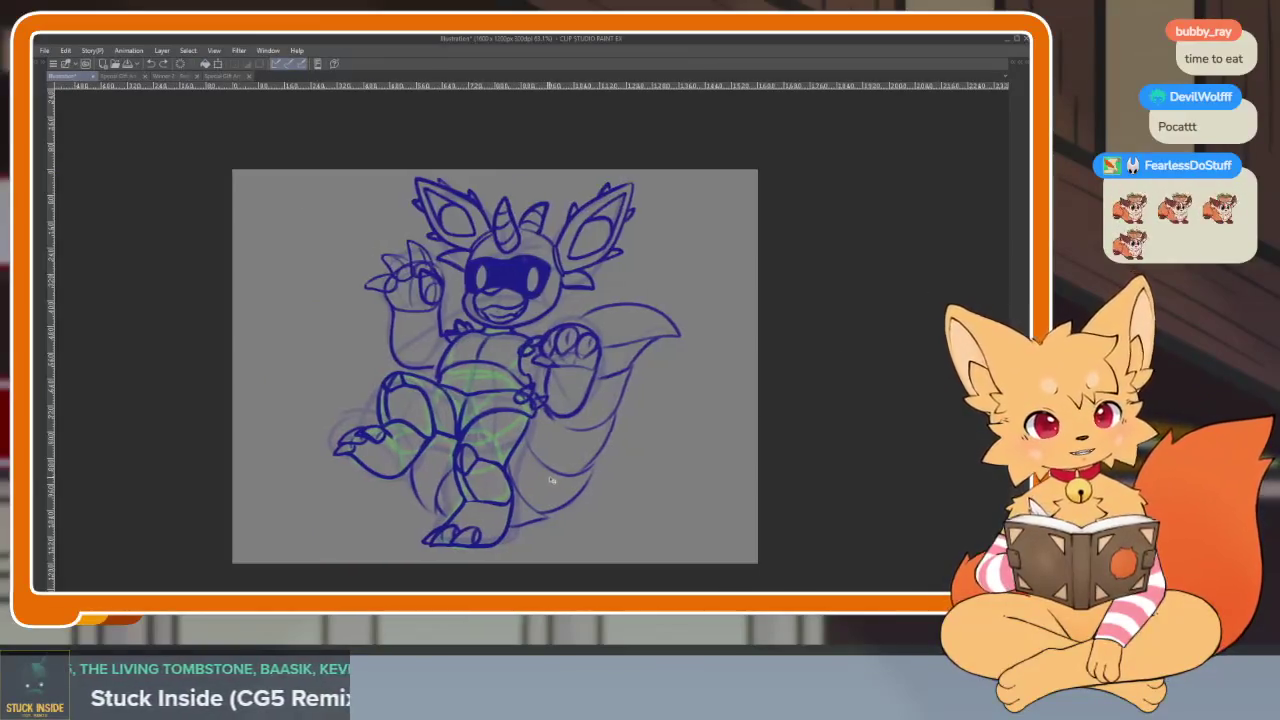
{"action": "scroll", "coordinate": [690, 450], "scroll_direction": "down", "scroll_amount": 1}
{"action": "scroll", "coordinate": [654, 471], "scroll_direction": "up", "scroll_amount": 2}
{"action": "scroll", "coordinate": [635, 485], "scroll_direction": "down", "scroll_amount": 1}
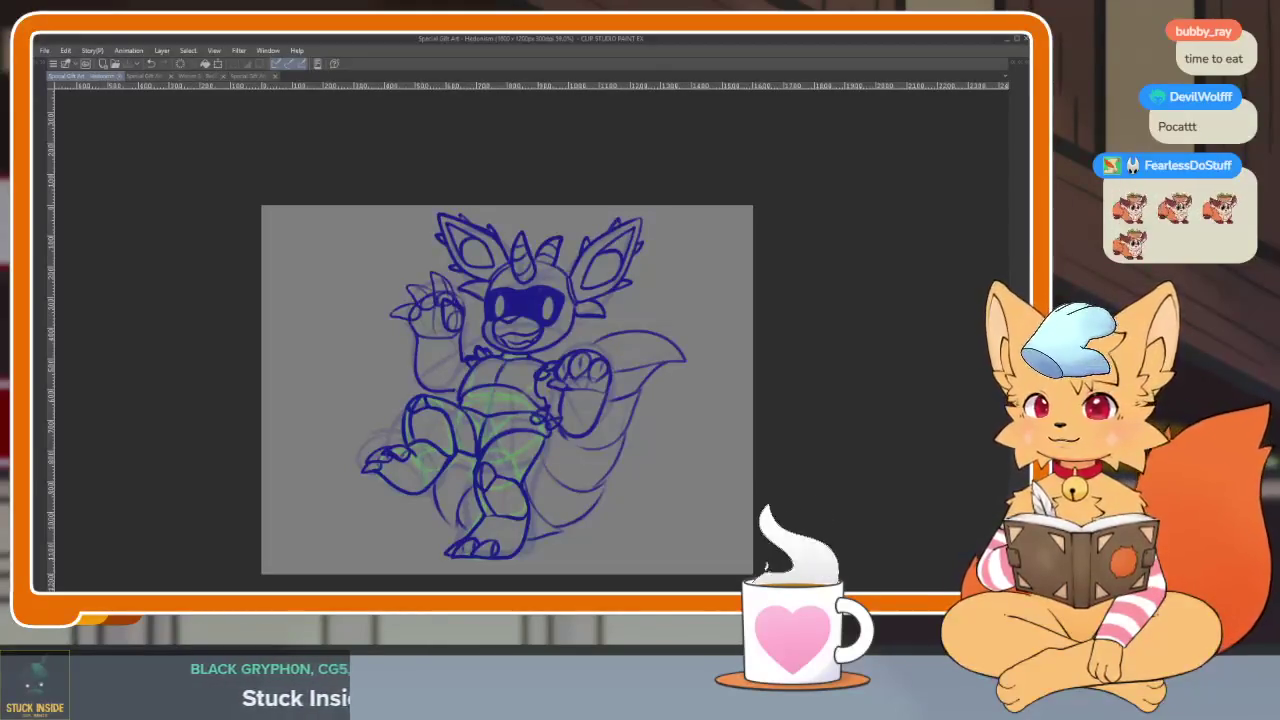
Flip through the cat and raccoon documents and return to the dragon lineart
{"action": "left_click", "coordinate": [134, 75]}
{"action": "left_click", "coordinate": [188, 76]}
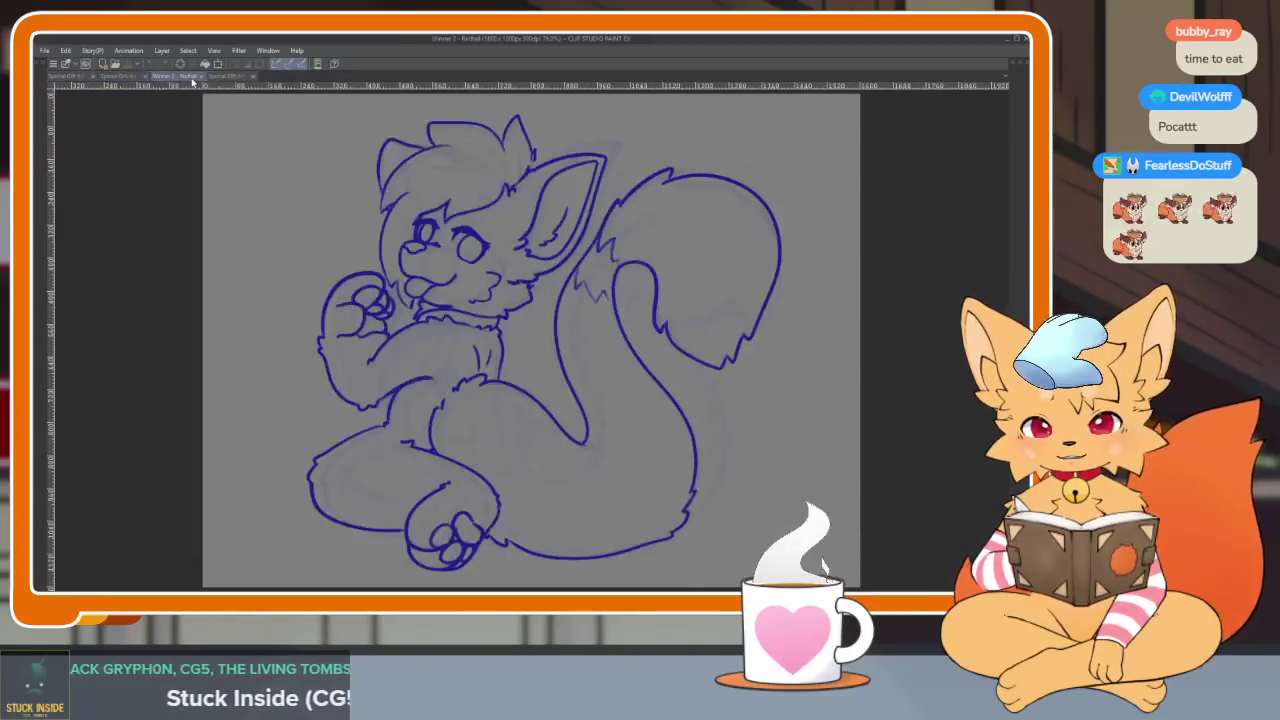
{"action": "left_click", "coordinate": [232, 76]}
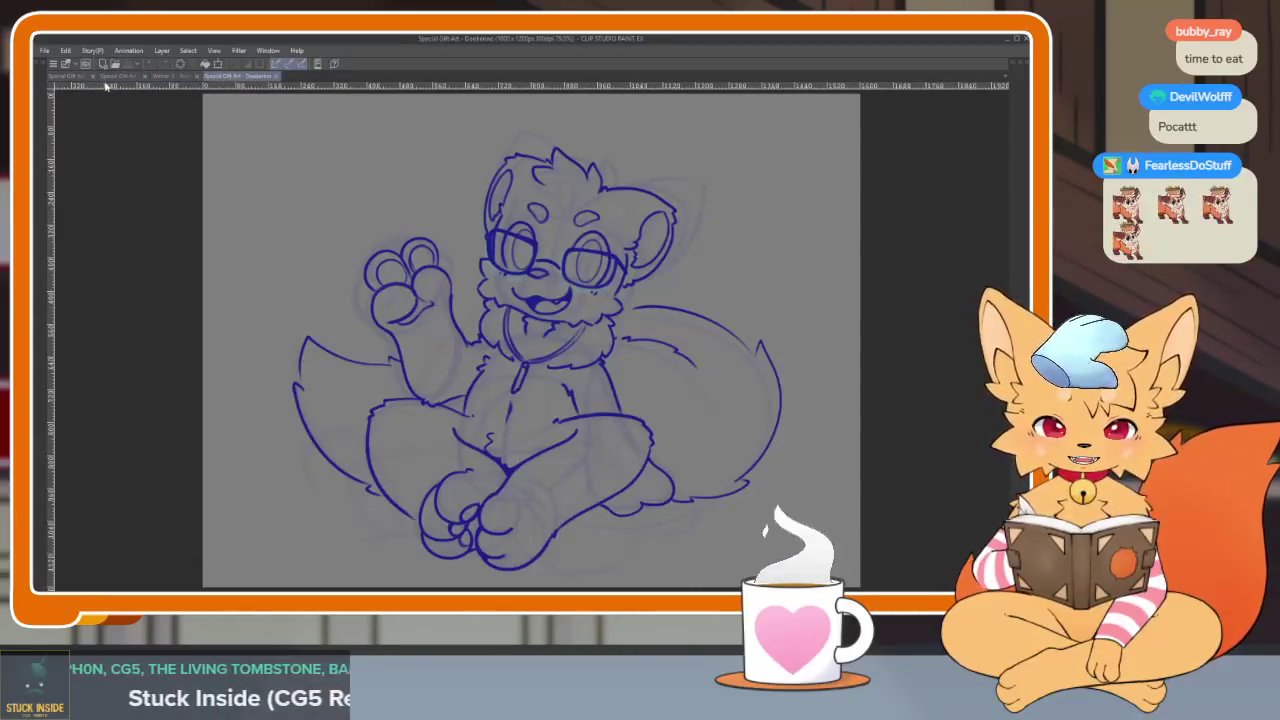
{"action": "left_click", "coordinate": [68, 76]}
Show the palettes and lower Layer 1's opacity to fade the dragon sketch
{"action": "key", "text": "Tab"}
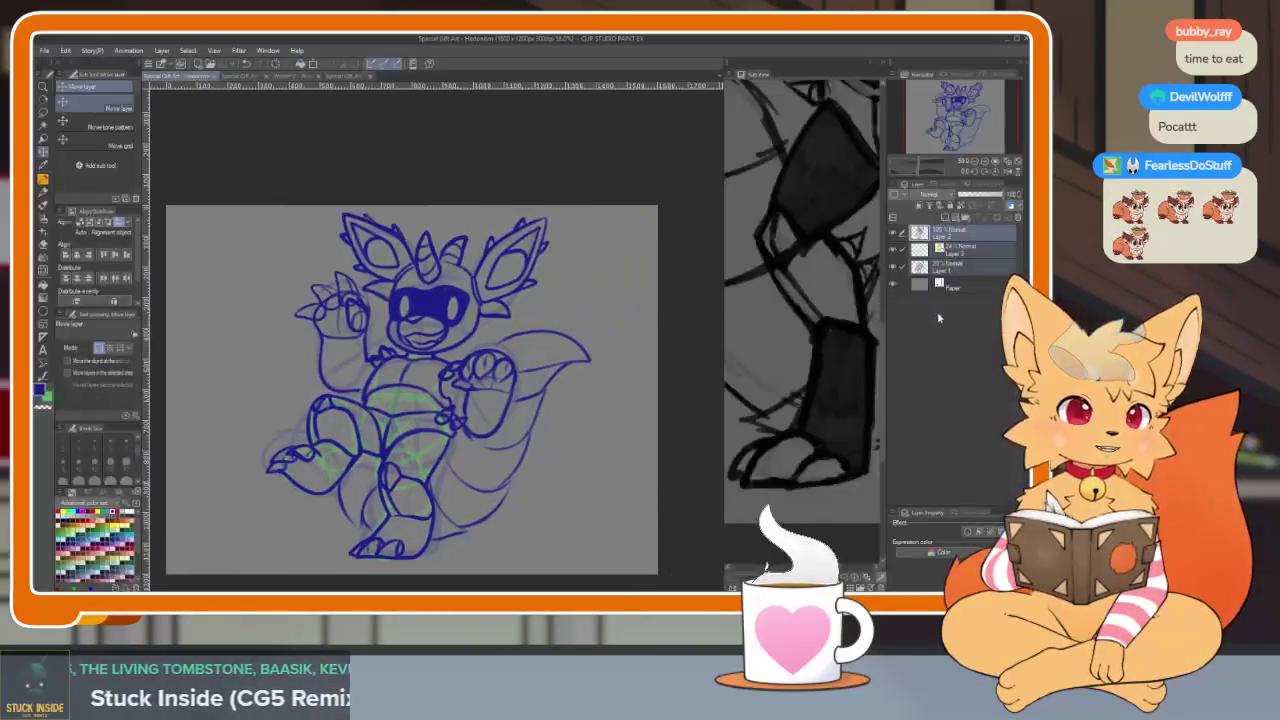
{"action": "left_click", "coordinate": [950, 267]}
{"action": "left_click", "coordinate": [960, 197]}
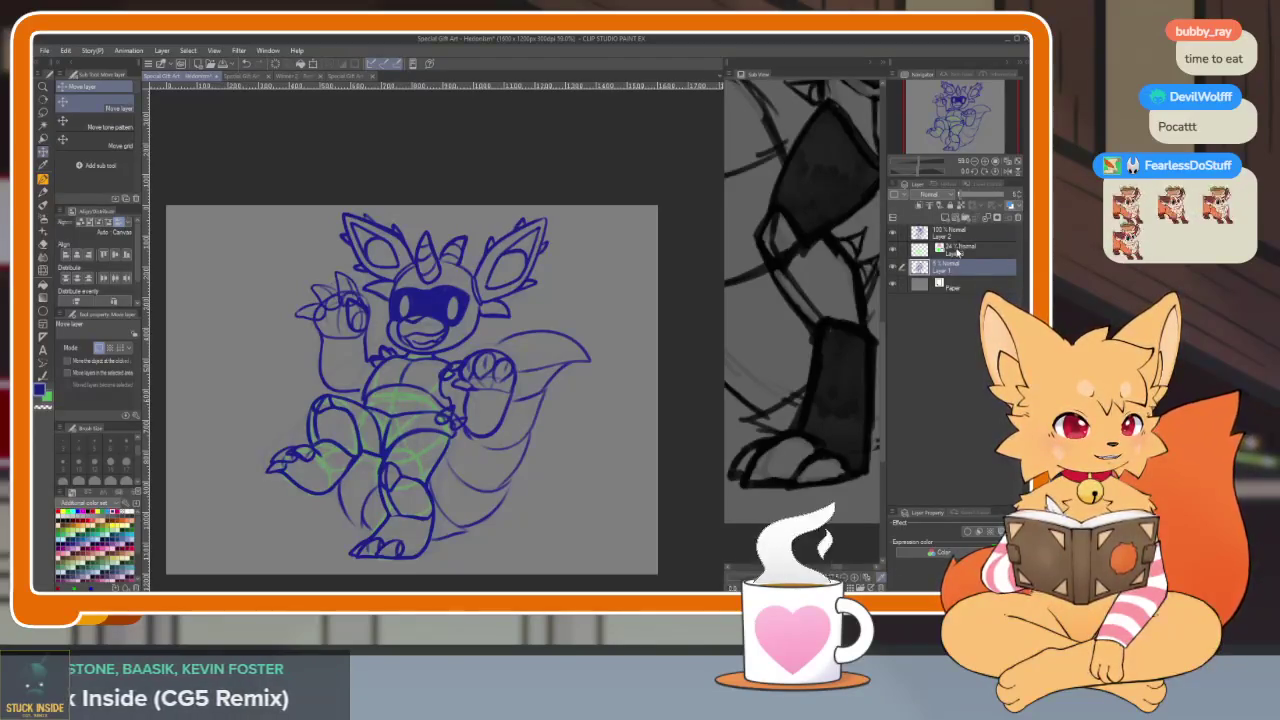
{"action": "left_click", "coordinate": [957, 250]}
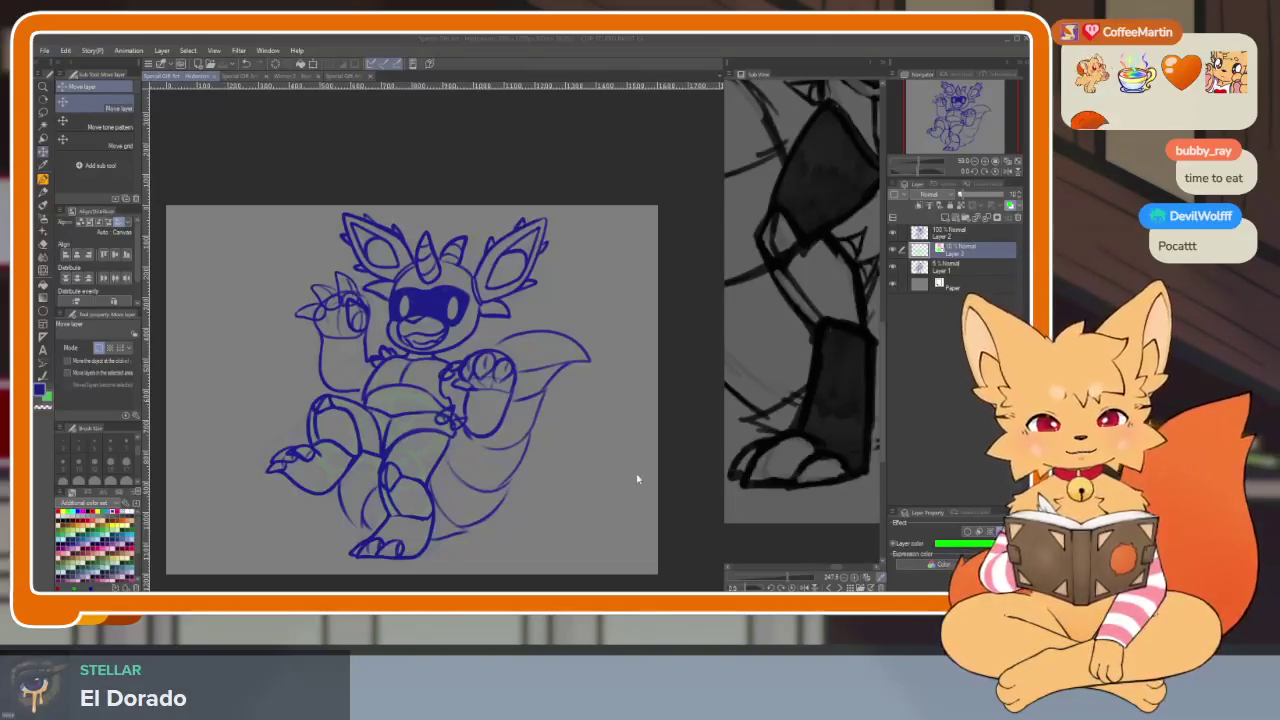
Switch to the fluffy-tailed fox document and bring up the Sub View image list
{"action": "left_click", "coordinate": [531, 40]}
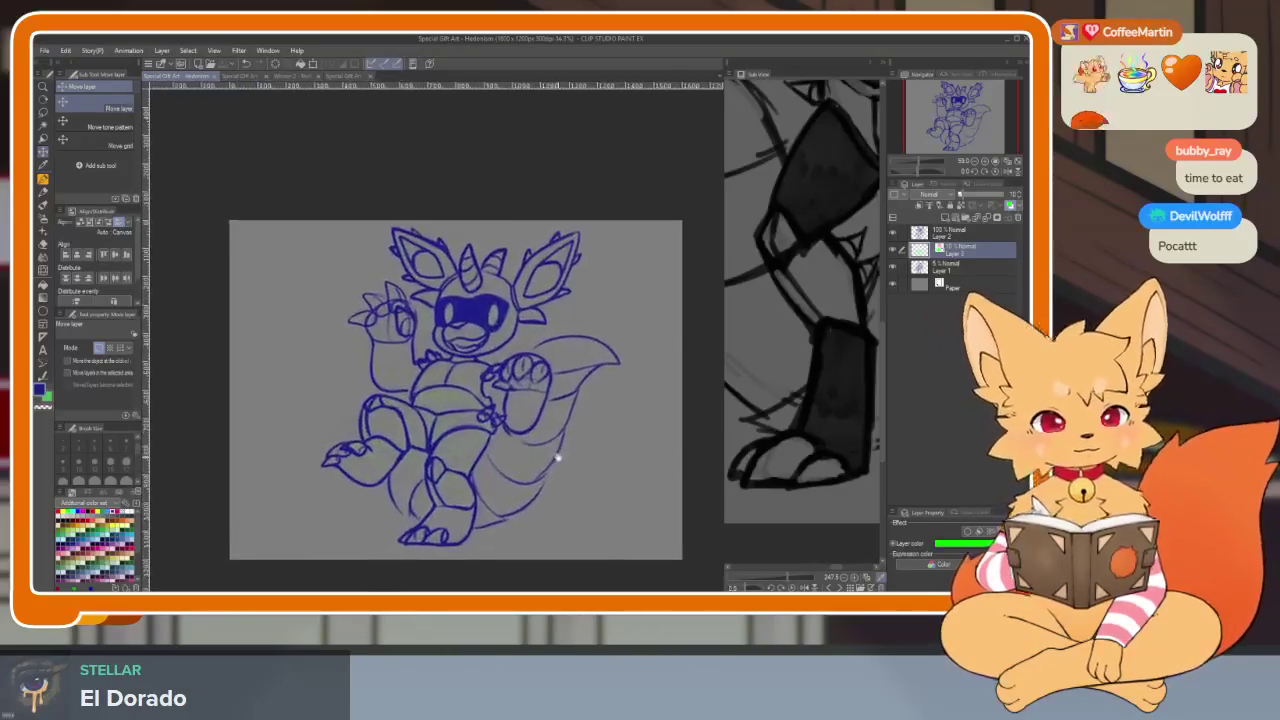
{"action": "scroll", "coordinate": [530, 458], "scroll_direction": "up", "scroll_amount": 1}
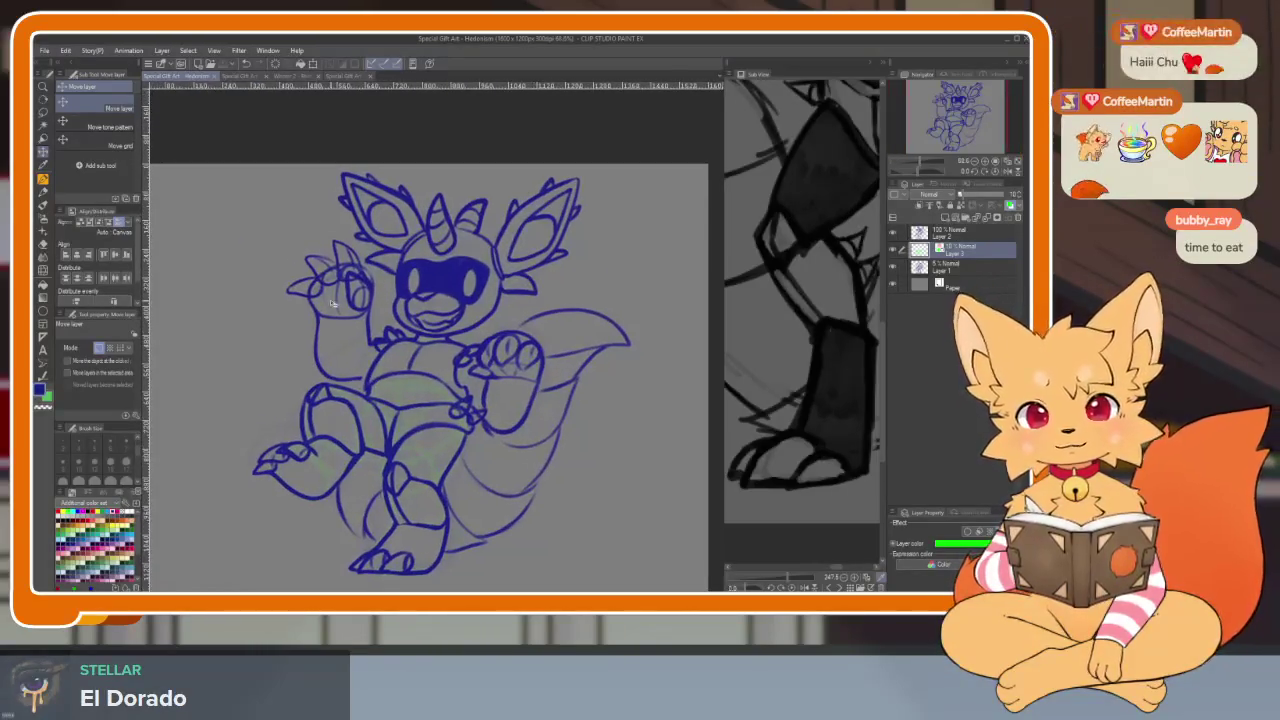
{"action": "left_click", "coordinate": [288, 77]}
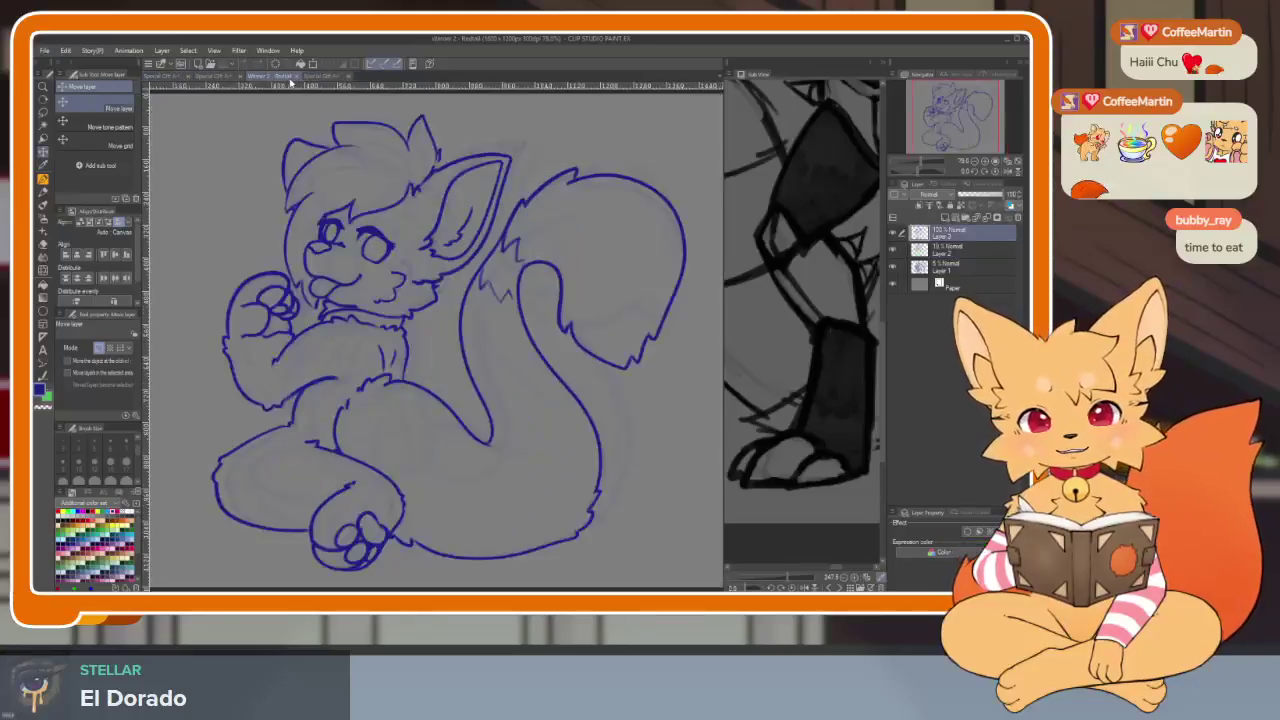
{"action": "left_click", "coordinate": [232, 79]}
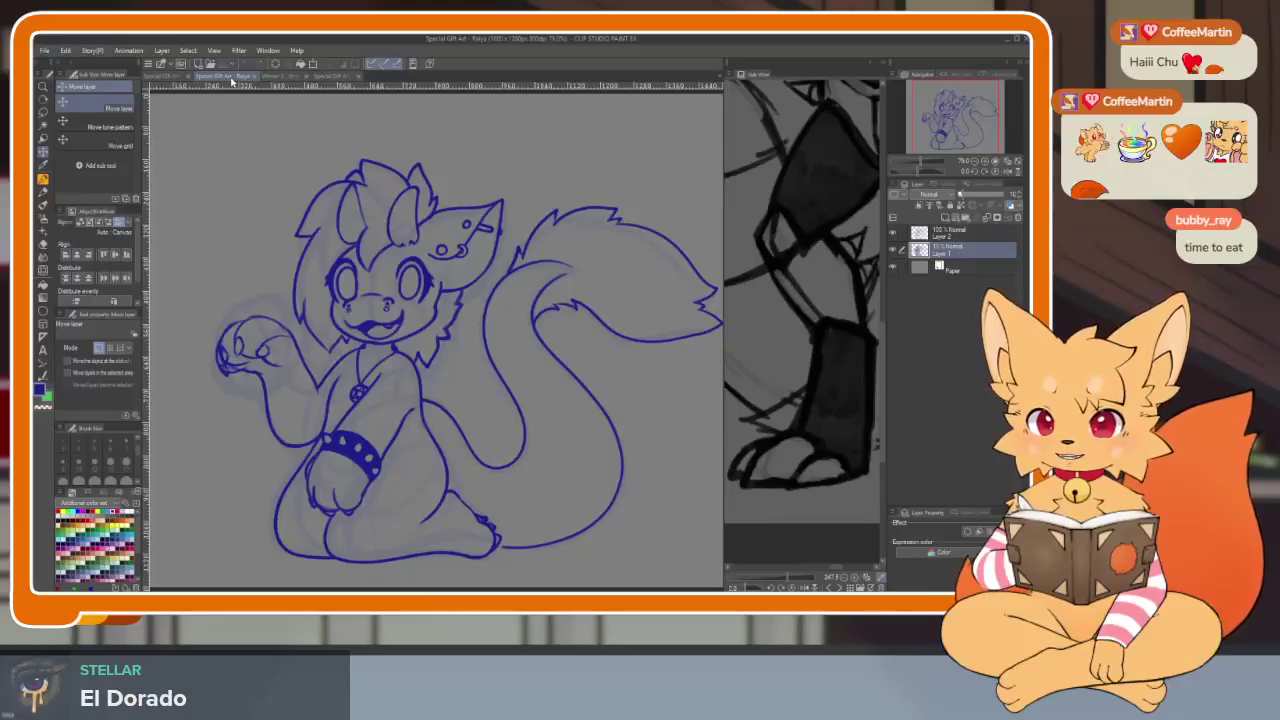
{"action": "left_click", "coordinate": [279, 79]}
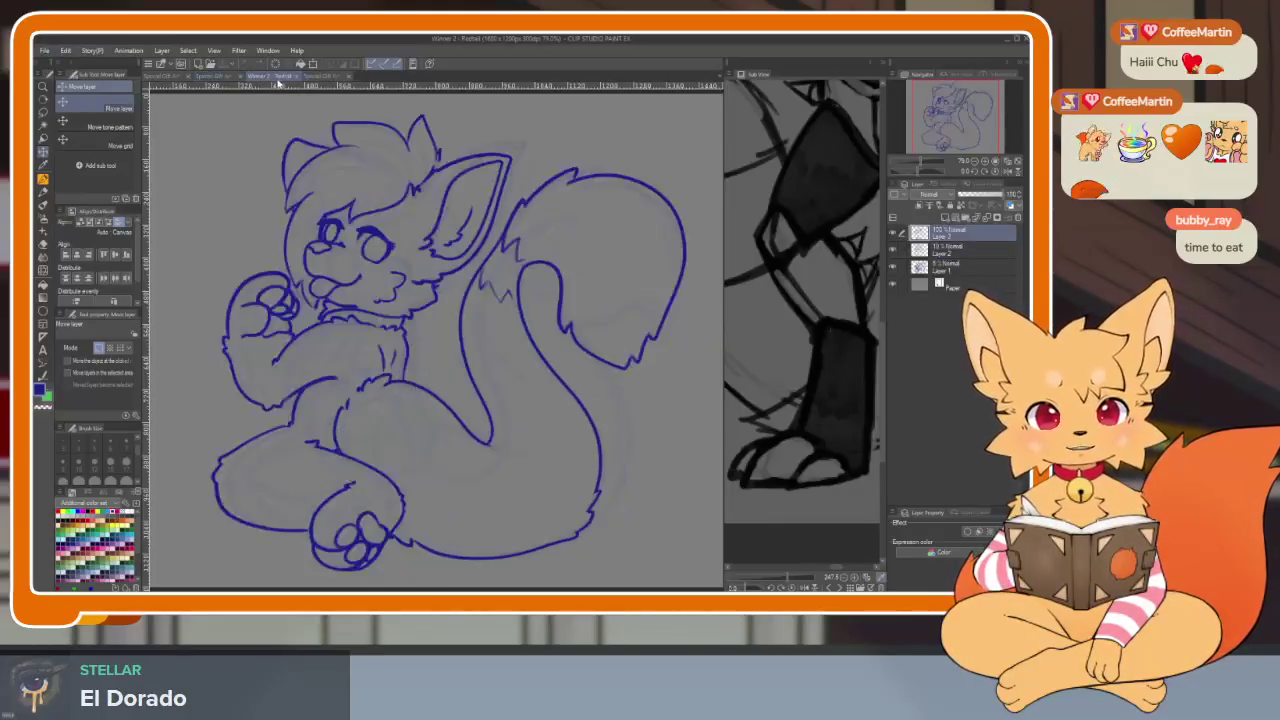
{"action": "scroll", "coordinate": [531, 458], "scroll_direction": "down", "scroll_amount": 1}
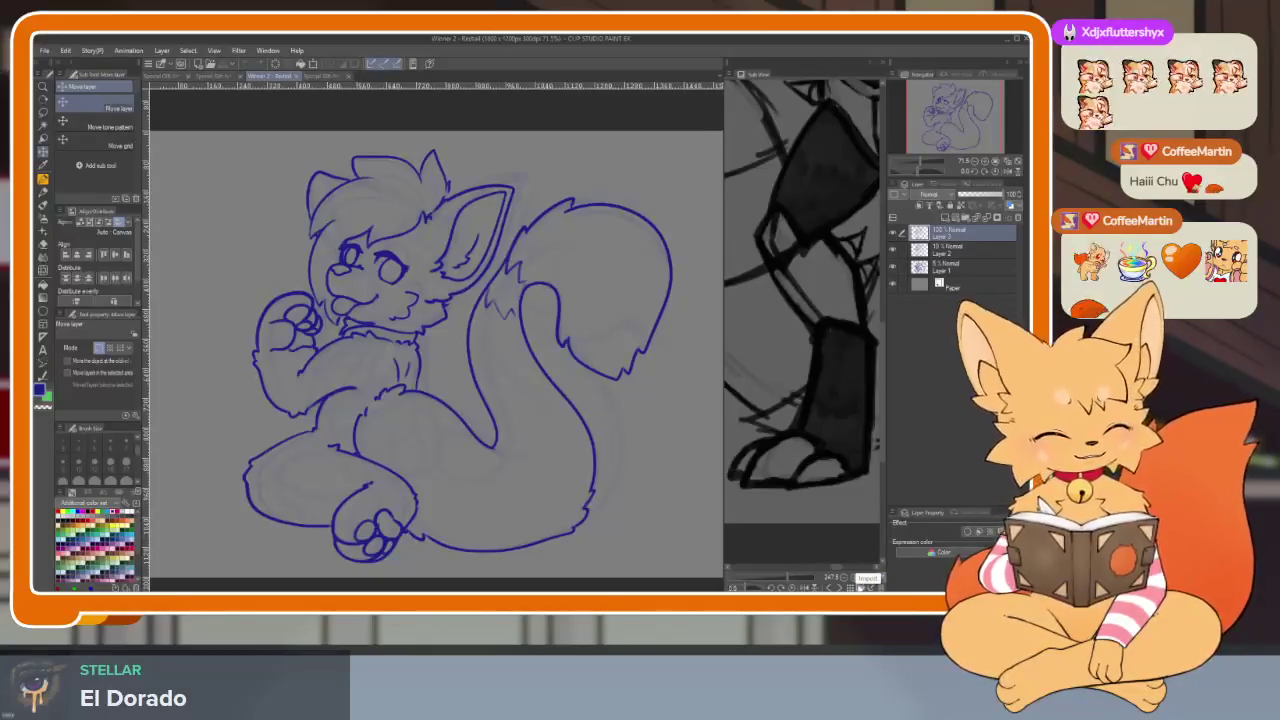
{"action": "left_click", "coordinate": [860, 586]}
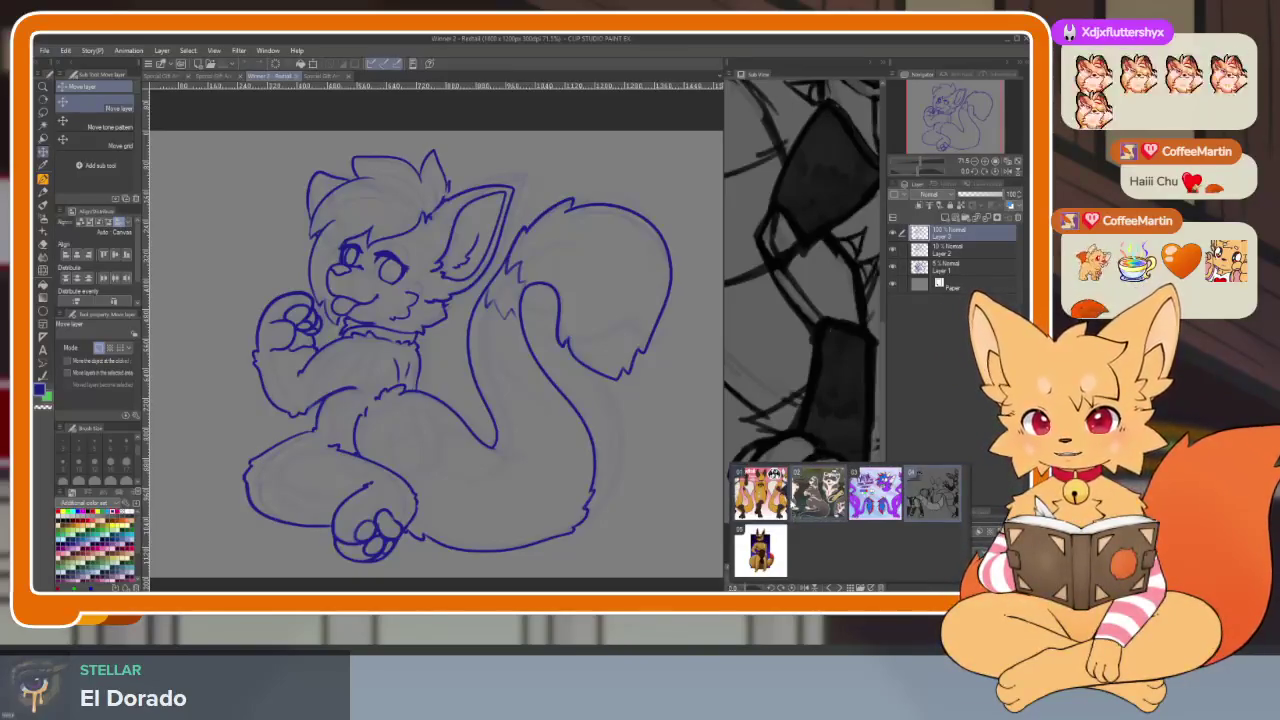
Load the 'Redtail' Kangaroo Fox Hybrid reference into the Sub View and frame the character
{"action": "left_click", "coordinate": [770, 505]}
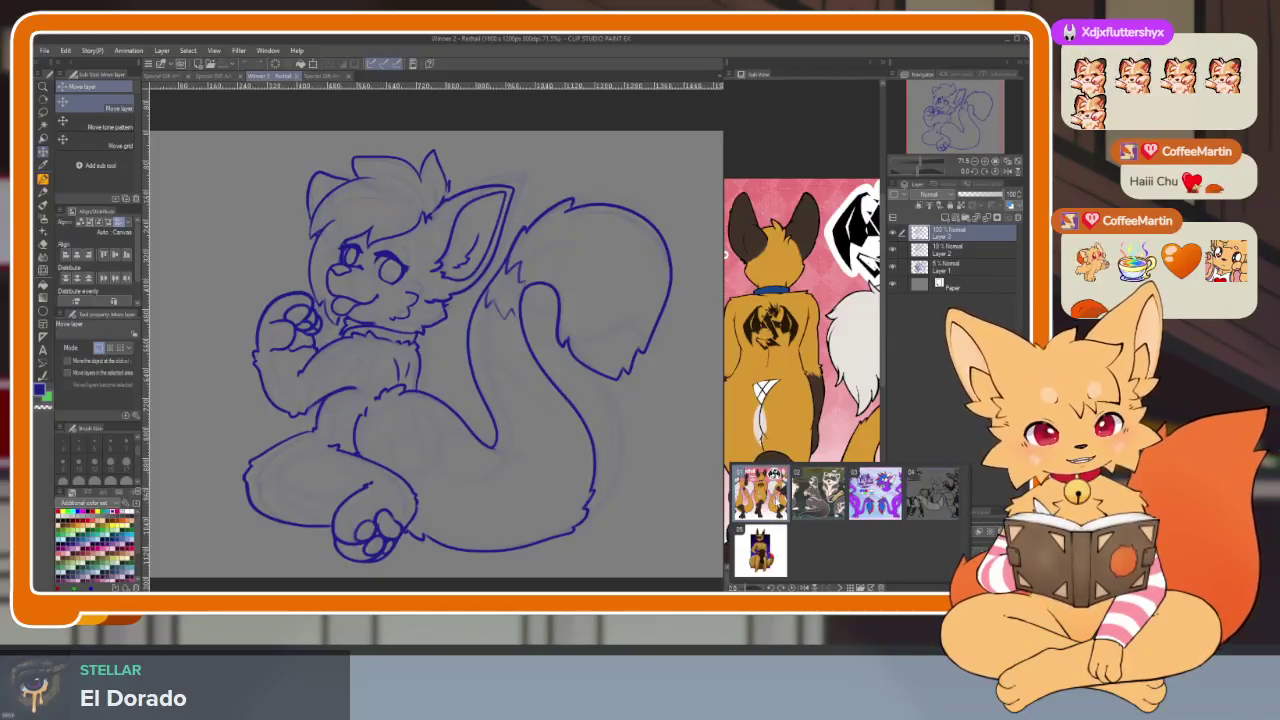
{"action": "left_click", "coordinate": [860, 587]}
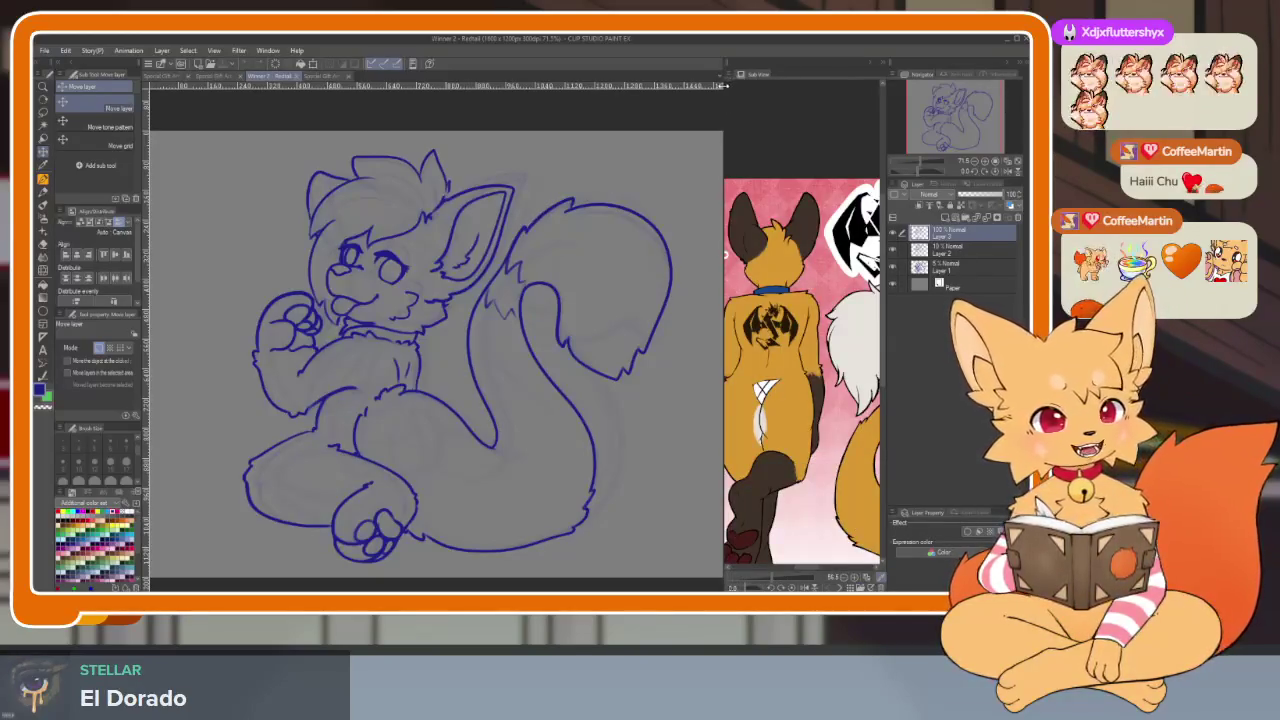
{"action": "left_click_drag", "start_coordinate": [723, 76], "coordinate": [485, 76]}
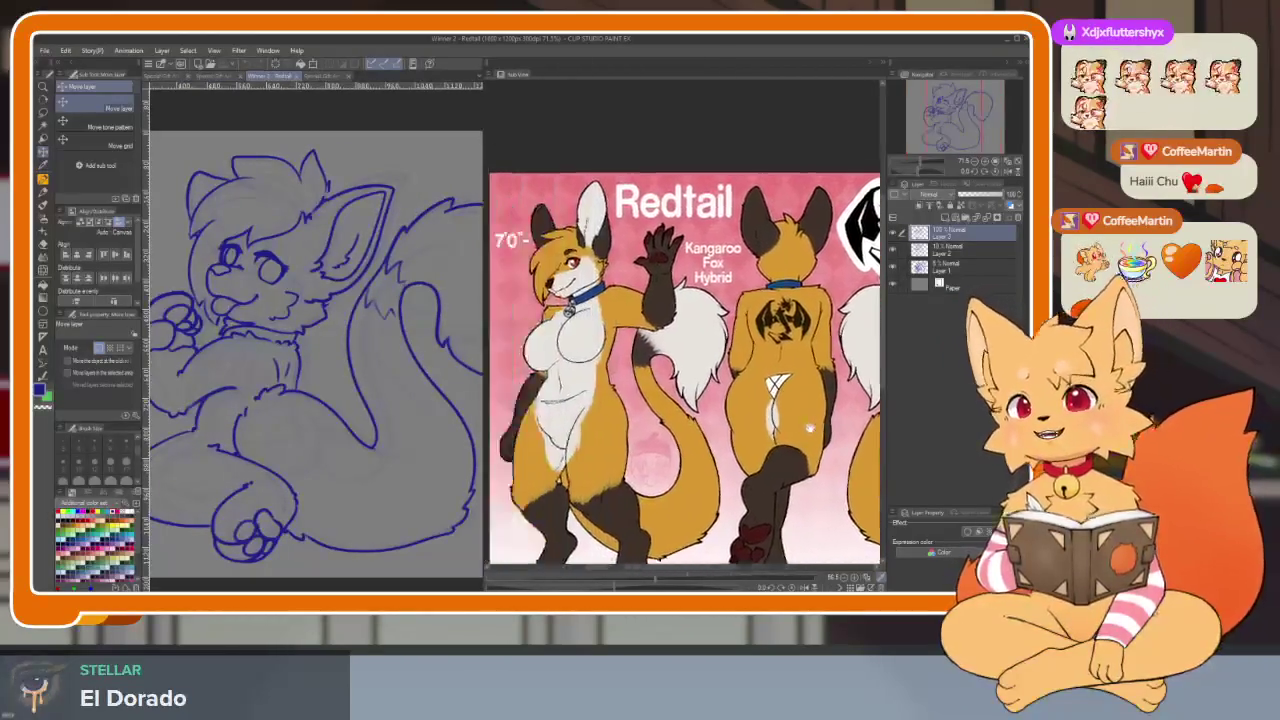
{"action": "left_click_drag", "start_coordinate": [735, 350], "coordinate": [724, 291]}
{"action": "left_click_drag", "start_coordinate": [736, 438], "coordinate": [779, 455]}
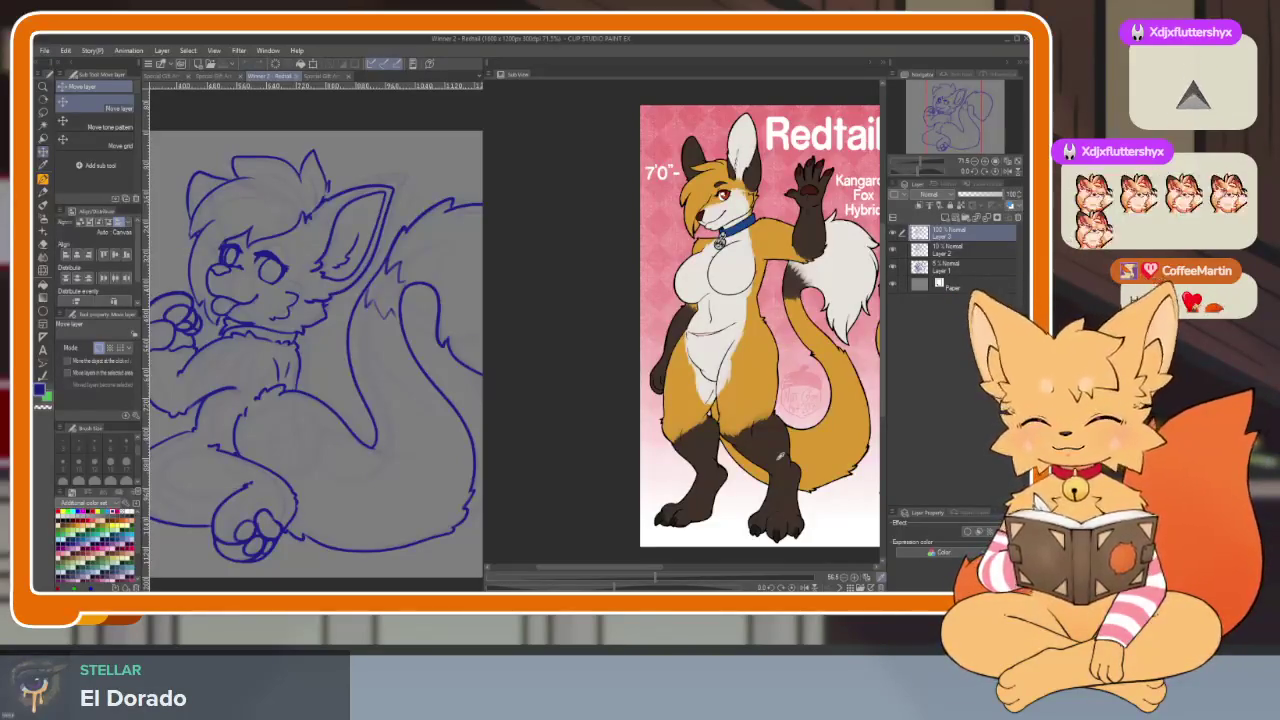
{"action": "left_click_drag", "start_coordinate": [485, 111], "coordinate": [715, 109]}
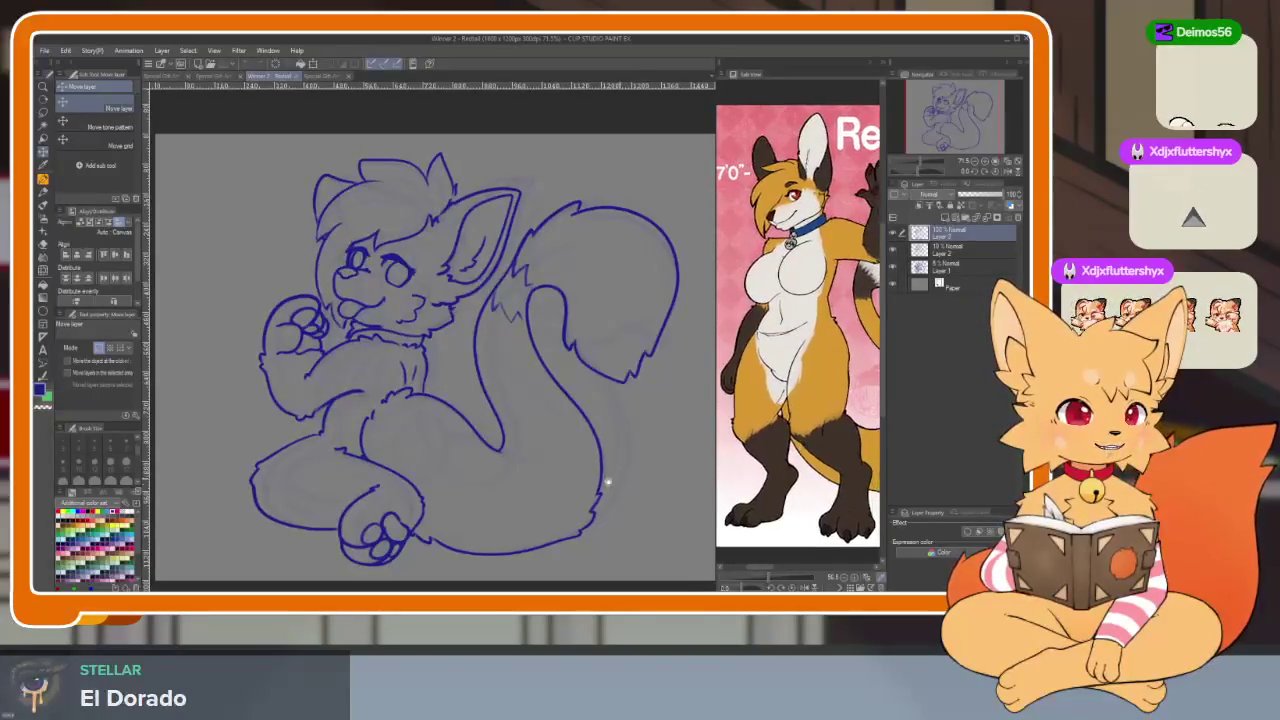
Group the three lineart layers into a folder faded to 30% opacity
{"action": "key", "text": "b"}
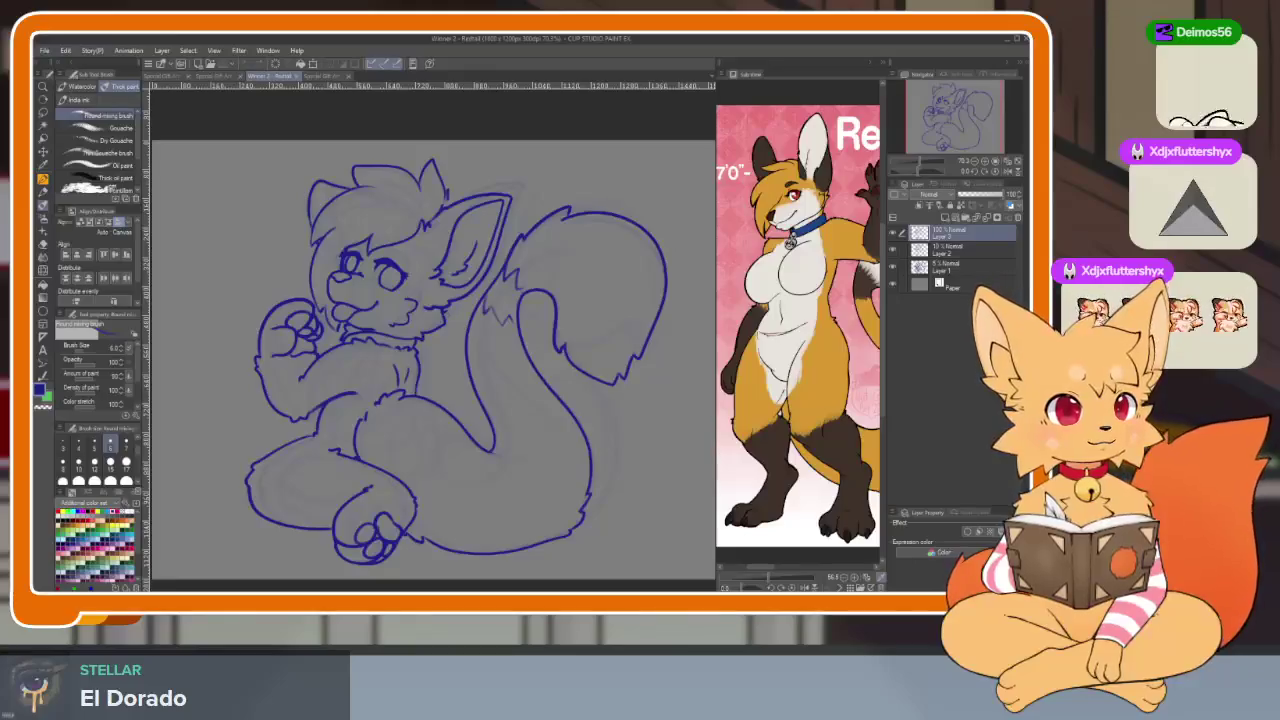
{"action": "left_click", "coordinate": [499, 42]}
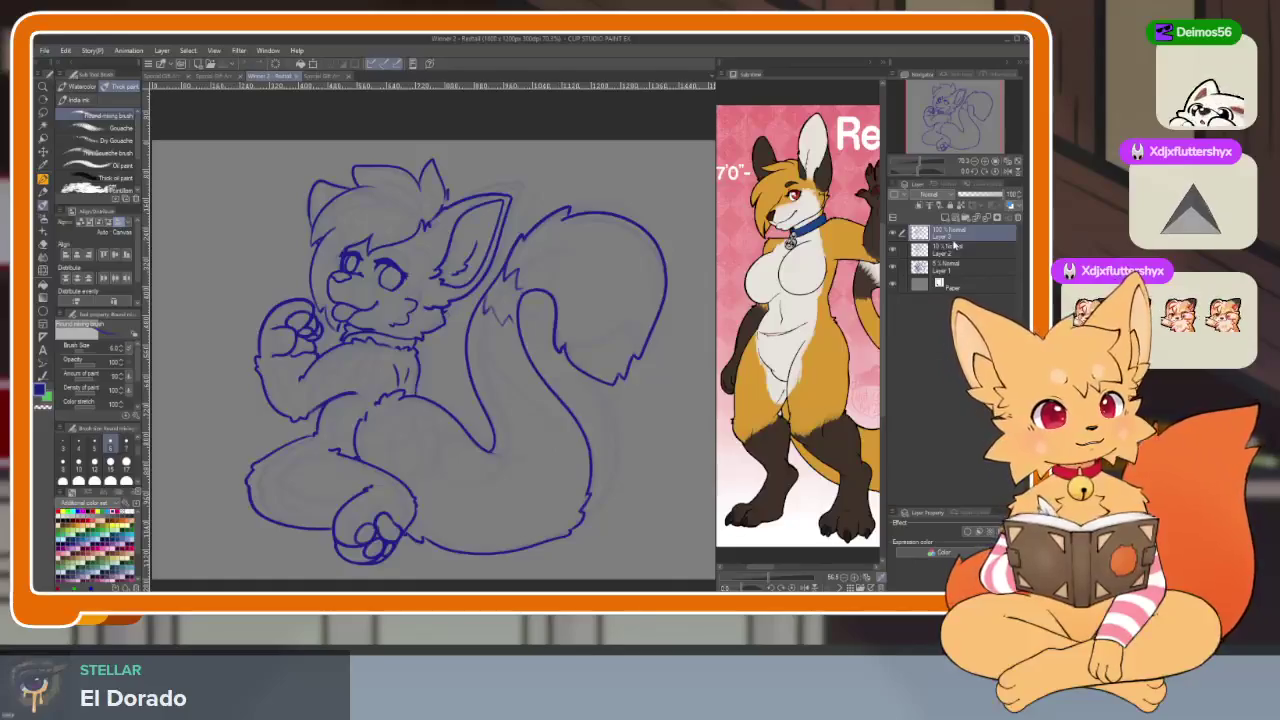
{"action": "left_click", "coordinate": [963, 220]}
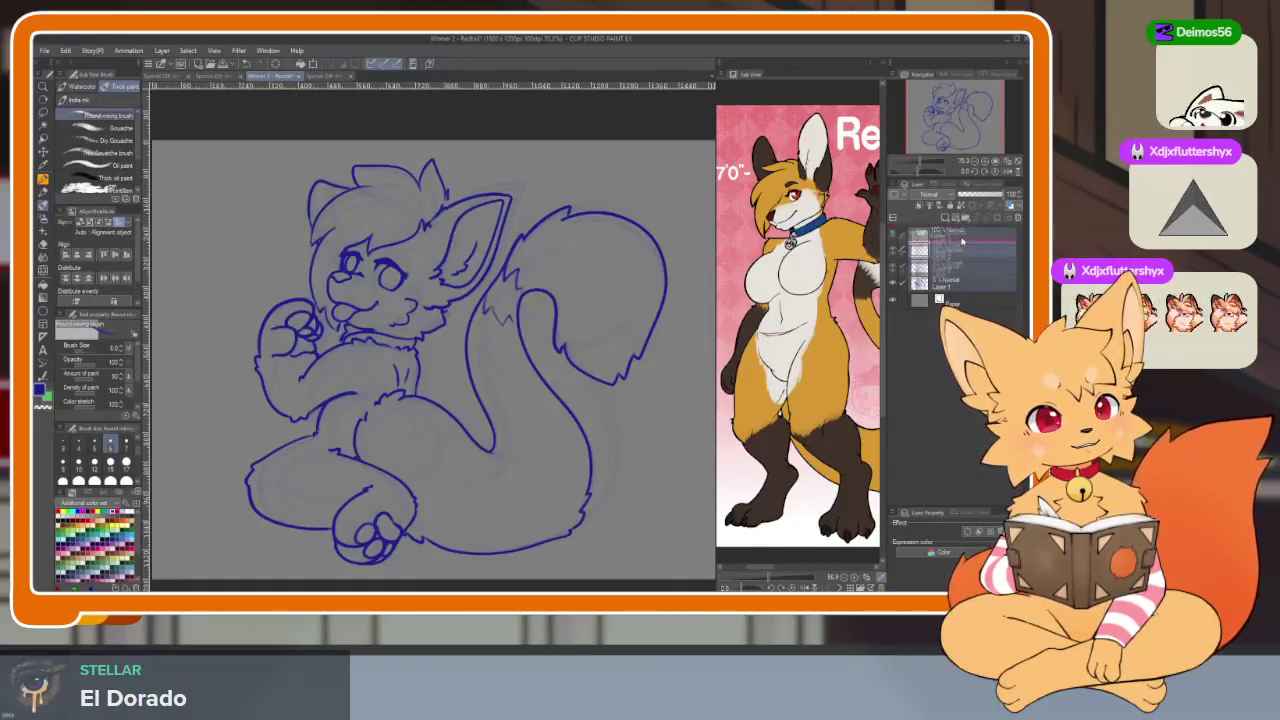
{"action": "left_click", "coordinate": [912, 233]}
{"action": "left_click", "coordinate": [975, 194]}
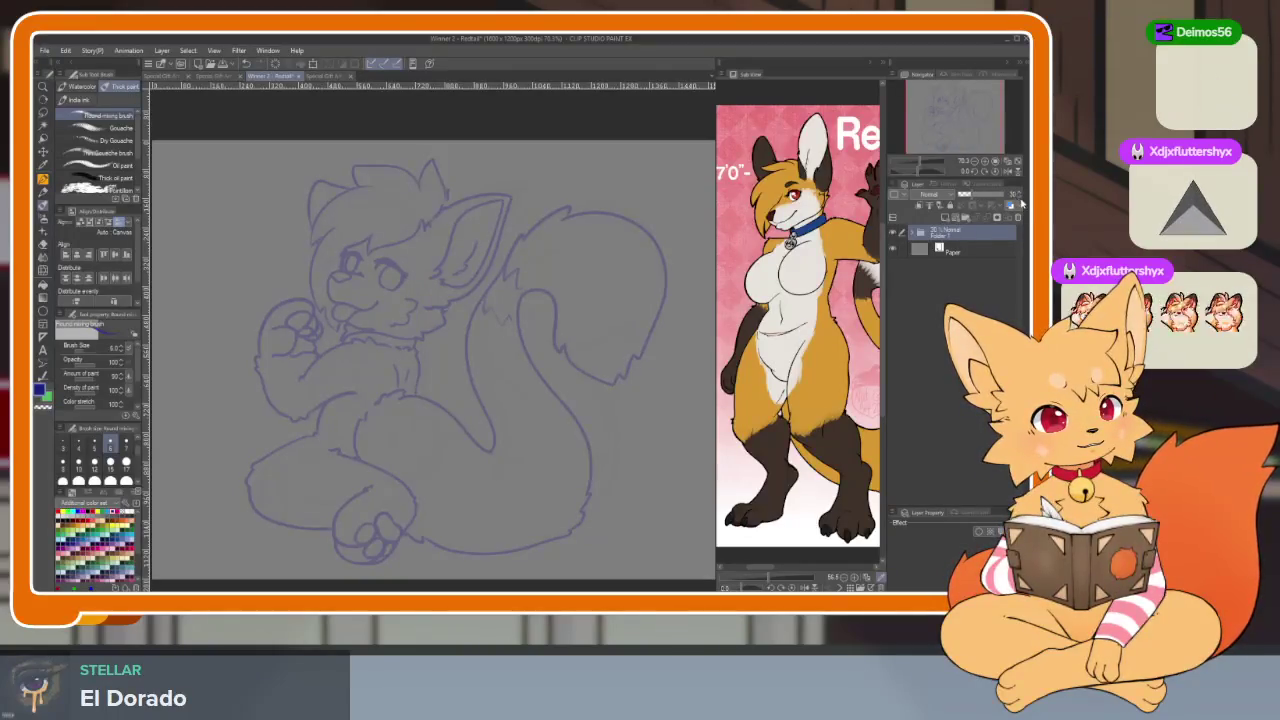
Add a new folder with two fresh layers and try a pen stroke over the sketch
{"action": "left_click", "coordinate": [957, 217]}
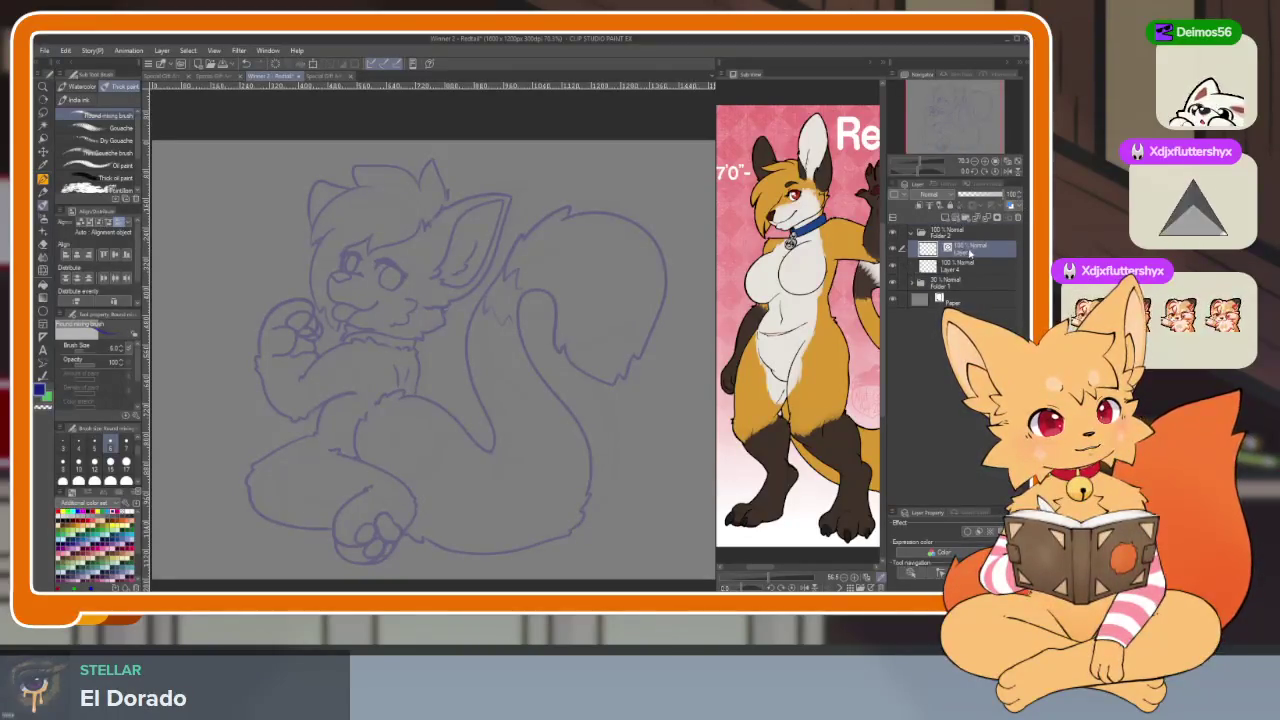
{"action": "key", "text": "p"}
{"action": "mouse_move", "coordinate": [350, 462]}
{"action": "left_mouse_down"}
{"action": "mouse_move", "coordinate": [455, 300]}
{"action": "mouse_move", "coordinate": [515, 340]}
{"action": "mouse_move", "coordinate": [470, 350]}
{"action": "mouse_move", "coordinate": [558, 368]}
{"action": "left_mouse_up"}
Undo the trial loop and a test arc, zooming in on the fox's eye
{"action": "key", "text": "ctrl+z"}
{"action": "scroll", "coordinate": [471, 486], "scroll_direction": "up", "scroll_amount": 2}
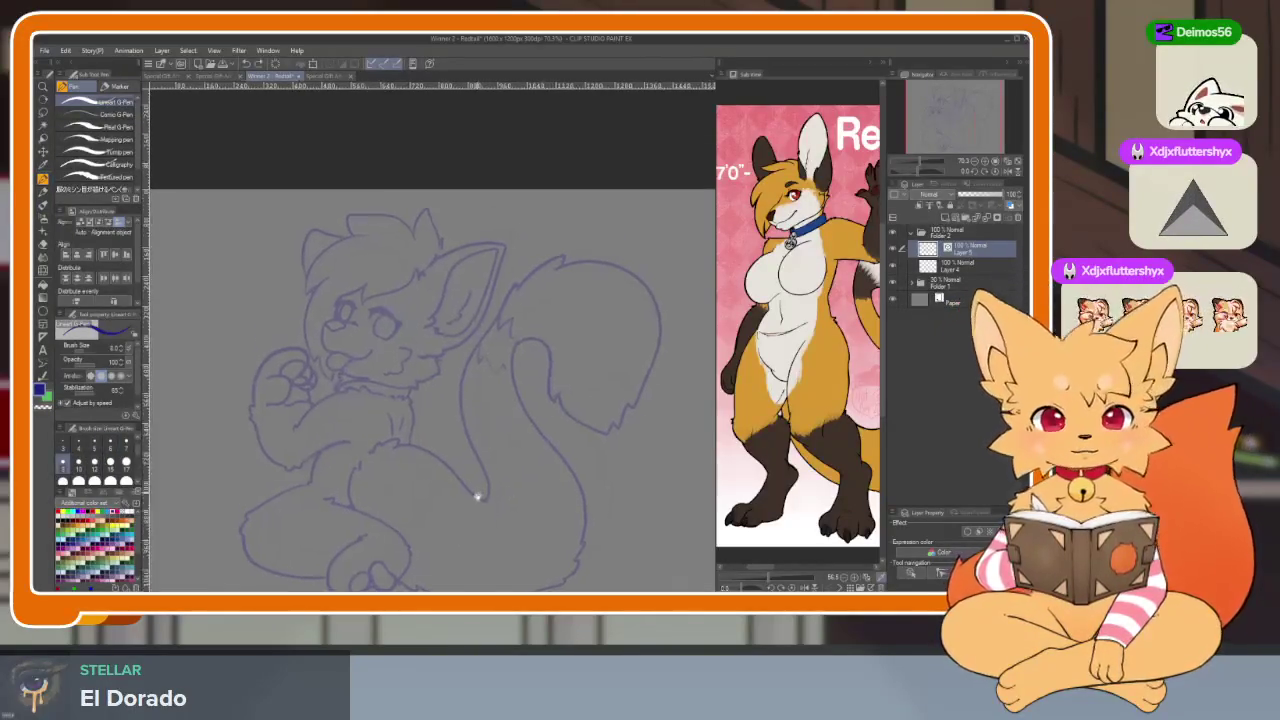
{"action": "scroll", "coordinate": [443, 486], "scroll_direction": "up", "scroll_amount": 2}
{"action": "scroll", "coordinate": [428, 506], "scroll_direction": "up", "scroll_amount": 2}
{"action": "mouse_move", "coordinate": [393, 478]}
{"action": "left_mouse_down"}
{"action": "mouse_move", "coordinate": [413, 327]}
{"action": "mouse_move", "coordinate": [480, 445]}
{"action": "mouse_move", "coordinate": [560, 395]}
{"action": "mouse_move", "coordinate": [509, 449]}
{"action": "left_mouse_up"}
{"action": "key", "text": "ctrl+z"}
{"action": "scroll", "coordinate": [421, 510], "scroll_direction": "up", "scroll_amount": 2}
{"action": "scroll", "coordinate": [421, 510], "scroll_direction": "up", "scroll_amount": 2}
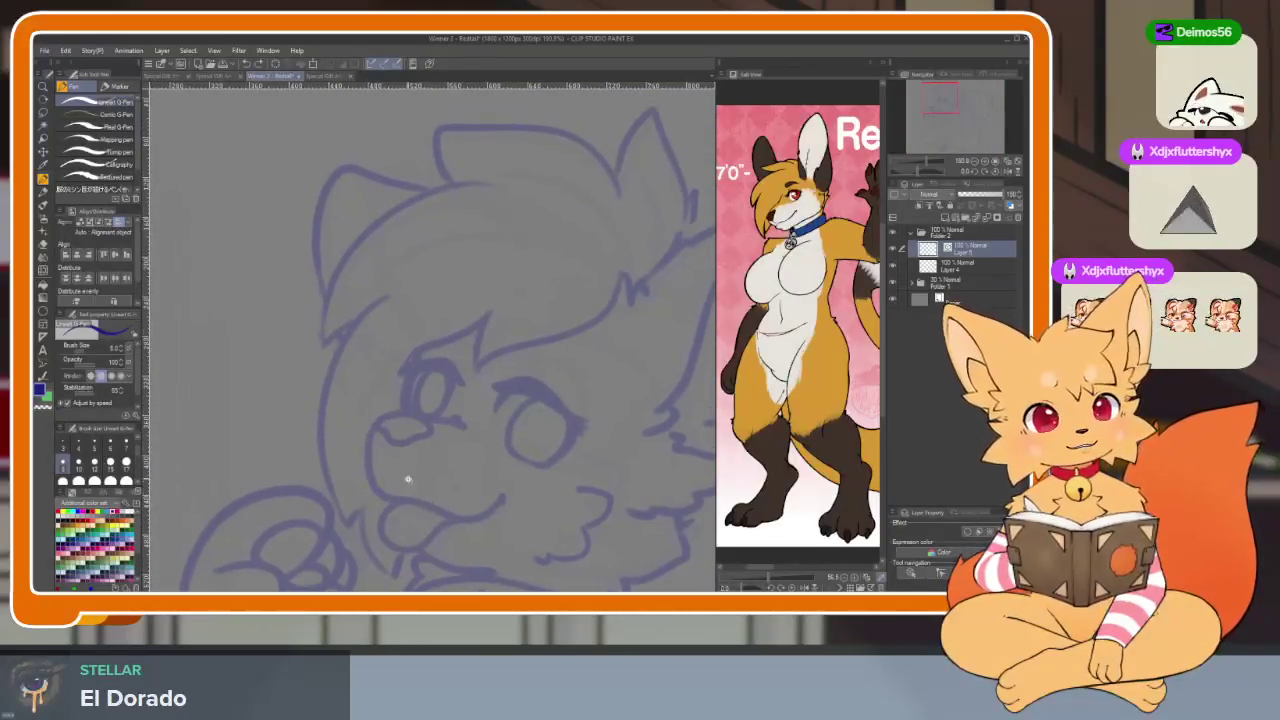
{"action": "scroll", "coordinate": [406, 480], "scroll_direction": "up", "scroll_amount": 2}
{"action": "scroll", "coordinate": [420, 409], "scroll_direction": "up", "scroll_amount": 3}
Try a paint brush stroke near the eye, then undo it
{"action": "key", "text": "b"}
{"action": "mouse_move", "coordinate": [557, 271]}
{"action": "left_mouse_down"}
{"action": "mouse_move", "coordinate": [551, 377]}
{"action": "mouse_move", "coordinate": [366, 454]}
{"action": "left_mouse_up"}
{"action": "scroll", "coordinate": [581, 483], "scroll_direction": "down", "scroll_amount": 5}
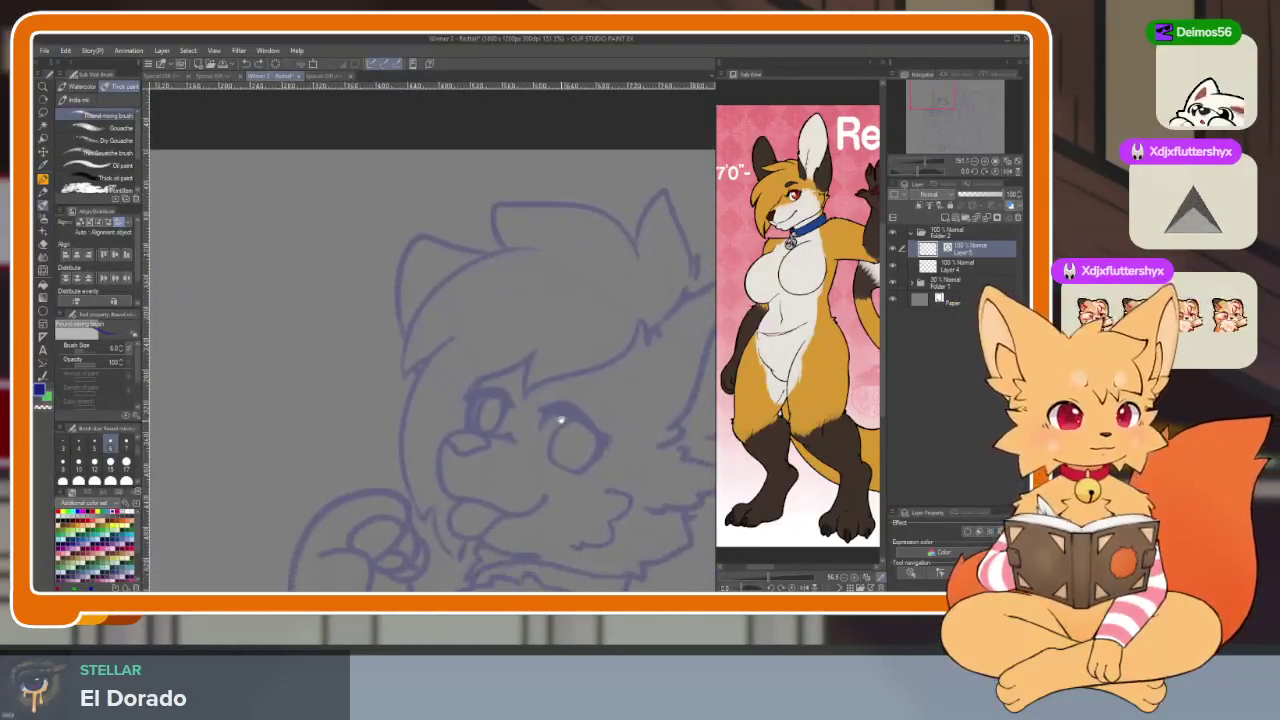
{"action": "scroll", "coordinate": [584, 425], "scroll_direction": "down", "scroll_amount": 2}
{"action": "scroll", "coordinate": [592, 428], "scroll_direction": "up", "scroll_amount": 2}
{"action": "scroll", "coordinate": [586, 418], "scroll_direction": "down", "scroll_amount": 2}
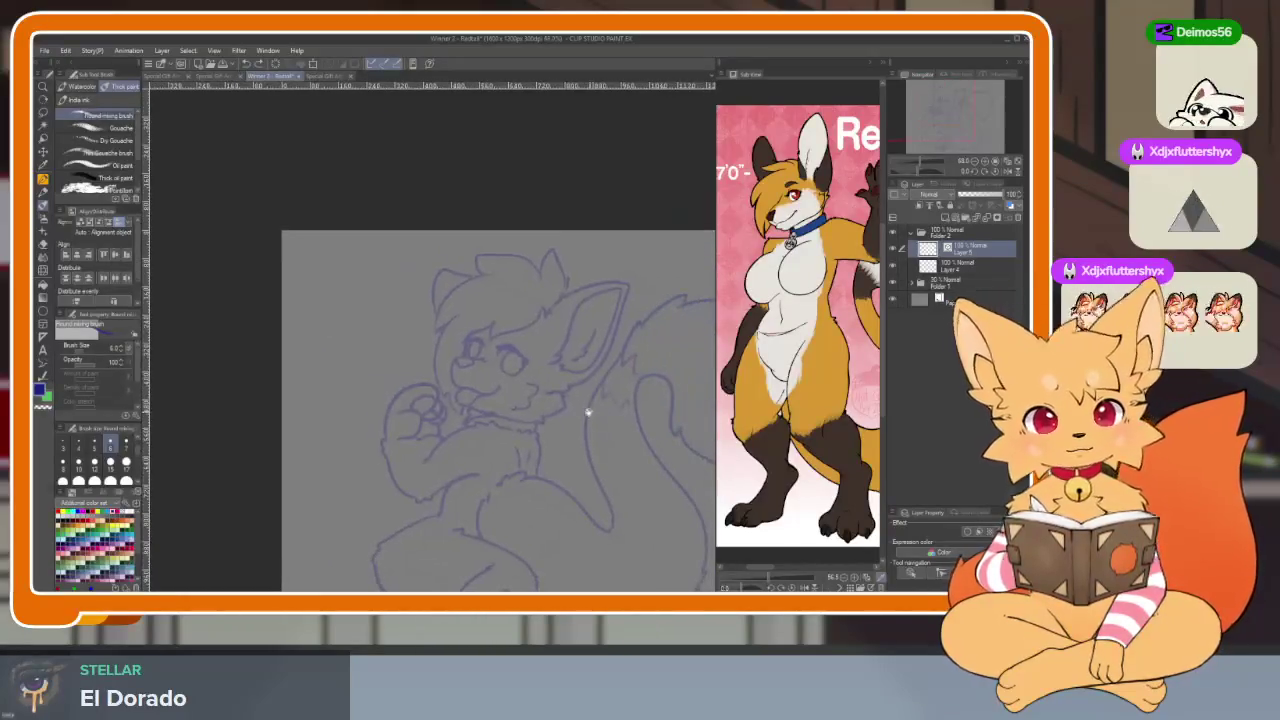
{"action": "scroll", "coordinate": [555, 400], "scroll_direction": "up", "scroll_amount": 3}
{"action": "scroll", "coordinate": [540, 390], "scroll_direction": "up", "scroll_amount": 1}
{"action": "scroll", "coordinate": [536, 397], "scroll_direction": "up", "scroll_amount": 2}
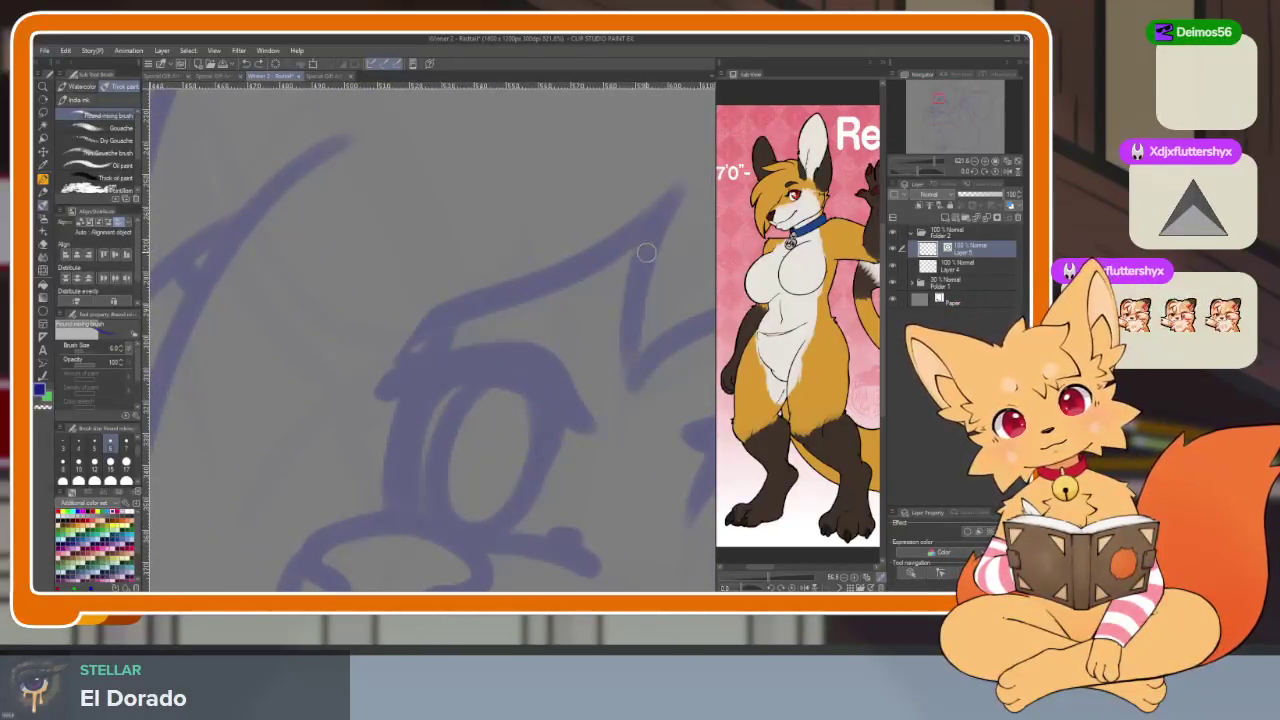
{"action": "left_click_drag", "start_coordinate": [640, 262], "coordinate": [423, 414]}
{"action": "key", "text": "ctrl+z"}
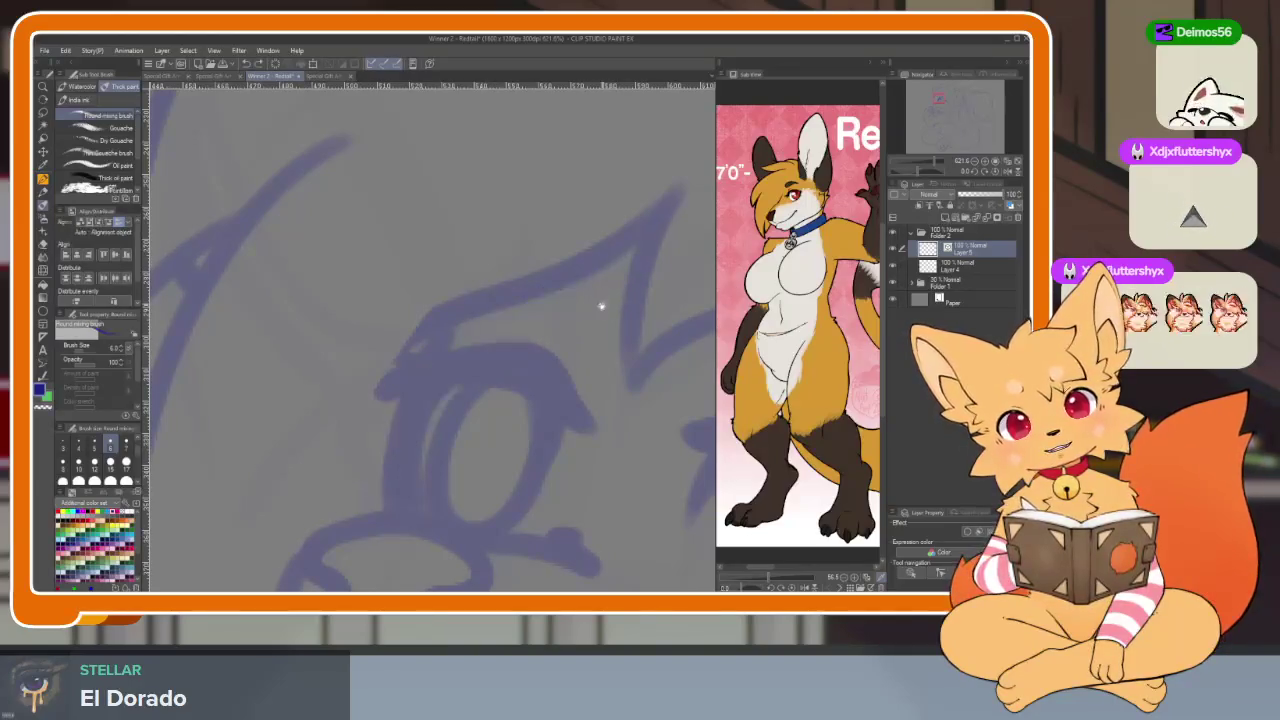
With the G-pen, ink the dark-blue fringe line above the fox's eye
{"action": "key", "text": "p"}
{"action": "left_click_drag", "start_coordinate": [600, 263], "coordinate": [590, 269]}
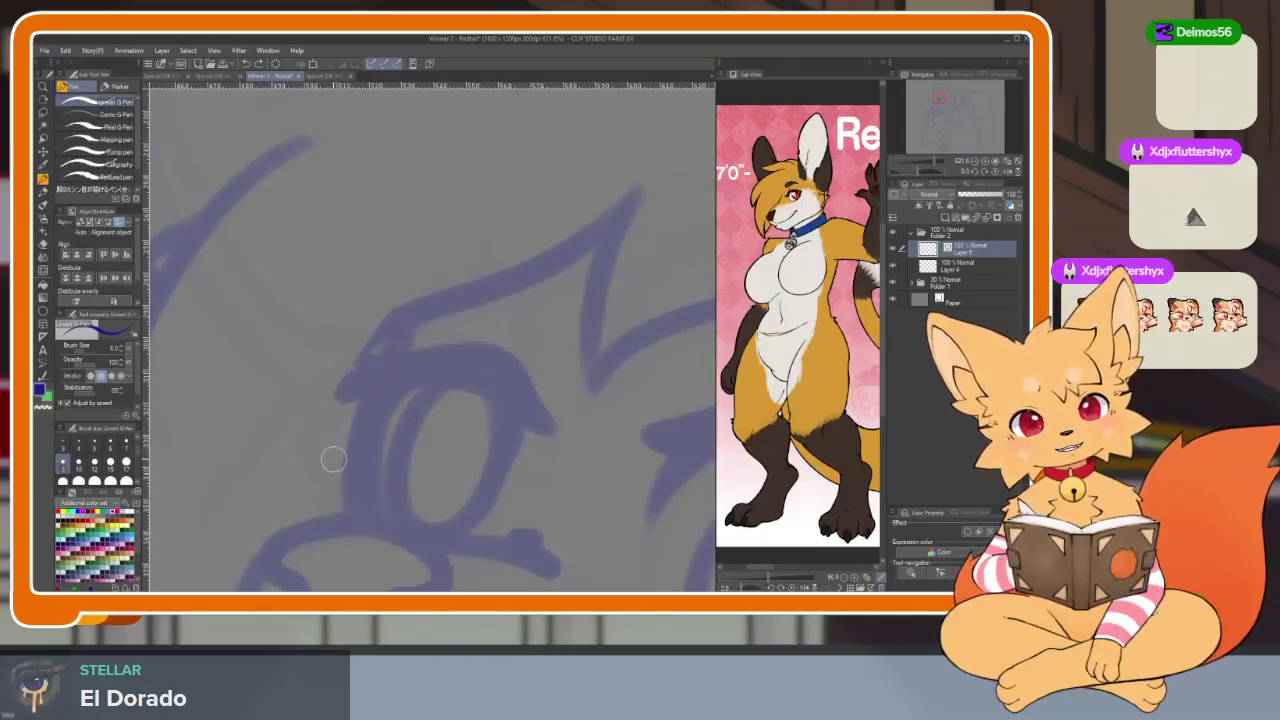
{"action": "mouse_move", "coordinate": [331, 473]}
{"action": "left_mouse_down"}
{"action": "mouse_move", "coordinate": [503, 309]}
{"action": "mouse_move", "coordinate": [605, 275]}
{"action": "left_mouse_up"}
{"action": "key", "text": "ctrl+z"}
{"action": "mouse_move", "coordinate": [329, 466]}
{"action": "left_mouse_down"}
{"action": "mouse_move", "coordinate": [473, 343]}
{"action": "mouse_move", "coordinate": [618, 292]}
{"action": "left_mouse_up"}
{"action": "key", "text": "ctrl+z"}
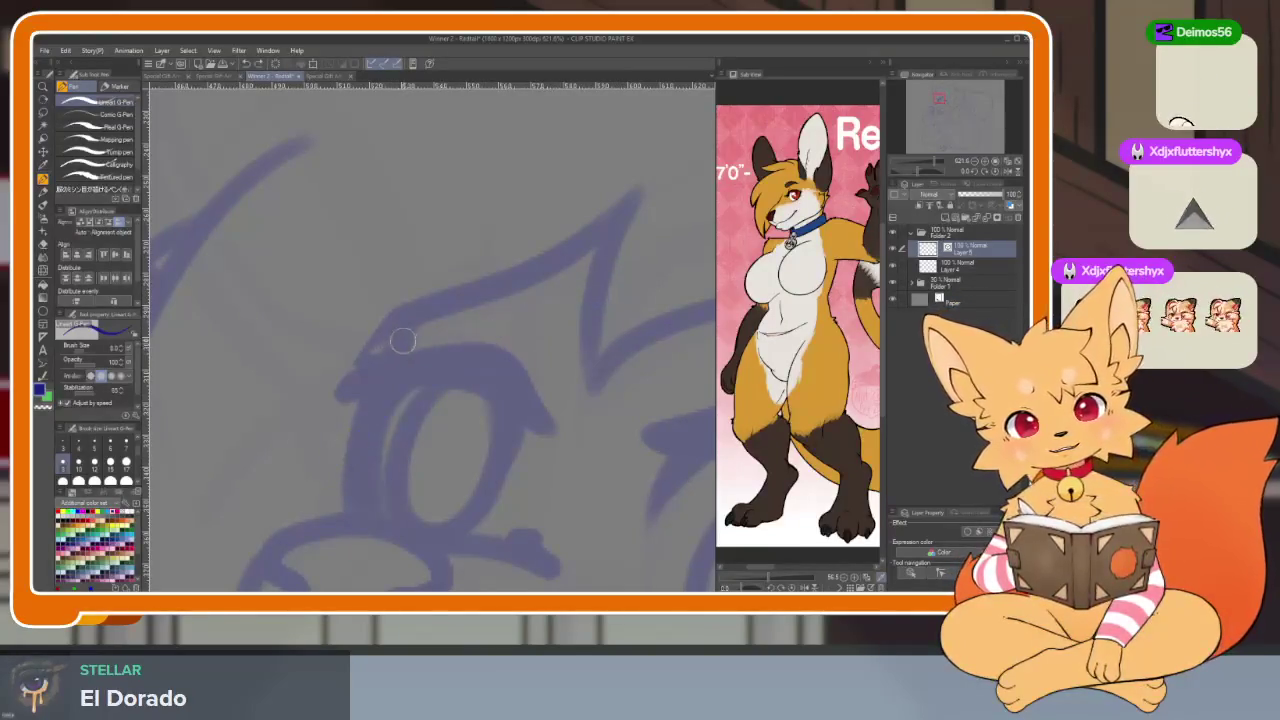
{"action": "left_click_drag", "start_coordinate": [400, 345], "coordinate": [357, 516]}
{"action": "mouse_move", "coordinate": [311, 474]}
{"action": "left_mouse_down"}
{"action": "mouse_move", "coordinate": [463, 354]}
{"action": "mouse_move", "coordinate": [580, 289]}
{"action": "mouse_move", "coordinate": [622, 235]}
{"action": "left_mouse_up"}
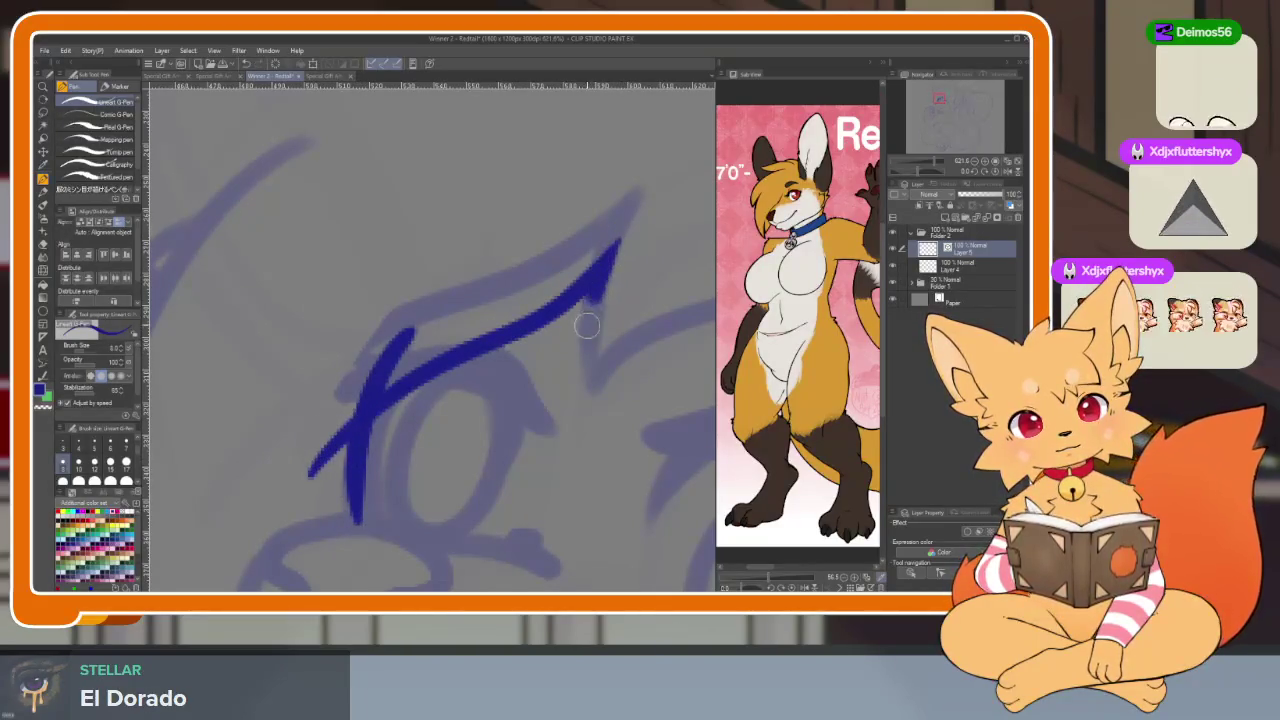
Hide the side palettes so the canvas fills the window
{"action": "scroll", "coordinate": [609, 429], "scroll_direction": "down", "scroll_amount": 3}
{"action": "scroll", "coordinate": [600, 489], "scroll_direction": "up", "scroll_amount": 2}
{"action": "key", "text": "Tab"}
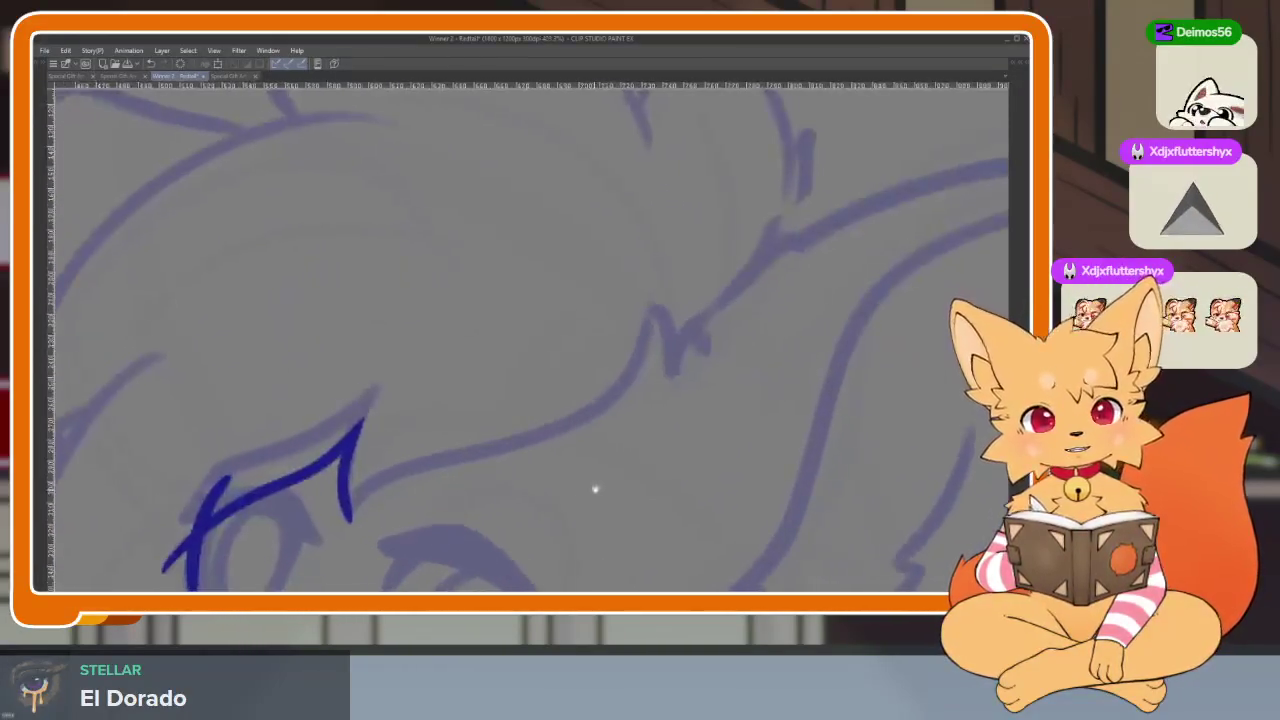
Undo the hook and right part of the fringe stroke, repositioning the view
{"action": "key", "text": "ctrl+z"}
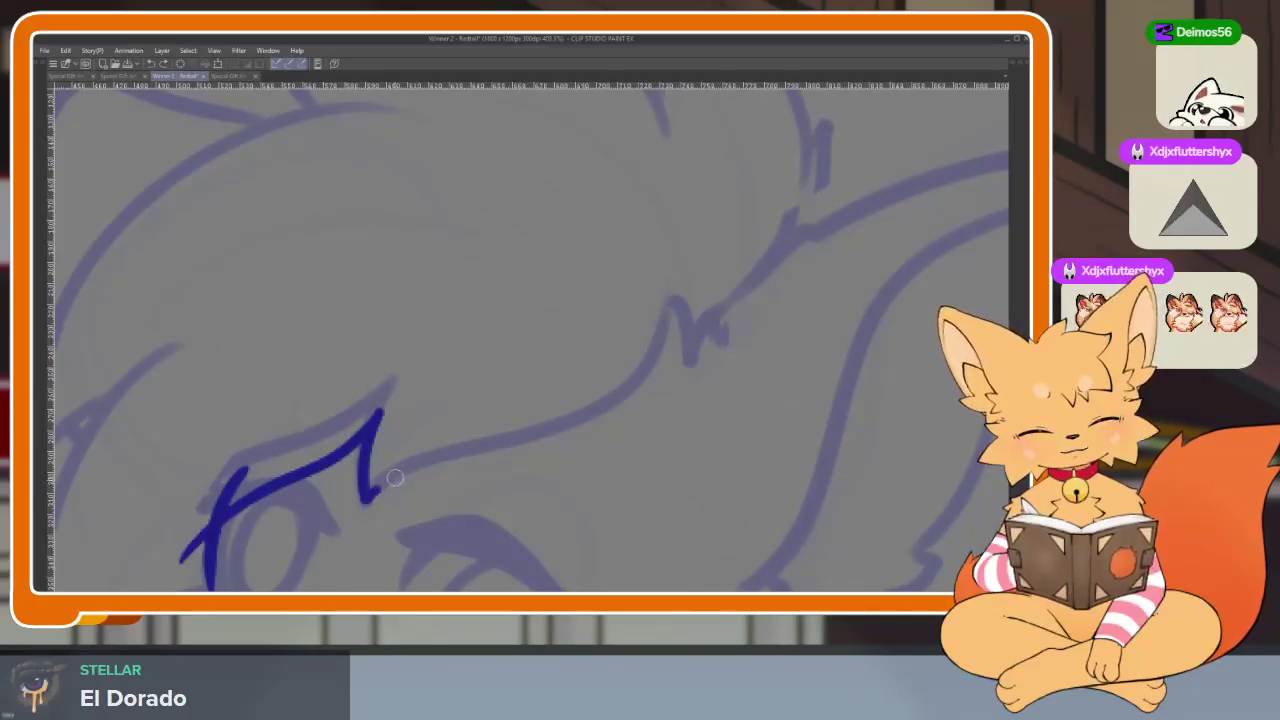
{"action": "key", "text": "ctrl+z"}
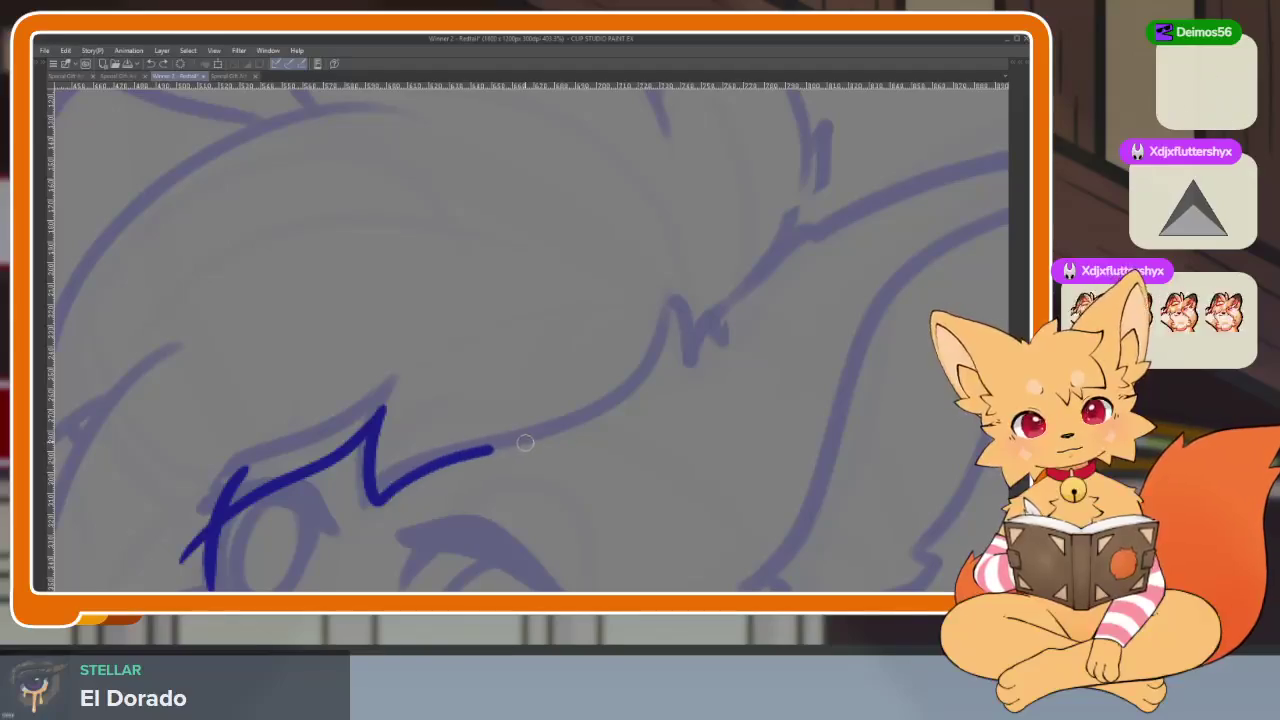
{"action": "scroll", "coordinate": [727, 305], "scroll_direction": "down", "scroll_amount": 3}
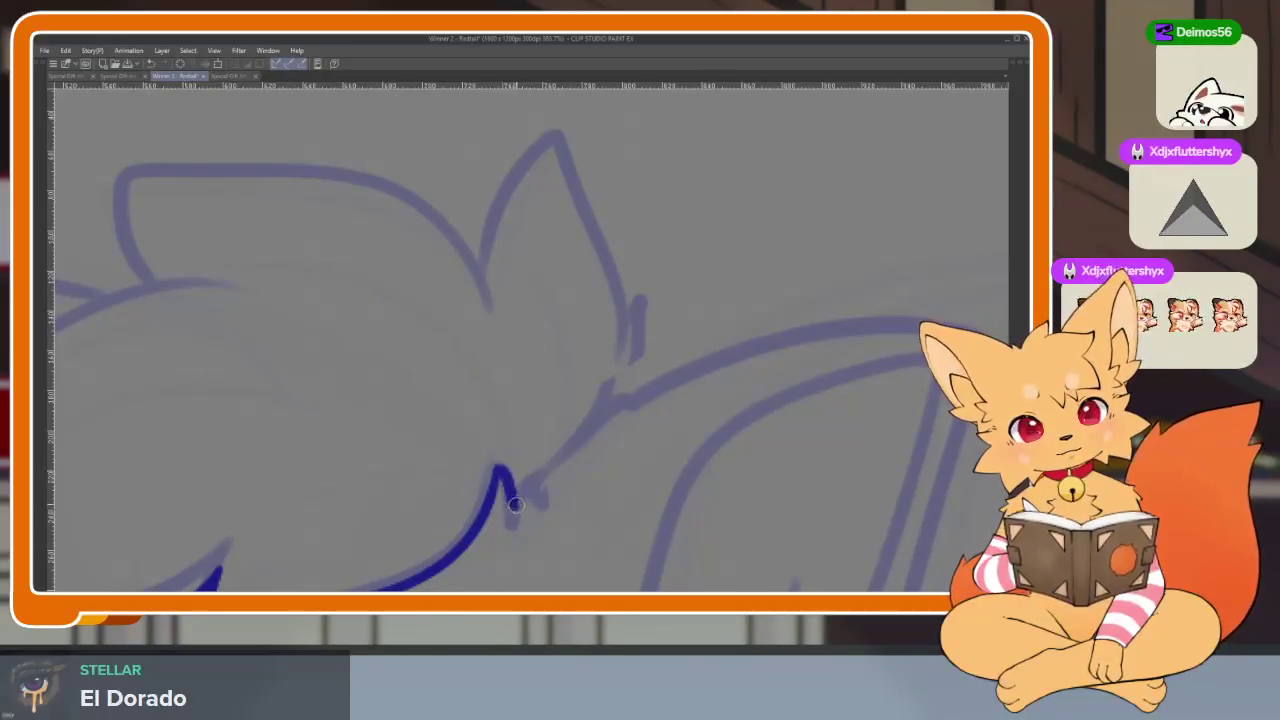
{"action": "left_click_drag", "start_coordinate": [540, 480], "coordinate": [507, 490]}
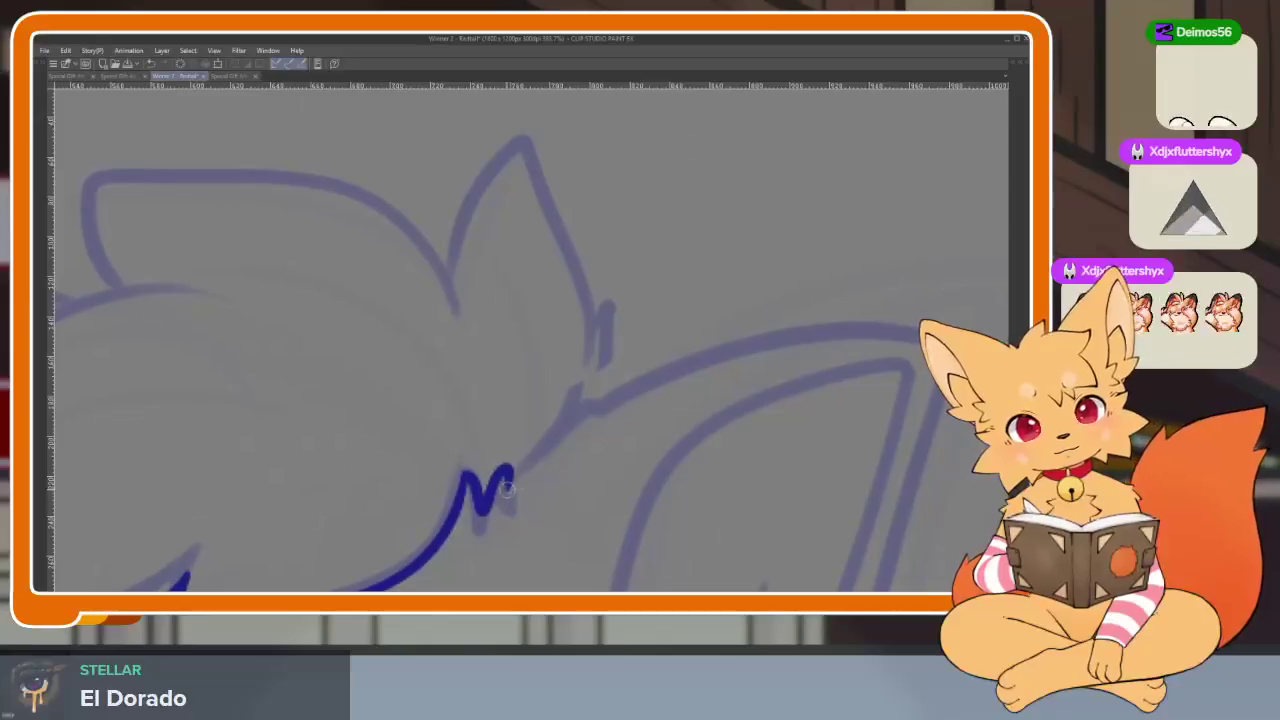
{"action": "scroll", "coordinate": [600, 420], "scroll_direction": "down", "scroll_amount": 5}
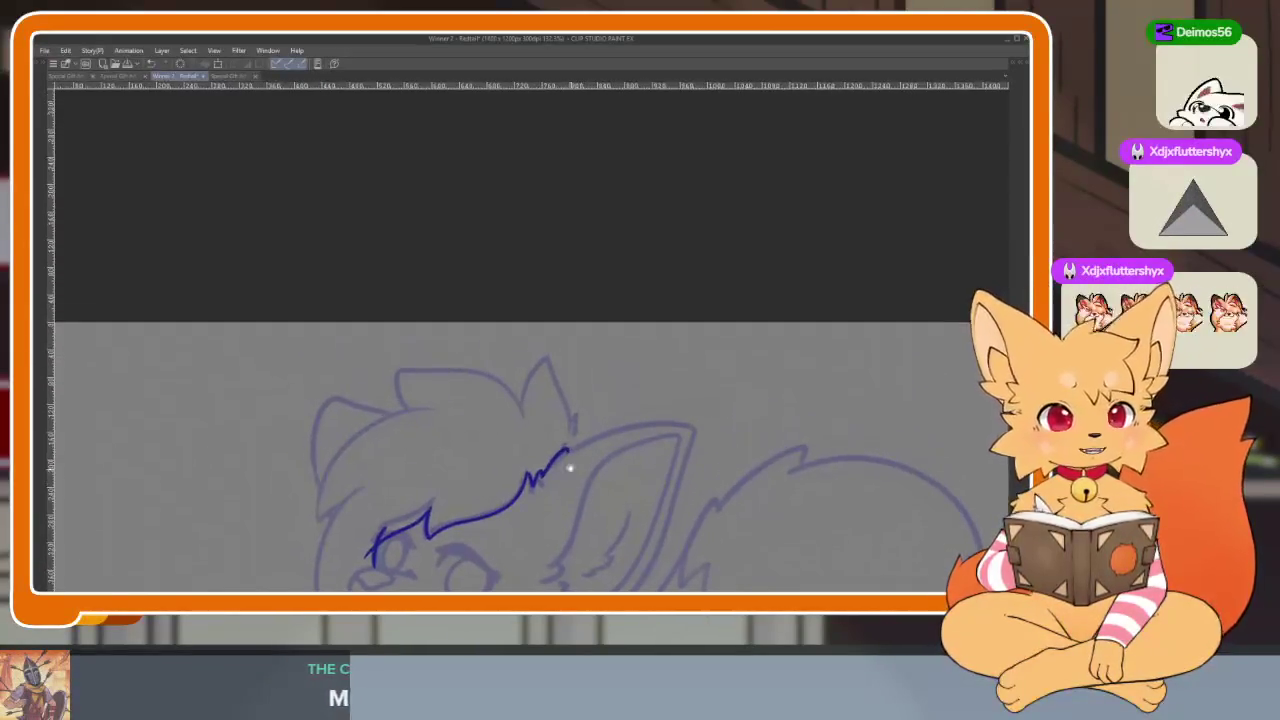
{"action": "scroll", "coordinate": [594, 465], "scroll_direction": "up", "scroll_amount": 5}
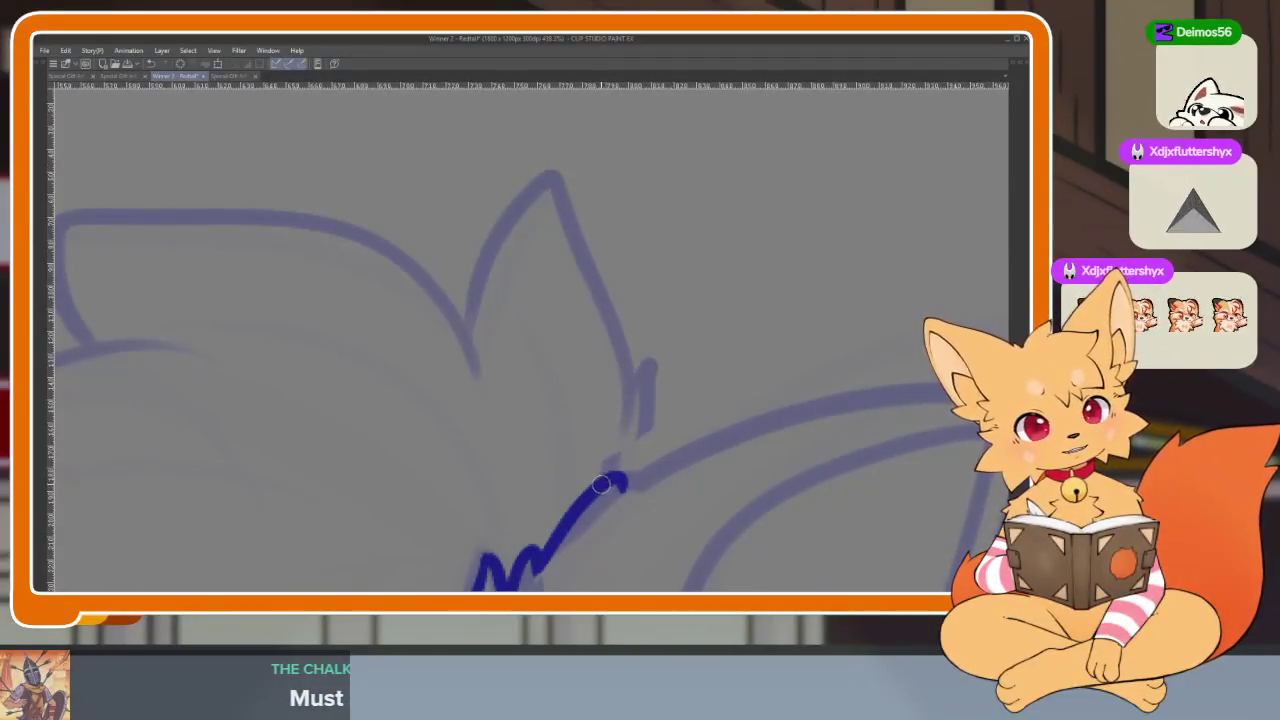
Ink the upward hair line and the left edge of the hair tuft
{"action": "left_click_drag", "start_coordinate": [600, 485], "coordinate": [655, 356]}
{"action": "key", "text": "ctrl+z"}
{"action": "mouse_move", "coordinate": [605, 480]}
{"action": "left_mouse_down"}
{"action": "mouse_move", "coordinate": [640, 372]}
{"action": "mouse_move", "coordinate": [606, 389]}
{"action": "mouse_move", "coordinate": [624, 485]}
{"action": "left_mouse_up"}
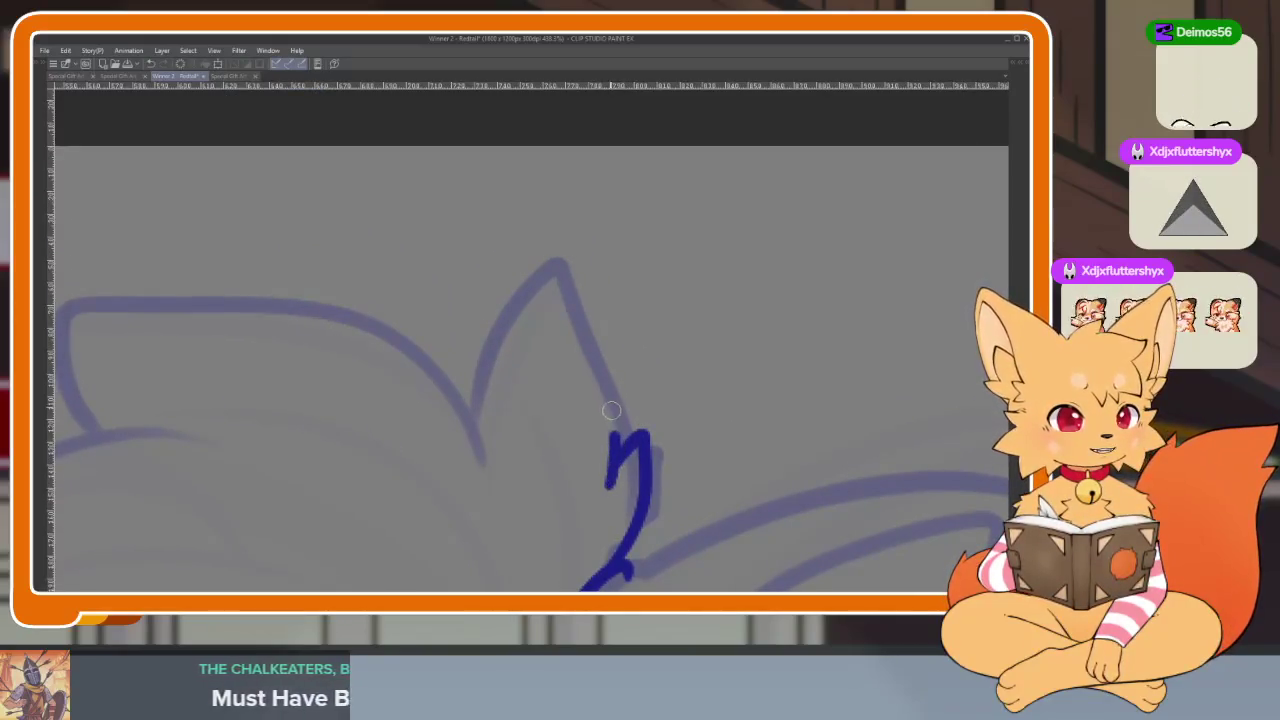
{"action": "mouse_move", "coordinate": [519, 288]}
{"action": "left_mouse_down"}
{"action": "mouse_move", "coordinate": [480, 440]}
{"action": "mouse_move", "coordinate": [727, 461]}
{"action": "mouse_move", "coordinate": [670, 396]}
{"action": "mouse_move", "coordinate": [530, 306]}
{"action": "mouse_move", "coordinate": [350, 296]}
{"action": "mouse_move", "coordinate": [272, 342]}
{"action": "left_mouse_up"}
{"action": "scroll", "coordinate": [757, 480], "scroll_direction": "down", "scroll_amount": 3}
{"action": "scroll", "coordinate": [757, 386], "scroll_direction": "up", "scroll_amount": 1}
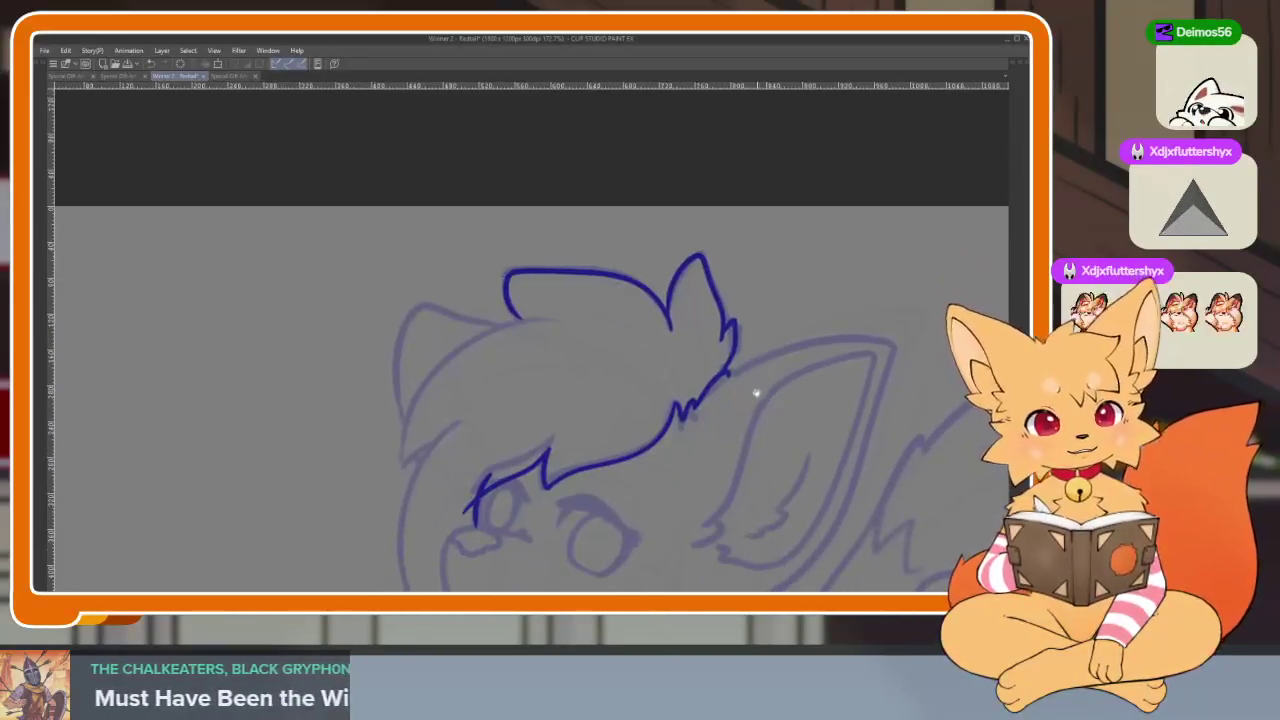
{"action": "scroll", "coordinate": [526, 406], "scroll_direction": "up", "scroll_amount": 1}
{"action": "scroll", "coordinate": [595, 241], "scroll_direction": "up", "scroll_amount": 1}
Trace the top-of-head curve down-left in dark blue
{"action": "mouse_move", "coordinate": [648, 231]}
{"action": "left_mouse_down"}
{"action": "mouse_move", "coordinate": [472, 260]}
{"action": "mouse_move", "coordinate": [336, 440]}
{"action": "mouse_move", "coordinate": [348, 510]}
{"action": "left_mouse_up"}
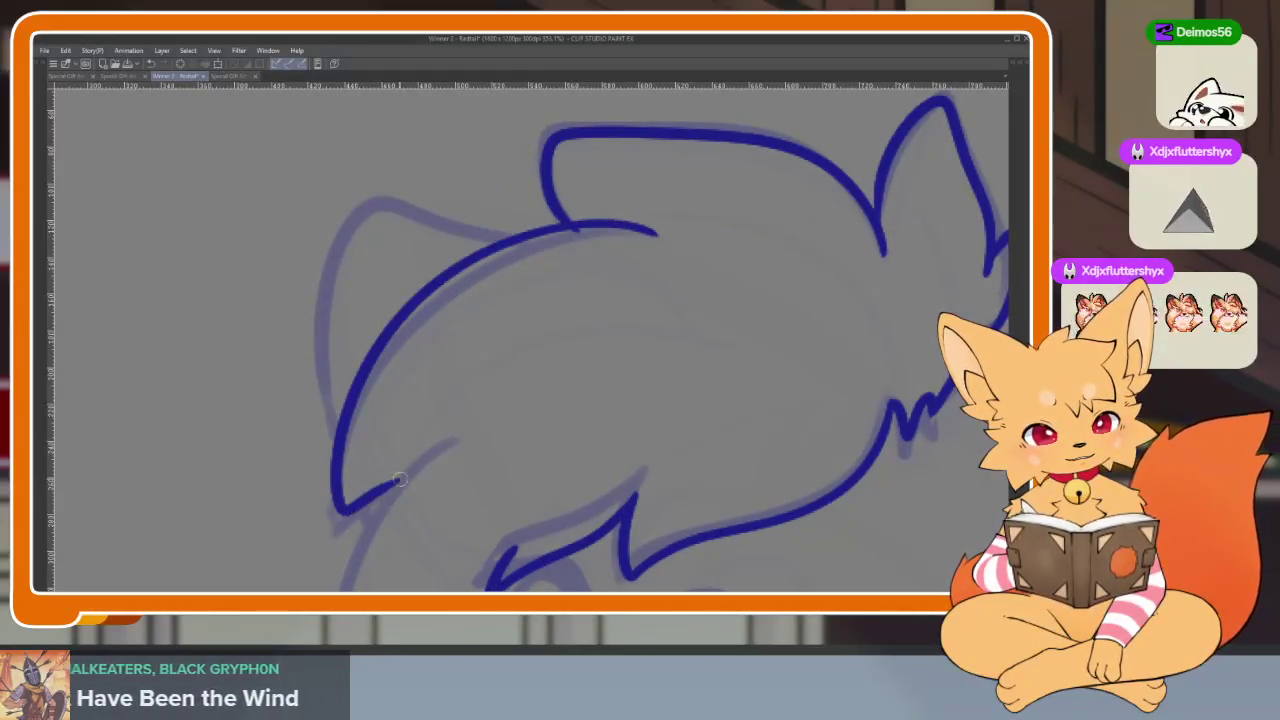
{"action": "scroll", "coordinate": [652, 330], "scroll_direction": "up", "scroll_amount": 2}
{"action": "key", "text": "Tab"}
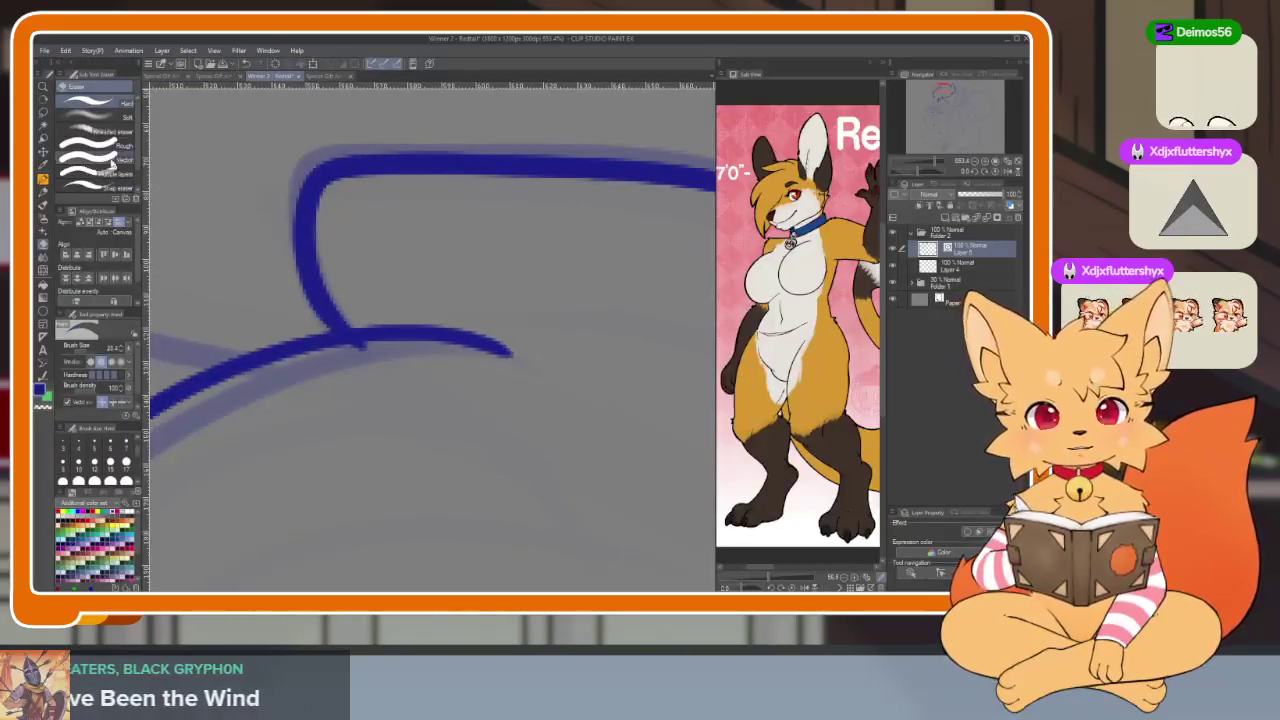
{"action": "key", "text": "Tab"}
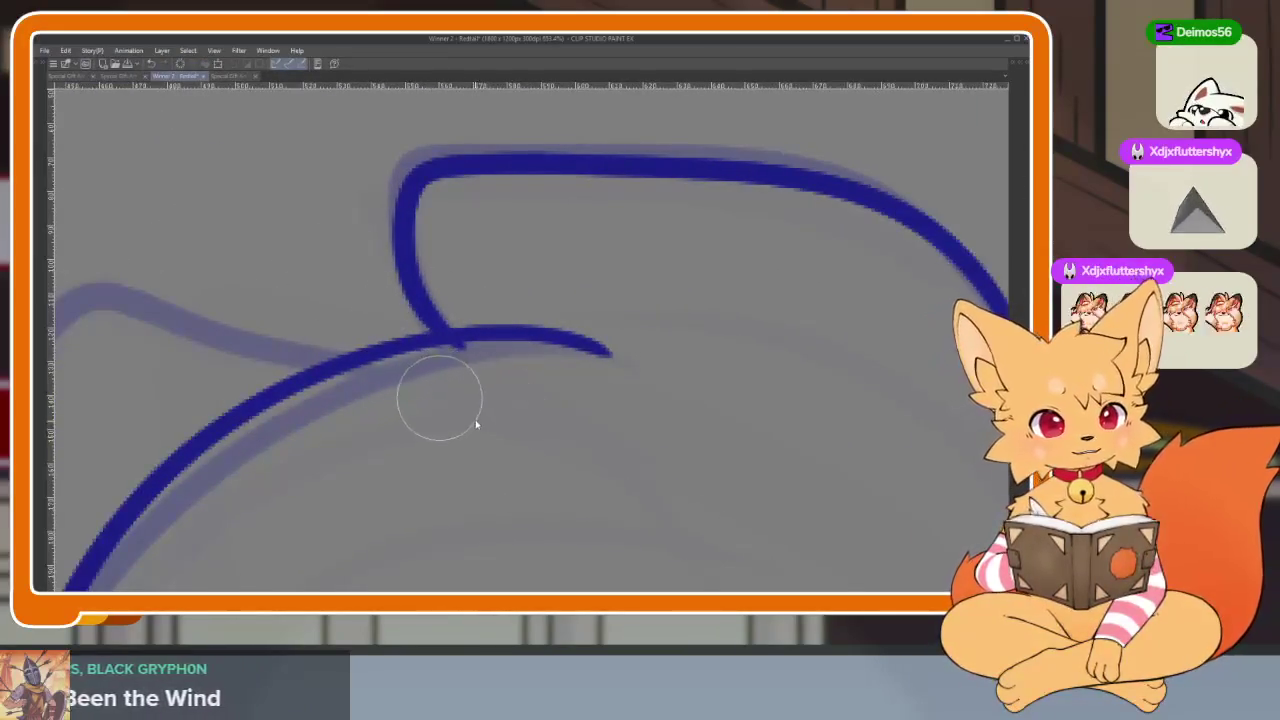
{"action": "scroll", "coordinate": [489, 372], "scroll_direction": "down", "scroll_amount": 3}
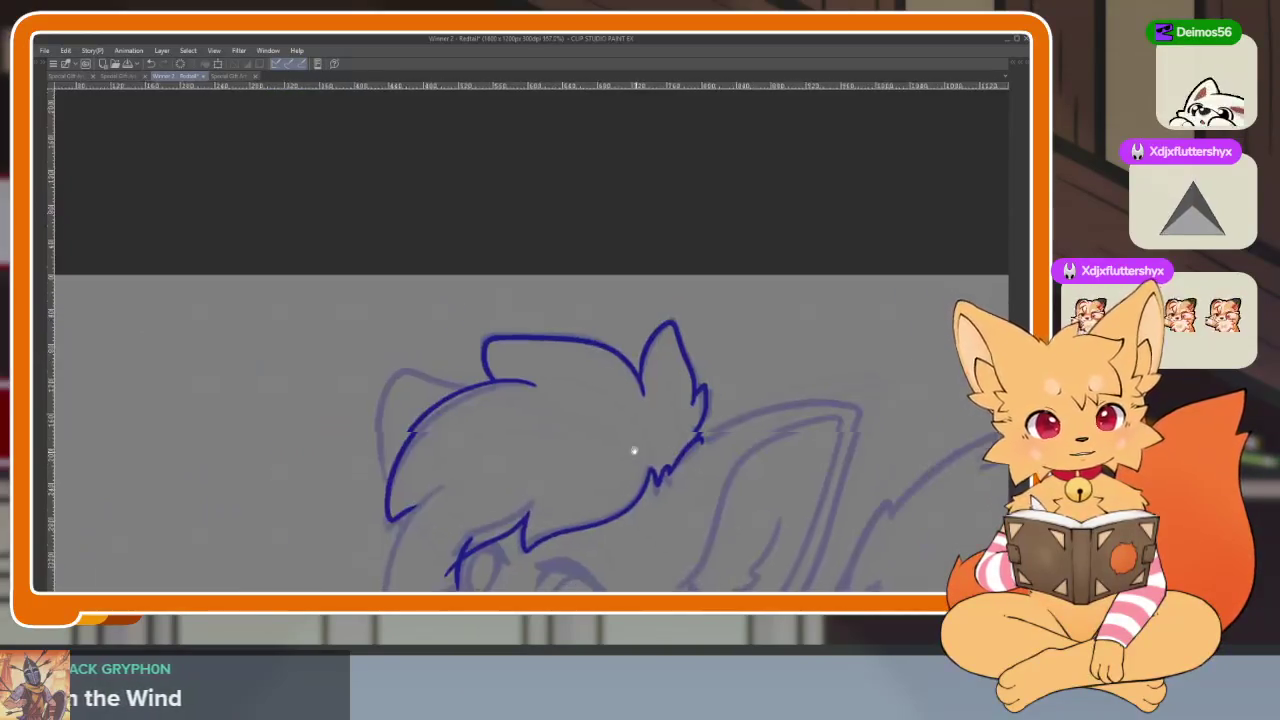